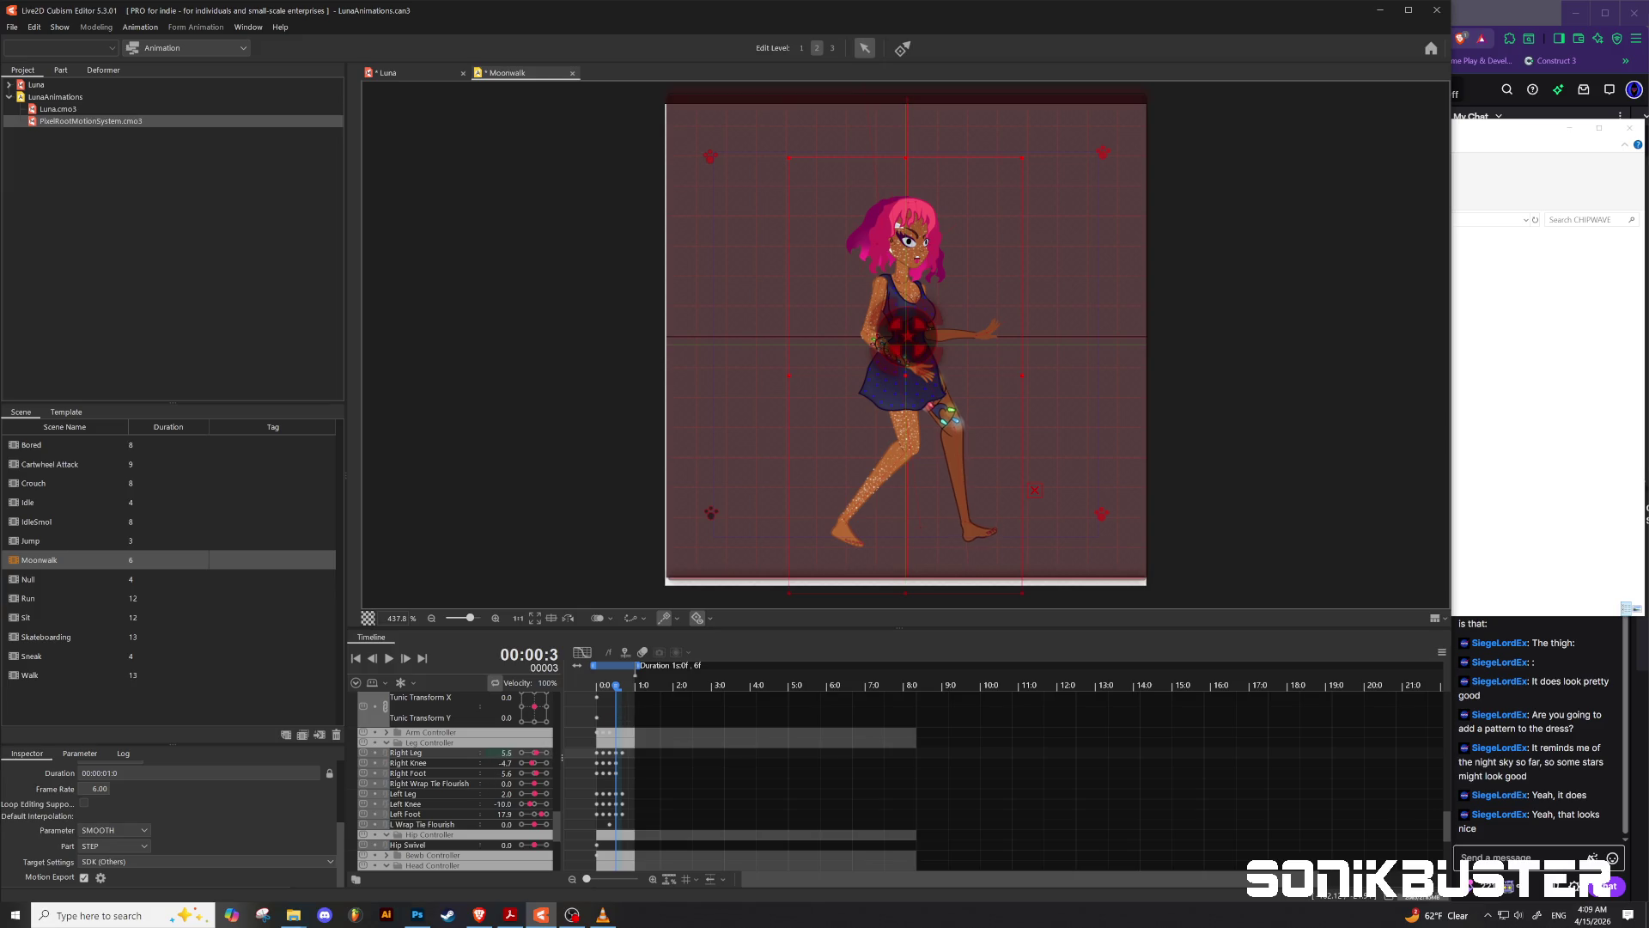
Lower Right Leg from 5.5 to 3.6 at frame 3, check frame 4, and return to frame 0
left_click_drag(950, 419, 931, 431)
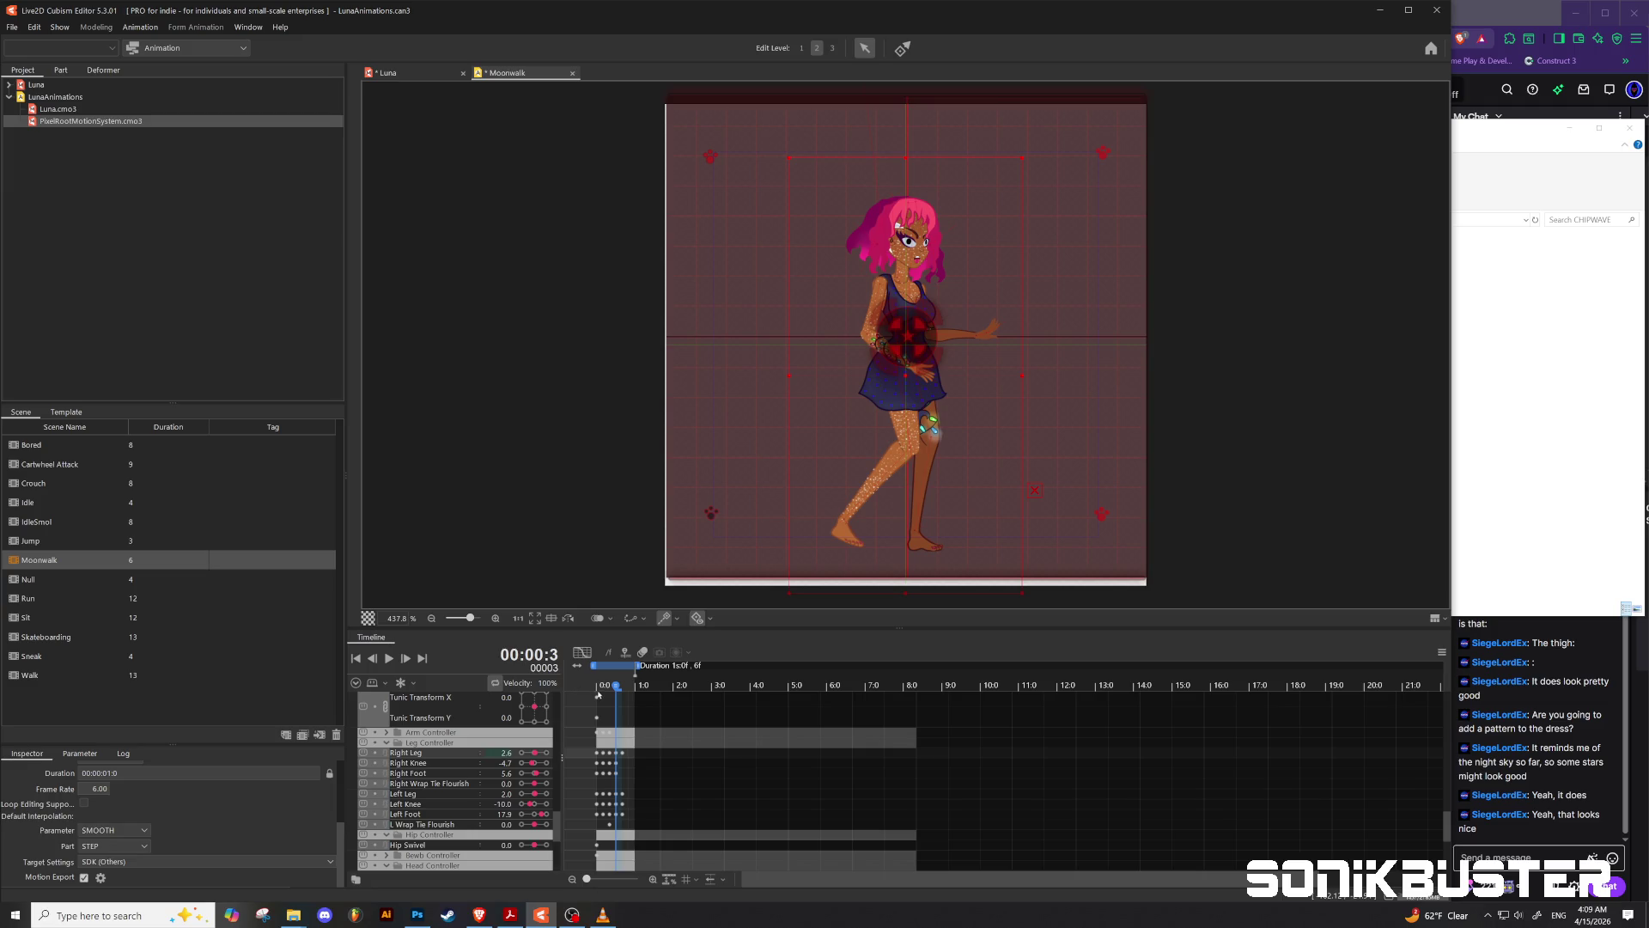
mouse_move(615, 688)
left_mouse_down()
mouse_move(603, 697)
mouse_move(628, 701)
mouse_move(600, 703)
mouse_move(615, 704)
left_mouse_up()
left_click_drag(617, 704, 623, 704)
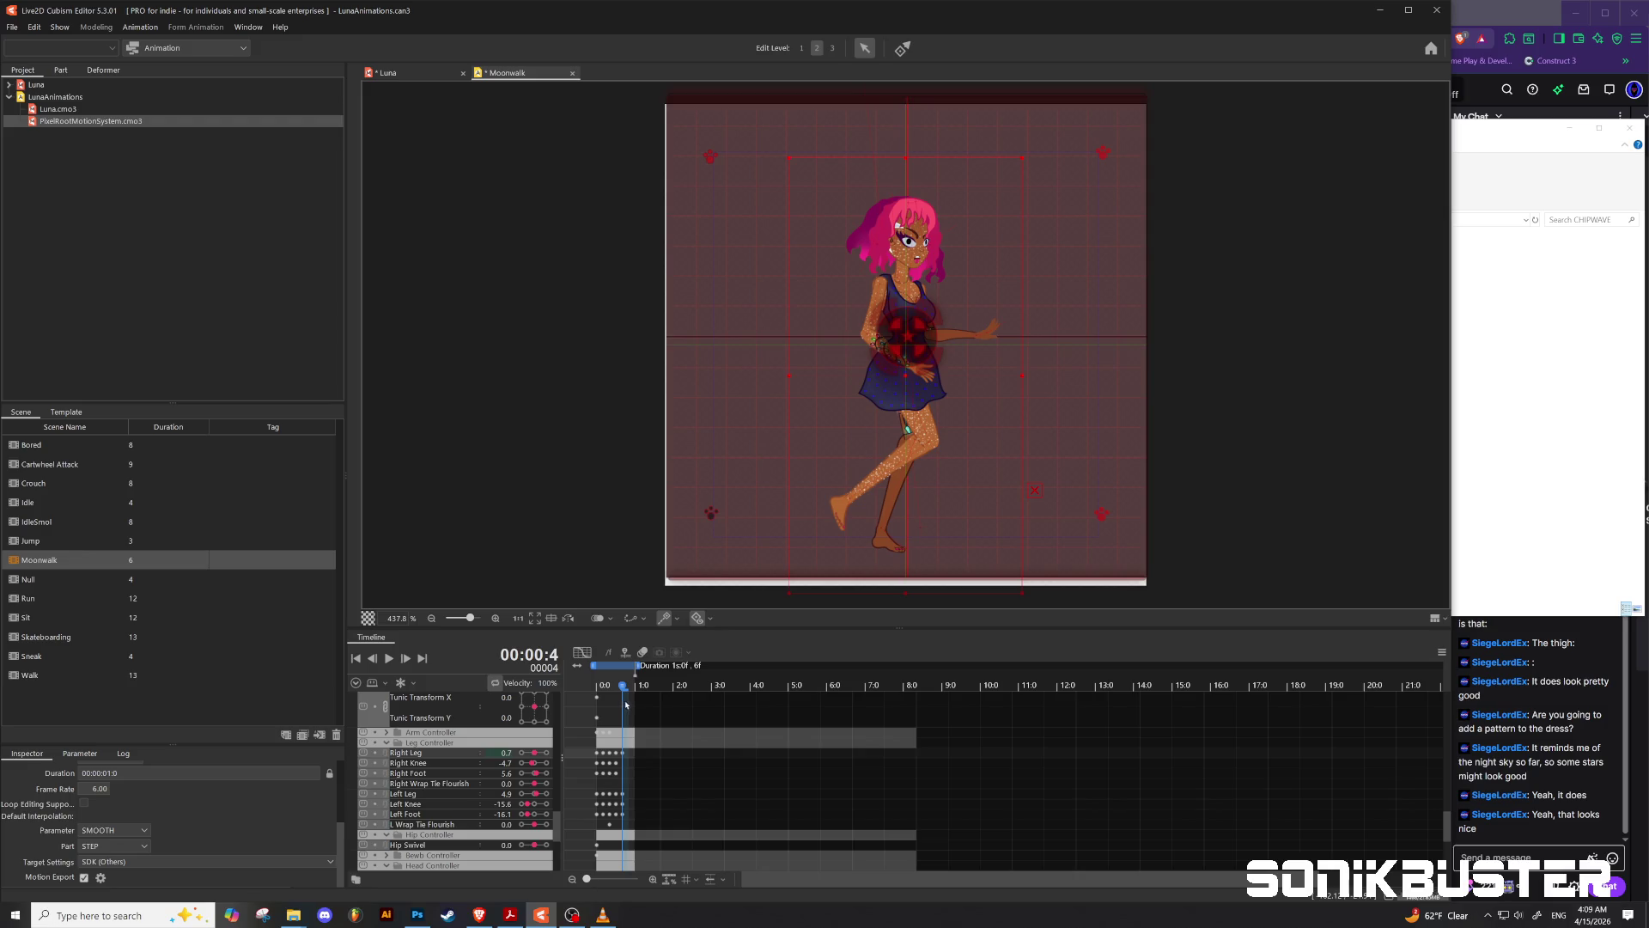
left_click_drag(626, 704, 592, 709)
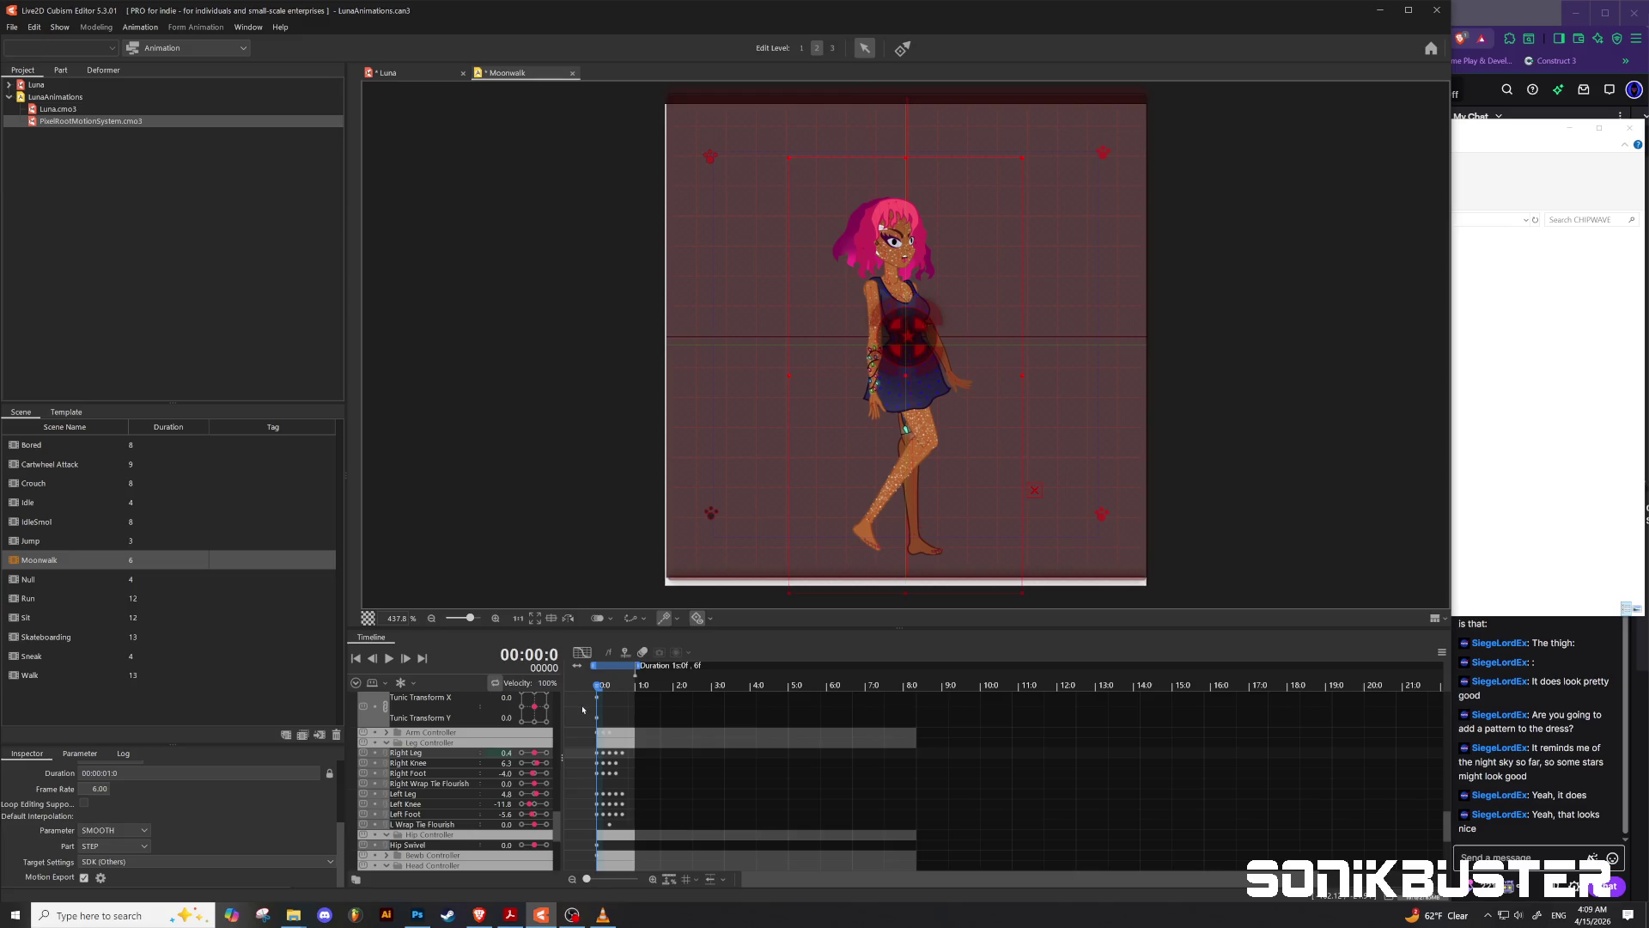
Expand Placement & Transparency and nudge Luna's Position to about 127.4, 148.1
scroll(419, 845, "down", 5)
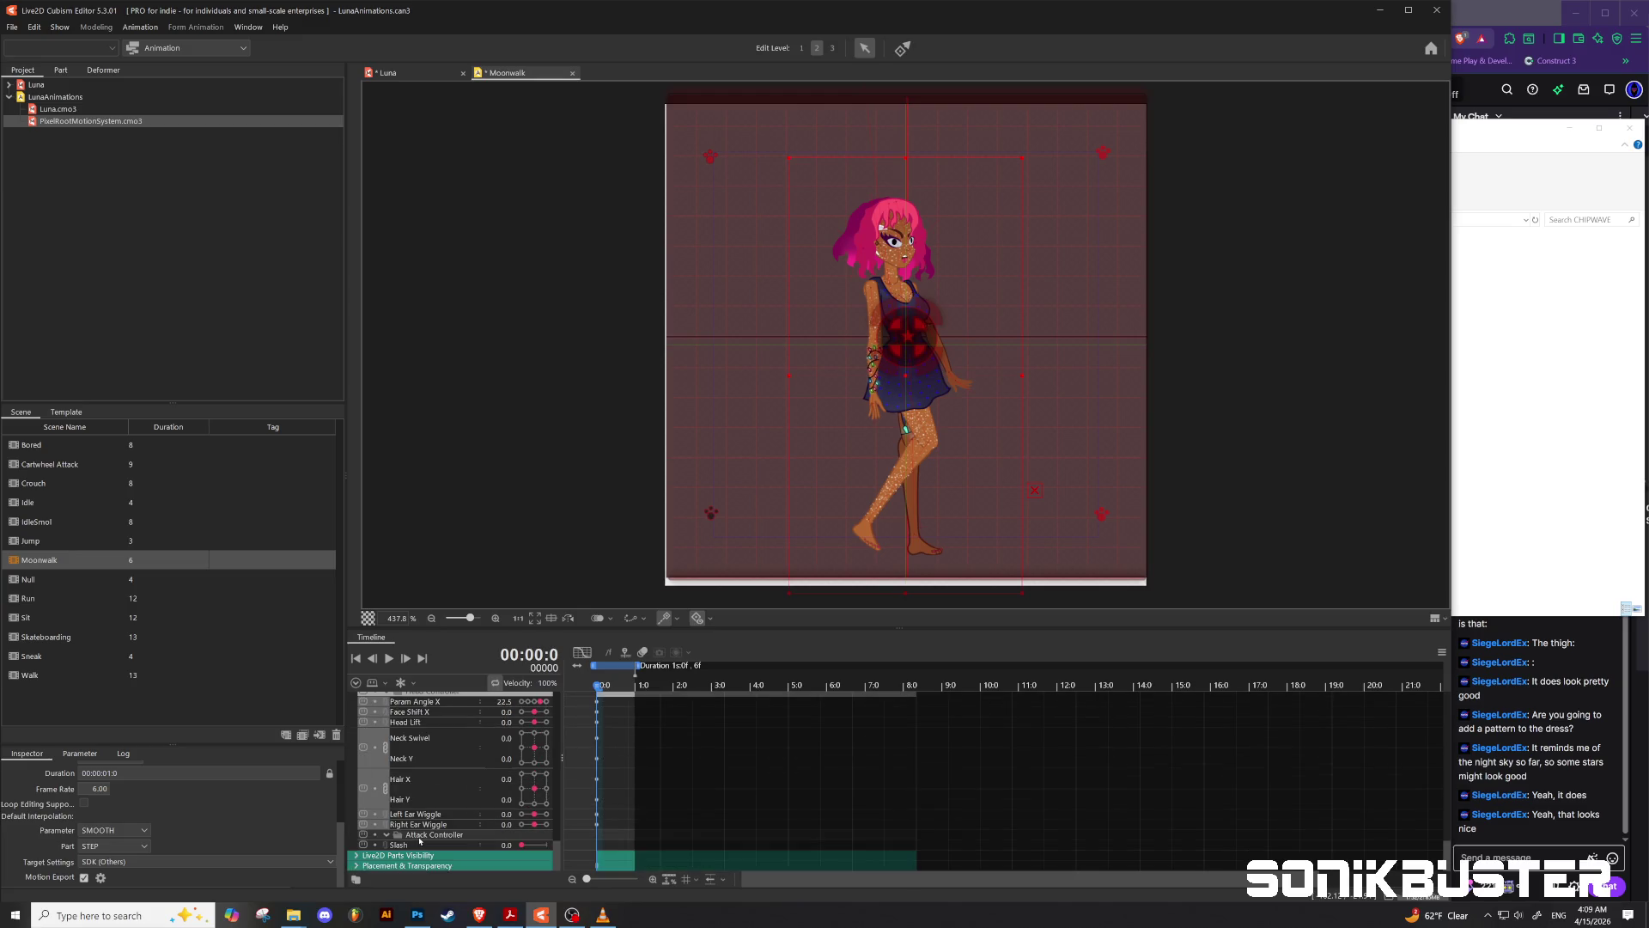
left_click(357, 866)
scroll(403, 842, "down", 3)
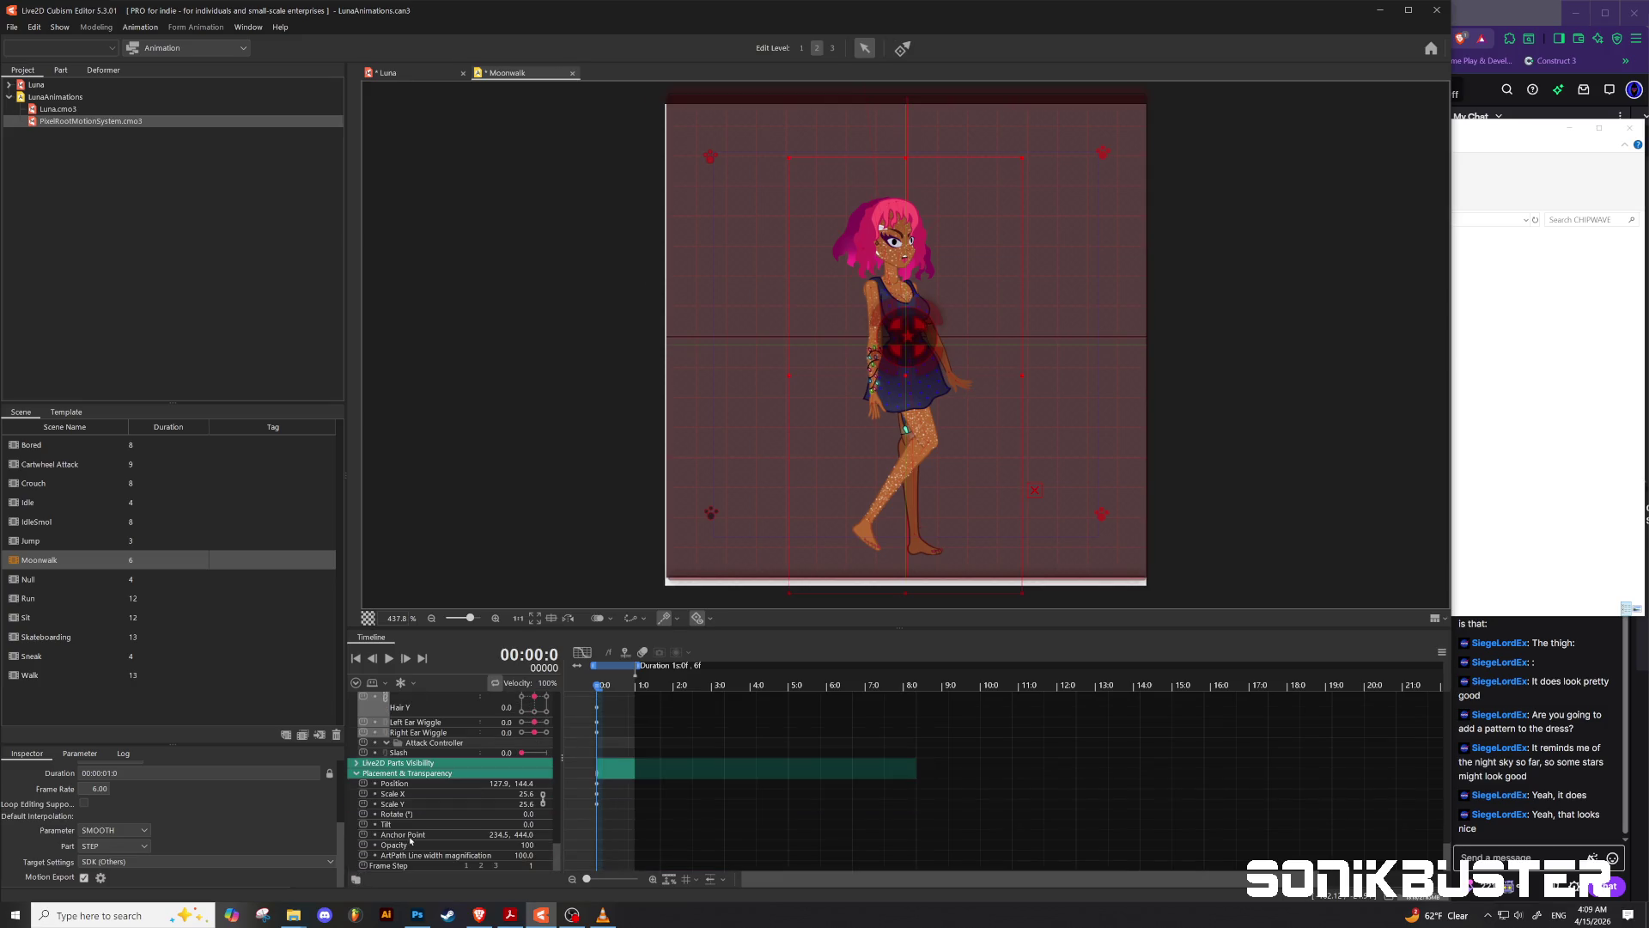
left_click_drag(504, 784, 498, 783)
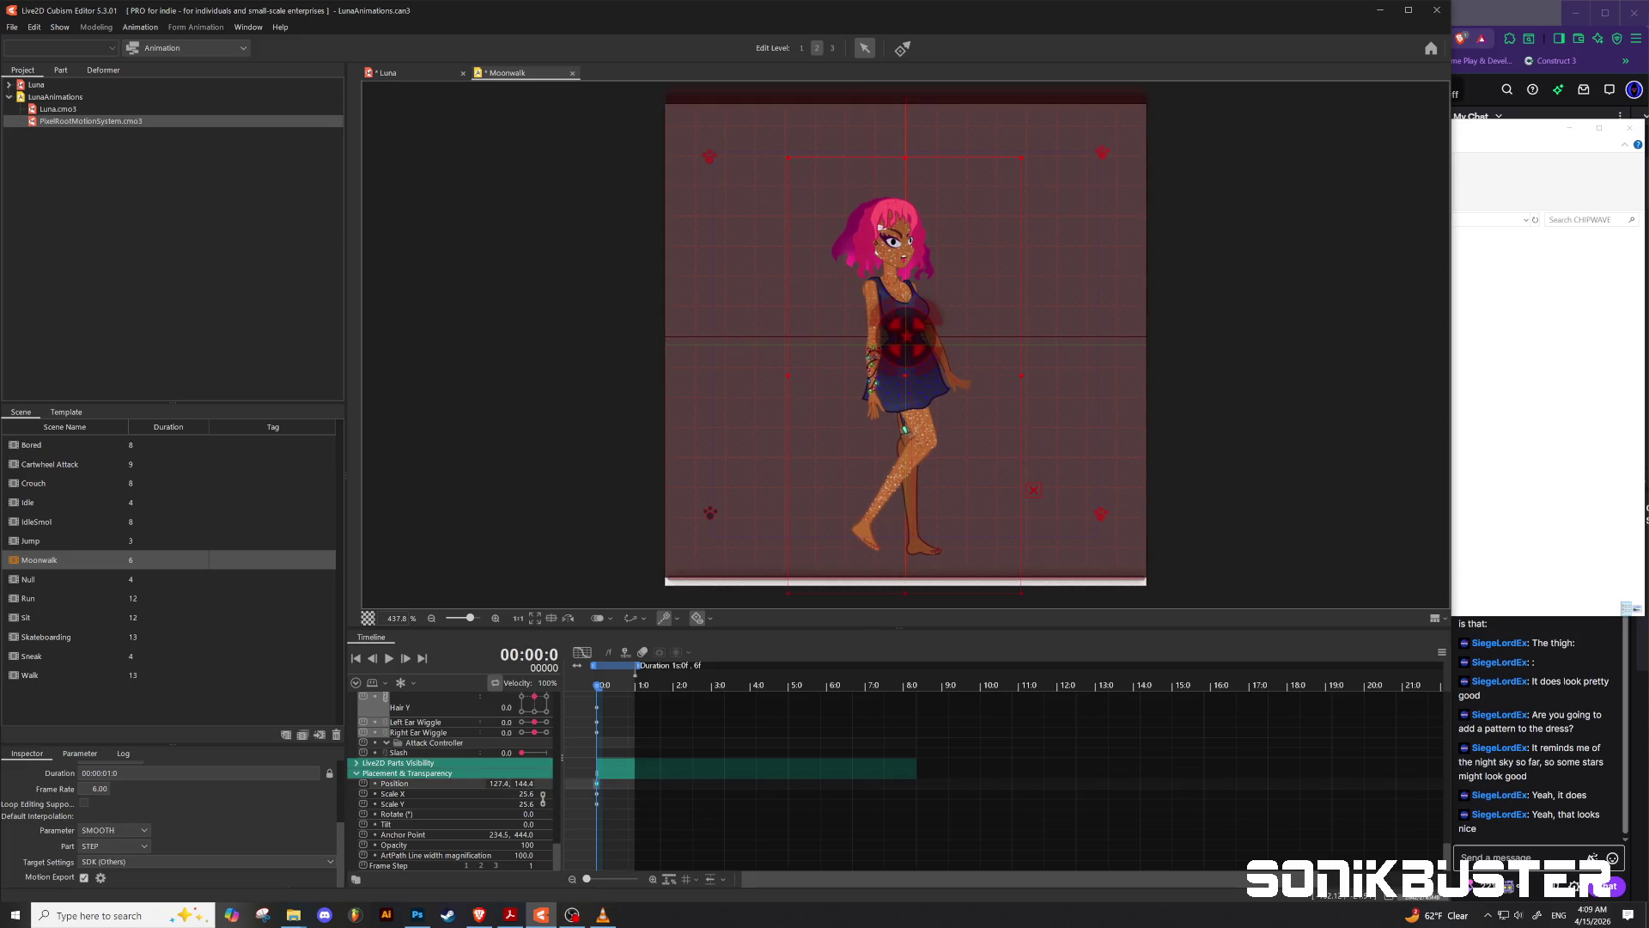
left_click_drag(523, 784, 529, 783)
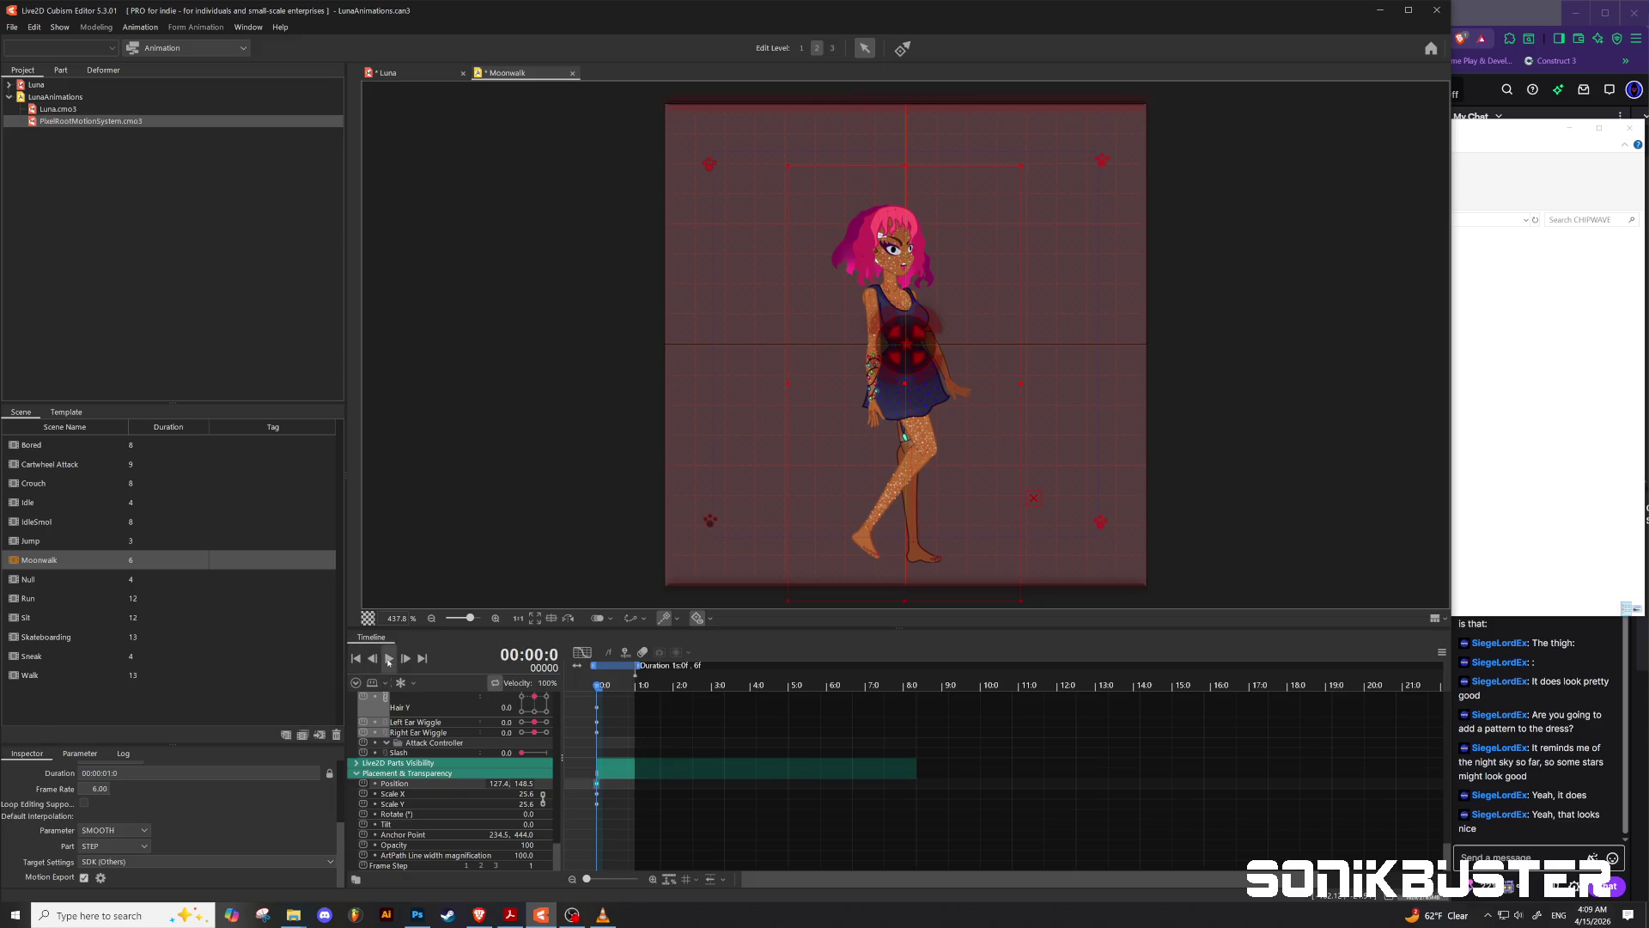
Play the animation loop, stop it, and return to the first frame
left_click(389, 658)
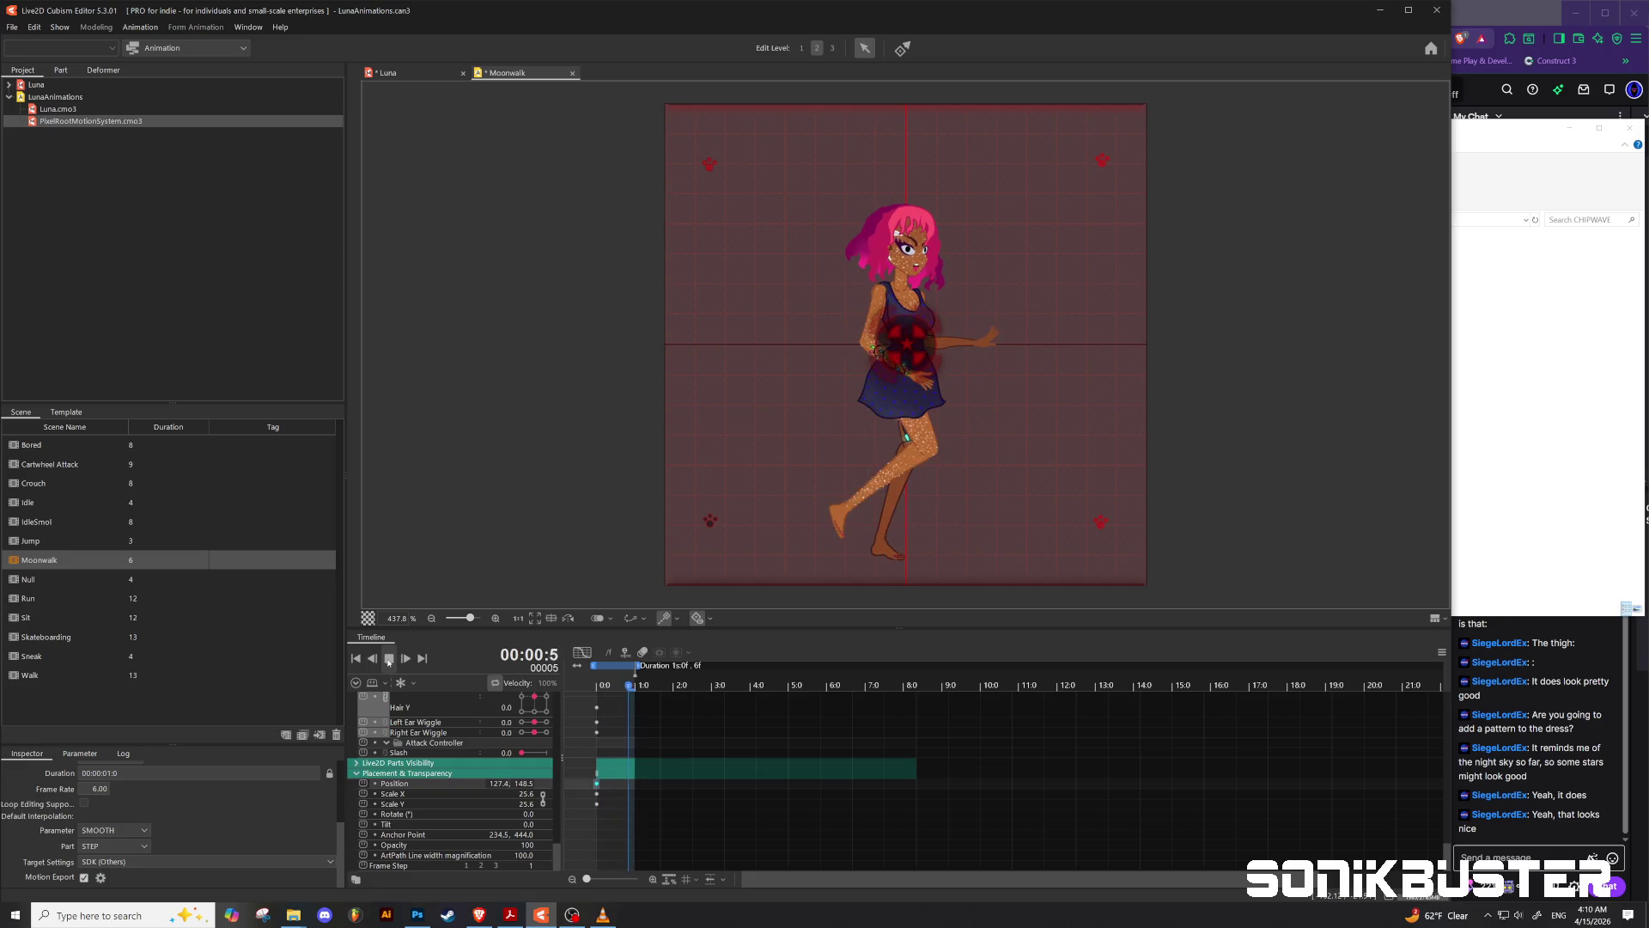
left_click(388, 658)
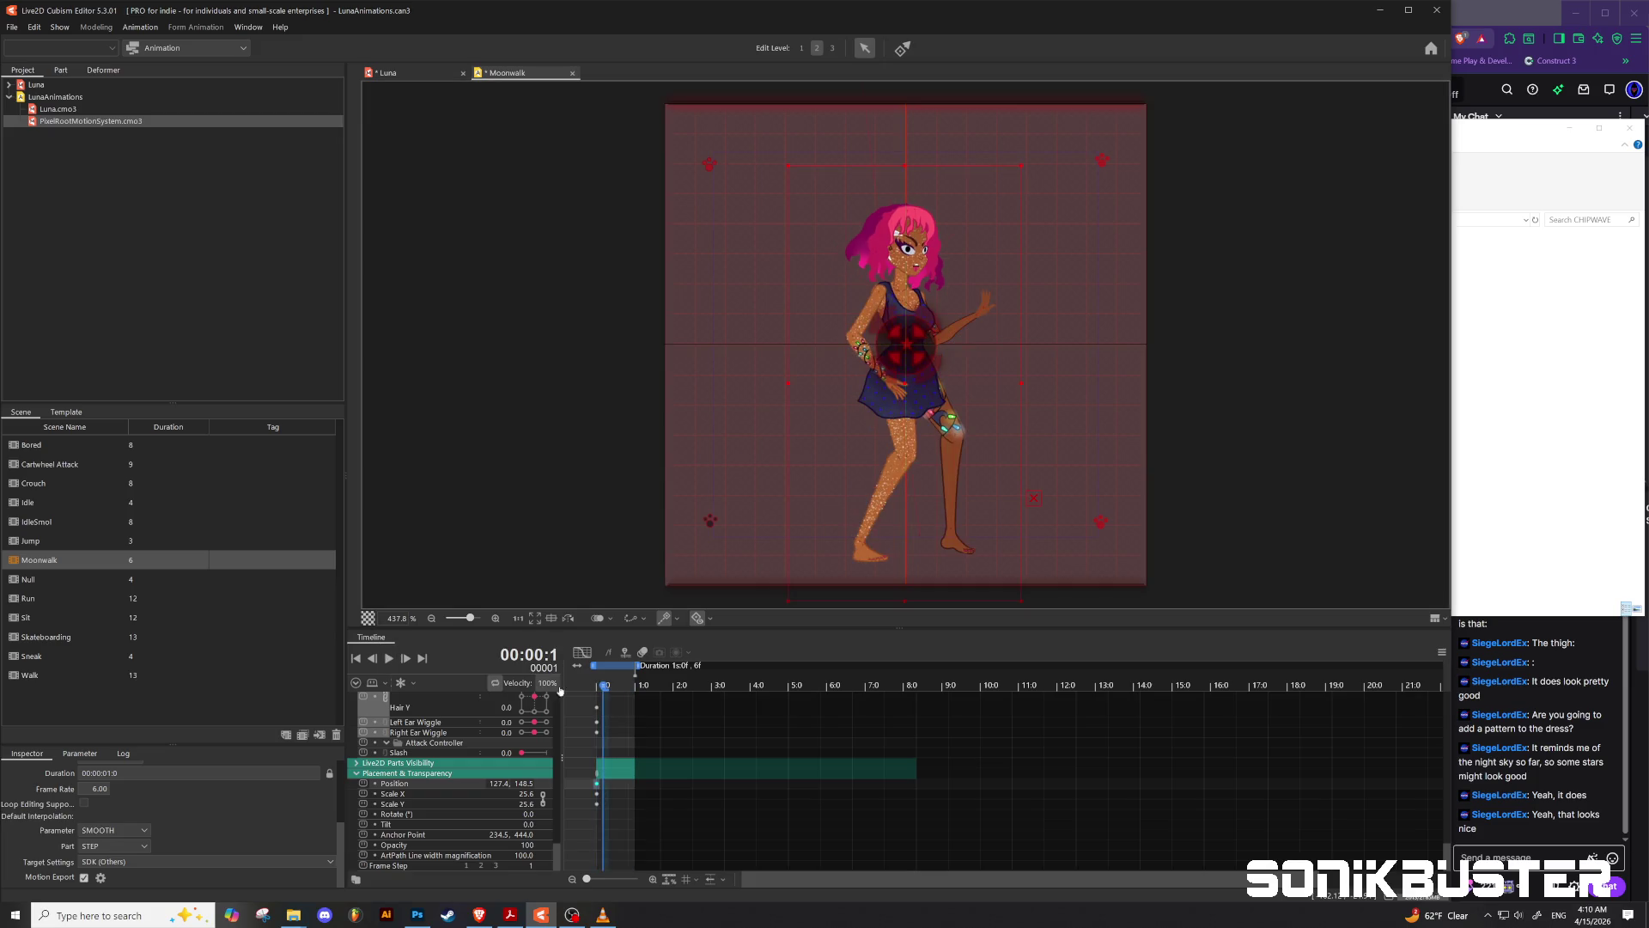
mouse_move(604, 685)
left_mouse_down()
mouse_move(575, 682)
mouse_move(601, 679)
left_mouse_up()
Collapse Placement & Transparency and key Pivot Core Y up to about 52.1
left_click(358, 774)
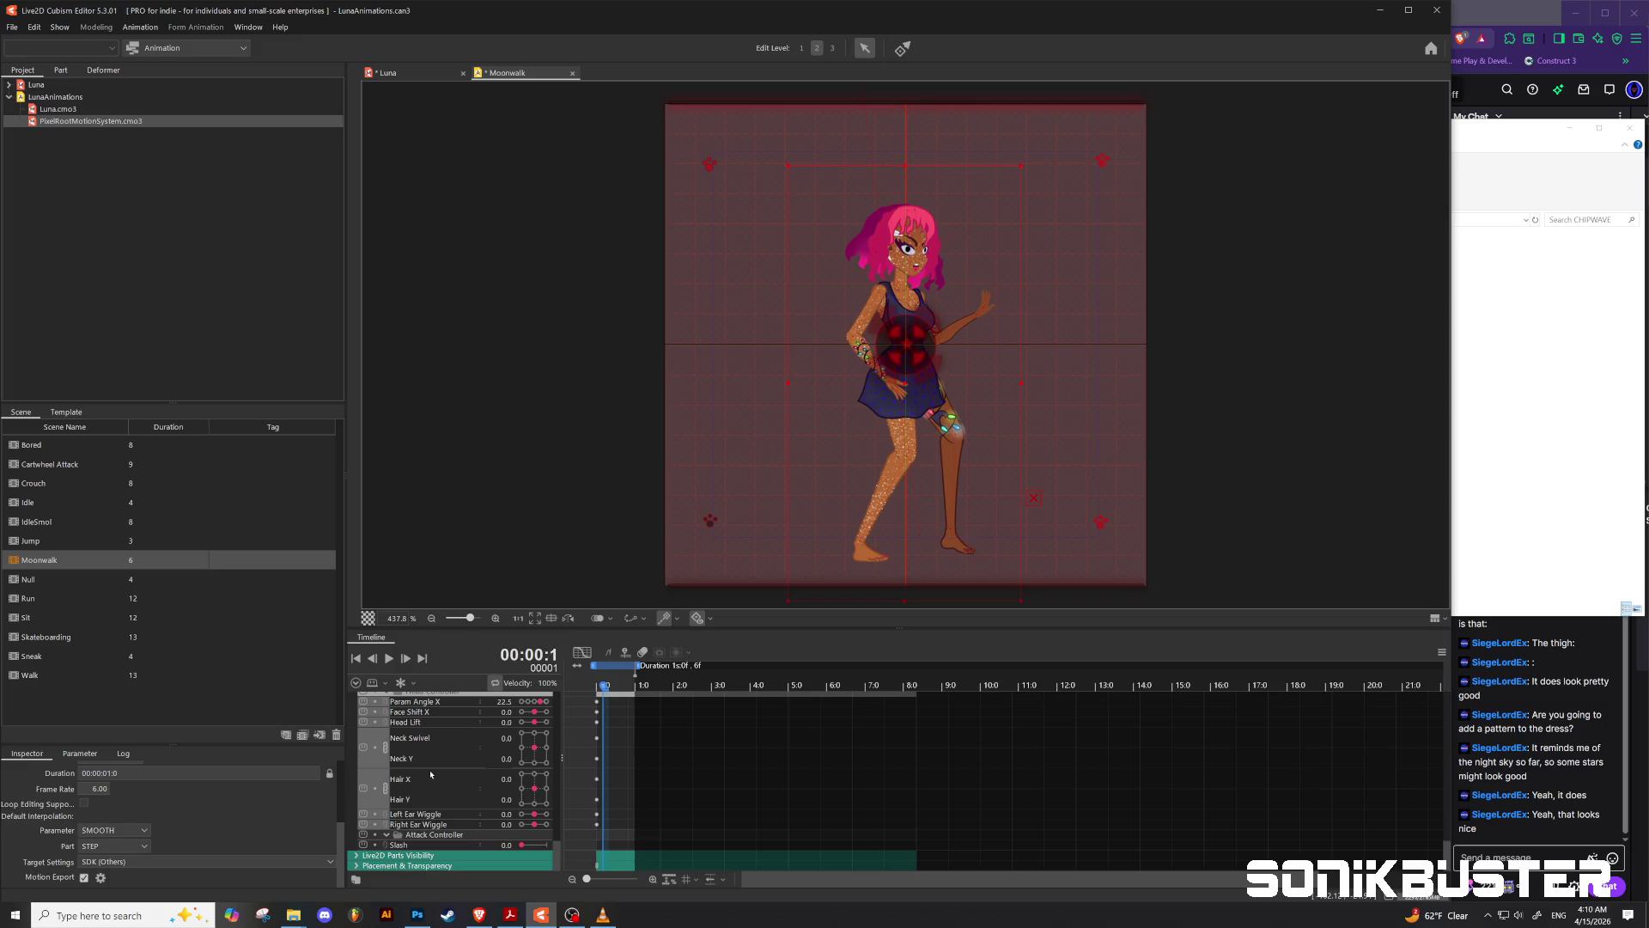
scroll(437, 777, "up", 3)
scroll(434, 777, "up", 3)
scroll(434, 776, "up", 3)
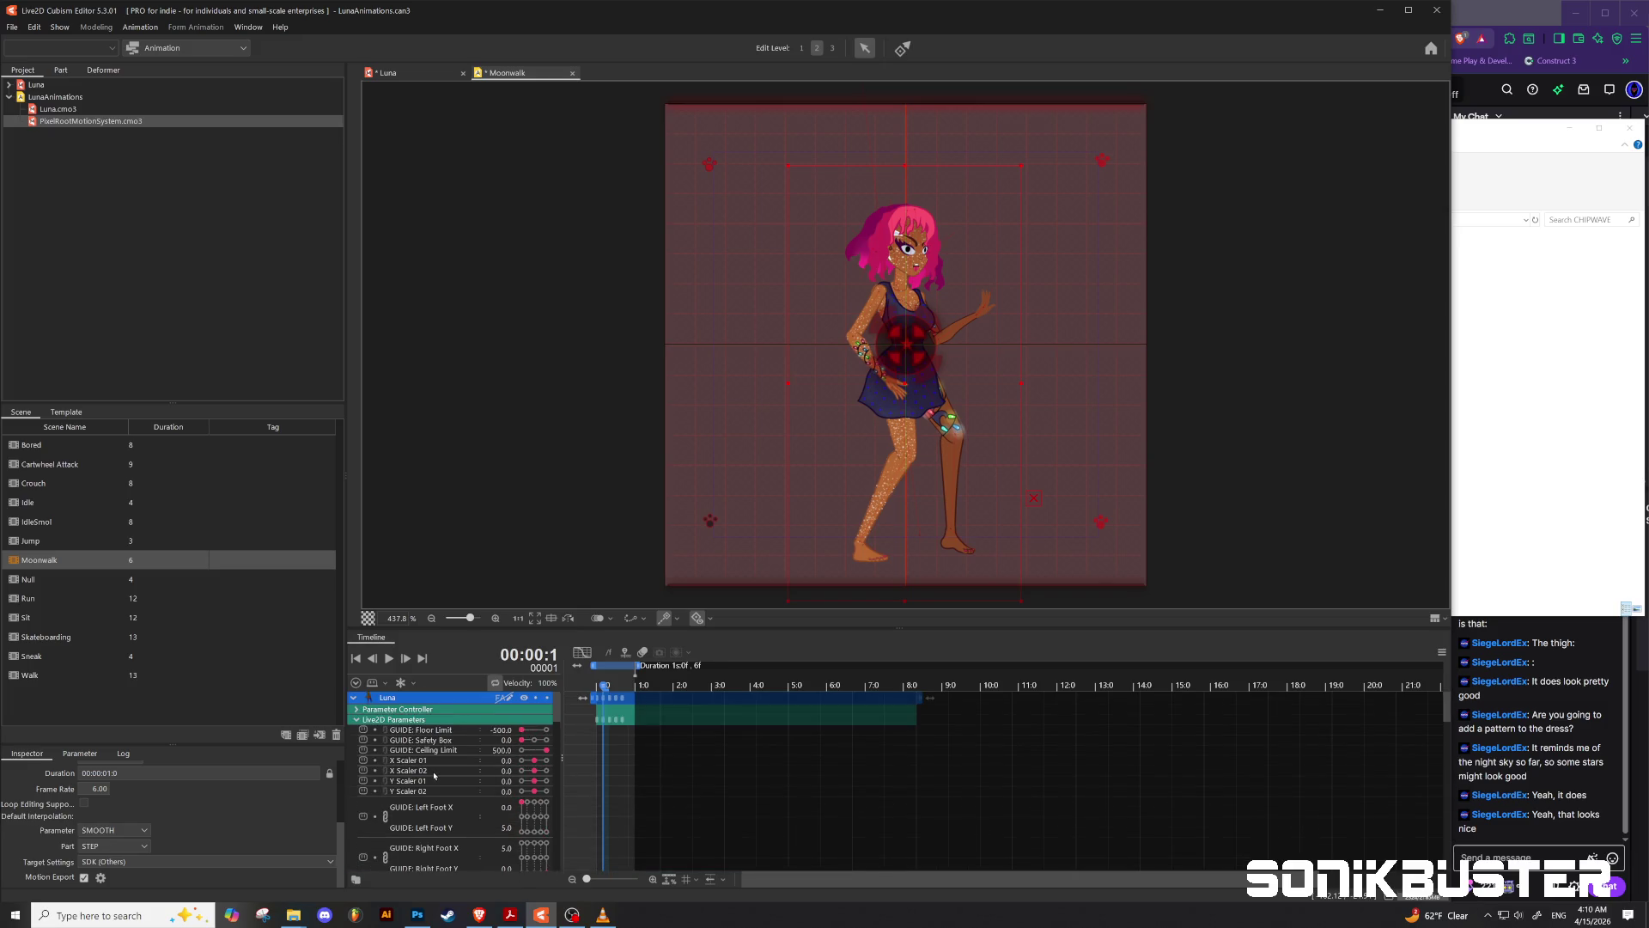
scroll(446, 787, "down", 3)
scroll(447, 787, "down", 3)
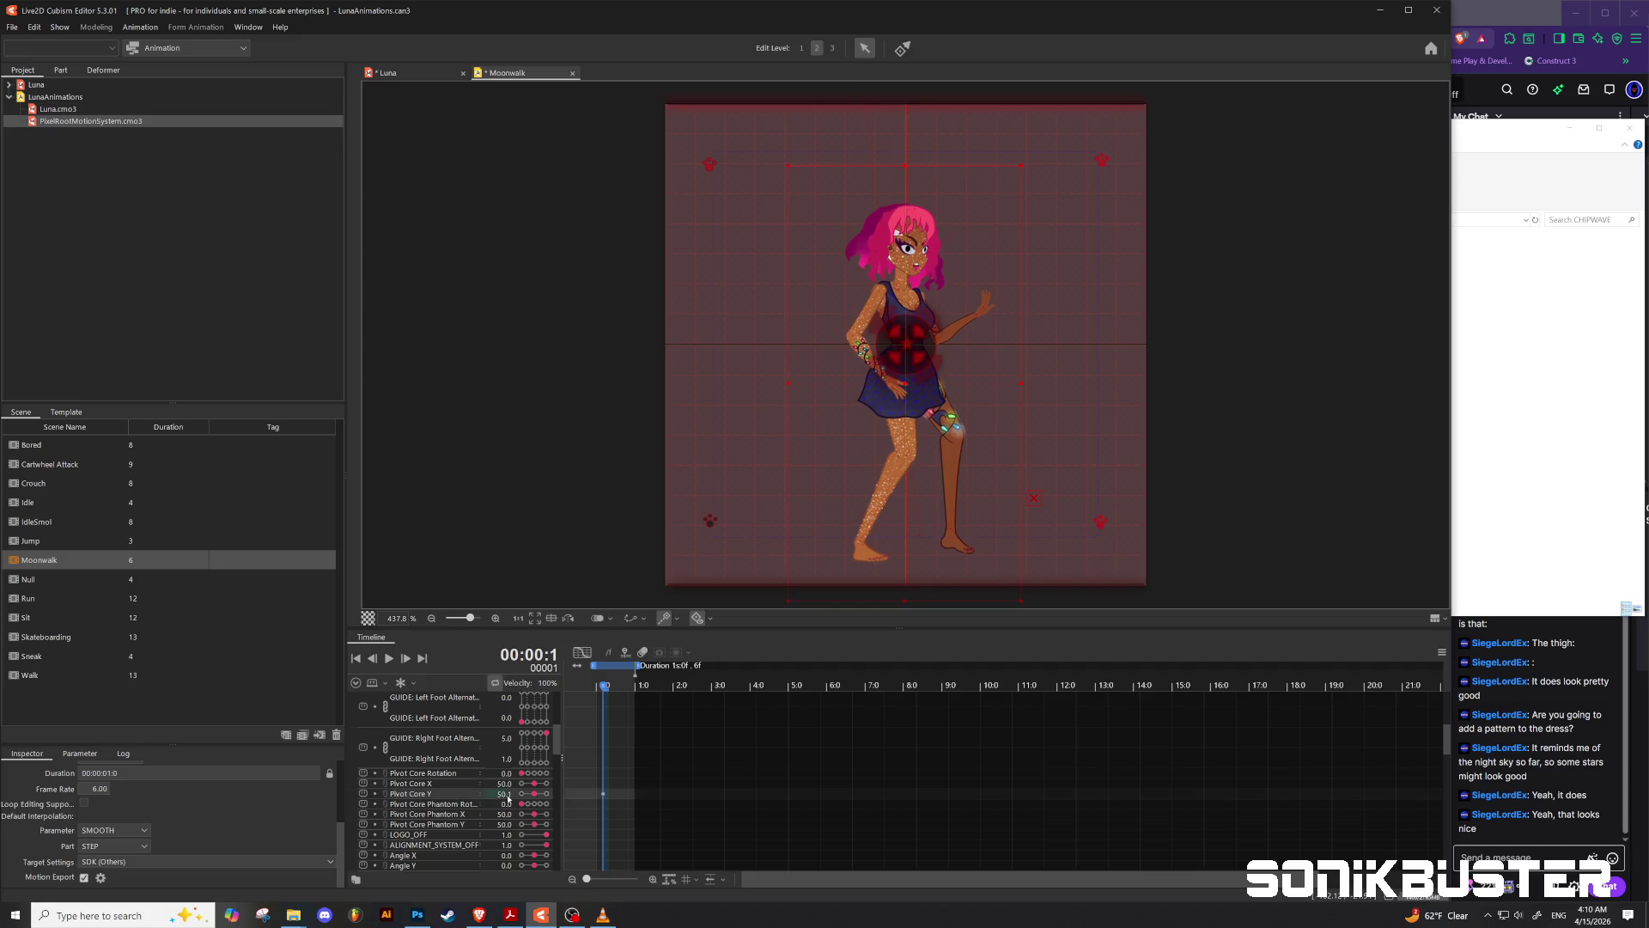
left_click_drag(505, 795, 503, 794)
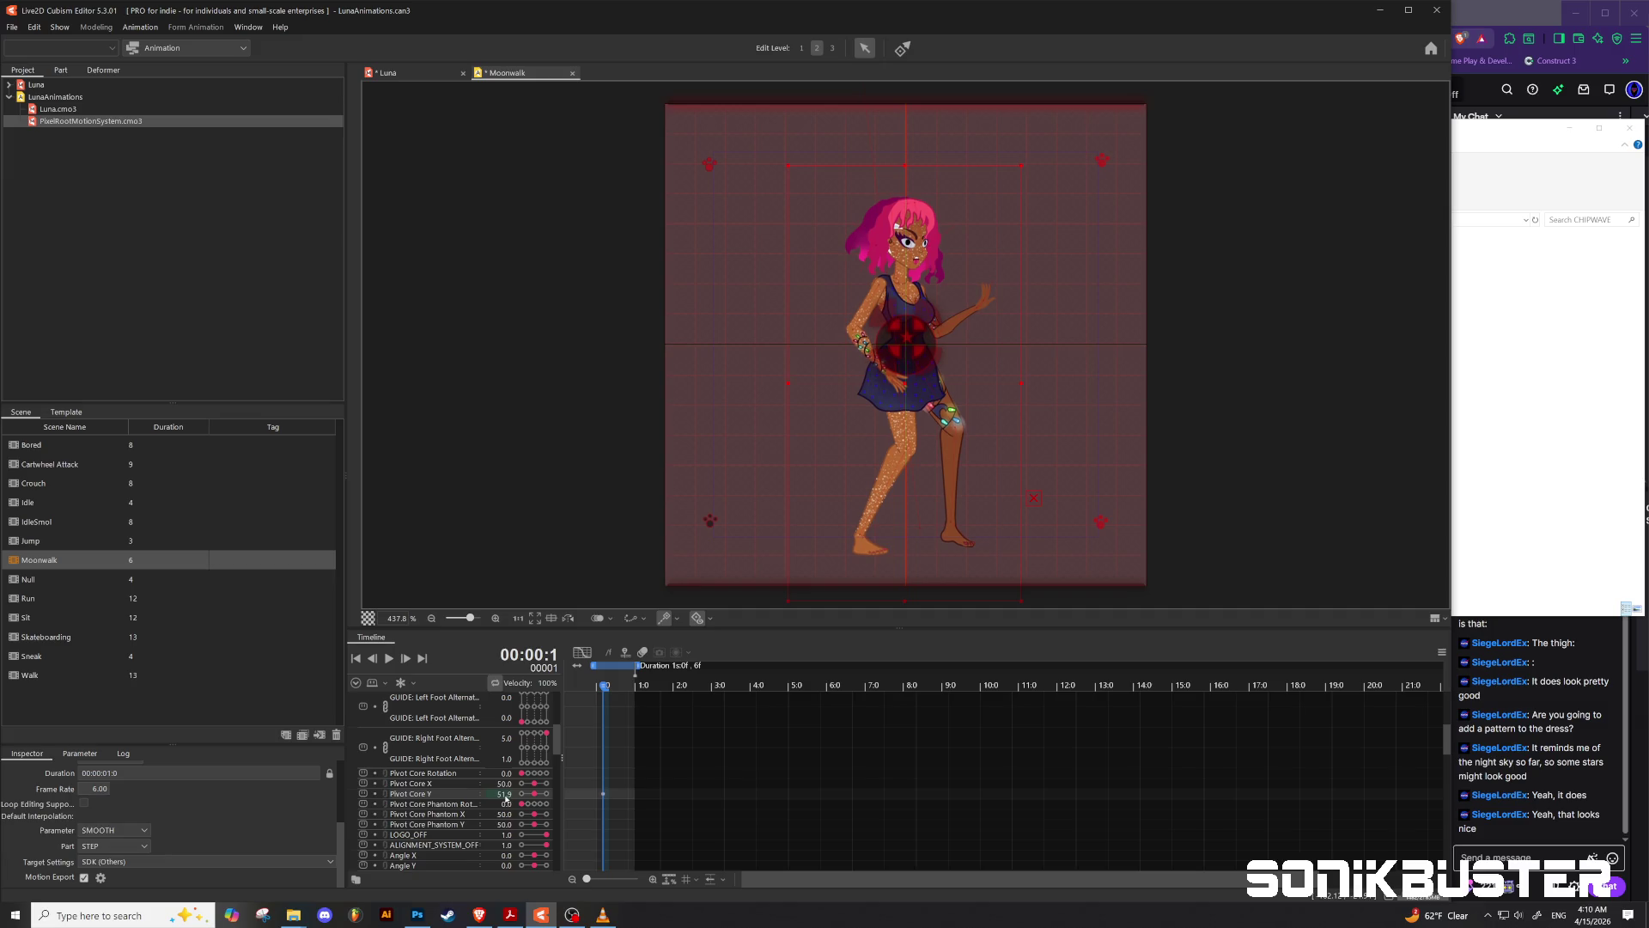
Raise the GUIDE: Floor Limit to -440, preview the loop, and scrub to frame 2
scroll(449, 807, "up", 5)
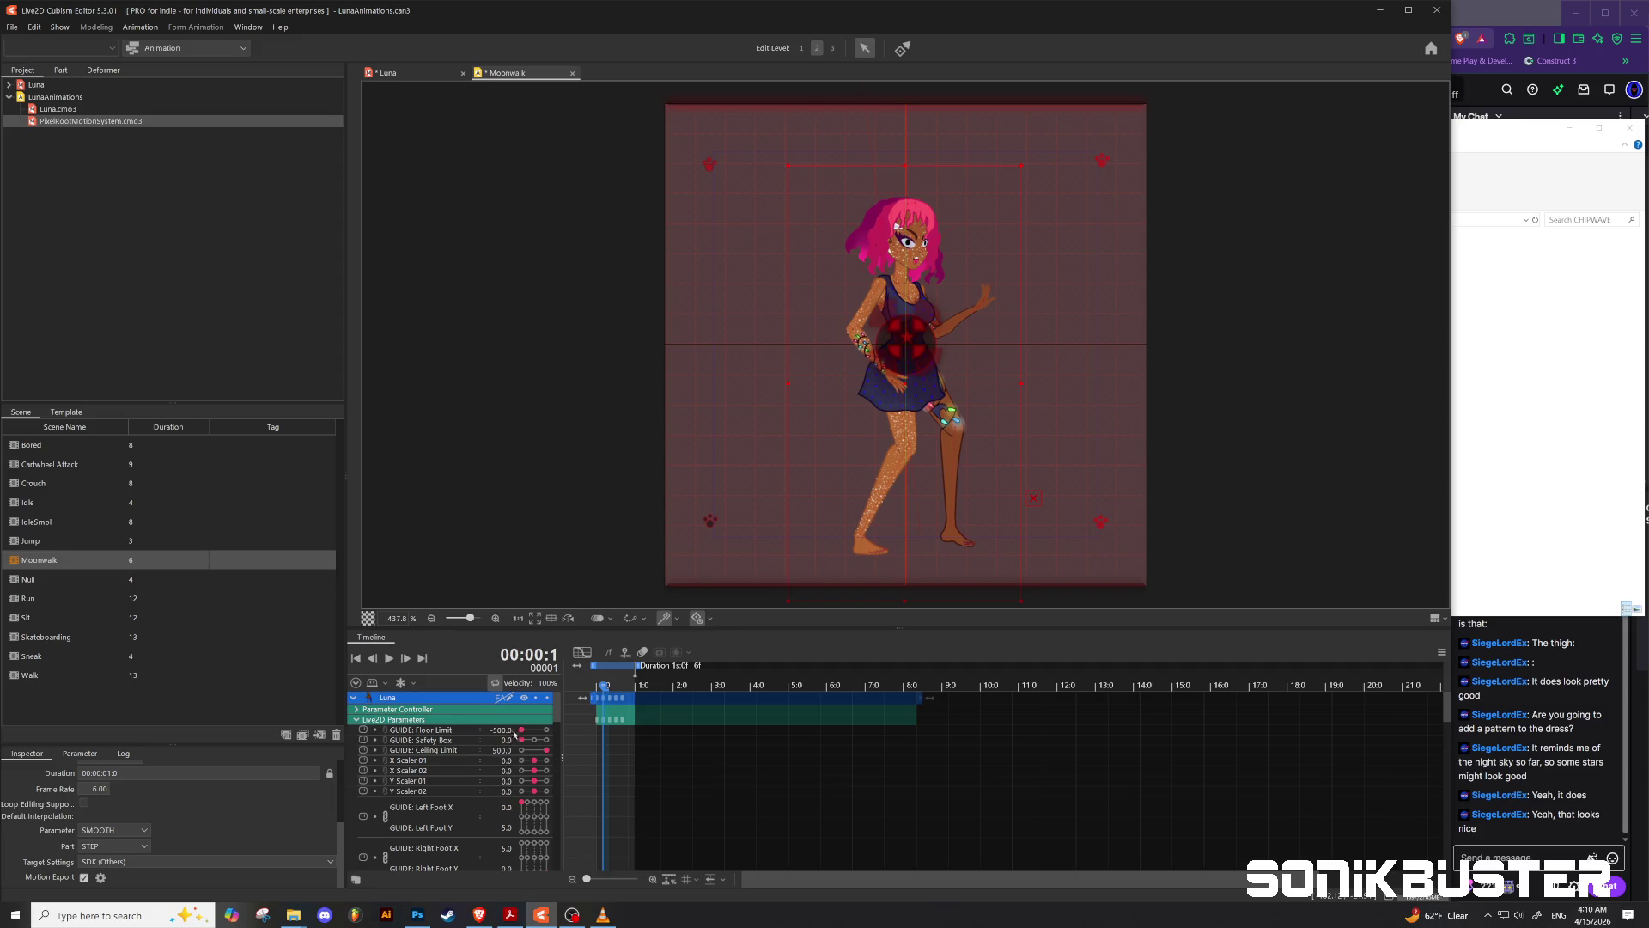
left_click_drag(500, 729, 524, 729)
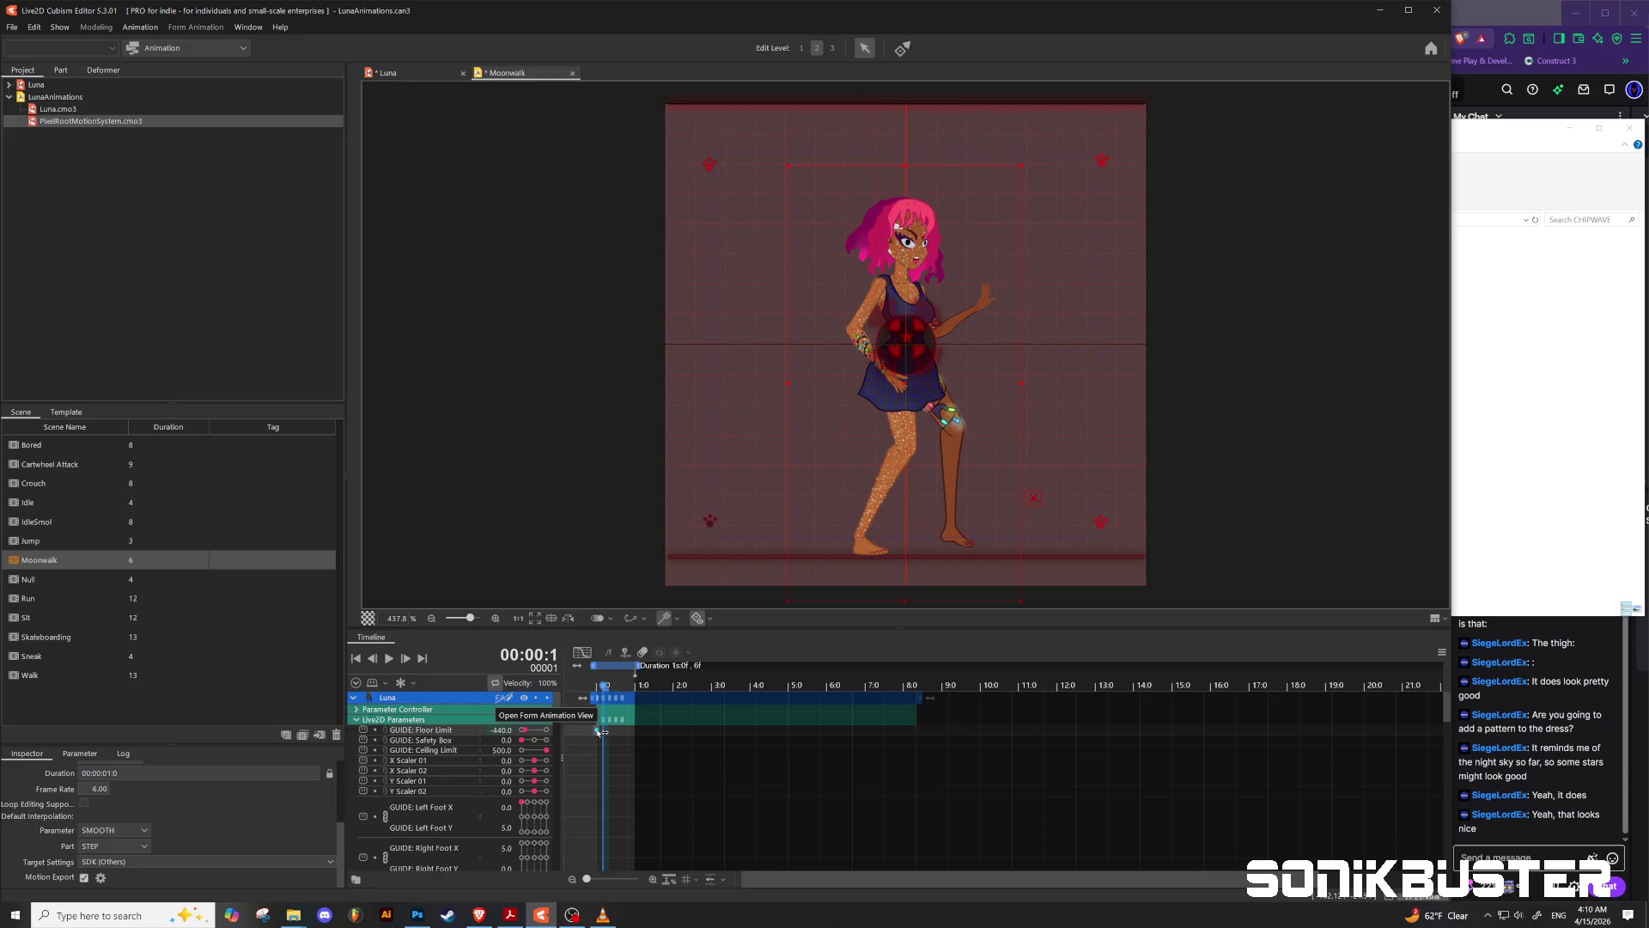
left_click(389, 658)
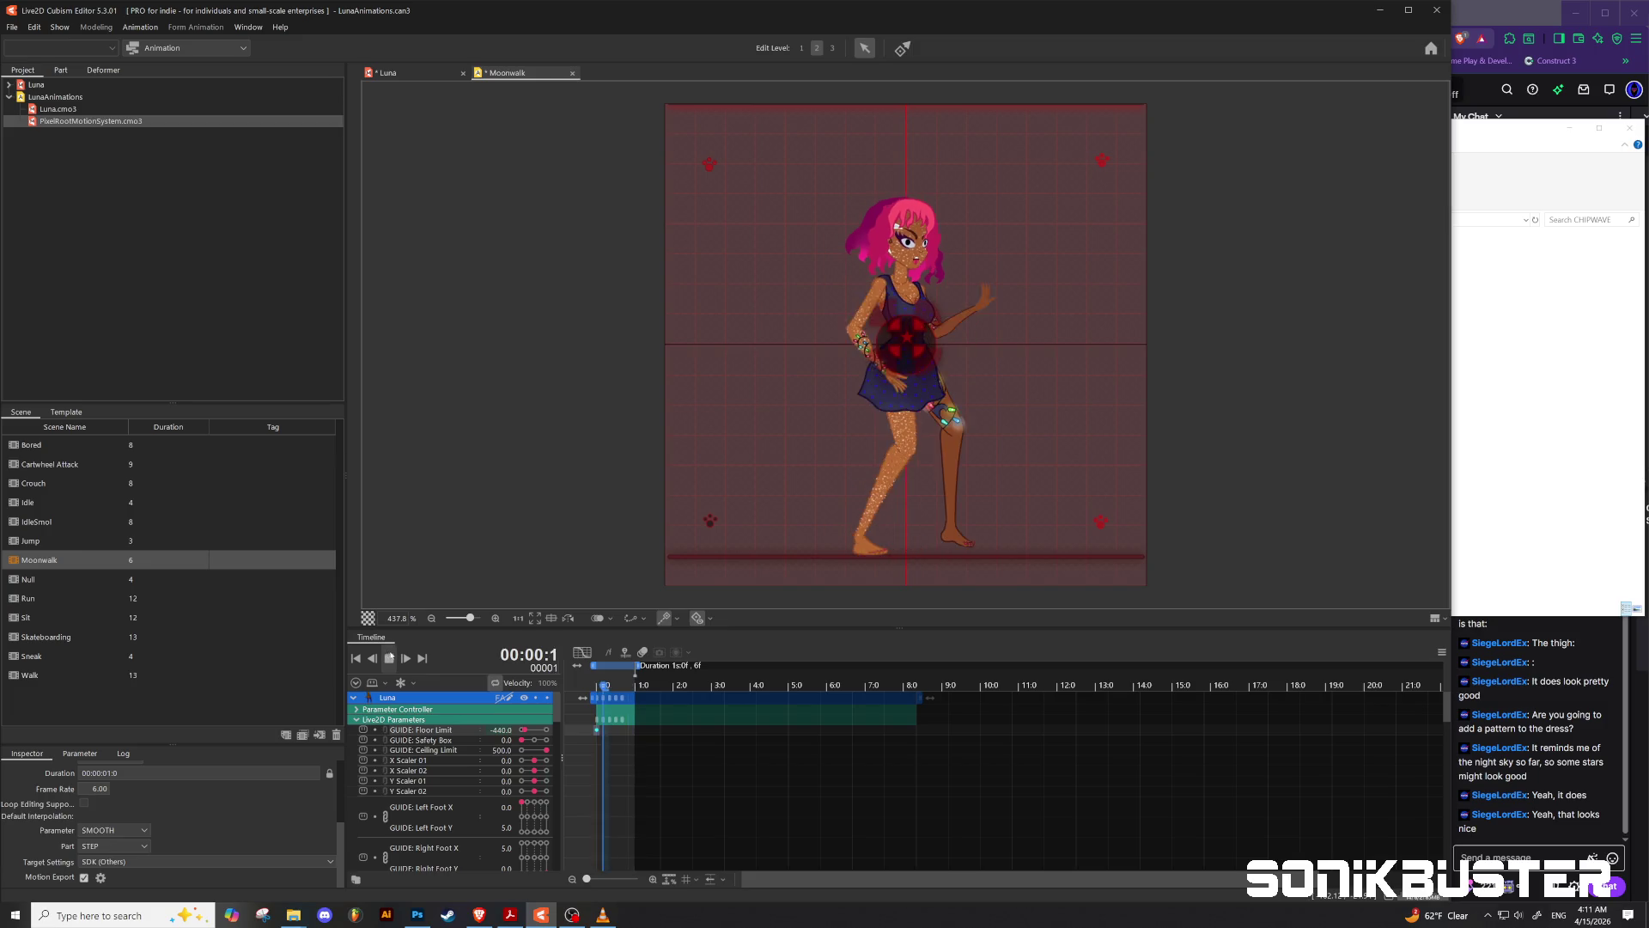
left_click(390, 659)
left_click_drag(622, 684, 603, 692)
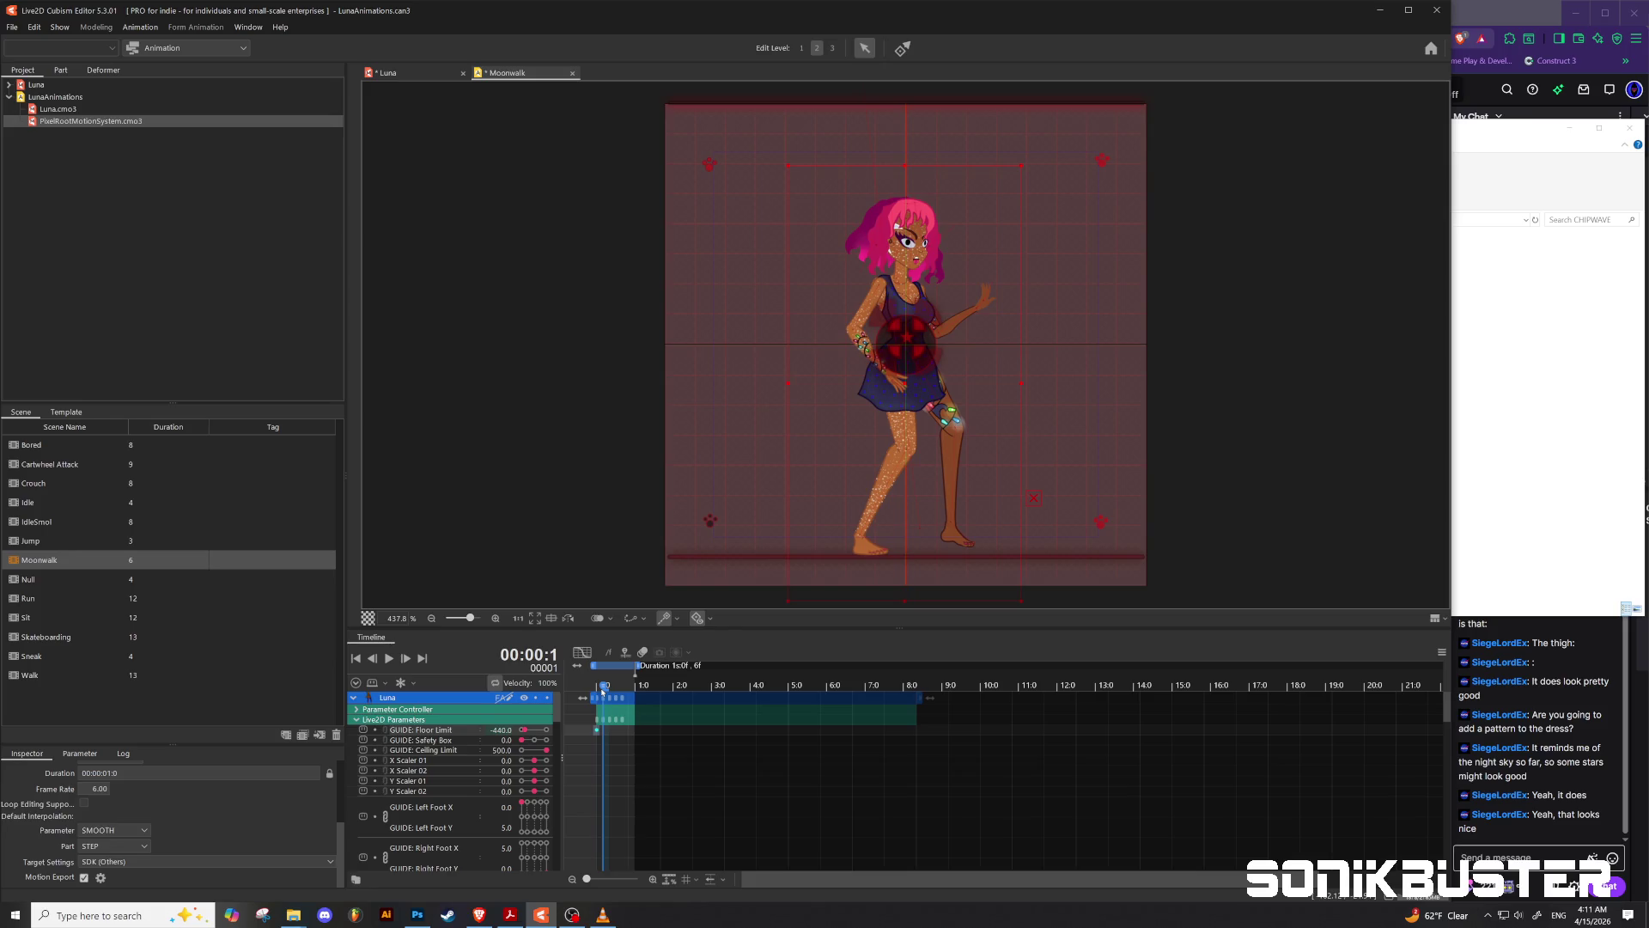
left_click_drag(605, 691, 610, 693)
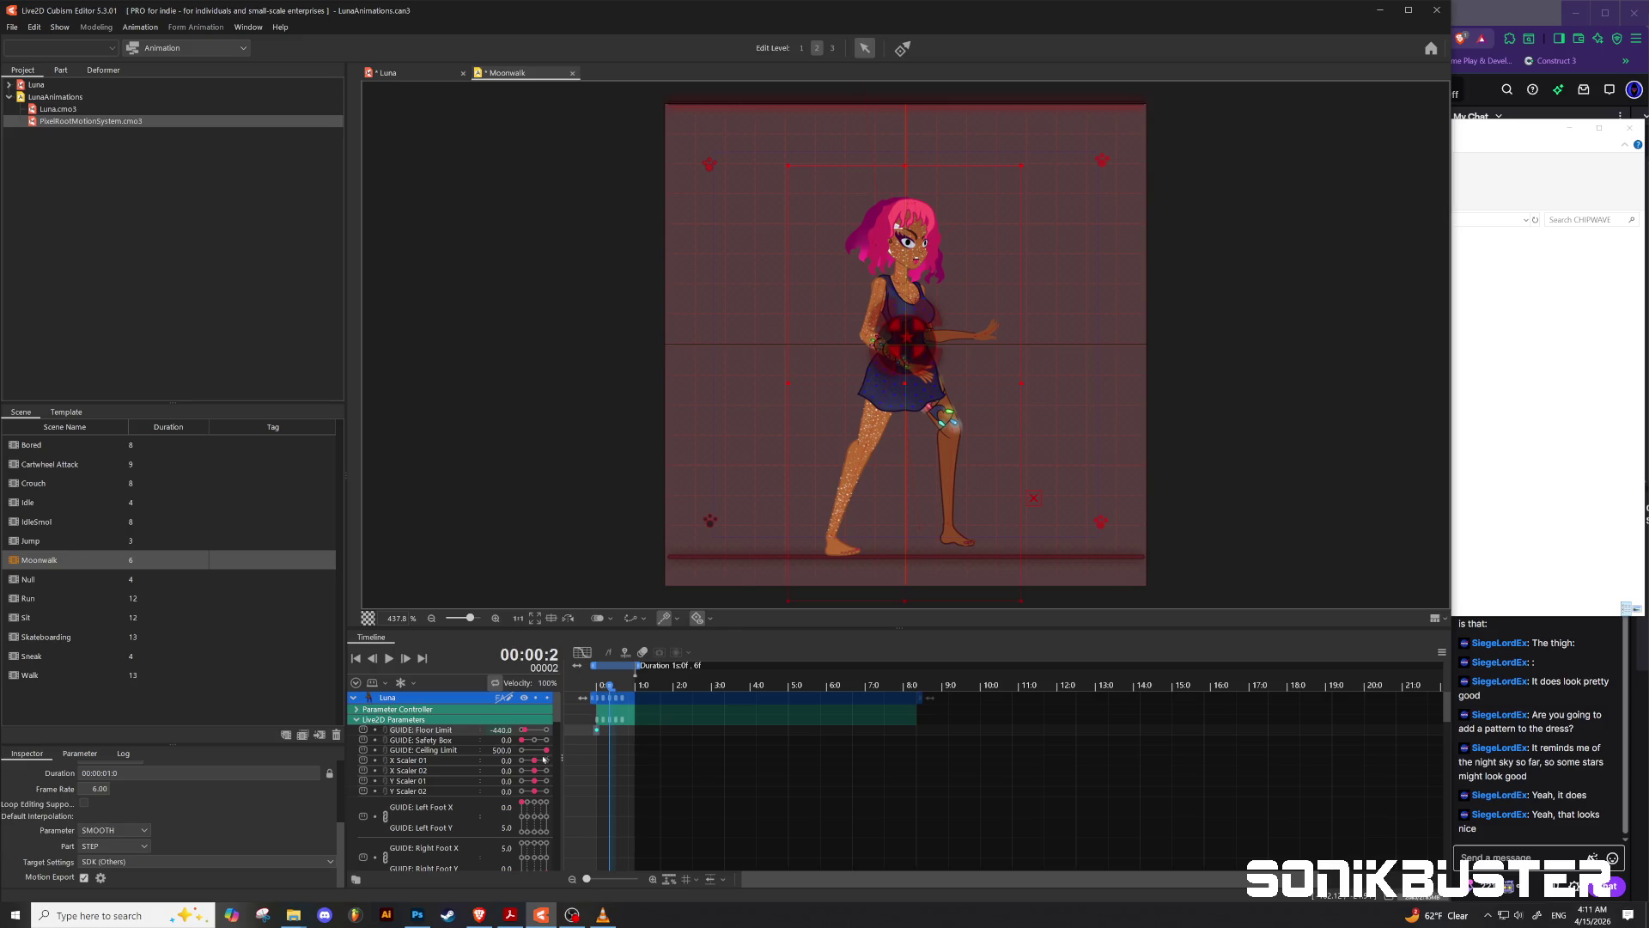
Pull Right Leg further back at frame 2, then scrub through the early frames
scroll(544, 759, "down", 5)
scroll(481, 778, "down", 5)
scroll(471, 786, "down", 5)
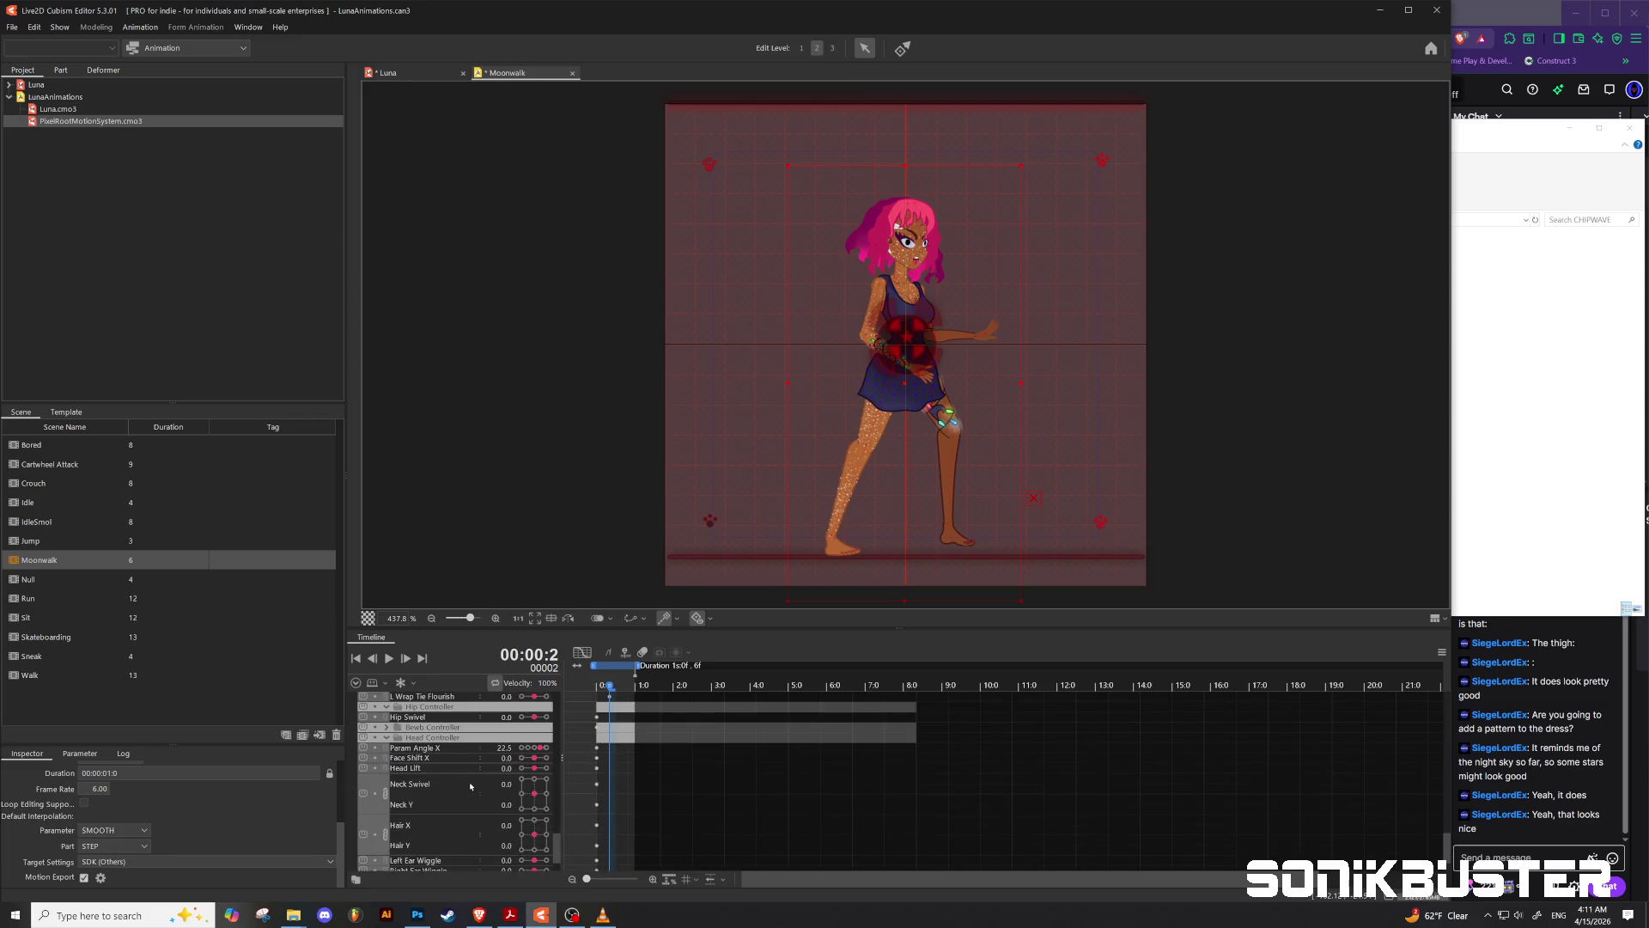
scroll(471, 787, "up", 3)
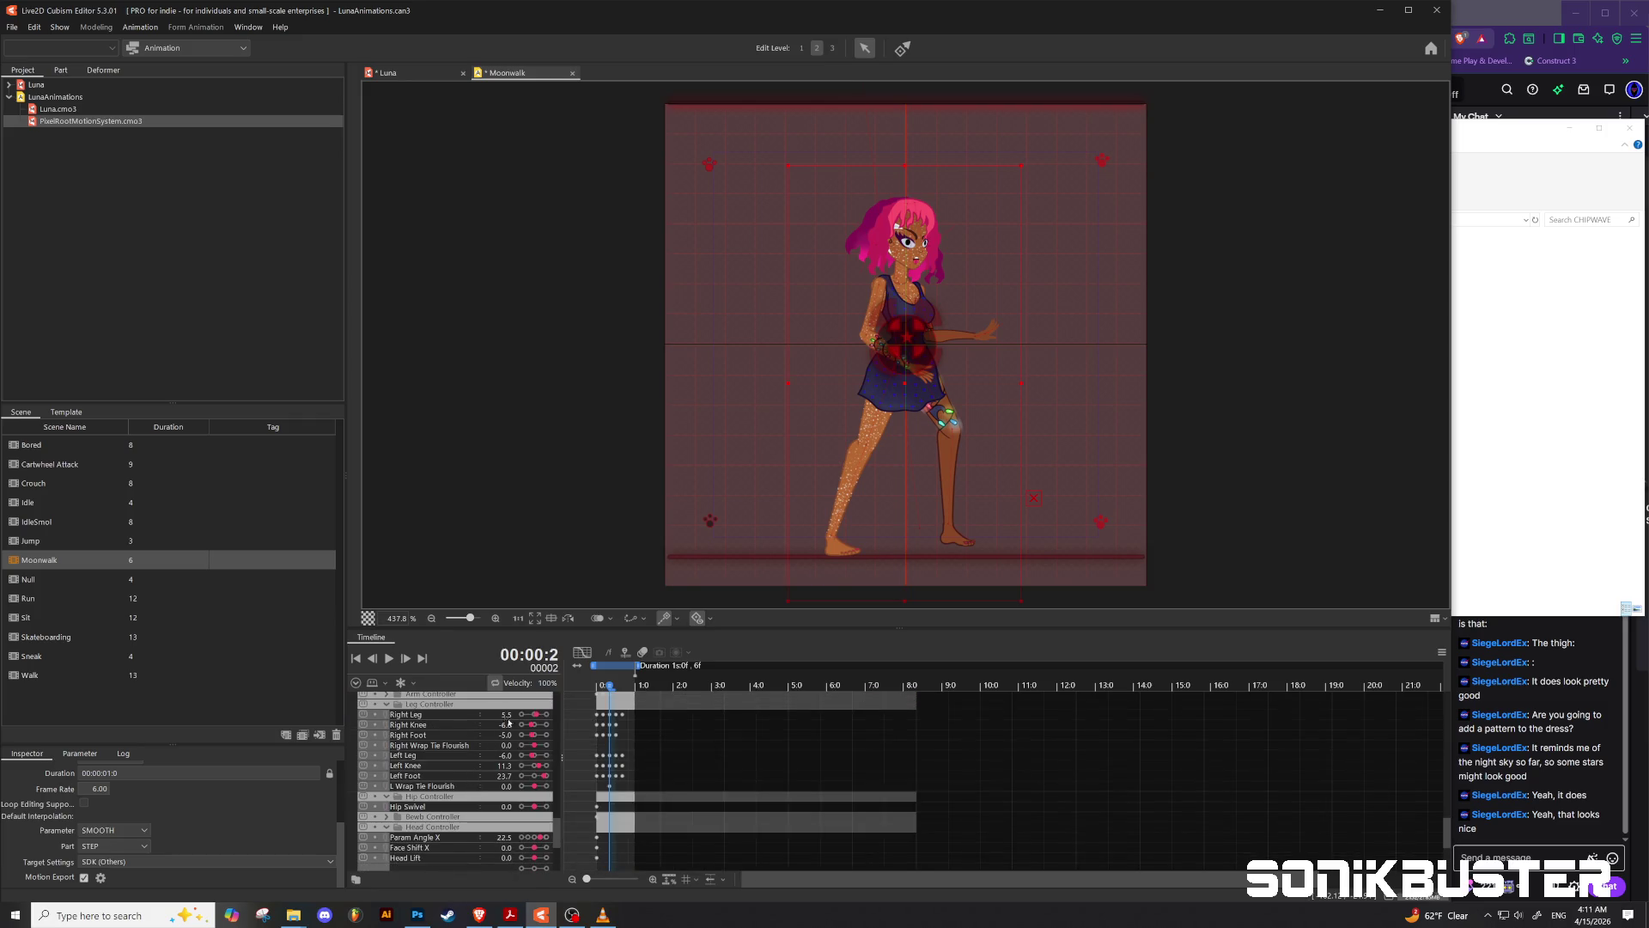
left_click_drag(508, 714, 487, 714)
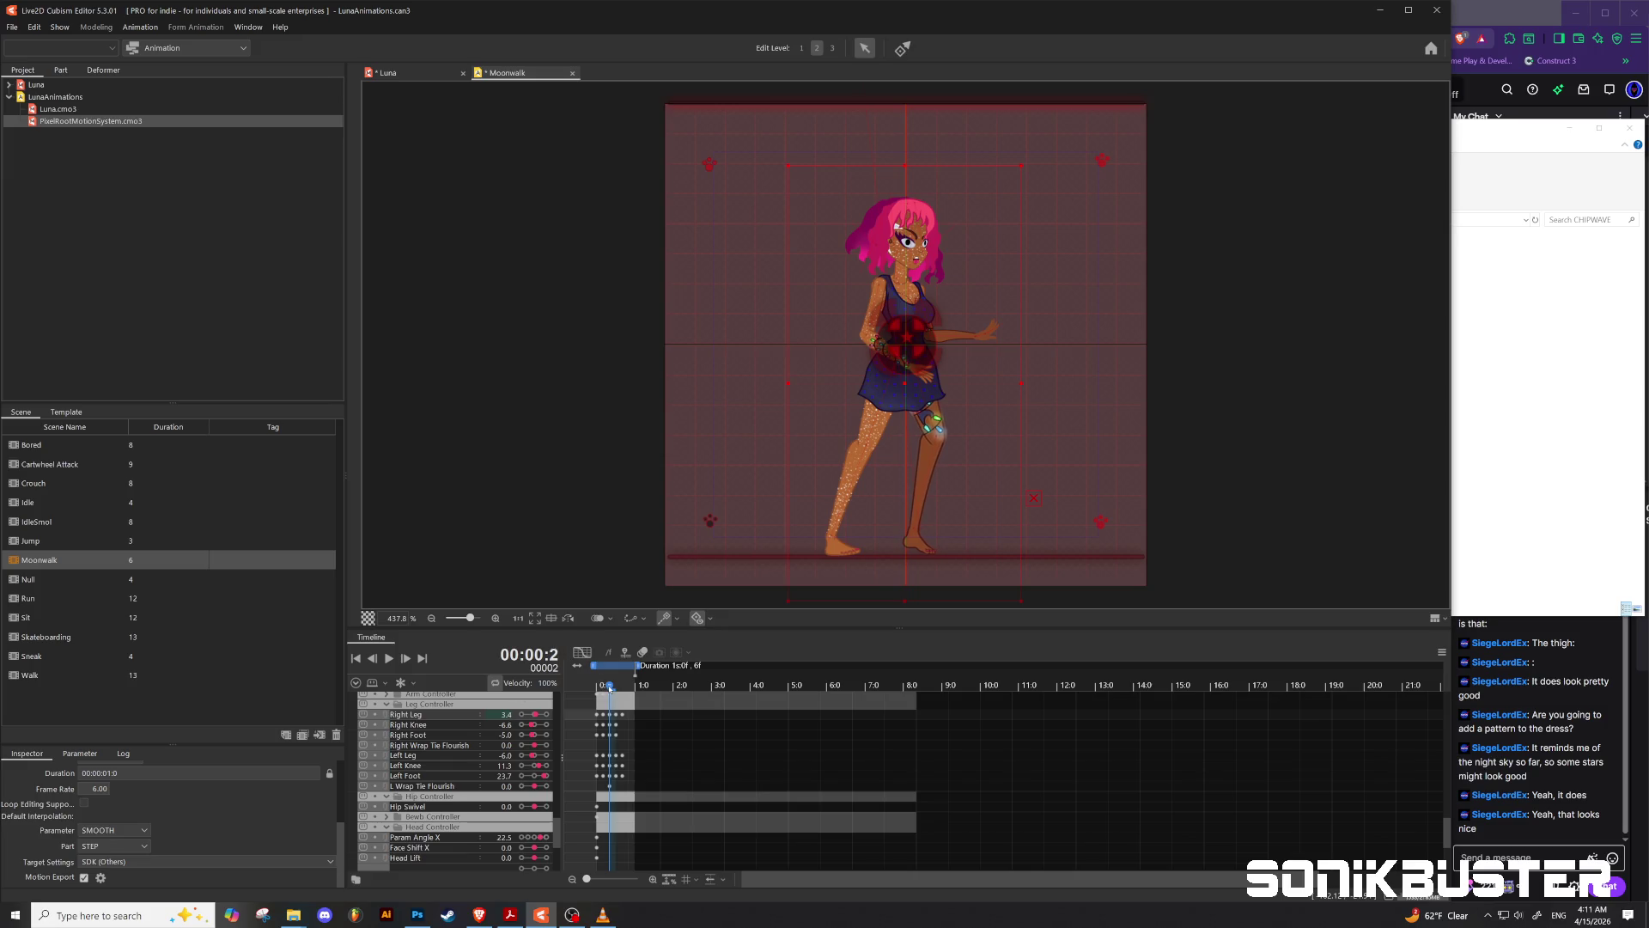
left_click(605, 685)
left_click_drag(604, 688, 622, 693)
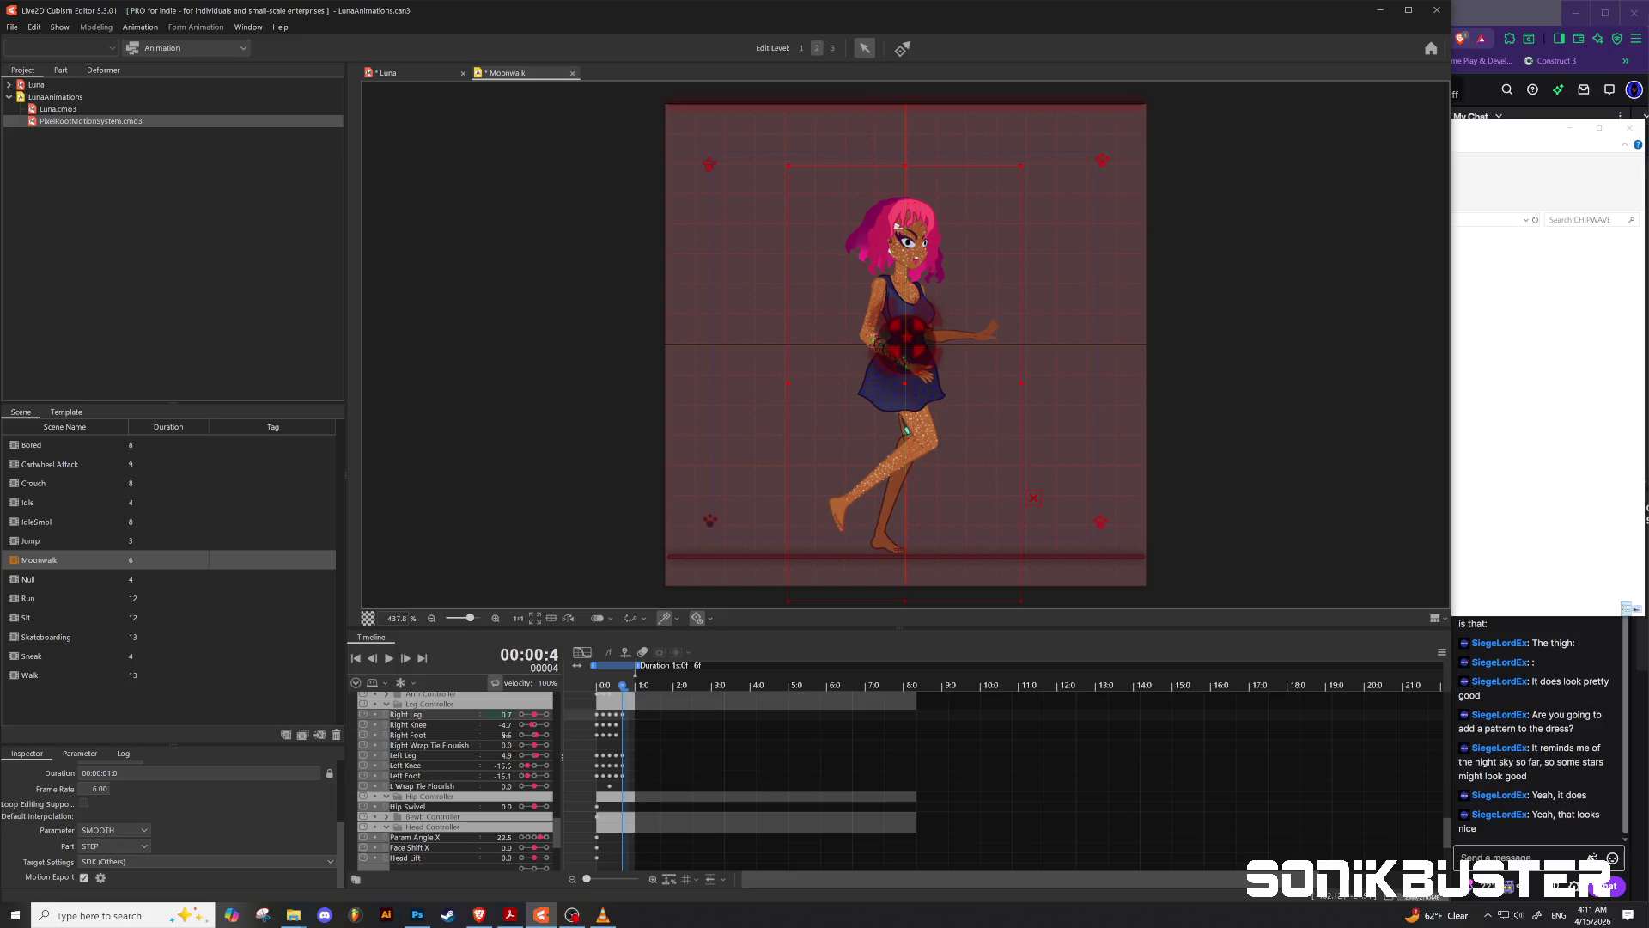
At frame 4, adjust Right Foot and set Right Knee to 7.5 and Right Leg to -5.2
left_click_drag(506, 735, 508, 735)
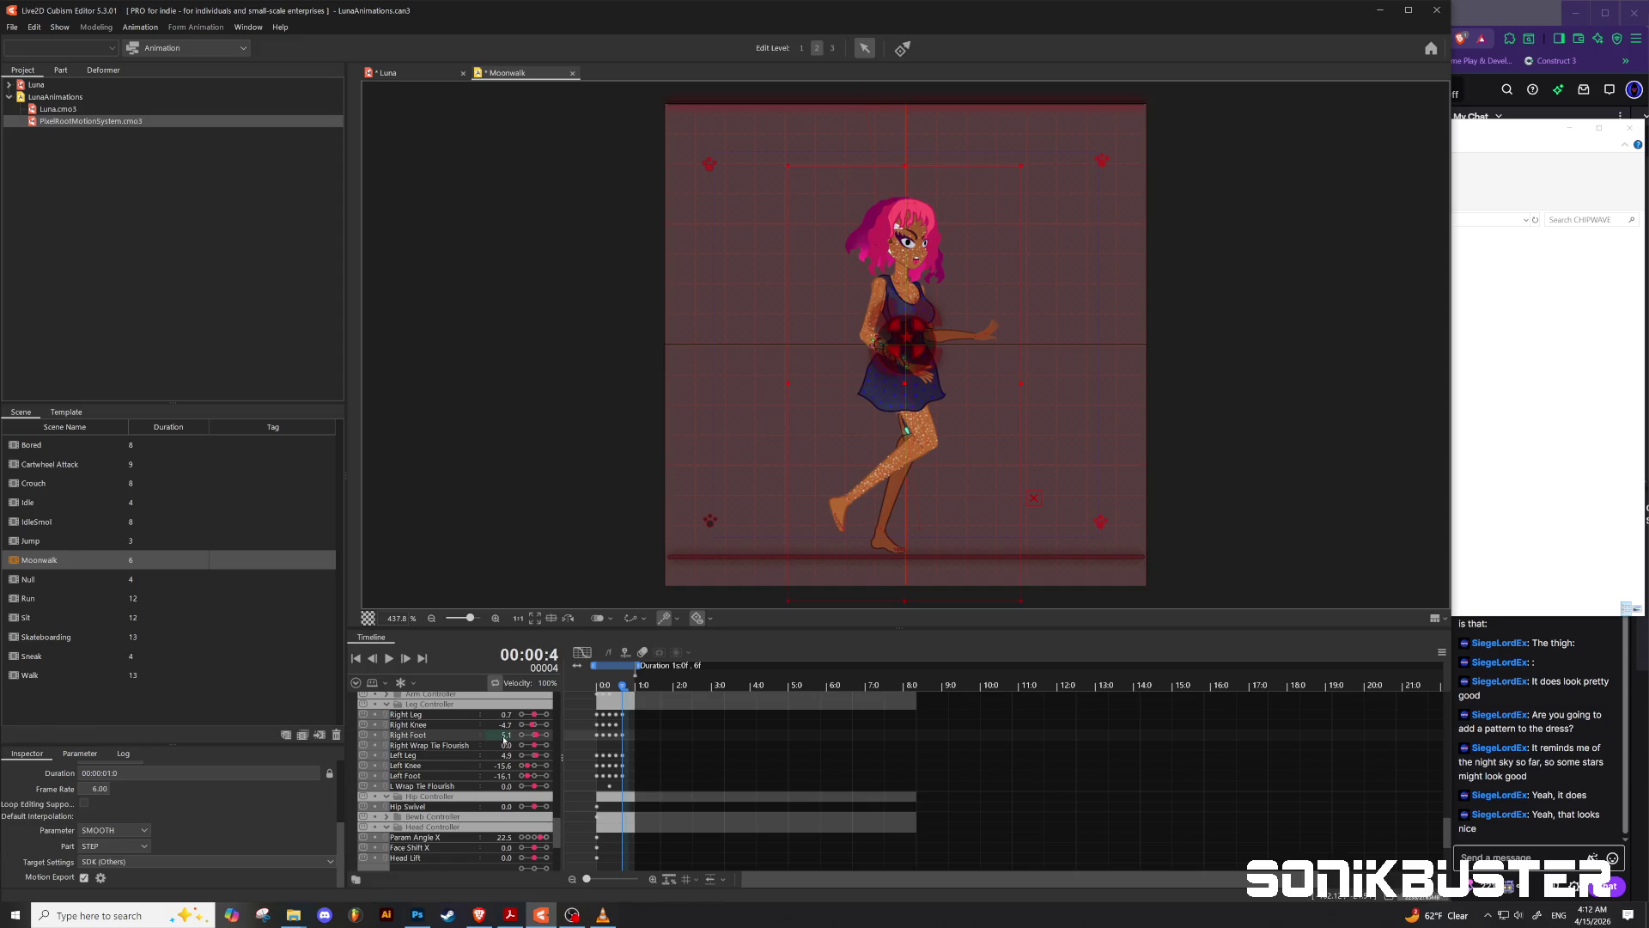
left_click_drag(505, 727, 481, 727)
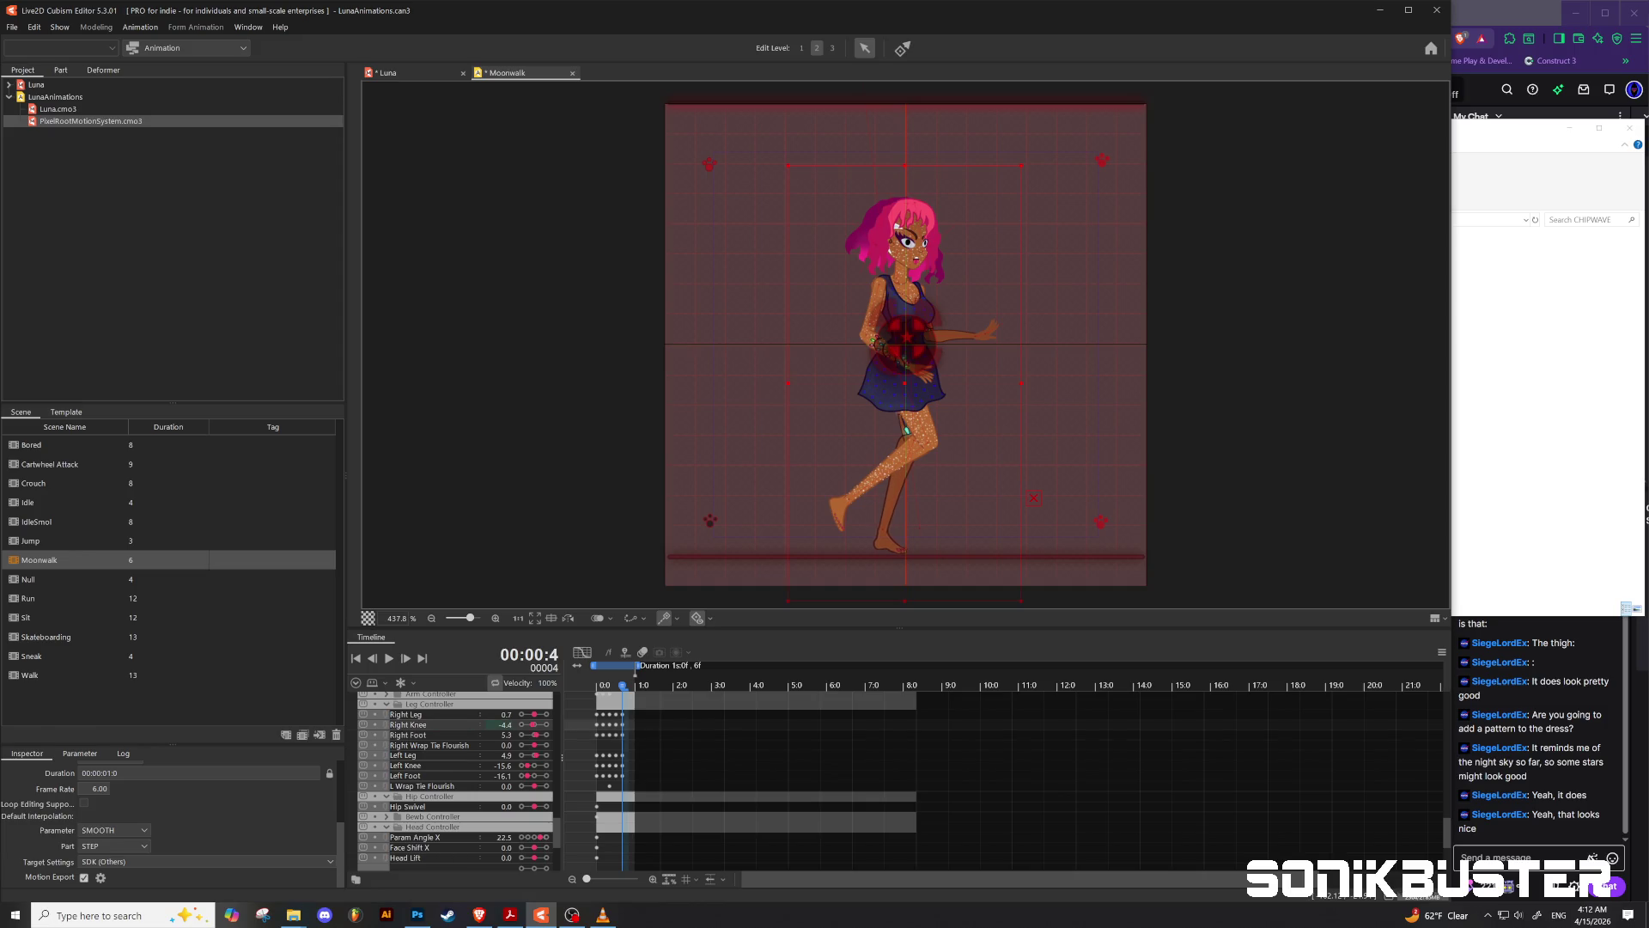
left_click_drag(533, 724, 531, 724)
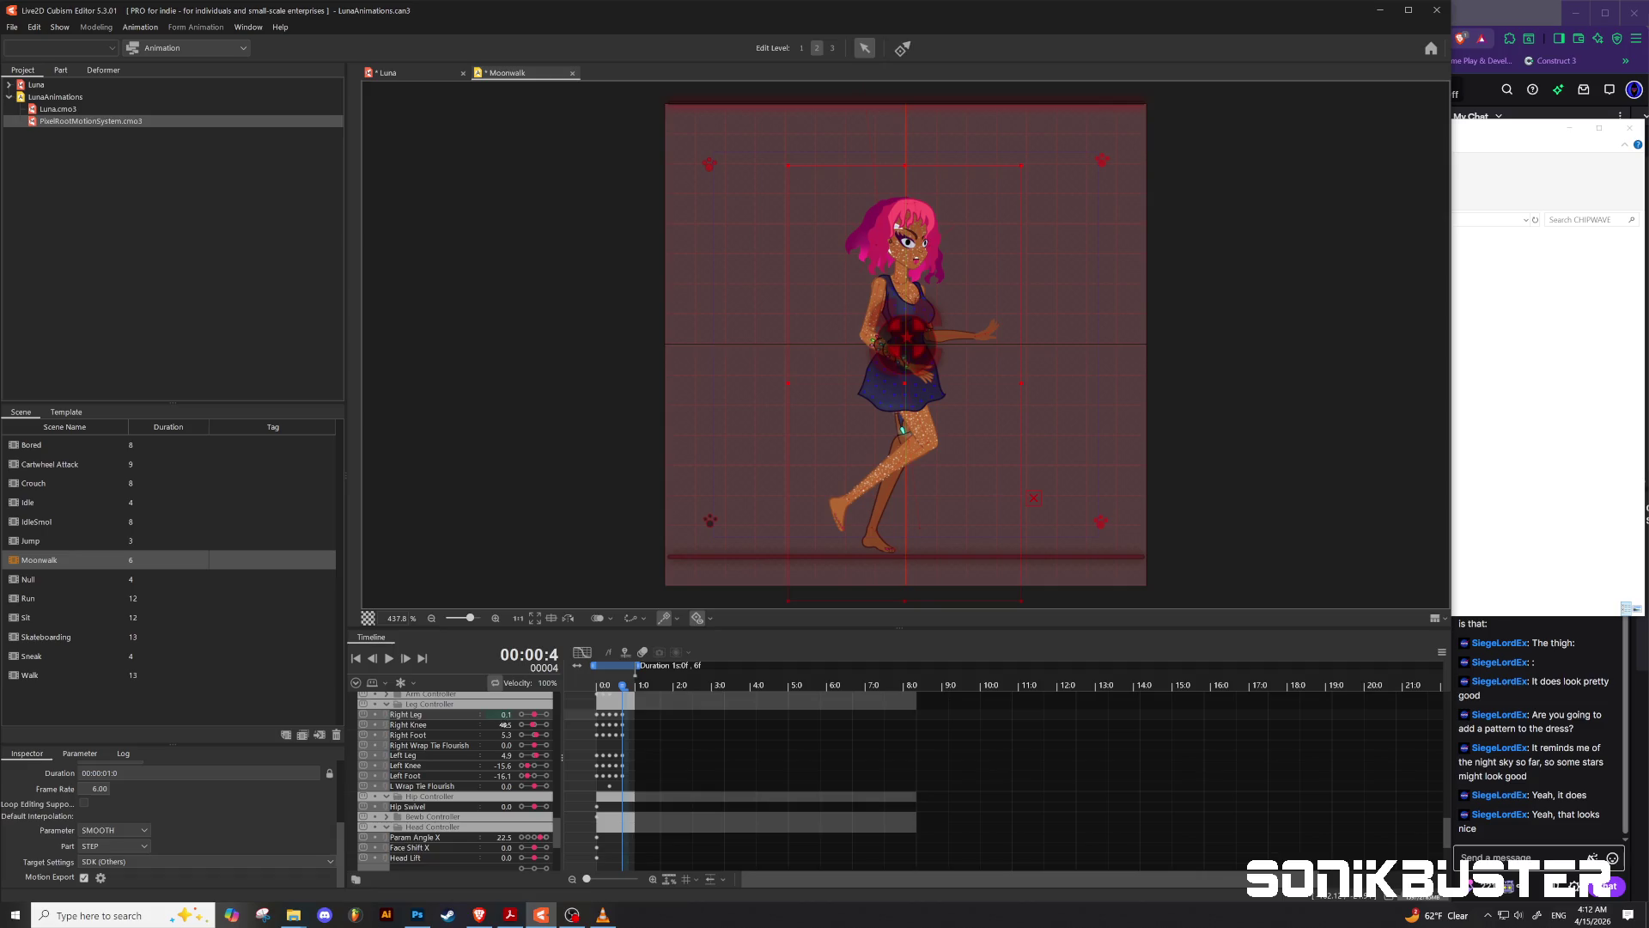
left_click_drag(506, 724, 515, 726)
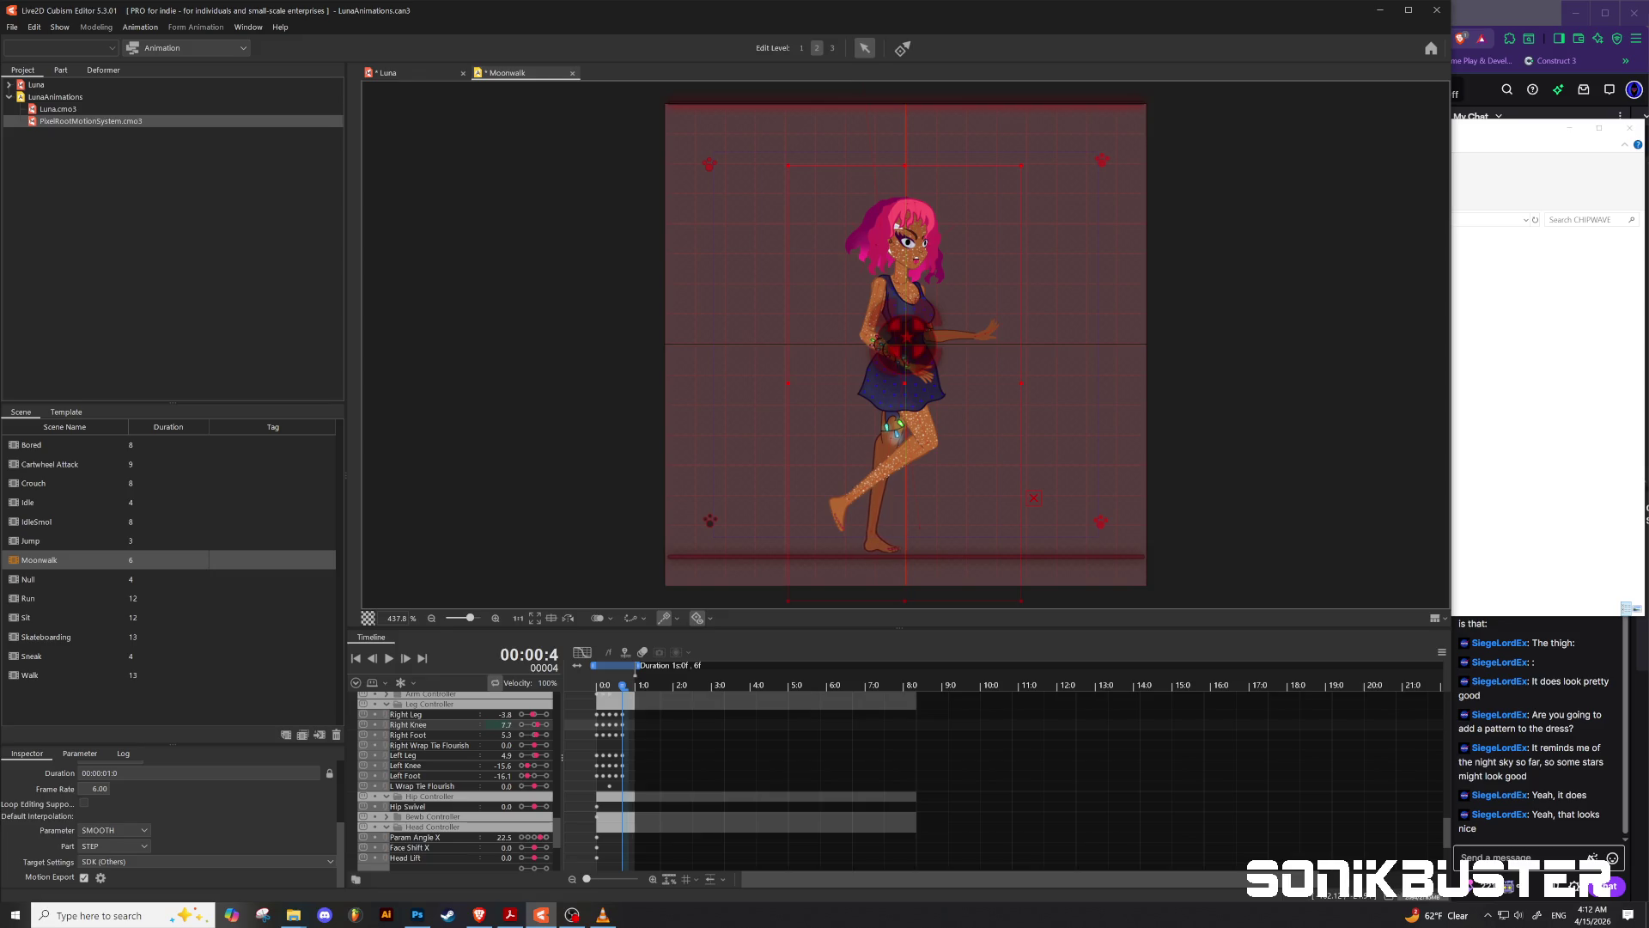
left_click_drag(505, 714, 508, 714)
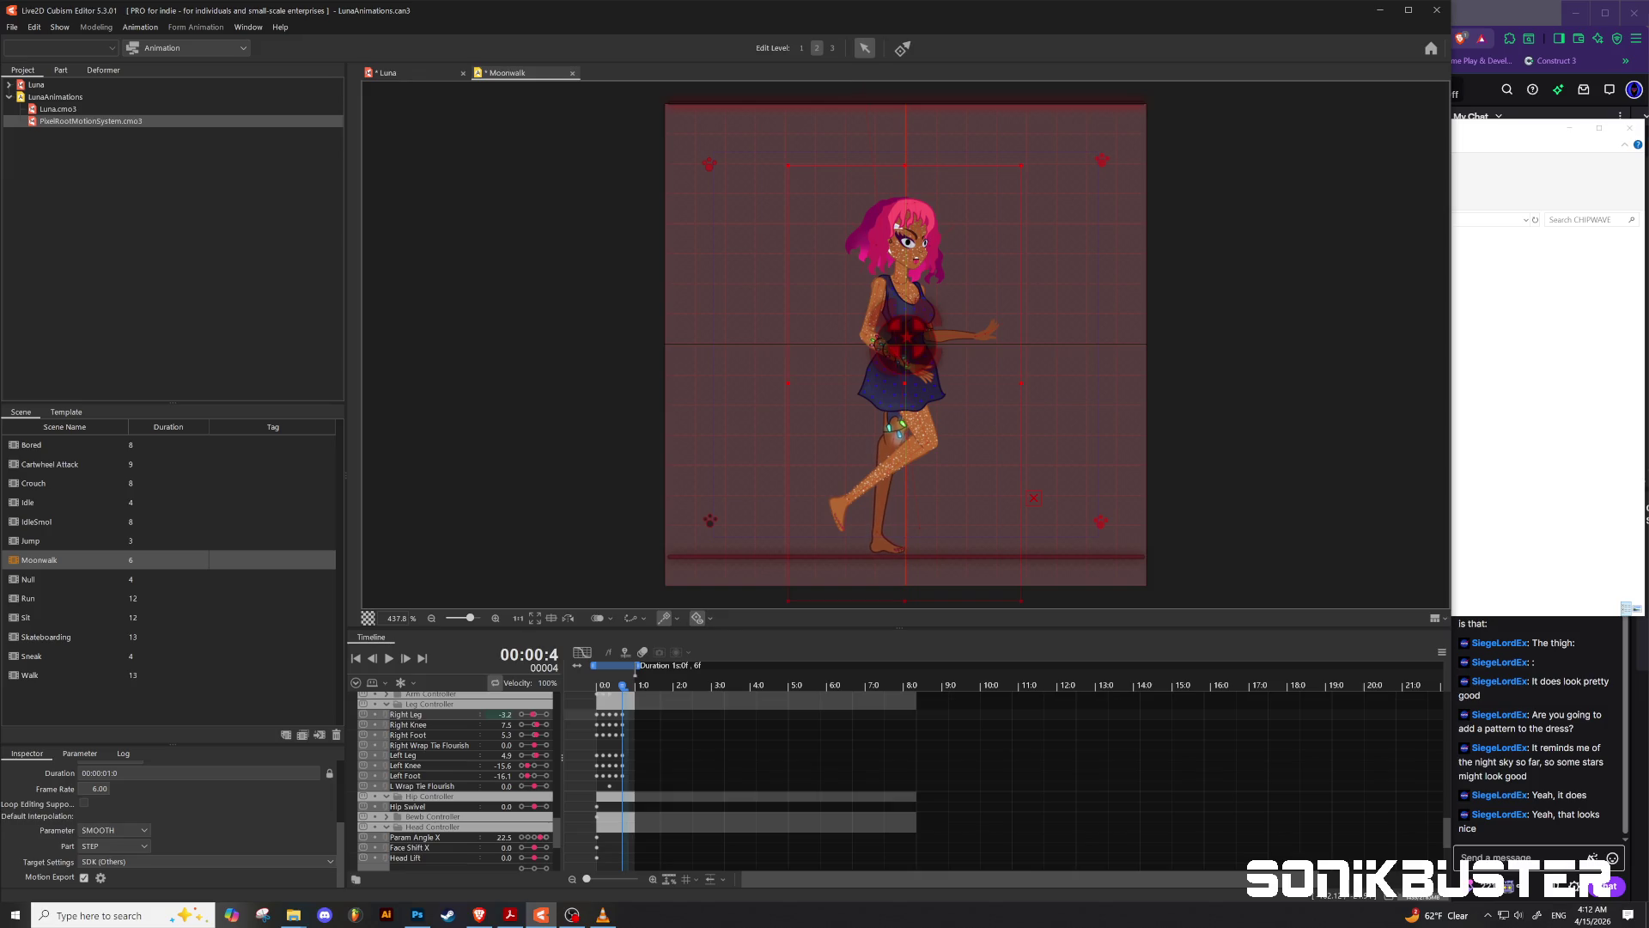
scroll(473, 826, "down", 5)
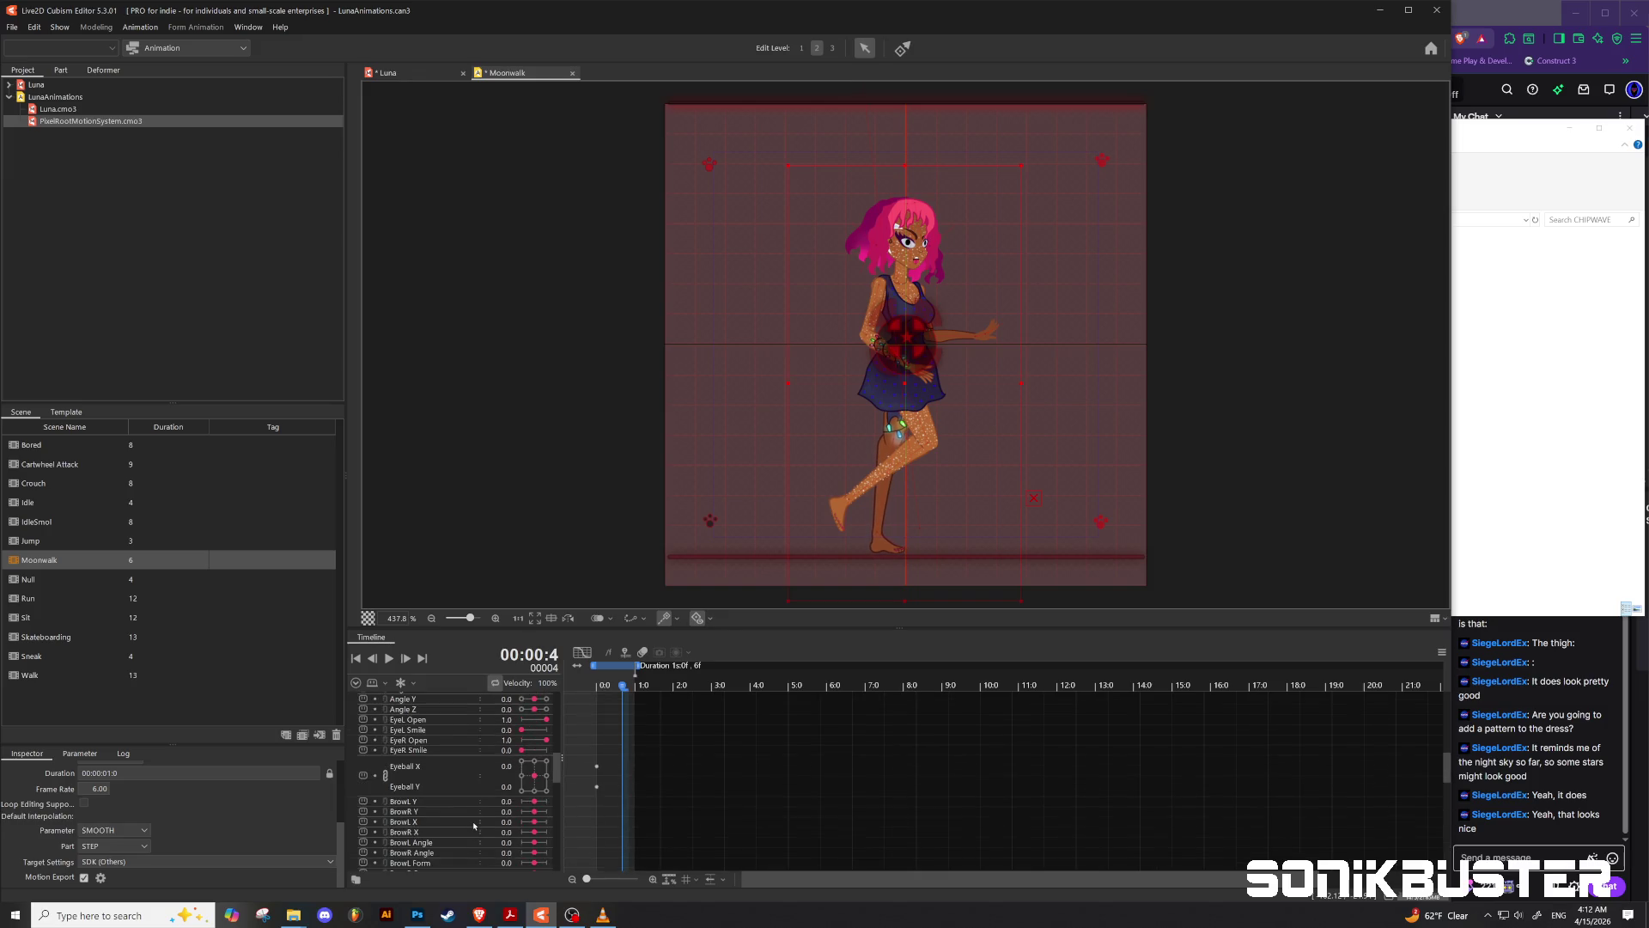
Key Pivot Core Y to 51.1 at frame 4, play the loop, and return to frame 0
scroll(474, 826, "up", 2)
scroll(474, 825, "up", 2)
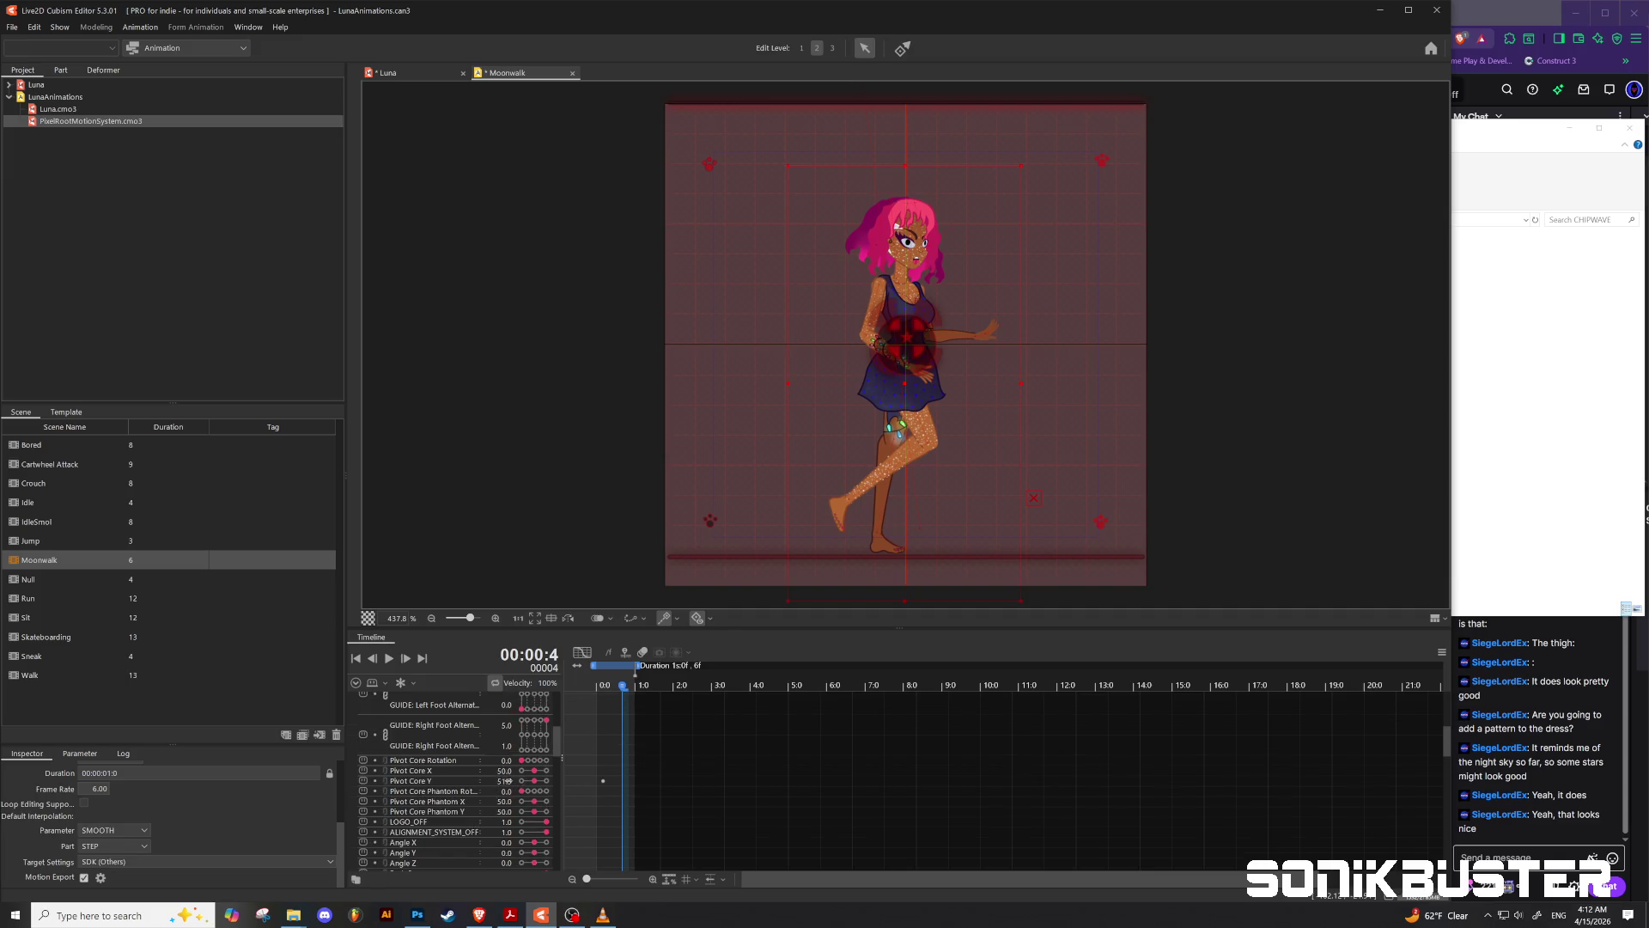
left_click_drag(504, 781, 498, 781)
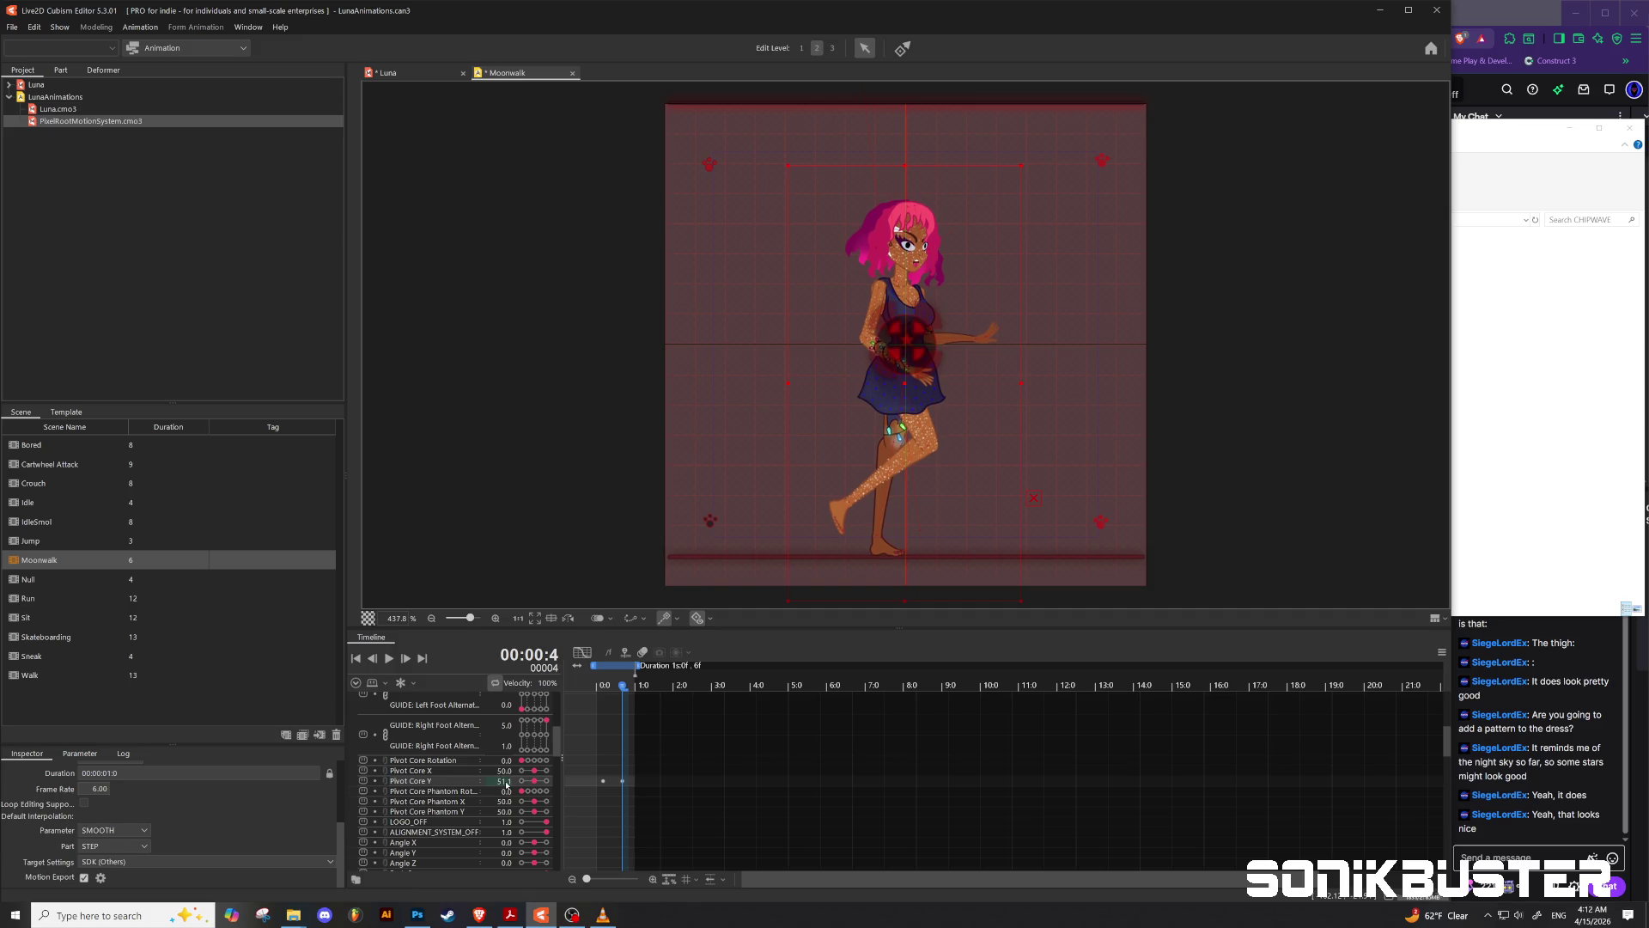
left_click(389, 659)
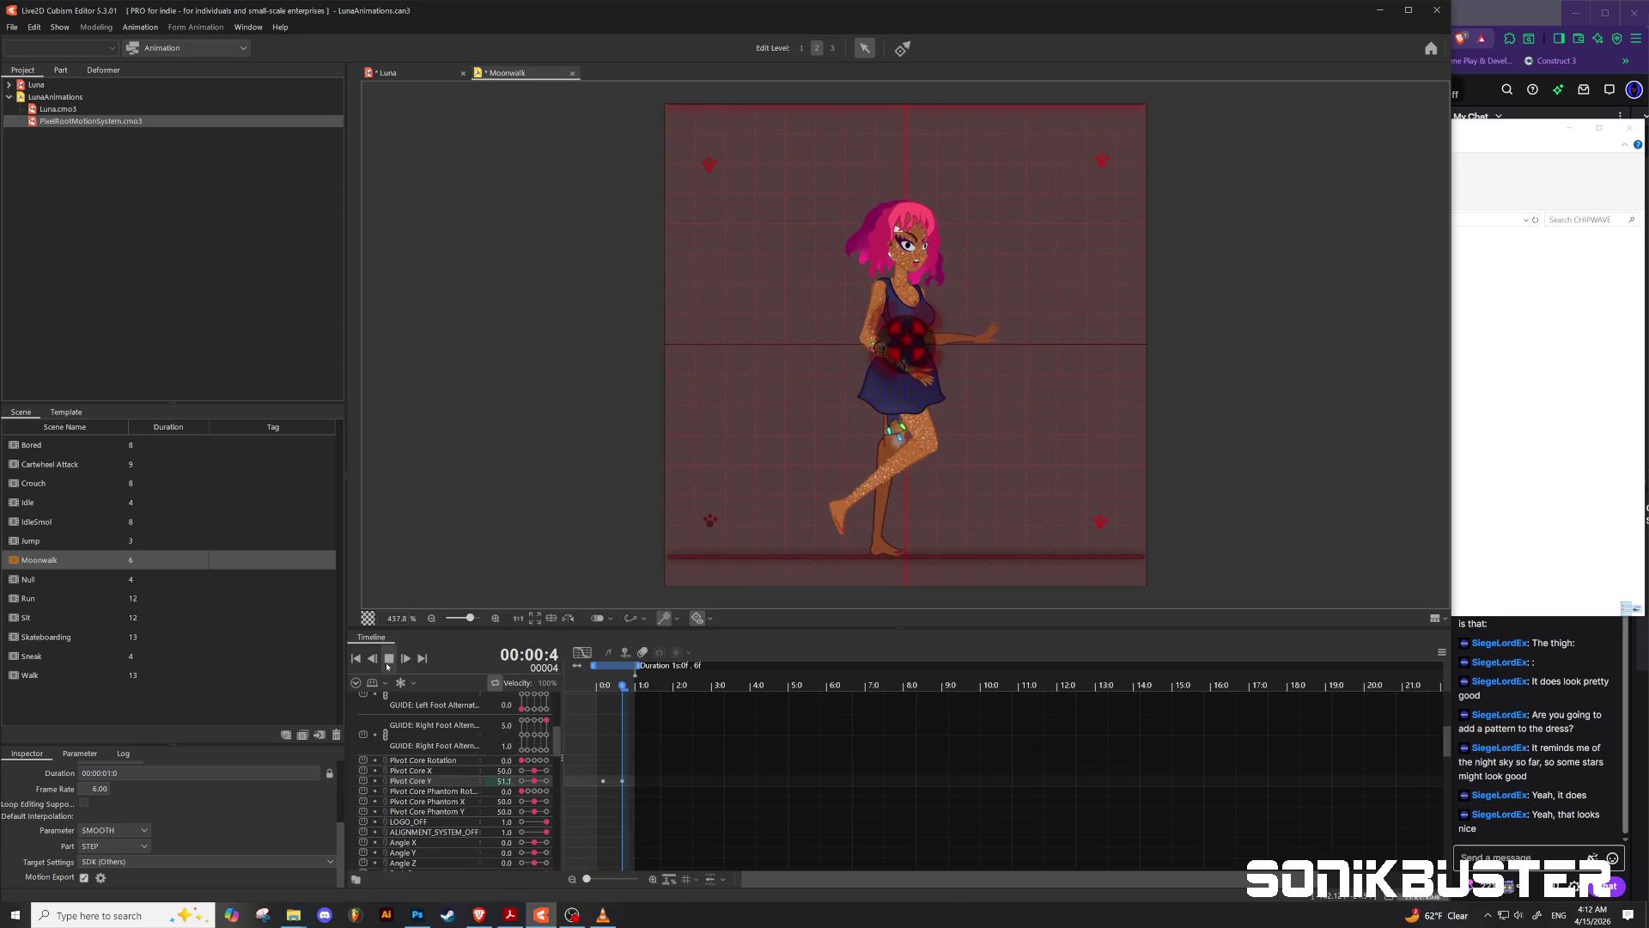
left_click(387, 660)
mouse_move(607, 687)
left_mouse_down()
mouse_move(593, 687)
mouse_move(610, 688)
left_mouse_up()
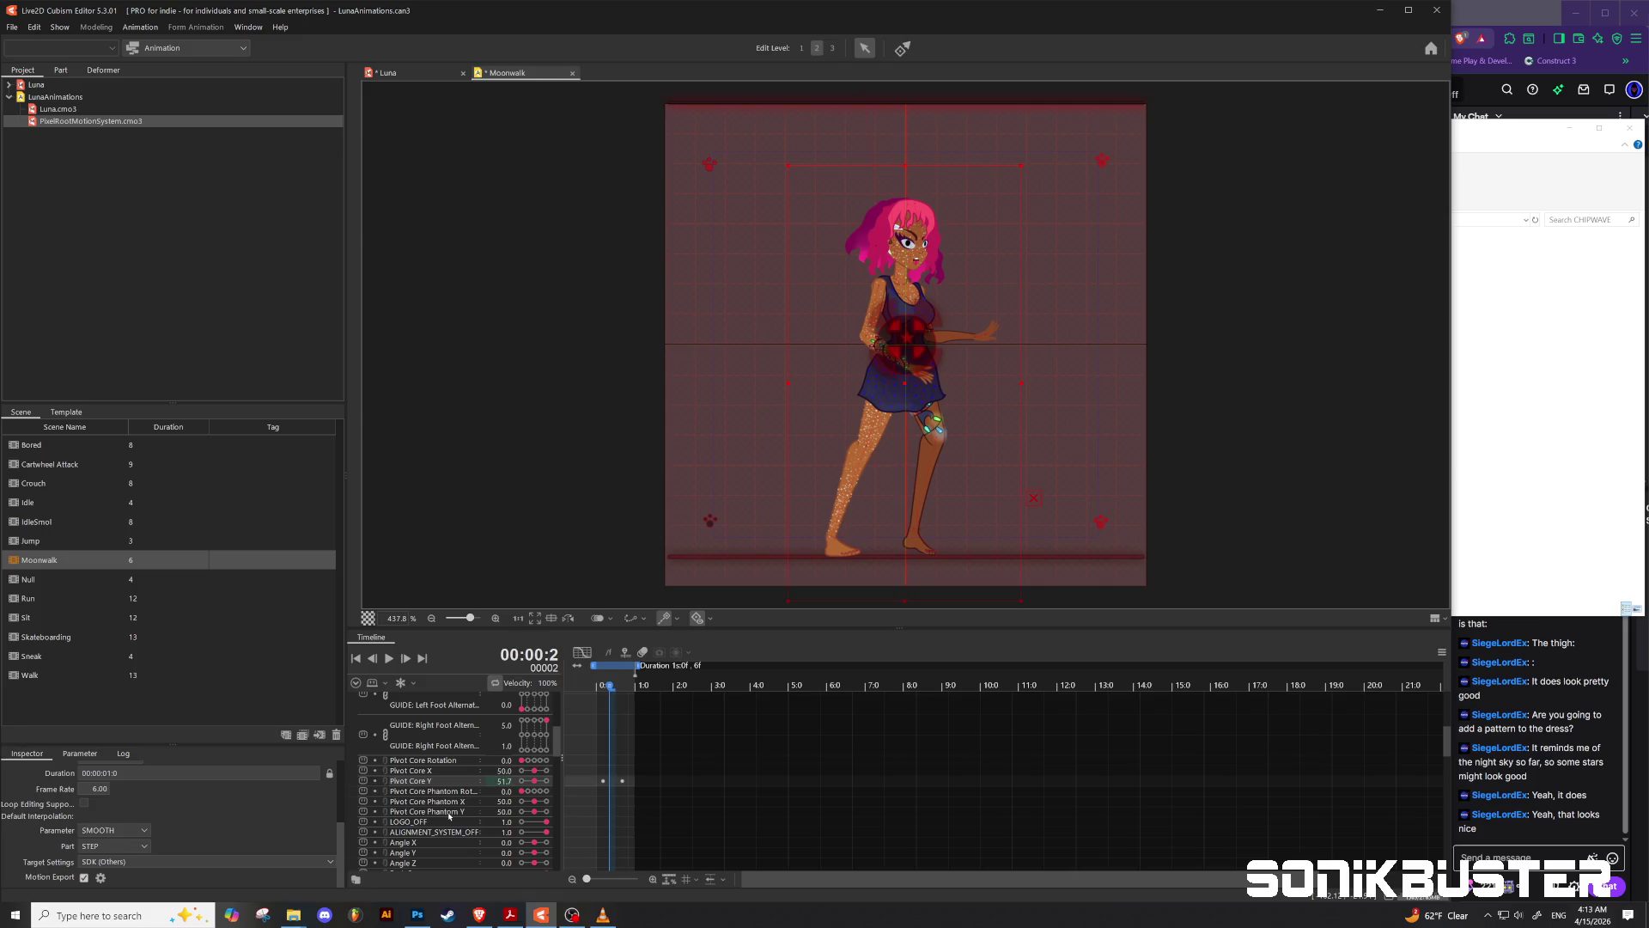
Raise the Right Foot angle on frame 2 and compare the pose with neighbouring frames
scroll(450, 808, "down", 3)
scroll(451, 808, "down", 3)
scroll(450, 808, "down", 1)
scroll(450, 808, "down", 1)
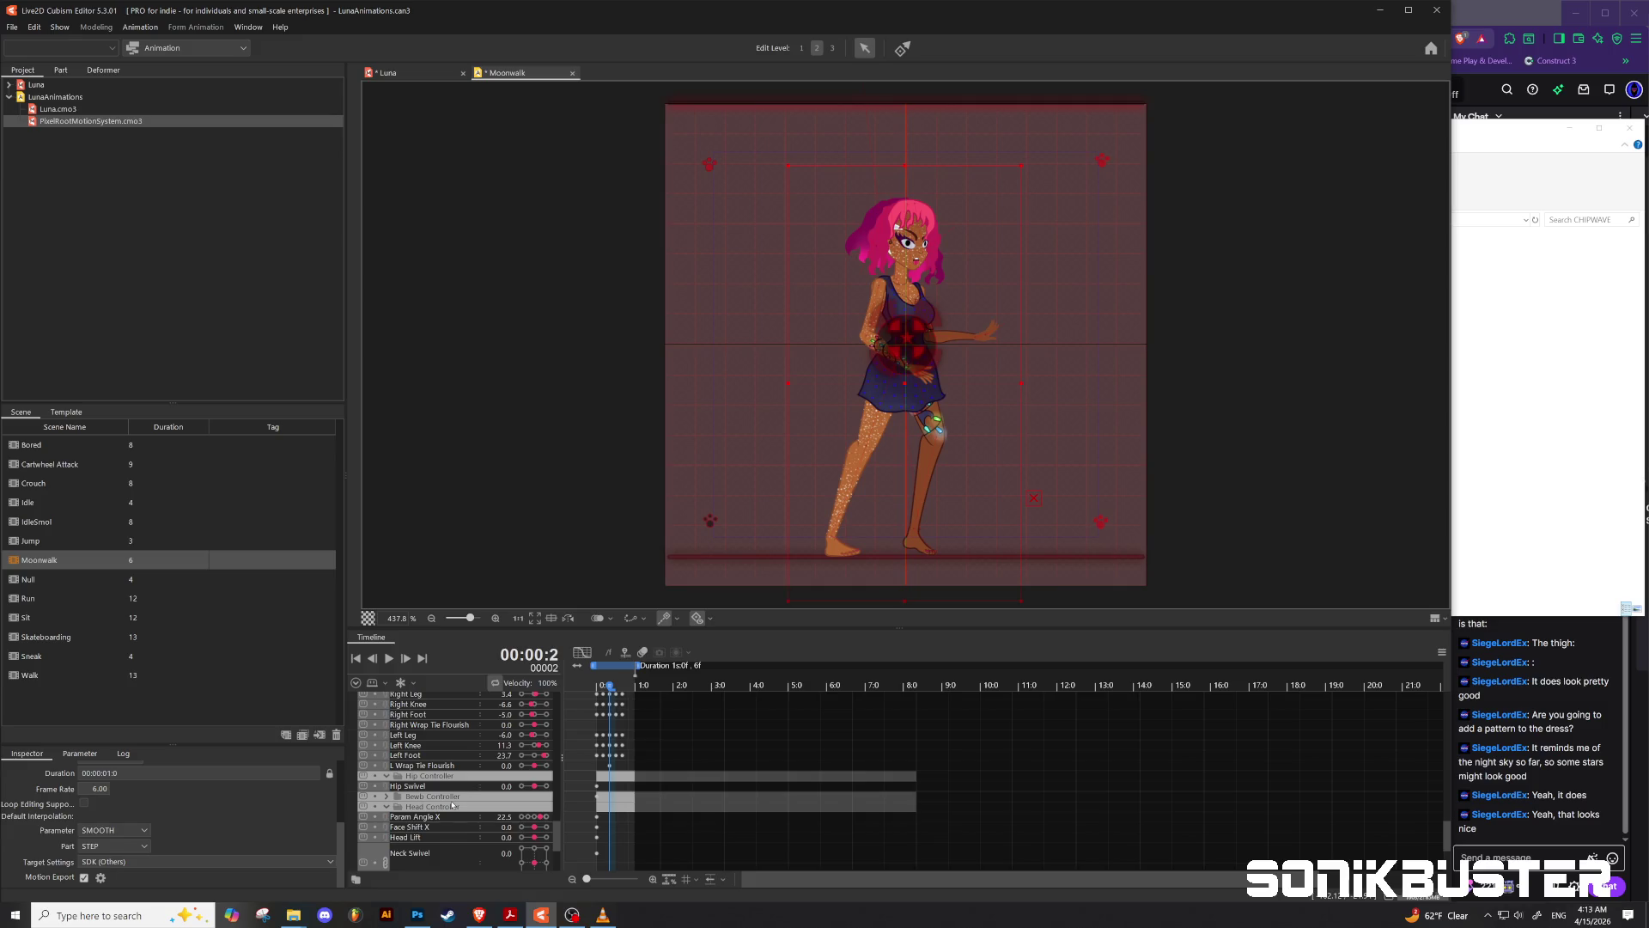
scroll(453, 804, "down", 1)
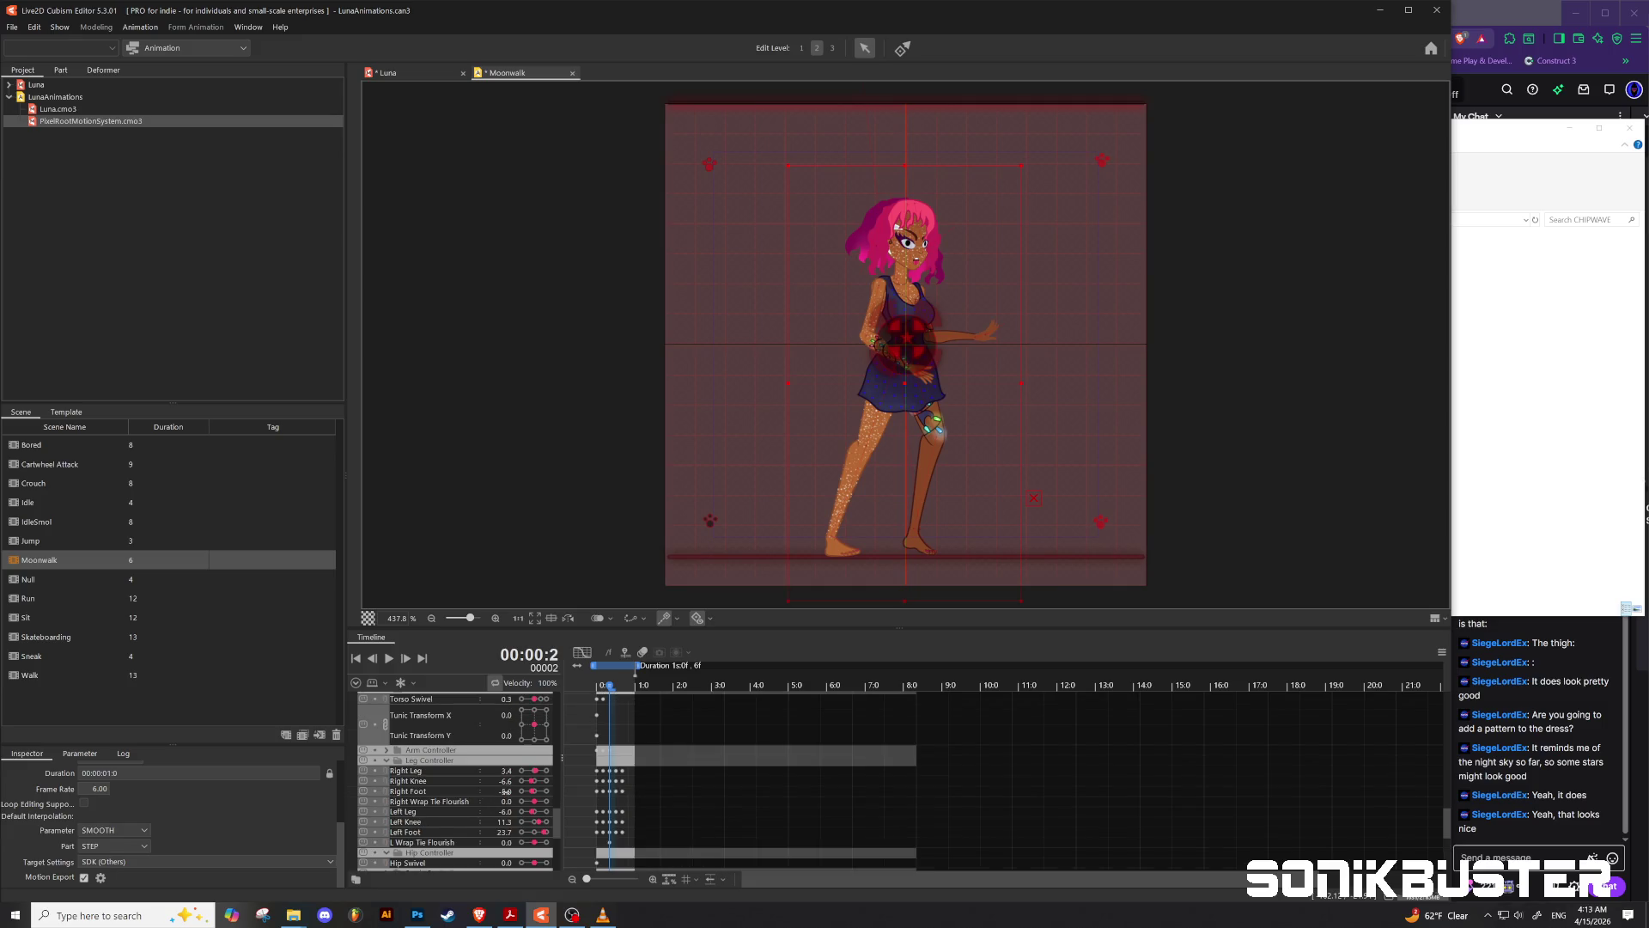
left_click_drag(506, 792, 509, 791)
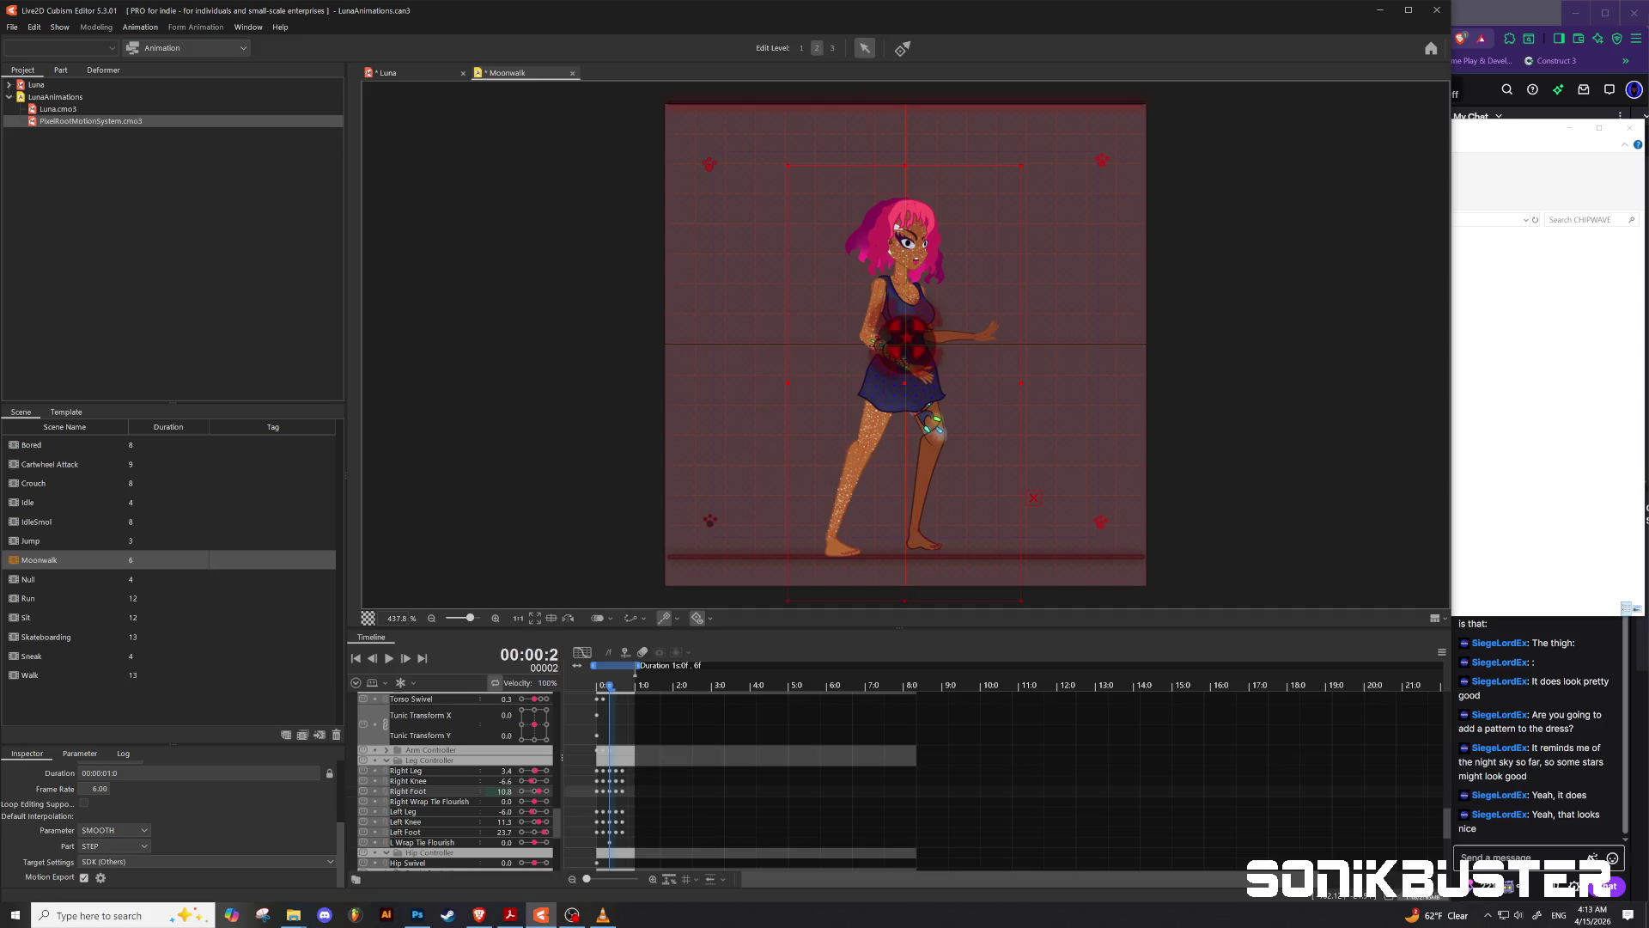
left_click(603, 687)
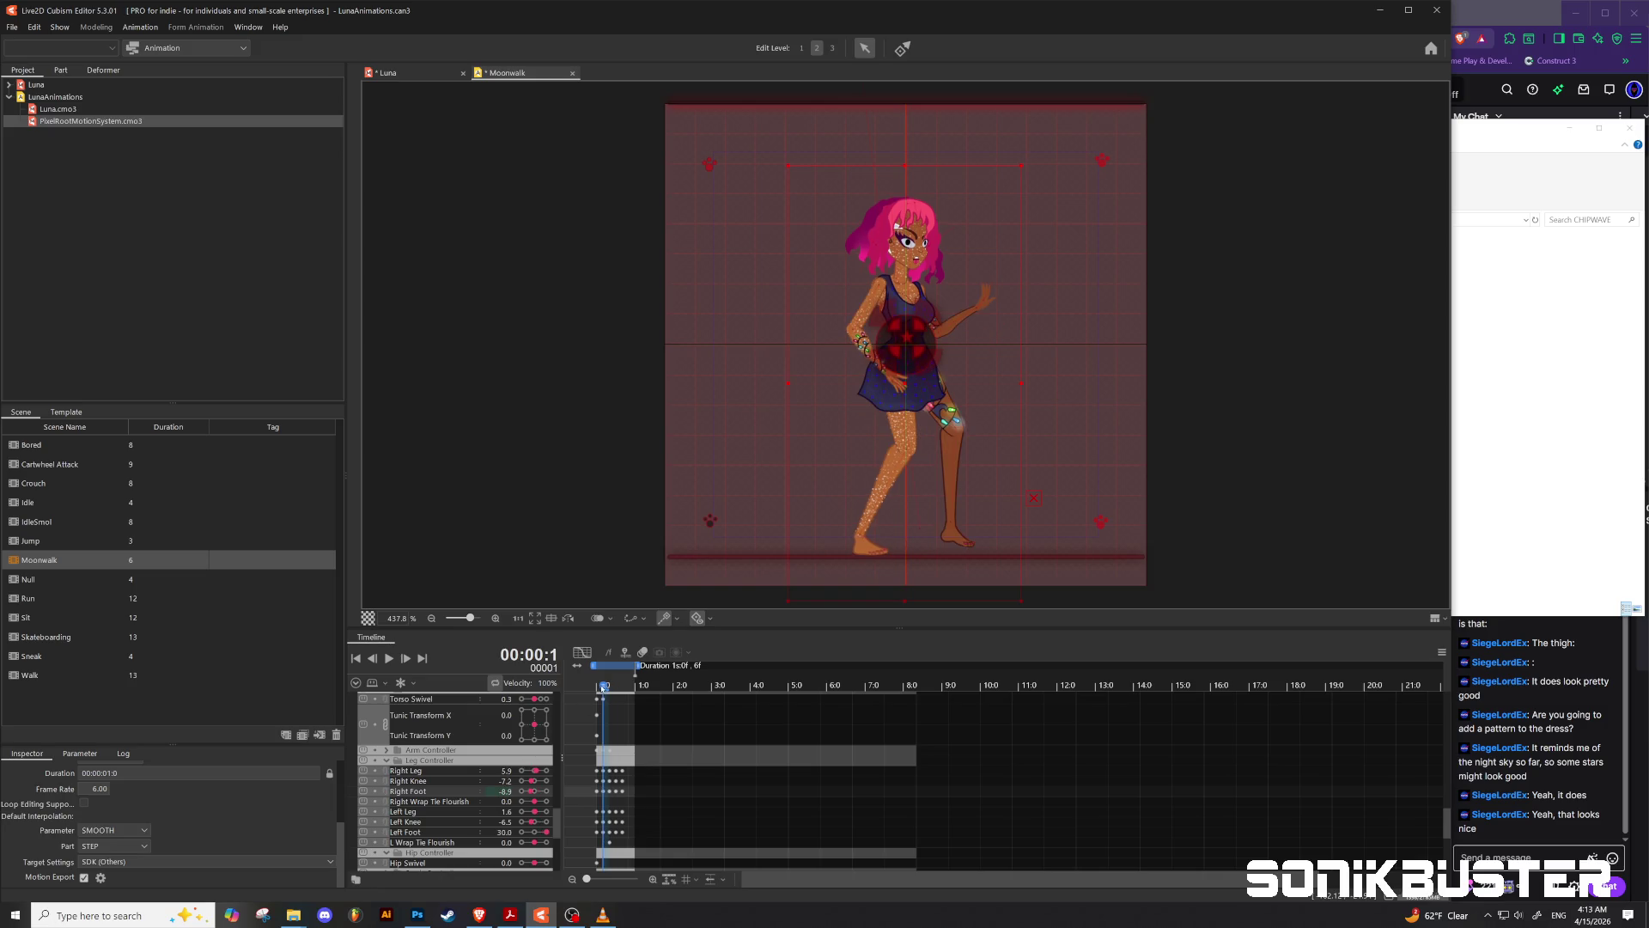
left_click_drag(606, 687, 610, 689)
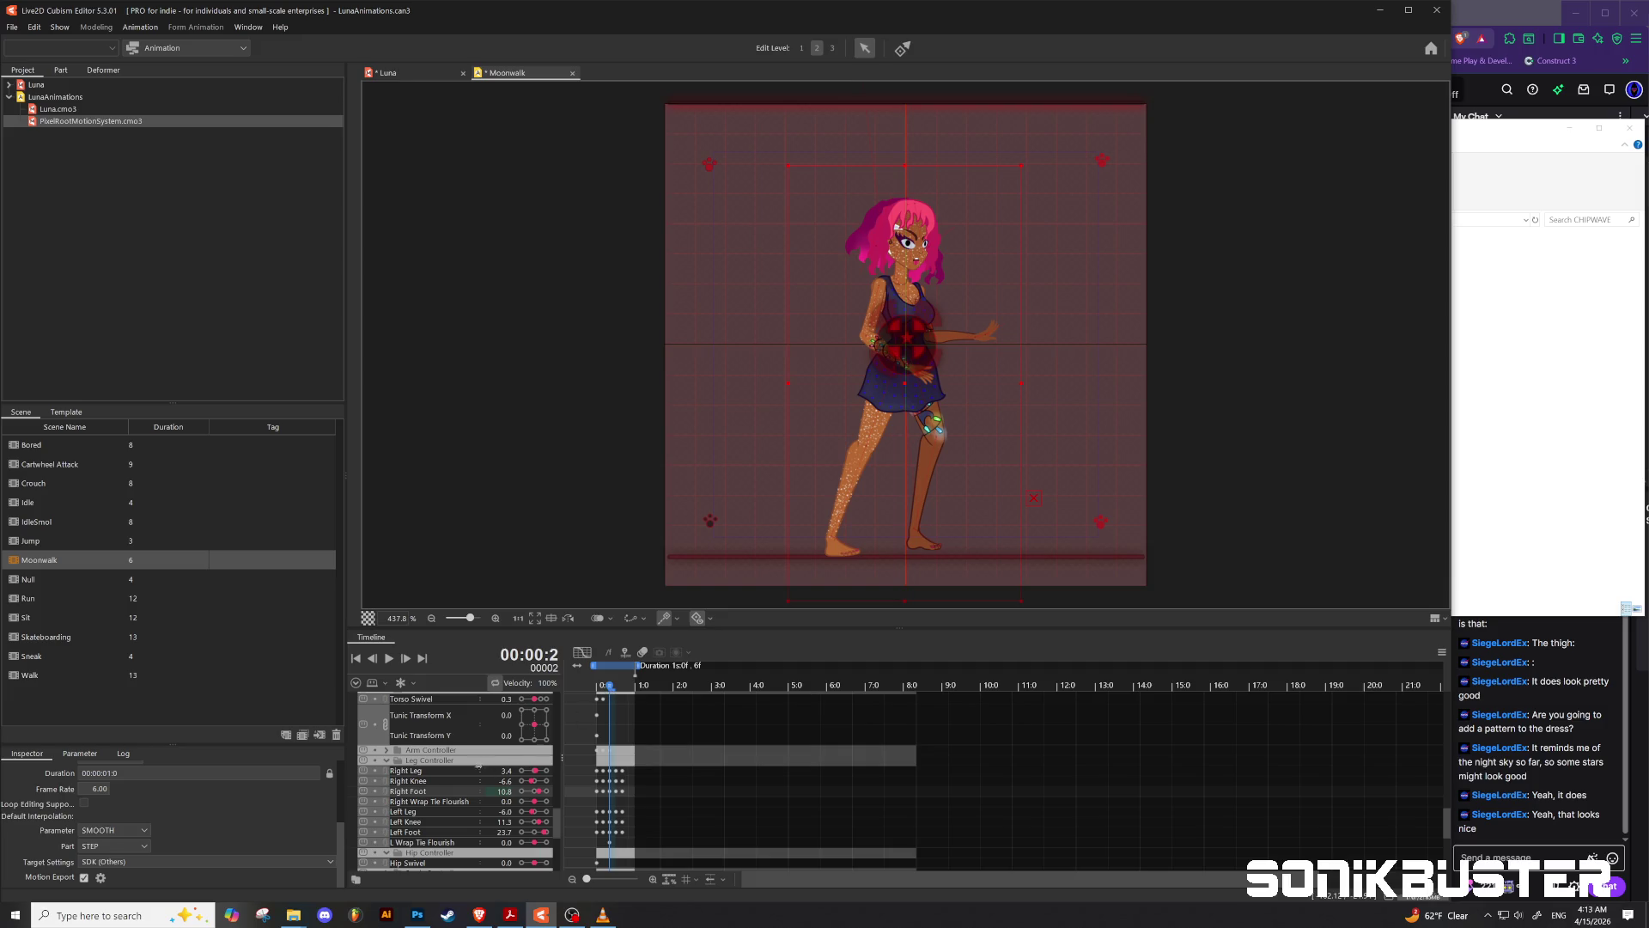
Bend the Right Knee back on frame 3 and scrub through frames 1–4 to preview
left_click_drag(505, 781, 516, 781)
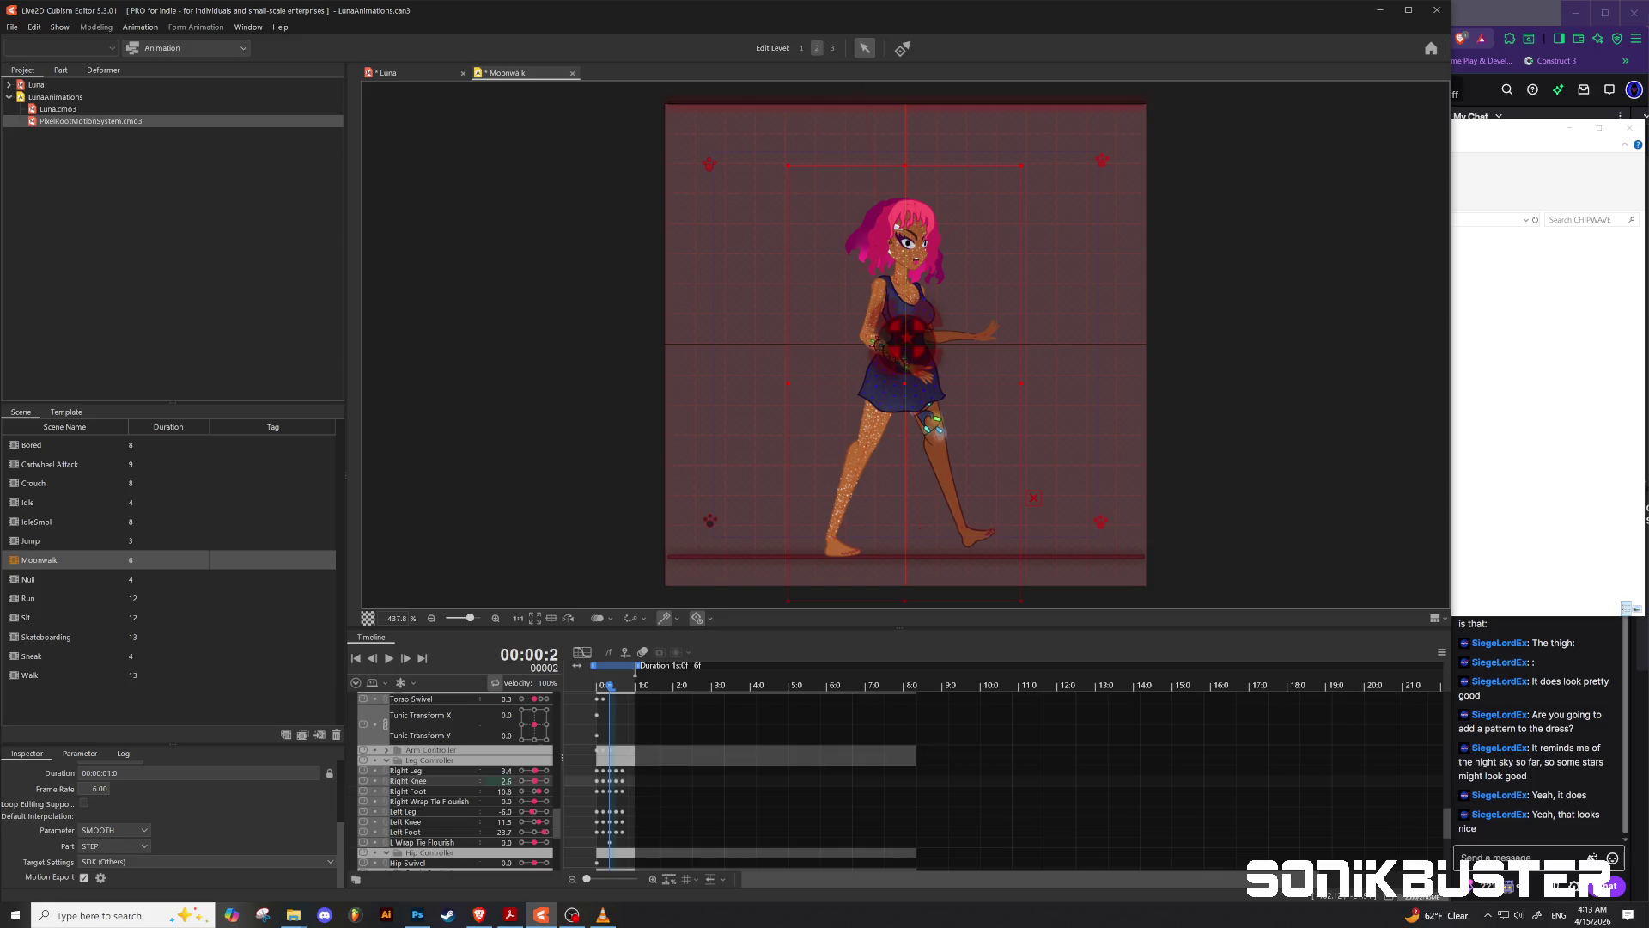
left_click_drag(516, 781, 521, 774)
left_click_drag(610, 689, 616, 694)
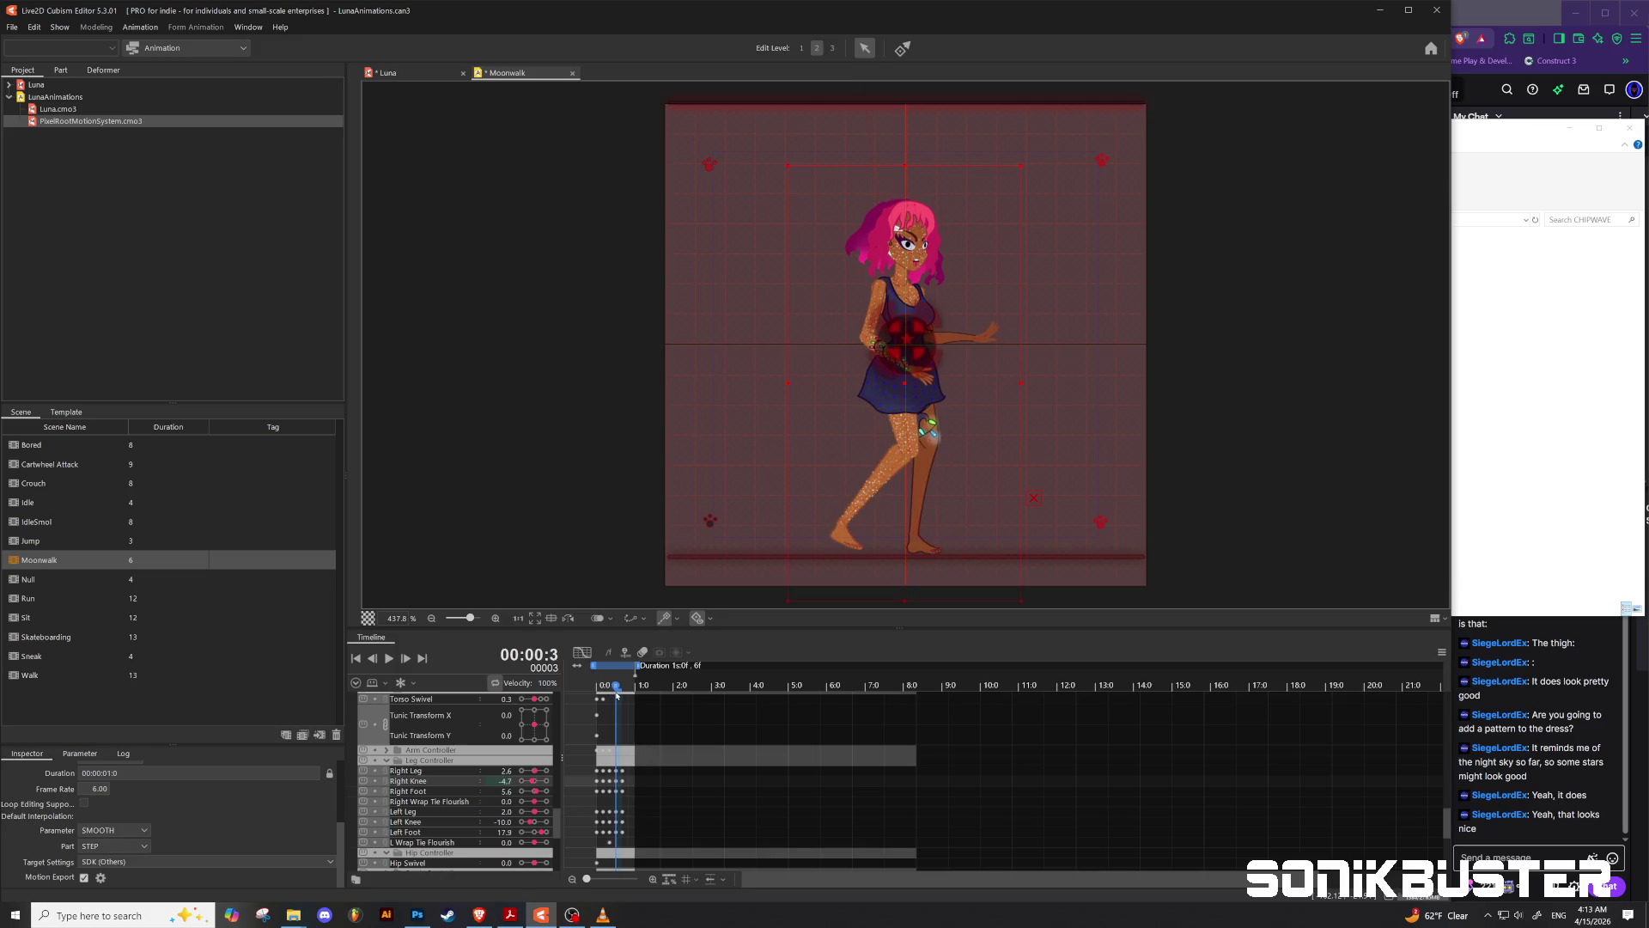
mouse_move(617, 694)
left_mouse_down()
mouse_move(635, 702)
mouse_move(565, 699)
mouse_move(617, 699)
left_mouse_up()
left_click_drag(618, 699, 603, 700)
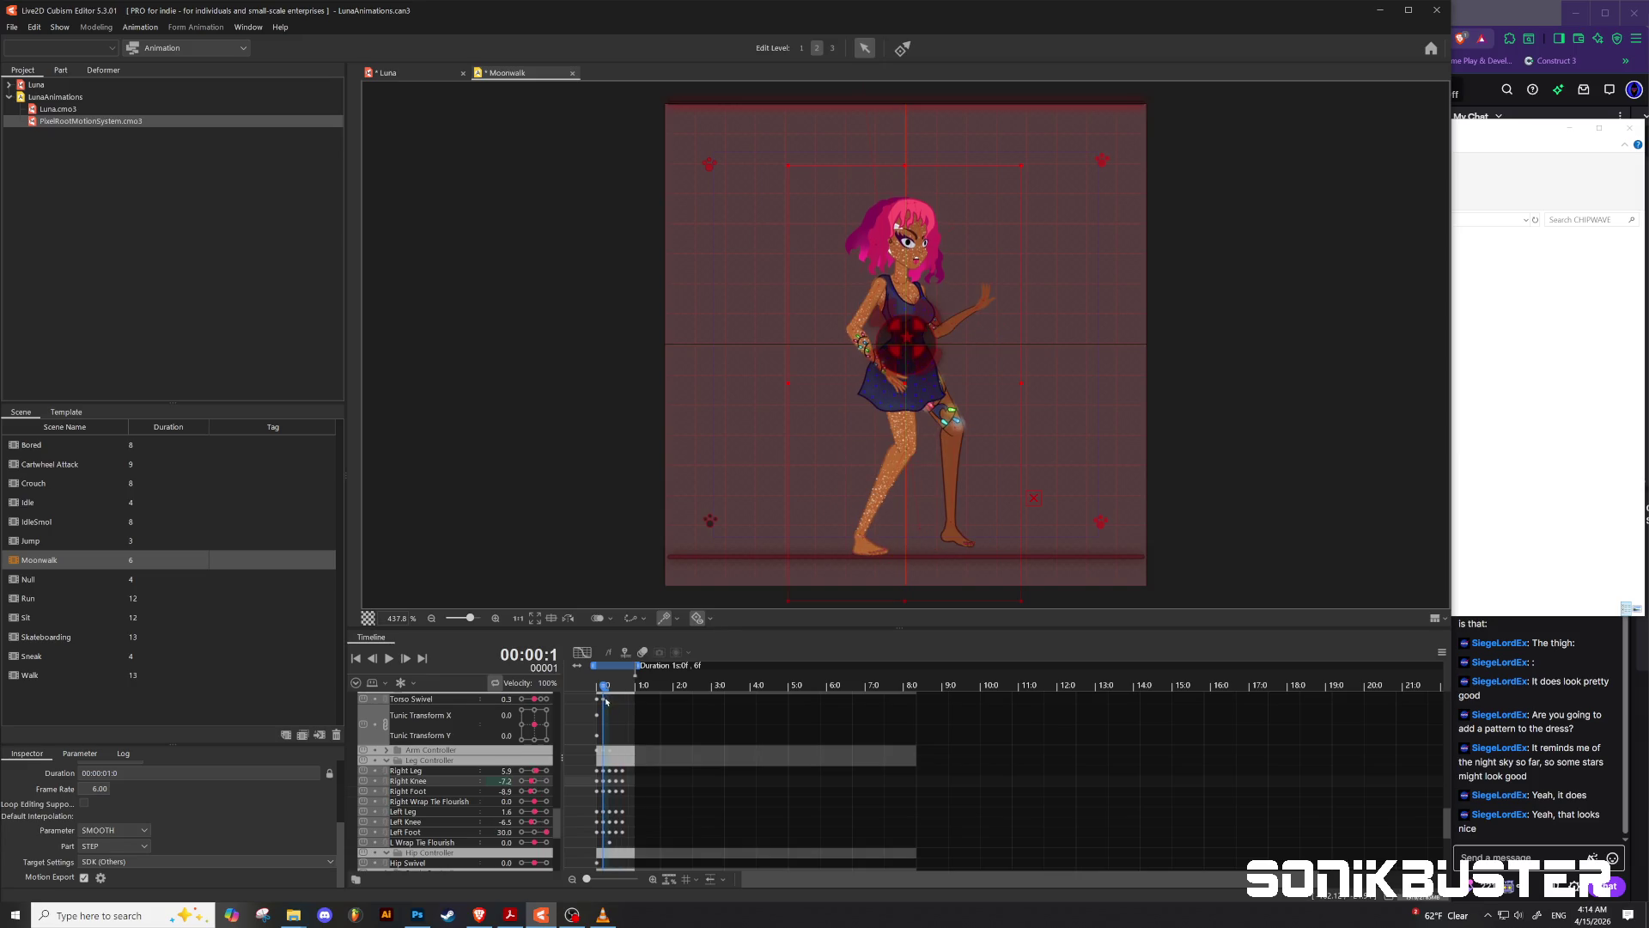
Select all Luna tracks, paste keys at frame 4, and shift a keyframe column one frame later
scroll(603, 699, "up", 10)
left_click(611, 708)
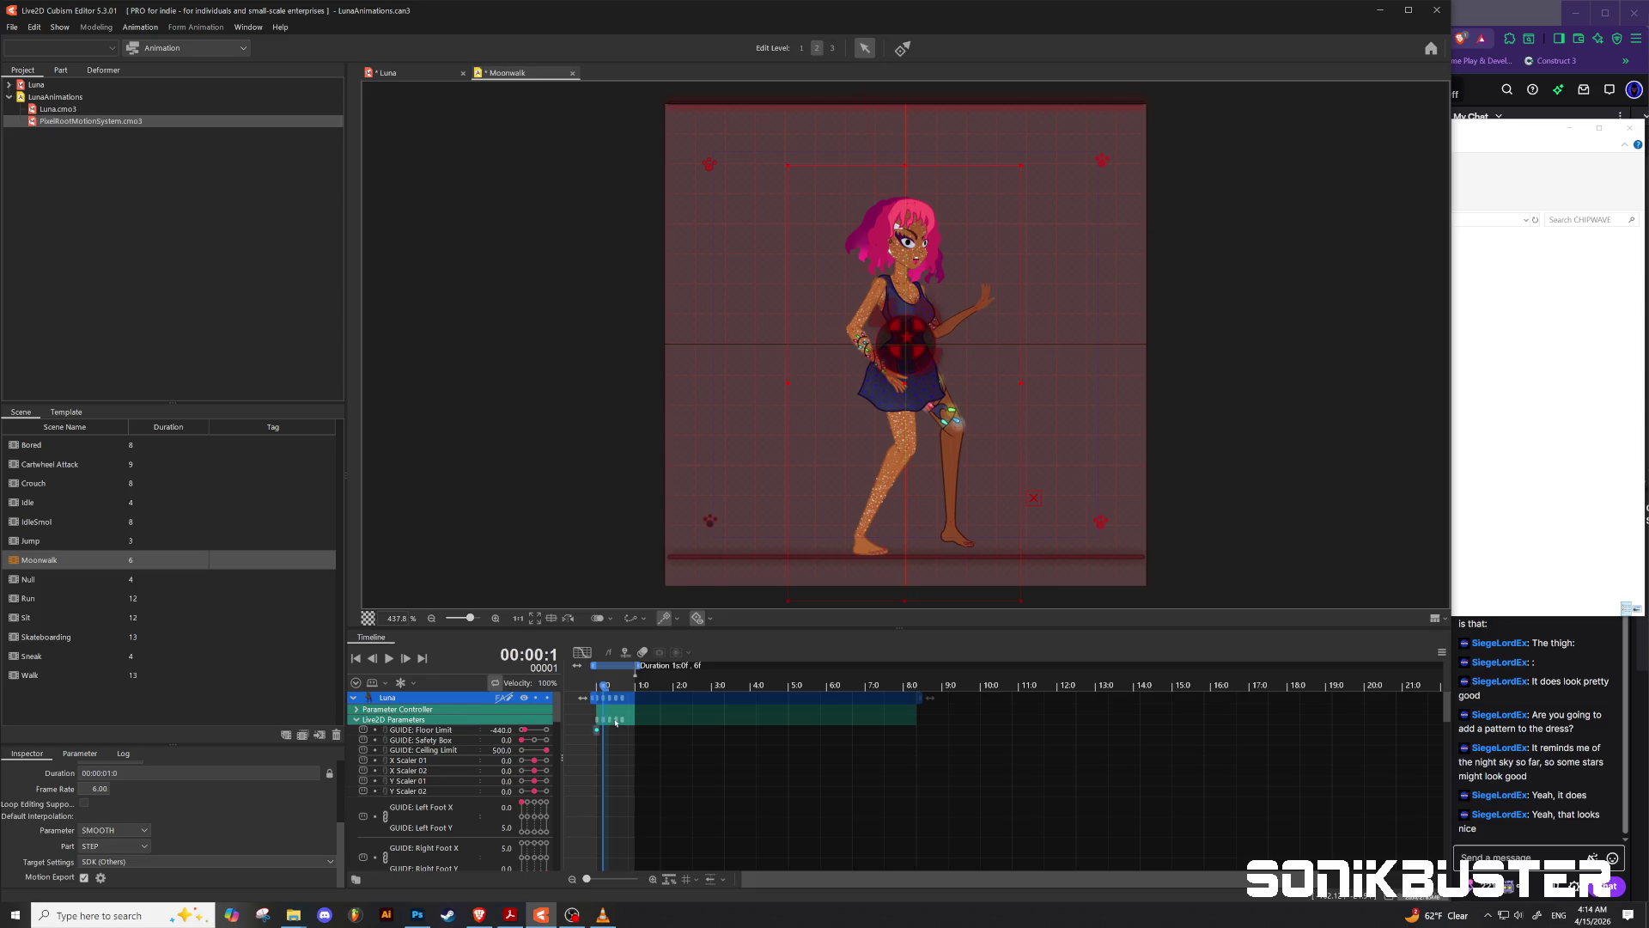
left_click(617, 723)
left_click(625, 722)
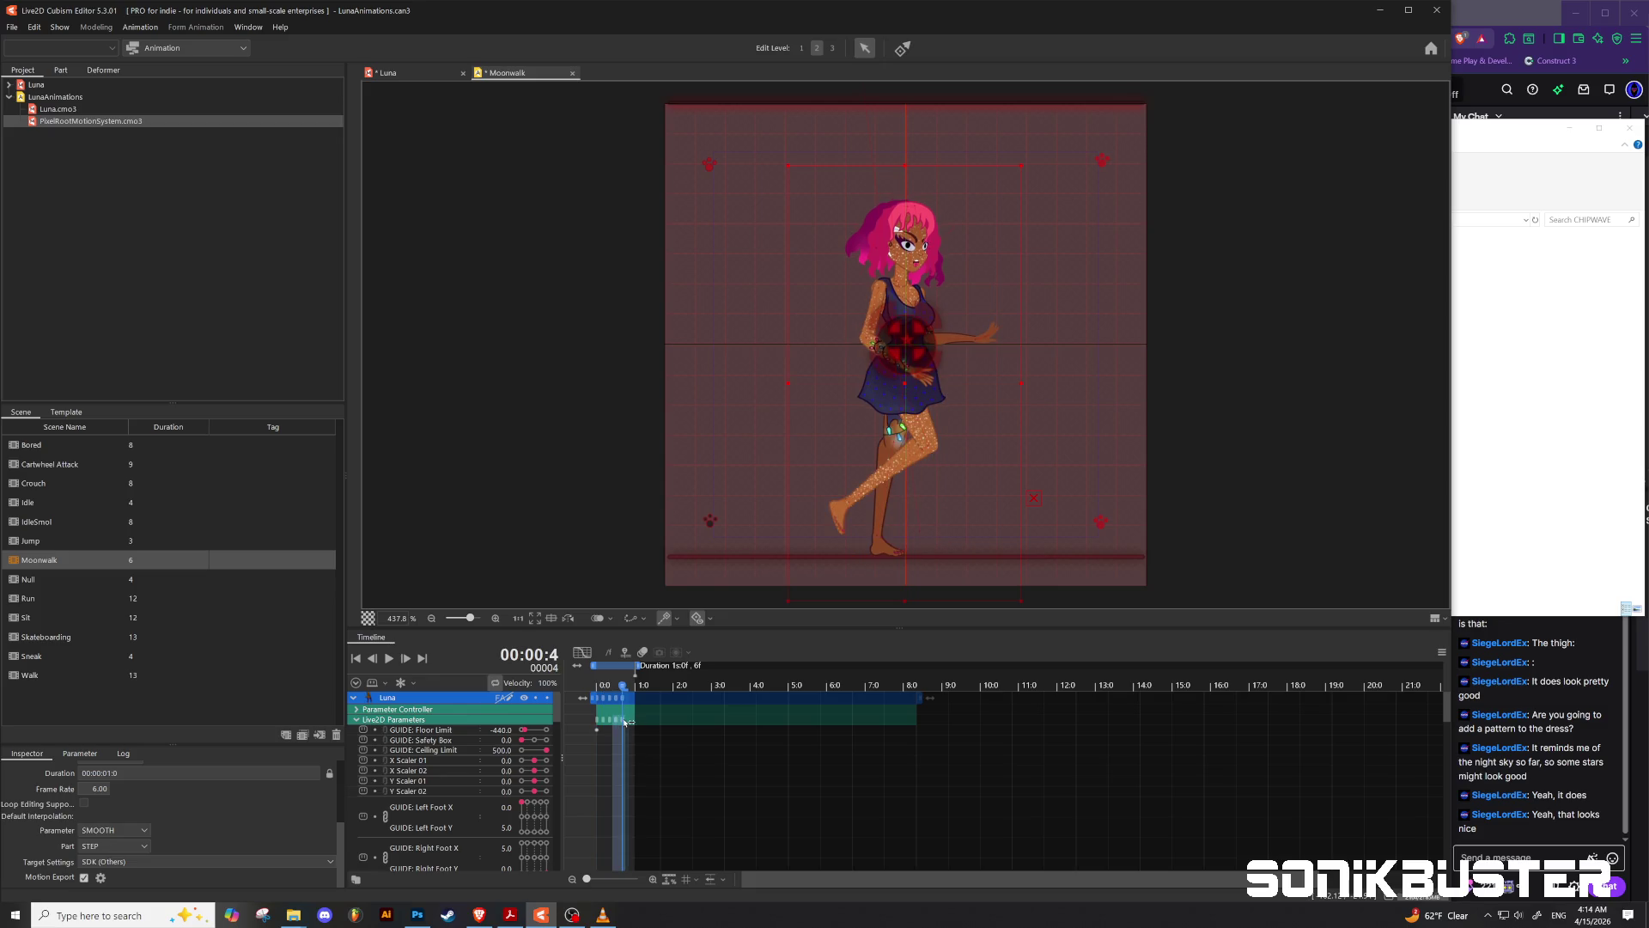
key("ctrl+v")
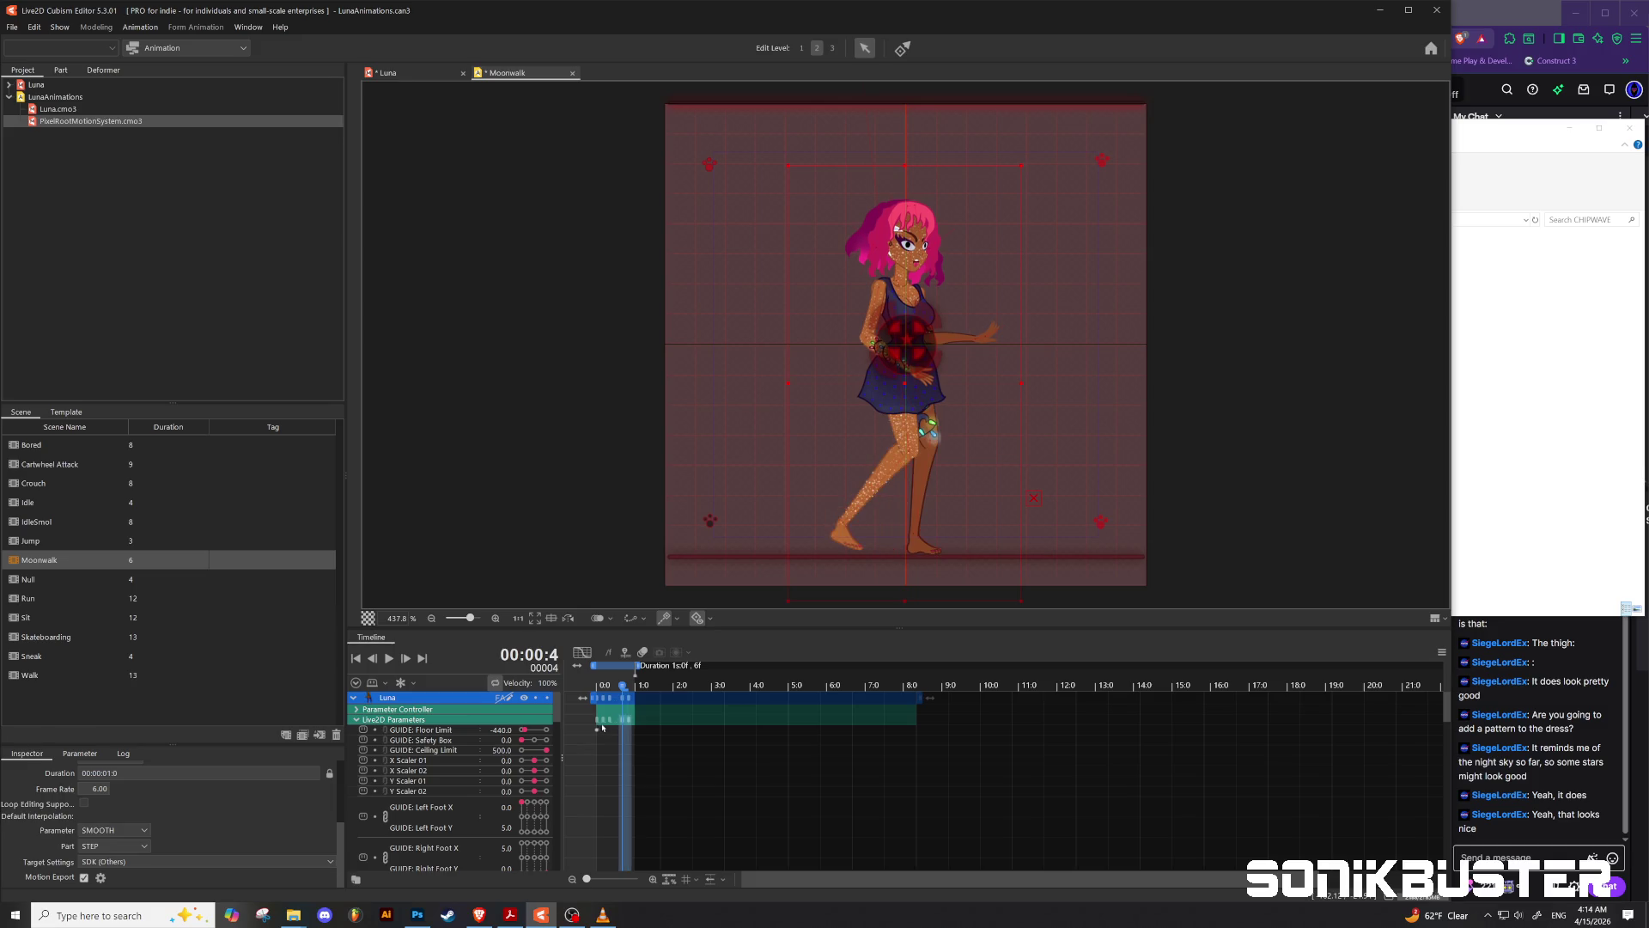
left_click(611, 721)
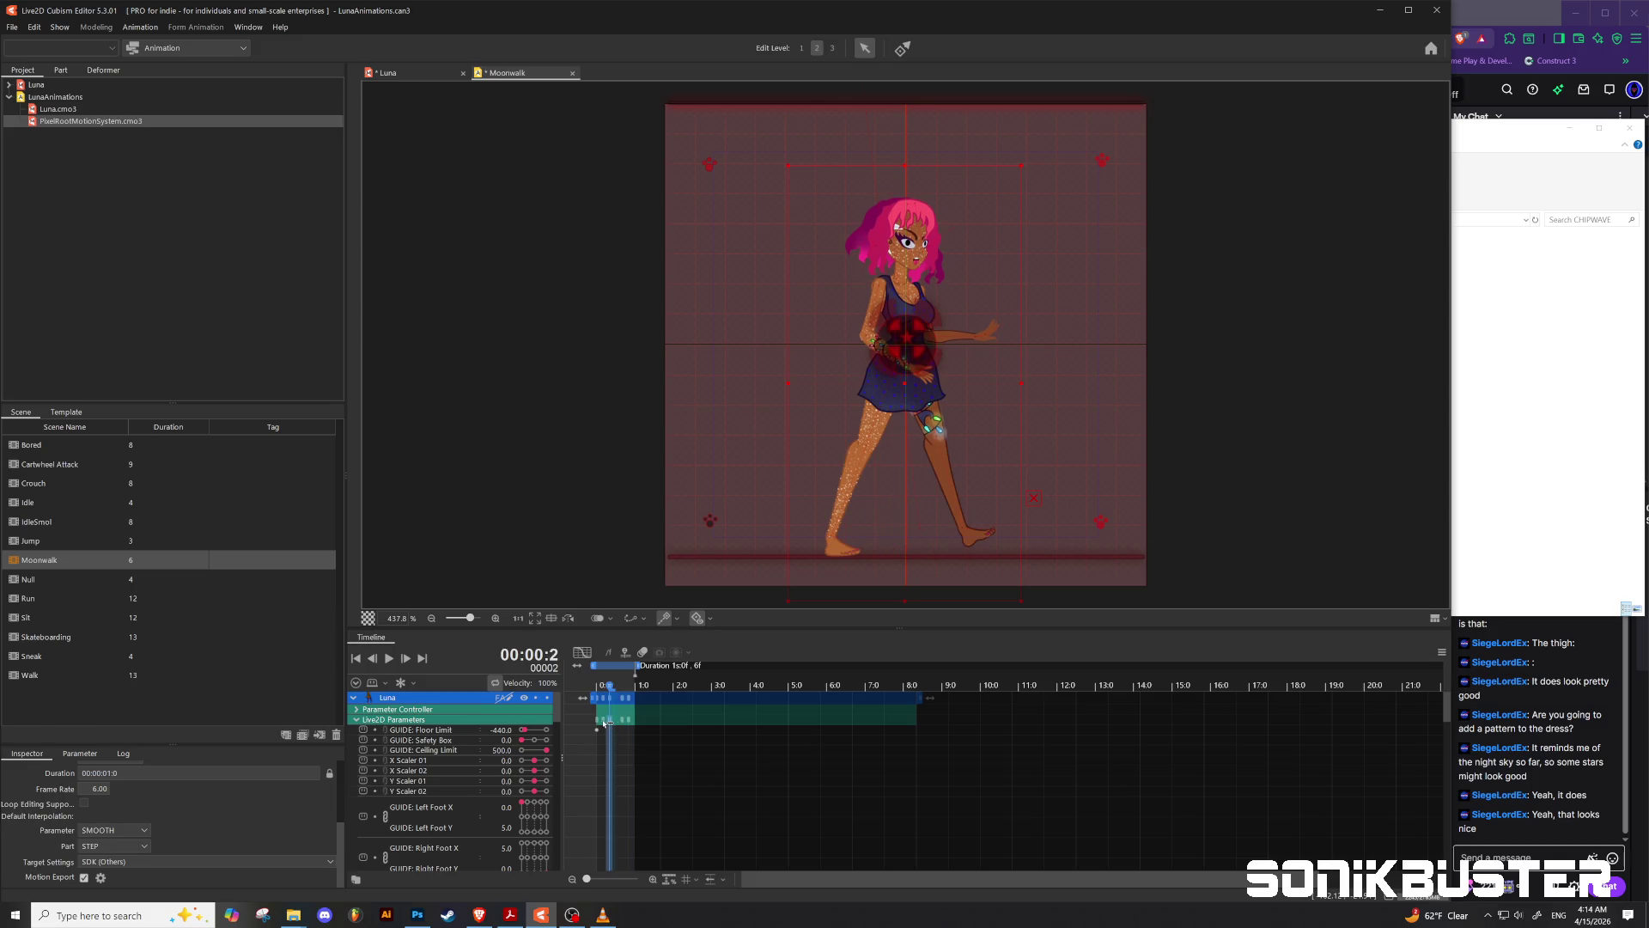
mouse_move(605, 723)
left_mouse_down()
mouse_move(630, 724)
mouse_move(610, 725)
left_mouse_up()
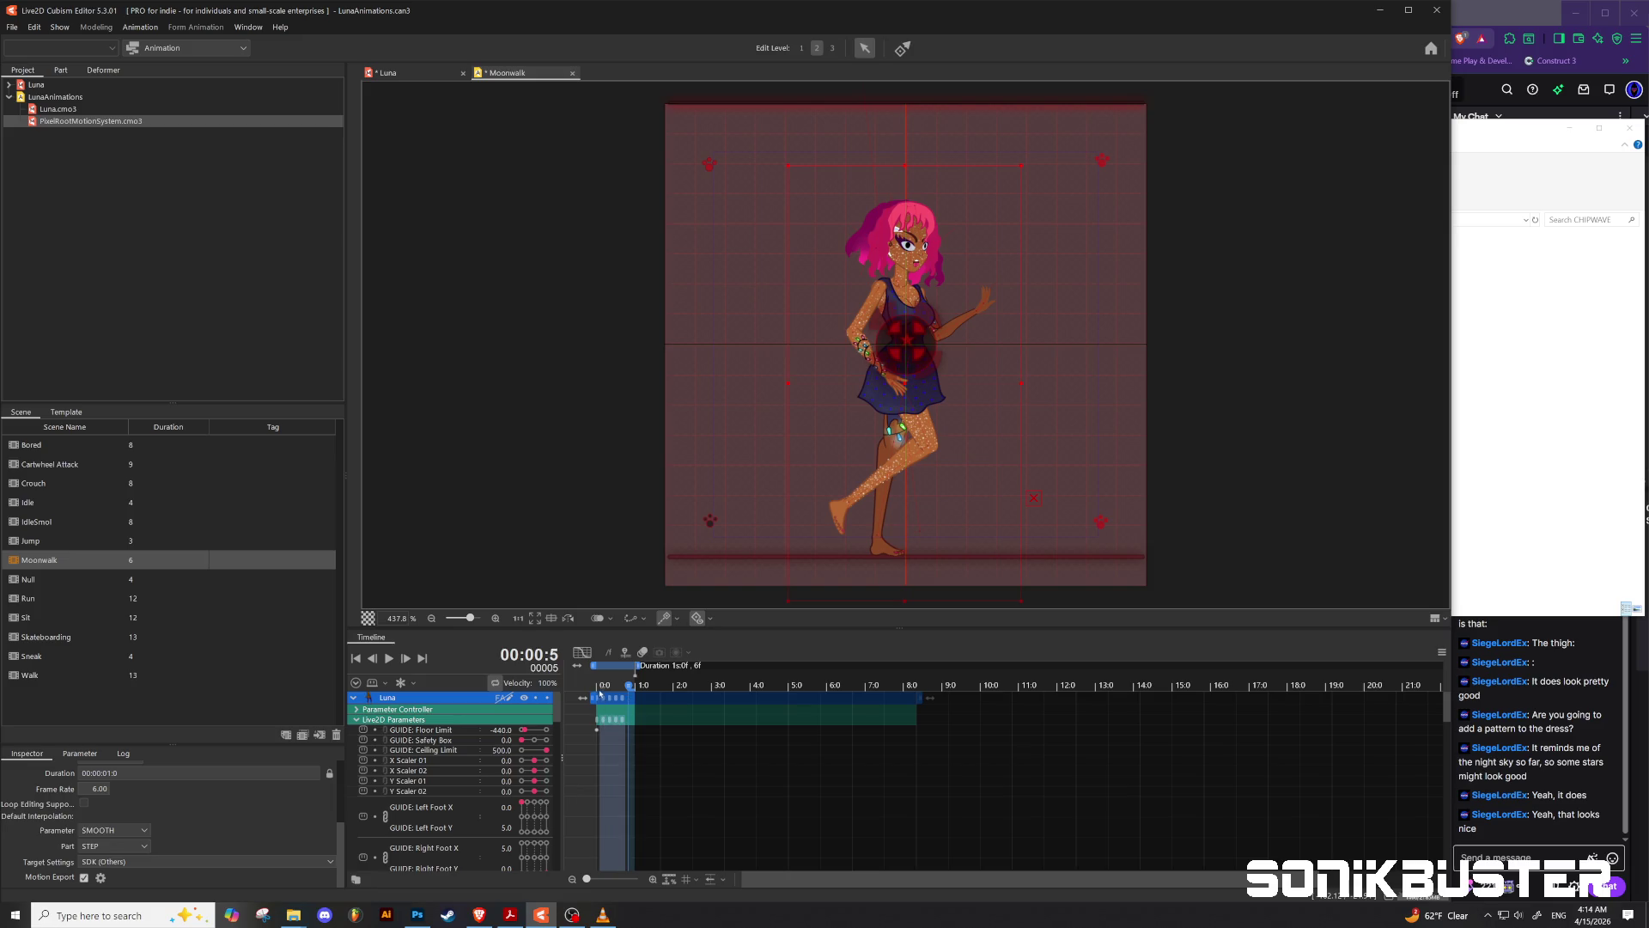
left_click(606, 689)
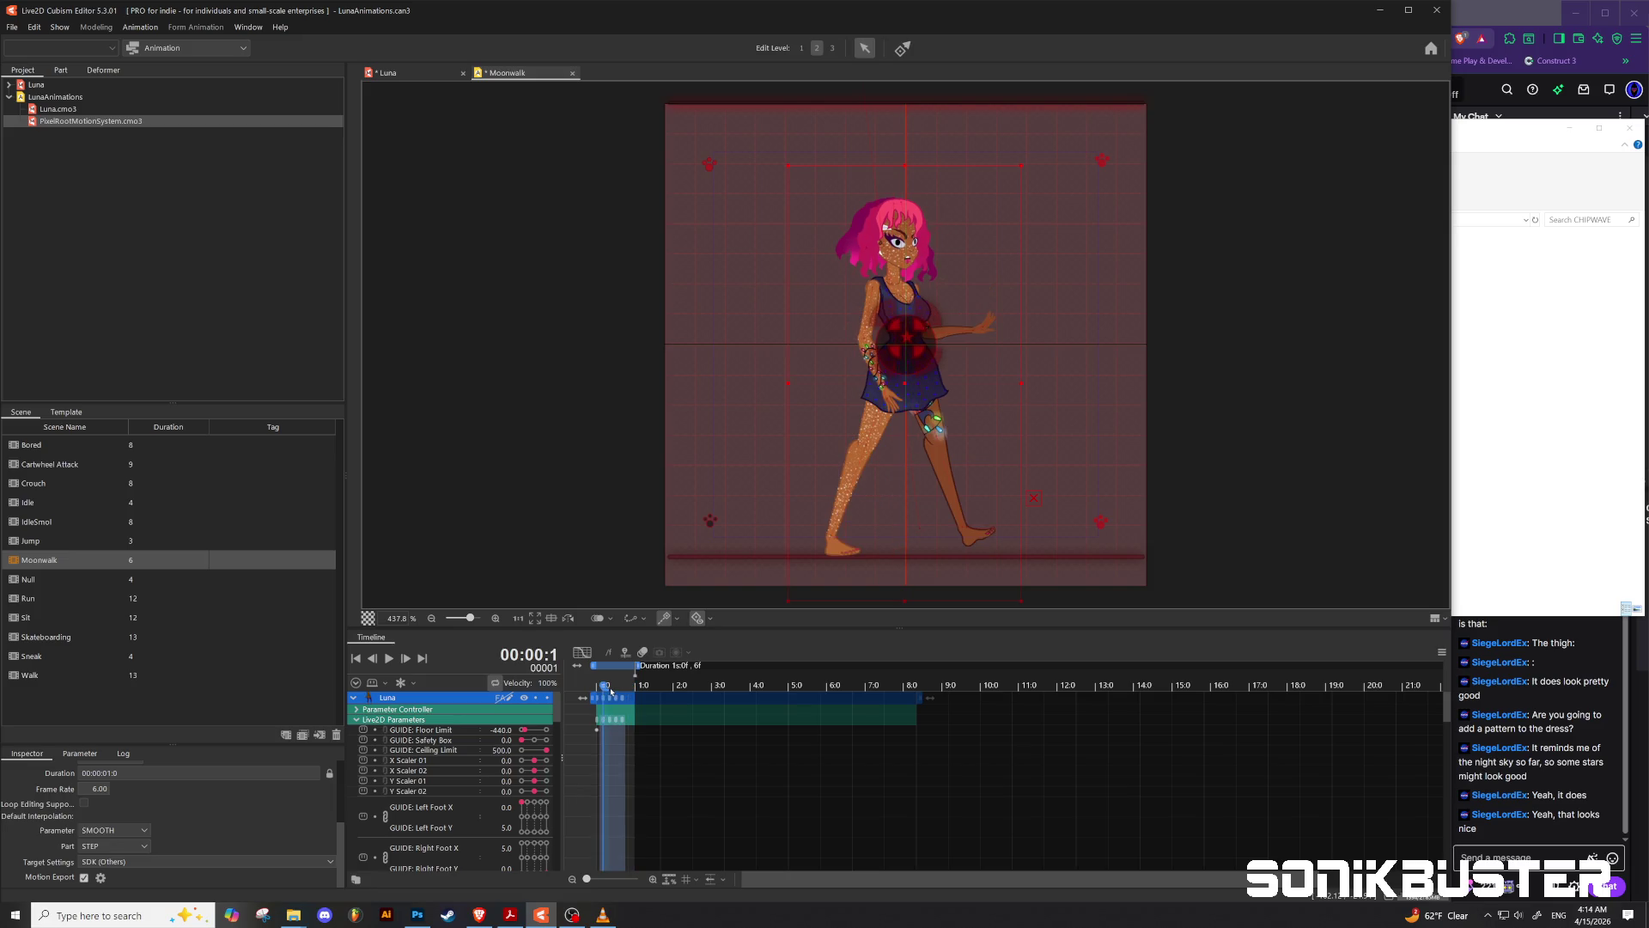
left_click_drag(610, 689, 612, 691)
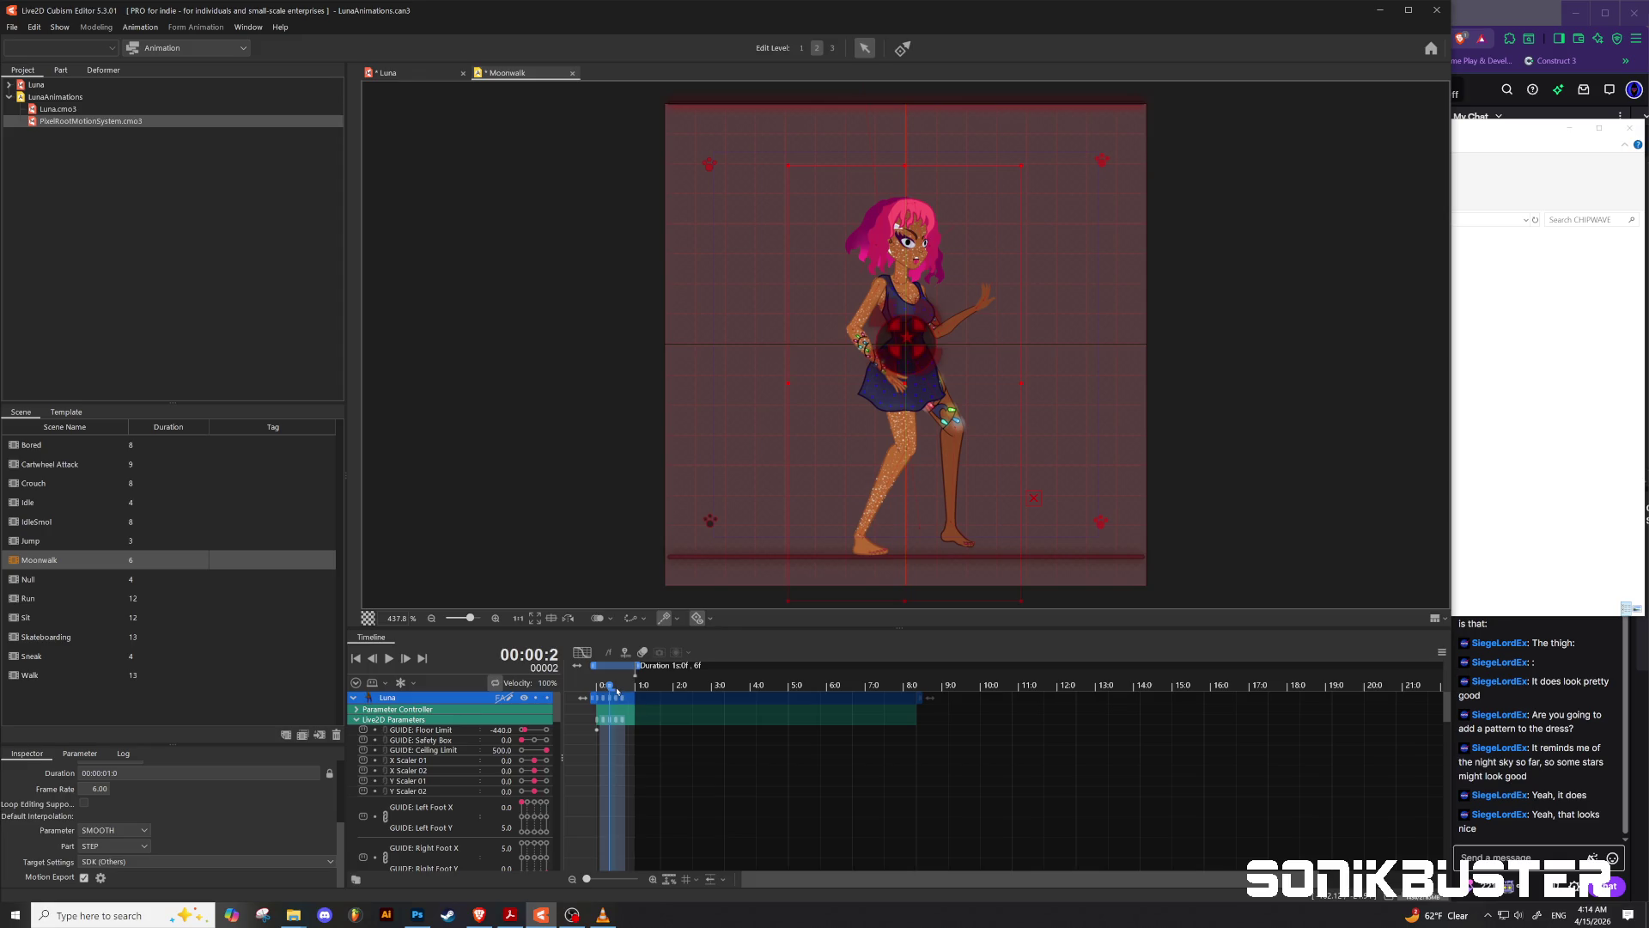
left_click(617, 690)
left_click(605, 690)
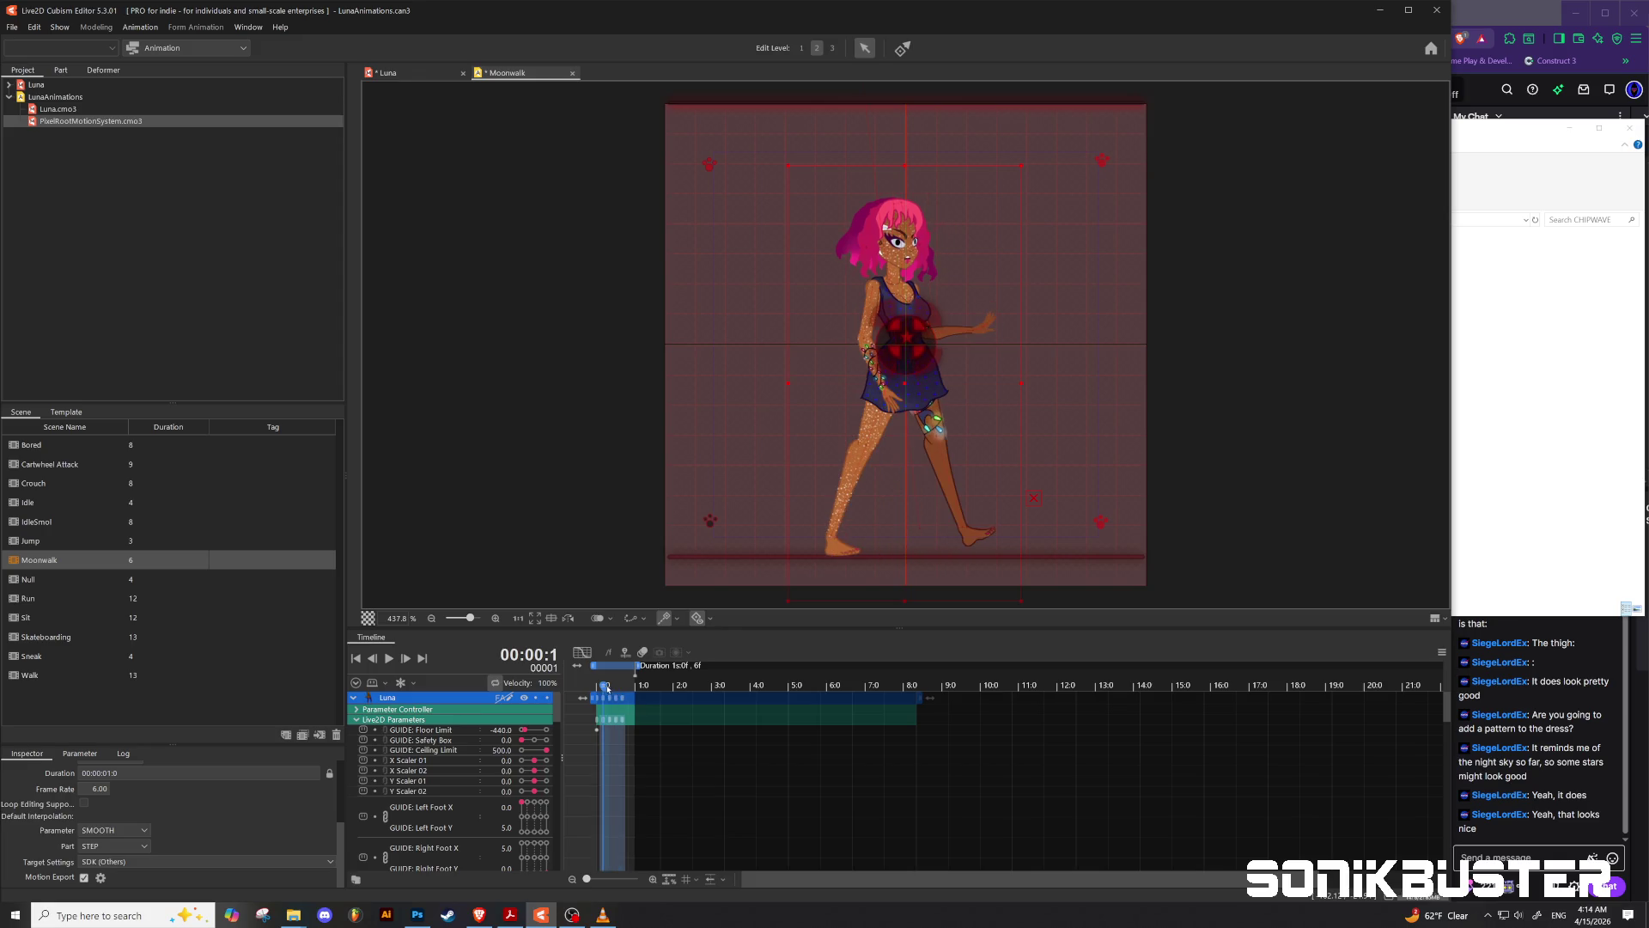
left_click(612, 689)
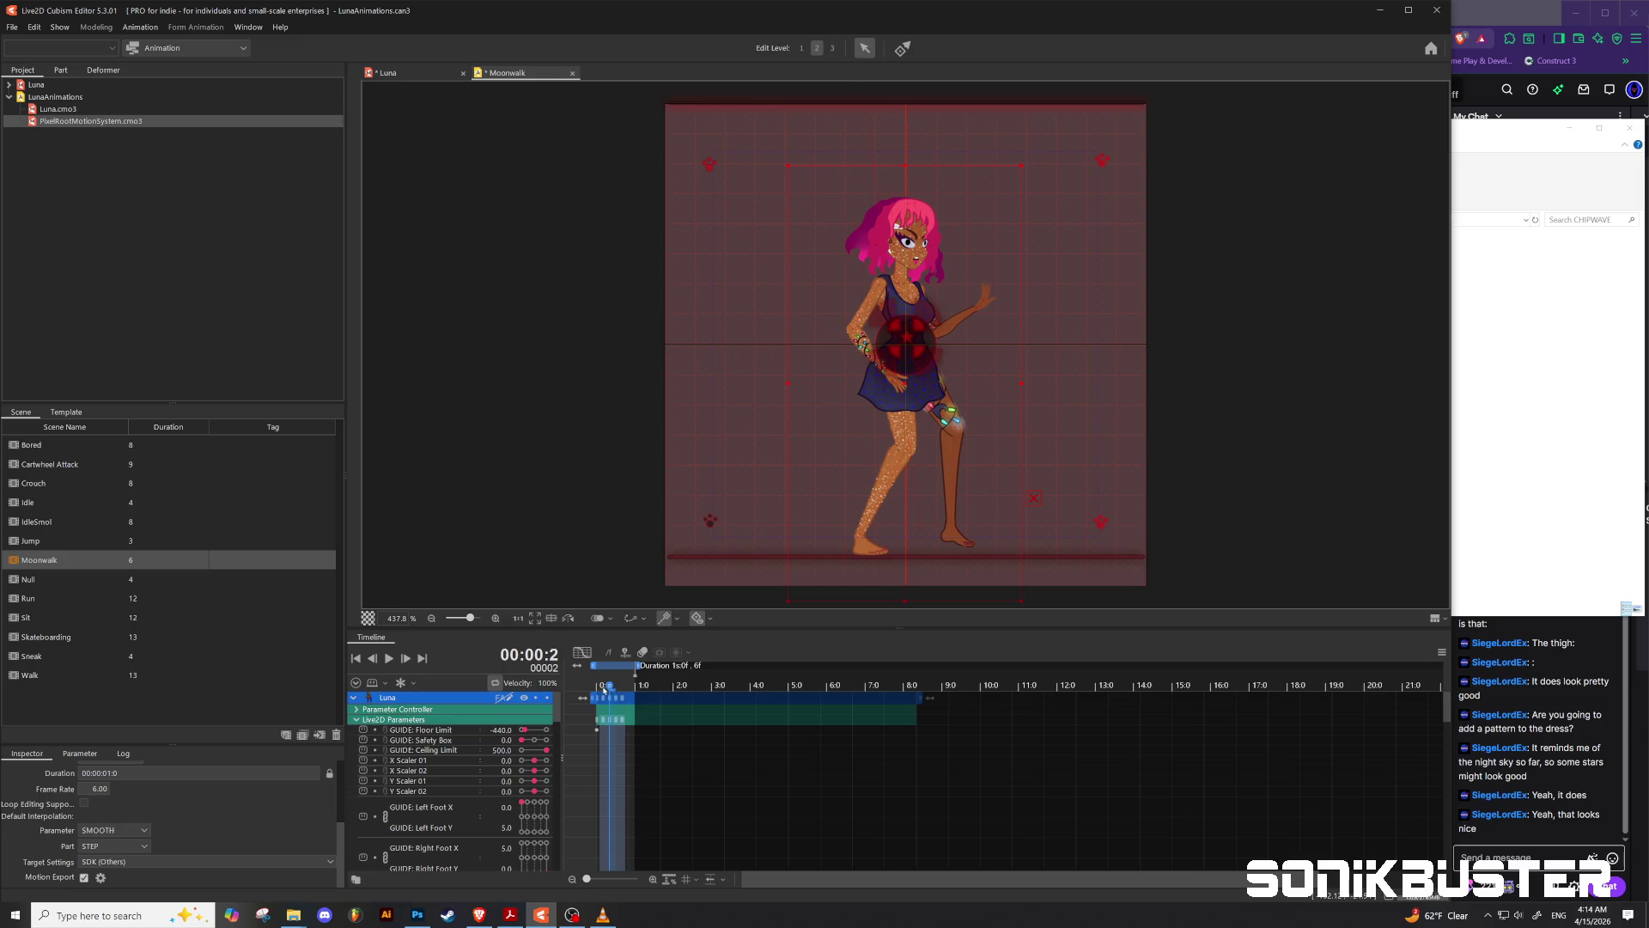
left_click(606, 690)
left_click(612, 688)
left_click(616, 688)
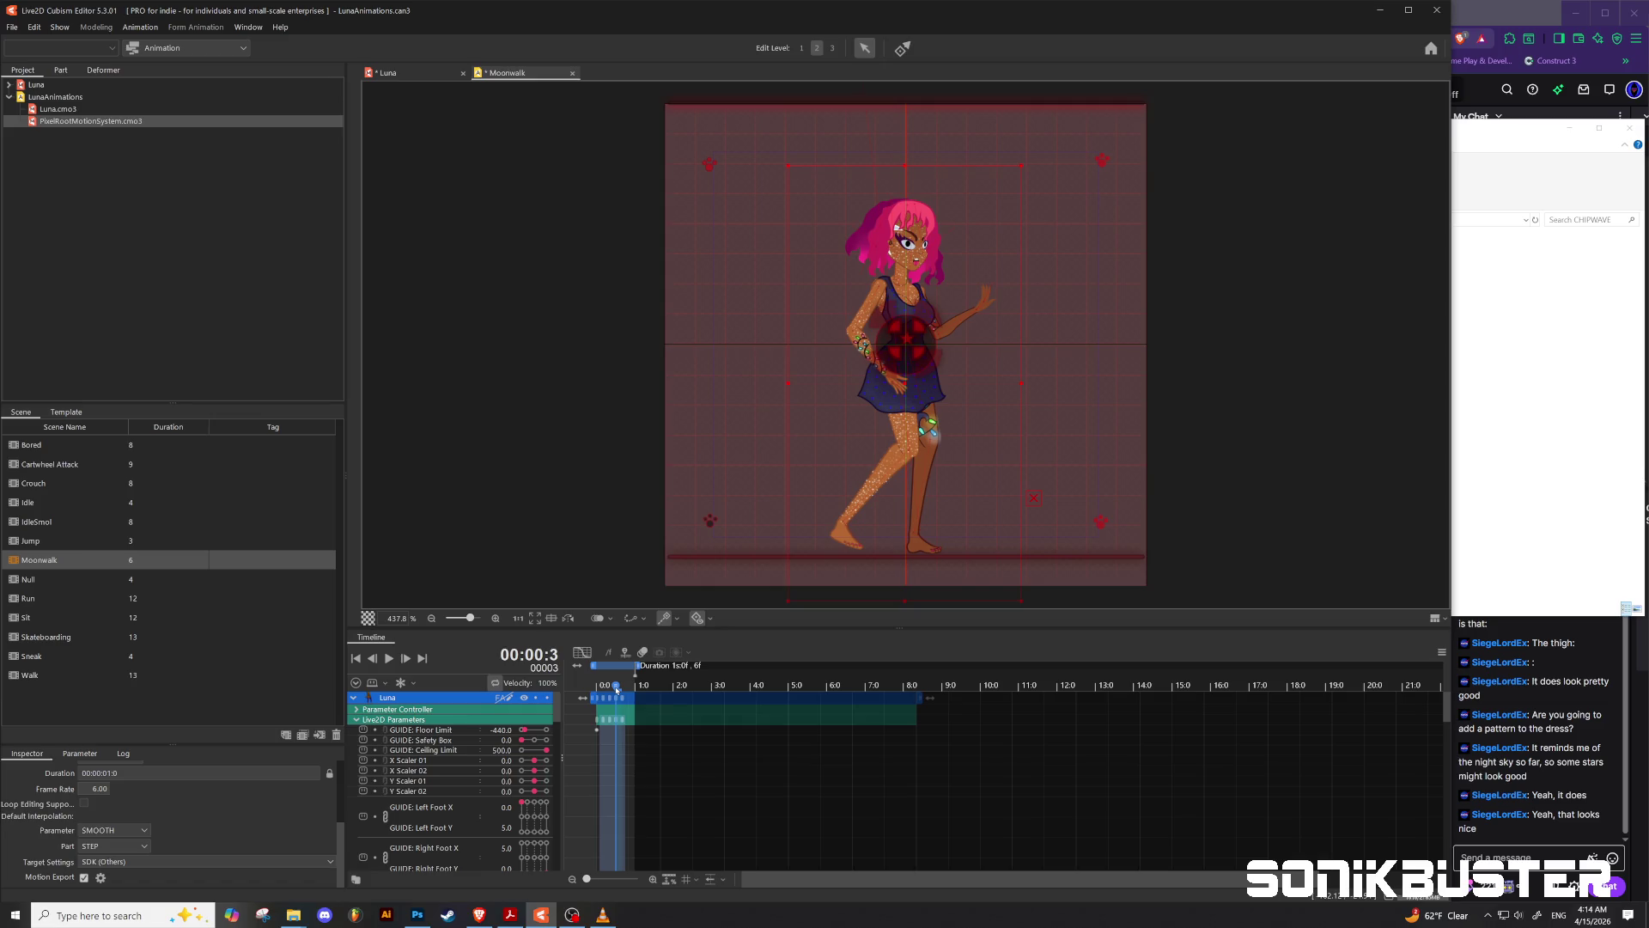
left_click(623, 688)
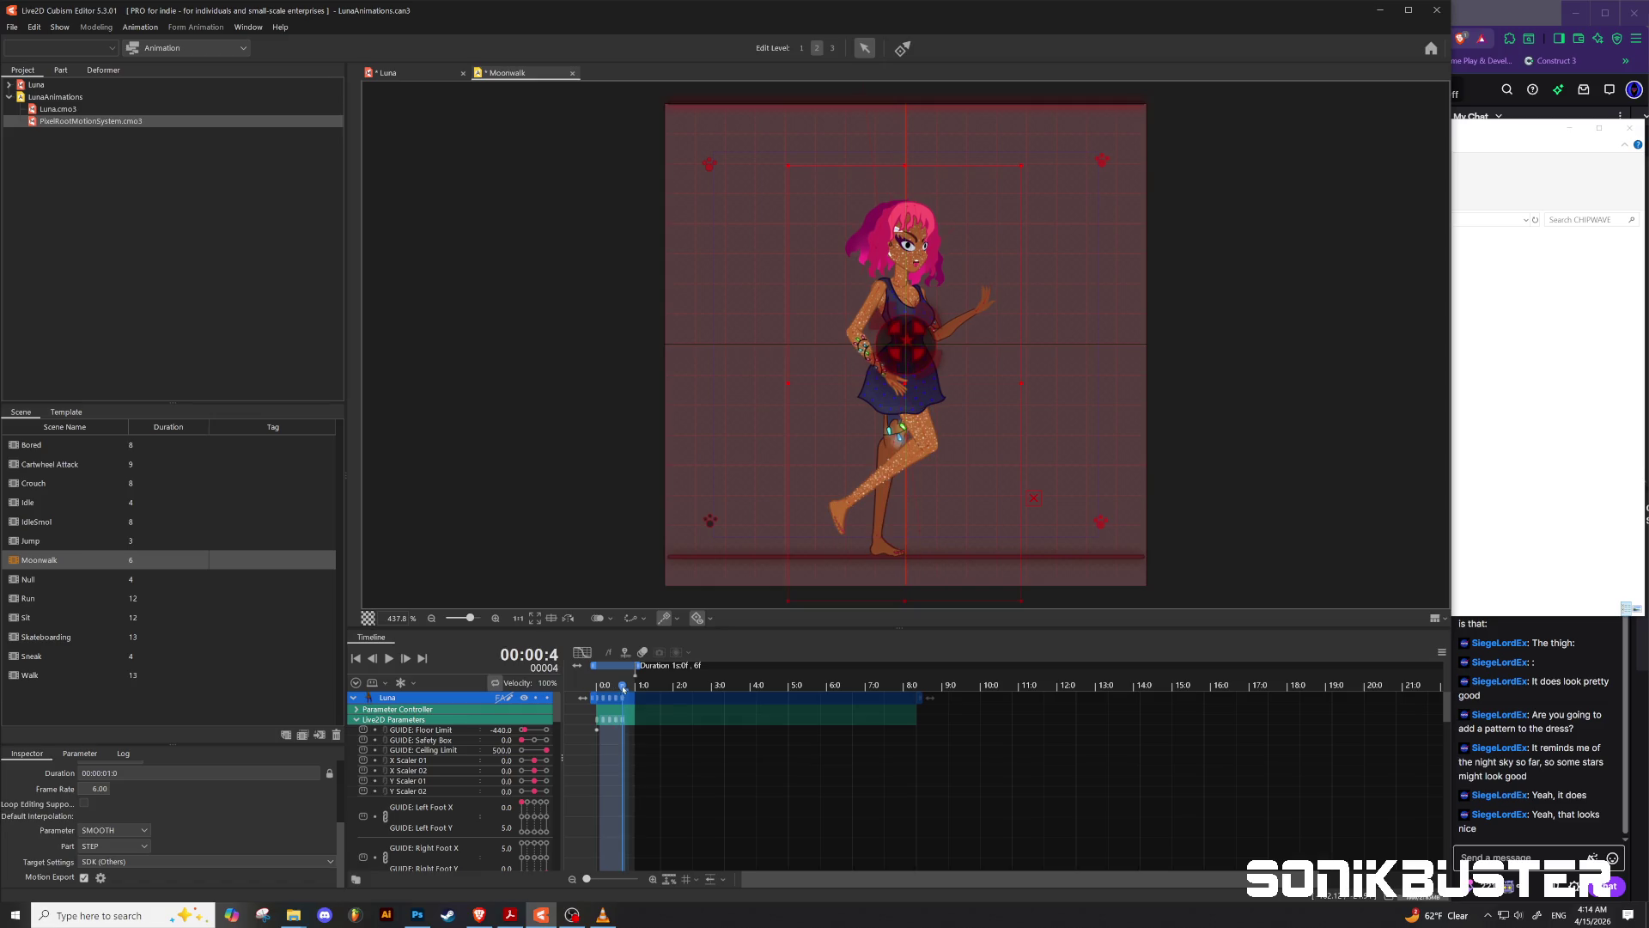
left_click(604, 686)
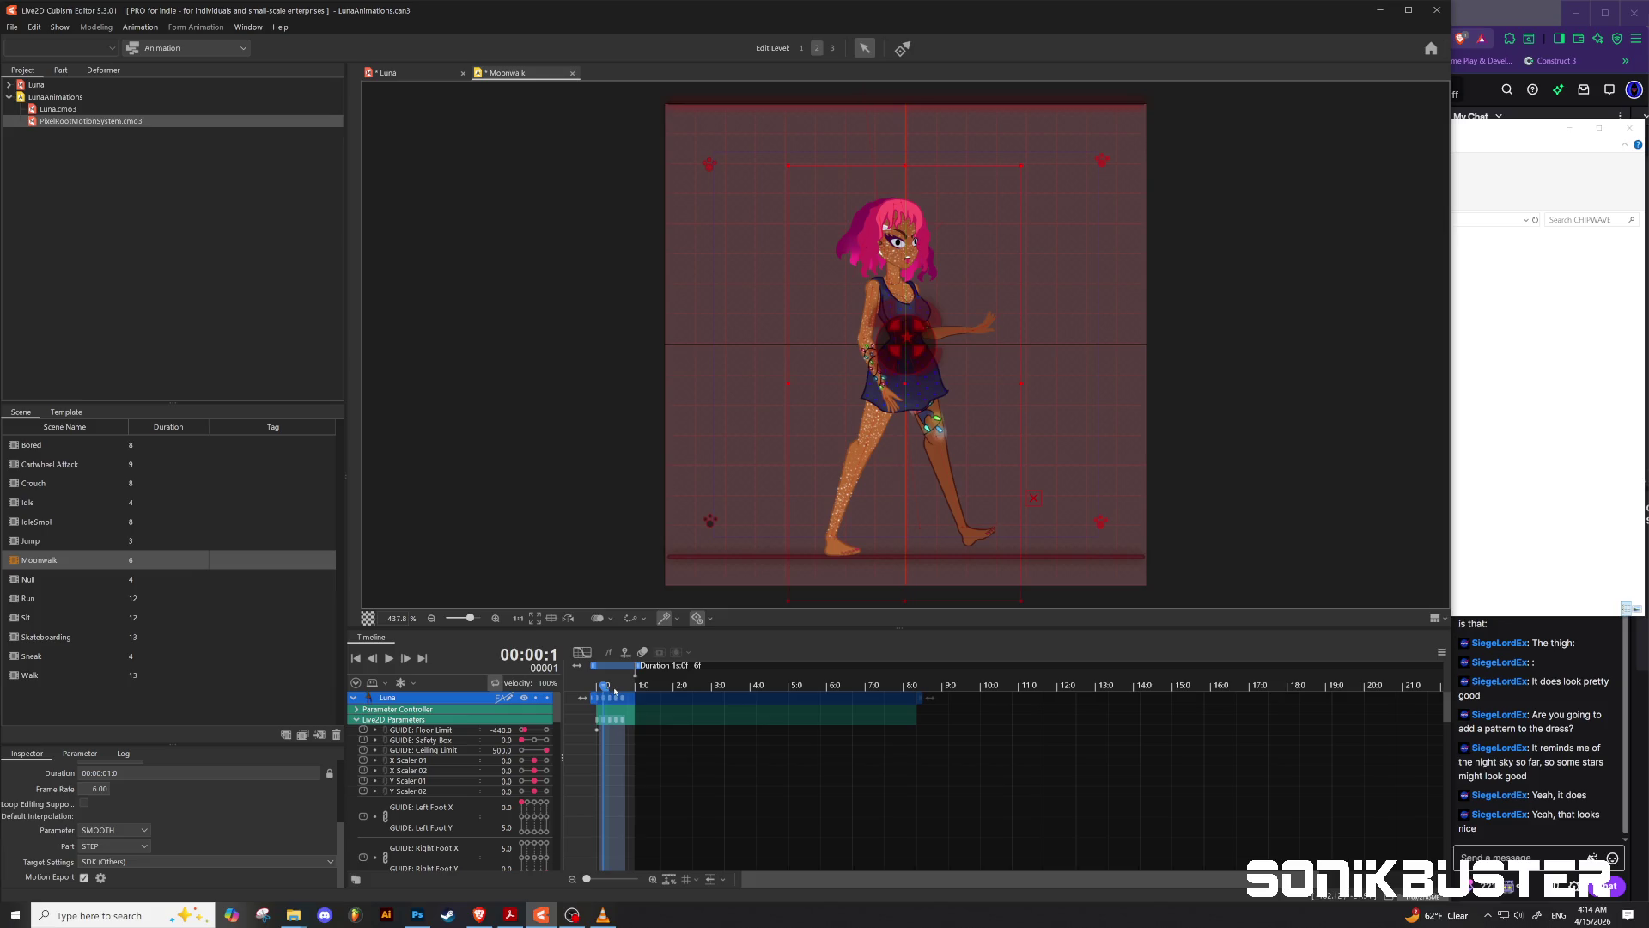
left_click(614, 687)
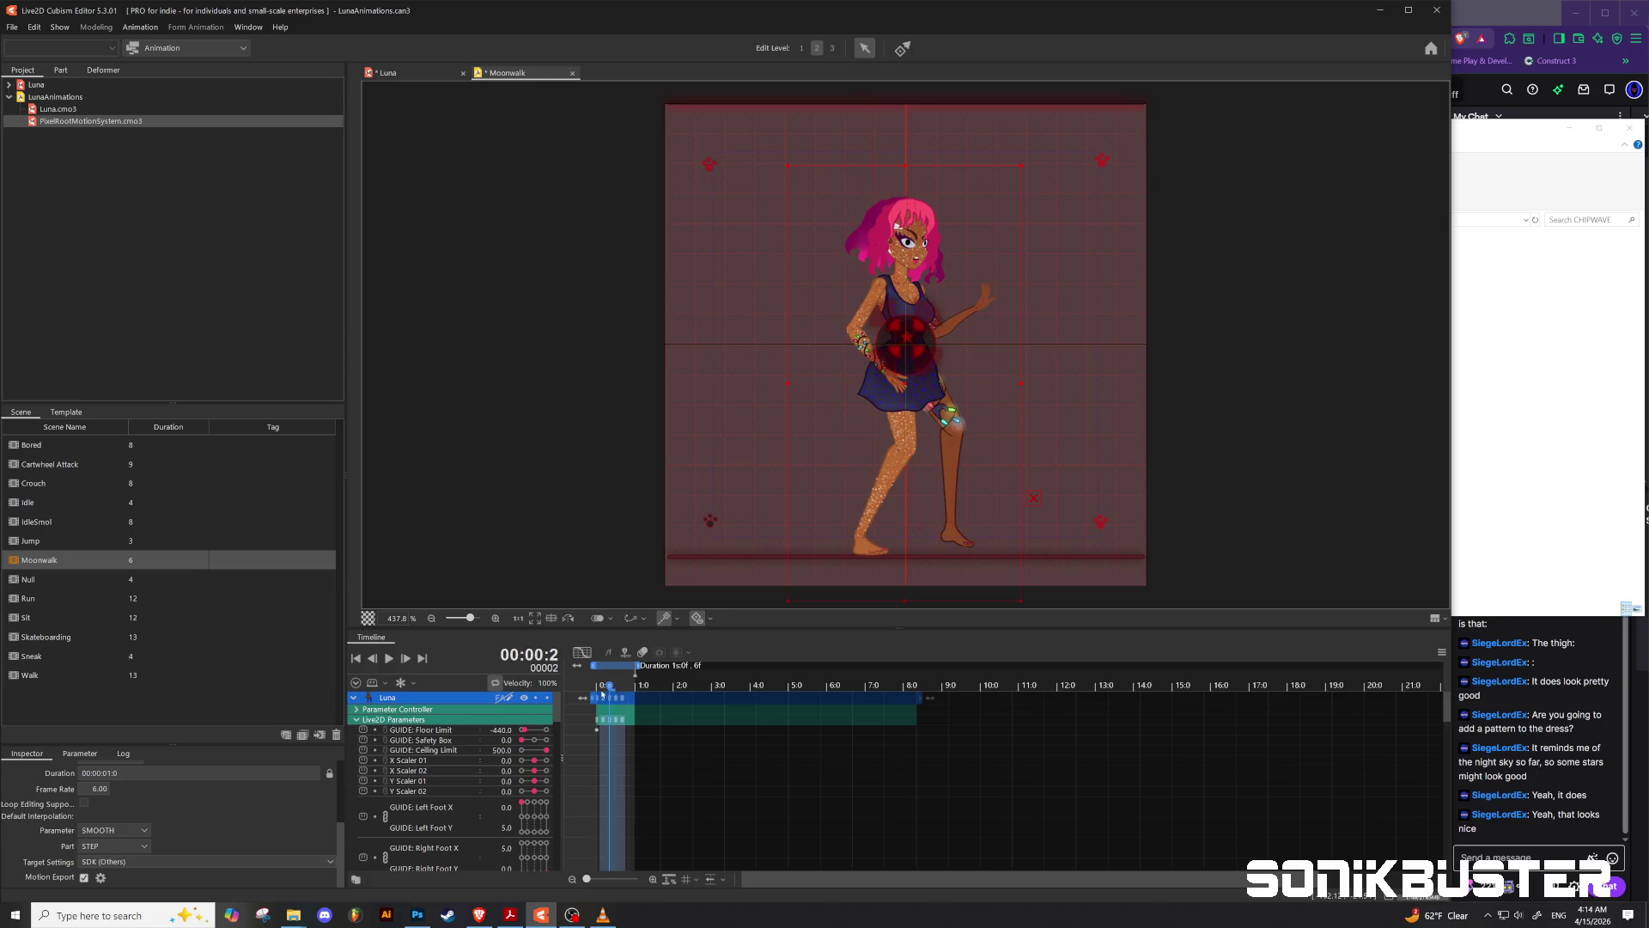
left_click(604, 688)
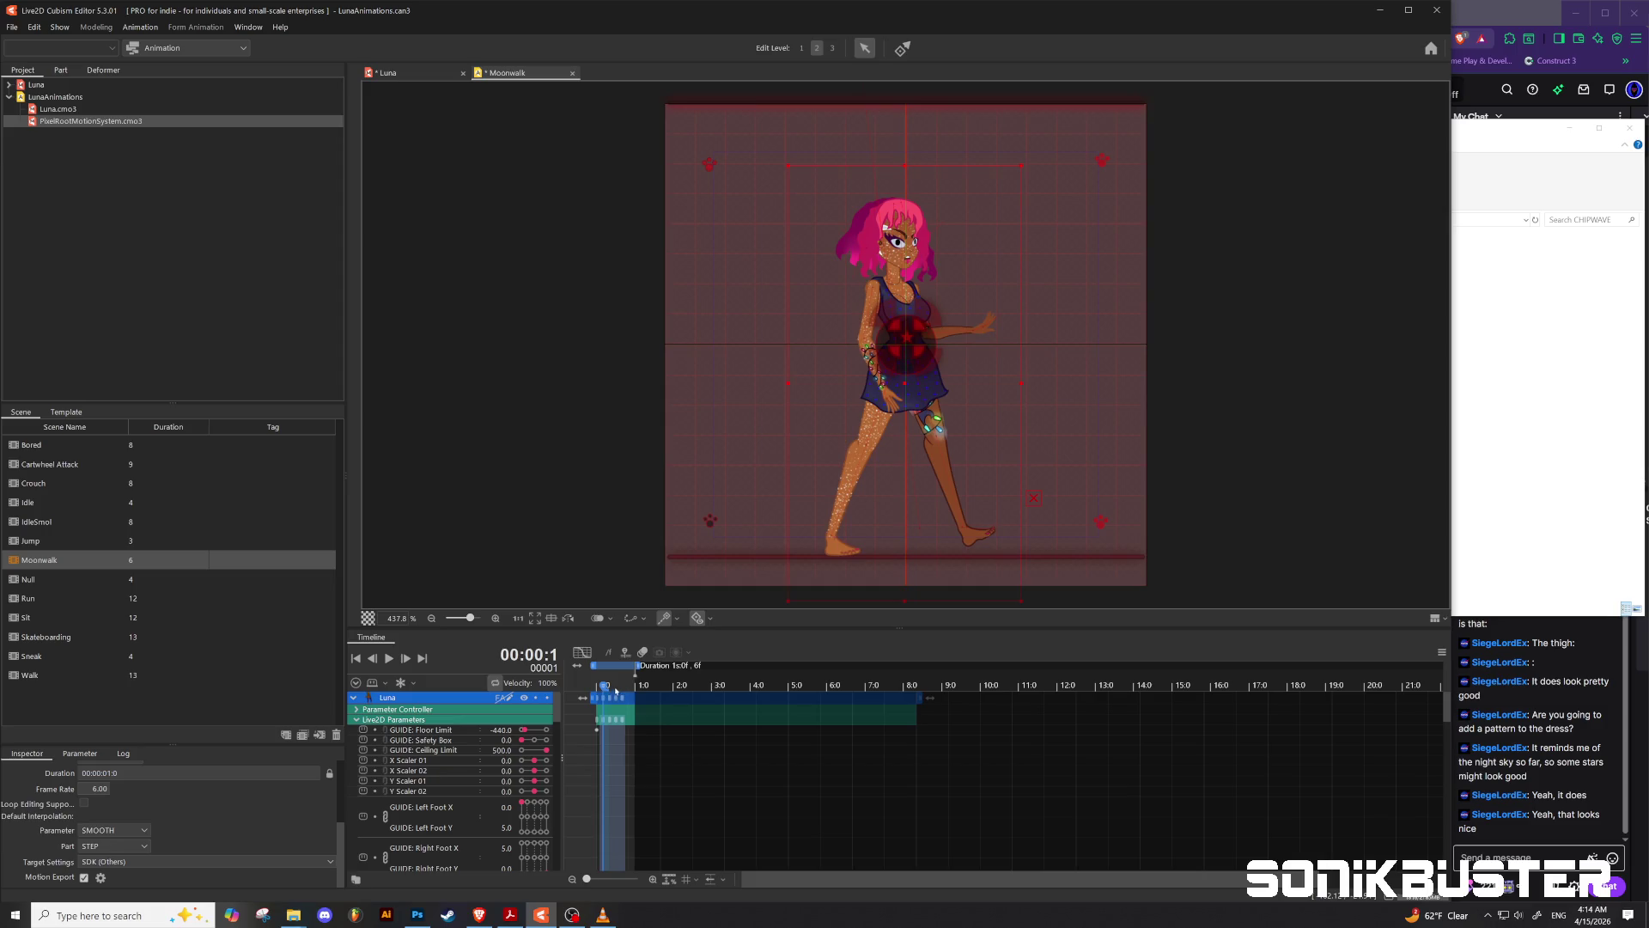
left_click(616, 687)
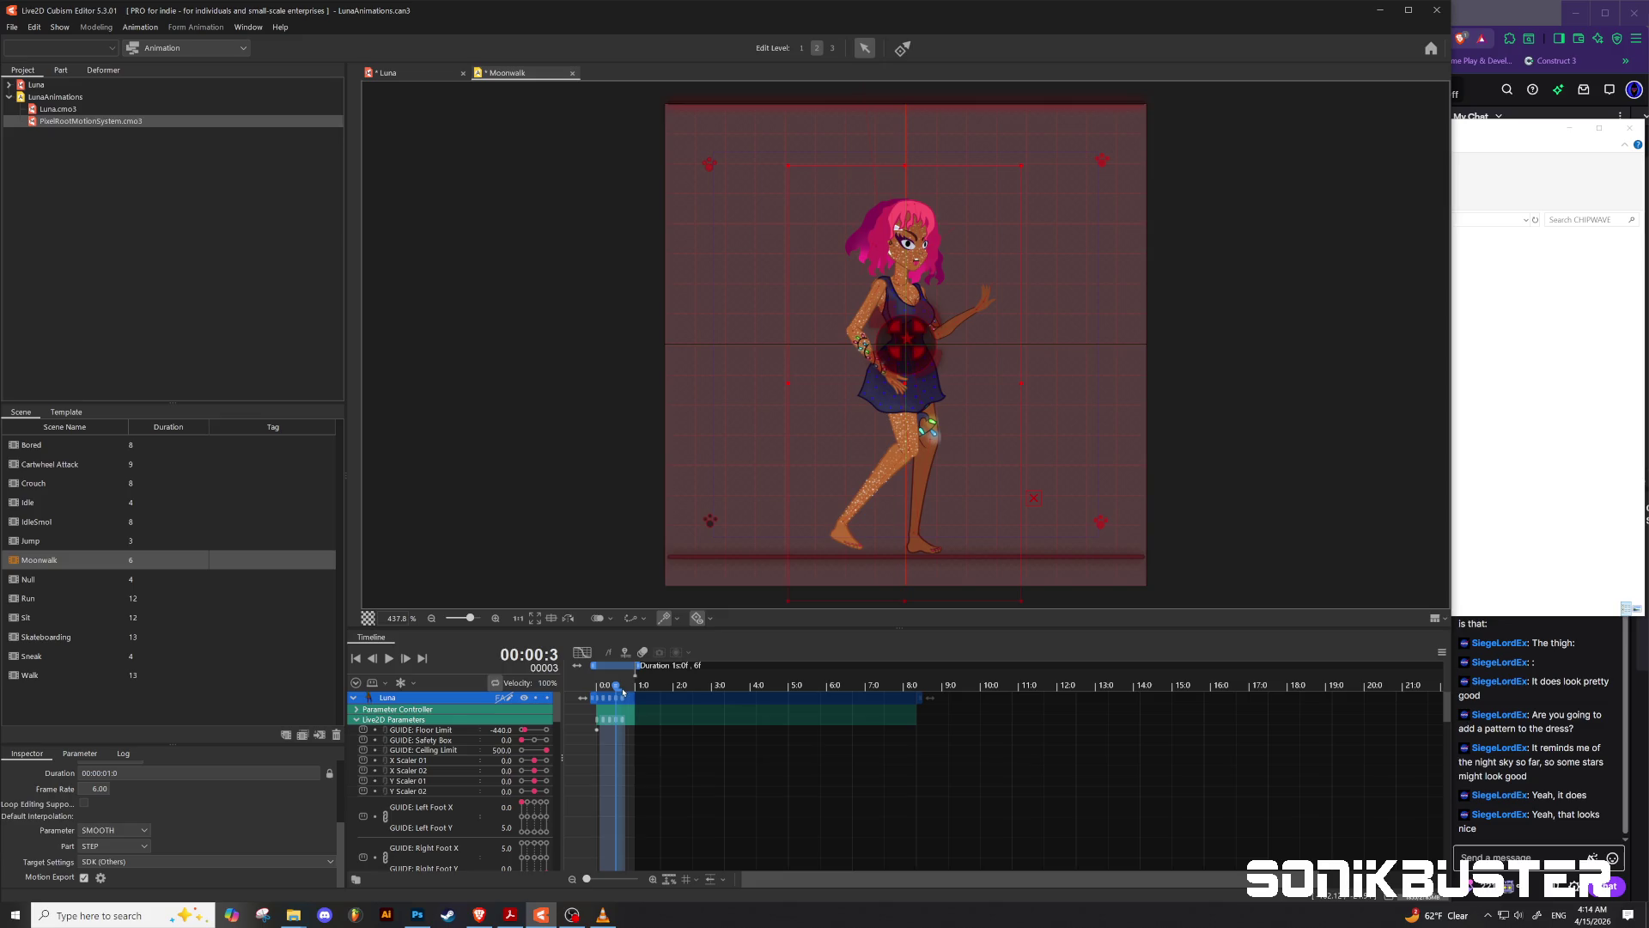
left_click(624, 688)
left_click(616, 687)
left_click(623, 687)
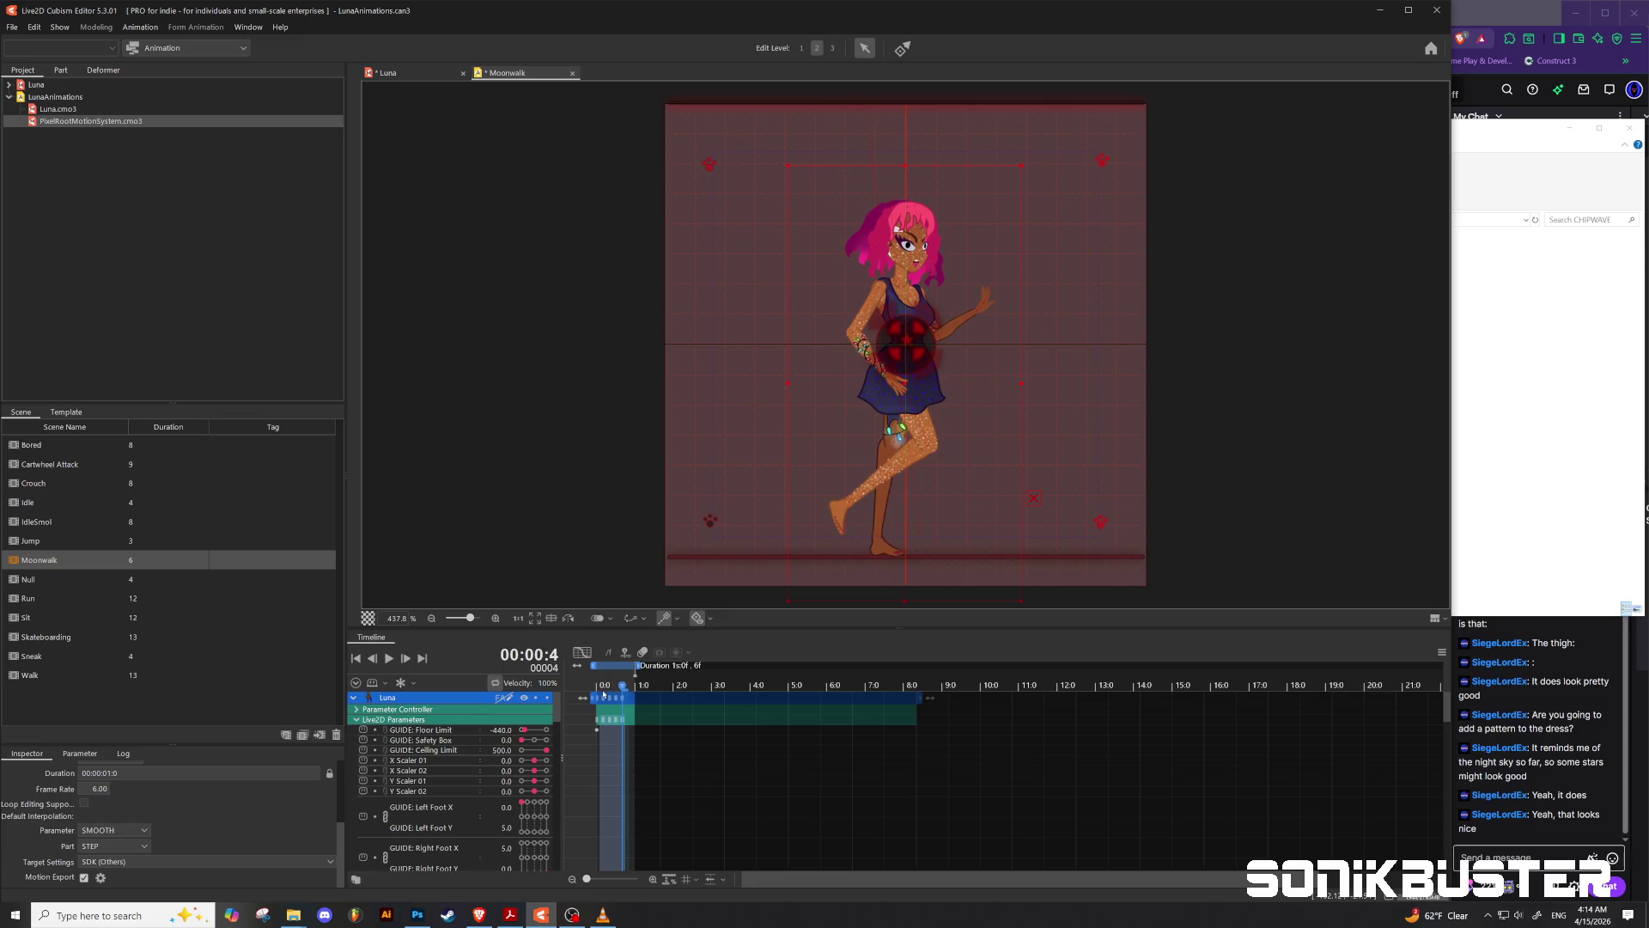
left_click(604, 690)
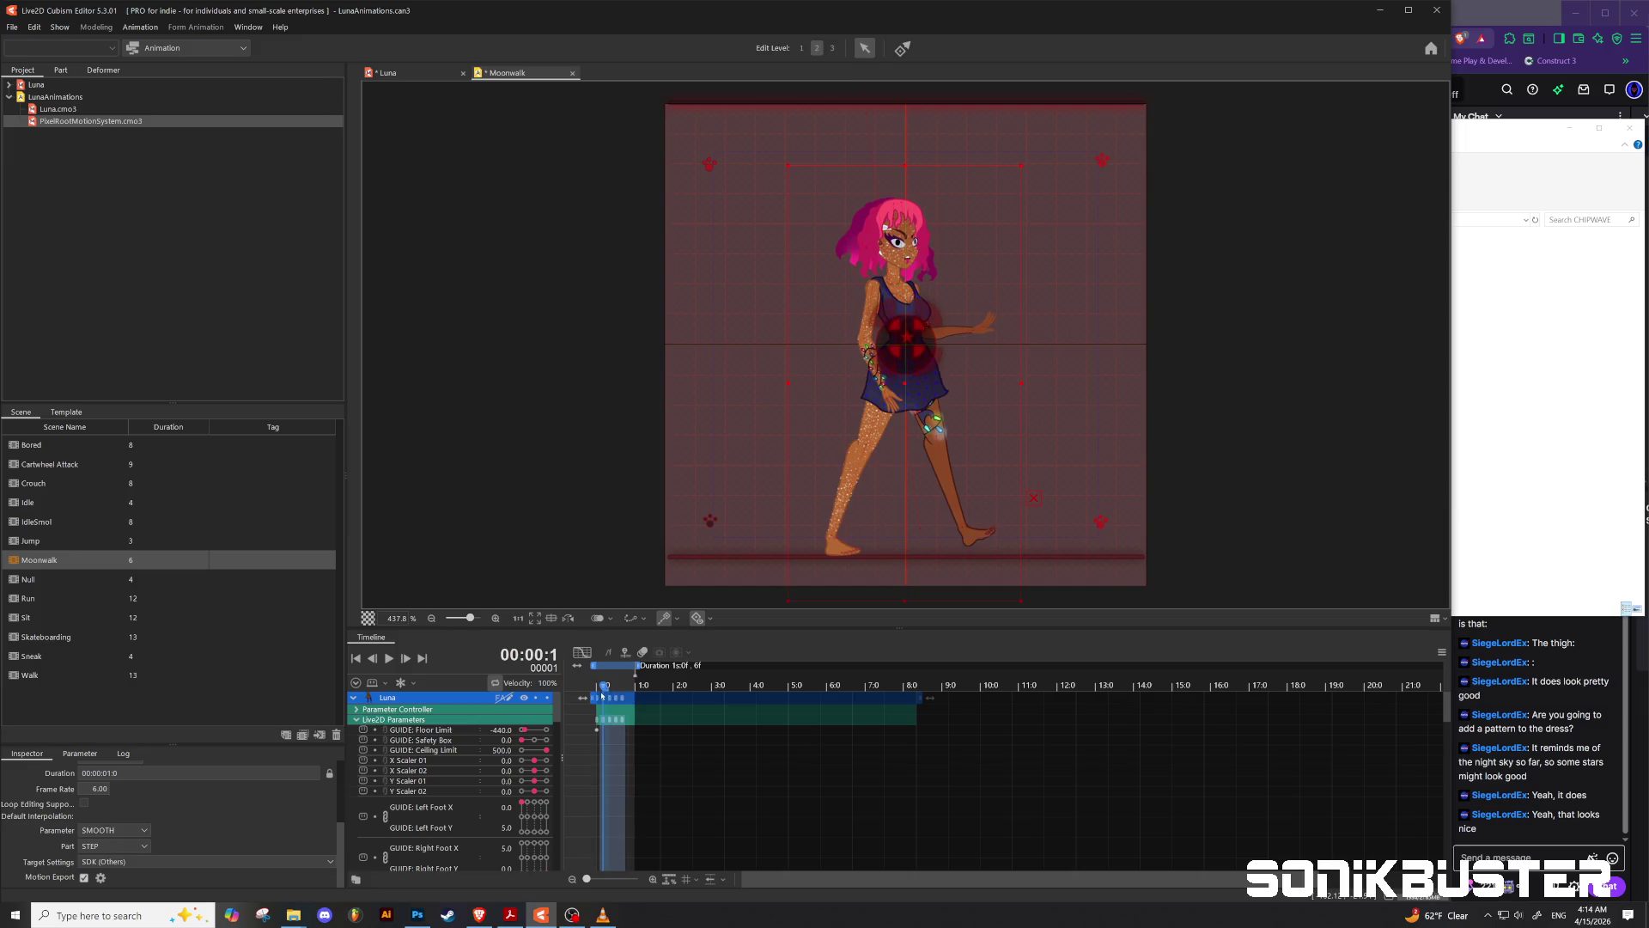
left_click(600, 687)
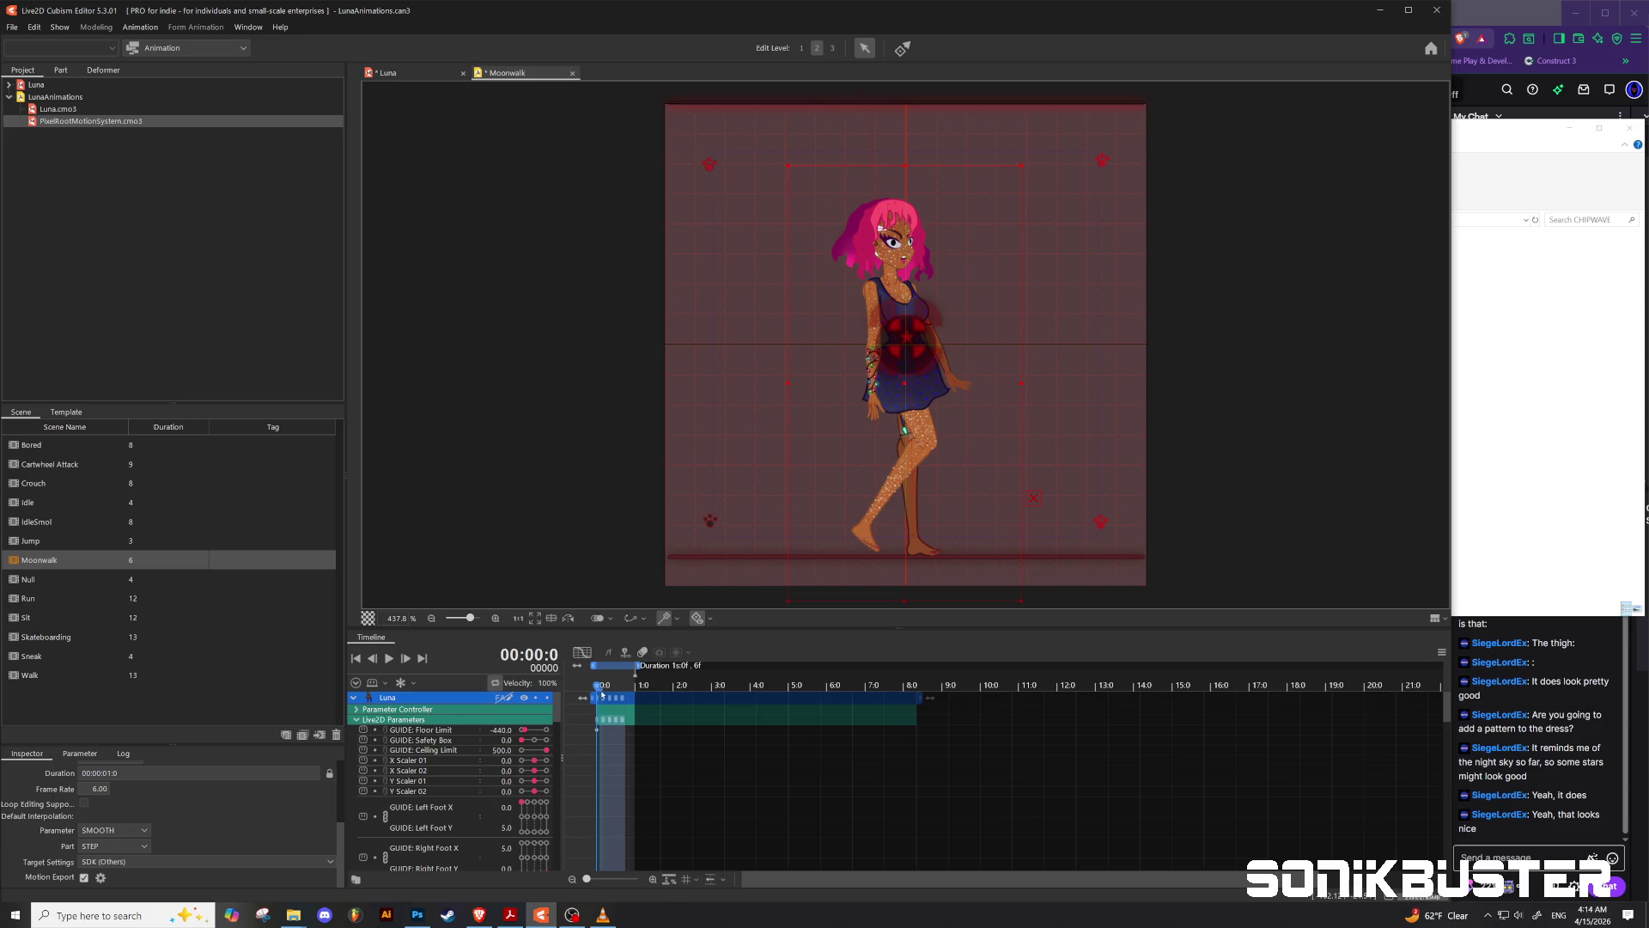
left_click_drag(599, 688, 605, 689)
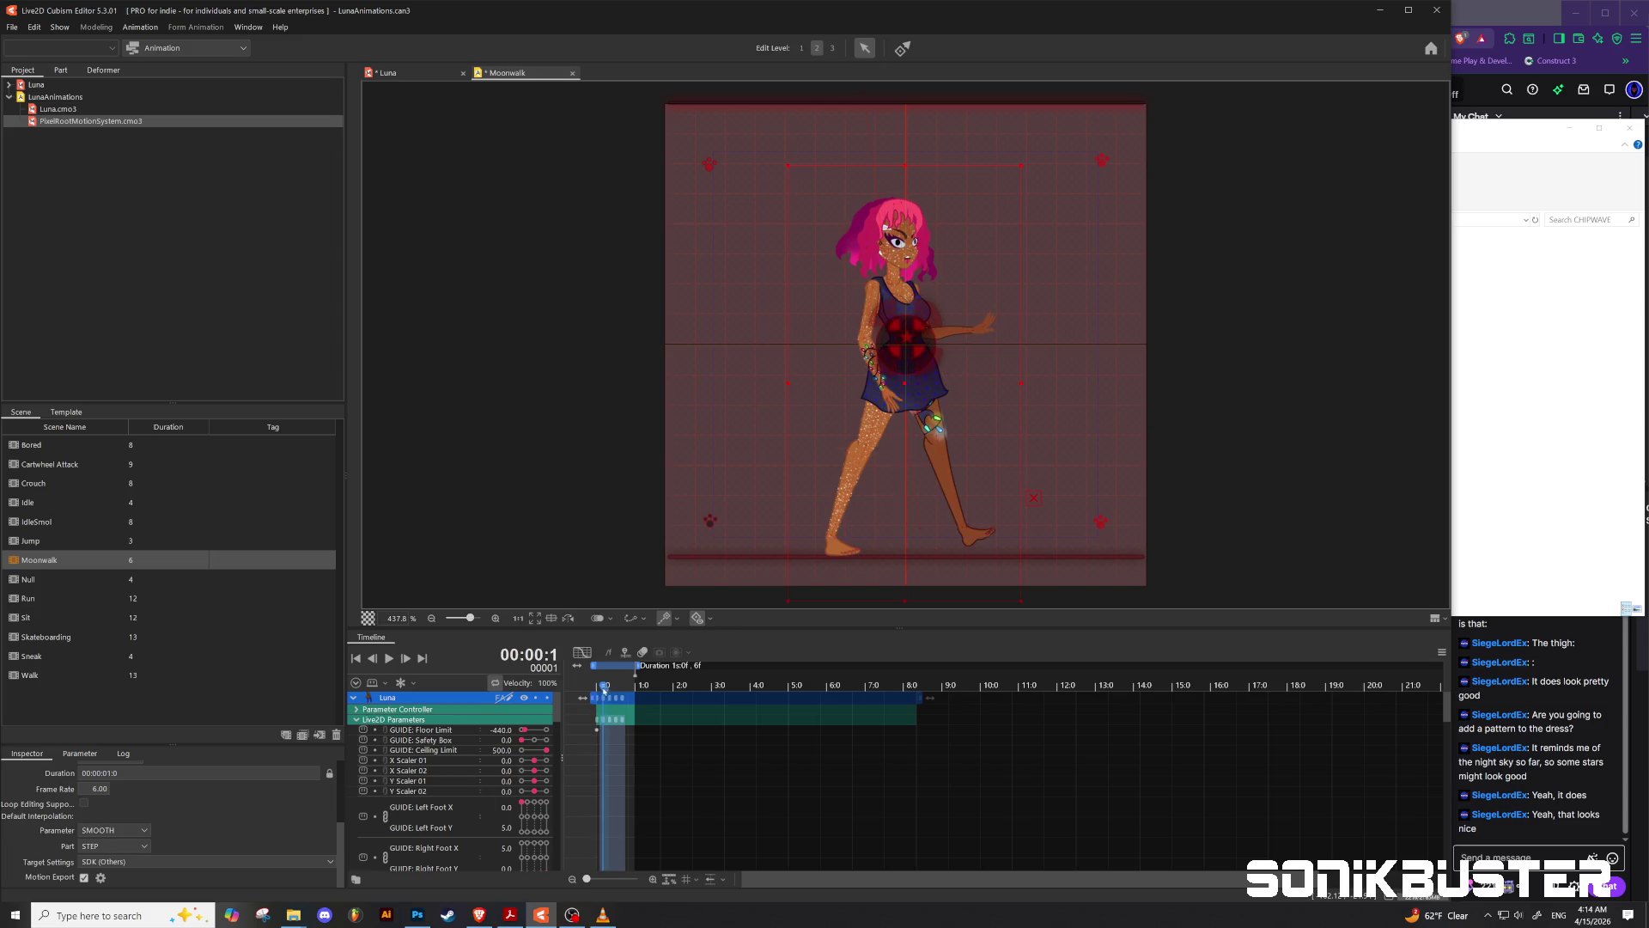
left_click_drag(605, 693, 622, 699)
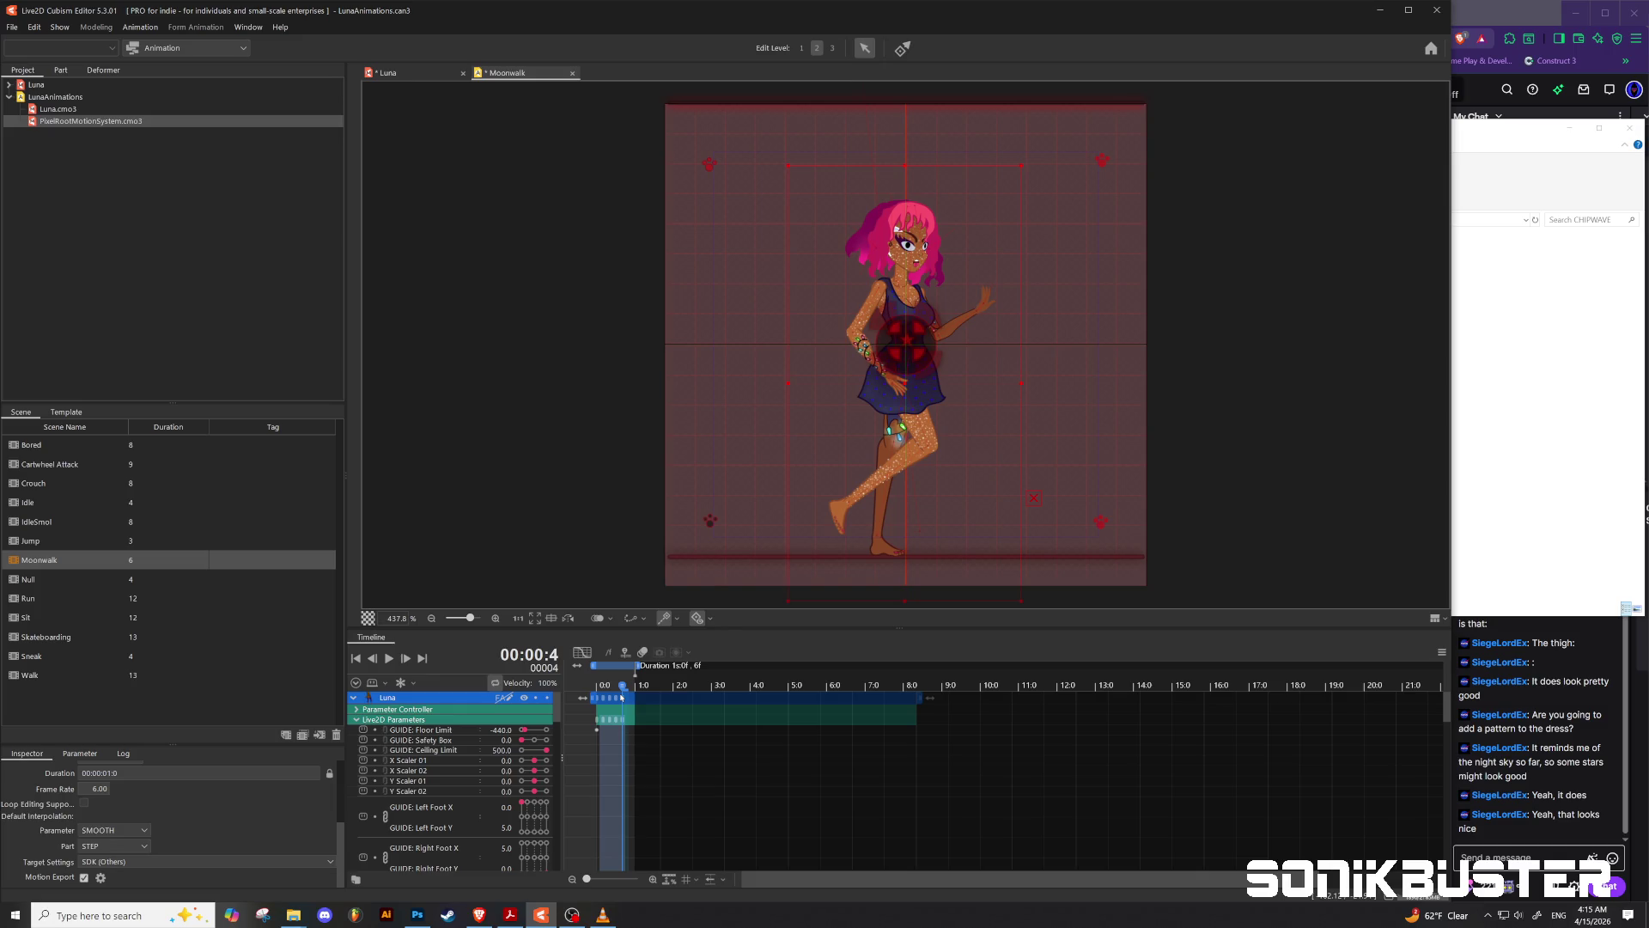
mouse_move(626, 698)
left_mouse_down()
mouse_move(611, 704)
mouse_move(623, 684)
left_mouse_up()
scroll(463, 818, "down", 5)
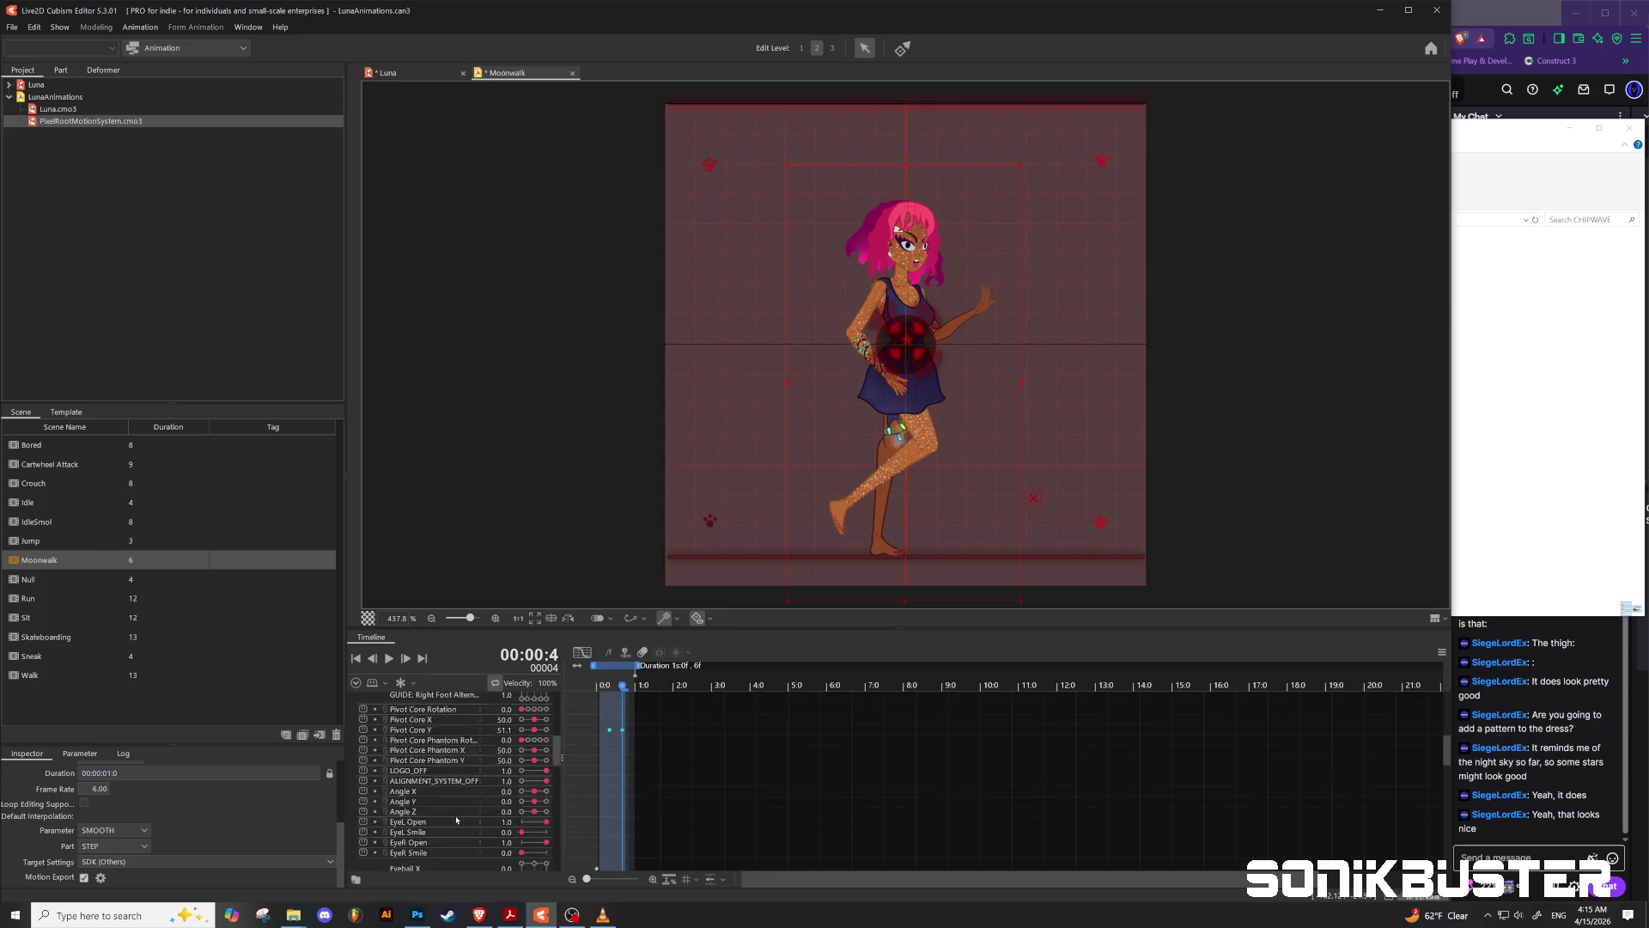
Adjust the Left Knee and Left Leg, and set Left Foot to -16.3
scroll(457, 817, "down", 5)
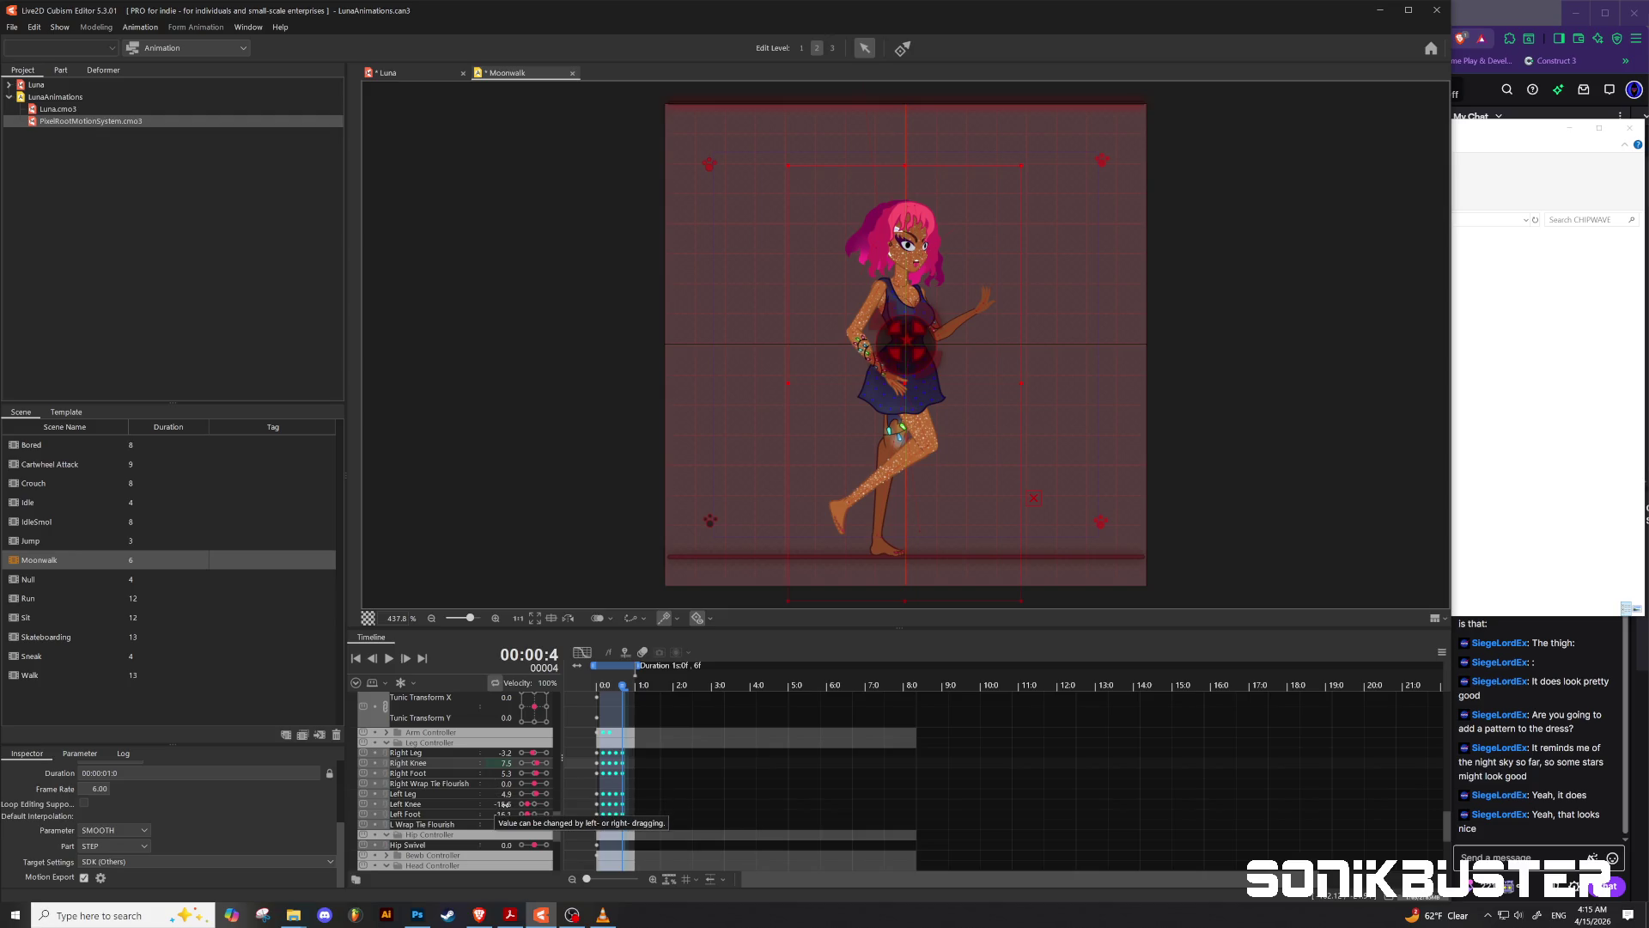
left_click_drag(505, 804, 505, 804)
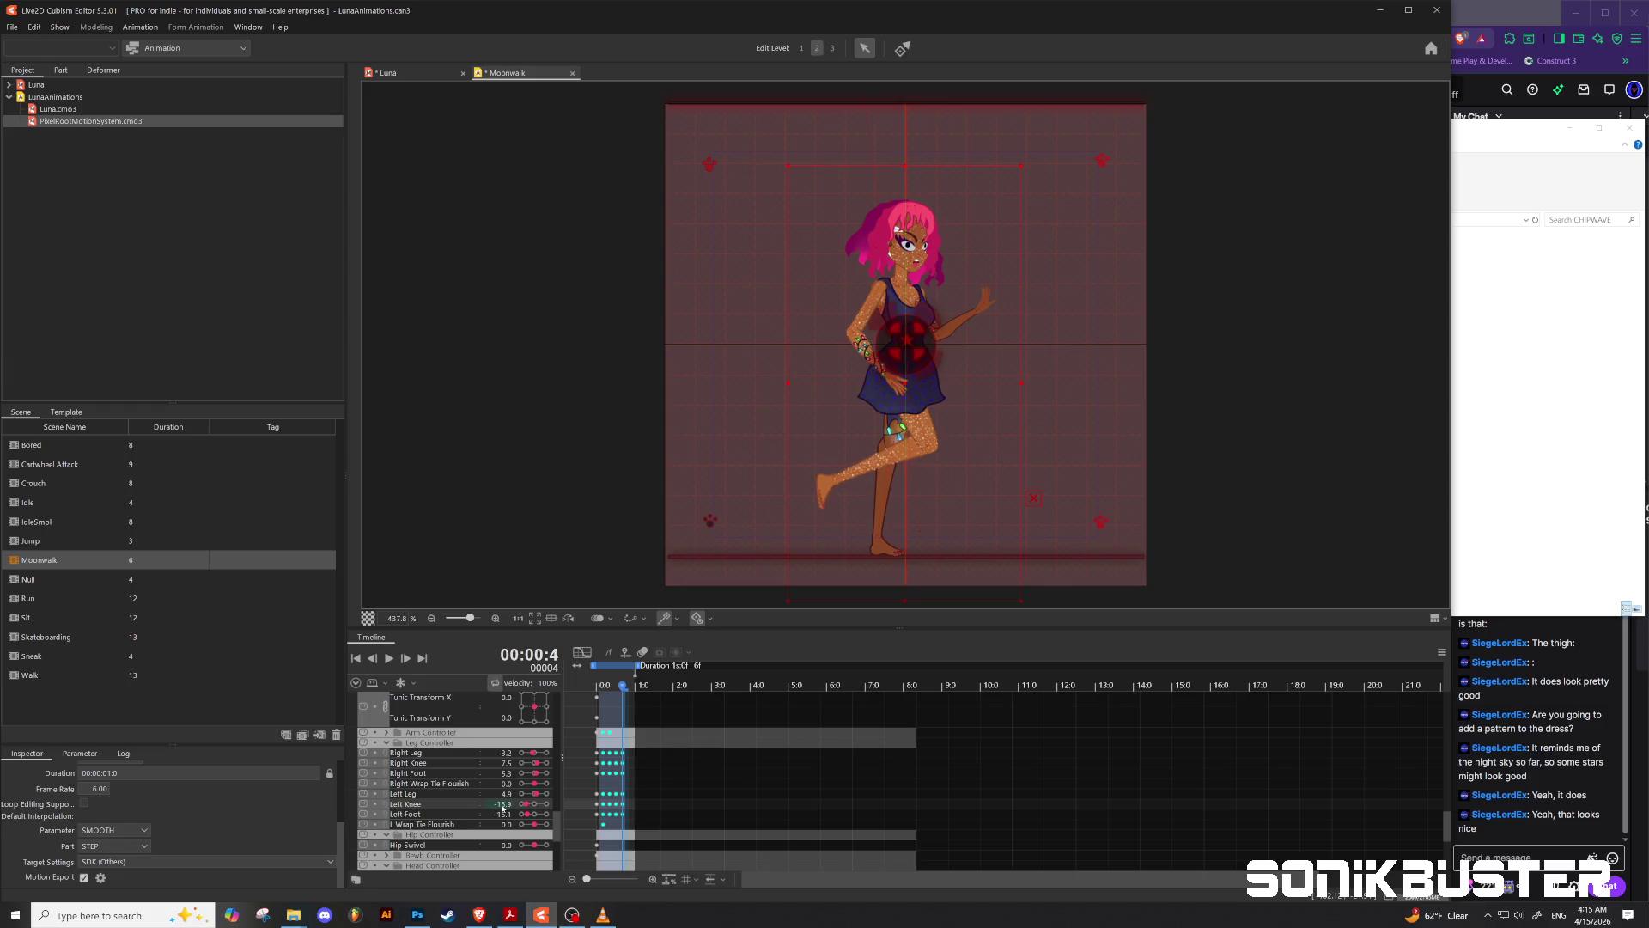
left_click_drag(505, 794, 502, 794)
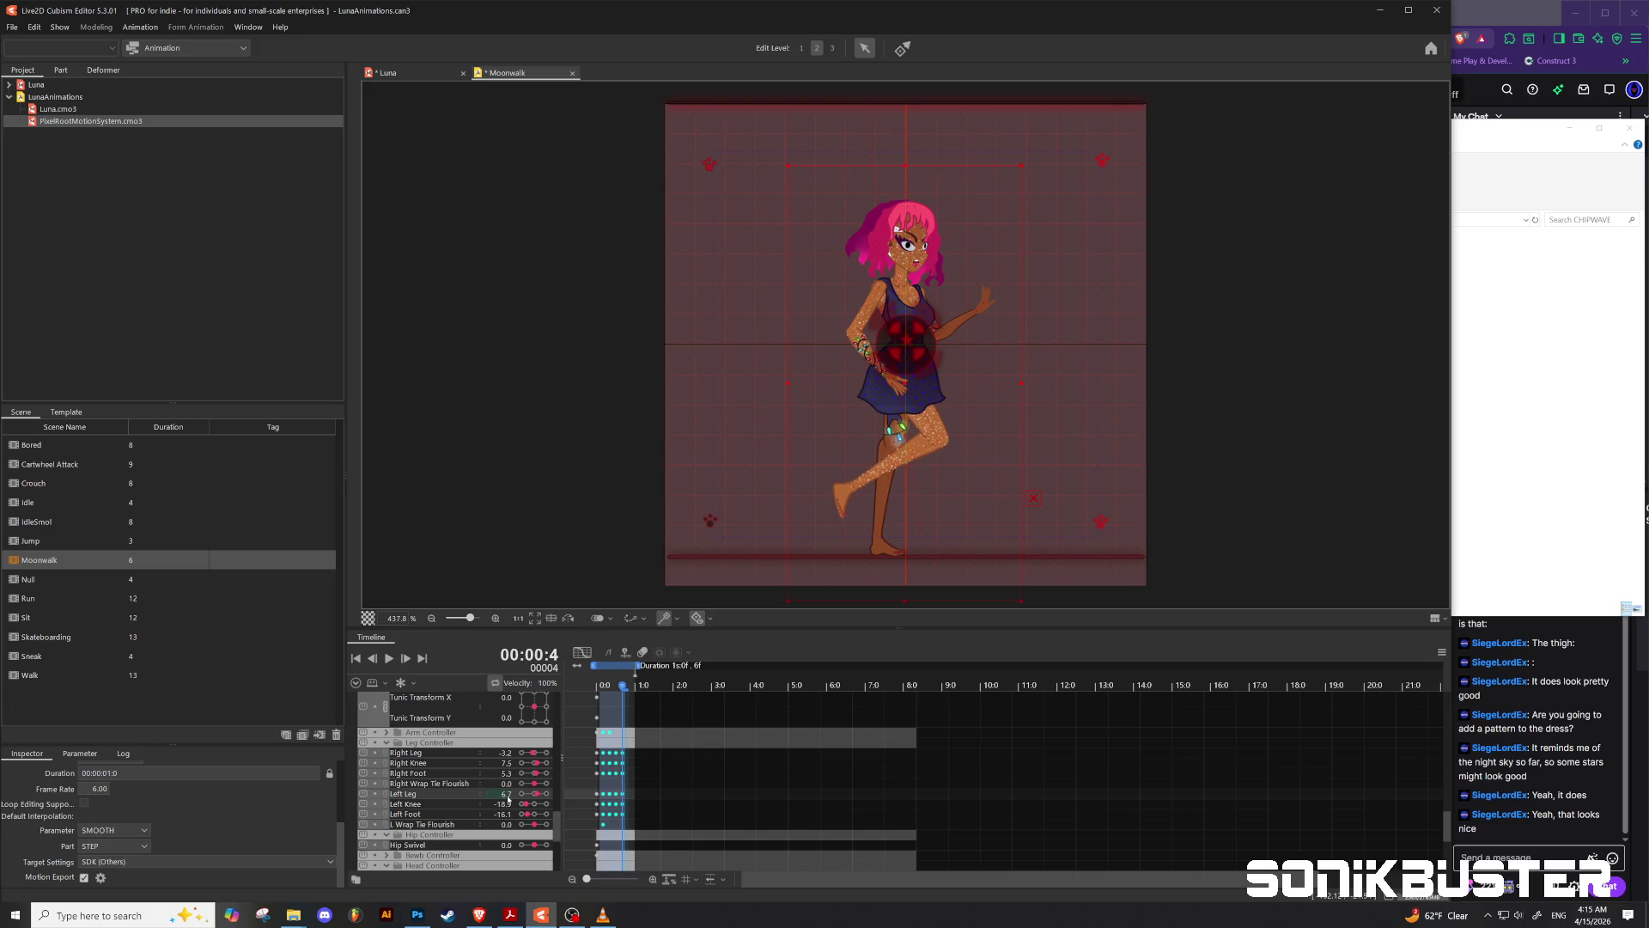
left_click_drag(625, 688, 623, 702)
left_click_drag(507, 811, 496, 813)
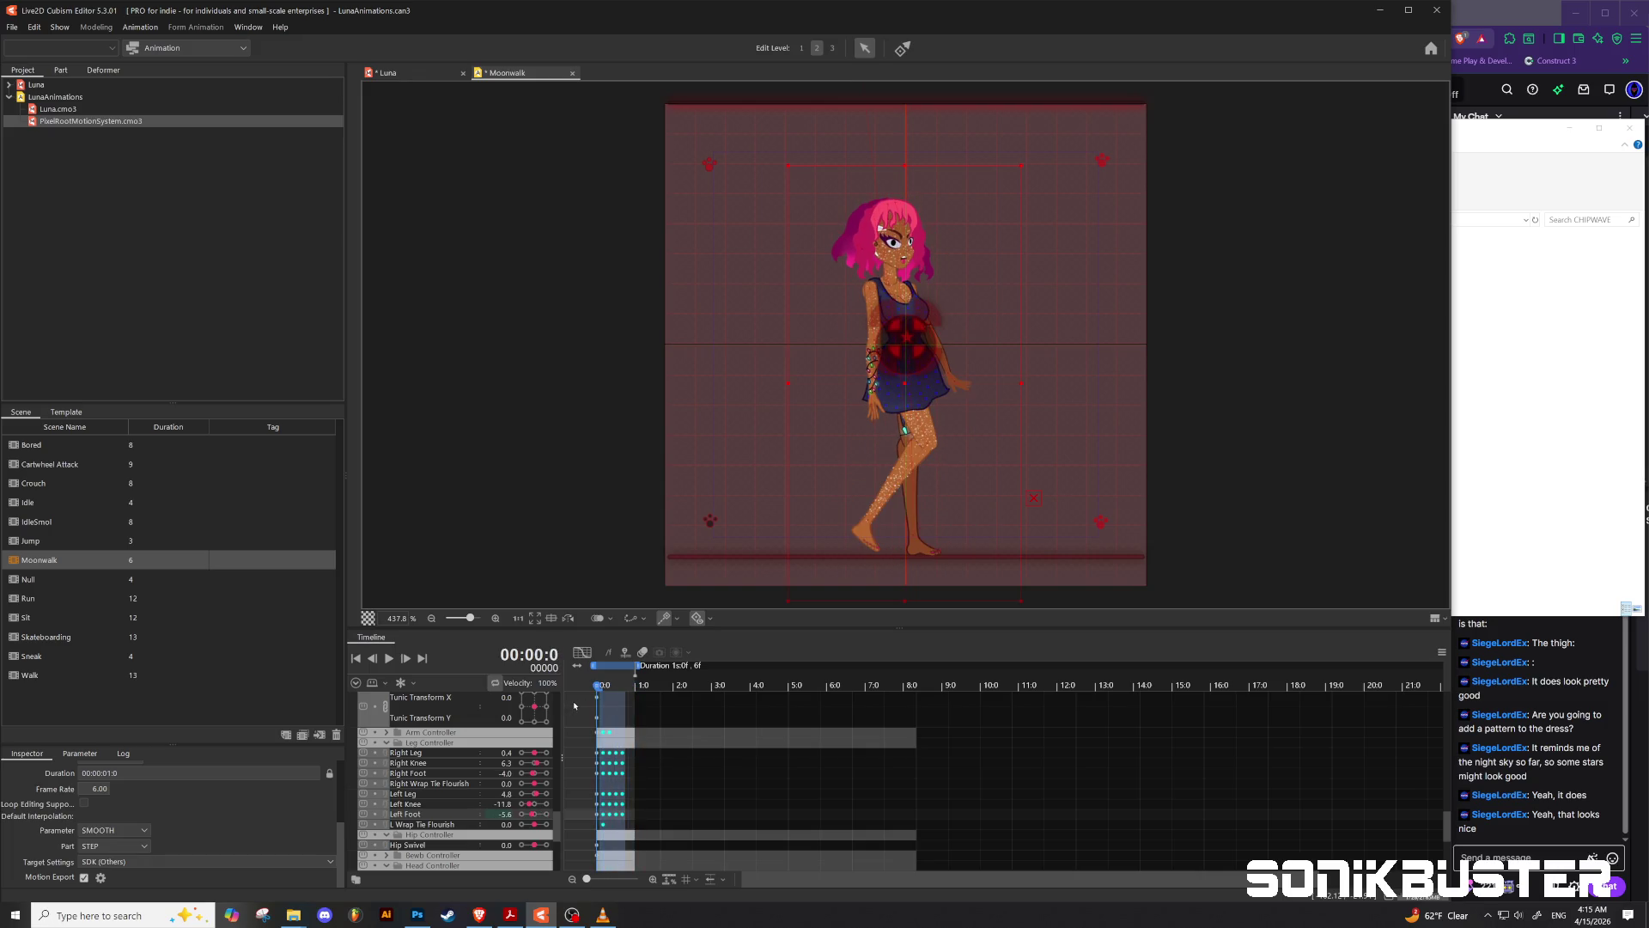
At frame 0, straighten the front knee and swing Left Leg back under the body to -1.3
left_click_drag(595, 712, 605, 714)
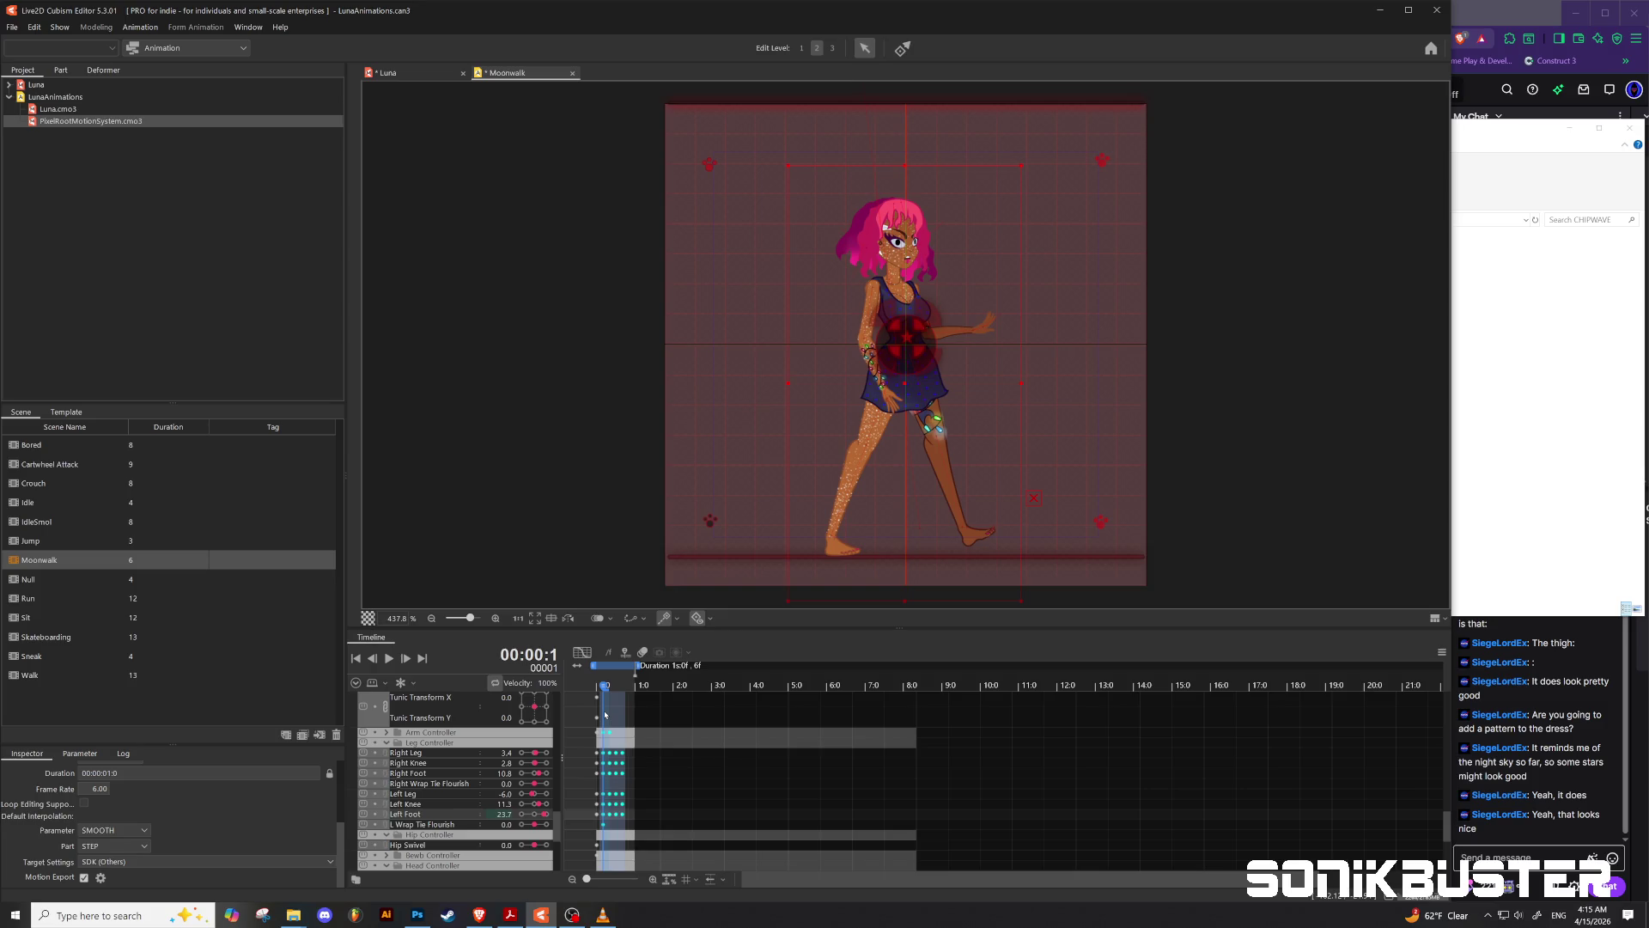
left_click_drag(605, 714, 592, 715)
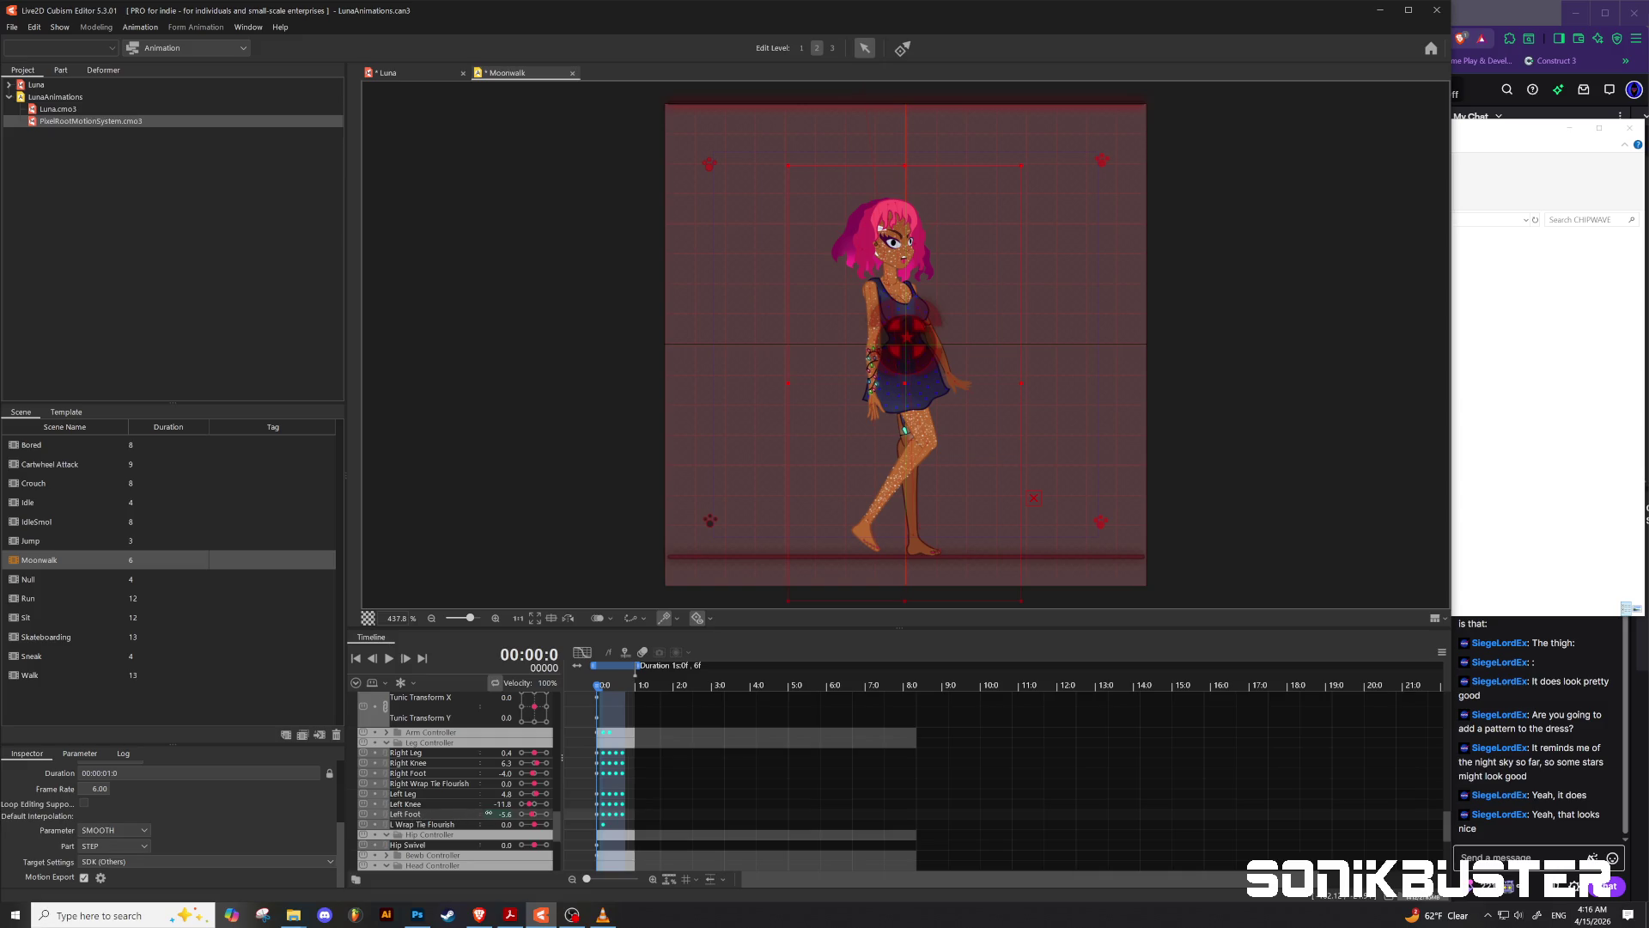
left_click_drag(531, 803, 532, 803)
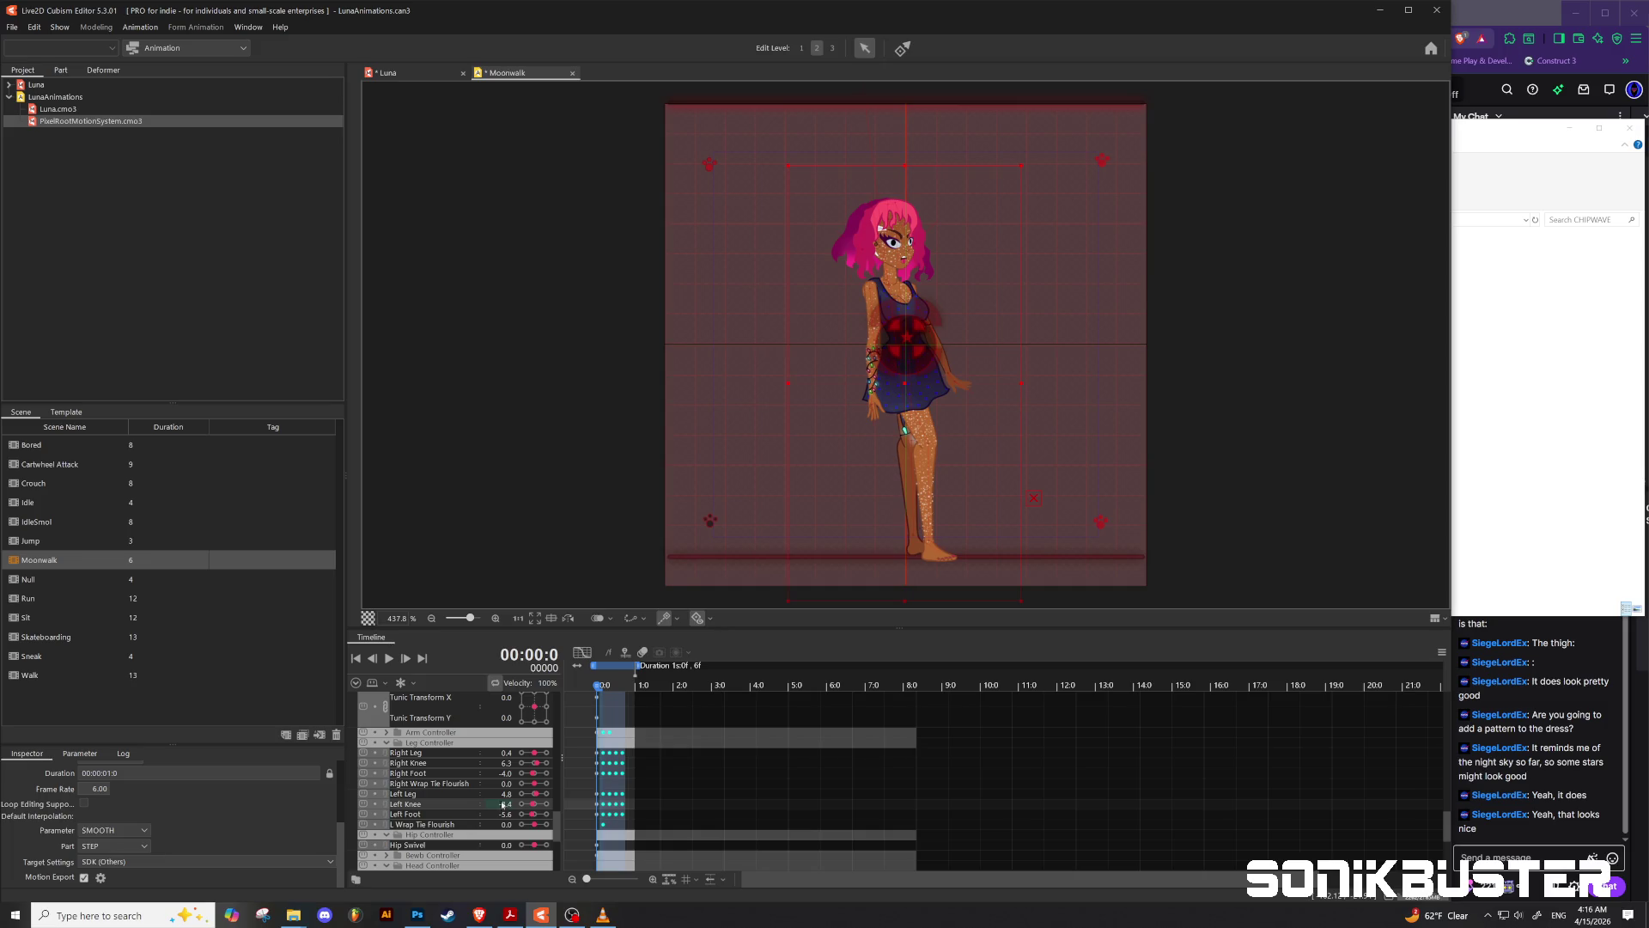
left_click_drag(505, 794, 520, 805)
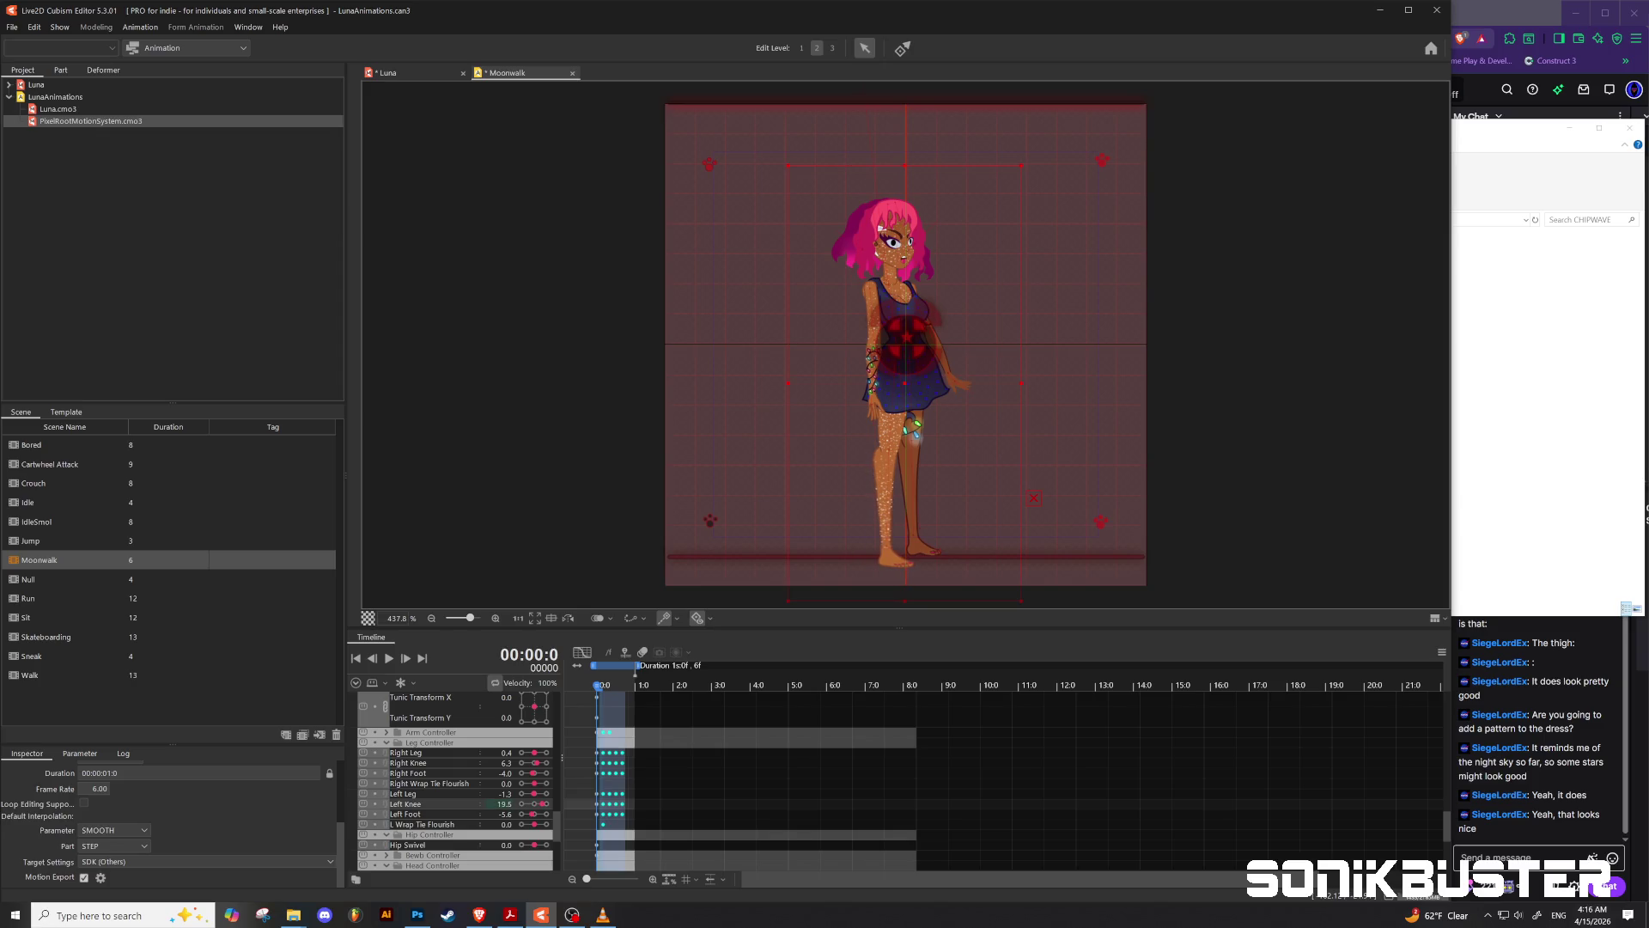
left_click_drag(505, 804, 508, 804)
Key Pivot Core Y at 54.8 on frame 0
scroll(460, 823, "down", 5)
scroll(464, 807, "down", 3)
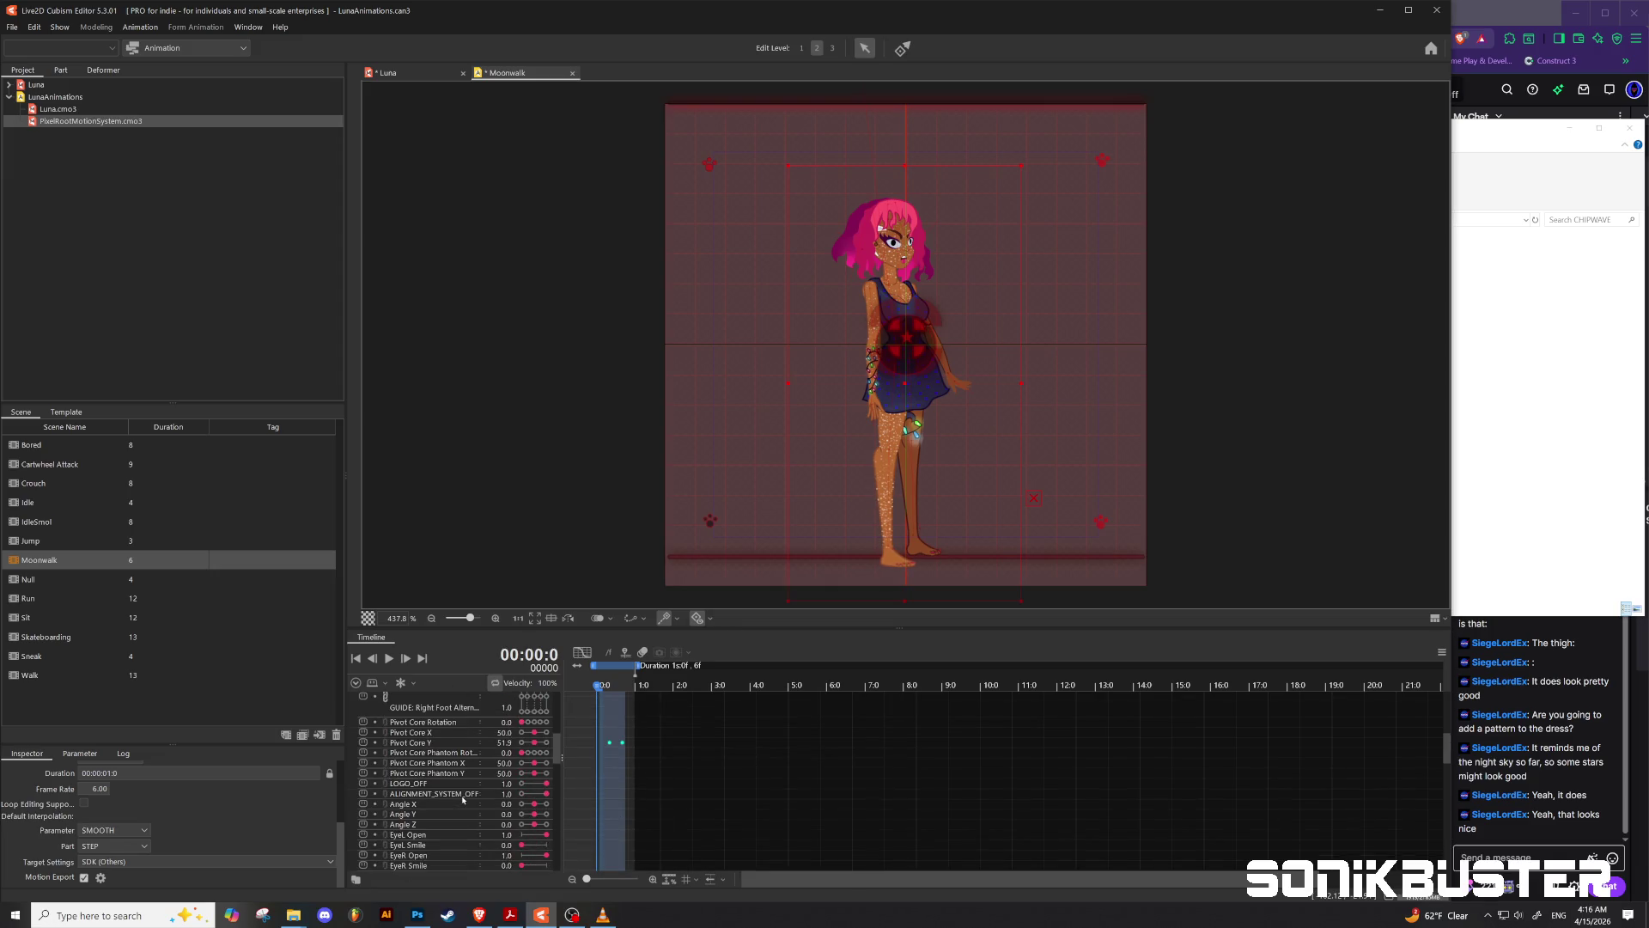
scroll(468, 795, "down", 3)
scroll(469, 796, "down", 3)
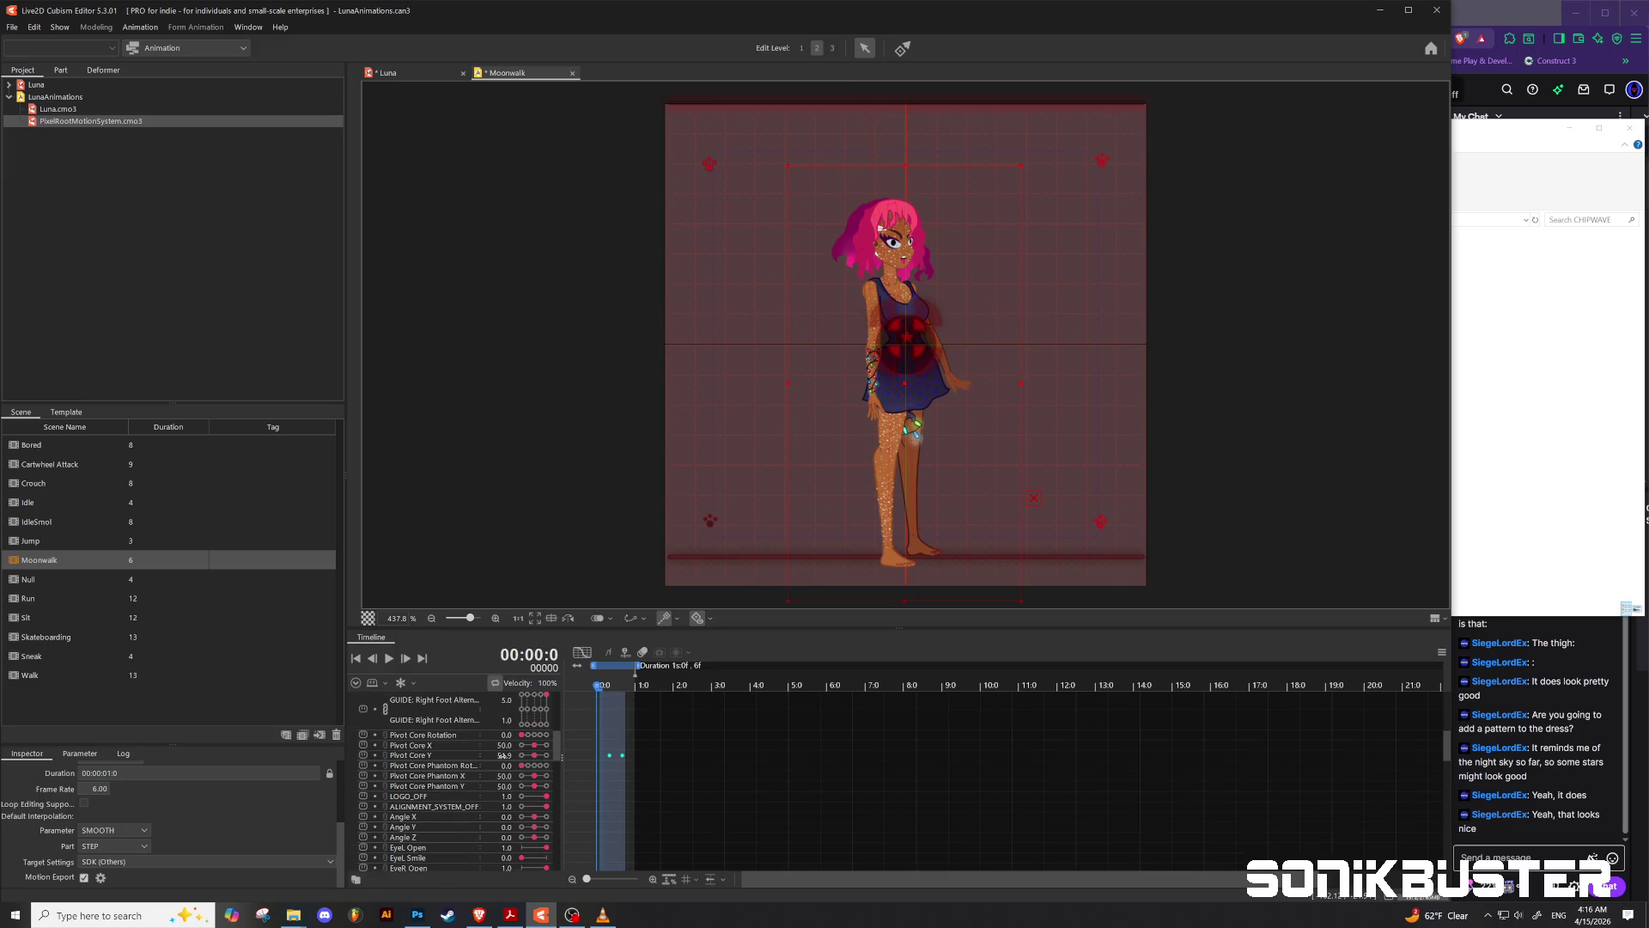
left_click_drag(503, 756, 501, 755)
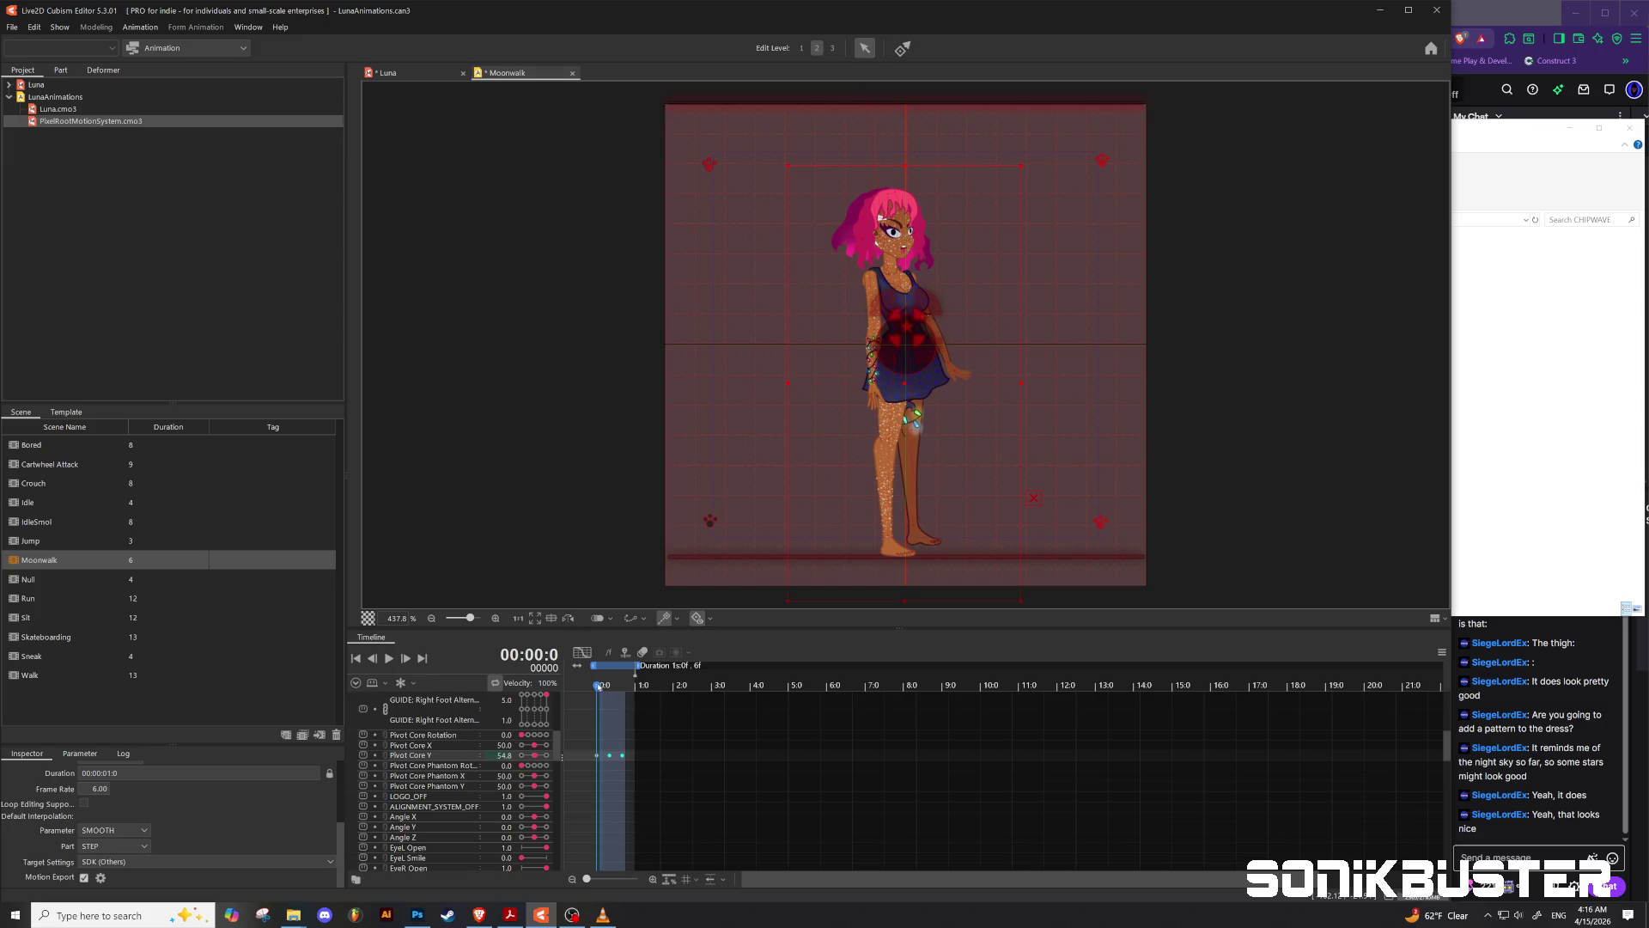
Lower Pivot Core Y to 52.1 at frame 1, check frame 2, and return to frame 0
left_click_drag(599, 686, 604, 686)
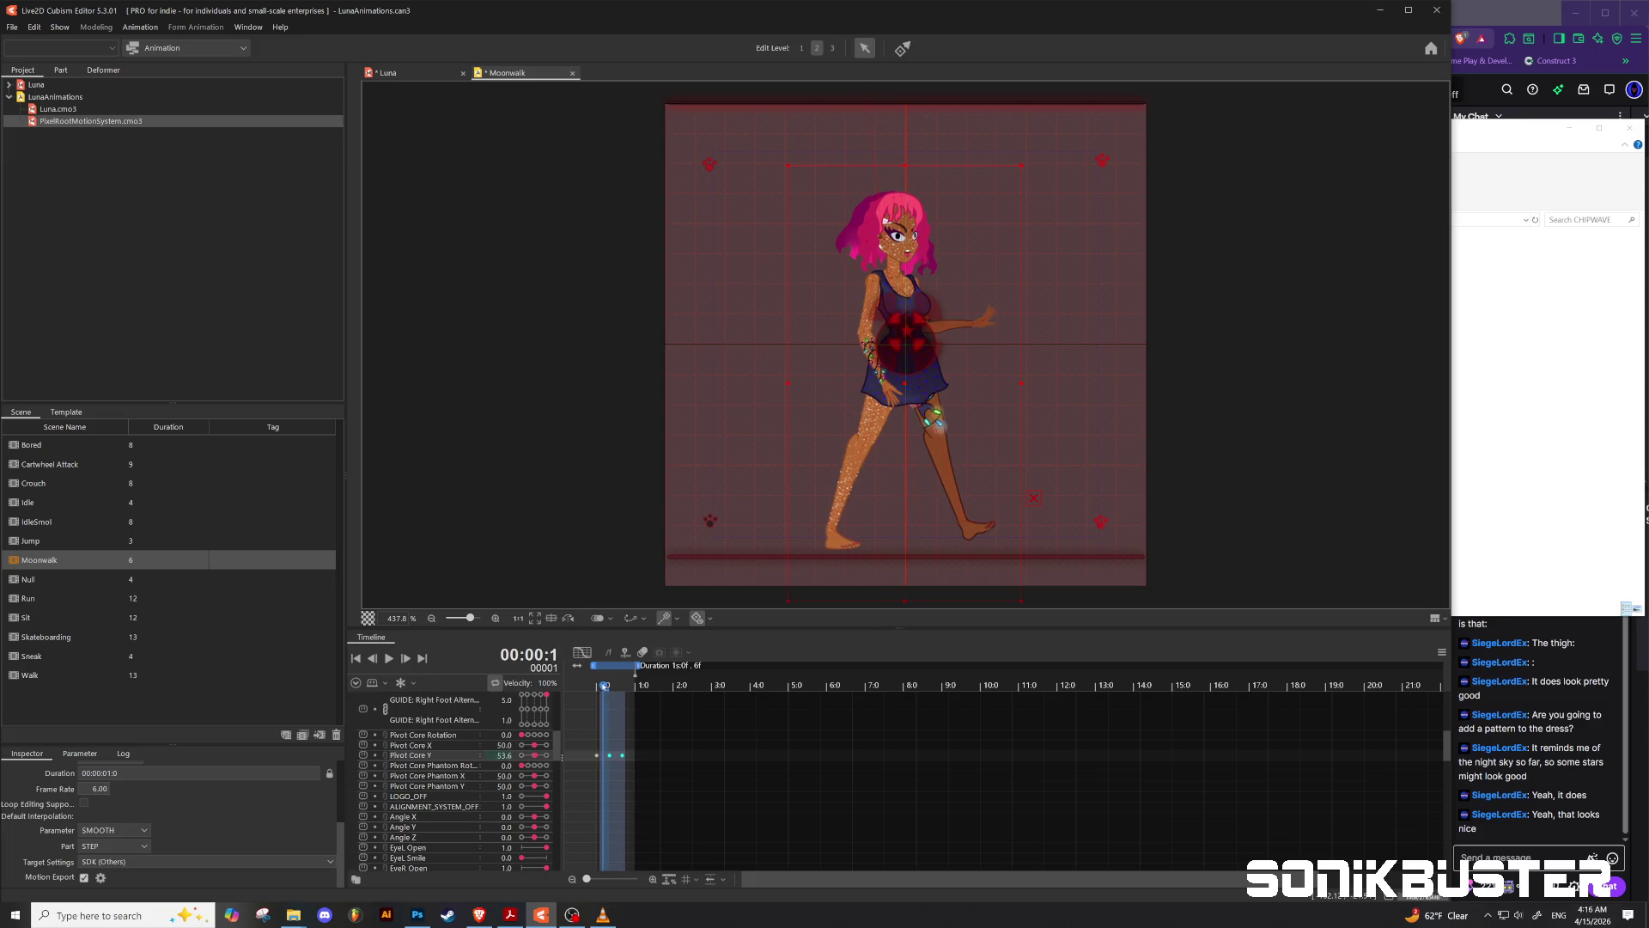
left_click_drag(505, 755, 499, 755)
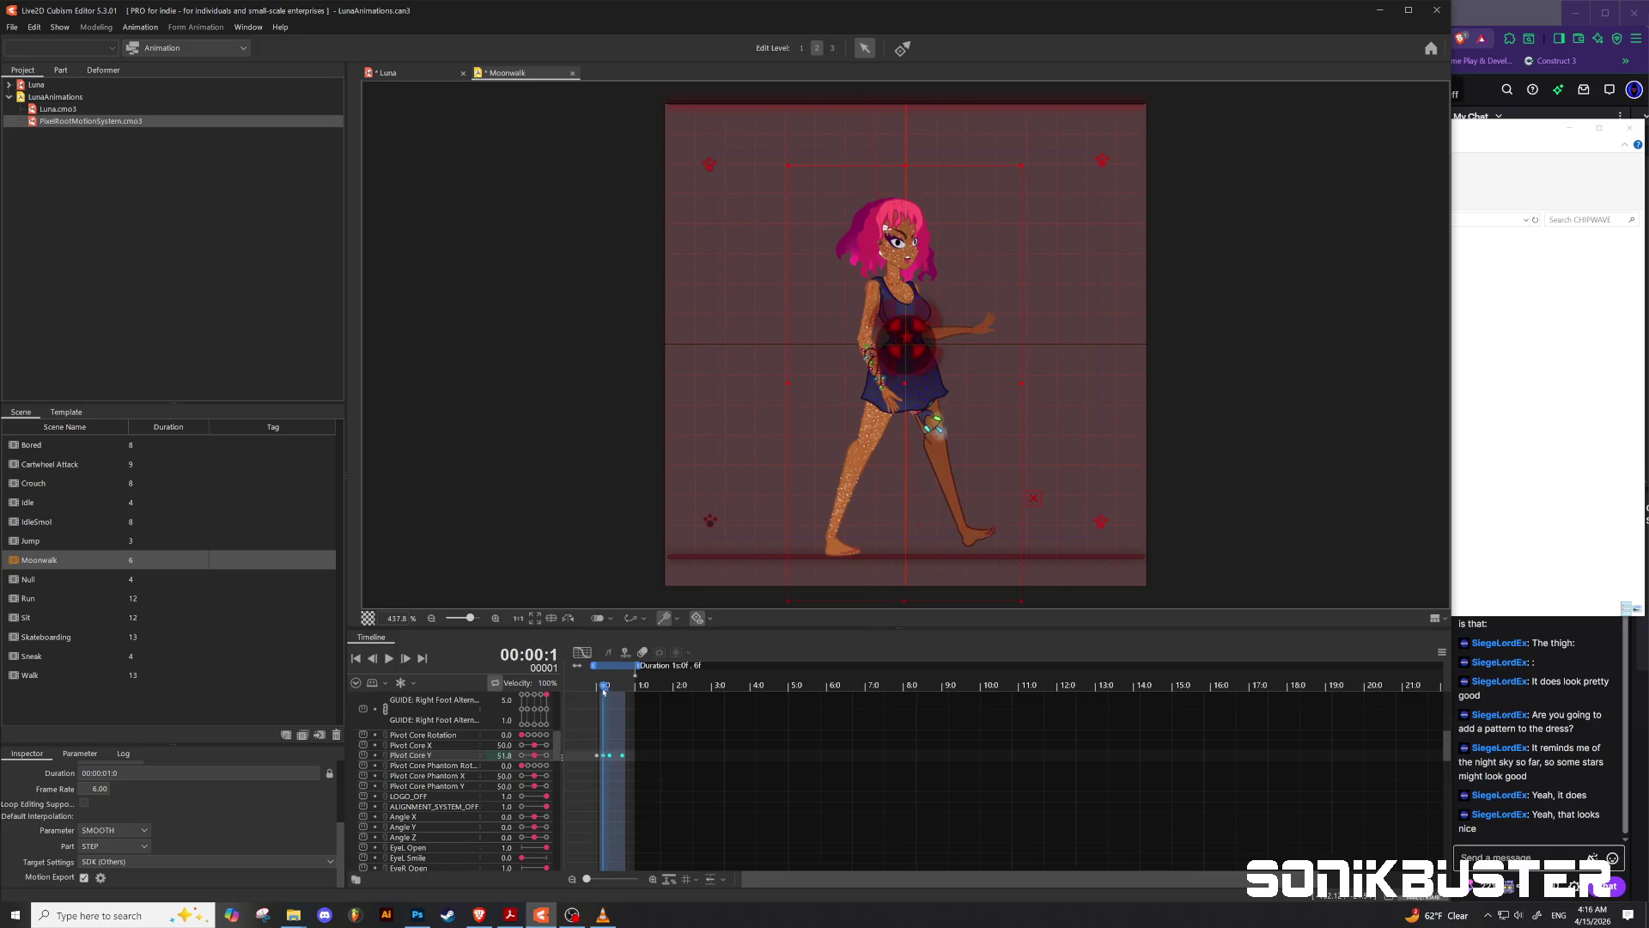
left_click_drag(605, 690, 604, 698)
left_click_drag(606, 698, 610, 701)
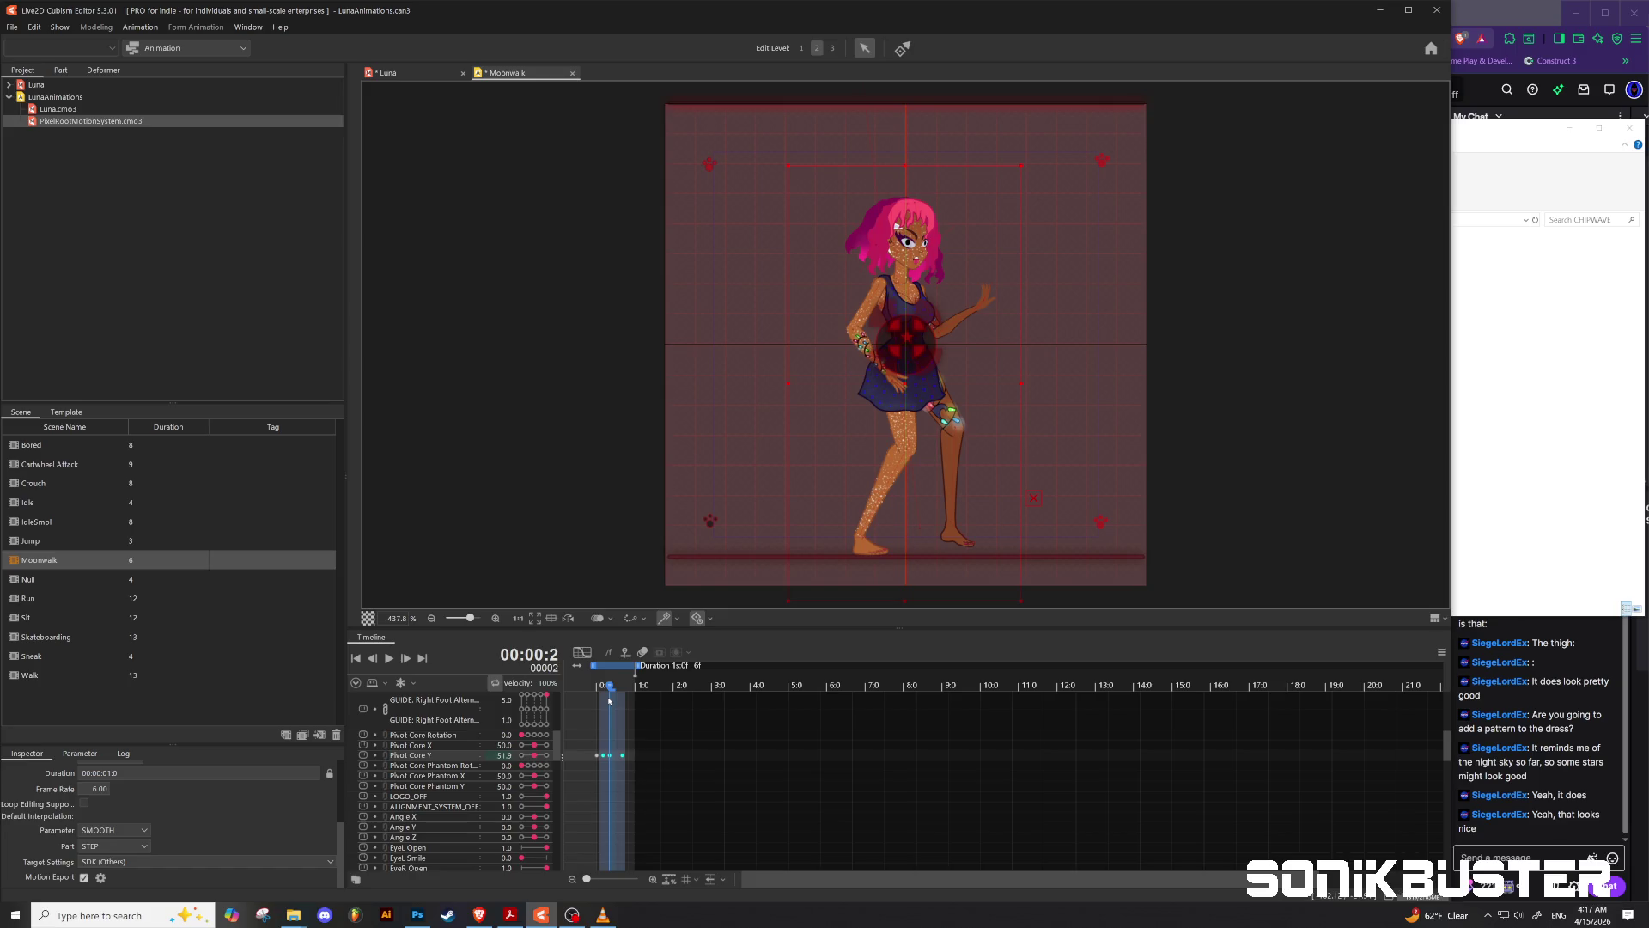
scroll(610, 713, "up", 5)
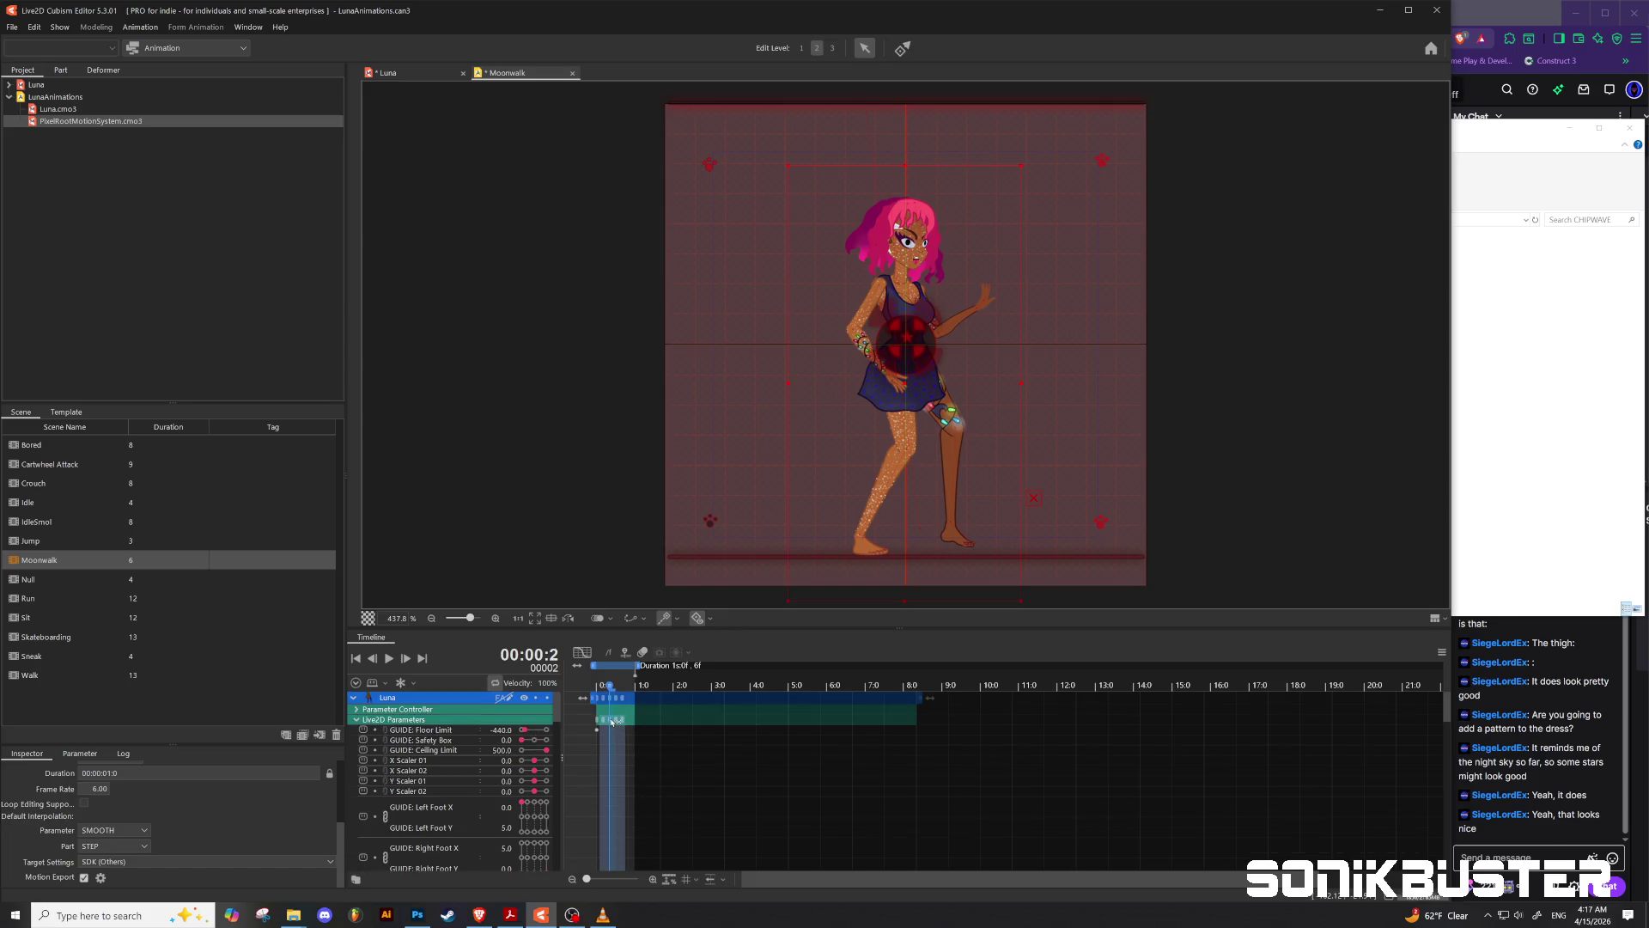
Select the Live2D Parameters keys and compare the poses at frames 2 and 4
left_click(610, 722)
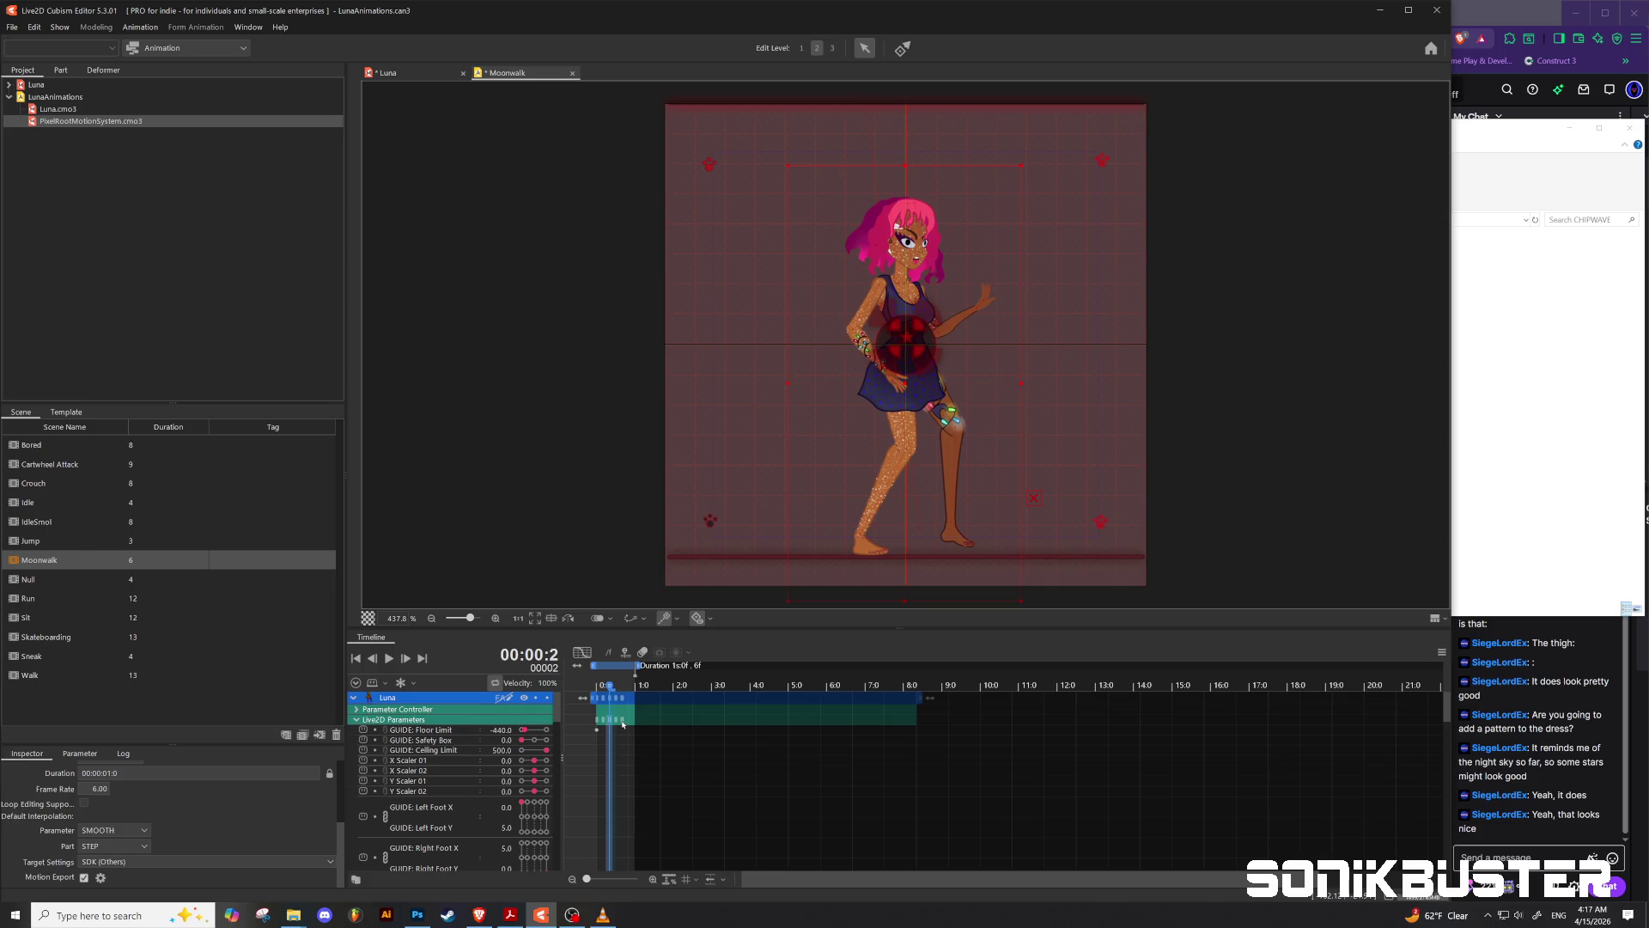
left_click(623, 724)
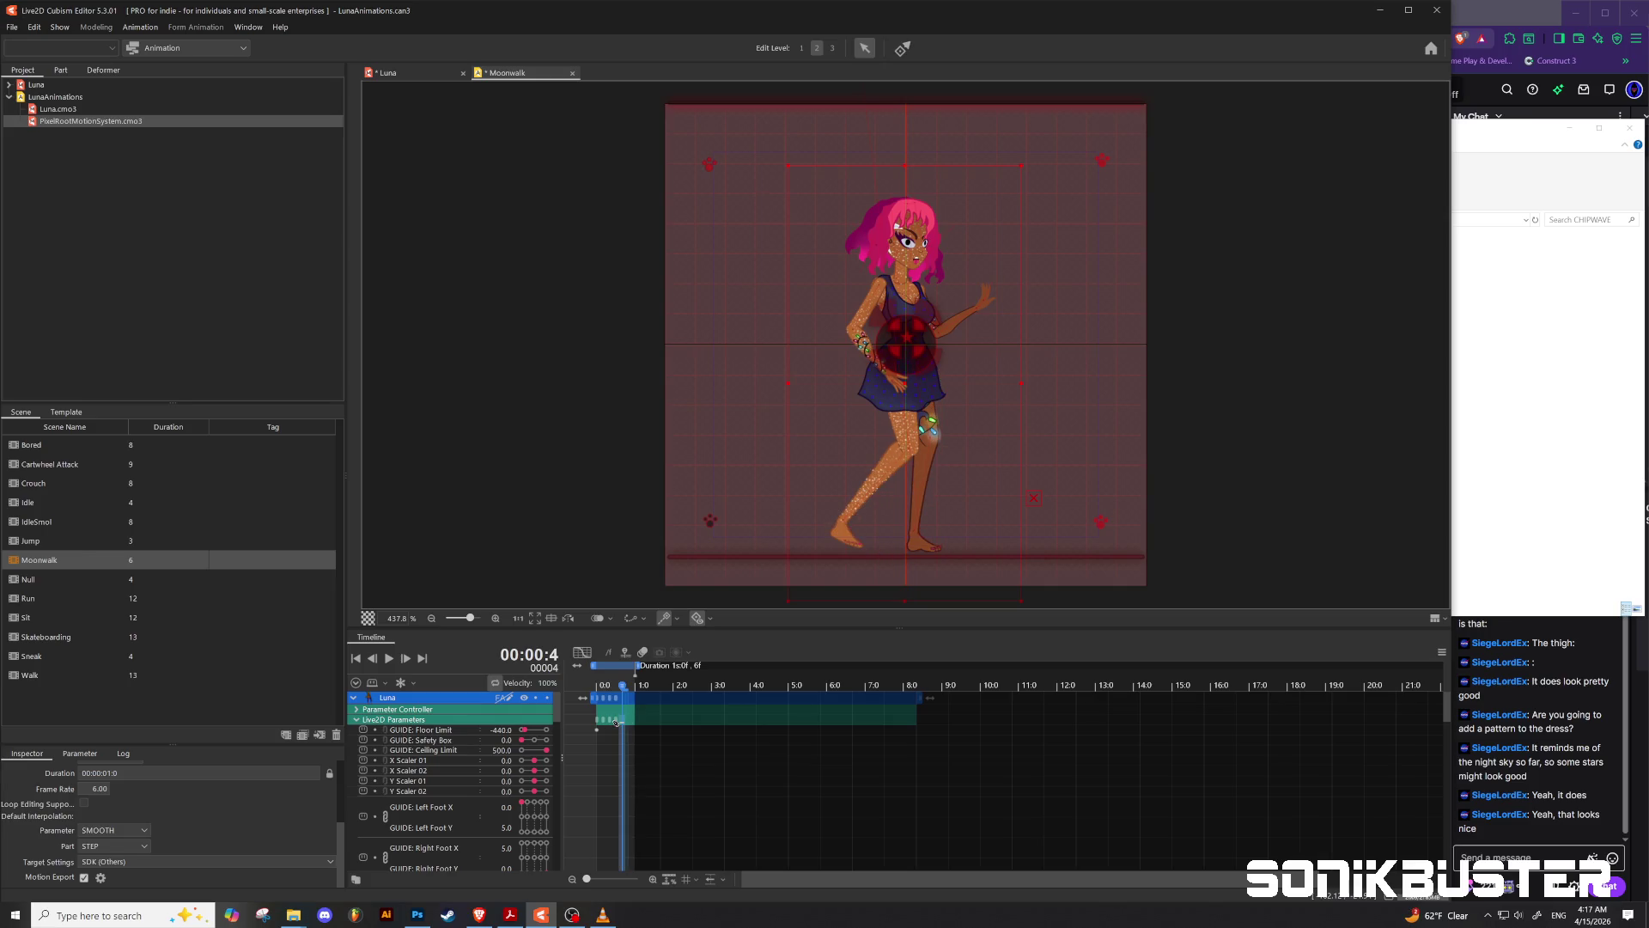
left_click(611, 724)
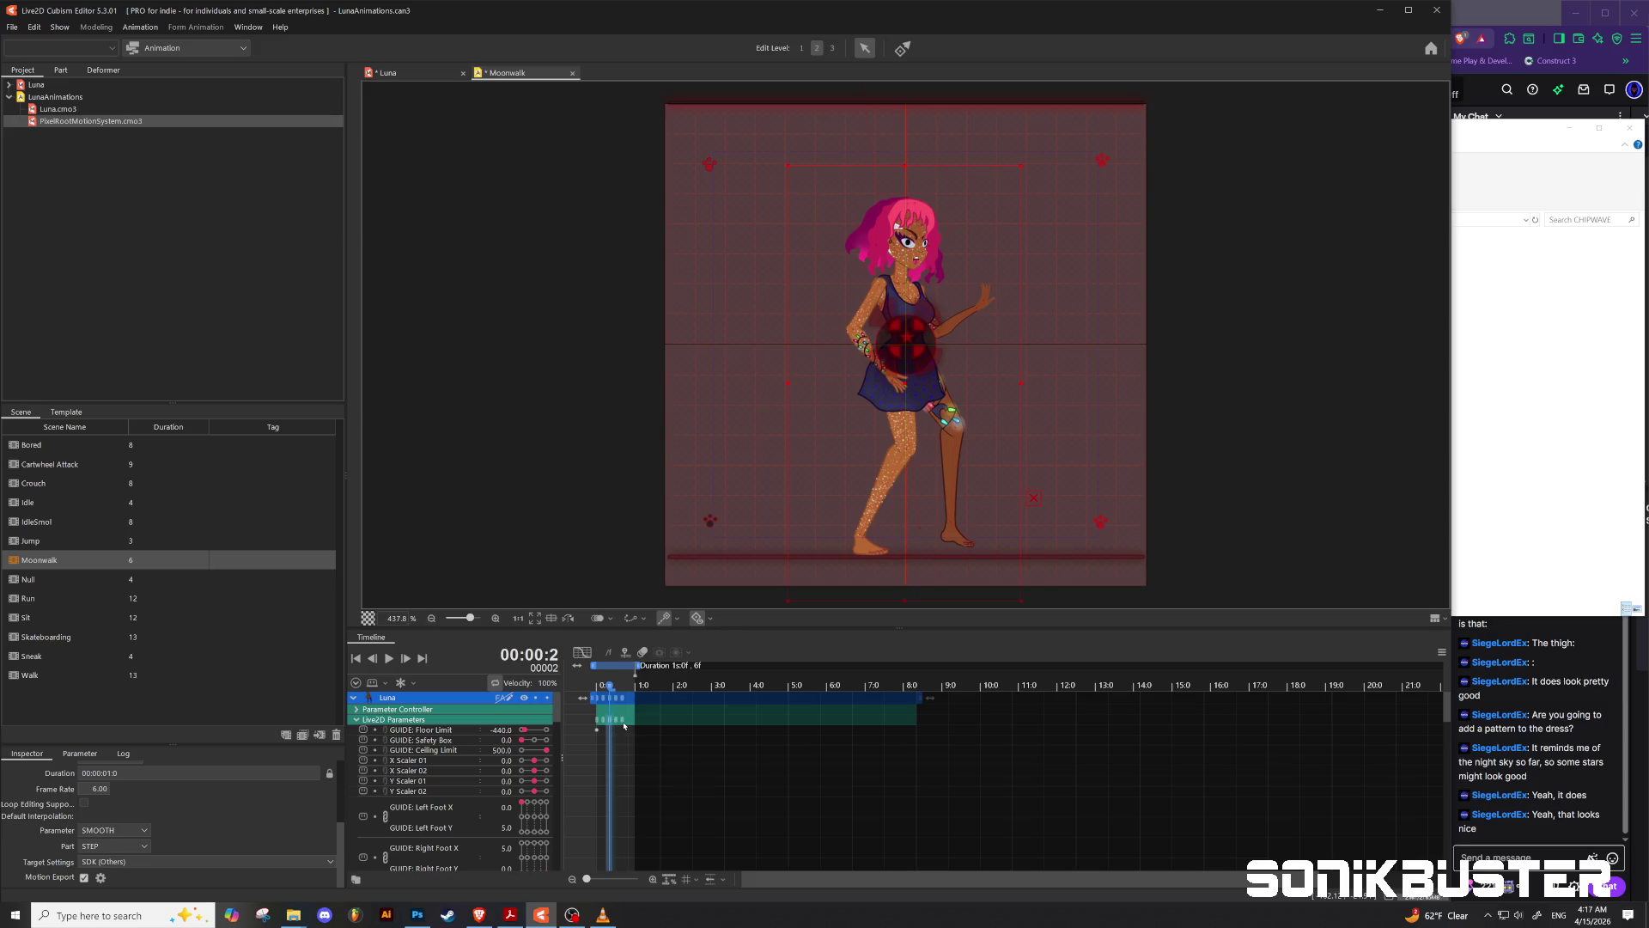
left_click(623, 725)
left_click(607, 724)
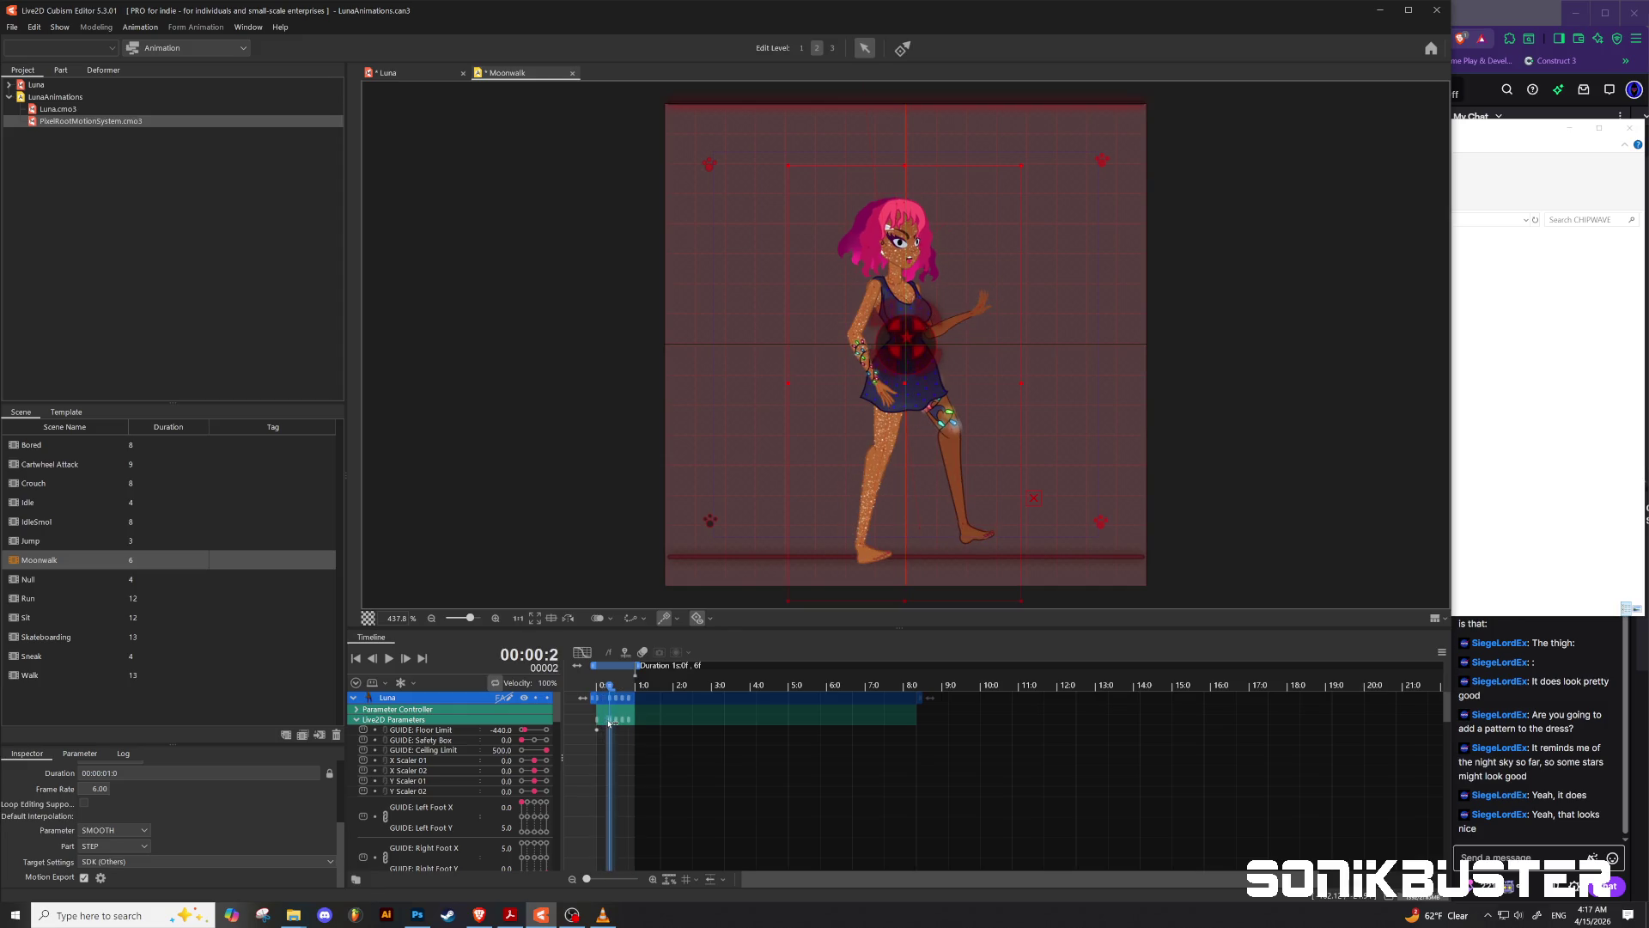
Move the keyframe column one frame earlier on the timeline and play the loop
mouse_move(606, 724)
left_mouse_down()
mouse_move(623, 724)
mouse_move(594, 691)
mouse_move(641, 707)
mouse_move(625, 704)
left_mouse_up()
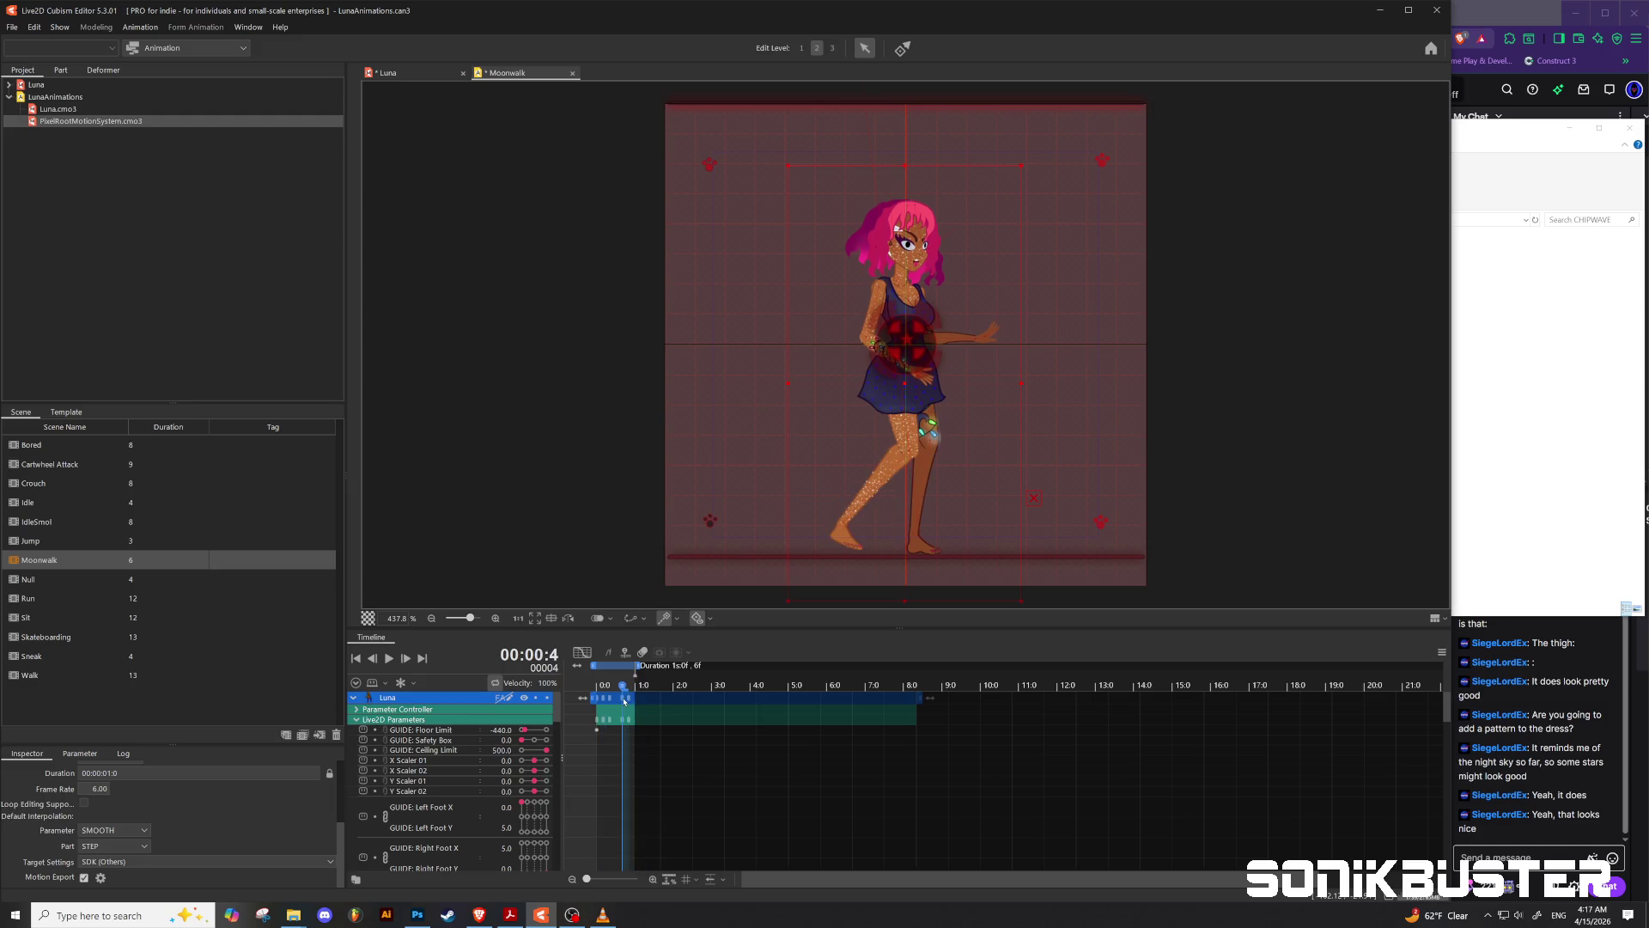
left_click(631, 720)
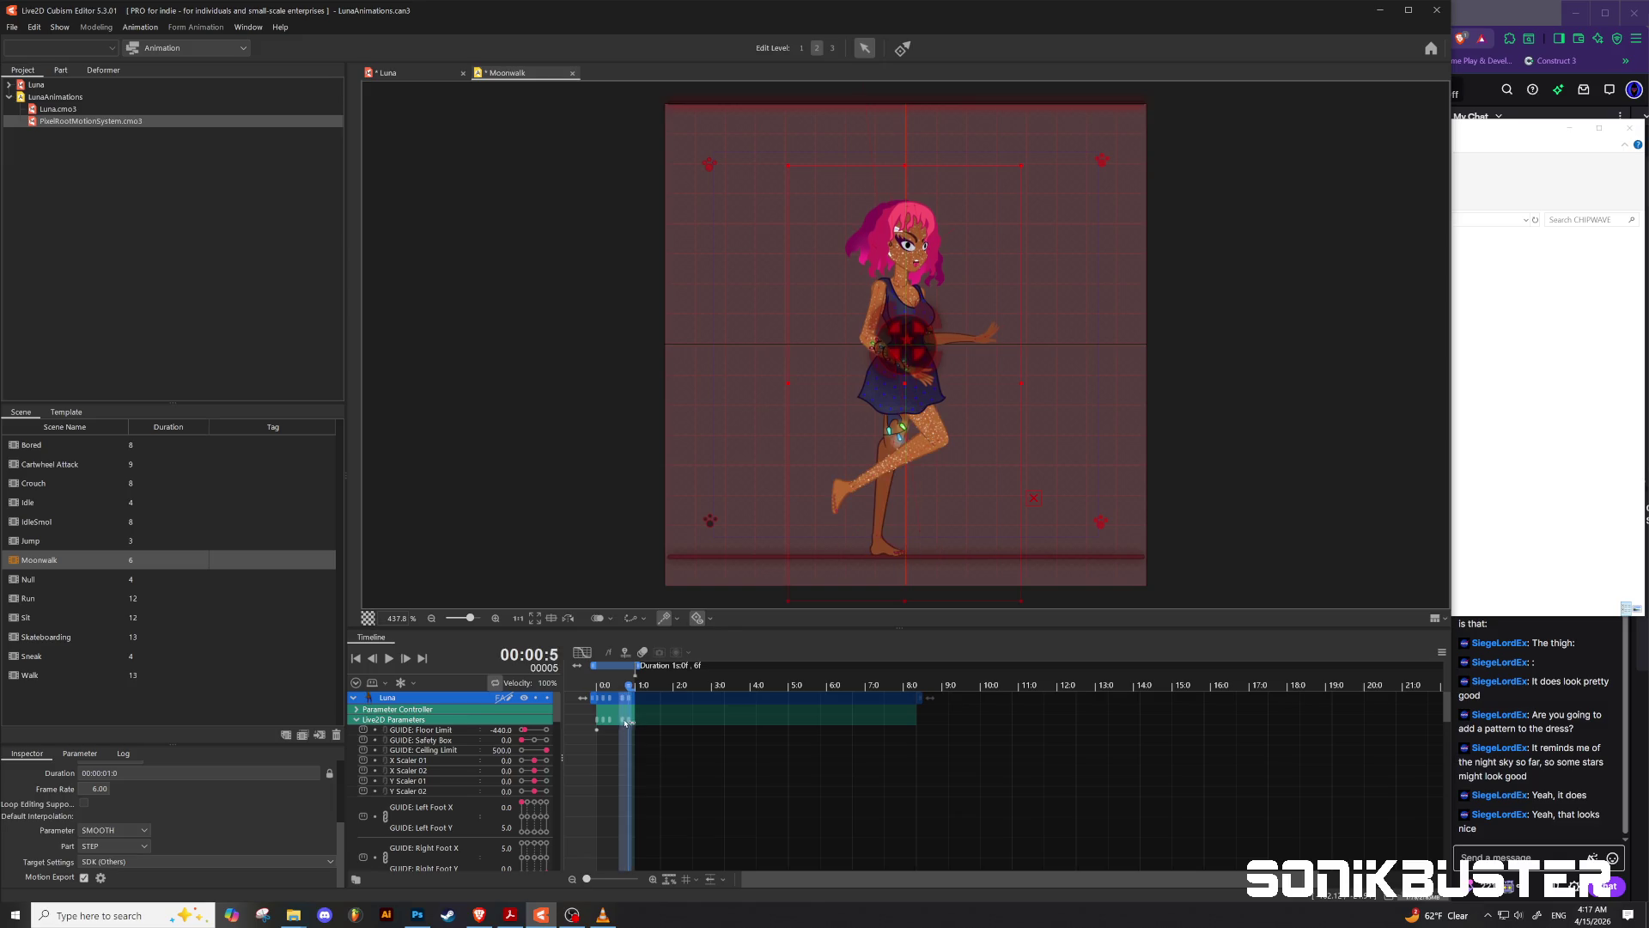
left_click_drag(624, 722, 617, 722)
left_click(390, 658)
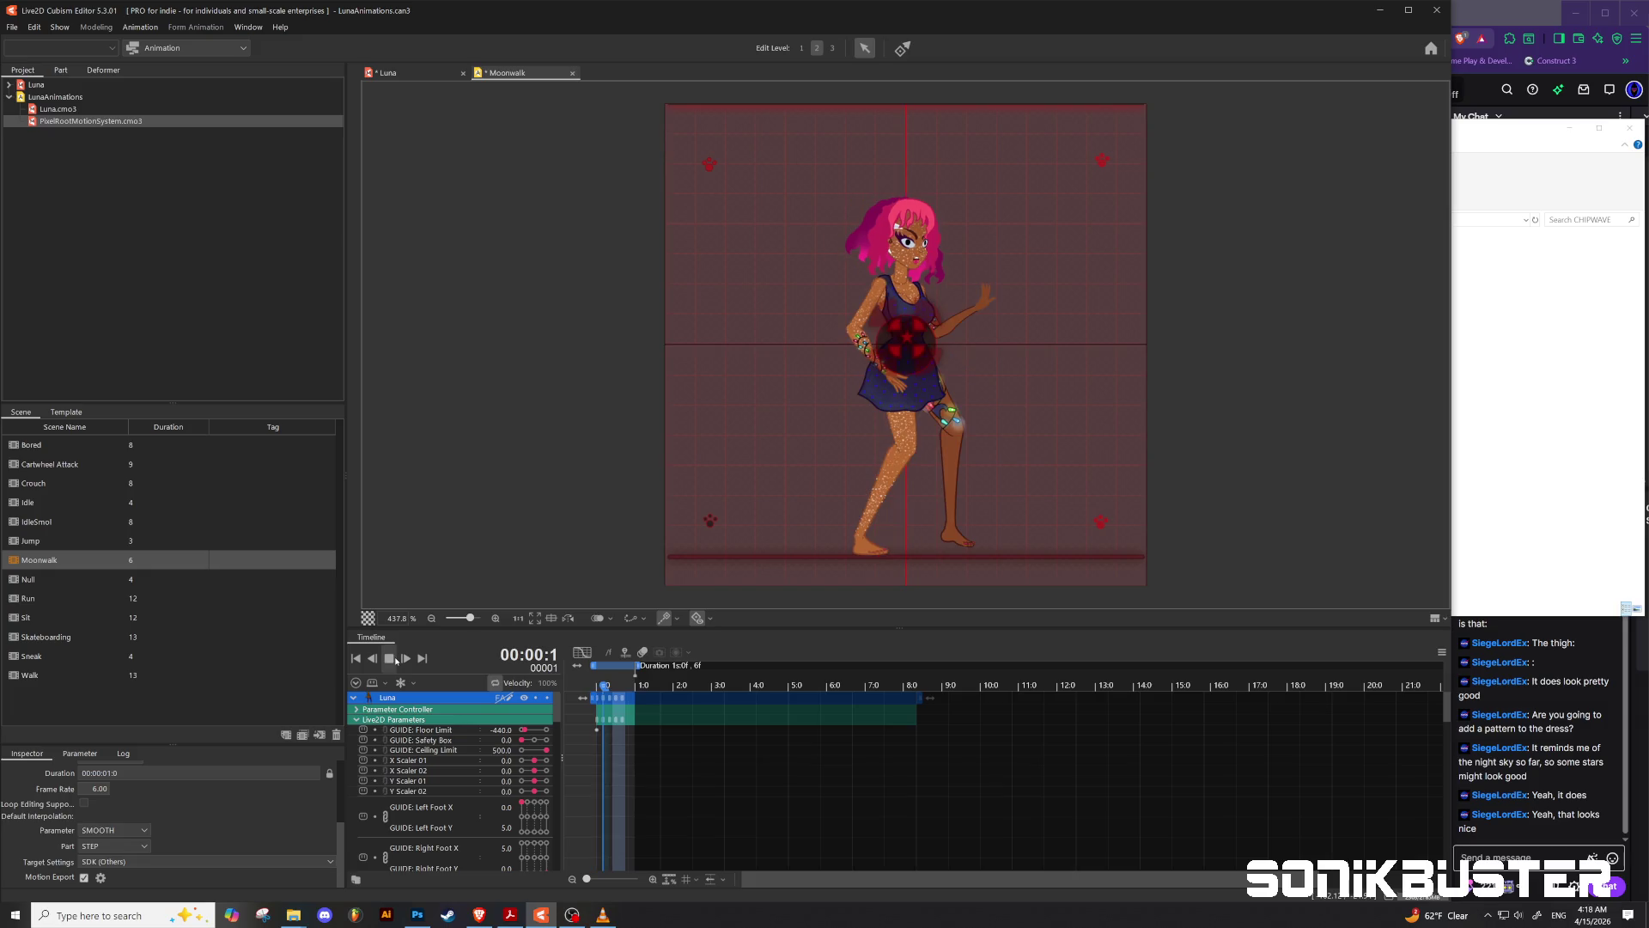
Stop playback and lower Pivot Core Y to 50.6 at frame 3
left_click(394, 659)
left_click_drag(606, 689, 615, 689)
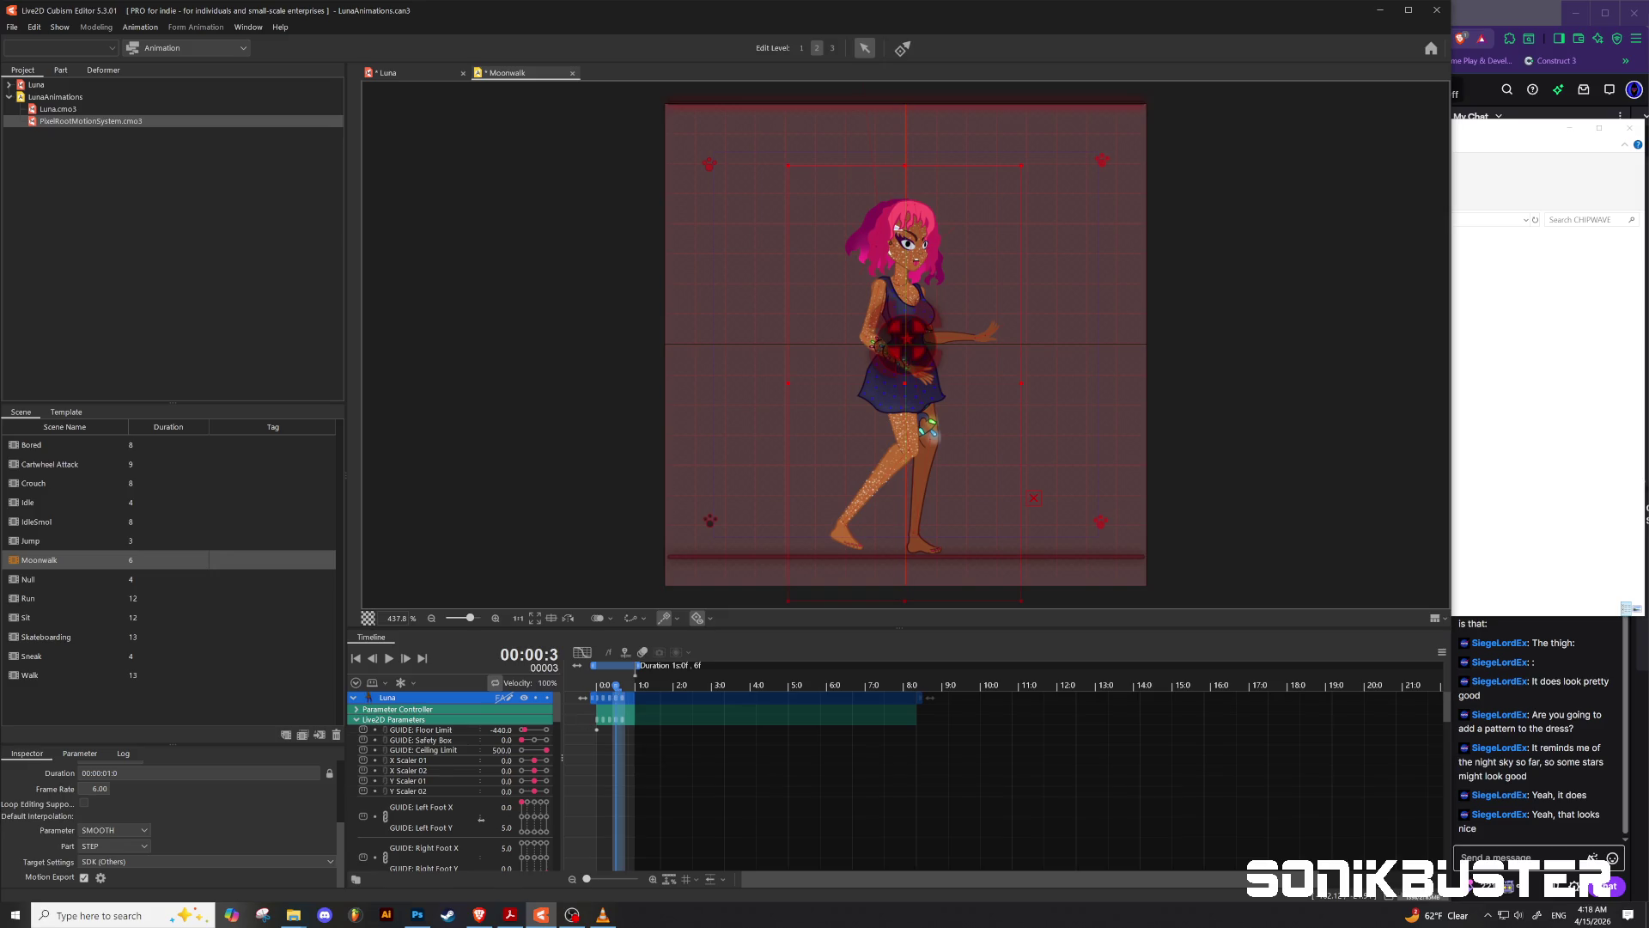
scroll(481, 820, "down", 3)
scroll(480, 821, "down", 3)
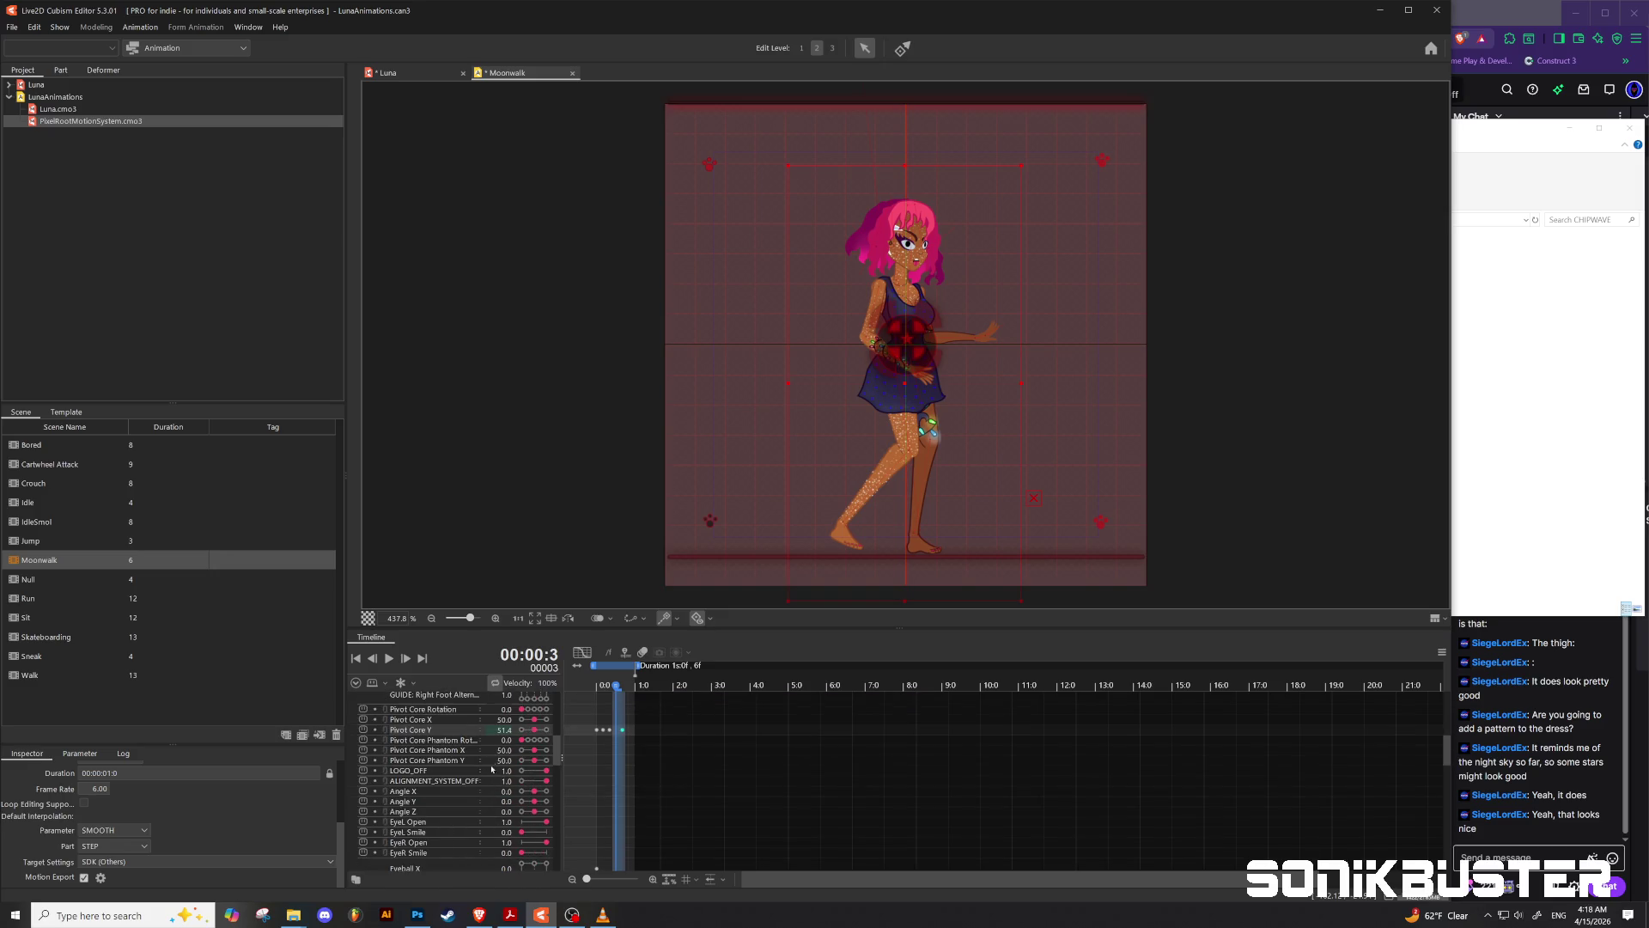
left_click_drag(504, 730, 498, 730)
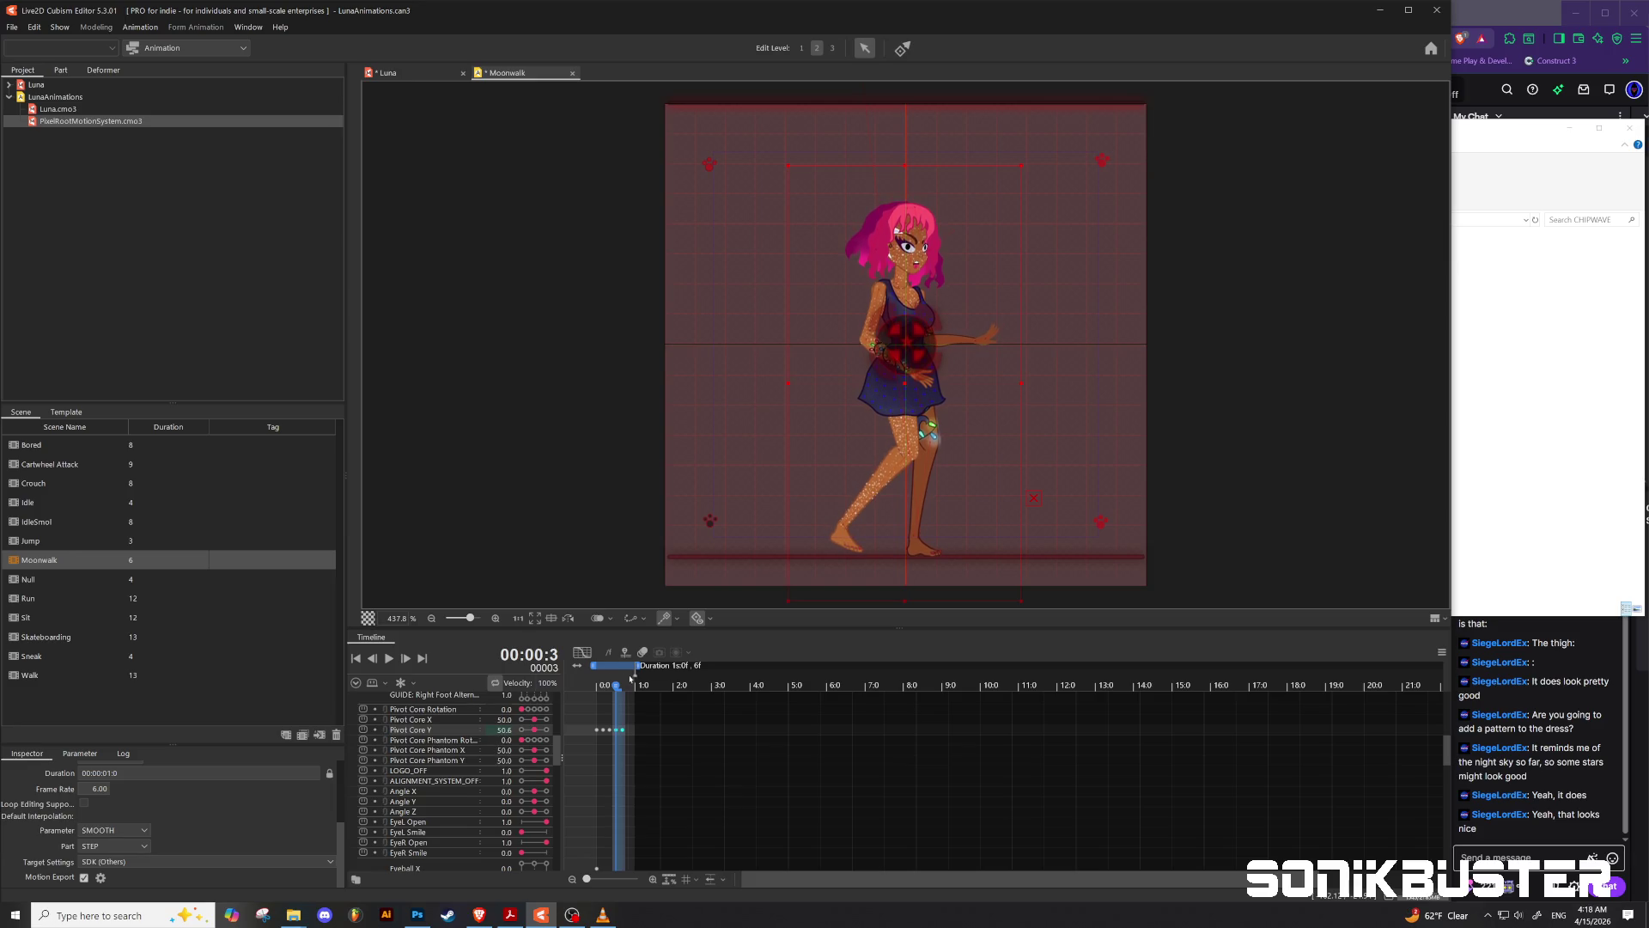
Check frame 4, preview the loop, then return to the first frame
left_click_drag(618, 689, 550, 684)
left_click(388, 658)
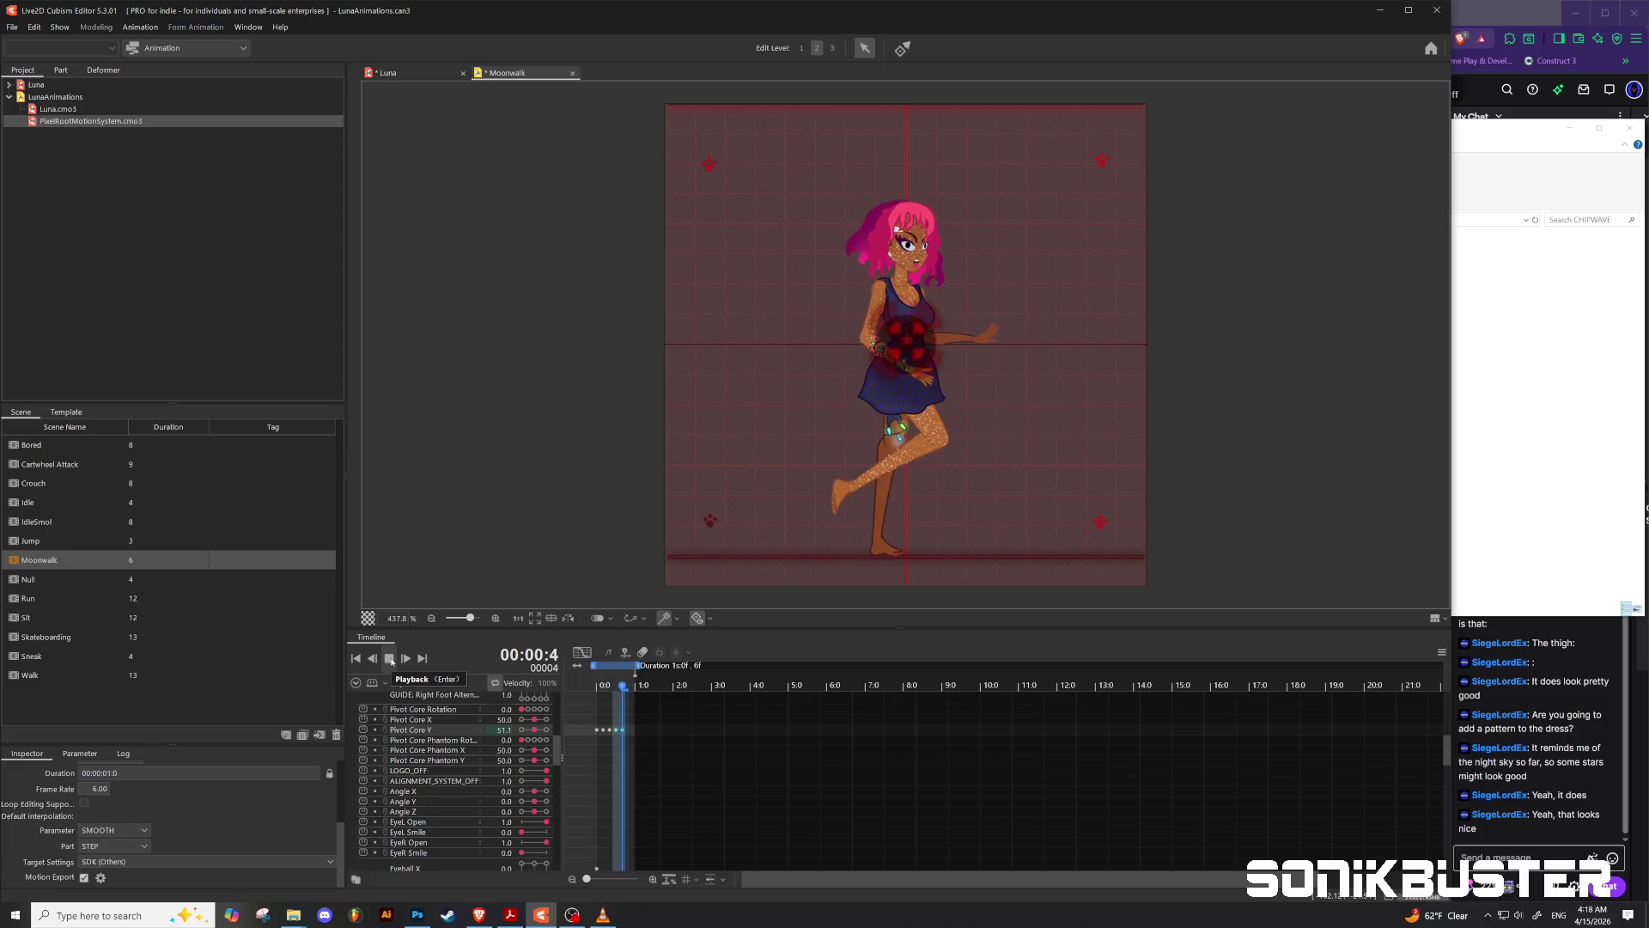
left_click(382, 664)
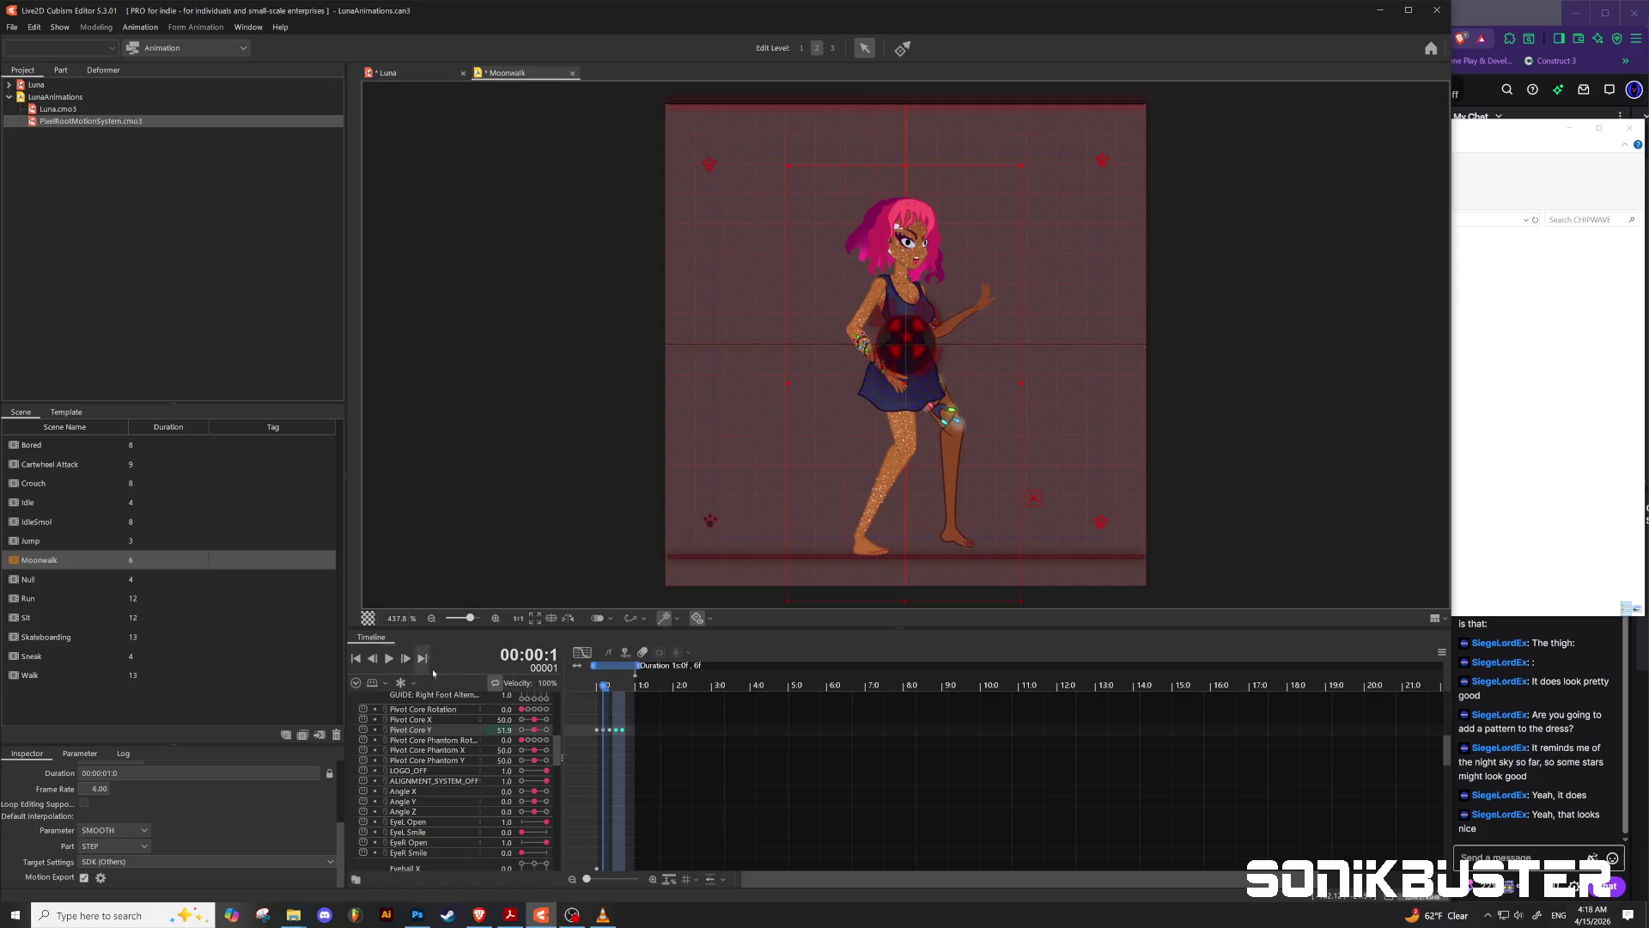
left_click_drag(606, 689, 616, 697)
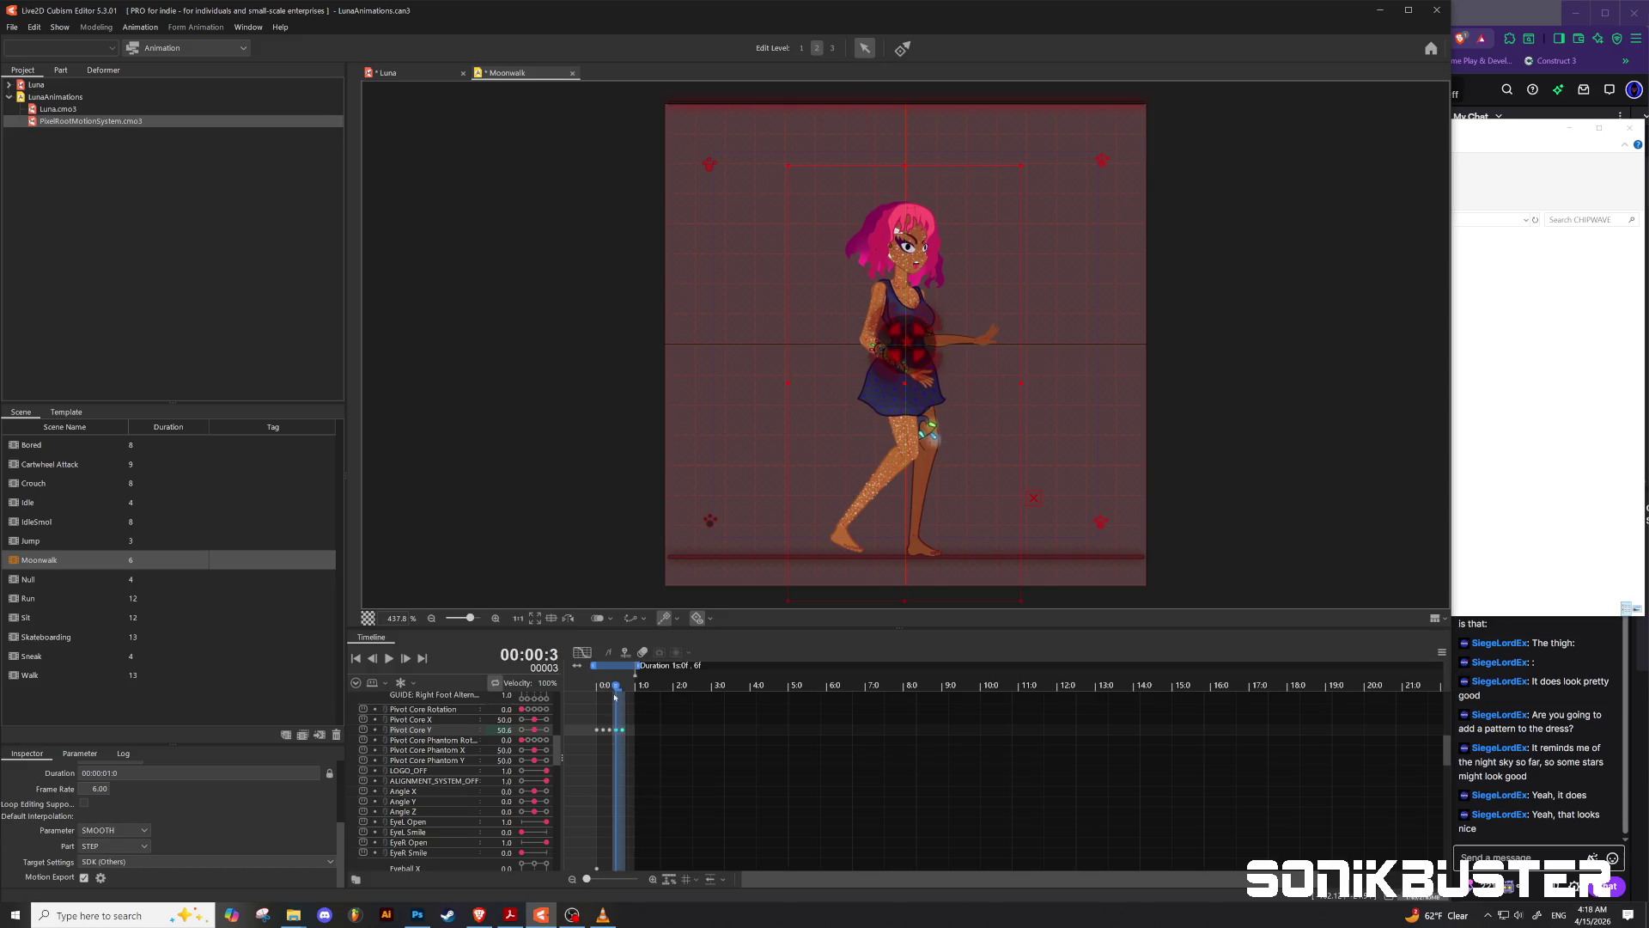
scroll(489, 803, "down", 10)
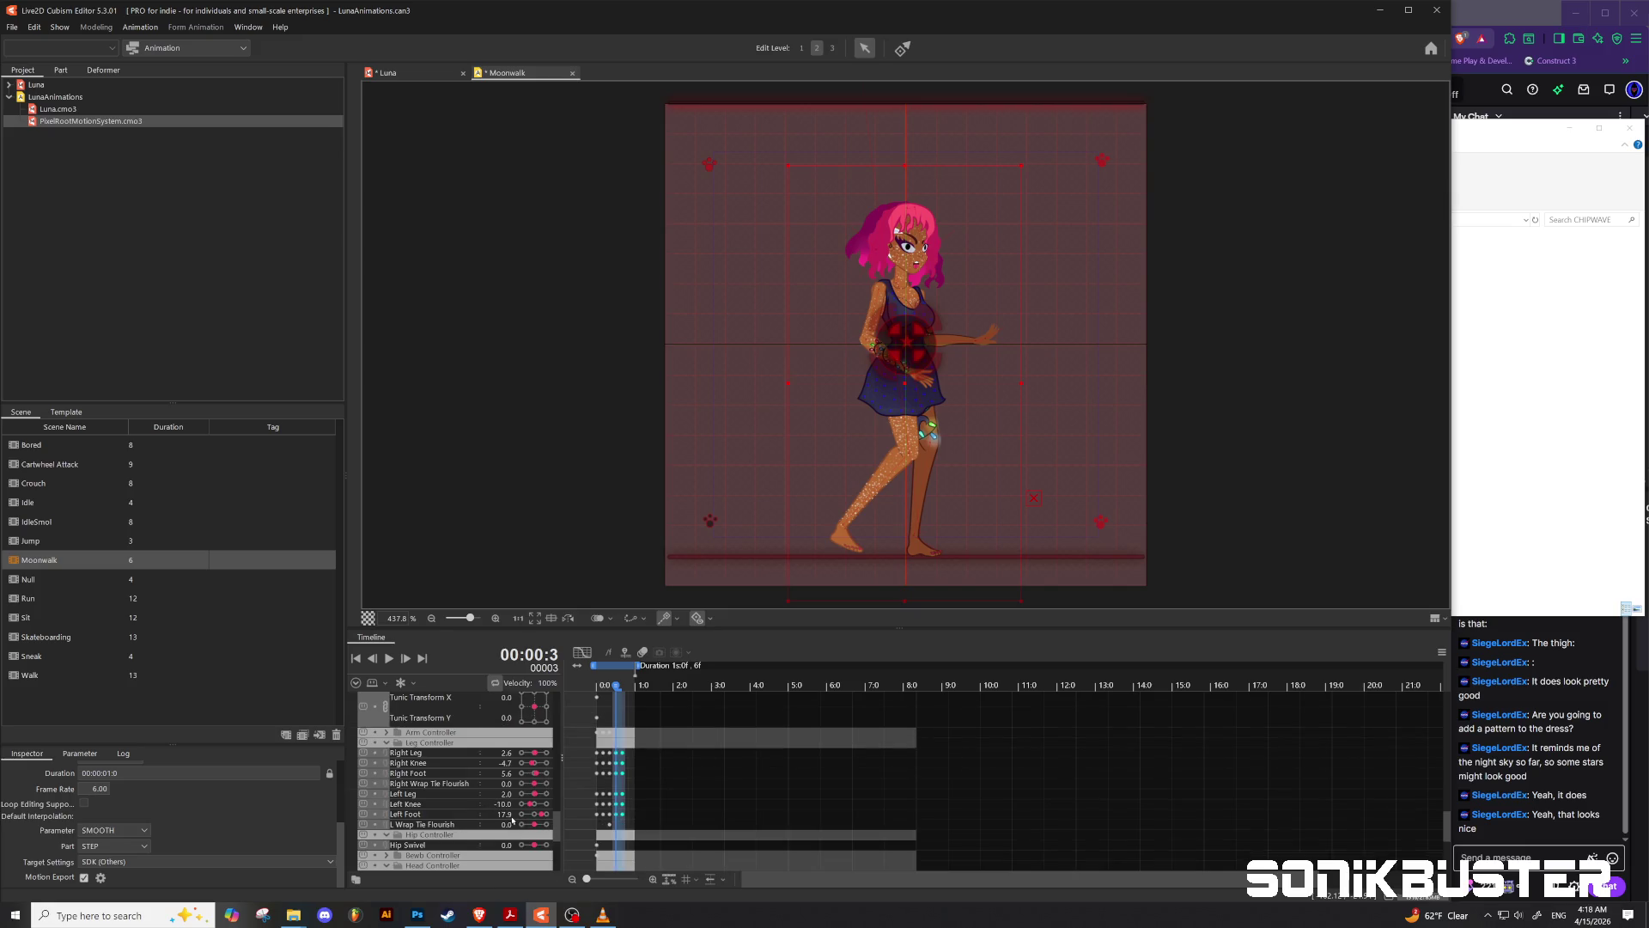
Lower Left Foot to 15.5 at frame 3, straighten Left Knee to -4.7 at frame 5, and preview the loop
left_click_drag(505, 814, 495, 814)
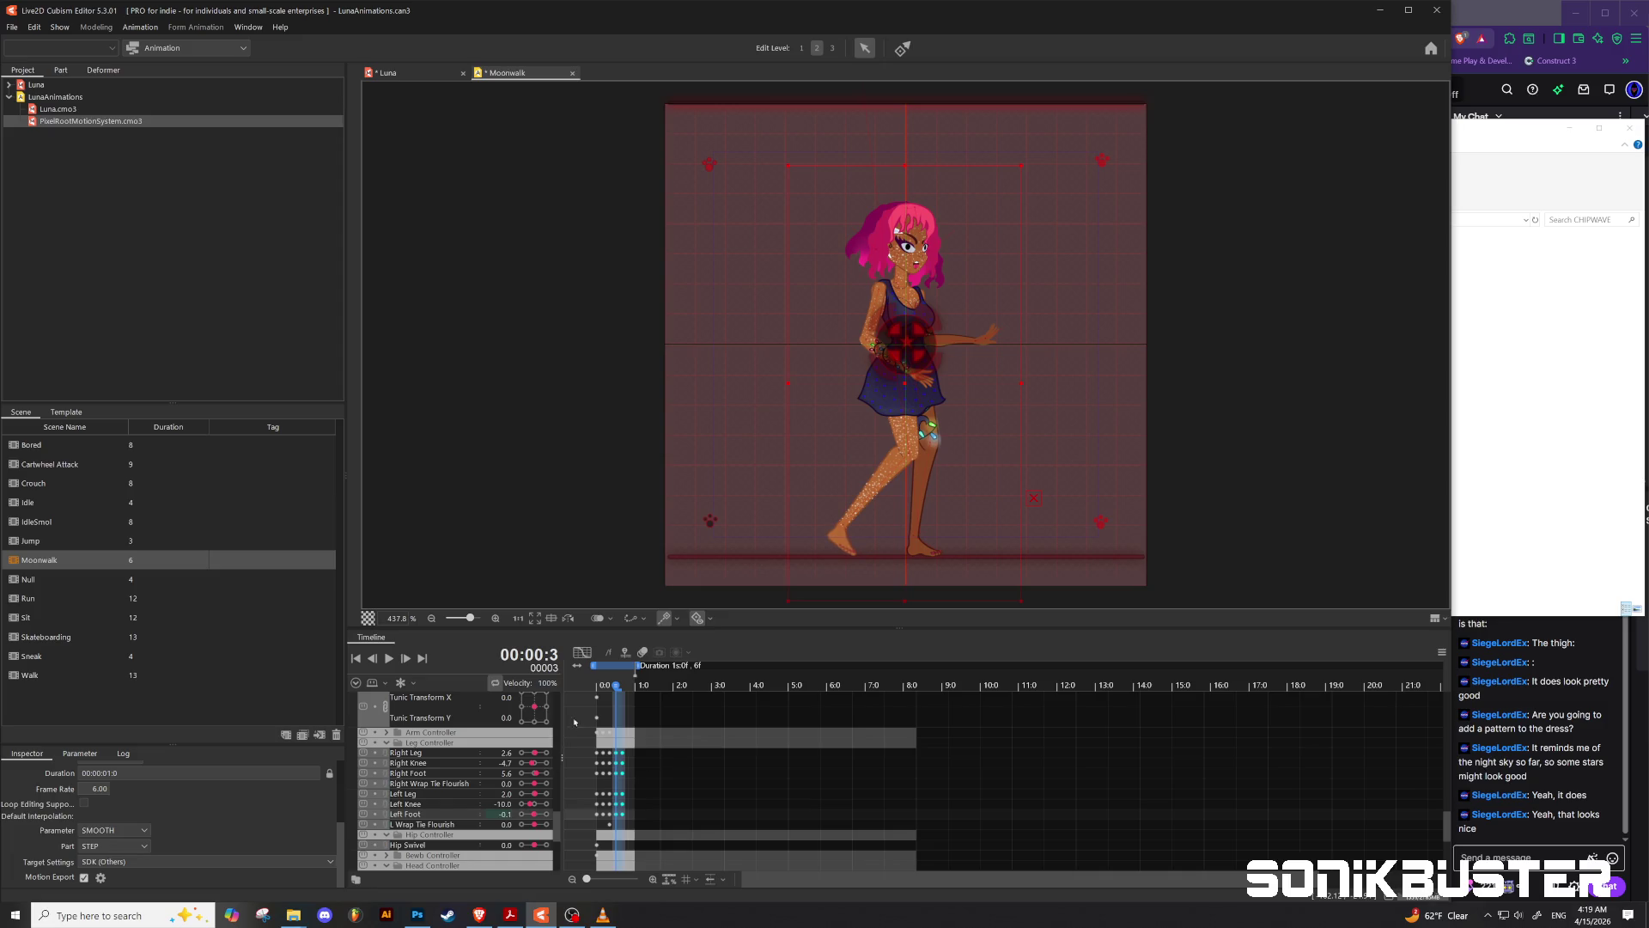
mouse_move(616, 686)
left_mouse_down()
mouse_move(604, 697)
mouse_move(624, 702)
left_mouse_up()
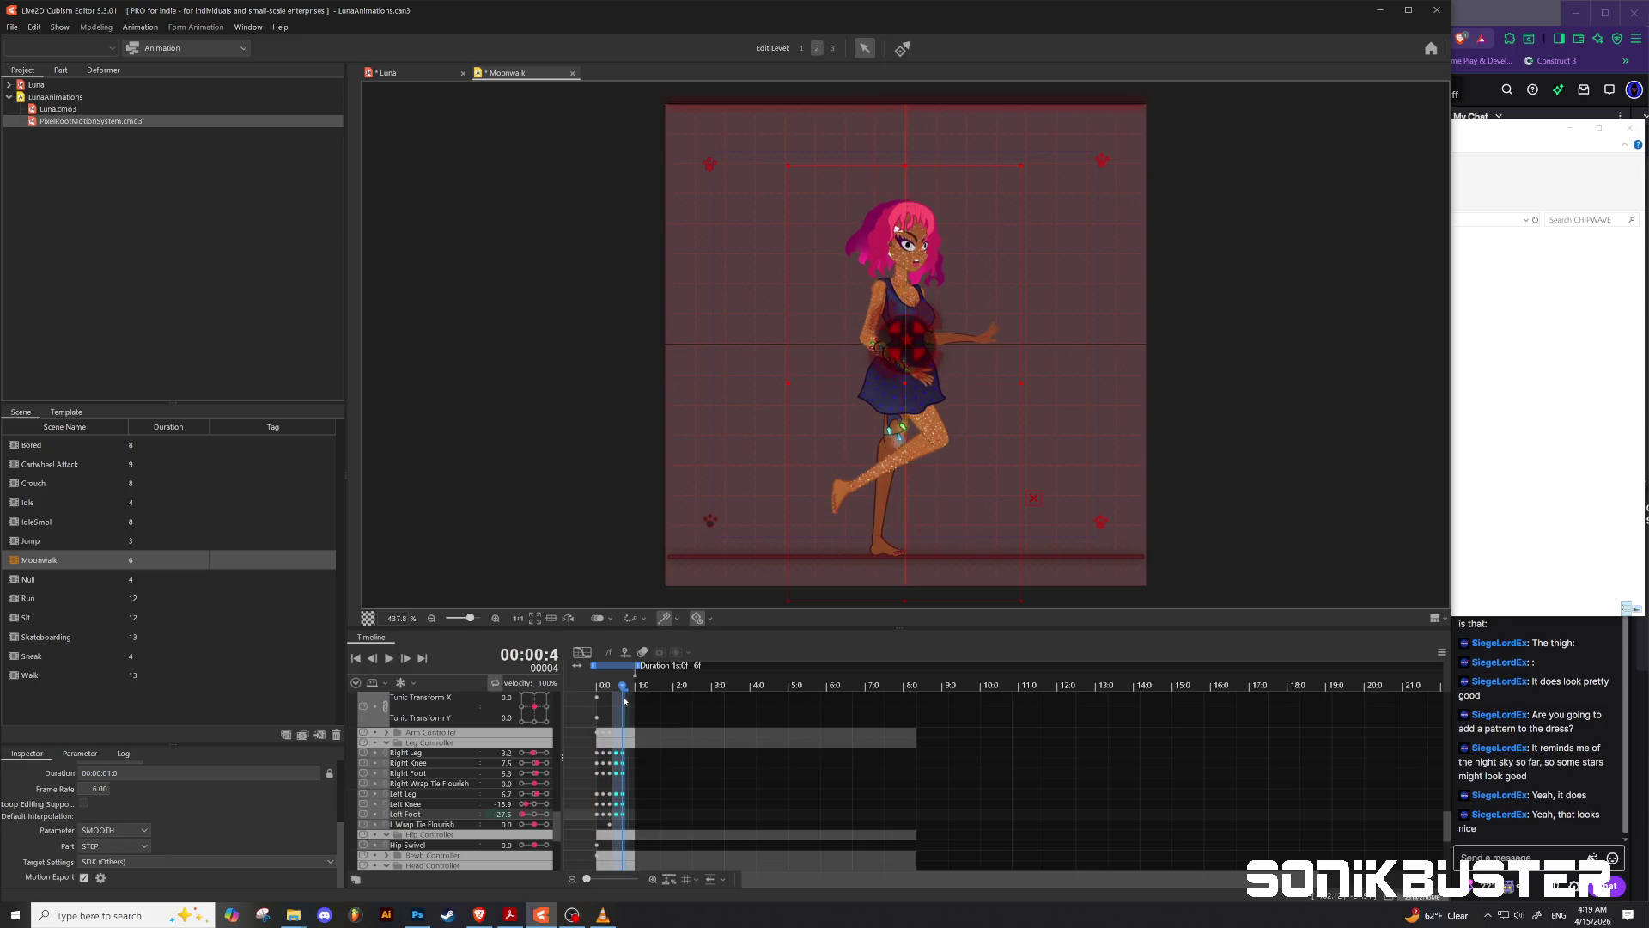
left_click_drag(625, 702, 629, 702)
left_click_drag(502, 805, 529, 804)
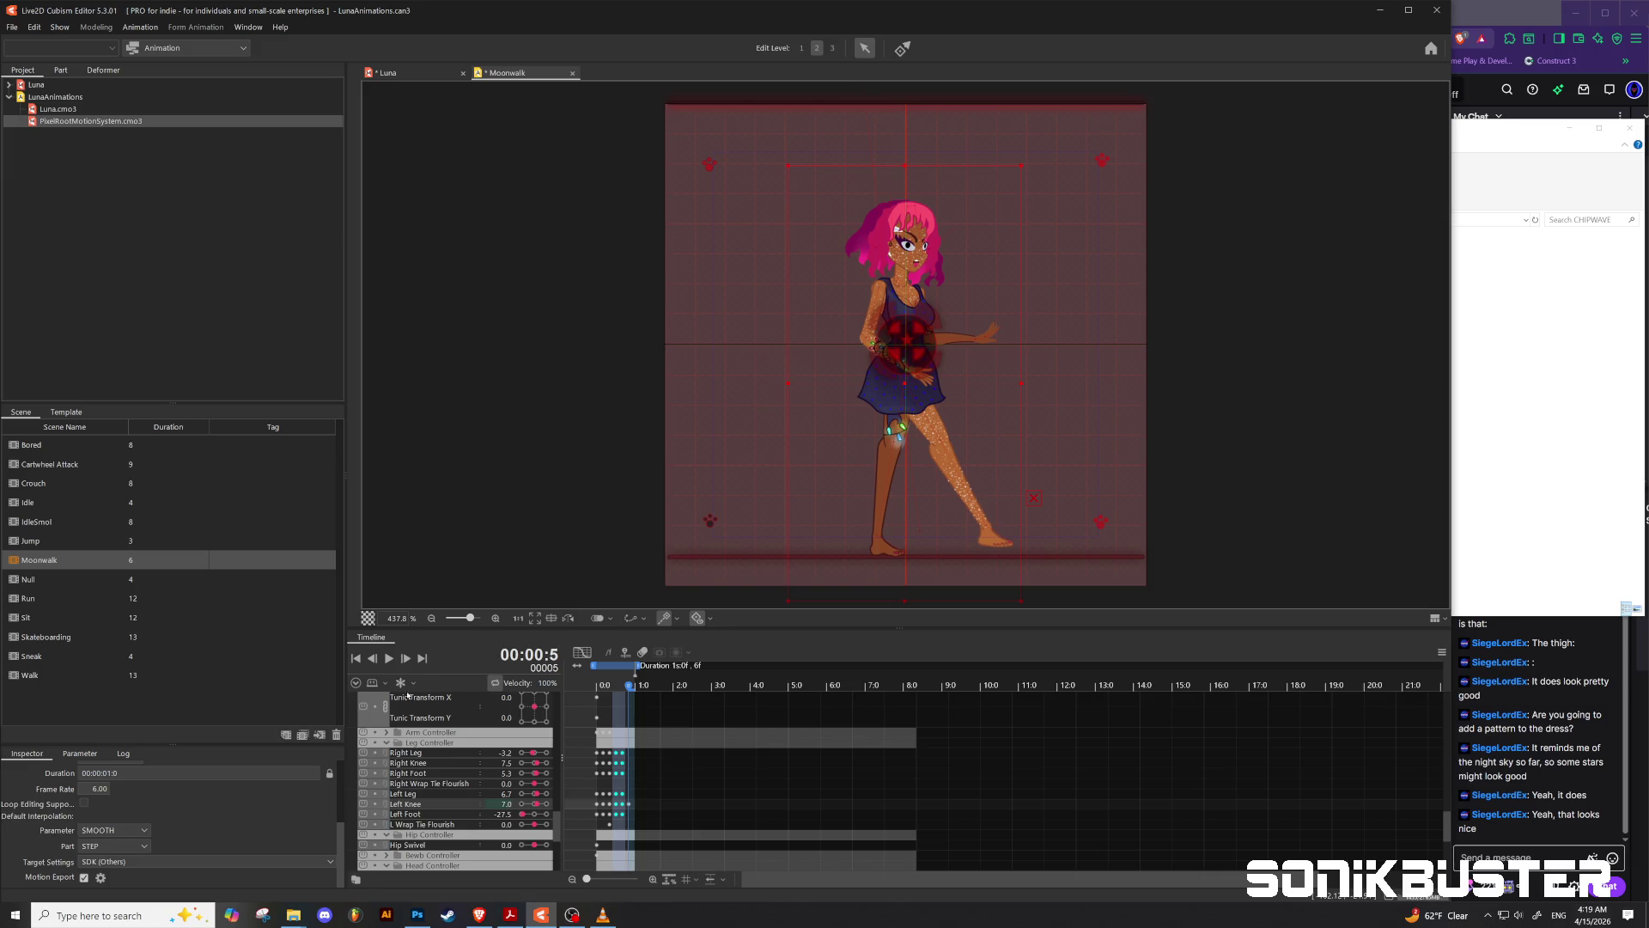
left_click(389, 659)
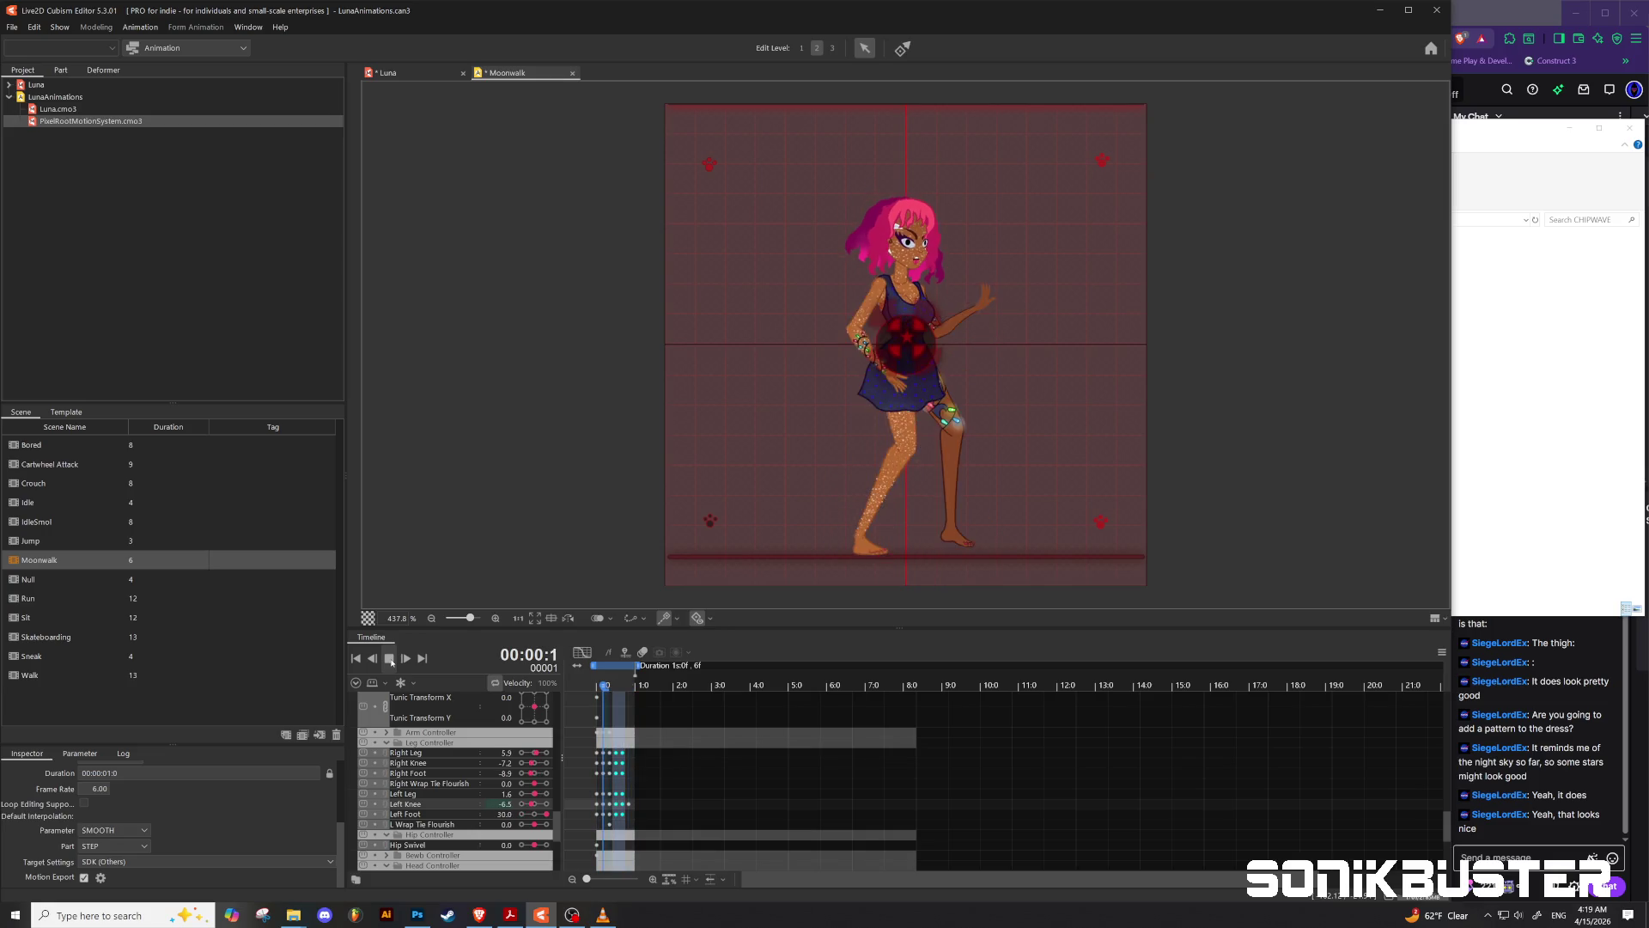
left_click(613, 706)
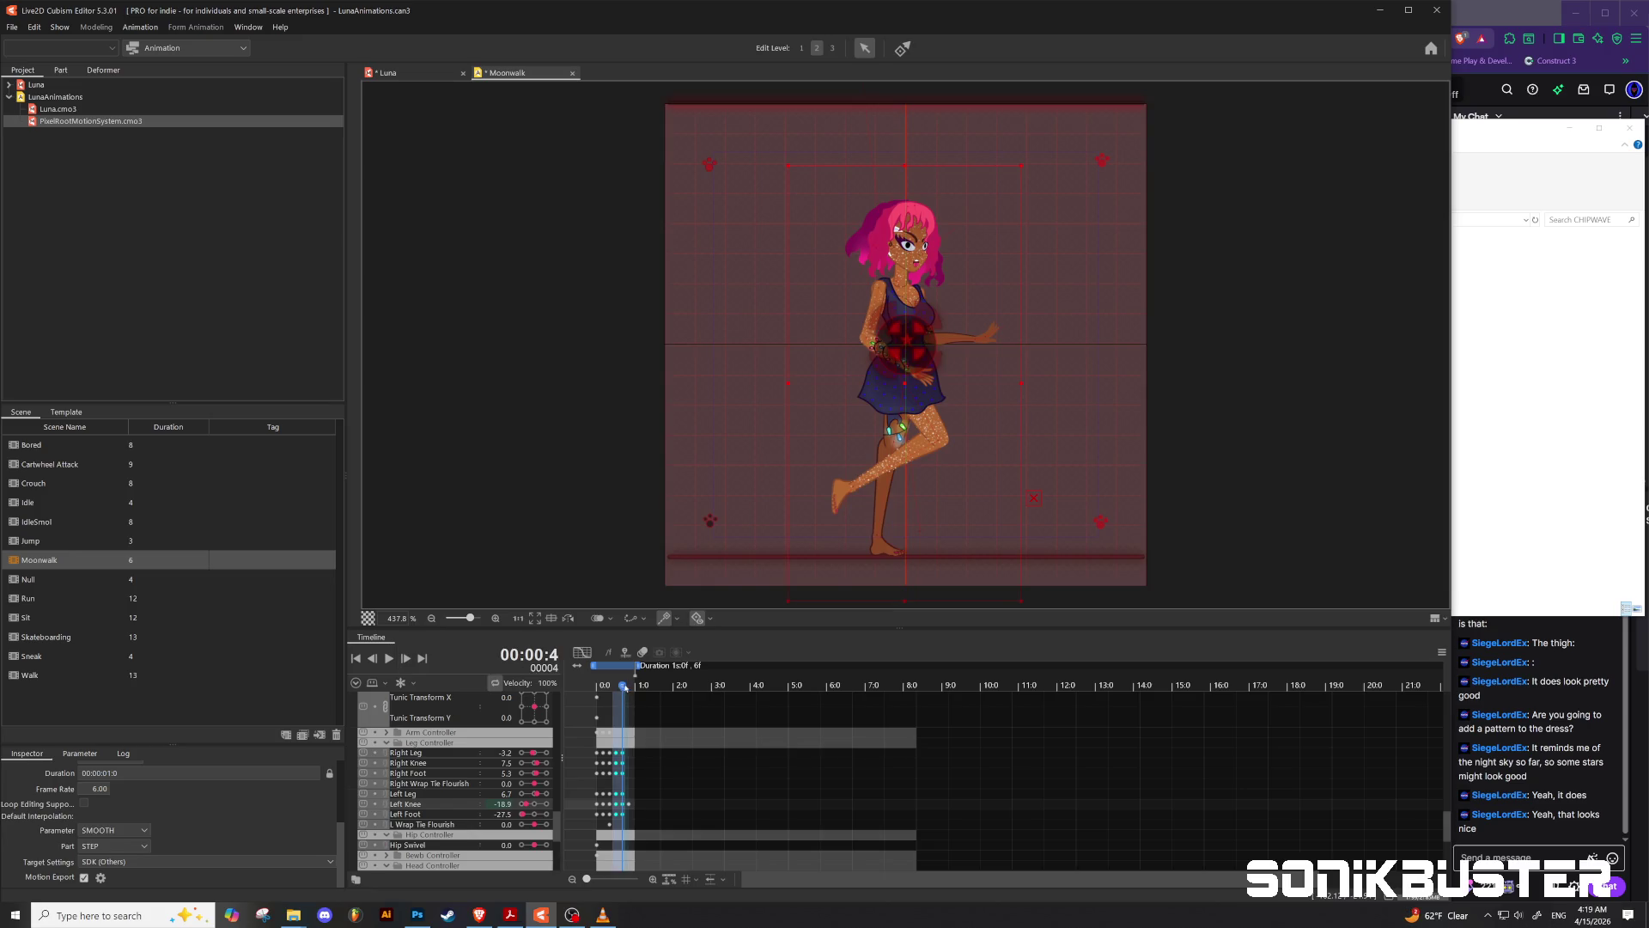
At frame 5, reduce the Left Foot rotation, reverse the Left Knee bend and swing the Left Leg forward
left_click_drag(625, 688, 630, 687)
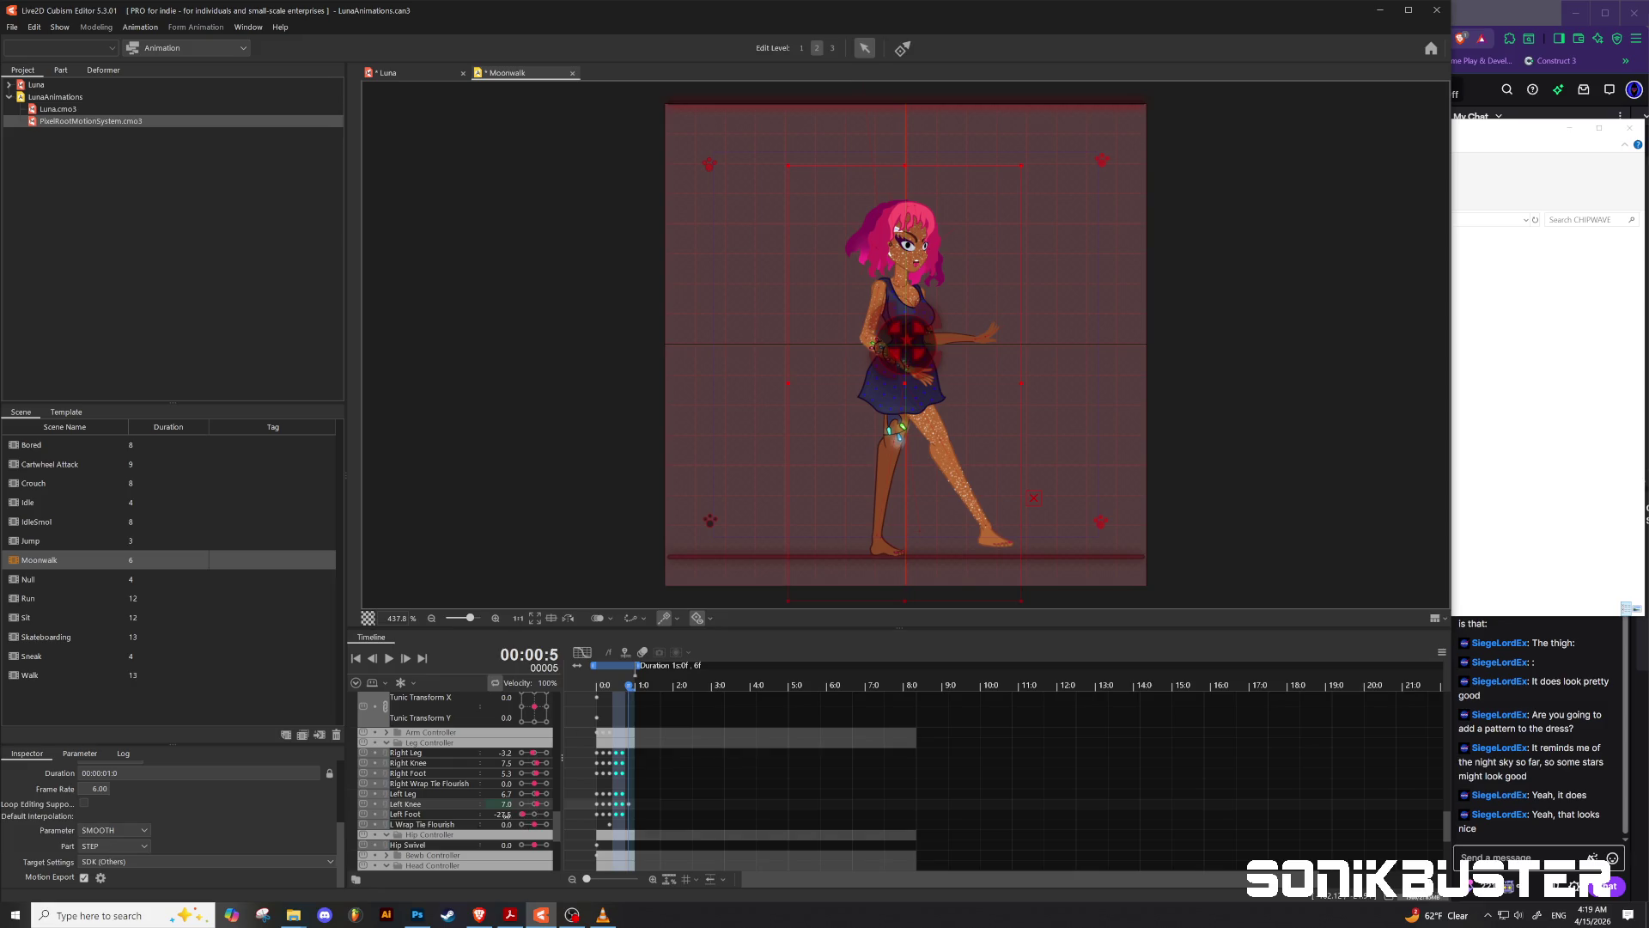
left_click_drag(505, 816, 524, 816)
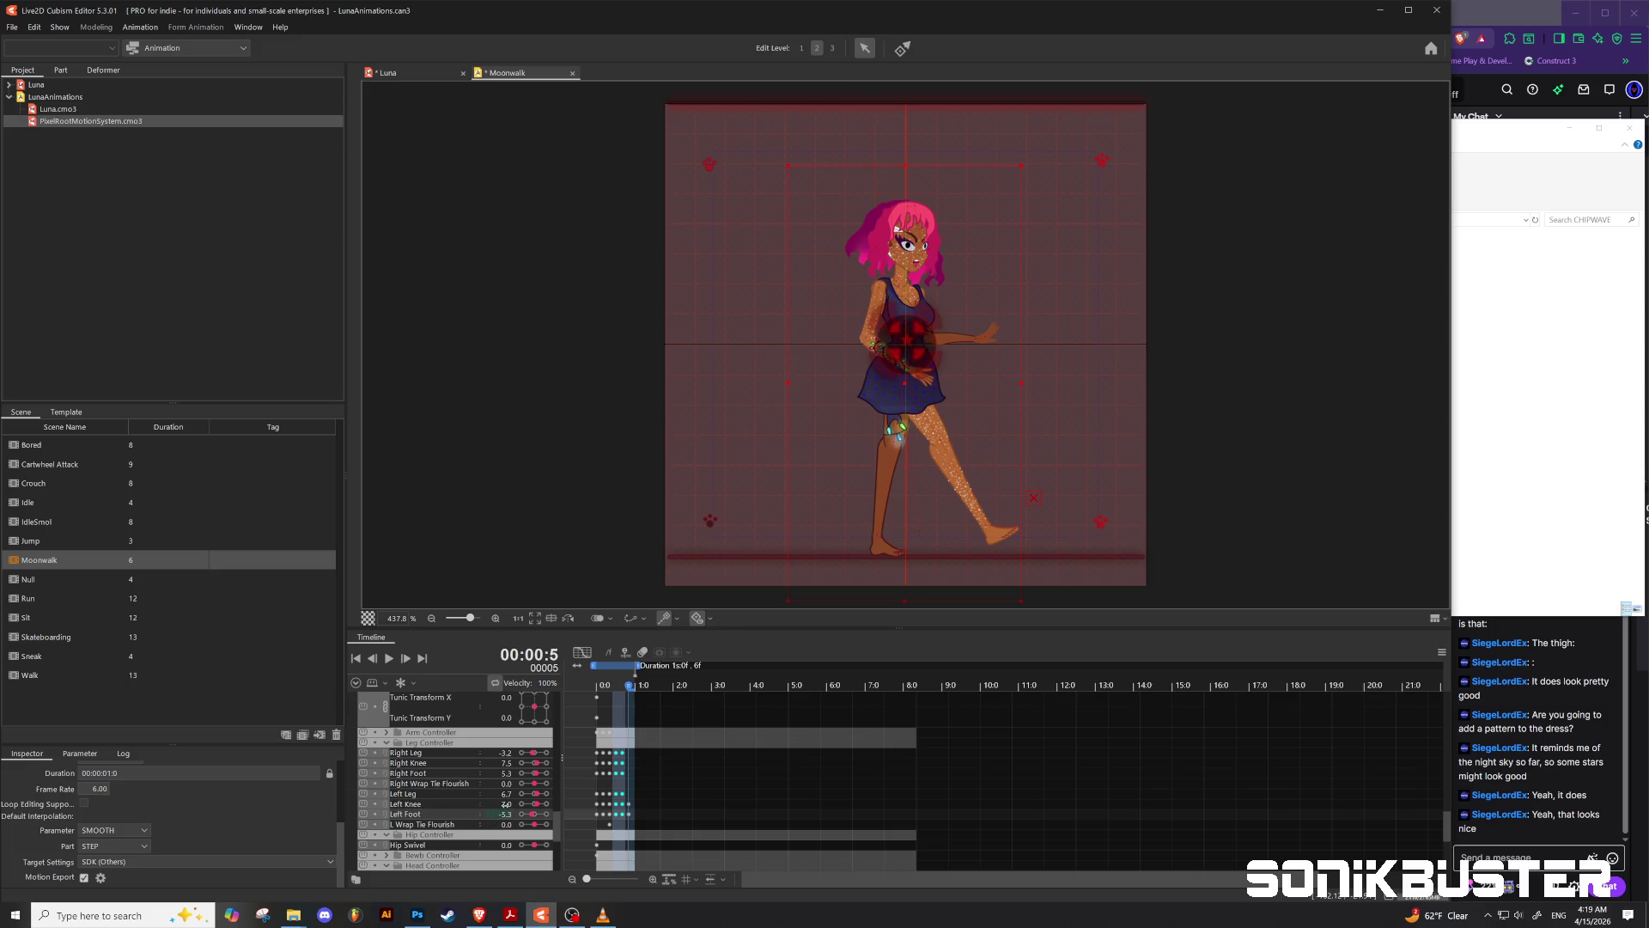
left_click_drag(506, 805, 481, 805)
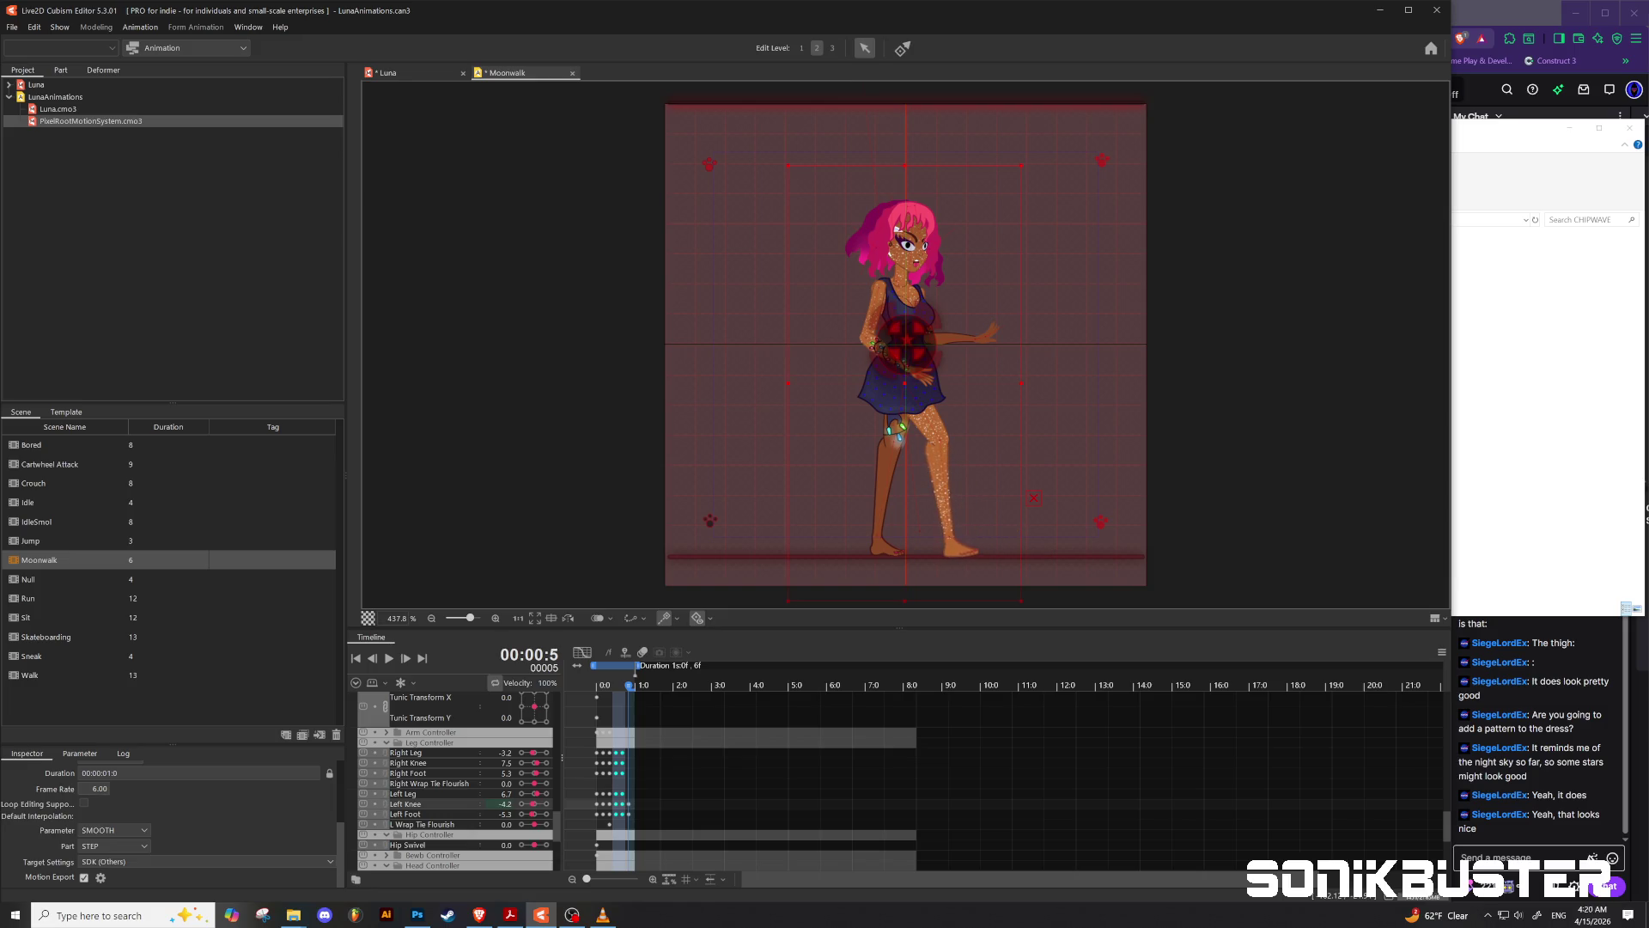
left_click_drag(506, 793, 514, 794)
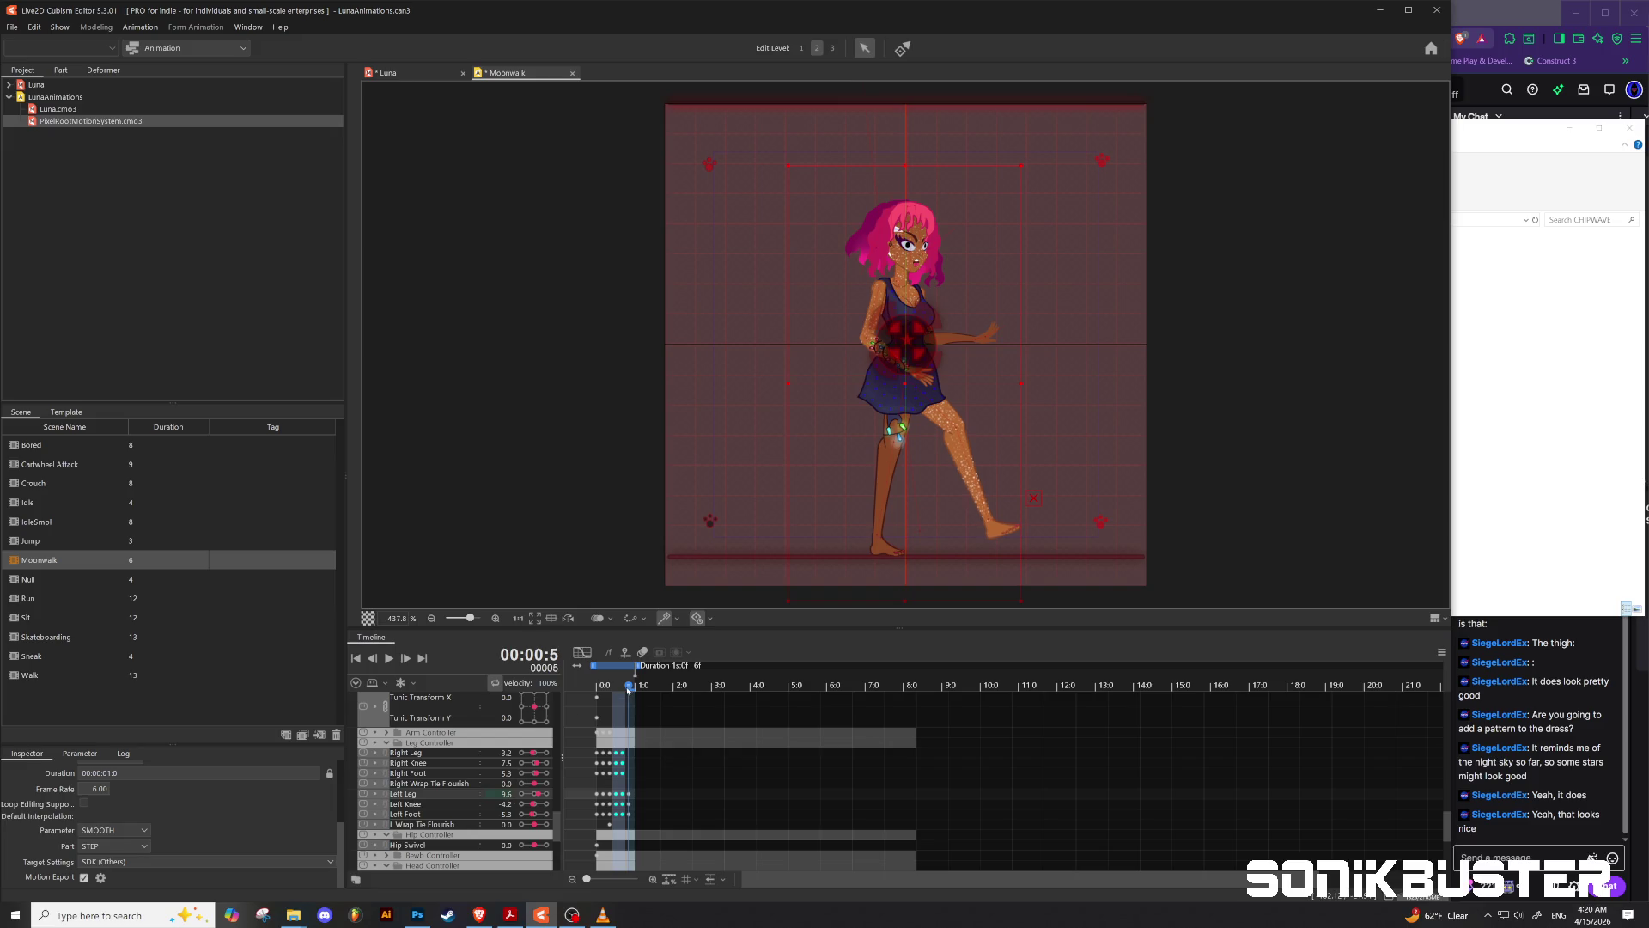
left_click_drag(628, 690, 628, 696)
Lower Left Leg slightly, straighten Left Knee more, then lower Left Leg to 2.7 to stand straight
left_click_drag(506, 794, 494, 794)
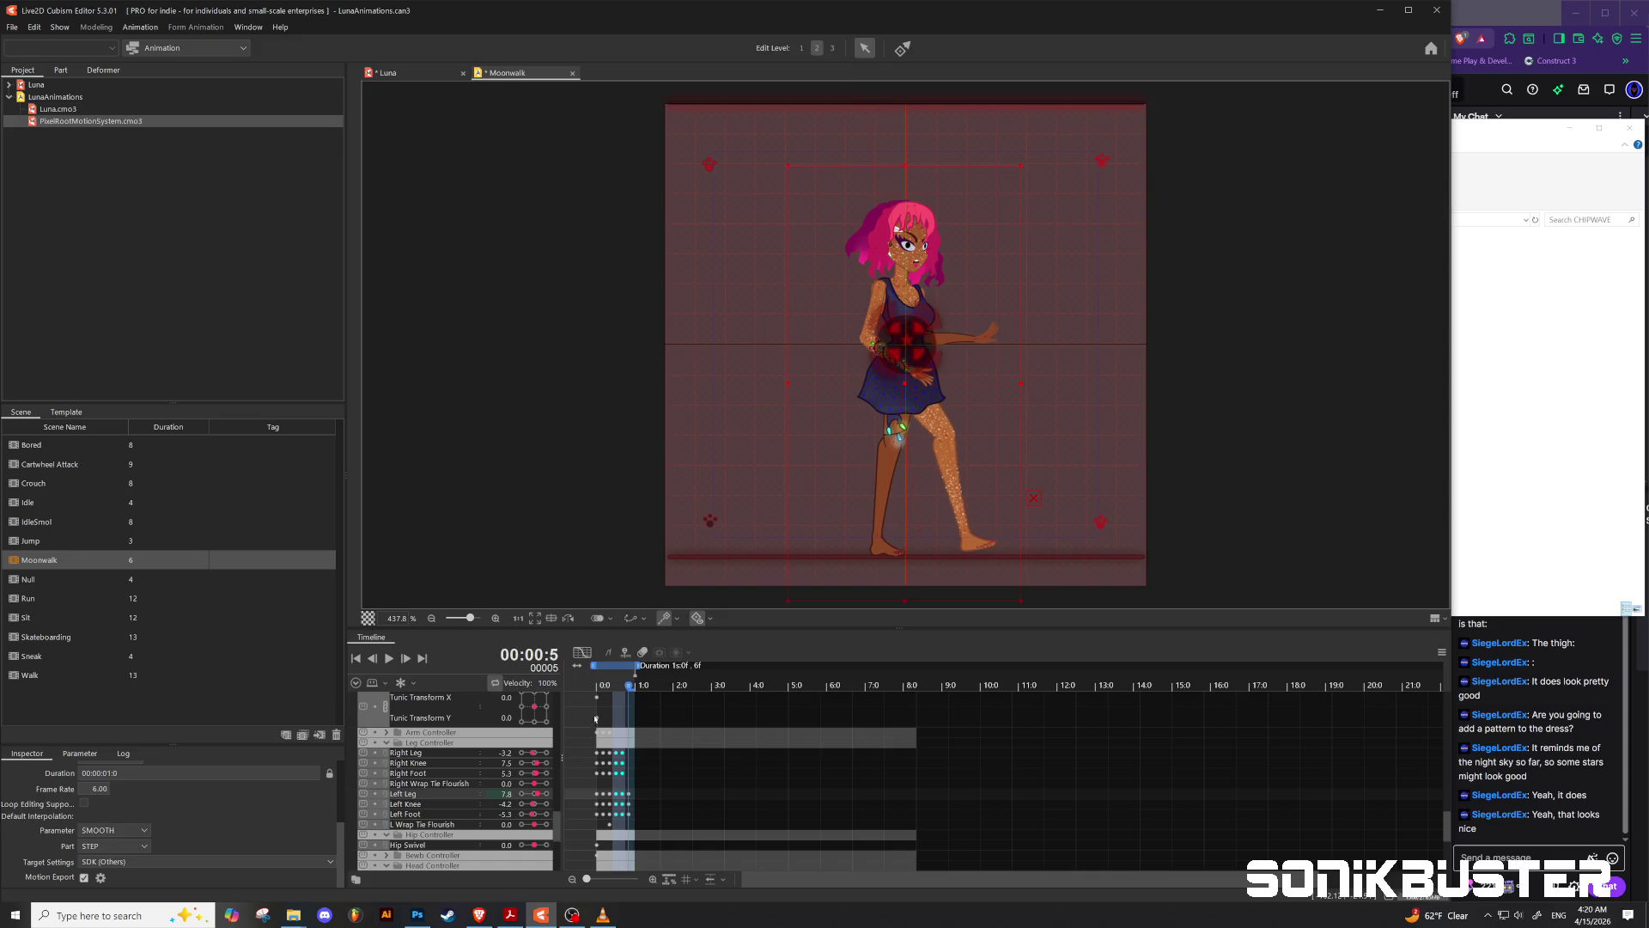
left_click_drag(630, 690, 628, 691)
left_click_drag(509, 808, 533, 808)
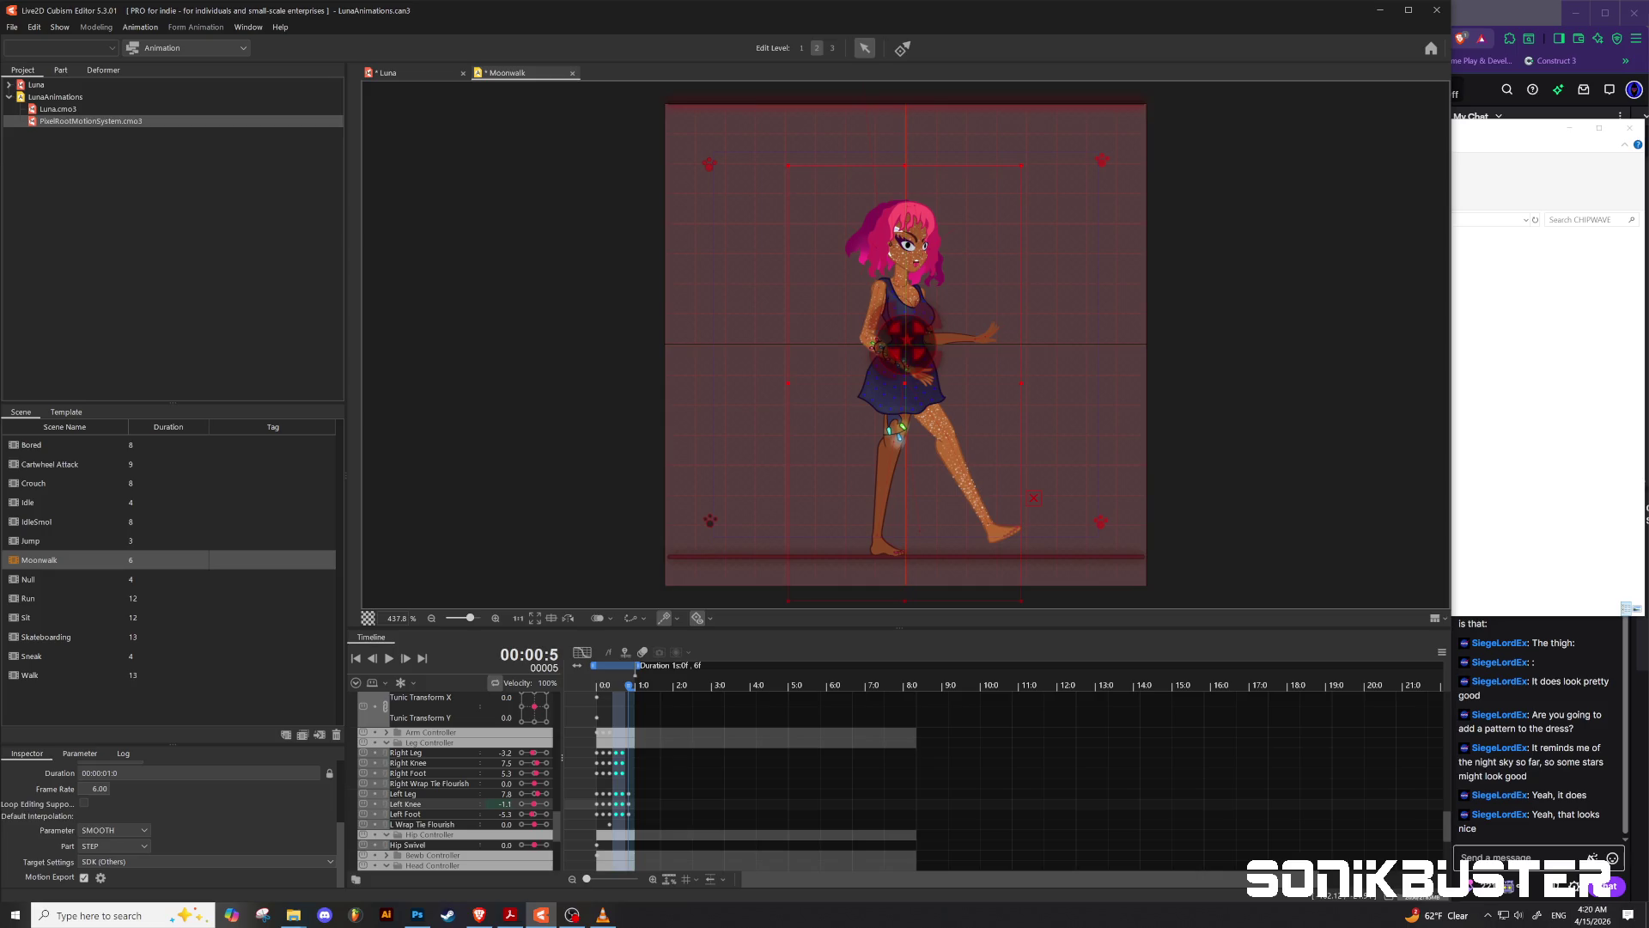
mouse_move(629, 690)
left_mouse_down()
mouse_move(610, 693)
mouse_move(627, 701)
left_mouse_up()
mouse_move(627, 700)
left_mouse_down()
mouse_move(617, 710)
mouse_move(637, 716)
left_mouse_up()
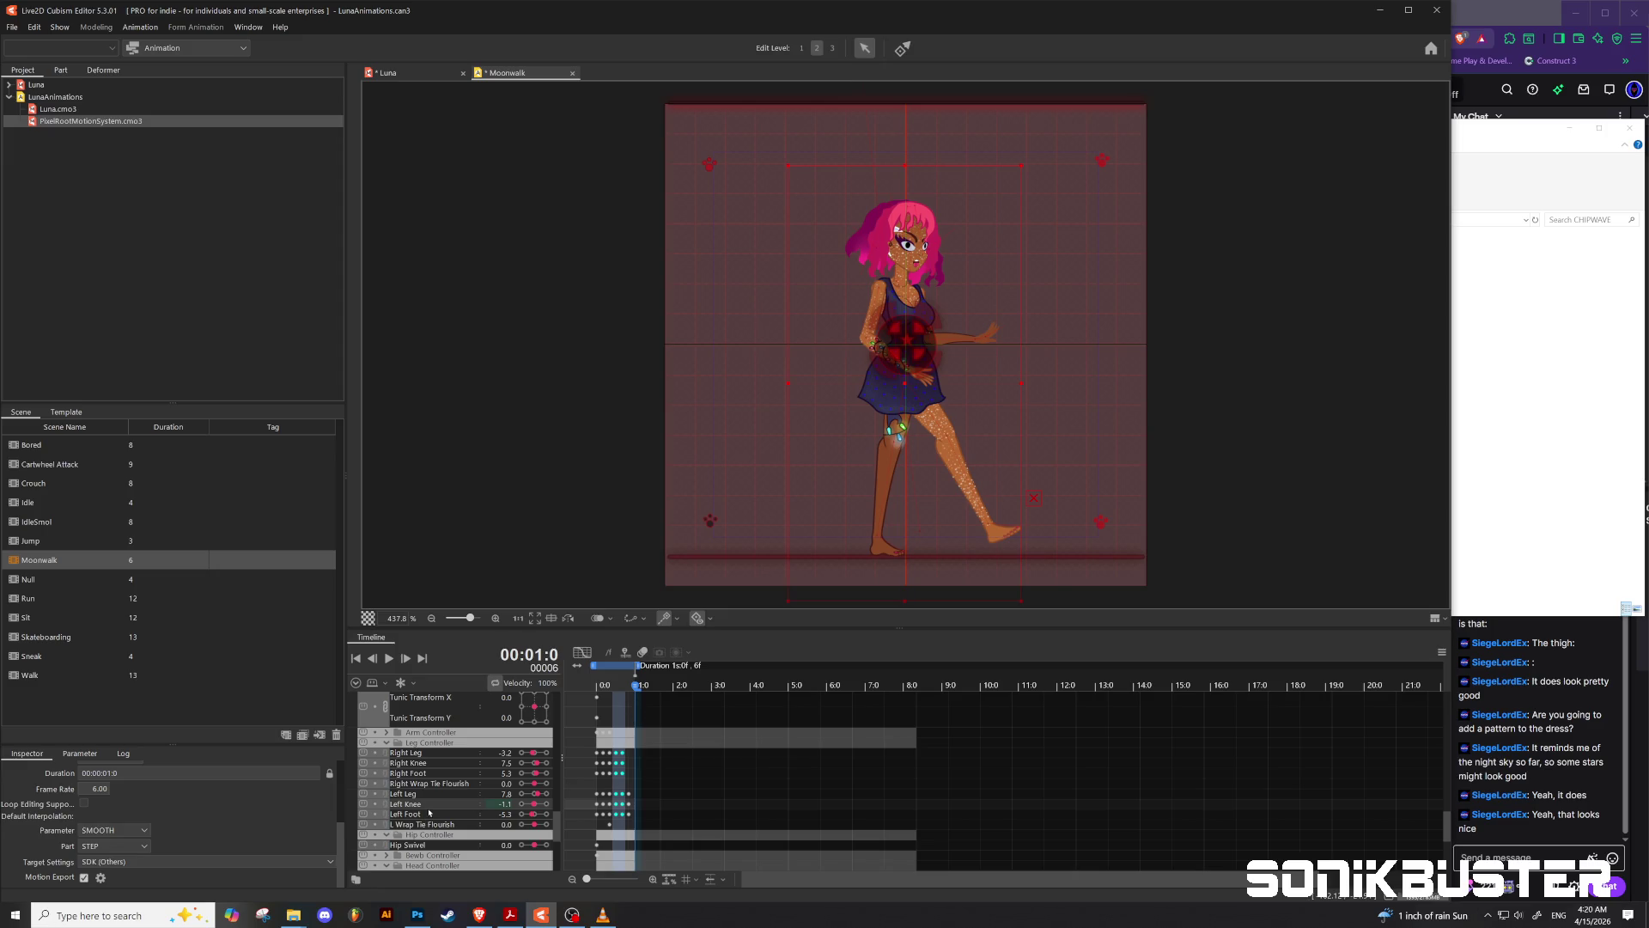
left_click_drag(507, 794, 489, 794)
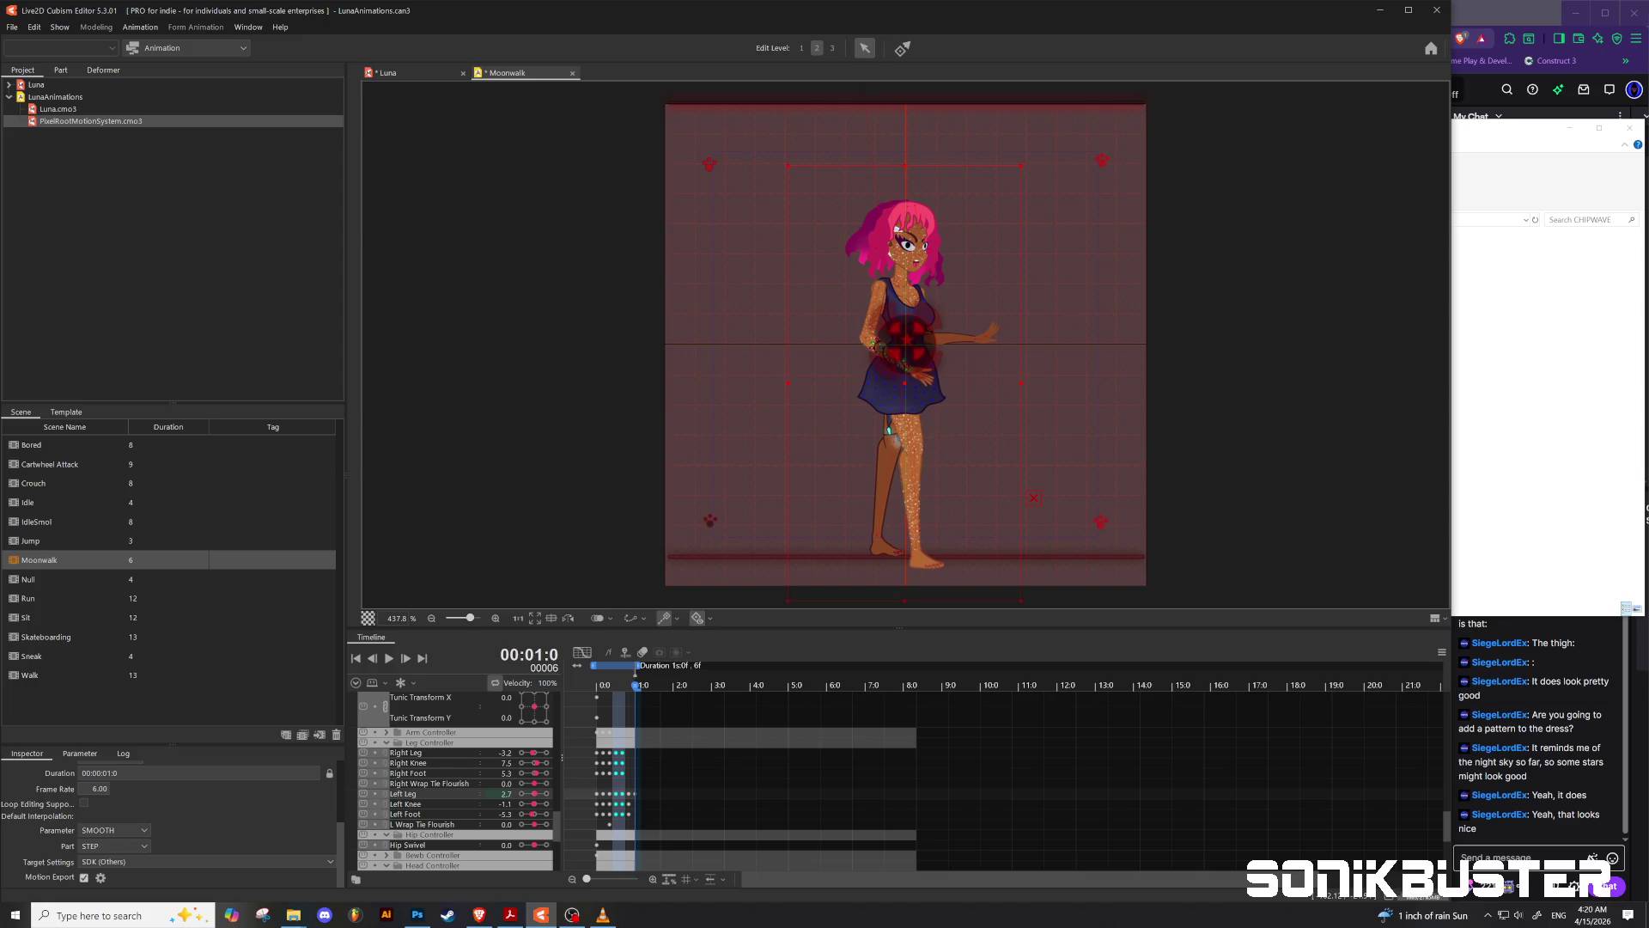
At frame 6, set Left Leg to about 6.0, bend the Left Knee more and tilt the Left Foot upward
left_click_drag(507, 794, 515, 799)
mouse_move(505, 804)
left_mouse_down()
mouse_move(491, 804)
mouse_move(550, 794)
mouse_move(503, 794)
left_mouse_up()
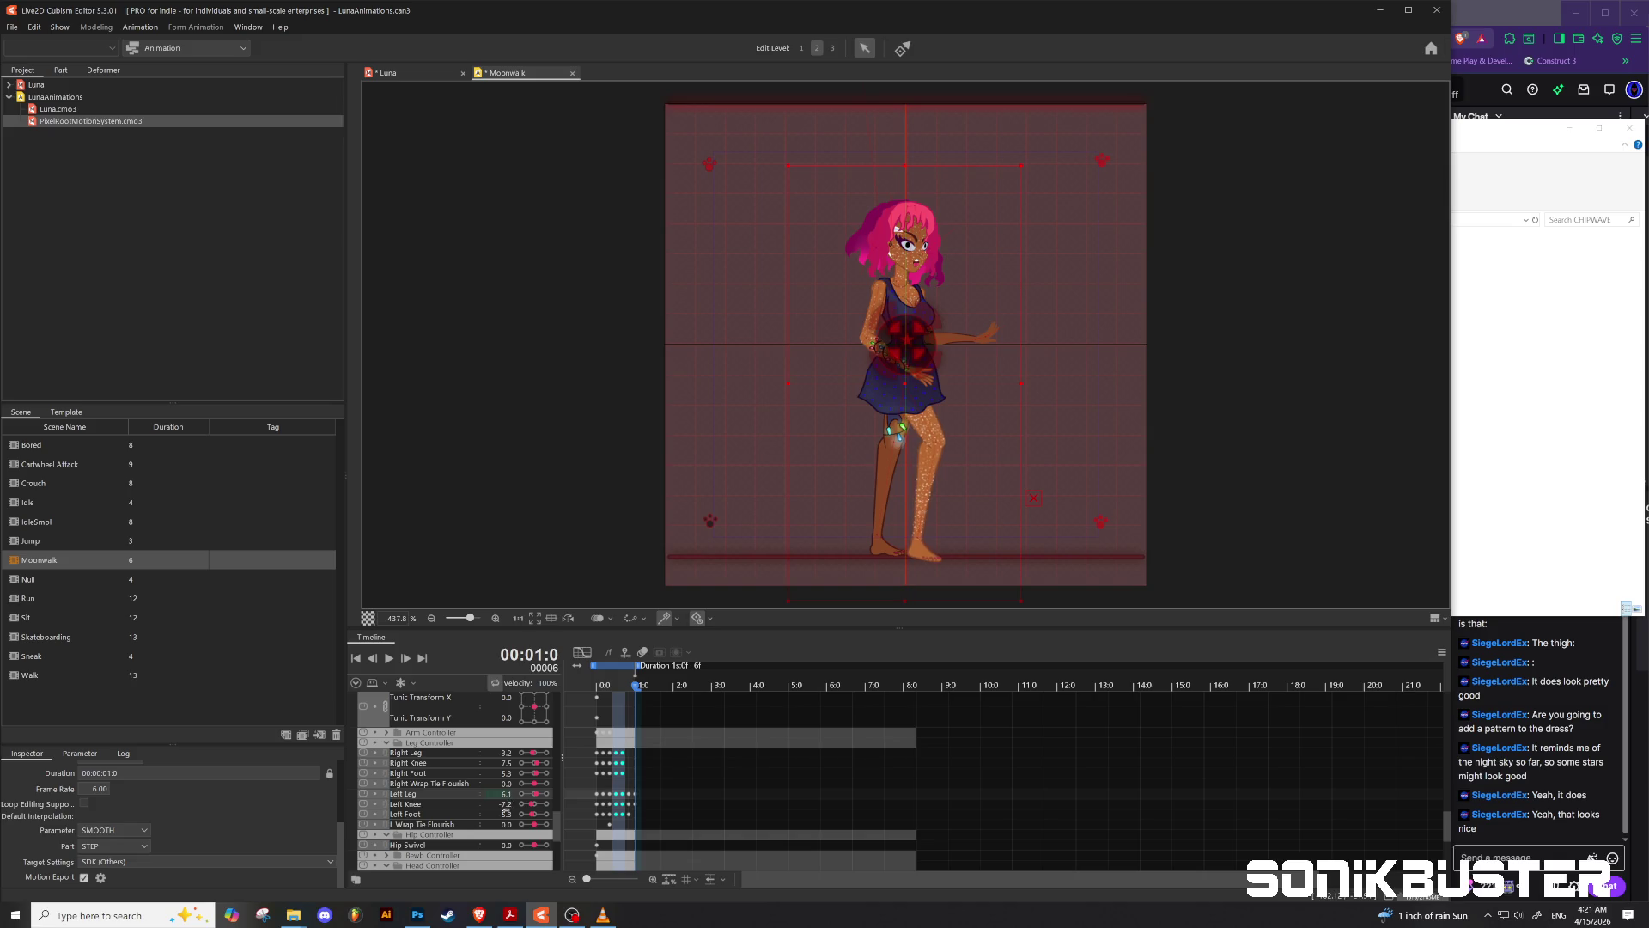
left_click_drag(506, 814, 541, 815)
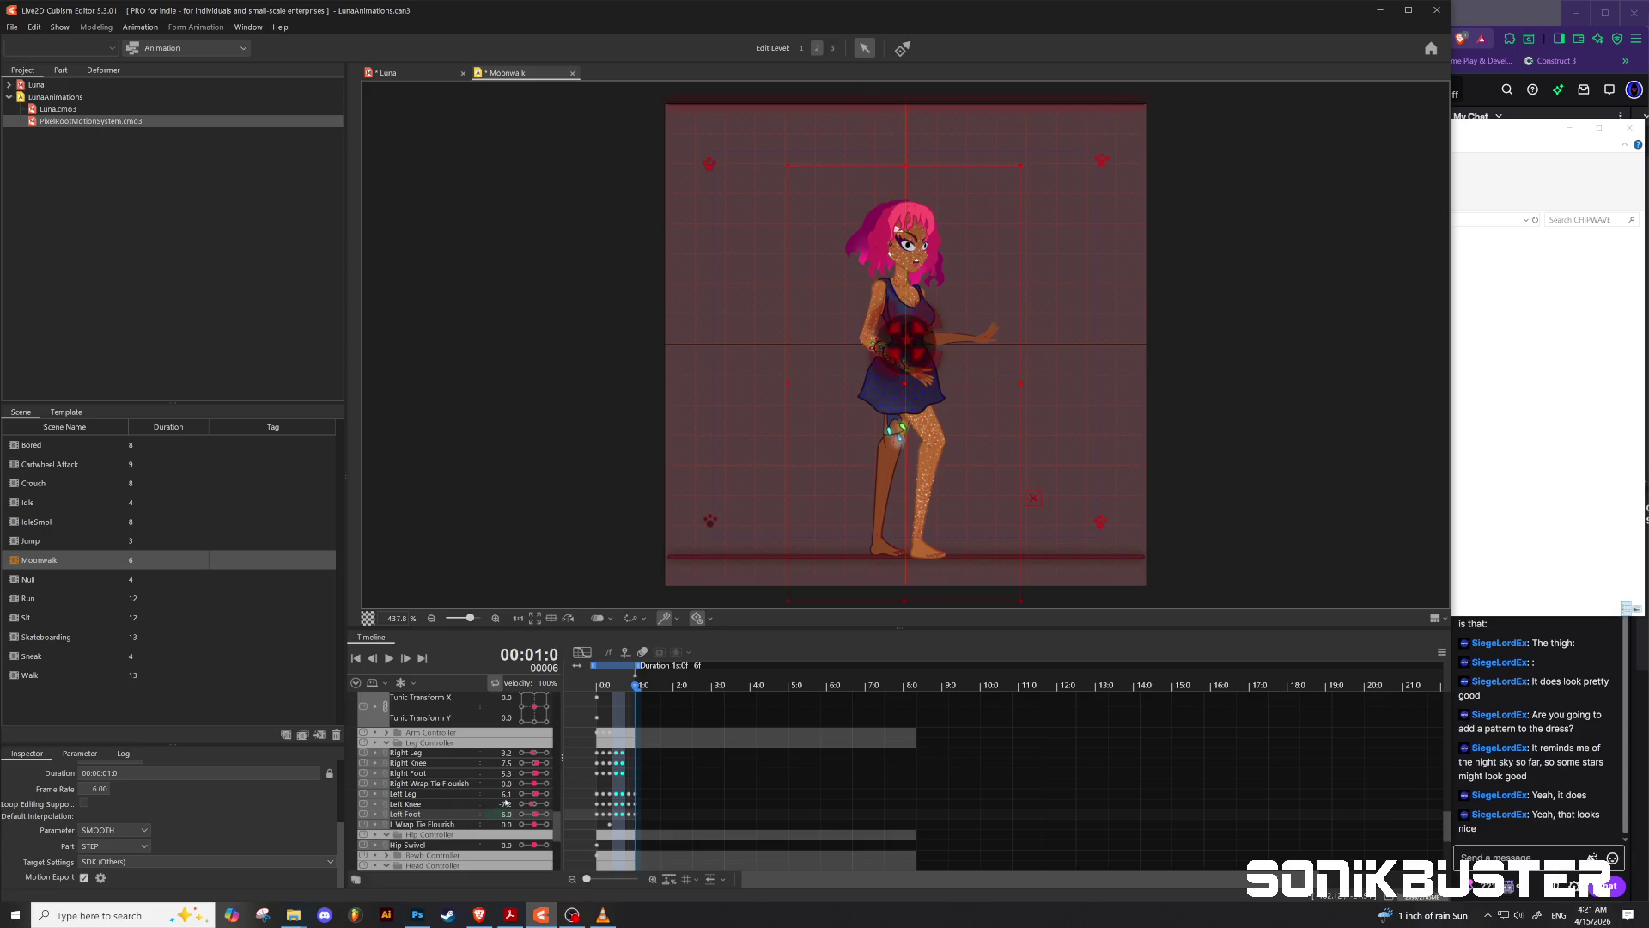
mouse_move(506, 794)
left_mouse_down()
mouse_move(522, 794)
mouse_move(509, 804)
left_mouse_up()
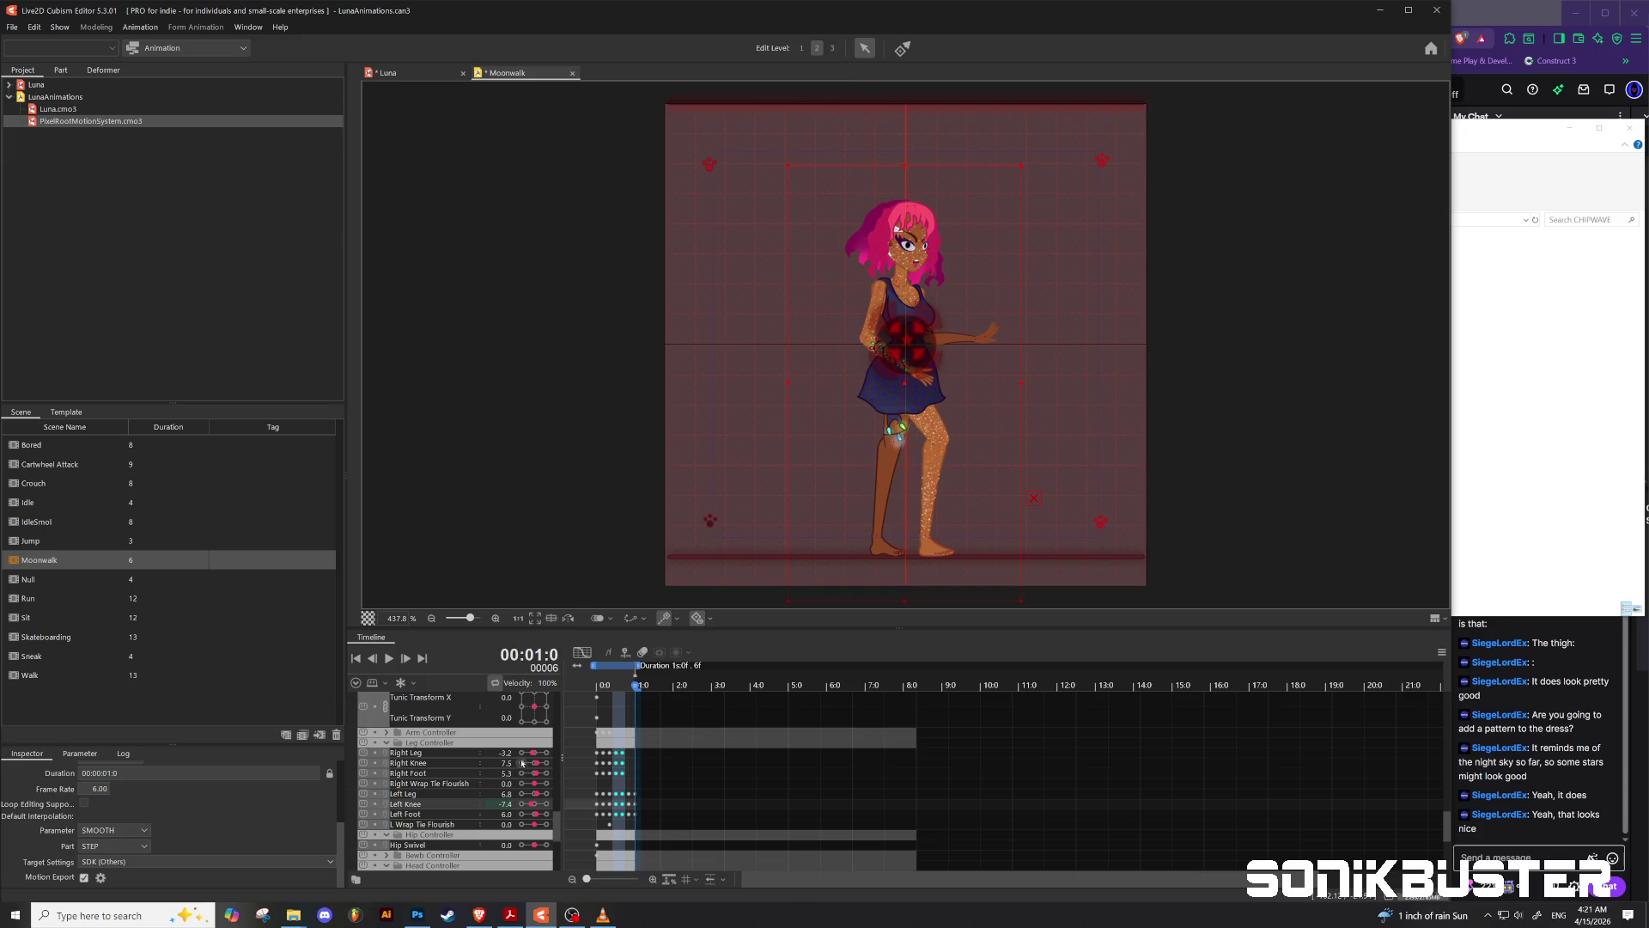
left_click_drag(506, 794, 507, 814)
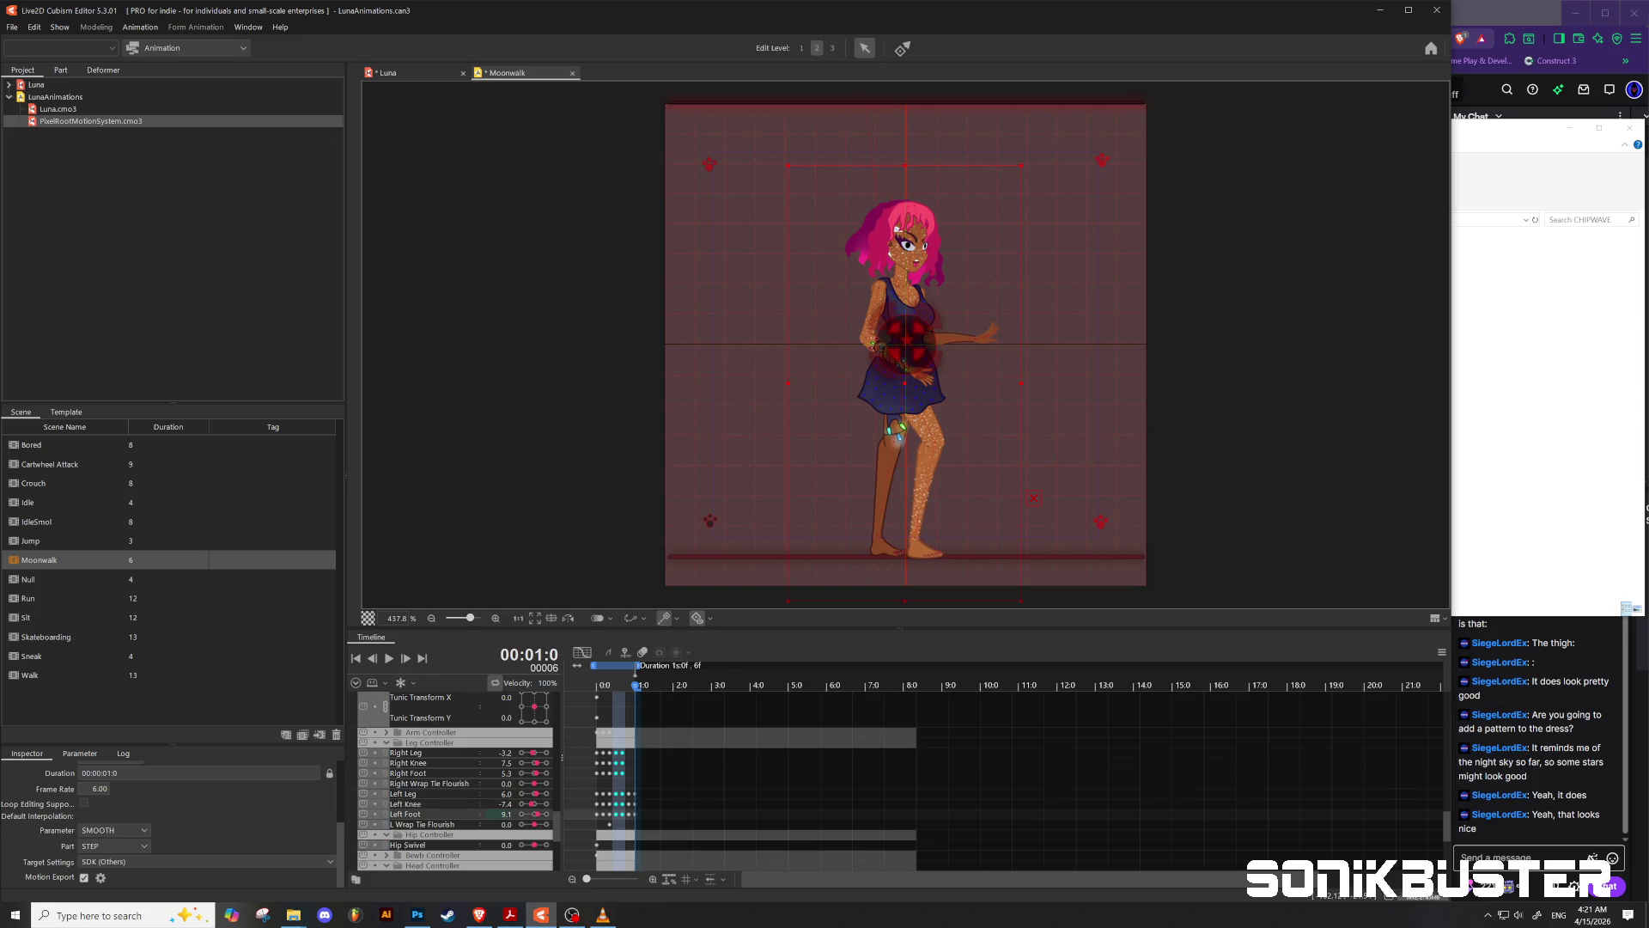
scroll(486, 806, "down", 5)
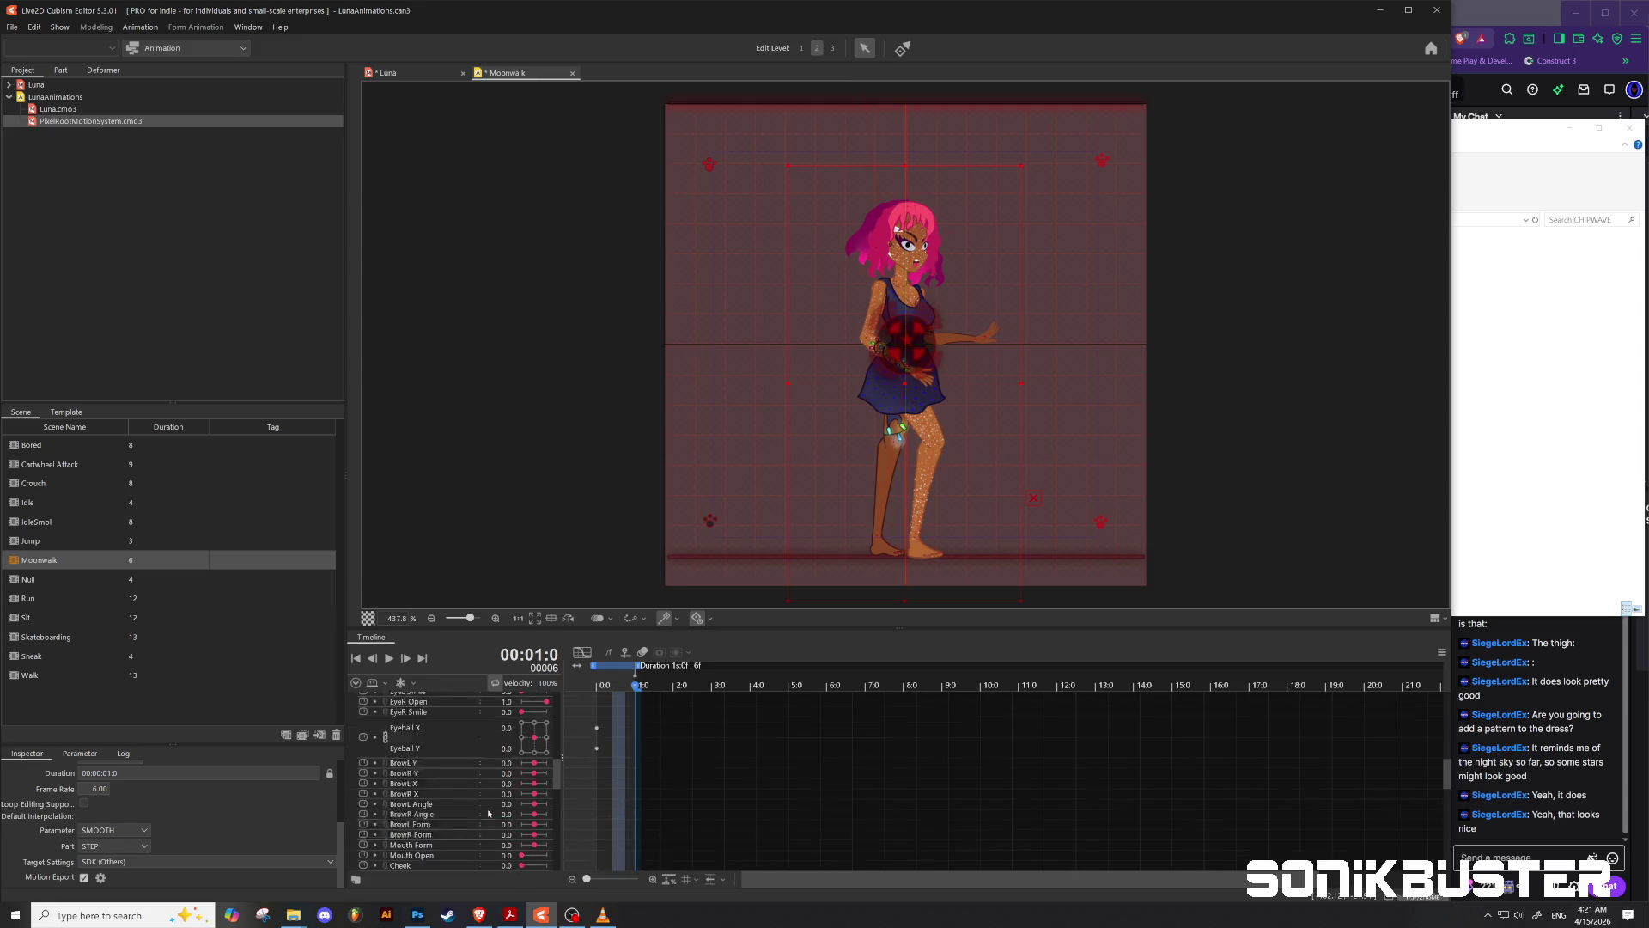
Raise the Pivot Core Y parameter to 51.5 at frame 6
scroll(487, 809, "down", 5)
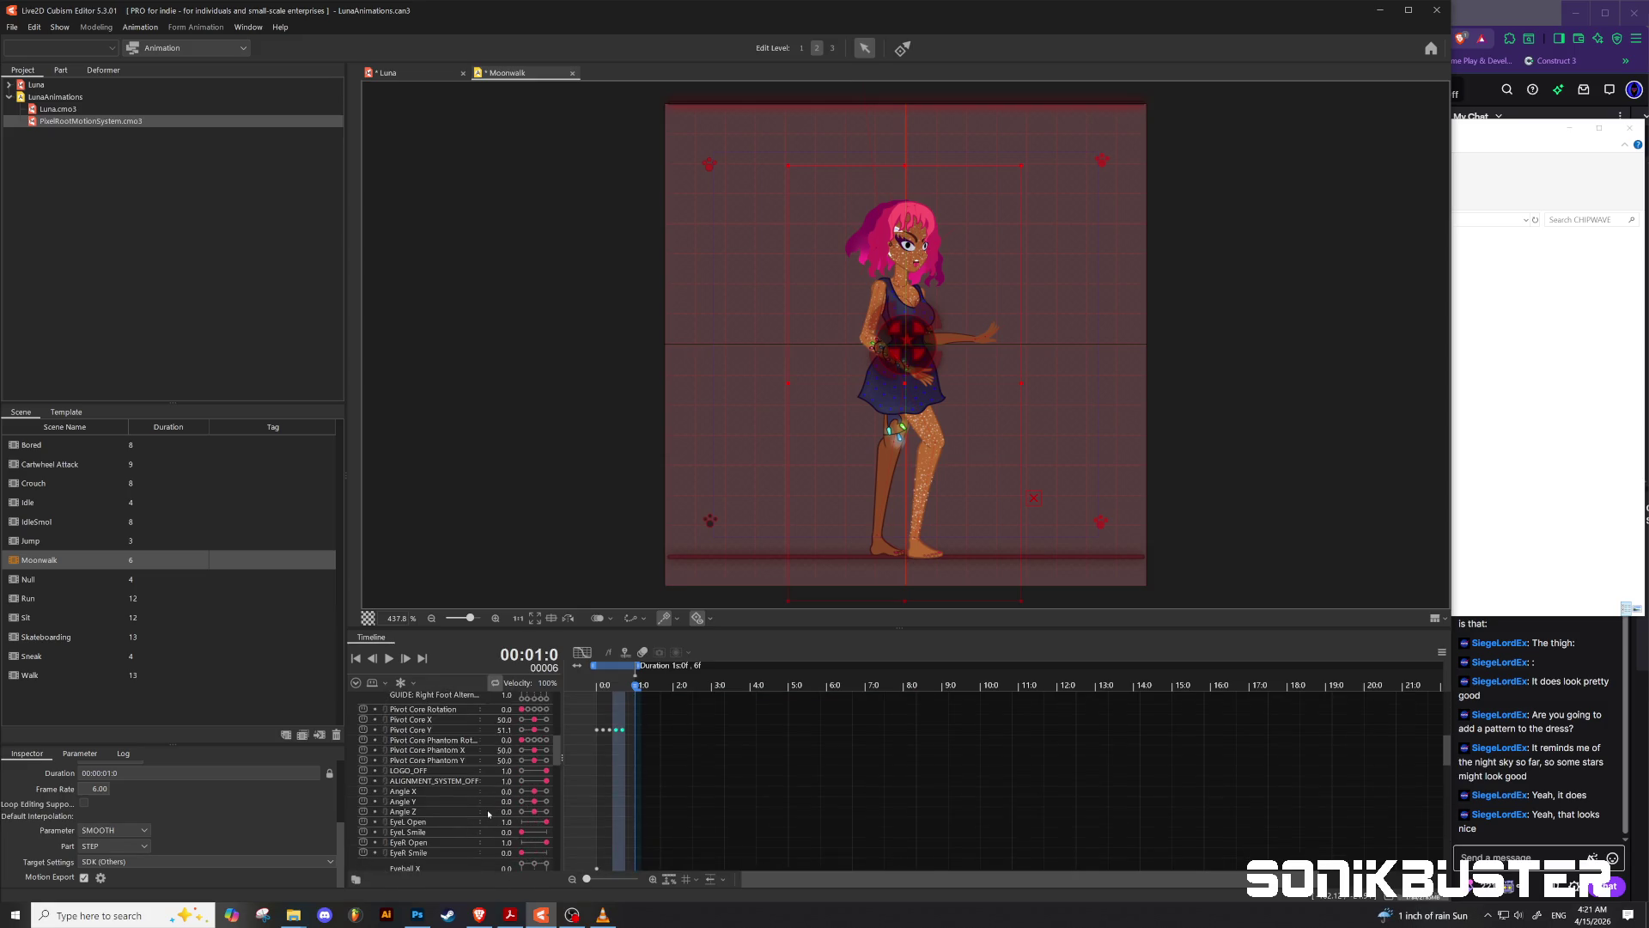
scroll(496, 813, "down", 2)
scroll(499, 813, "down", 3)
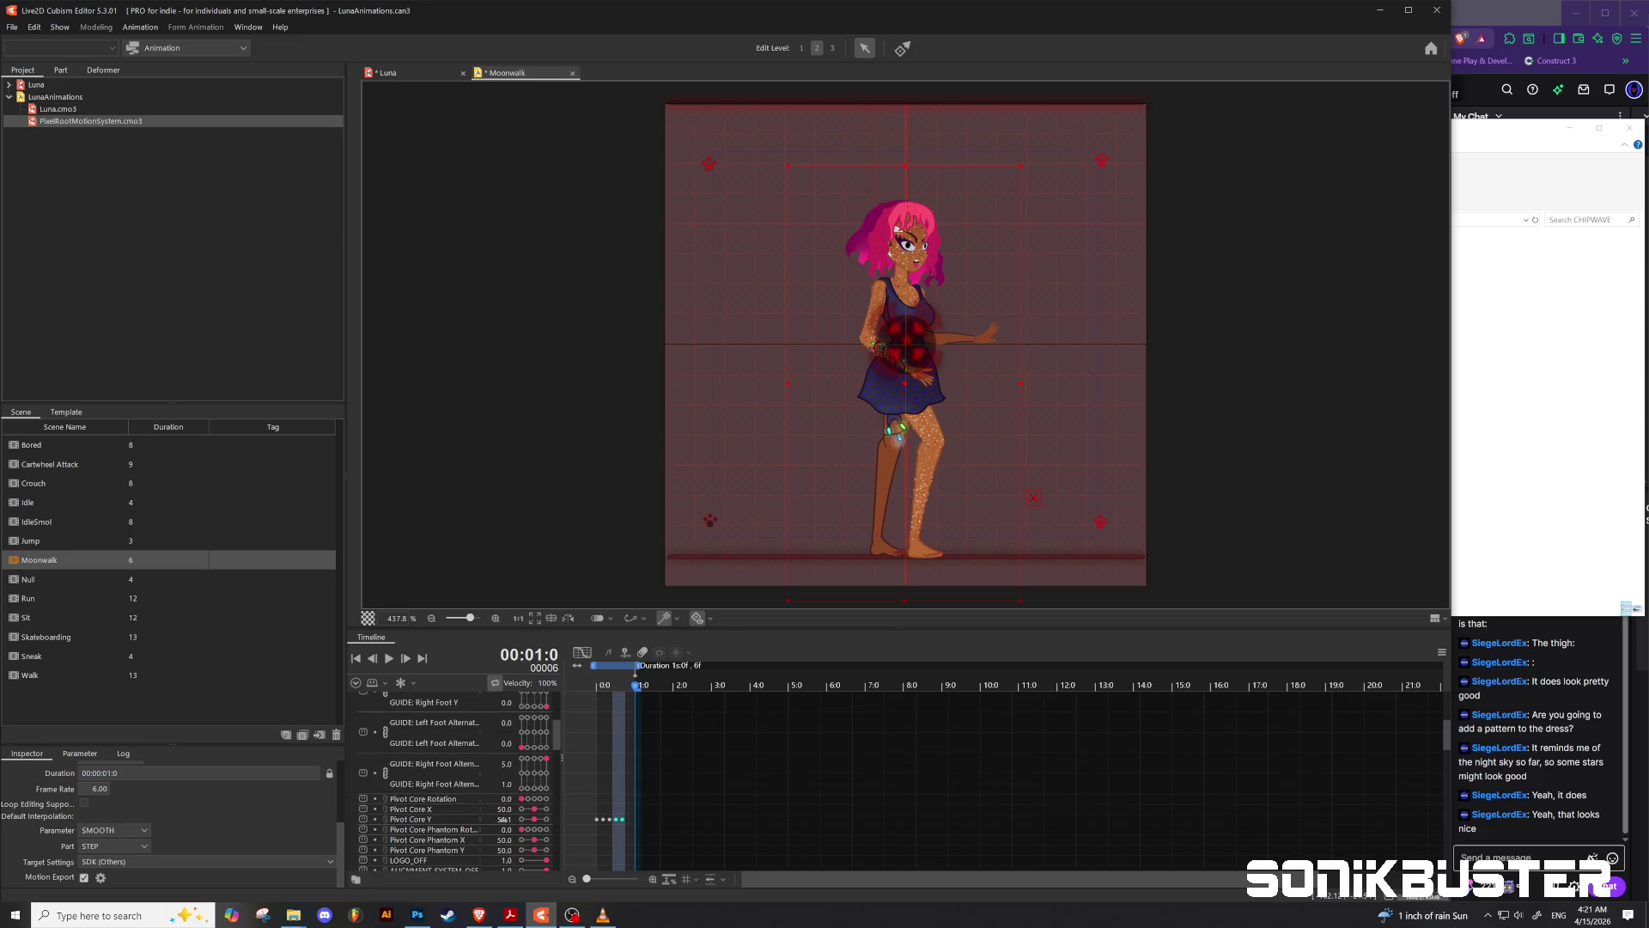
left_click_drag(502, 818, 508, 819)
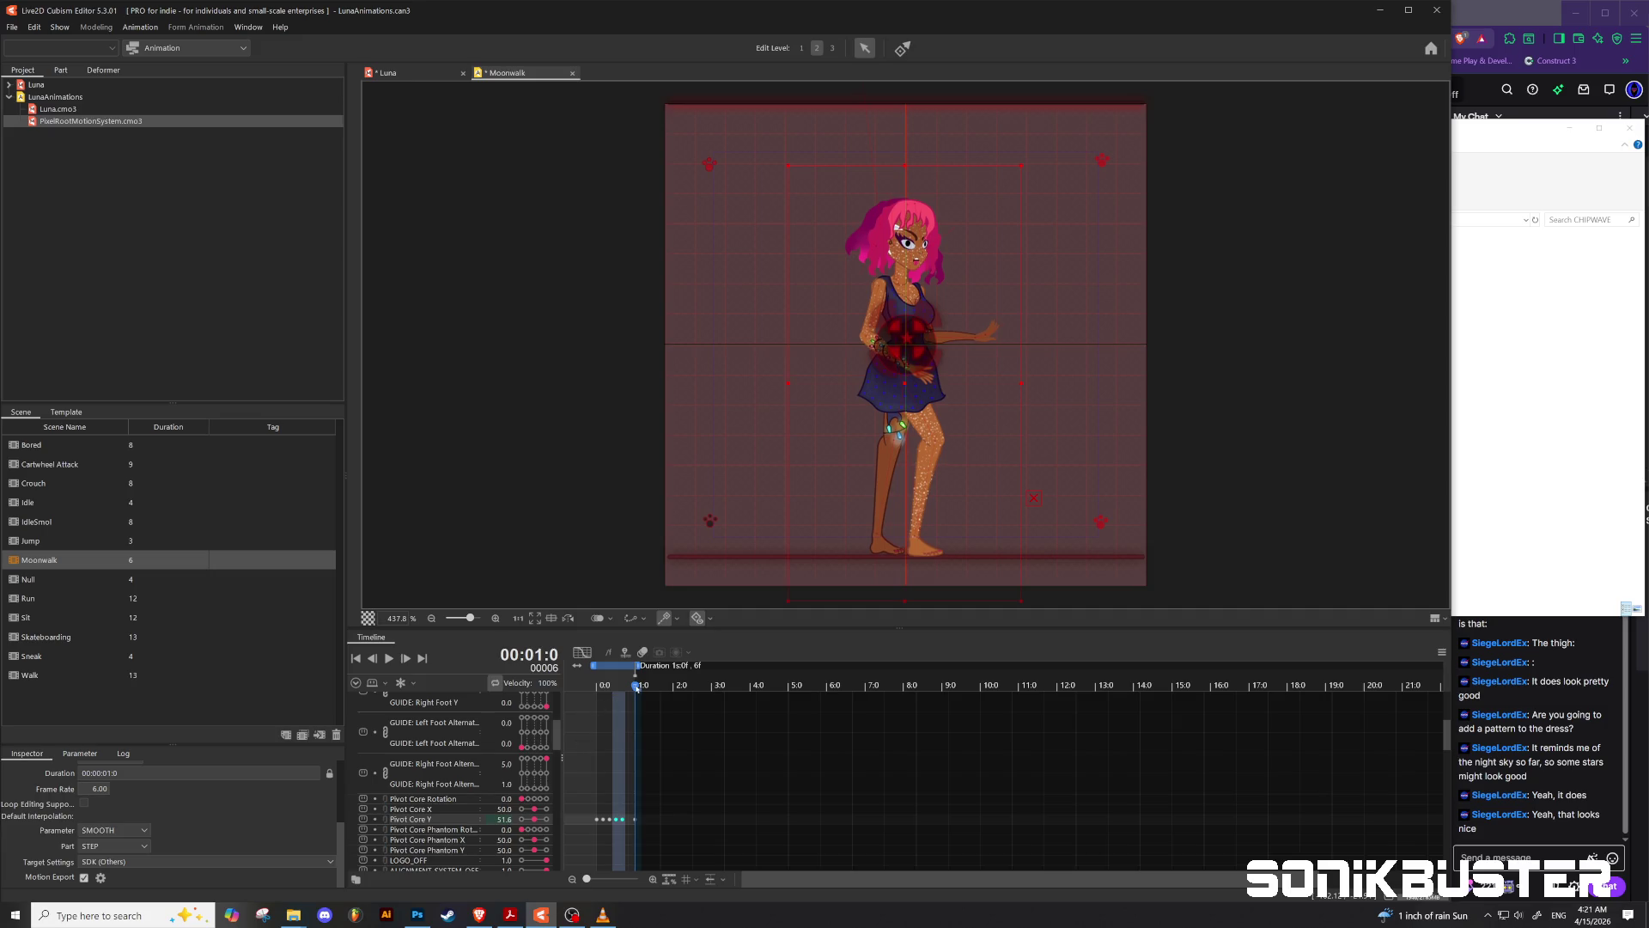
Scrub between frames 4 and 2 to review the kick with the new pivot
mouse_move(636, 688)
left_mouse_down()
mouse_move(552, 709)
mouse_move(648, 718)
left_mouse_up()
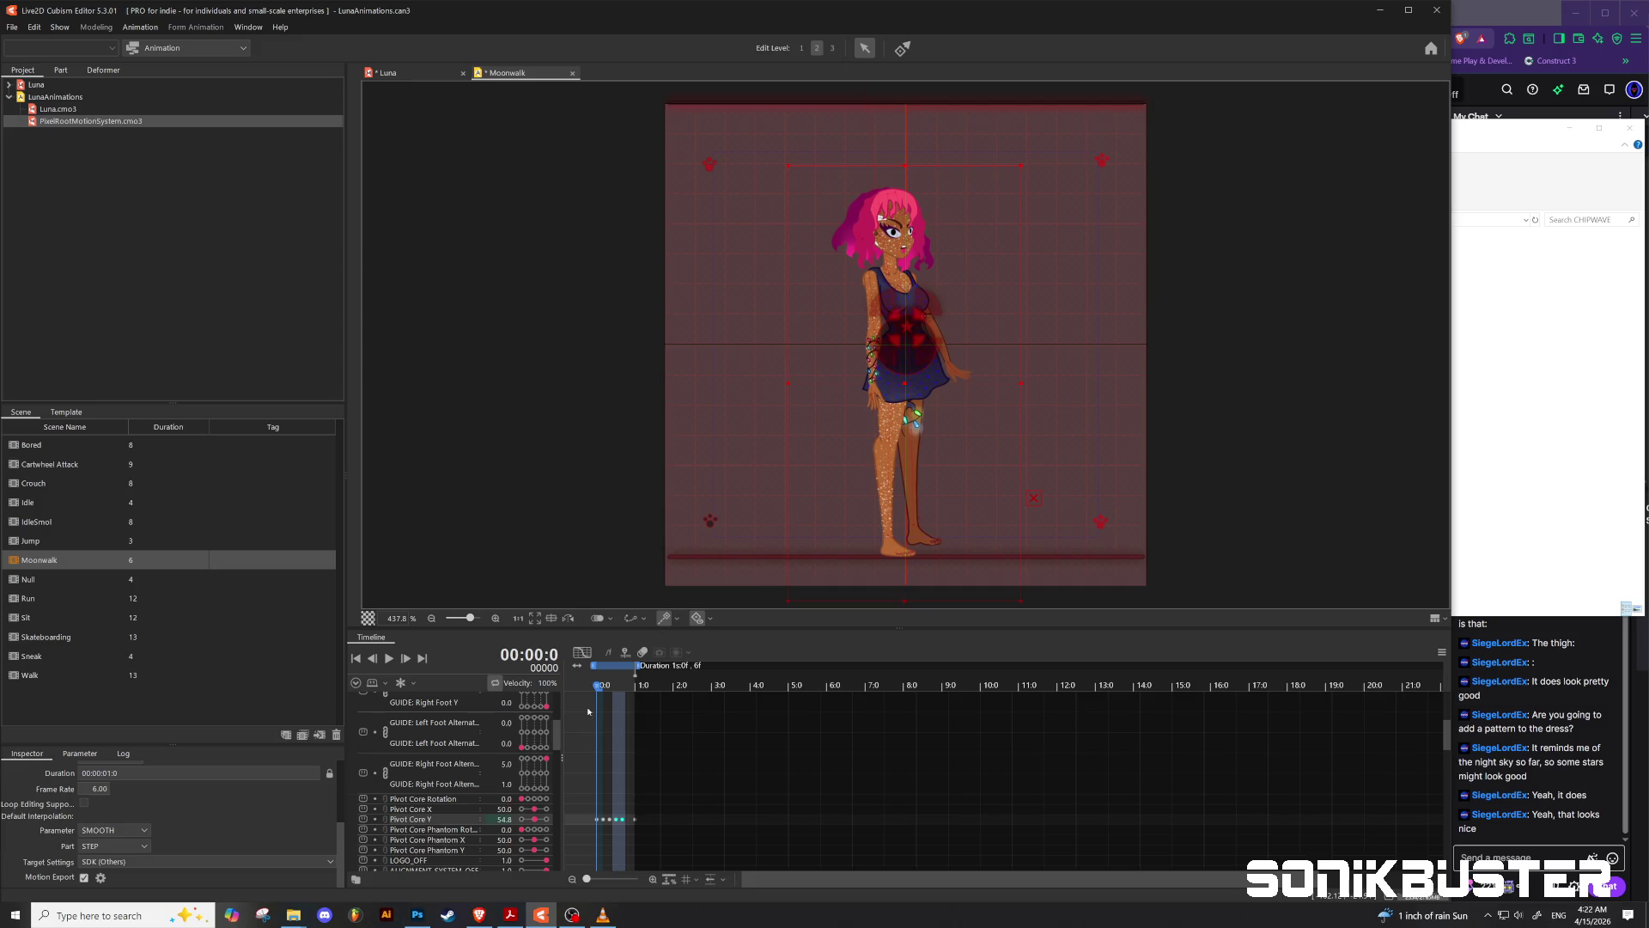
left_click(621, 712)
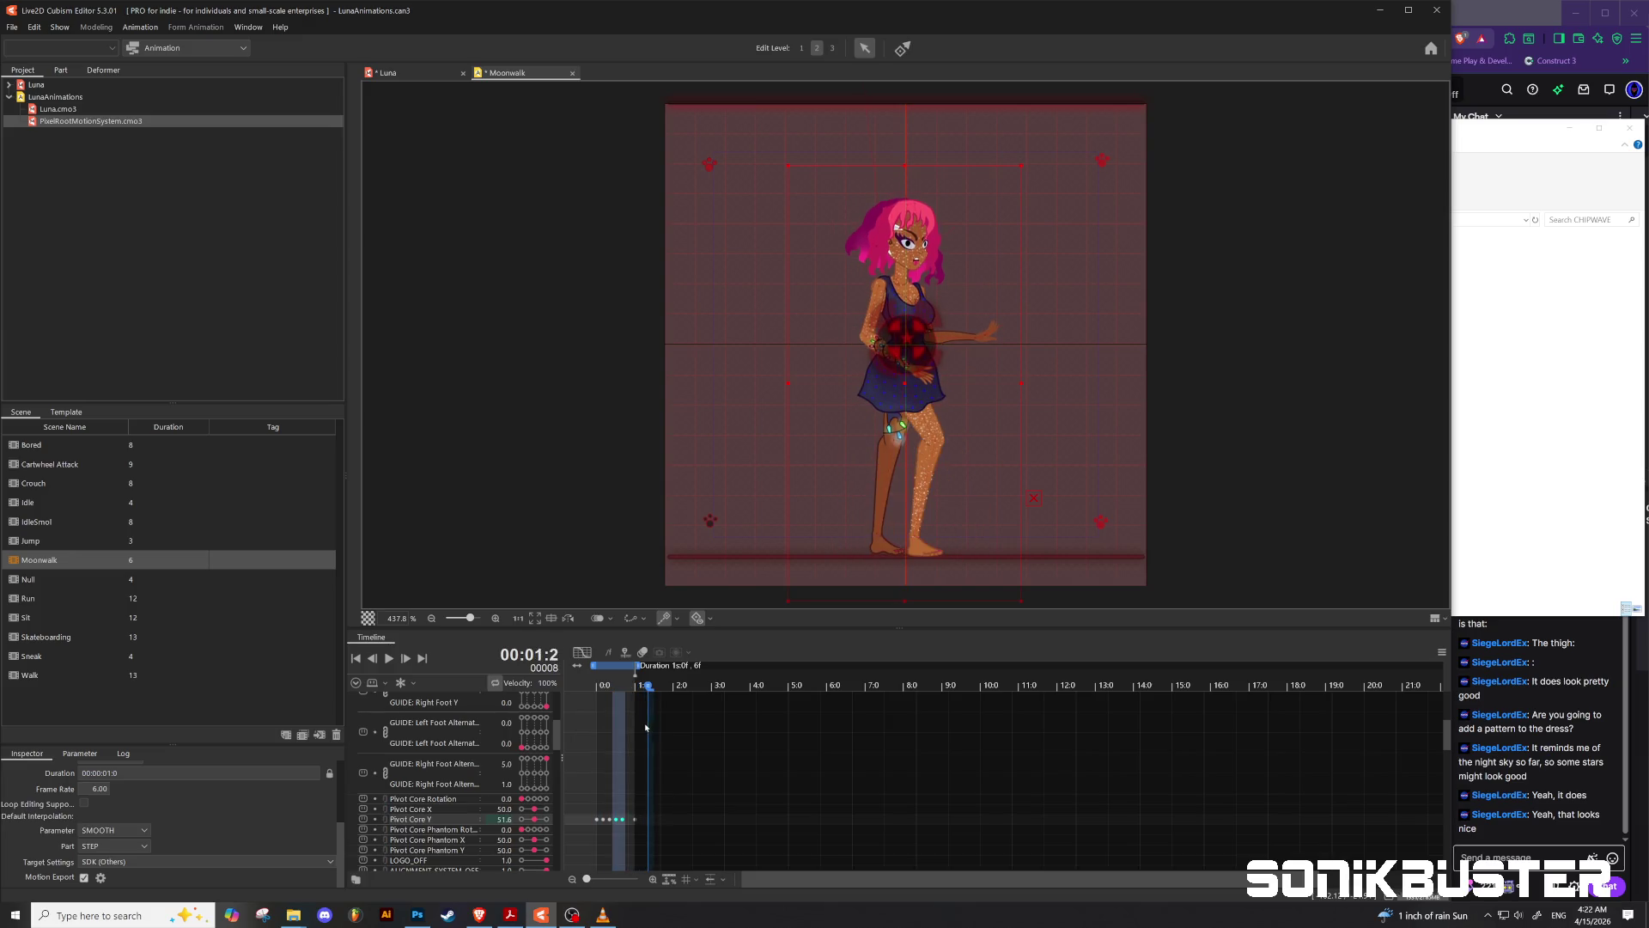
left_click_drag(567, 733, 631, 730)
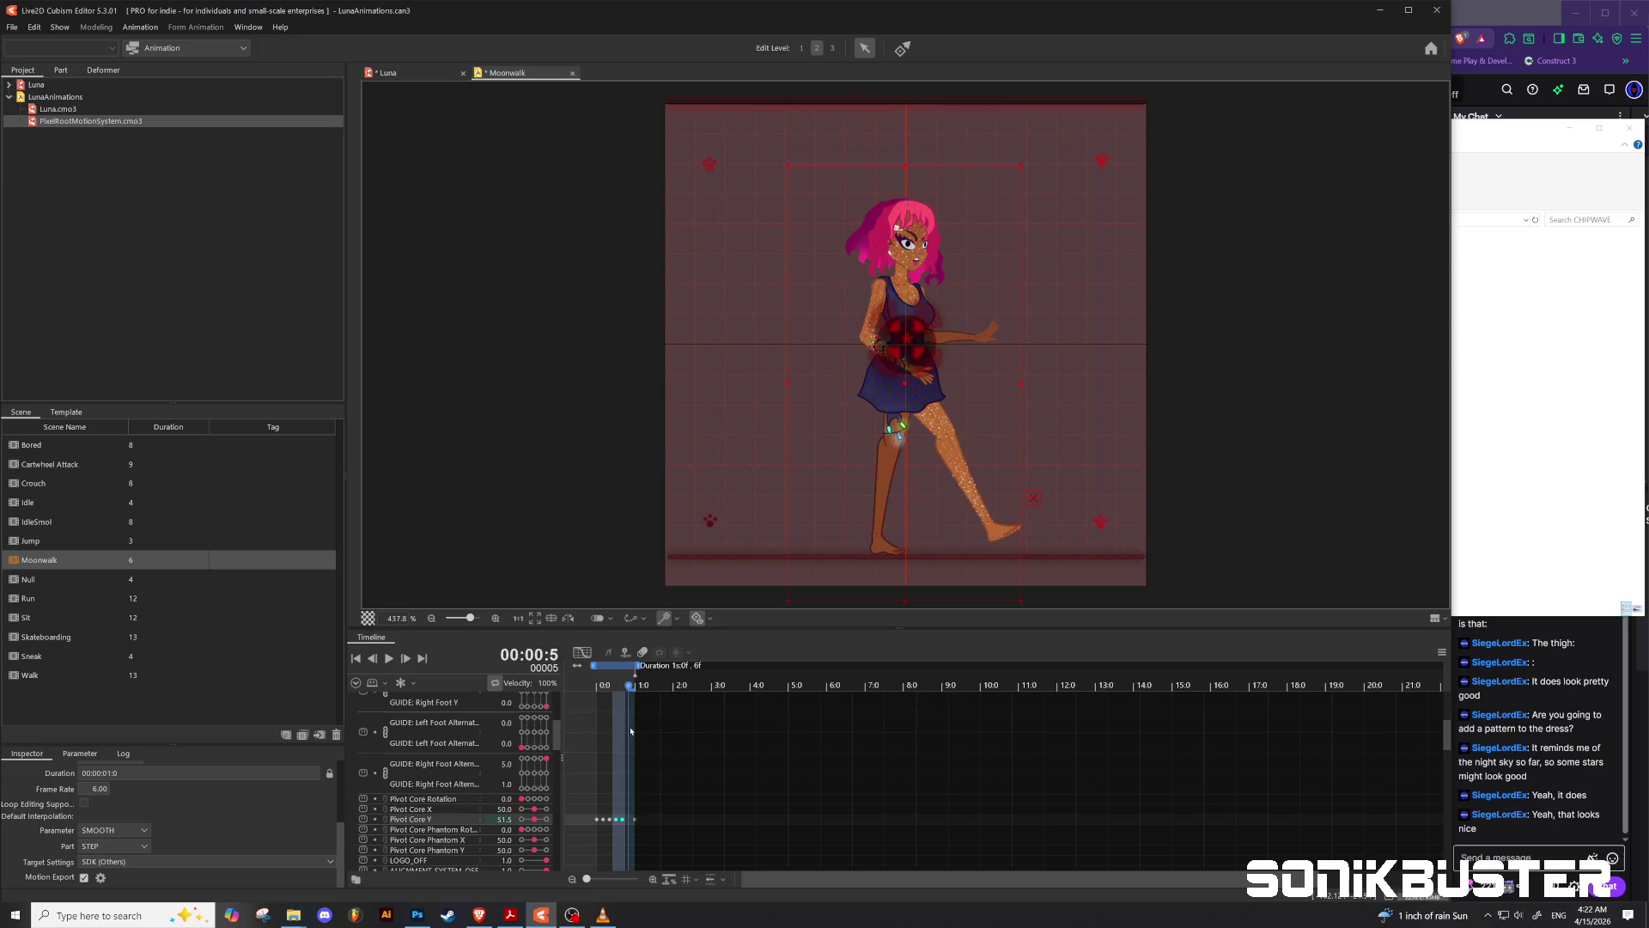
mouse_move(628, 733)
left_mouse_down()
mouse_move(613, 734)
mouse_move(628, 738)
left_mouse_up()
Lower Right Leg at frame 5 to swing it further back, then play and stop the Moonwalk loop
scroll(497, 819, "up", 5)
scroll(484, 823, "up", 5)
scroll(484, 823, "down", 5)
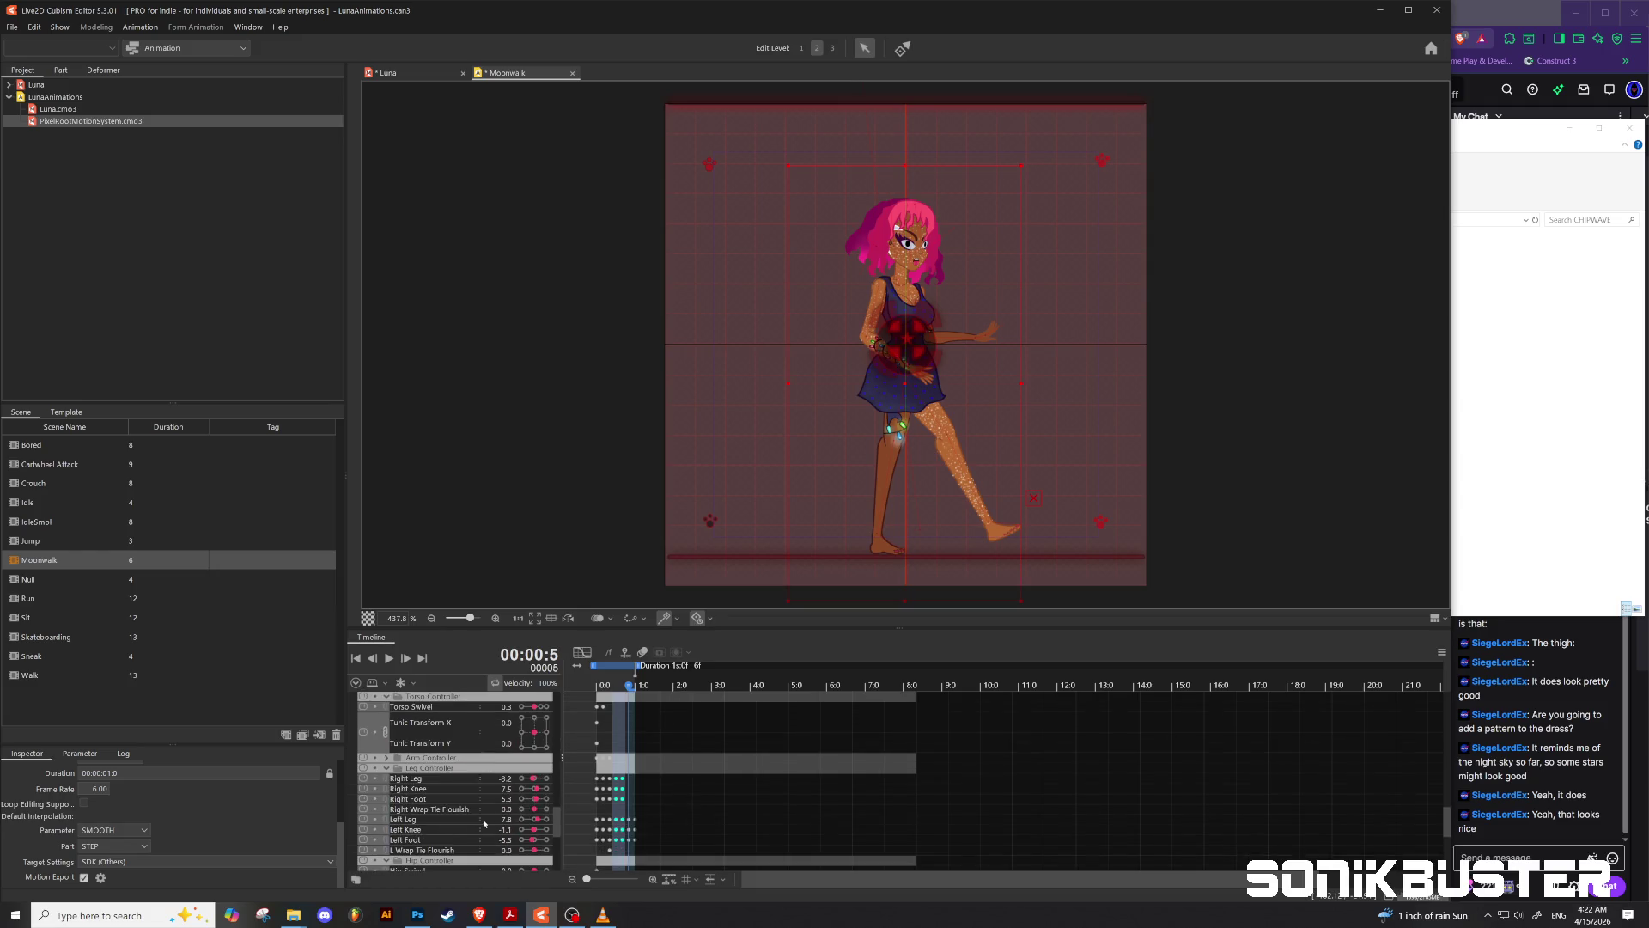
scroll(500, 809, "down", 3)
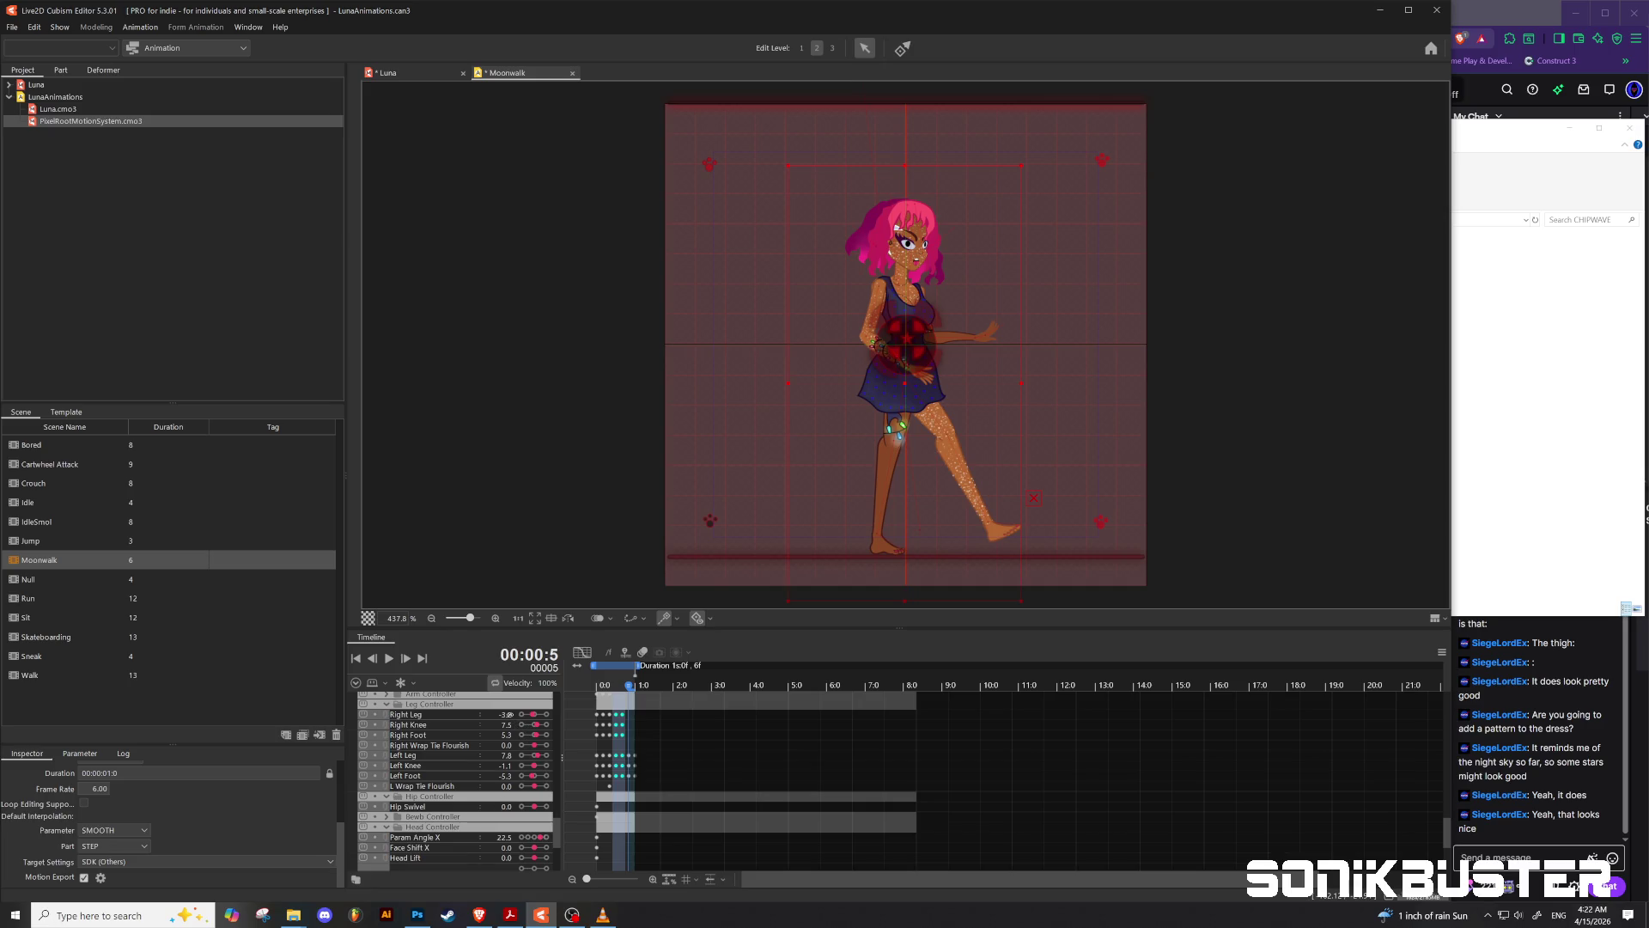
mouse_move(509, 714)
left_mouse_down()
mouse_move(477, 715)
mouse_move(514, 720)
mouse_move(488, 735)
left_mouse_up()
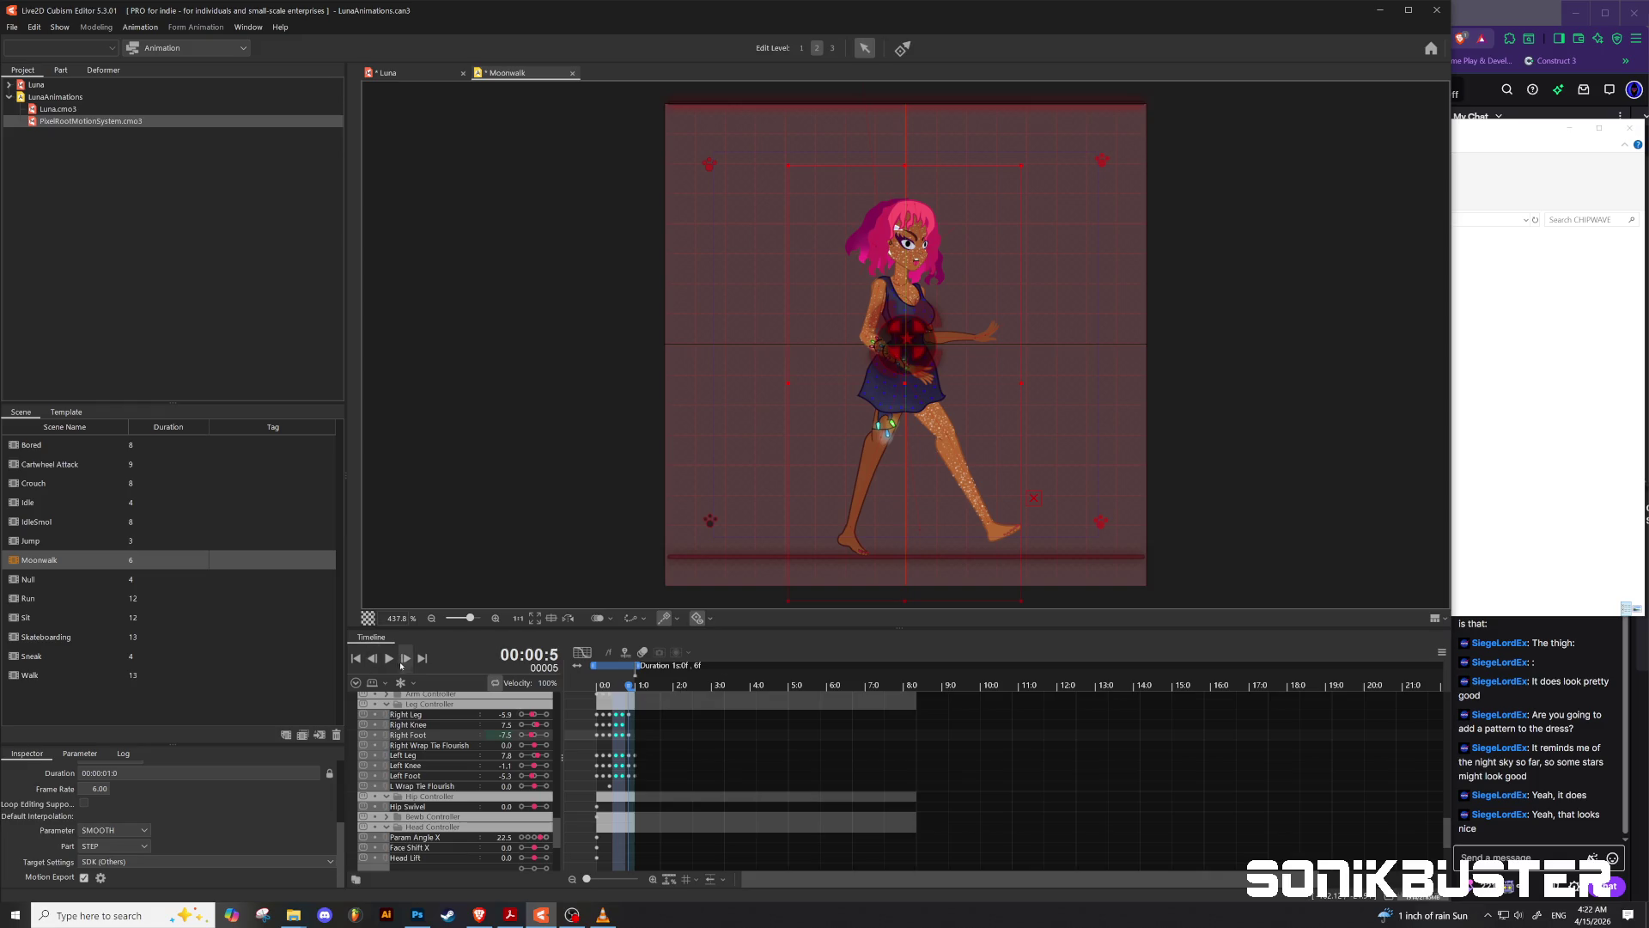
left_click(390, 659)
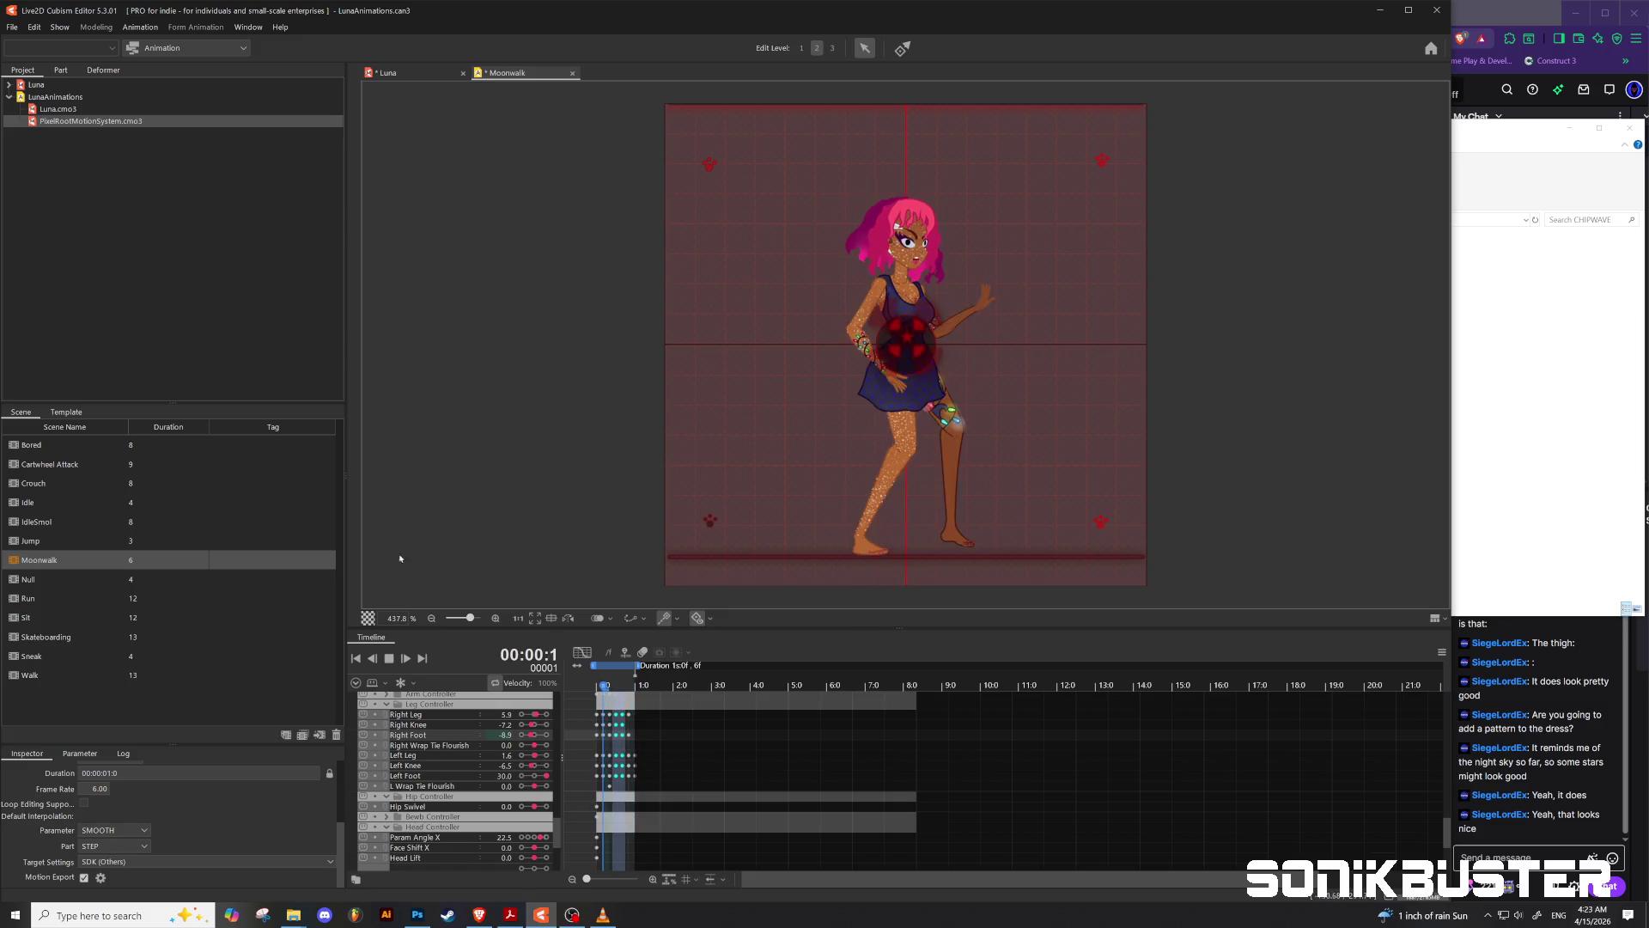
left_click(608, 722)
At frame 6, ease the Left Knee bend and rotate the Right Foot further back
mouse_move(629, 685)
left_mouse_down()
mouse_move(594, 691)
mouse_move(636, 714)
left_mouse_up()
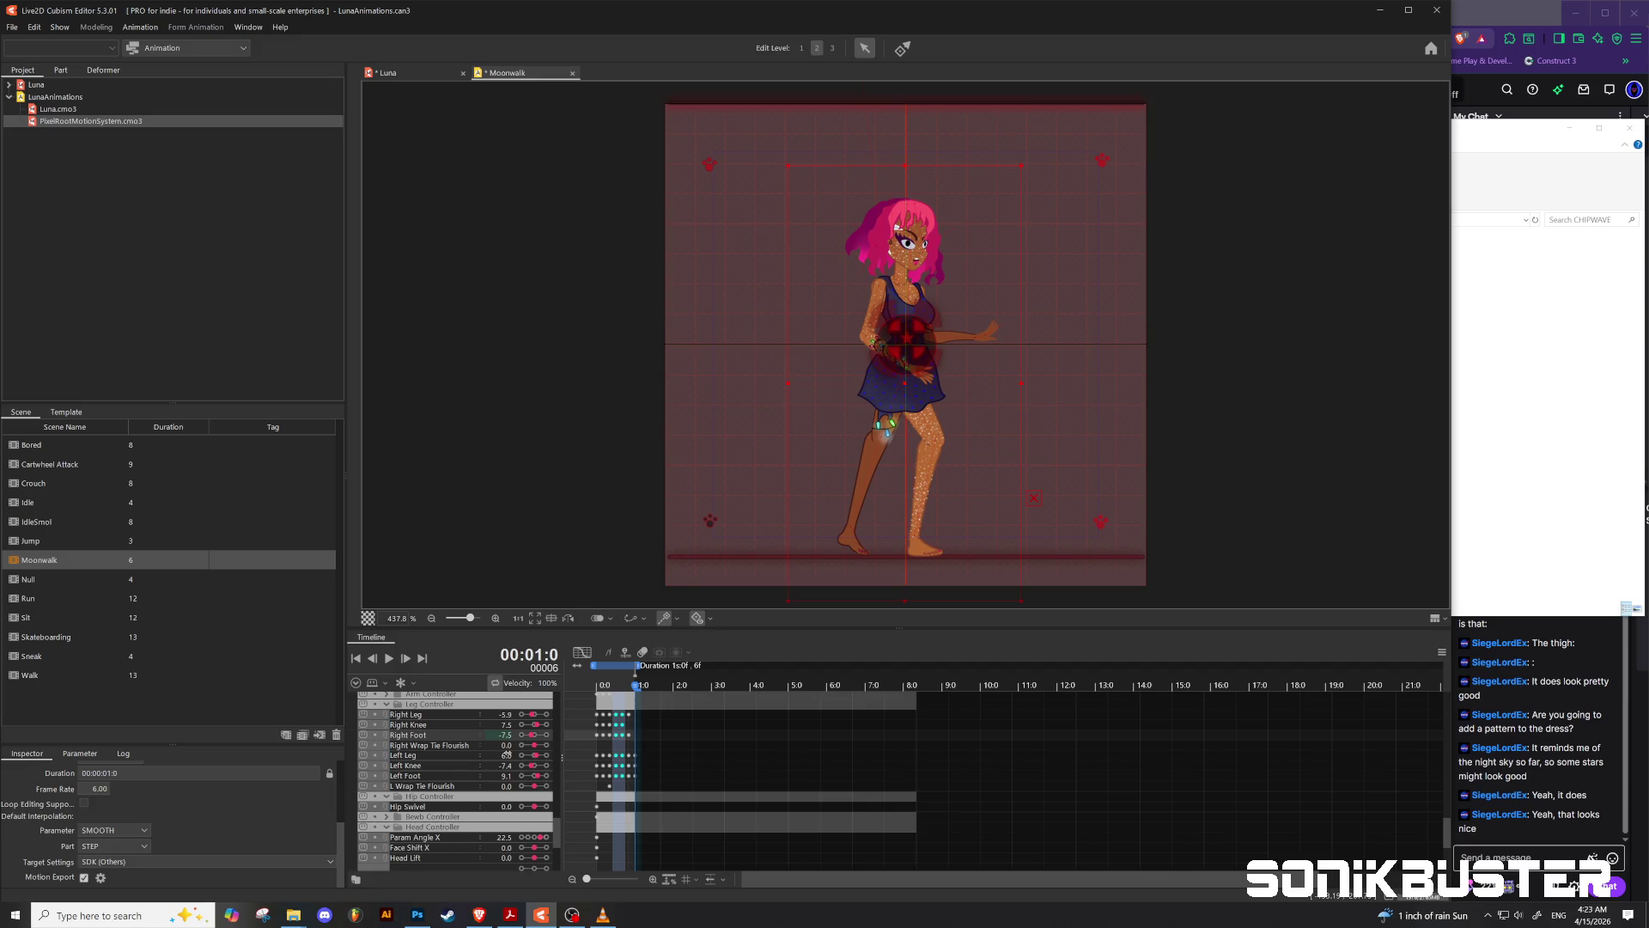
mouse_move(505, 766)
left_mouse_down()
mouse_move(491, 776)
mouse_move(505, 725)
left_mouse_up()
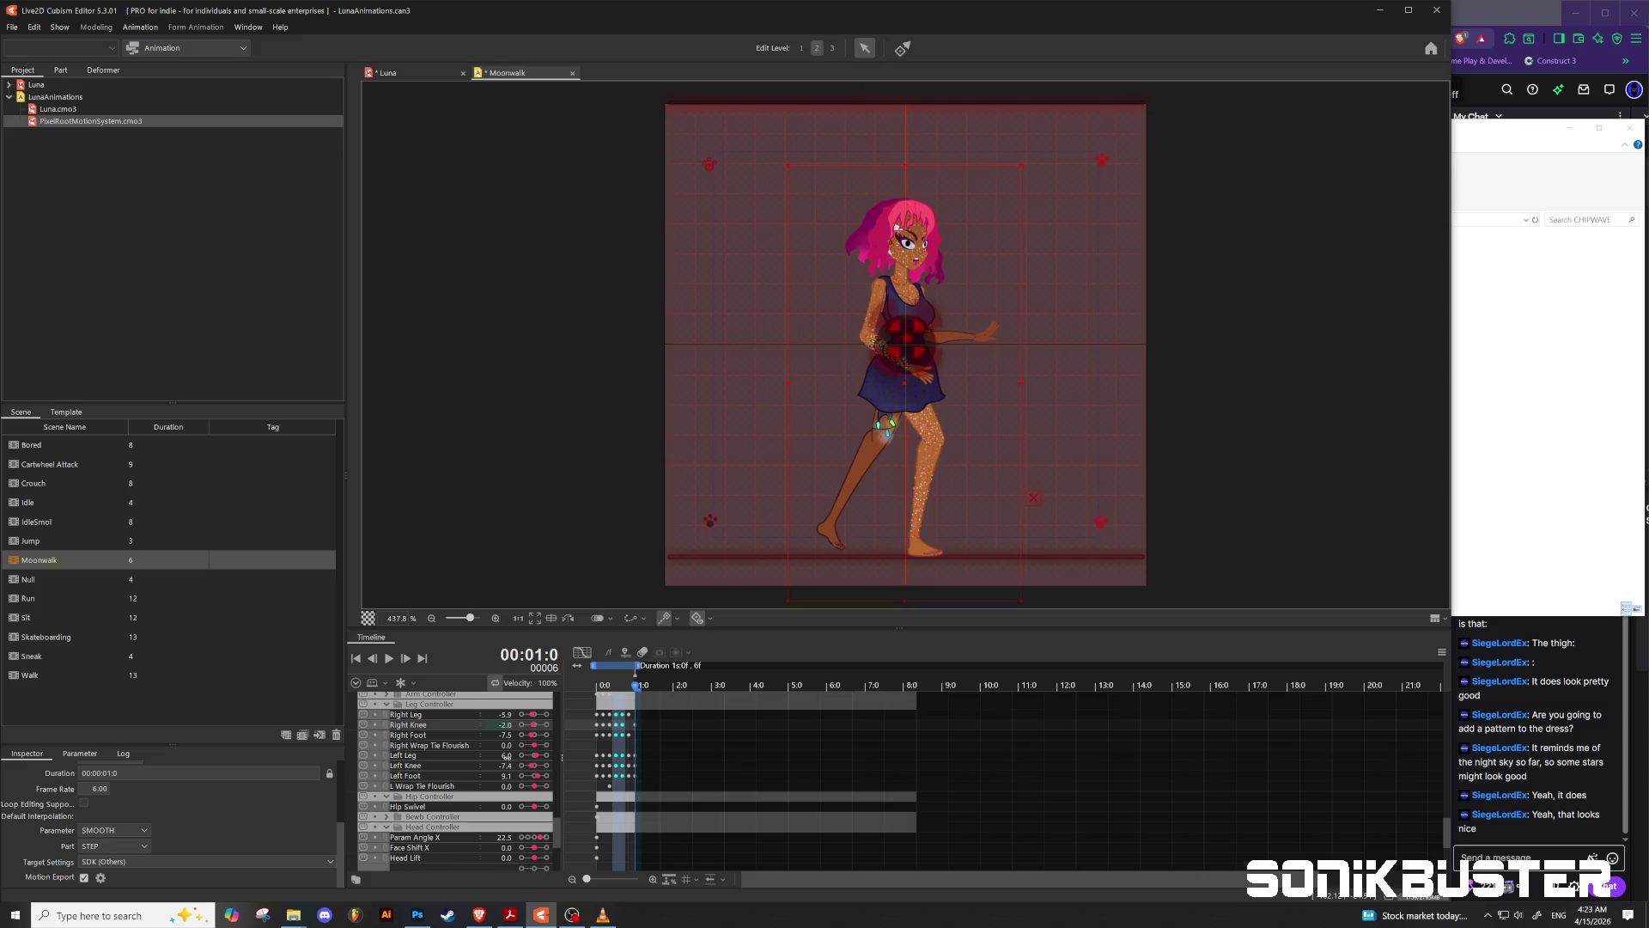
left_click_drag(506, 736, 468, 736)
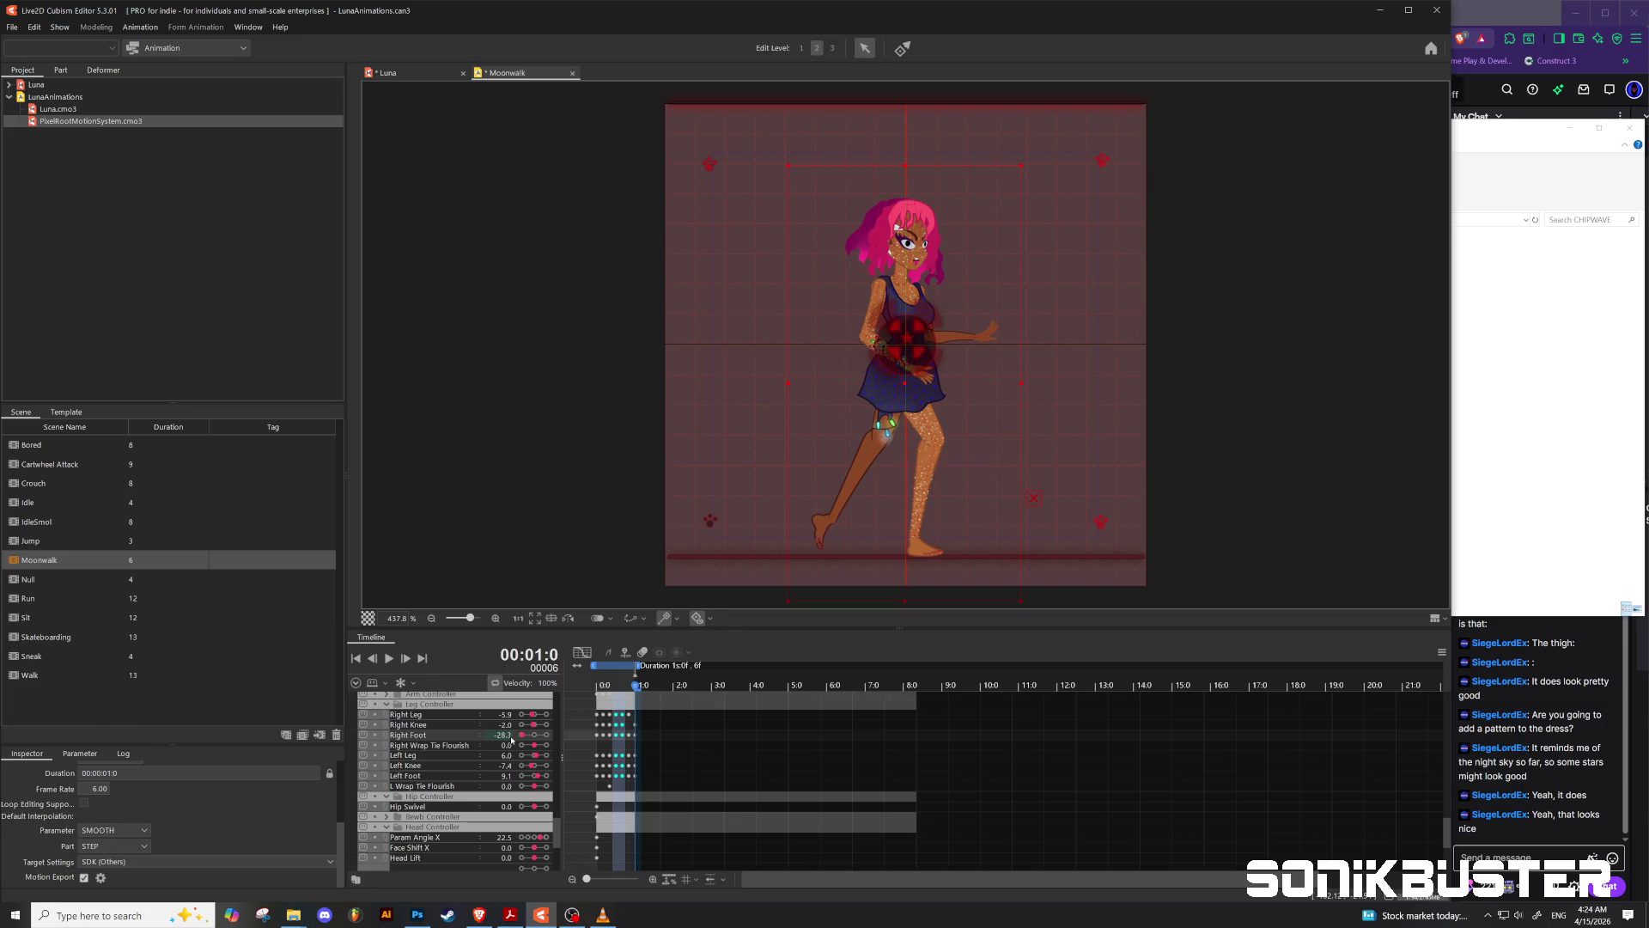
Play and stop the loop, scrub the opening frames, then bring up the VLC music player
left_click(391, 660)
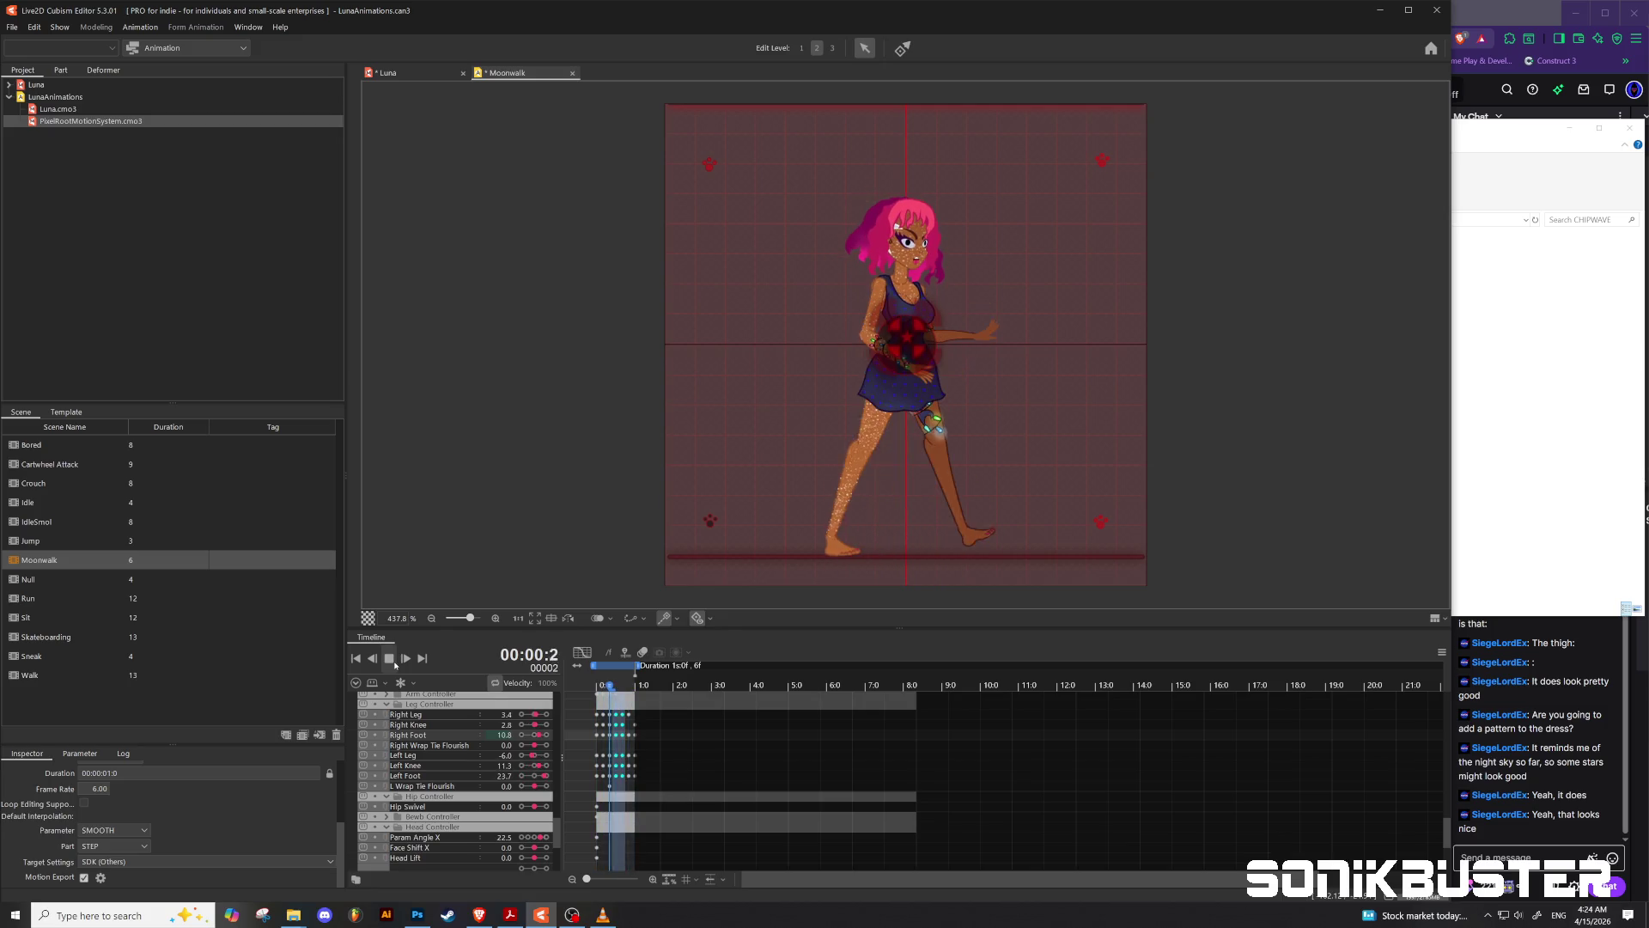
left_click(389, 658)
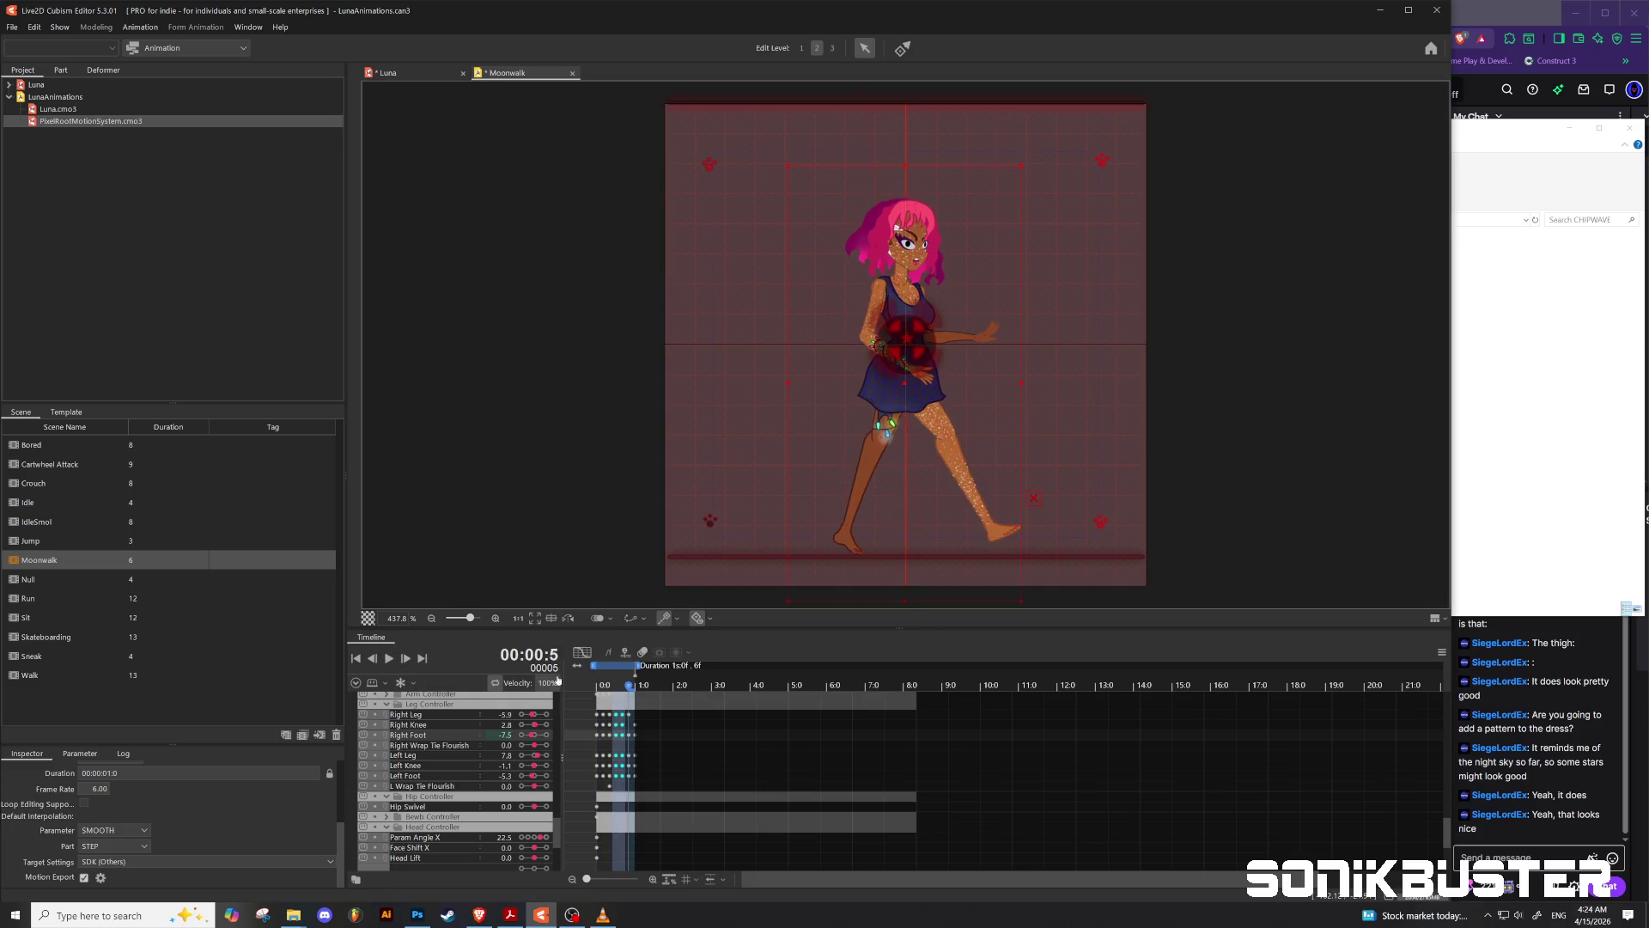
mouse_move(628, 687)
left_mouse_down()
mouse_move(604, 690)
mouse_move(631, 705)
left_mouse_up()
left_click(602, 915)
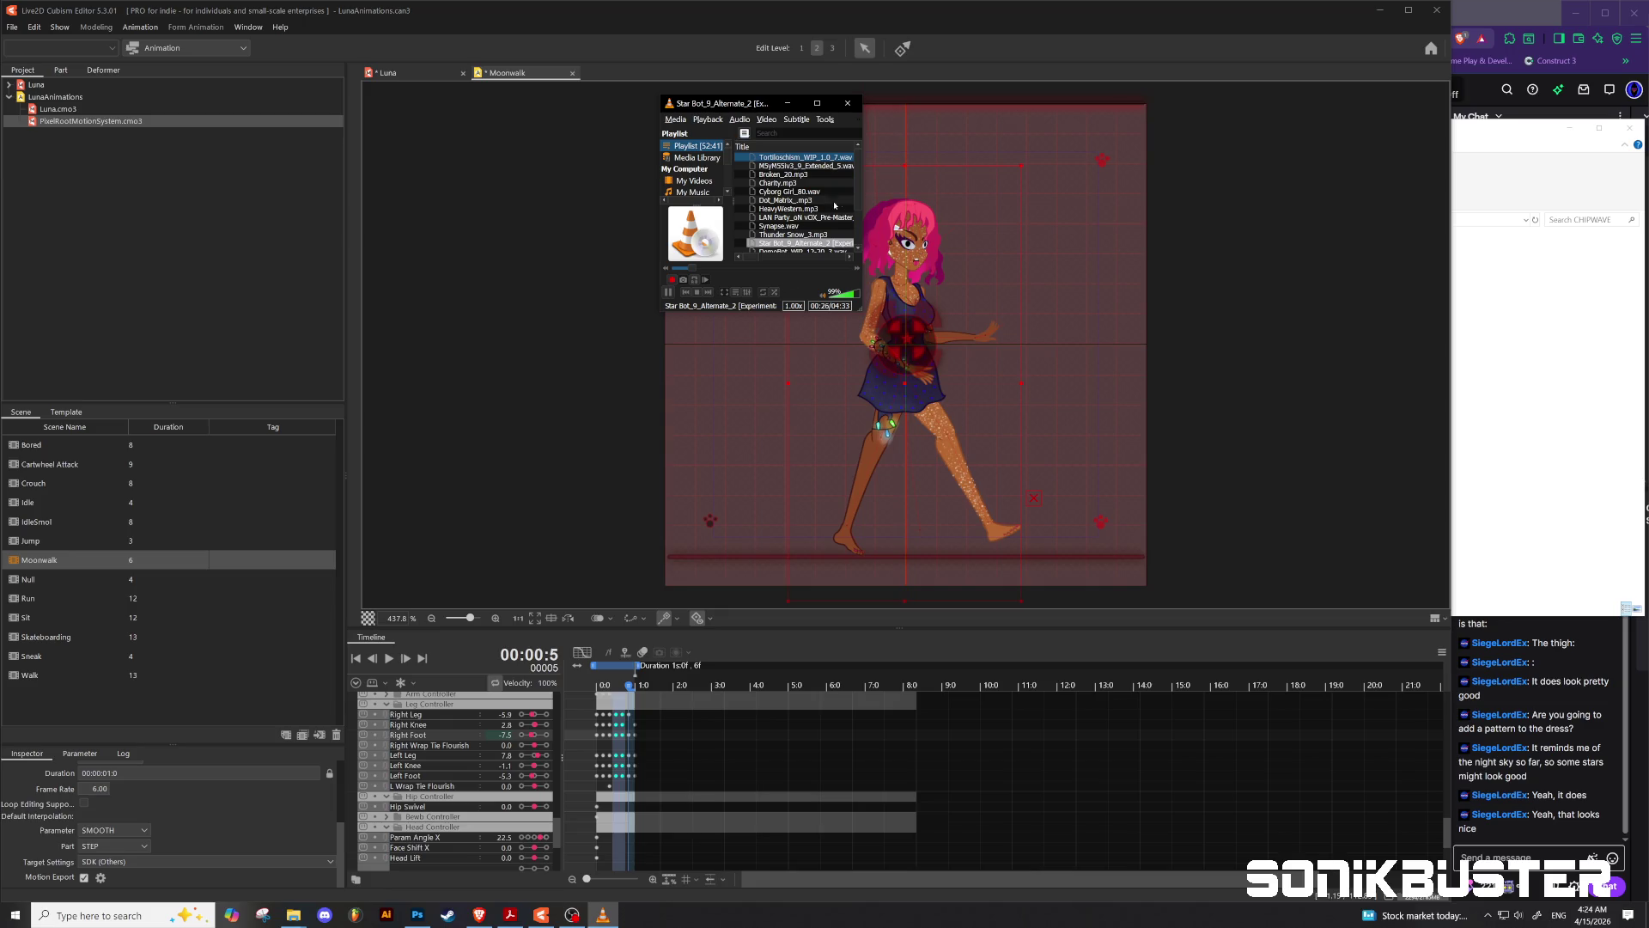
Browse further down the VLC track list, then return to the Cubism timeline at frame 0
scroll(859, 212, "down", 1)
scroll(860, 213, "down", 1)
scroll(861, 214, "down", 1)
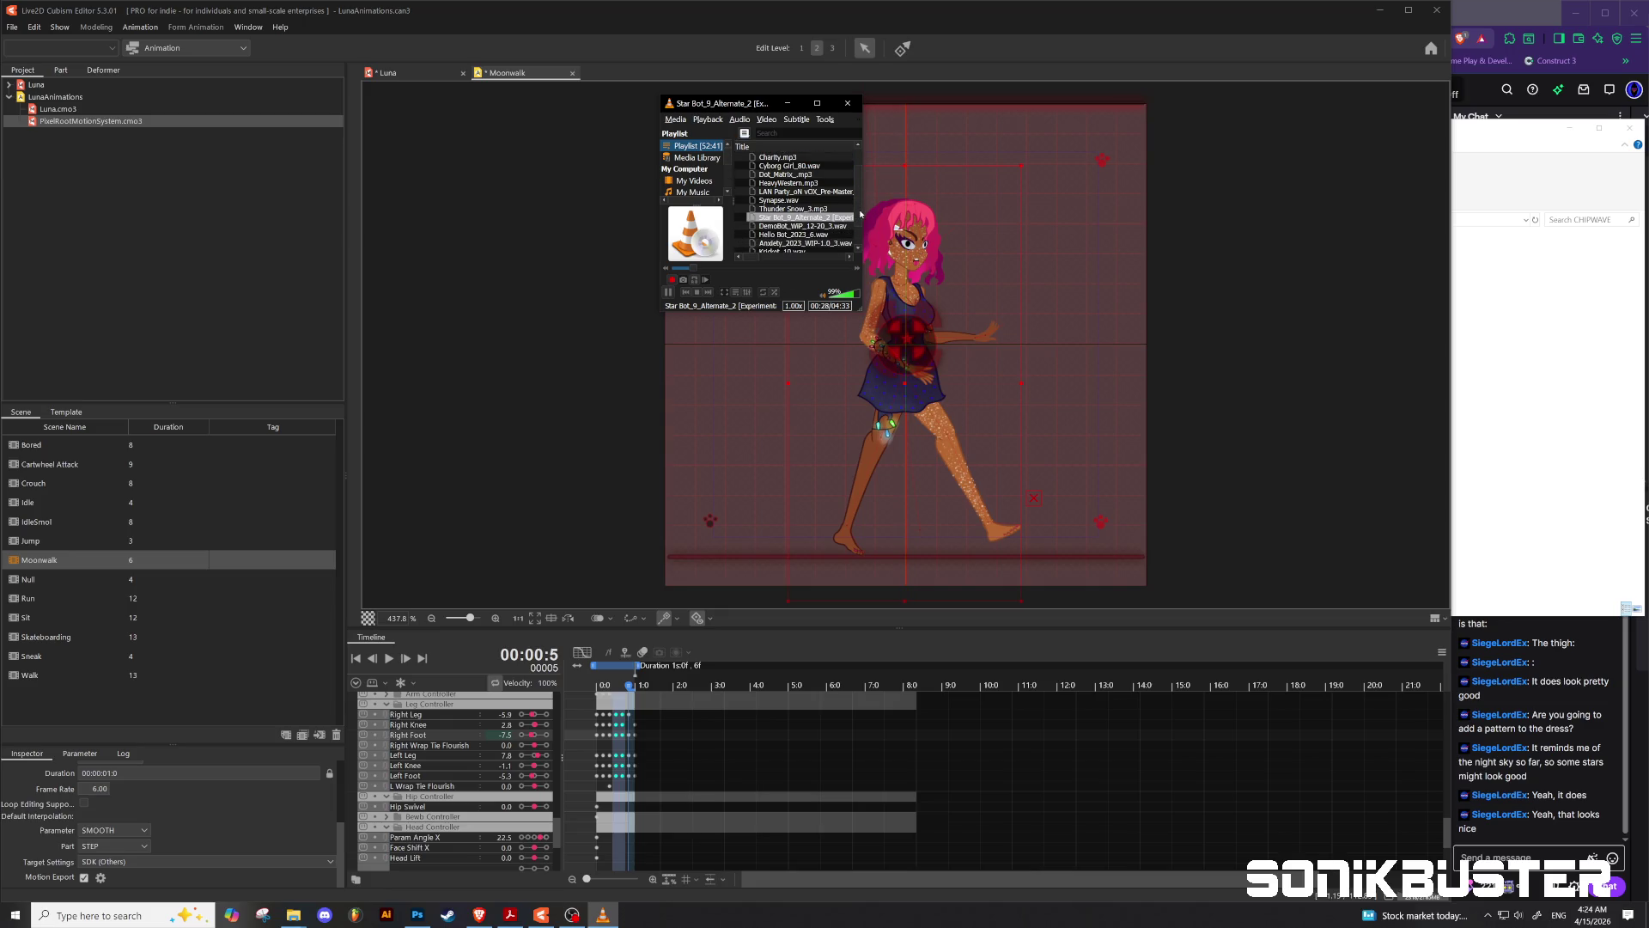
scroll(860, 216, "down", 1)
scroll(860, 223, "down", 1)
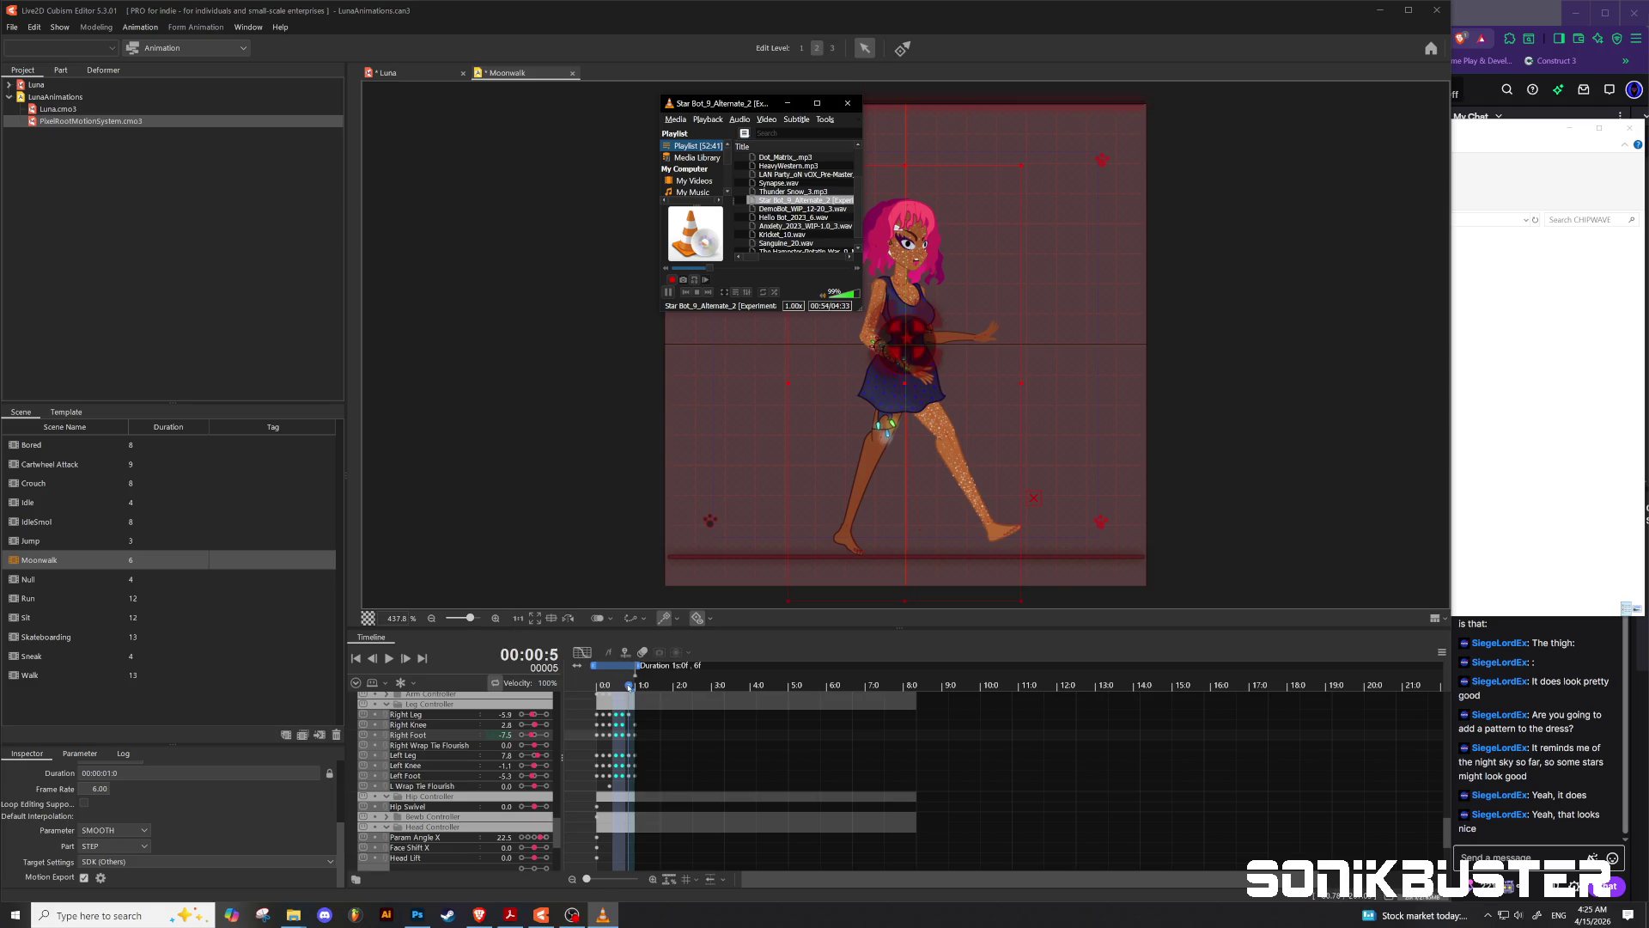
left_click(599, 686)
Scrub the first Moonwalk frames, step forward one frame, then play and stop the loop at frame 0
mouse_move(599, 686)
left_mouse_down()
mouse_move(620, 685)
mouse_move(534, 691)
mouse_move(635, 688)
left_mouse_up()
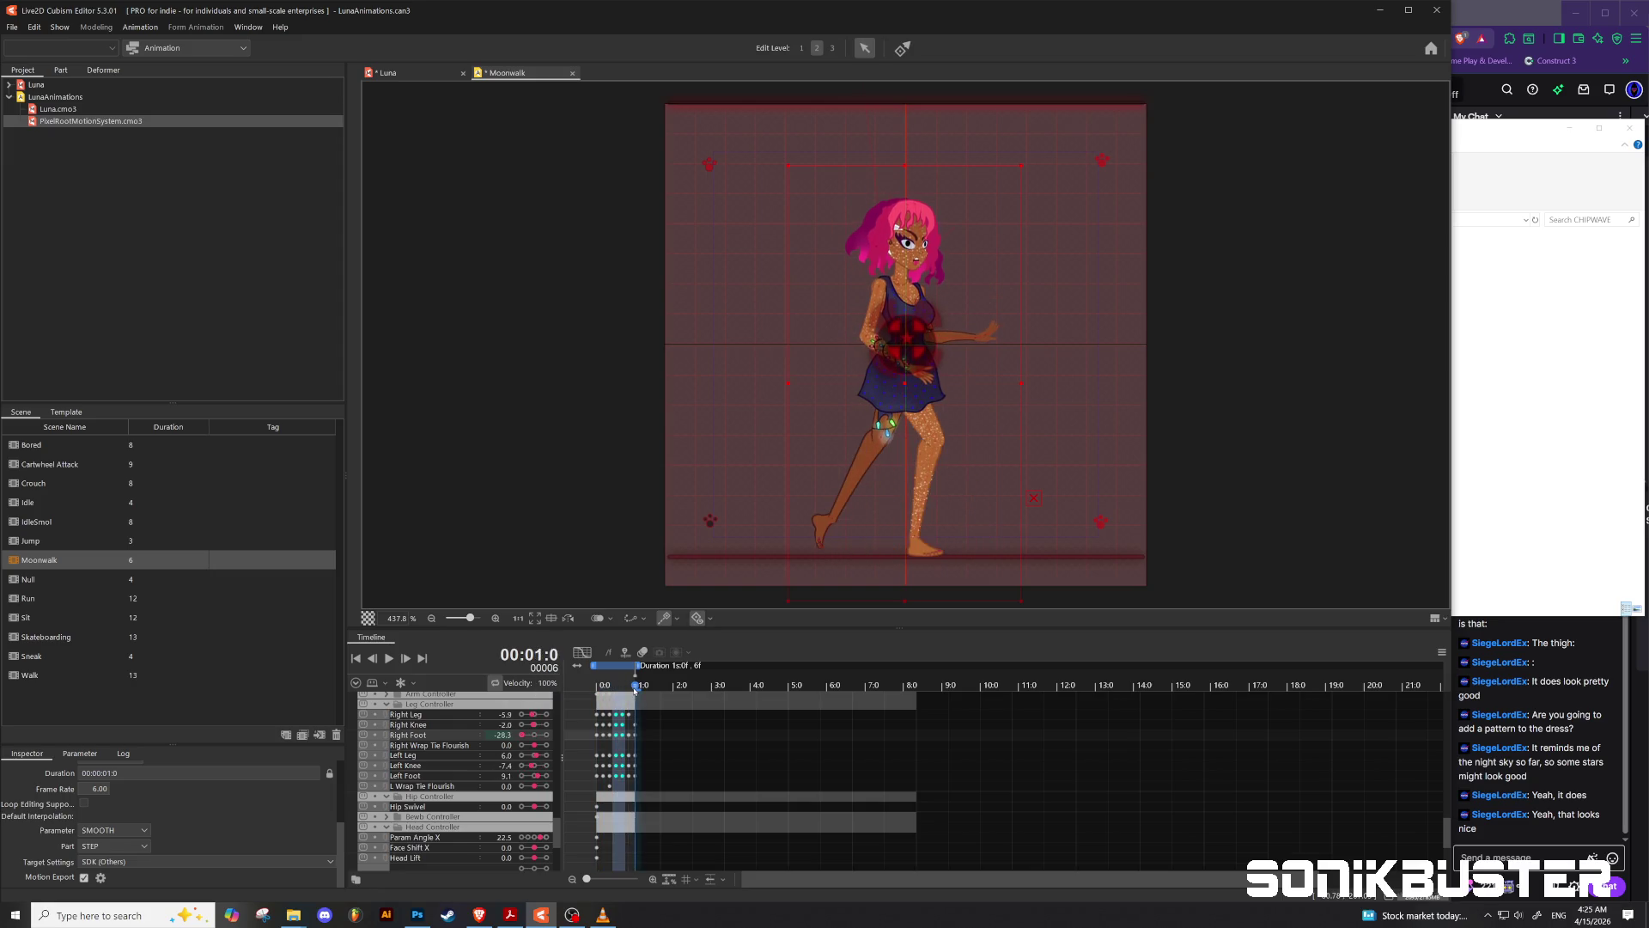
mouse_move(635, 691)
left_mouse_down()
mouse_move(590, 697)
mouse_move(635, 700)
left_mouse_up()
left_click(401, 660)
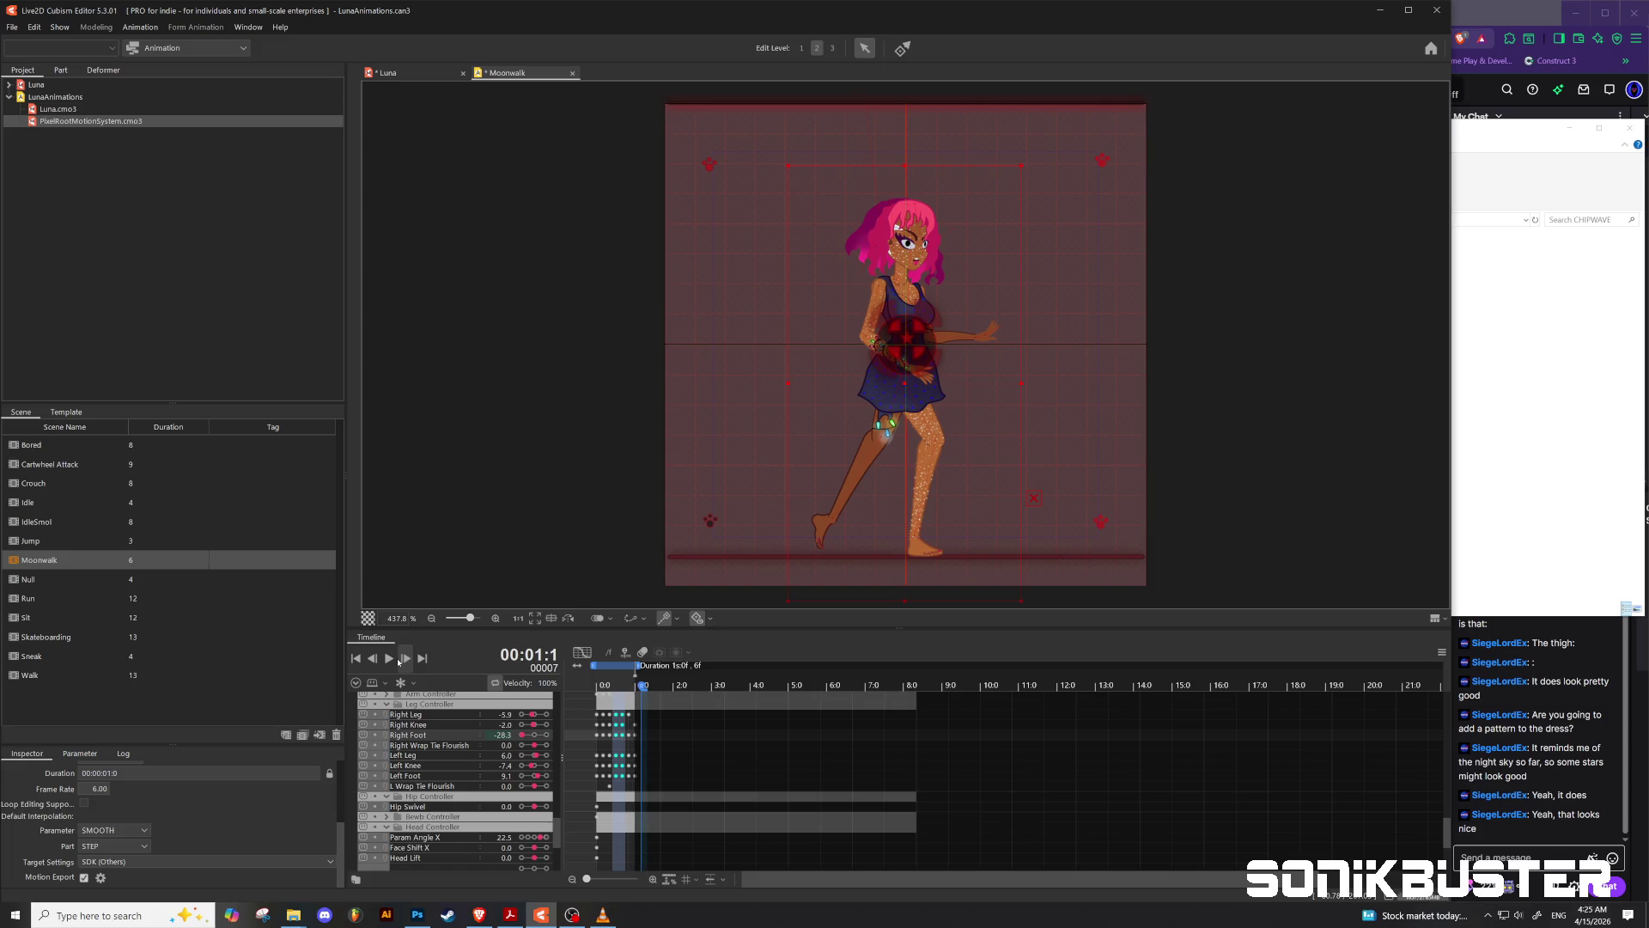
left_click(390, 659)
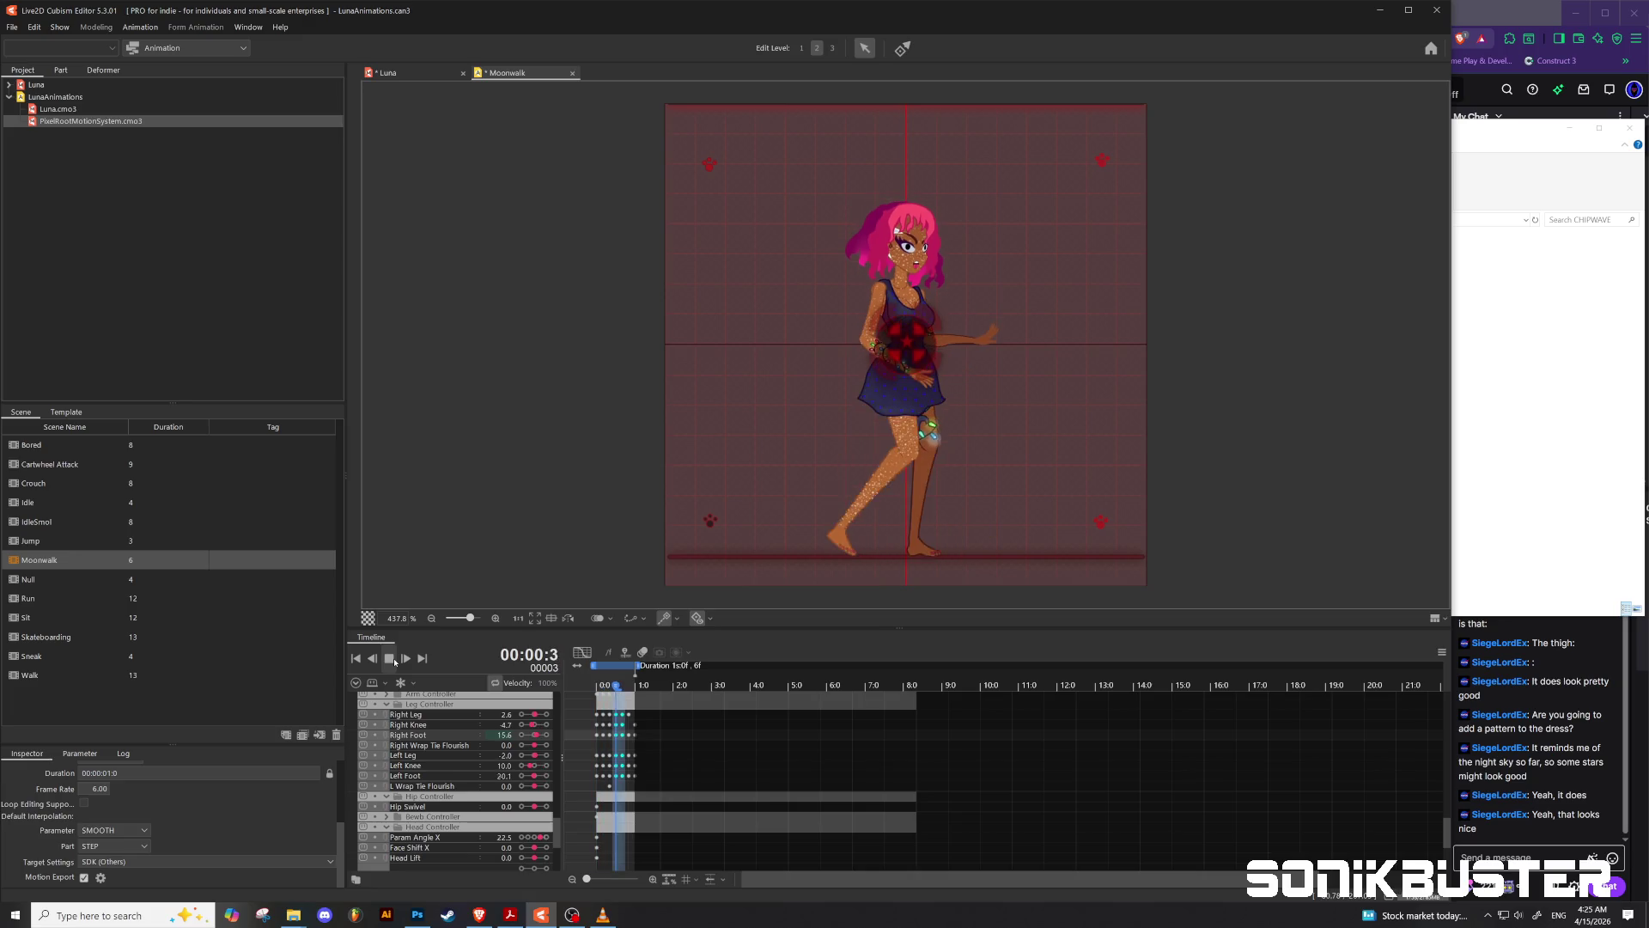
left_click(391, 659)
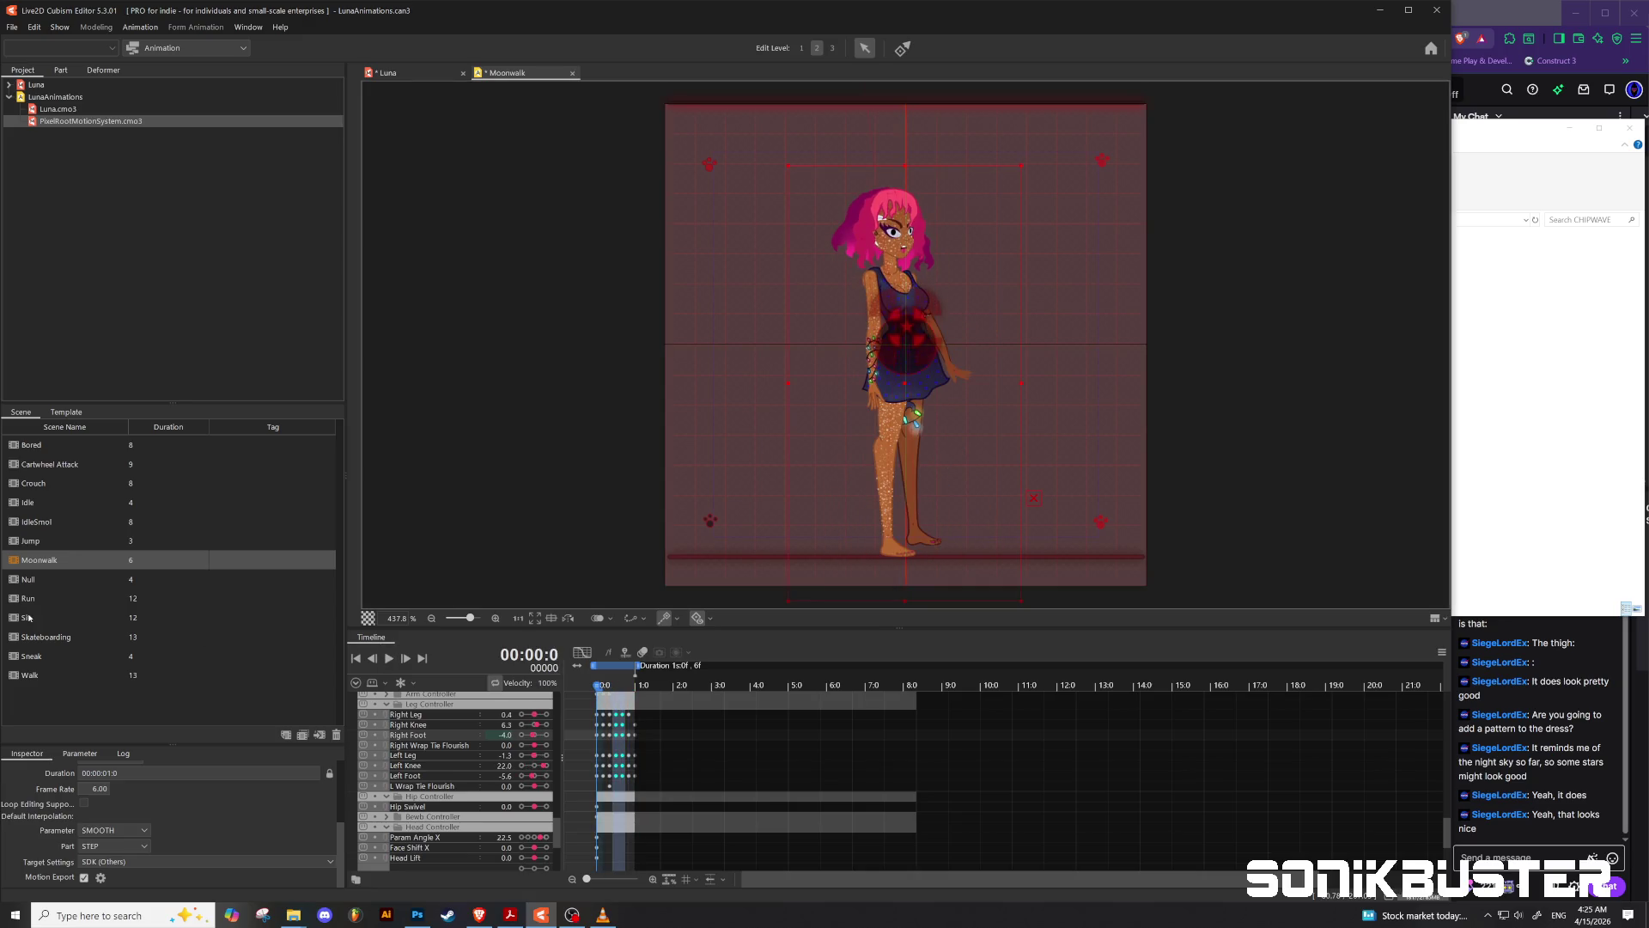
Open the Idle scene from the Scene list and preview its loop
left_click(32, 541)
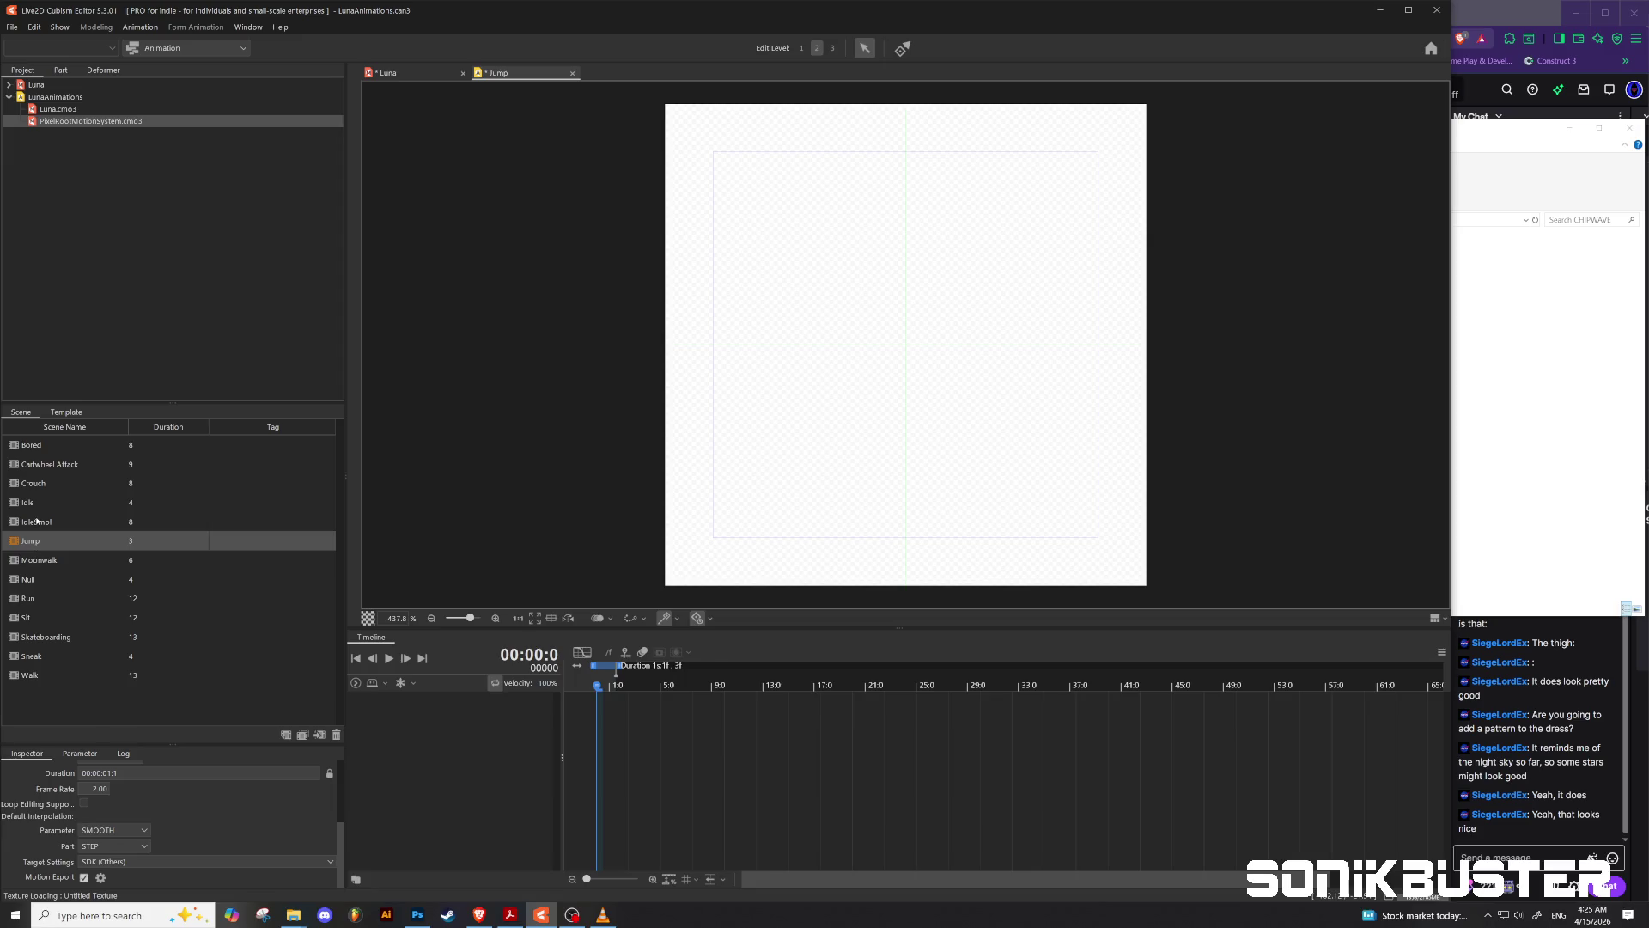
double_click(36, 520)
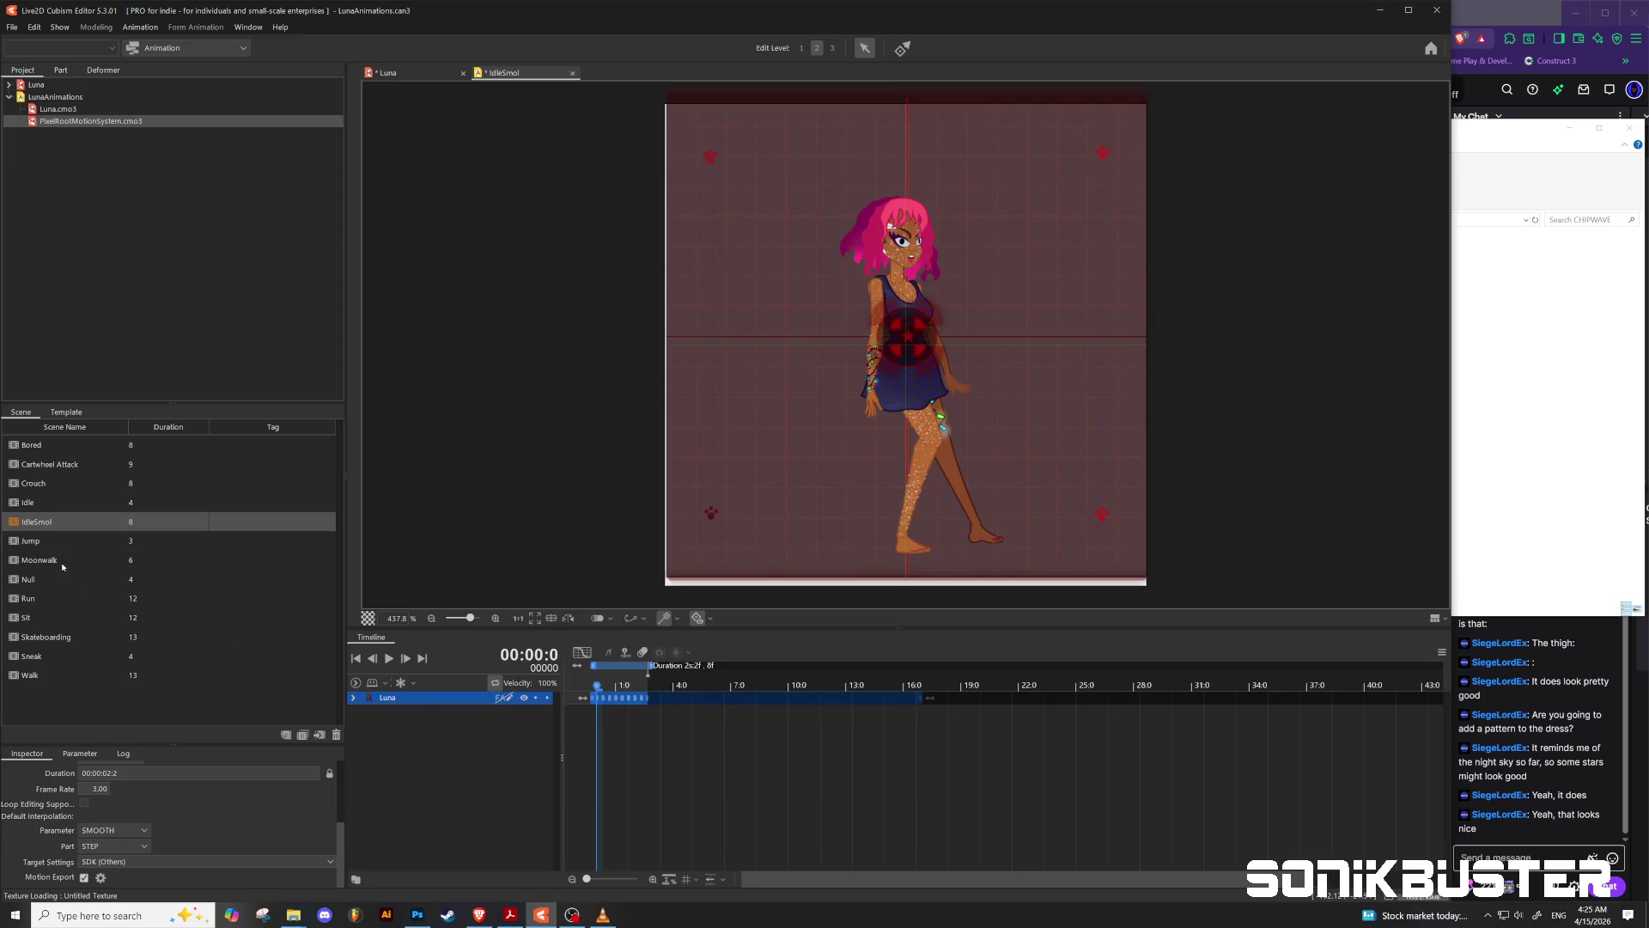
double_click(35, 504)
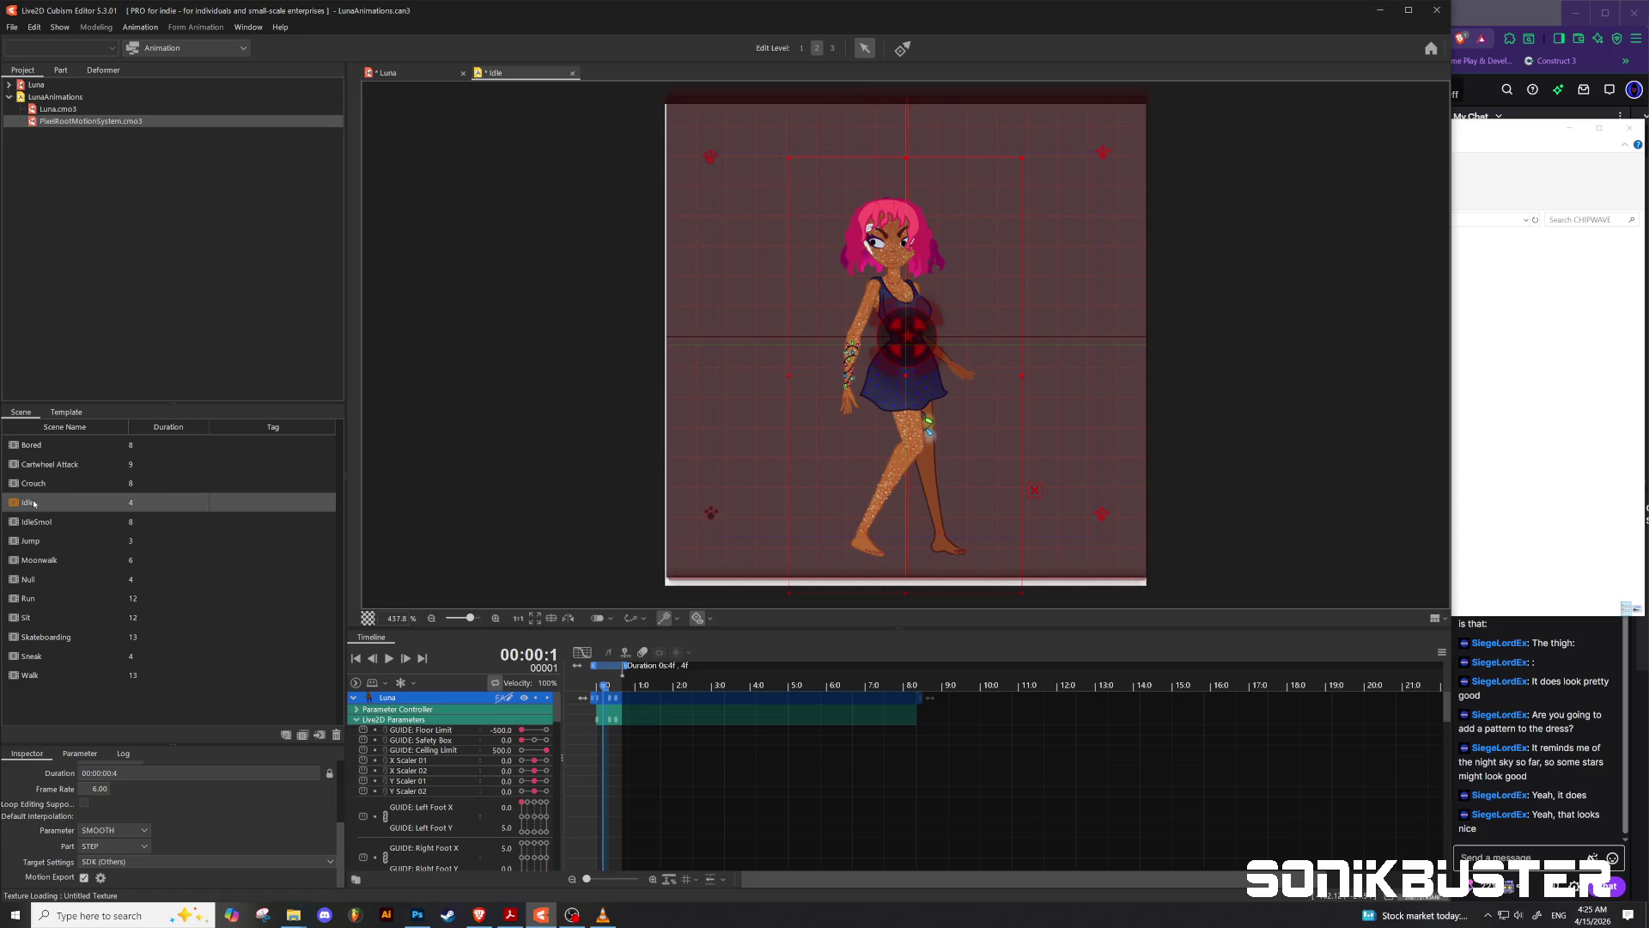
left_click(390, 658)
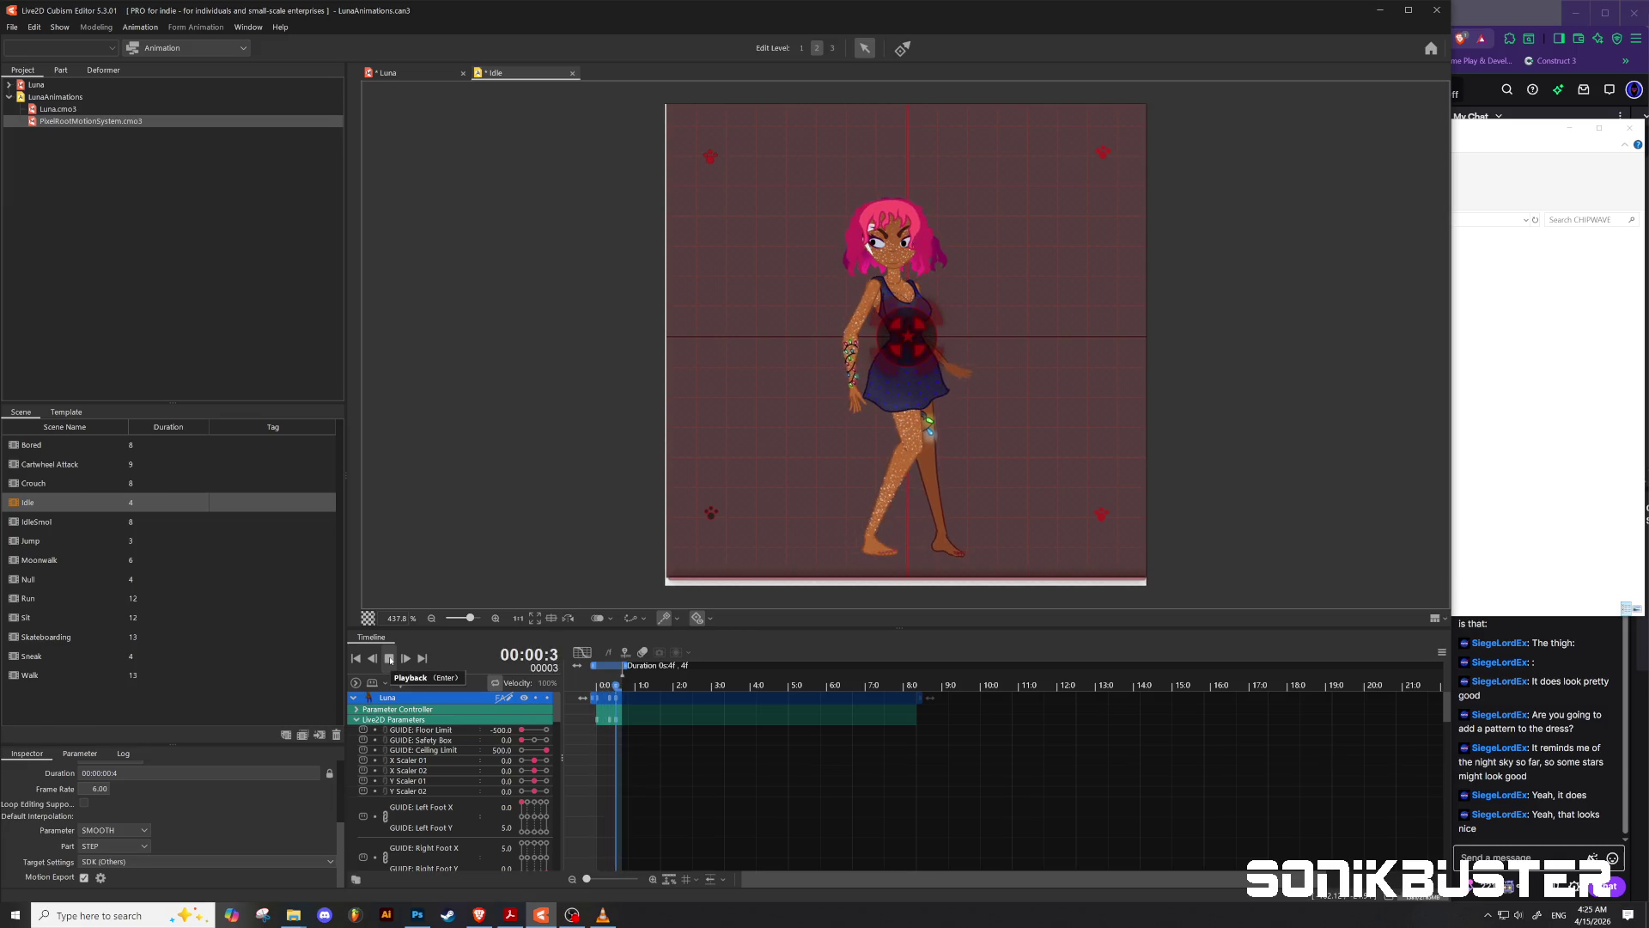
left_click(389, 658)
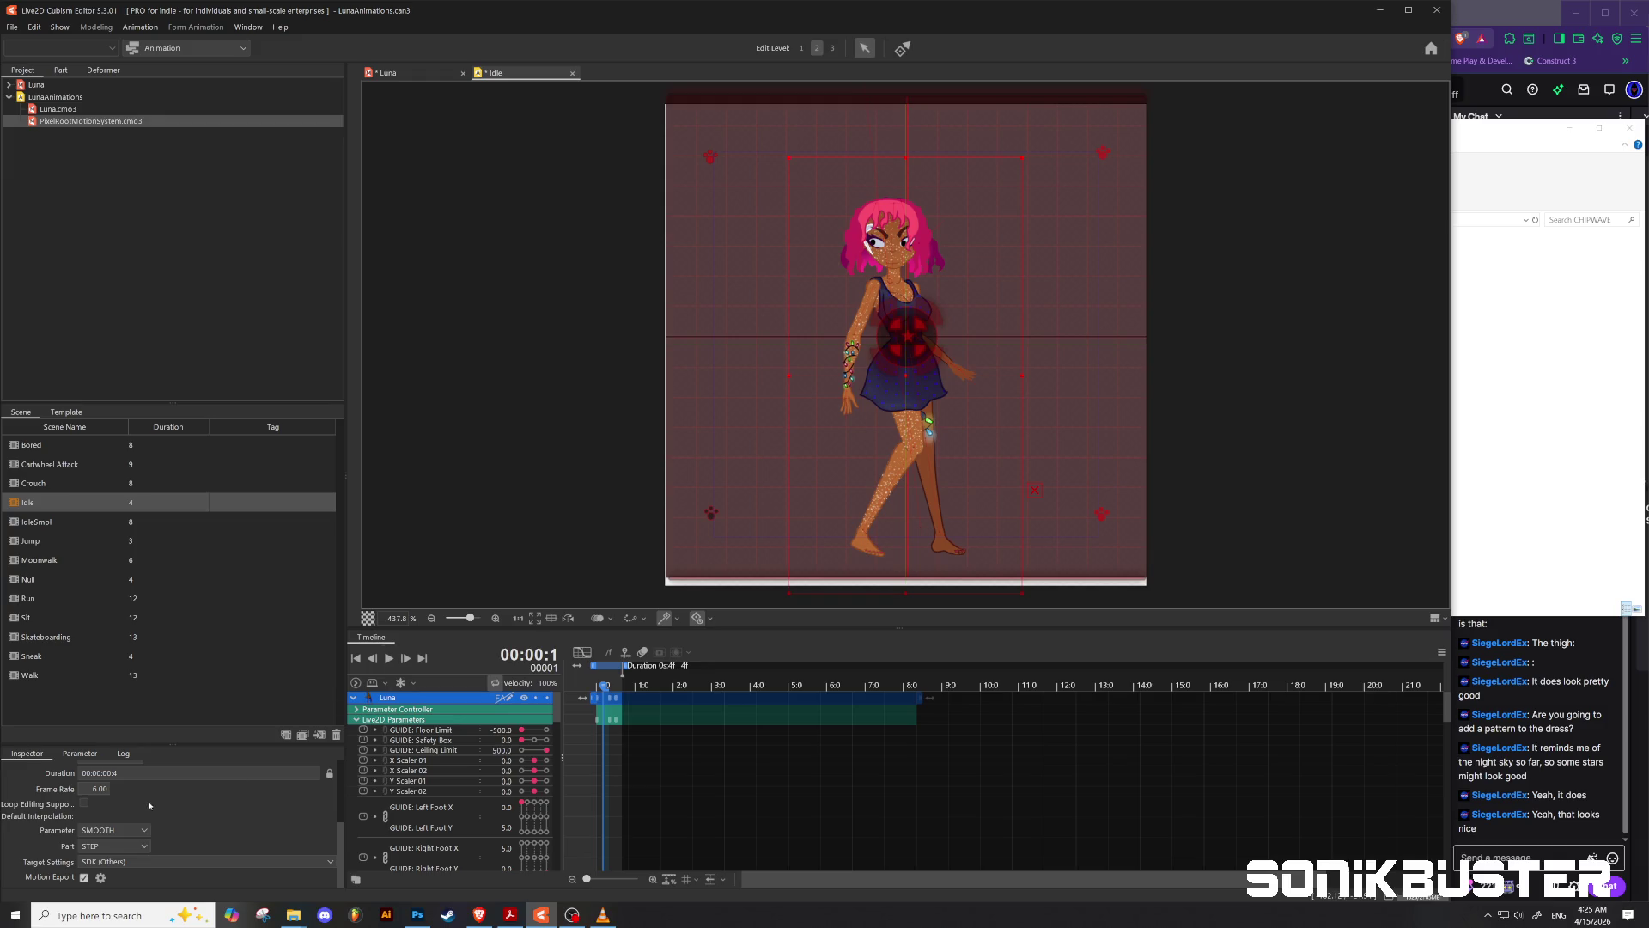
Lower the Idle frame rate from 6 to 4 (4.69 fps) and replay the loop from frame 0
double_click(101, 788)
type("4")
key("space")
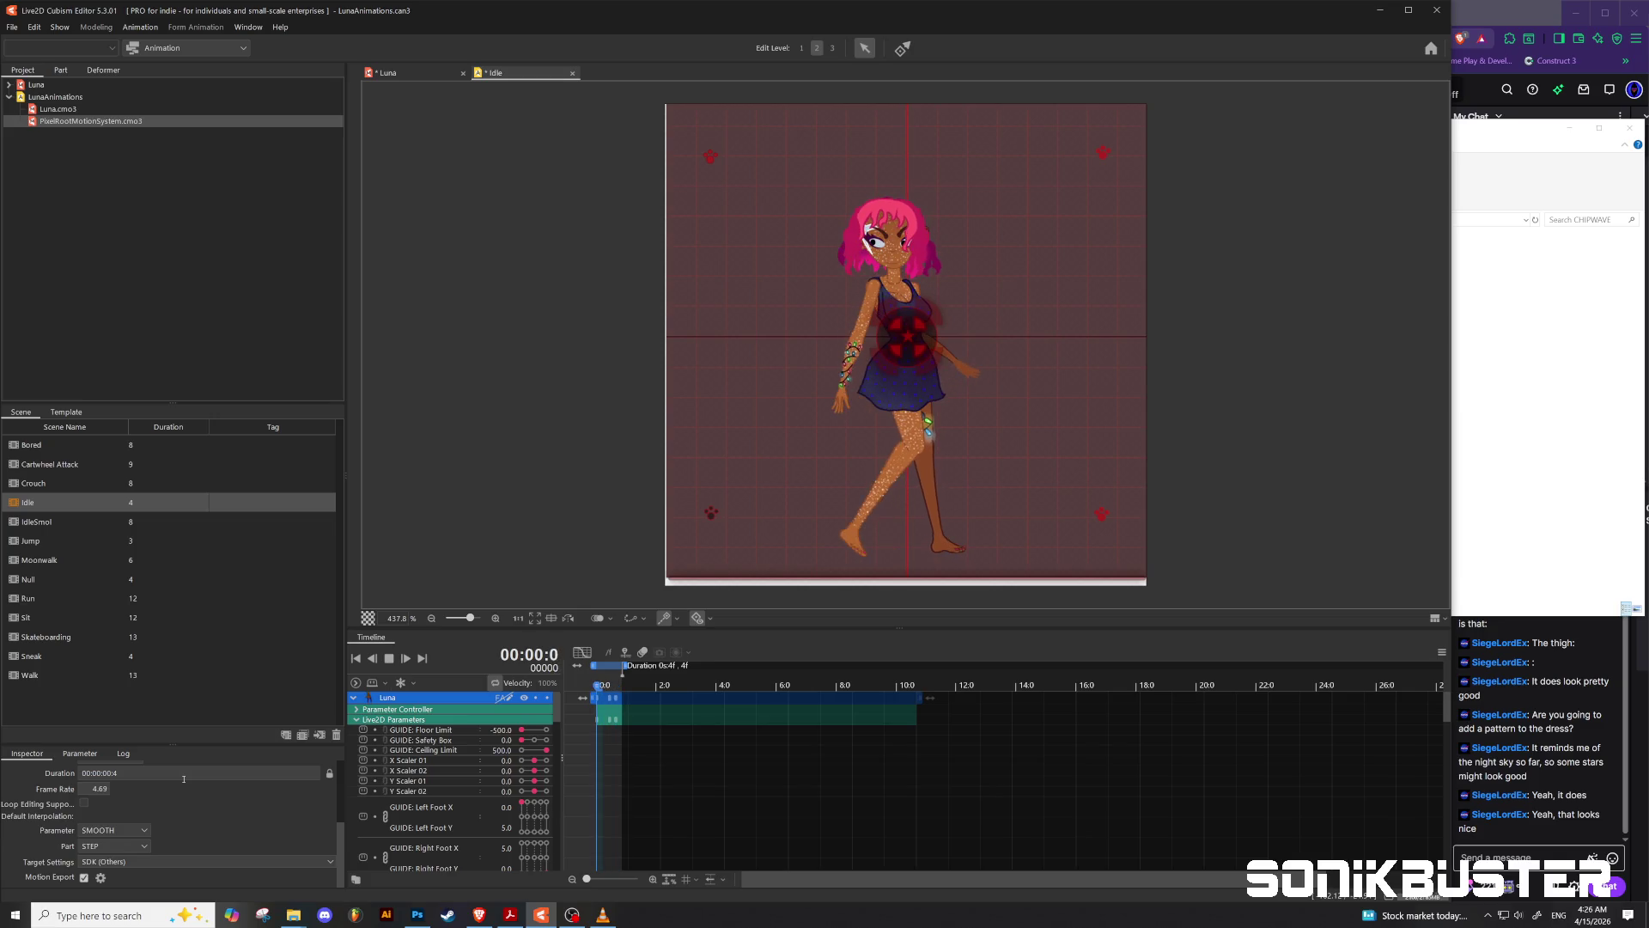
key("space")
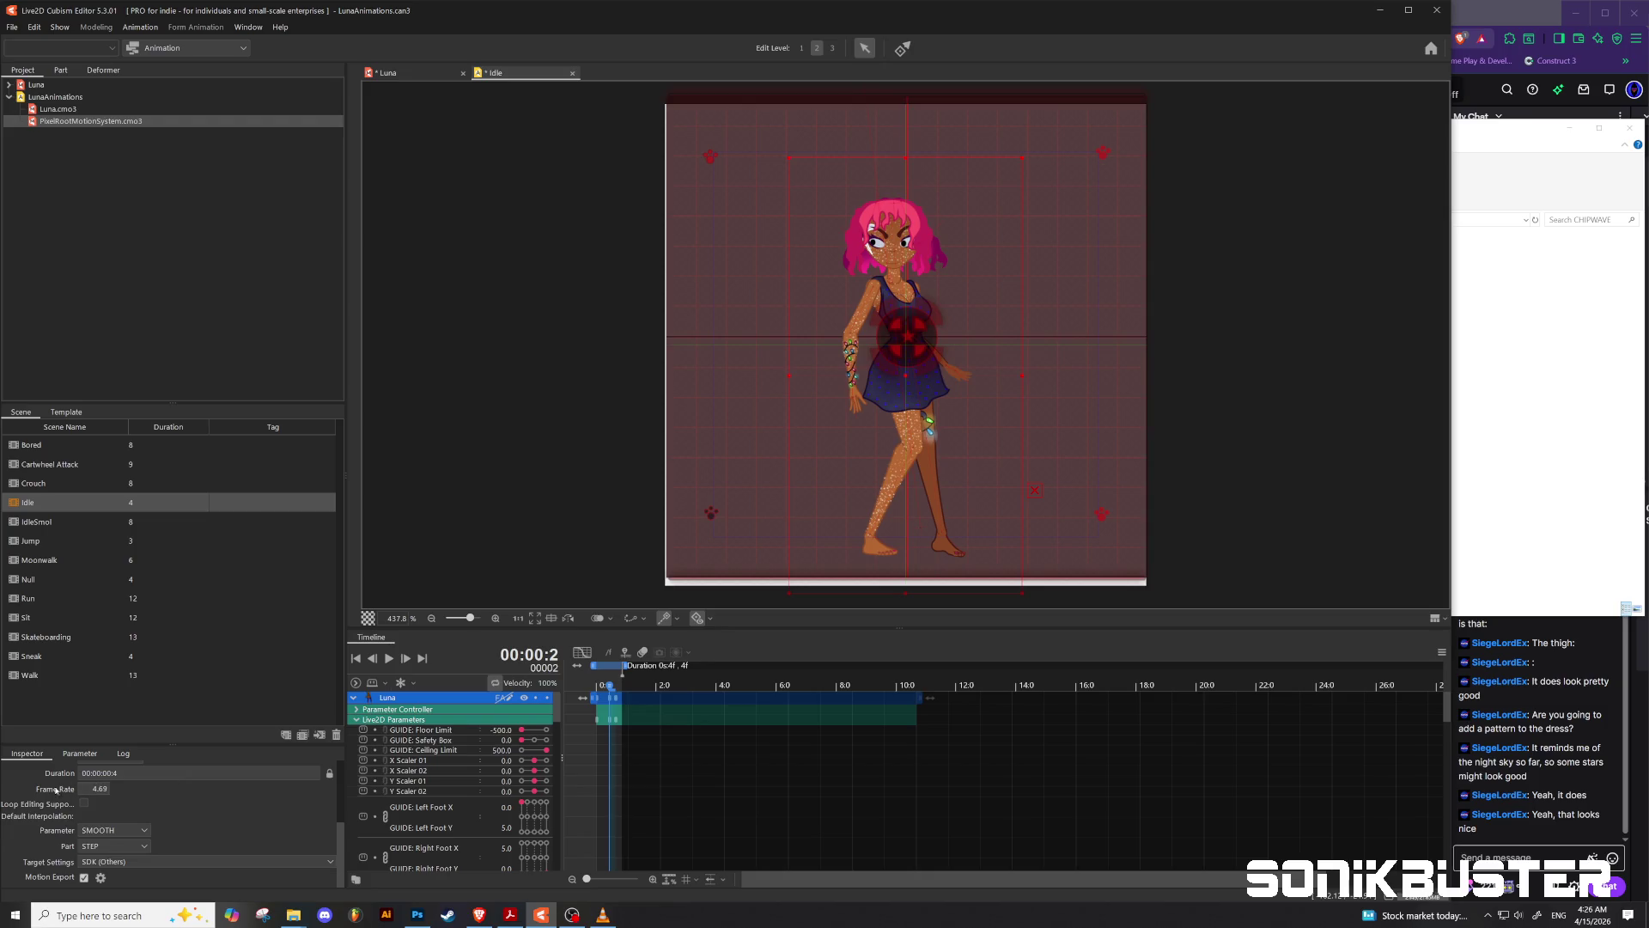
left_click_drag(611, 688, 596, 685)
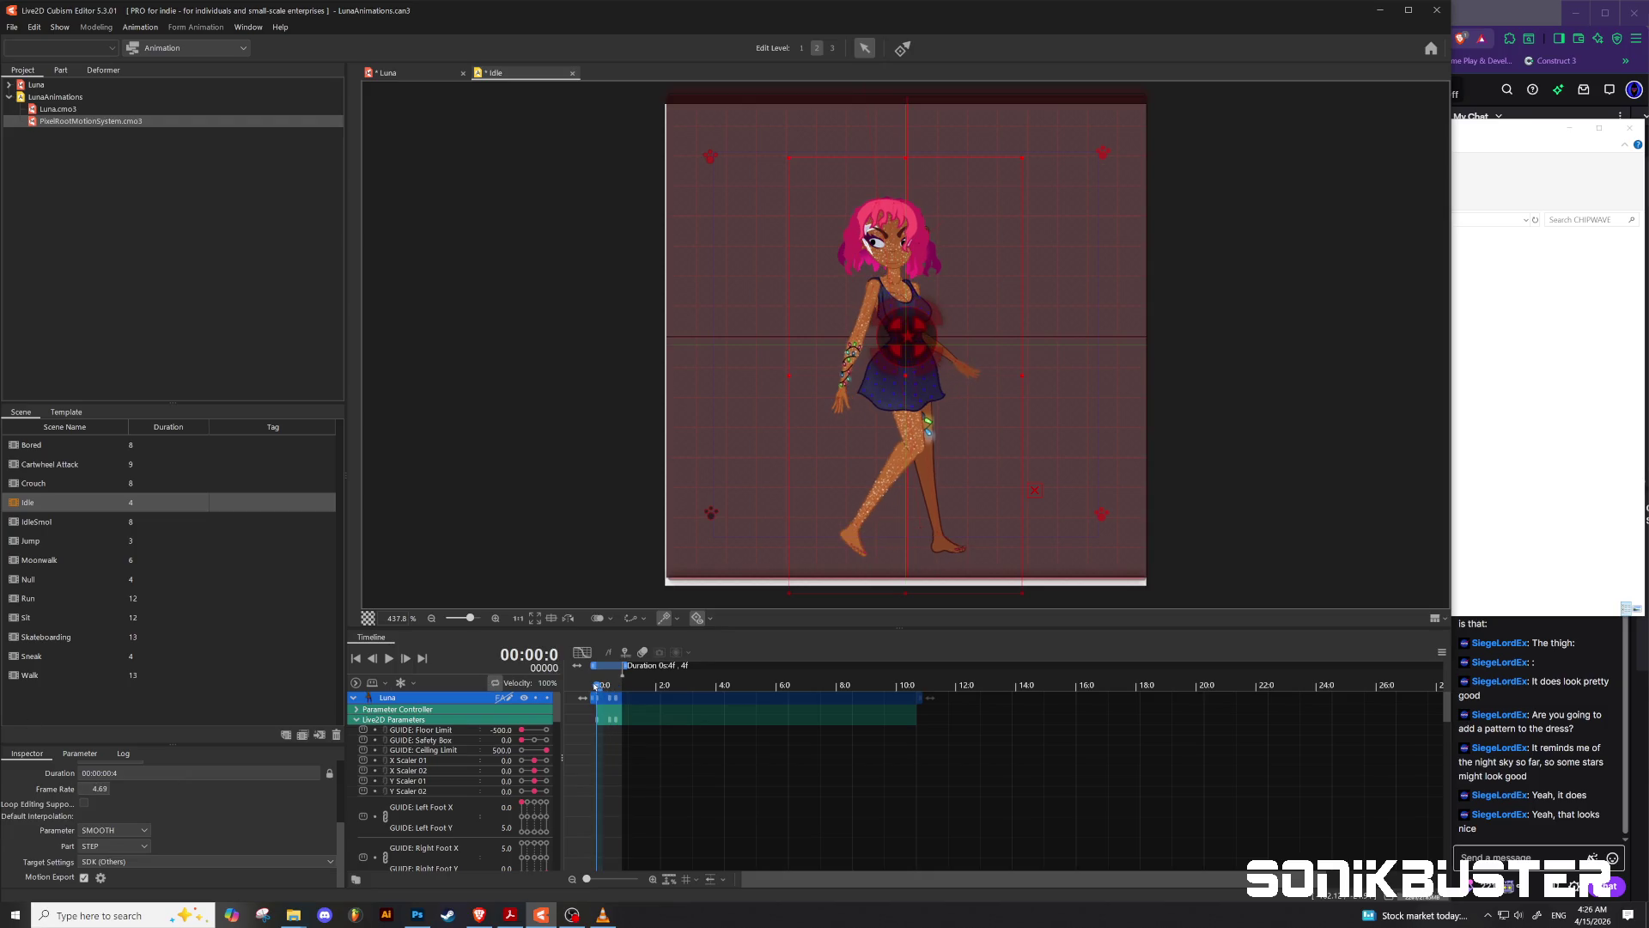
key("space")
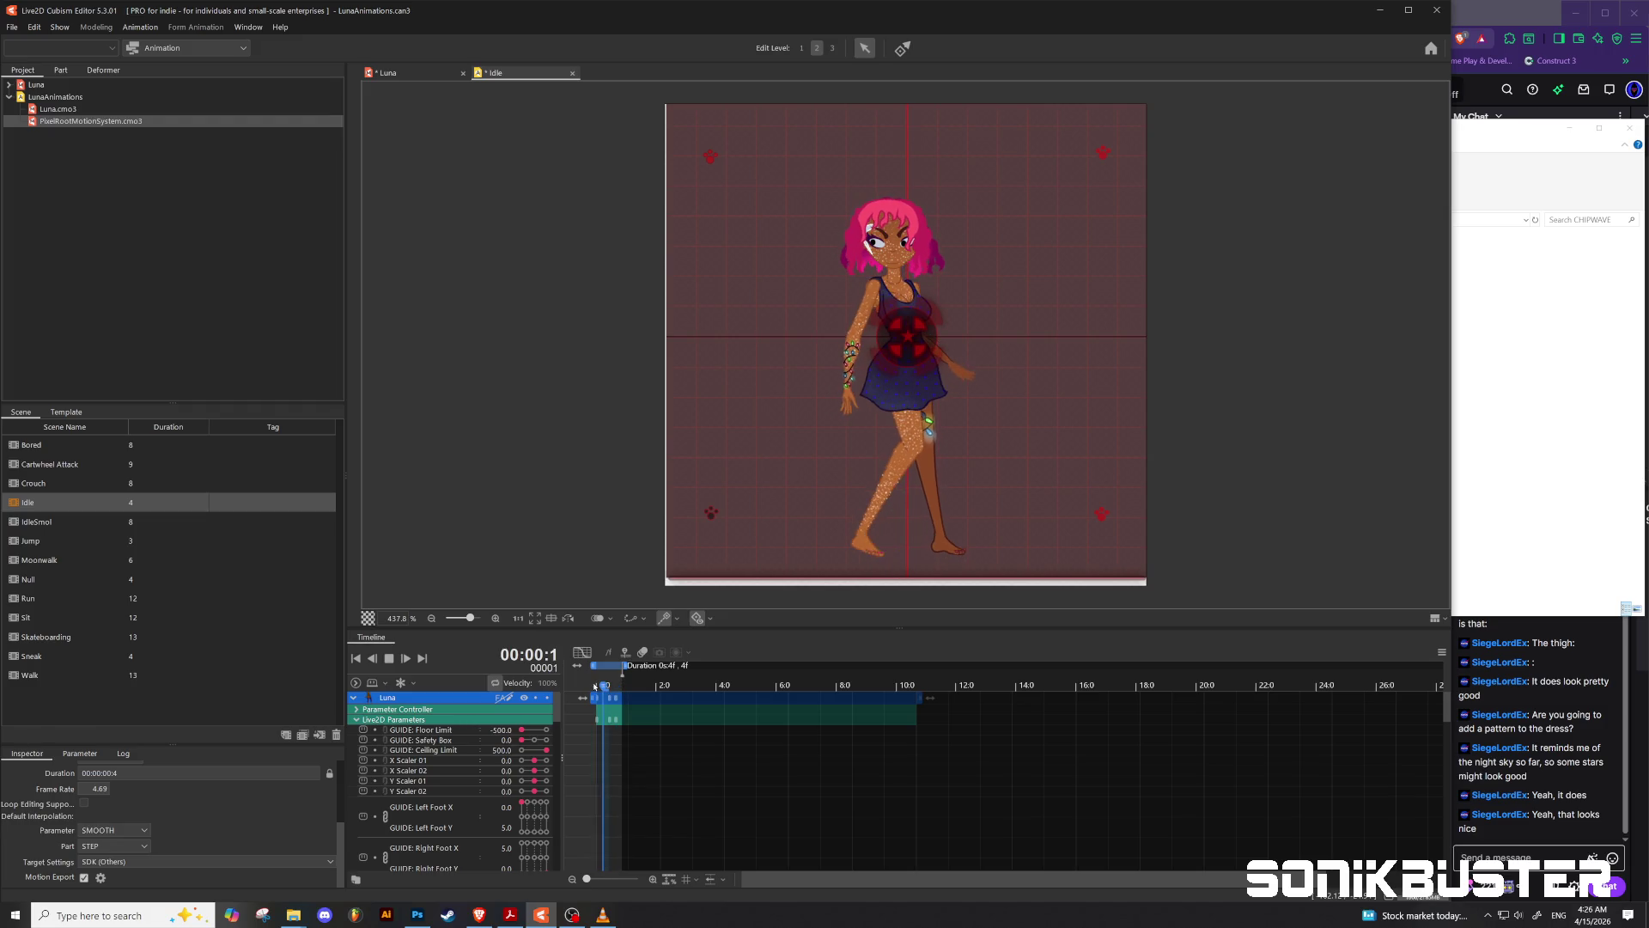
Change the Idle Frame Rate from 4.69 back to 6 and preview the loop from frame 0
left_click(595, 687)
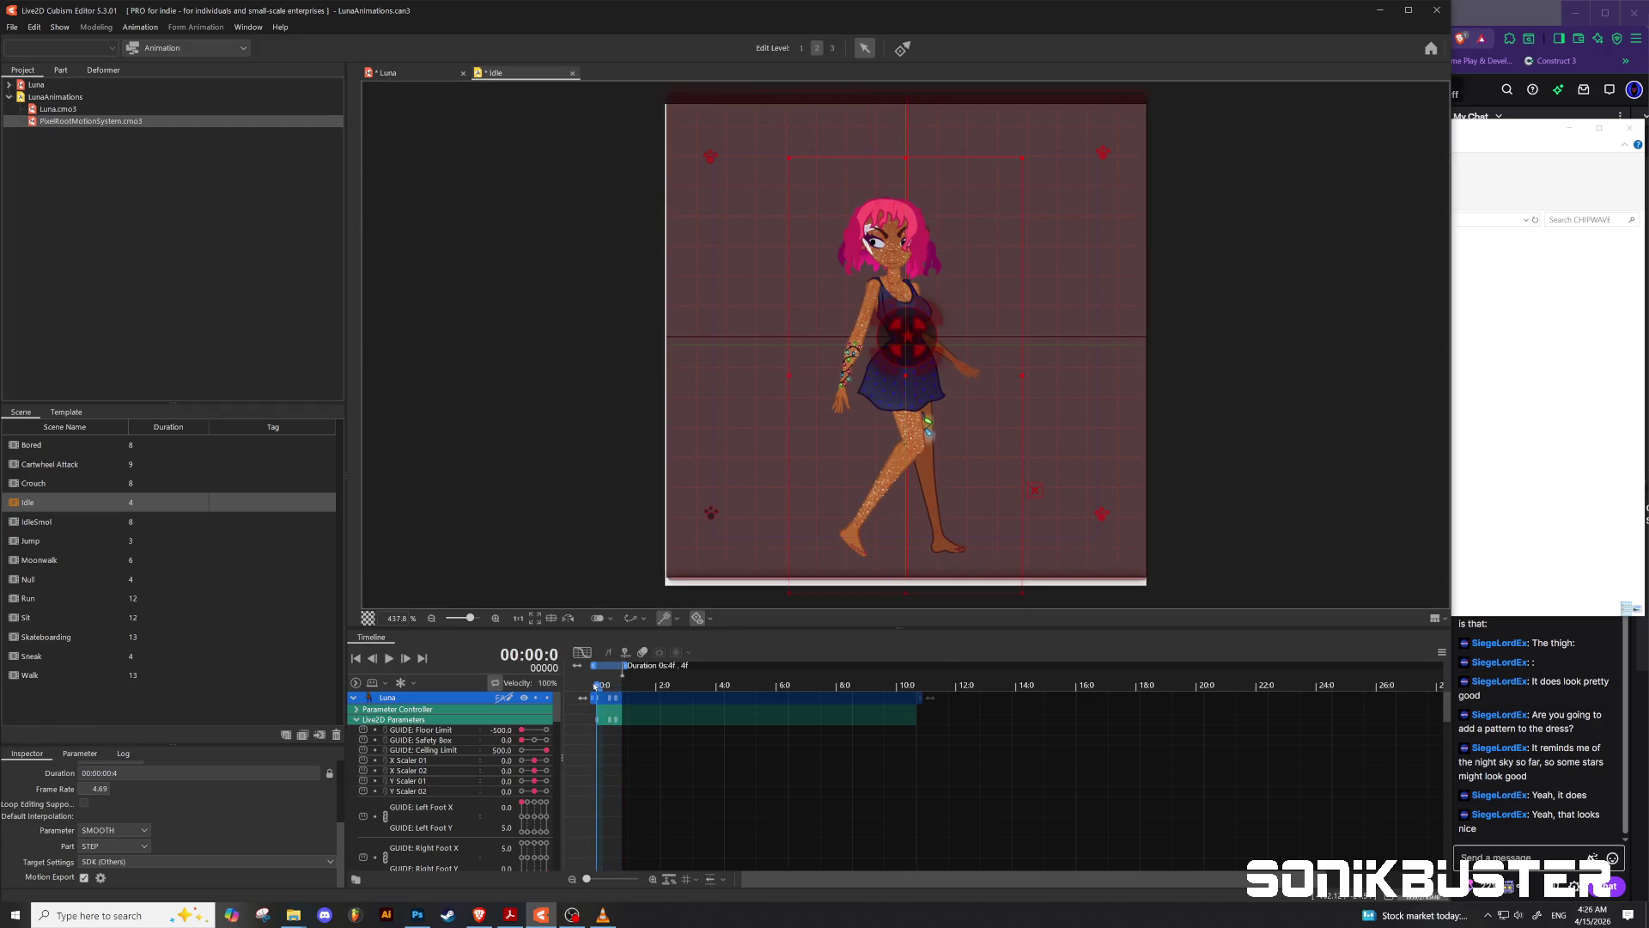
double_click(101, 787)
type("6")
key("Return")
key("space")
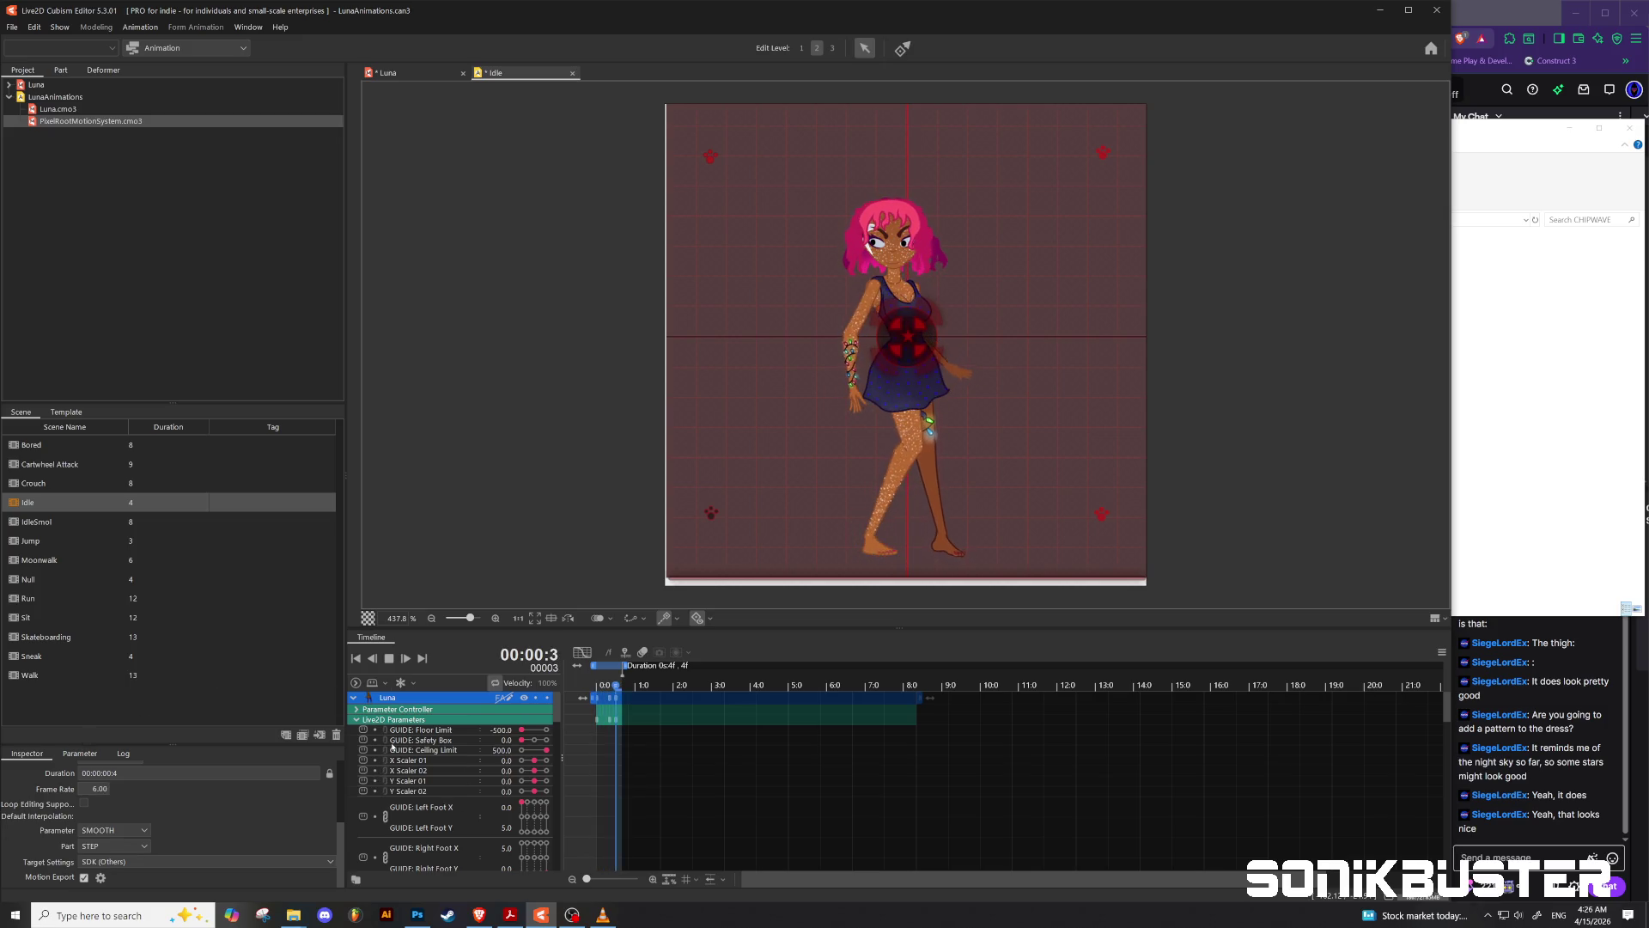
key("space")
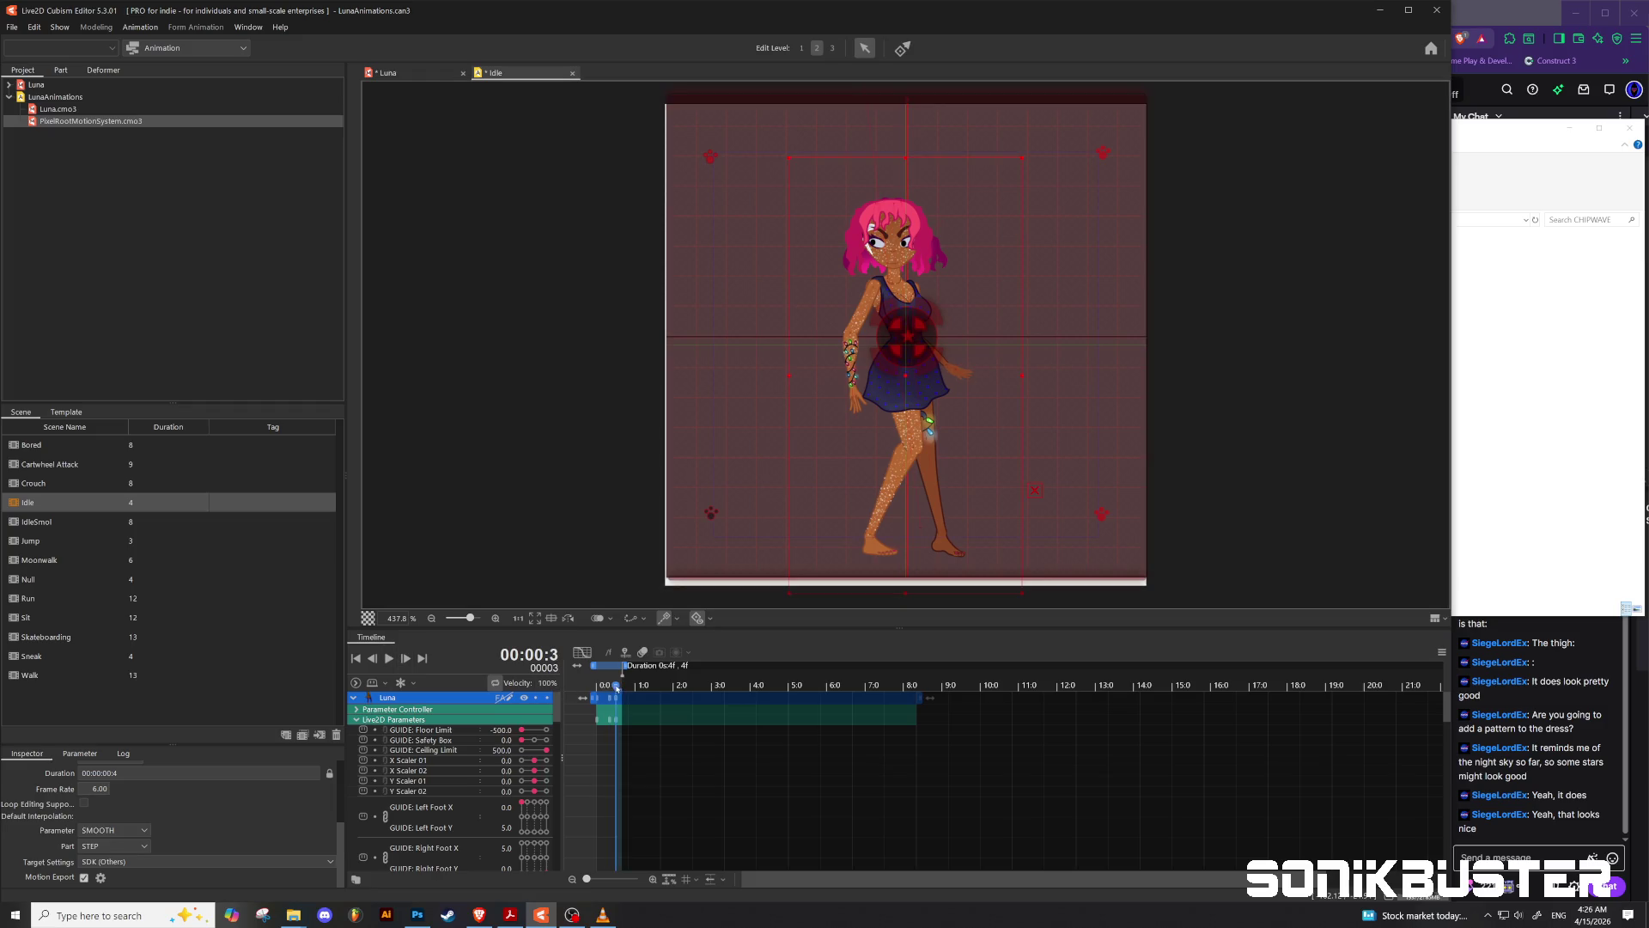
left_click_drag(610, 687, 592, 690)
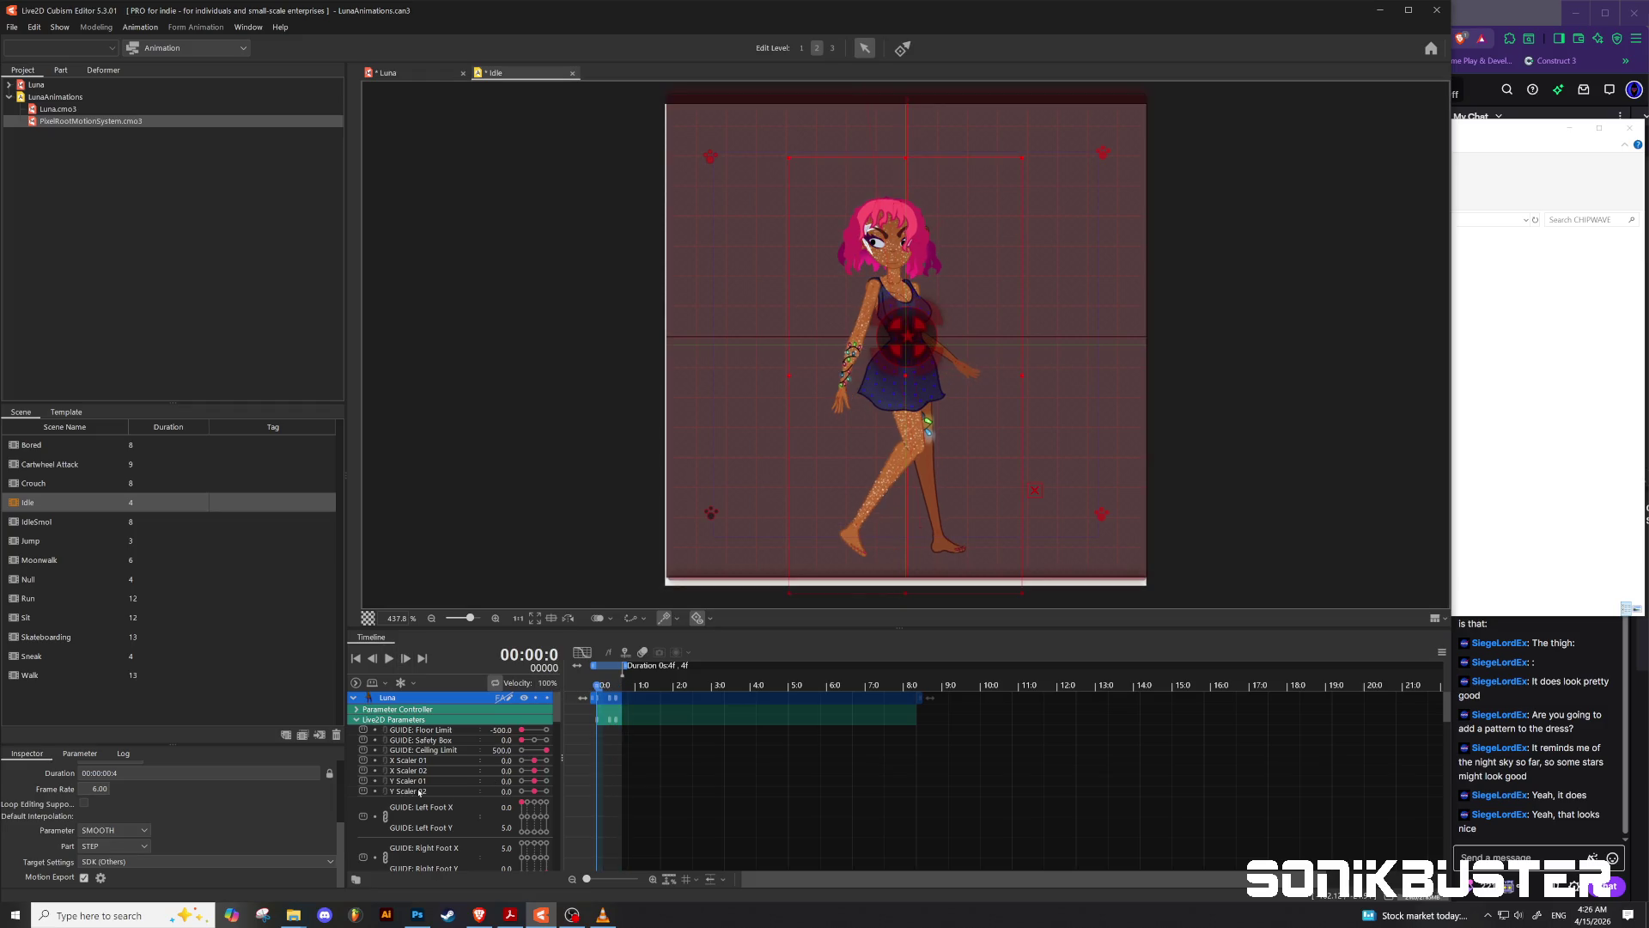
Lower the Left Foot to -20.3 on frame 0 and play the loop to check it
scroll(420, 793, "down", 5)
scroll(420, 803, "down", 5)
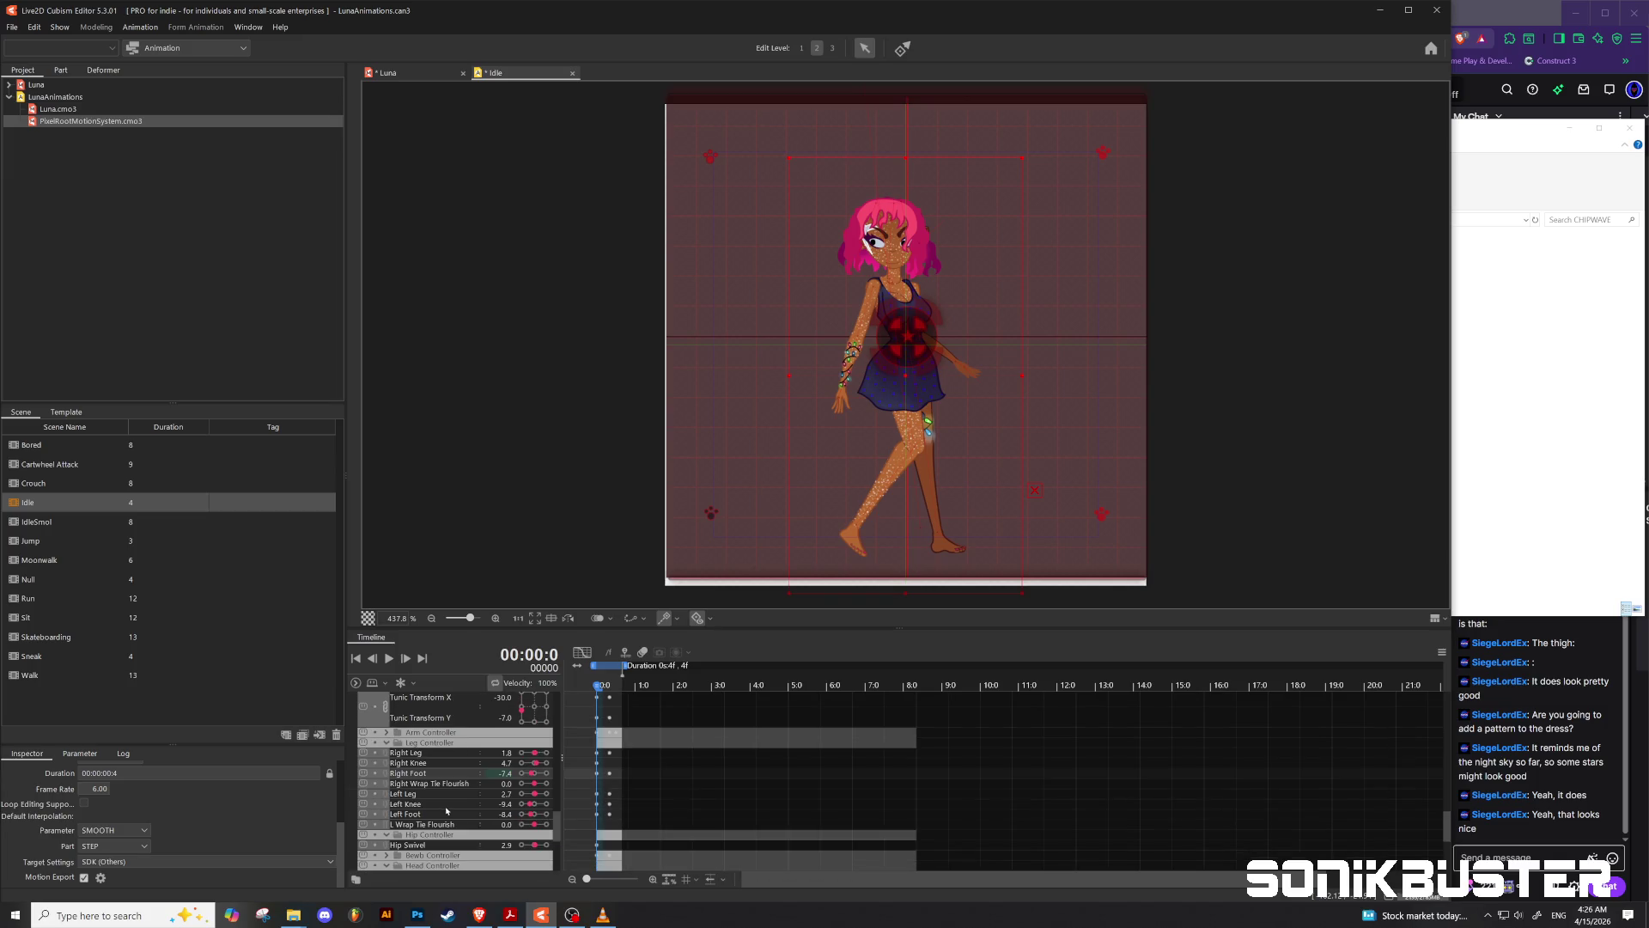
left_click_drag(532, 813, 512, 819)
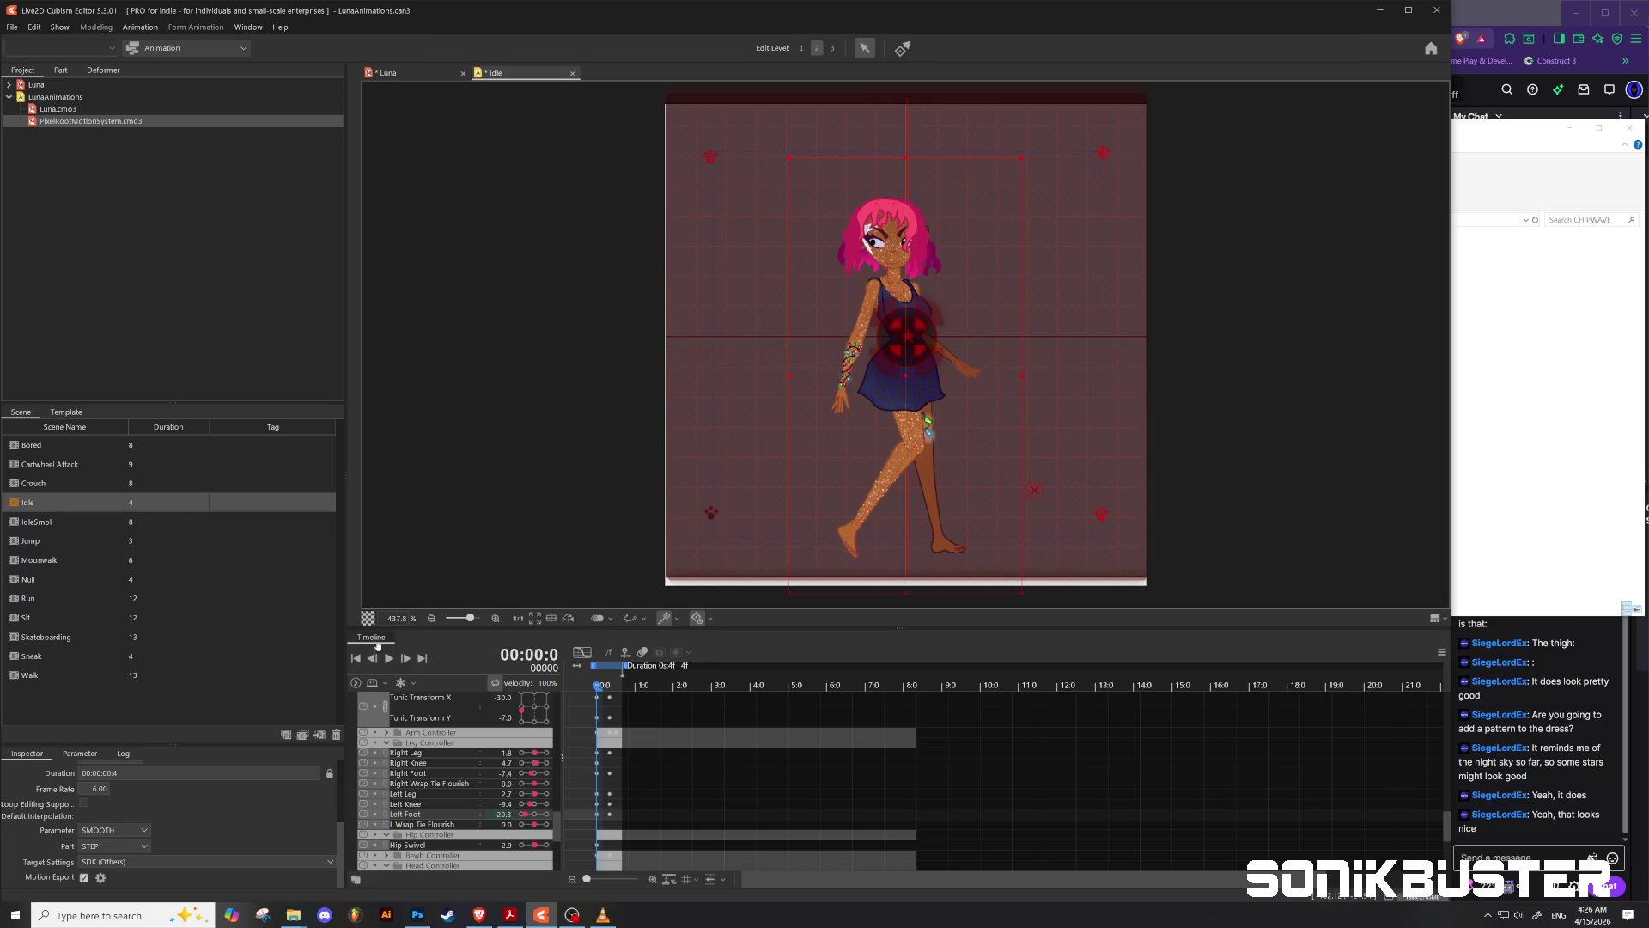
left_click(388, 658)
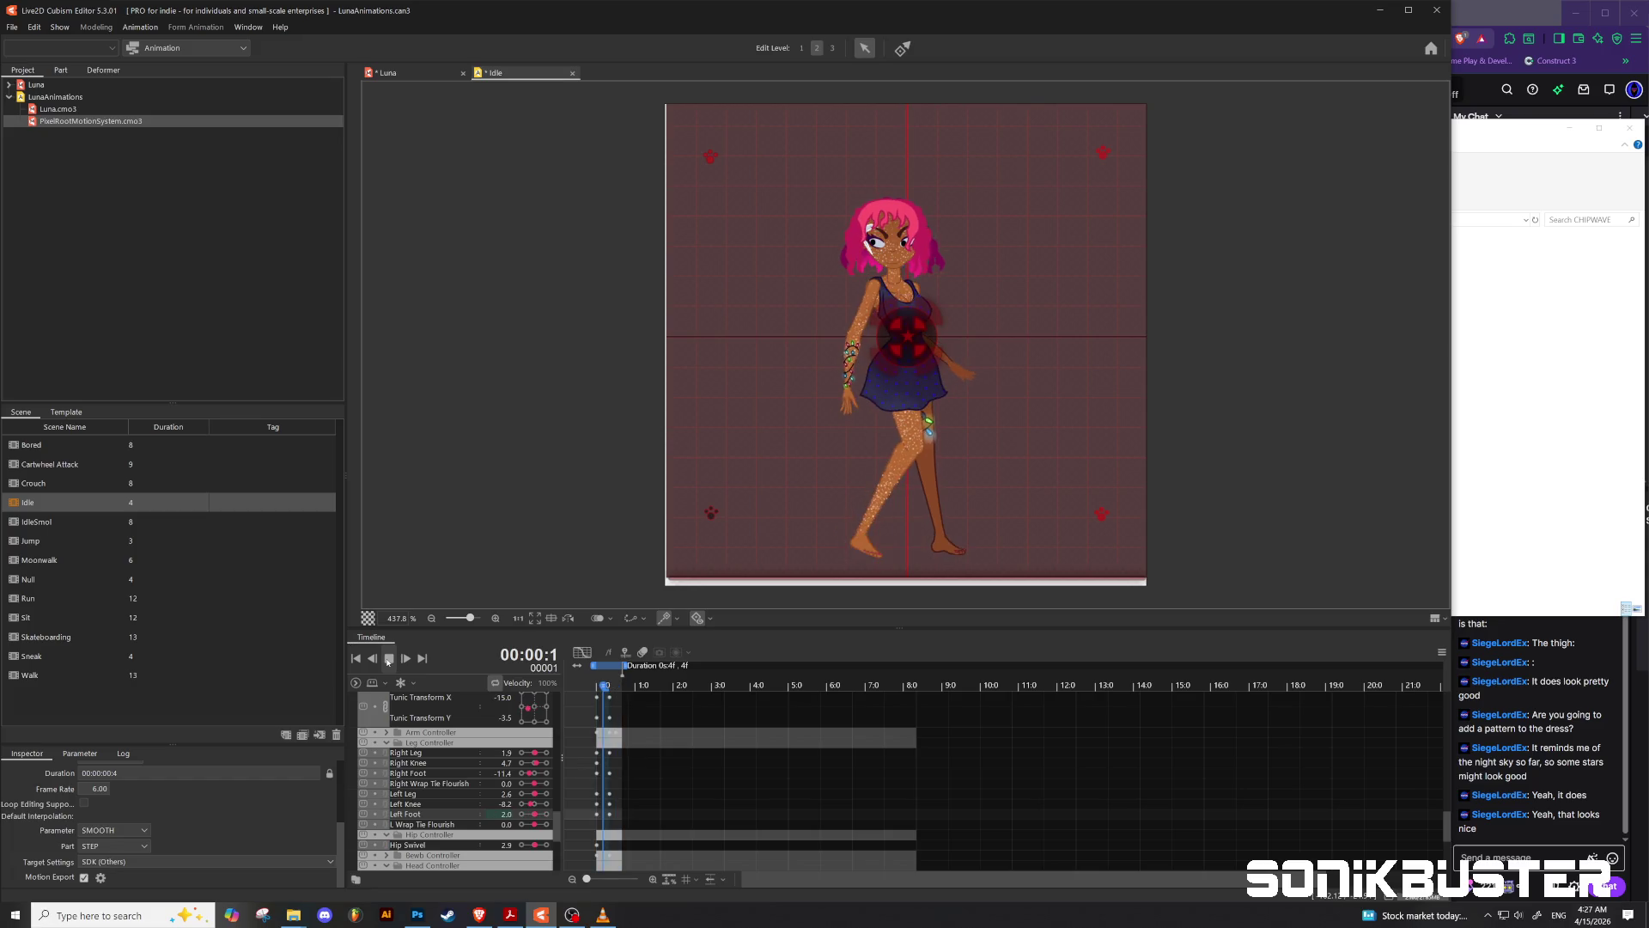
left_click(389, 658)
Lower Left Leg from 2.7 to 0.5 at frame 0 and replay the loop
left_click_drag(617, 688, 578, 690)
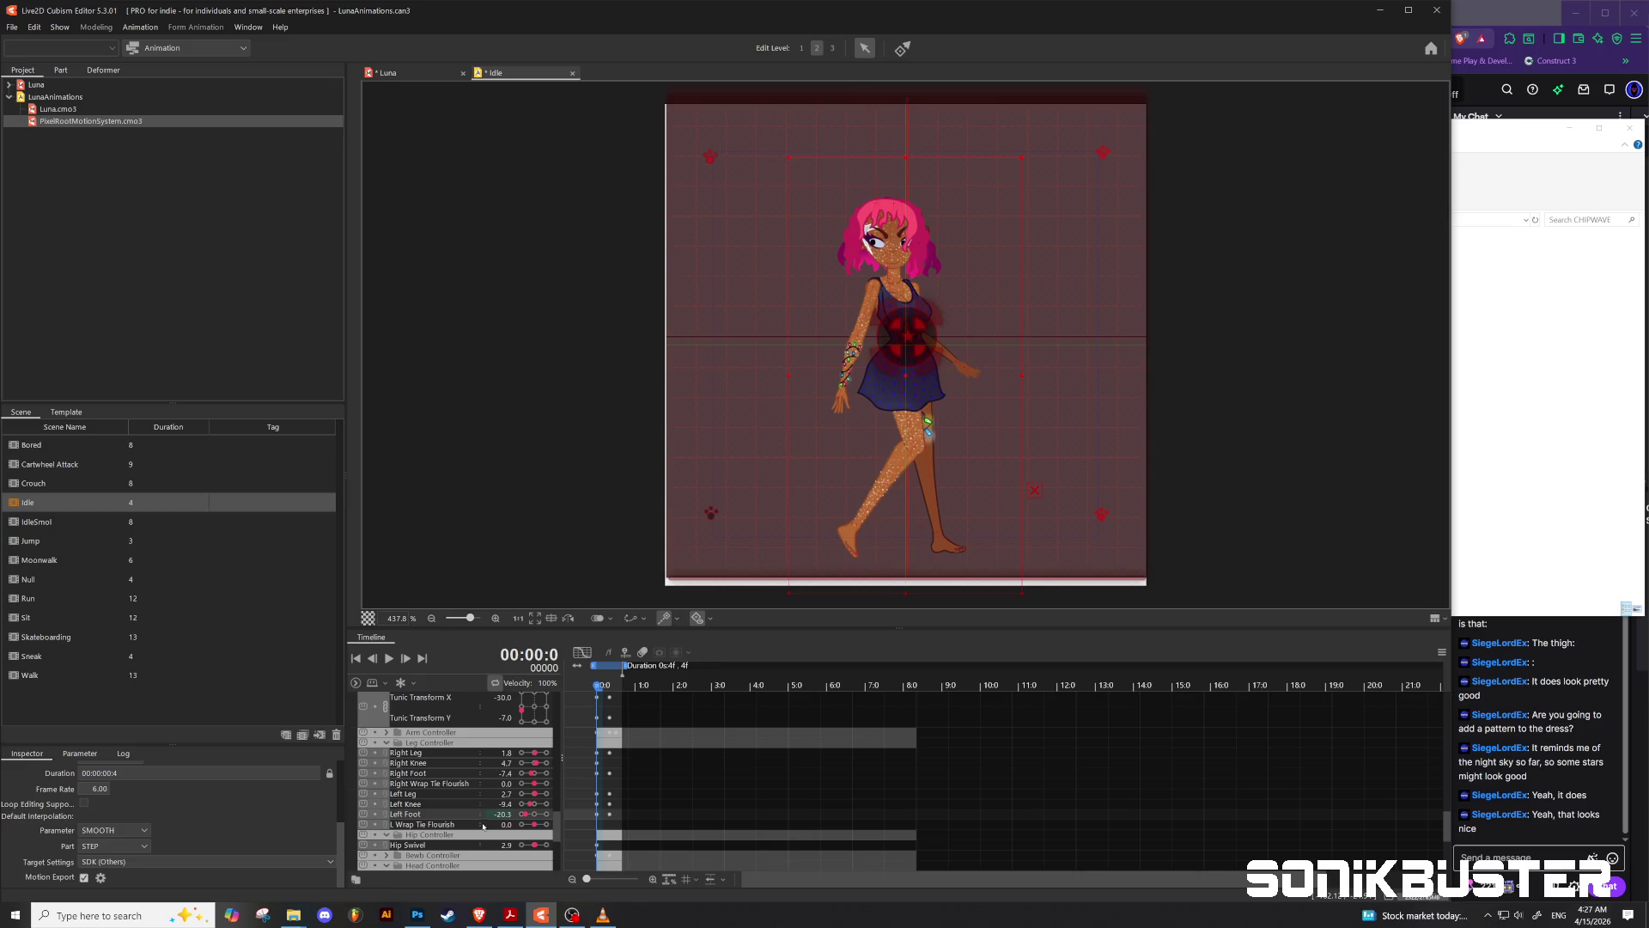
left_click_drag(506, 793, 500, 793)
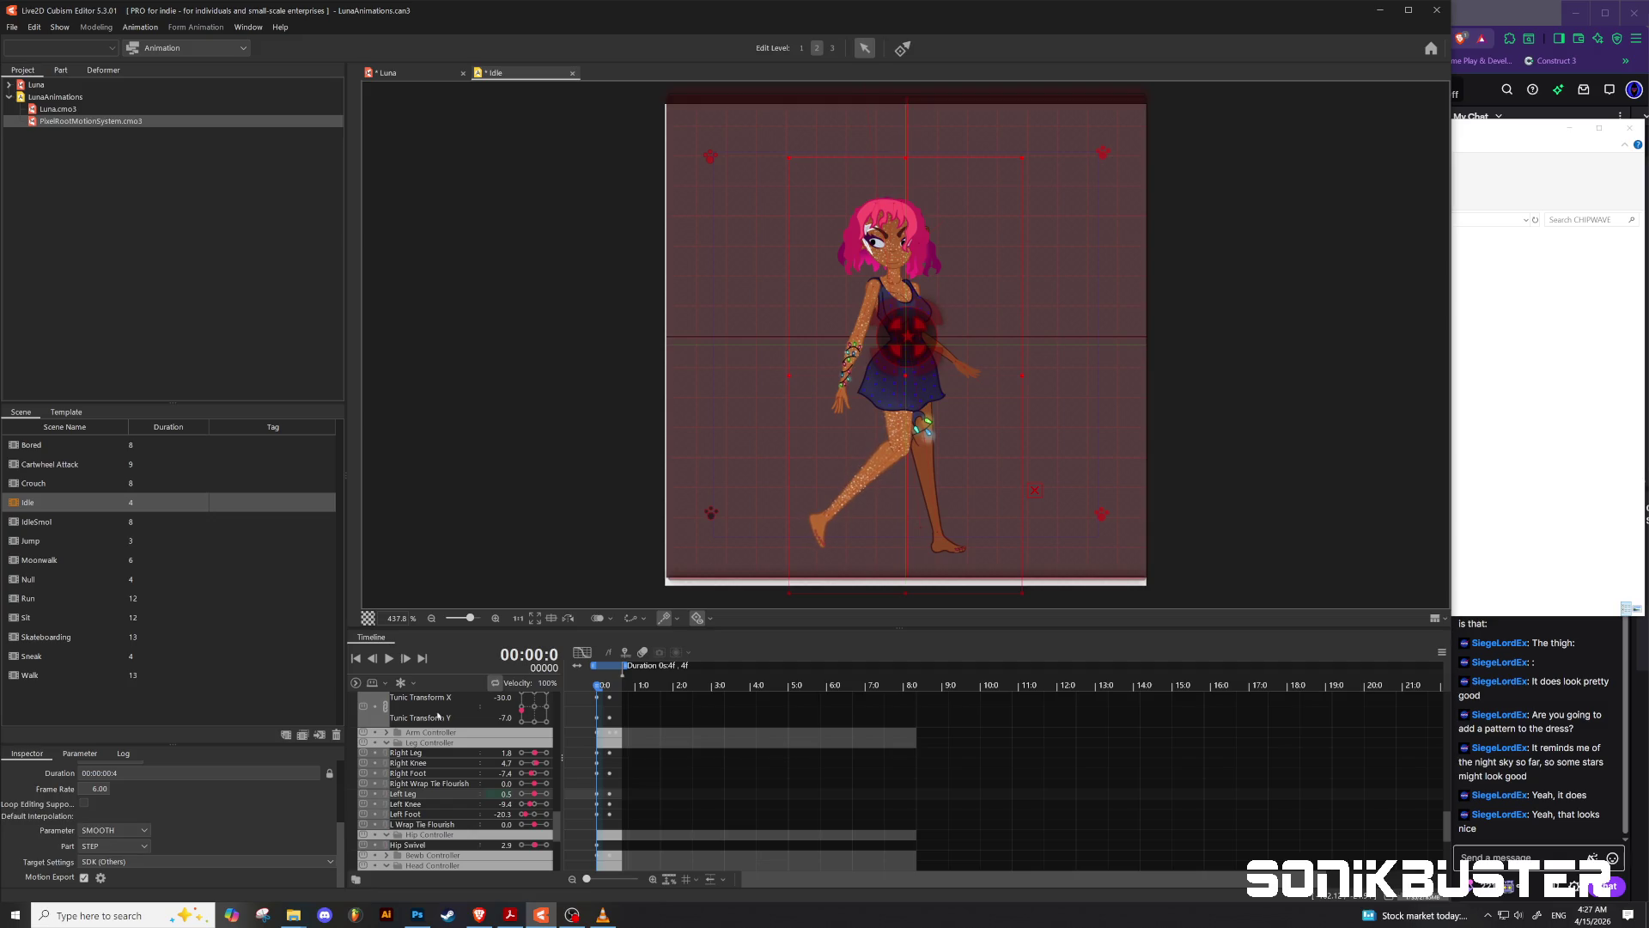
left_click(389, 658)
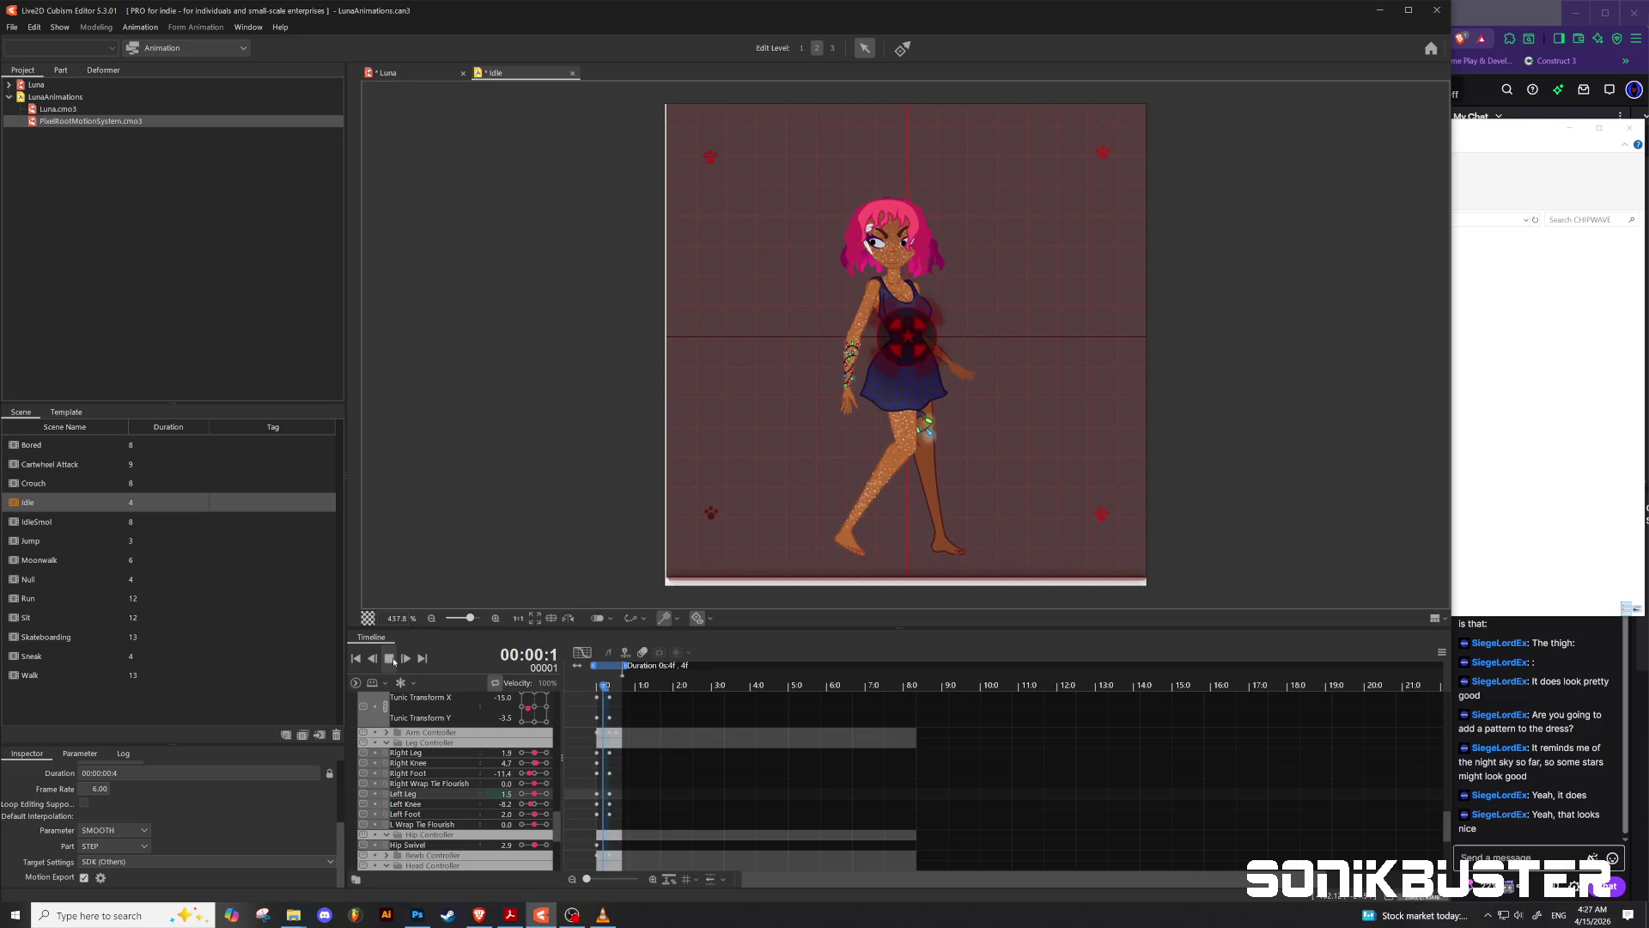
left_click(391, 659)
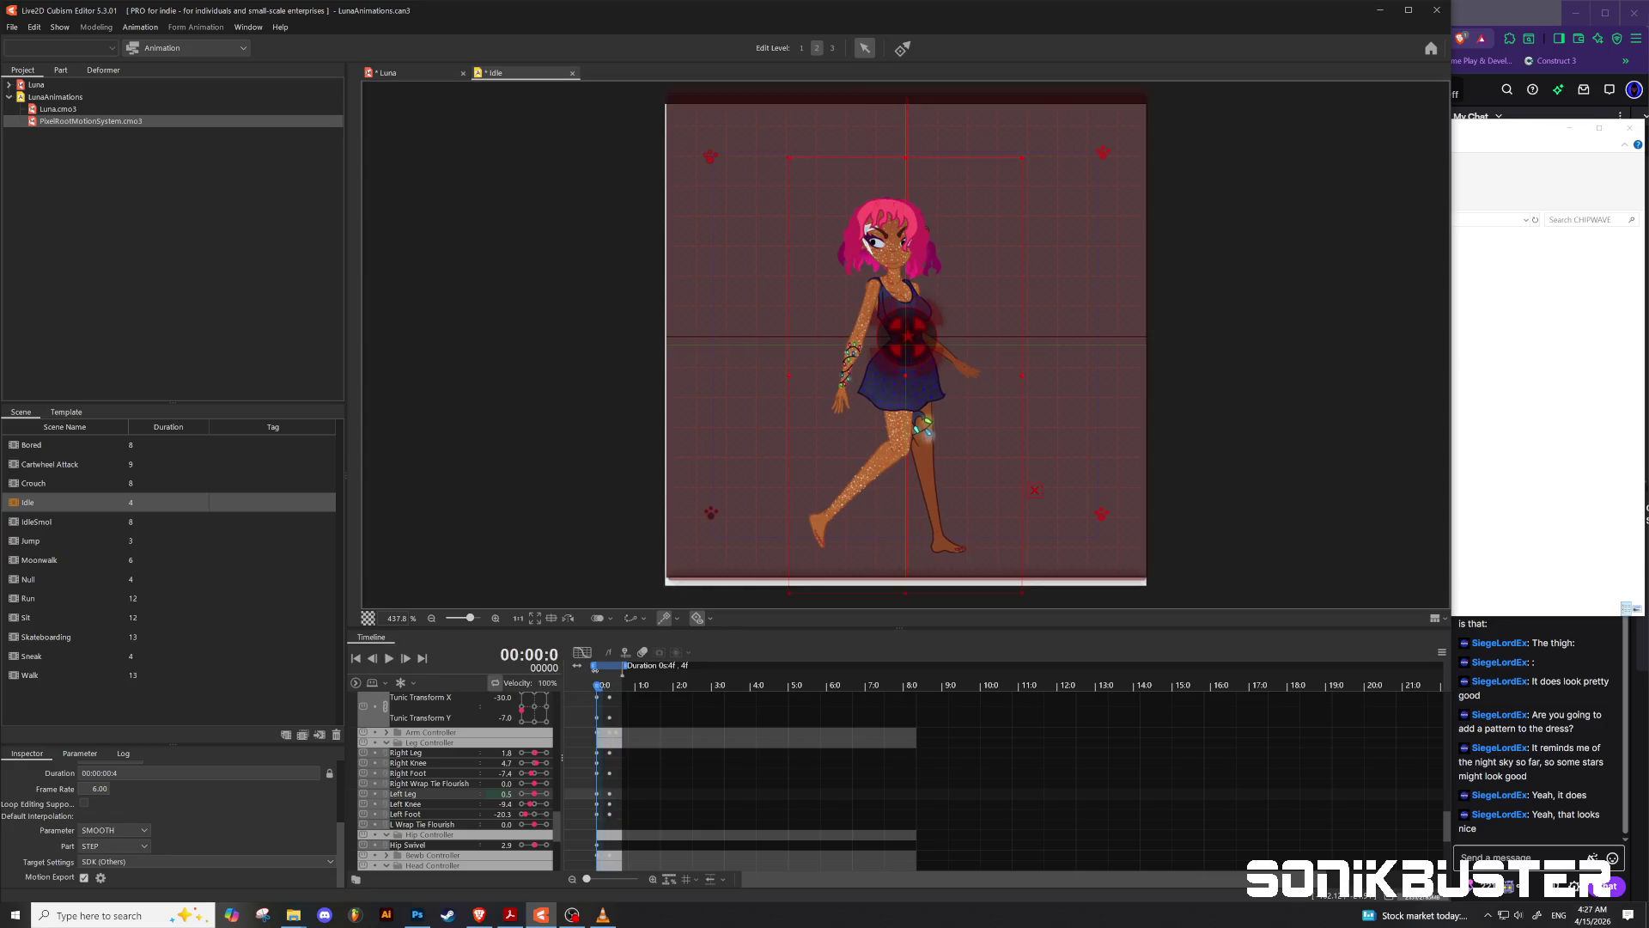
Drop Right Leg to 0.5 at frame 0 and 0.7 at frame 2, then replay the loop
left_click_drag(601, 688, 598, 688)
left_click_drag(597, 688, 597, 688)
left_click_drag(506, 754, 494, 753)
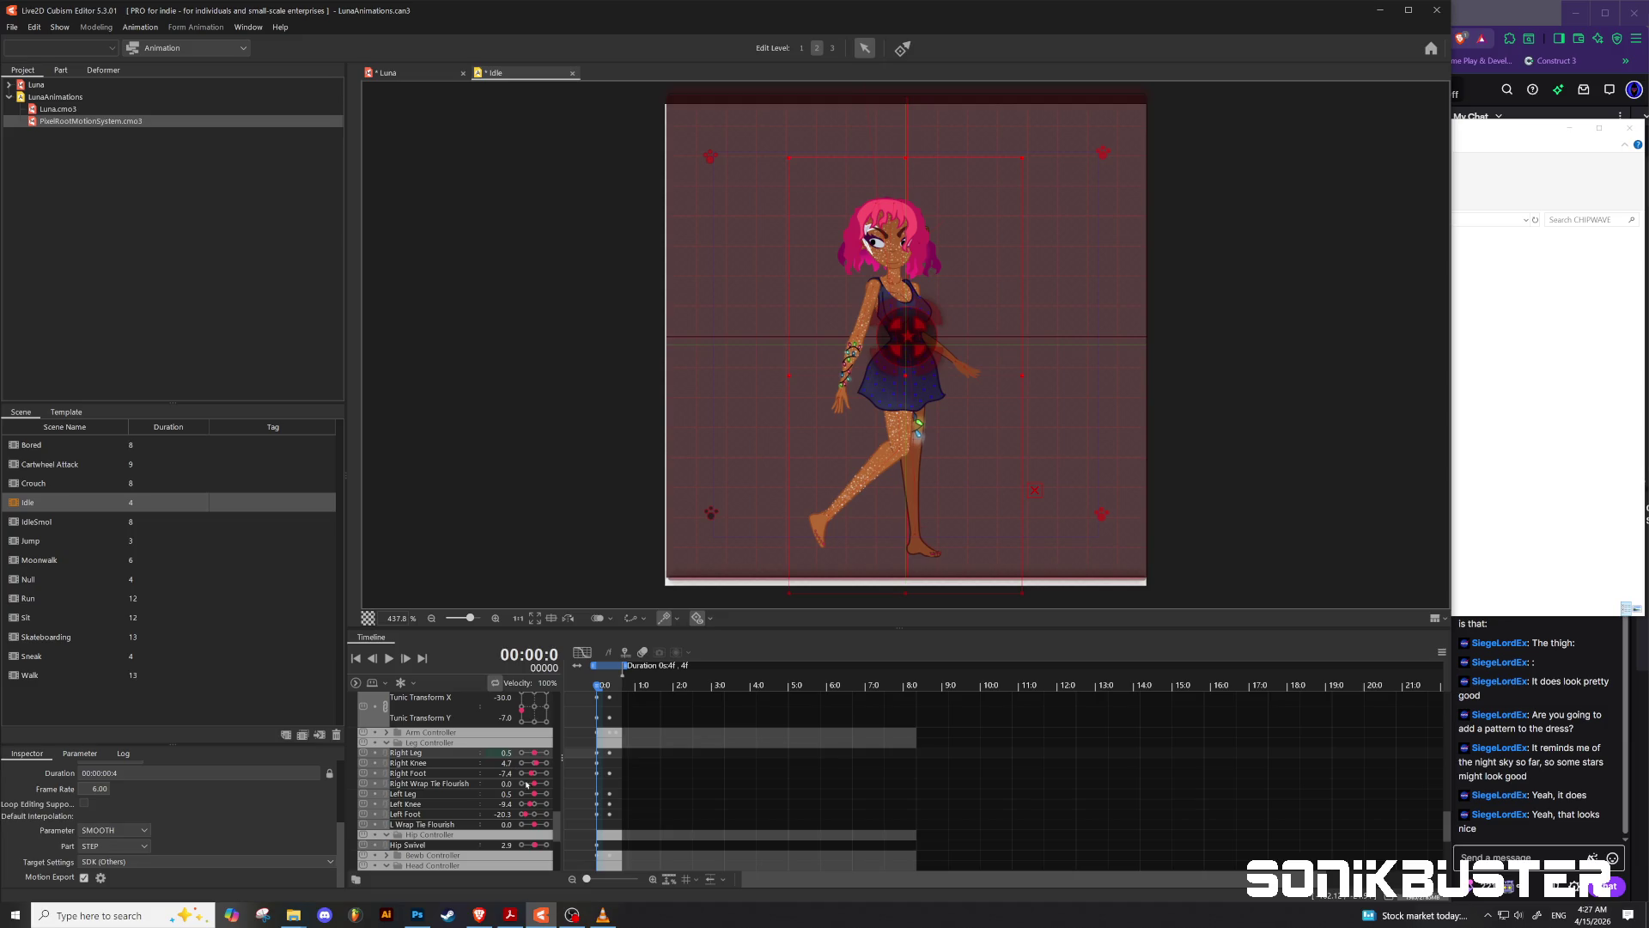
left_click_drag(600, 688, 608, 688)
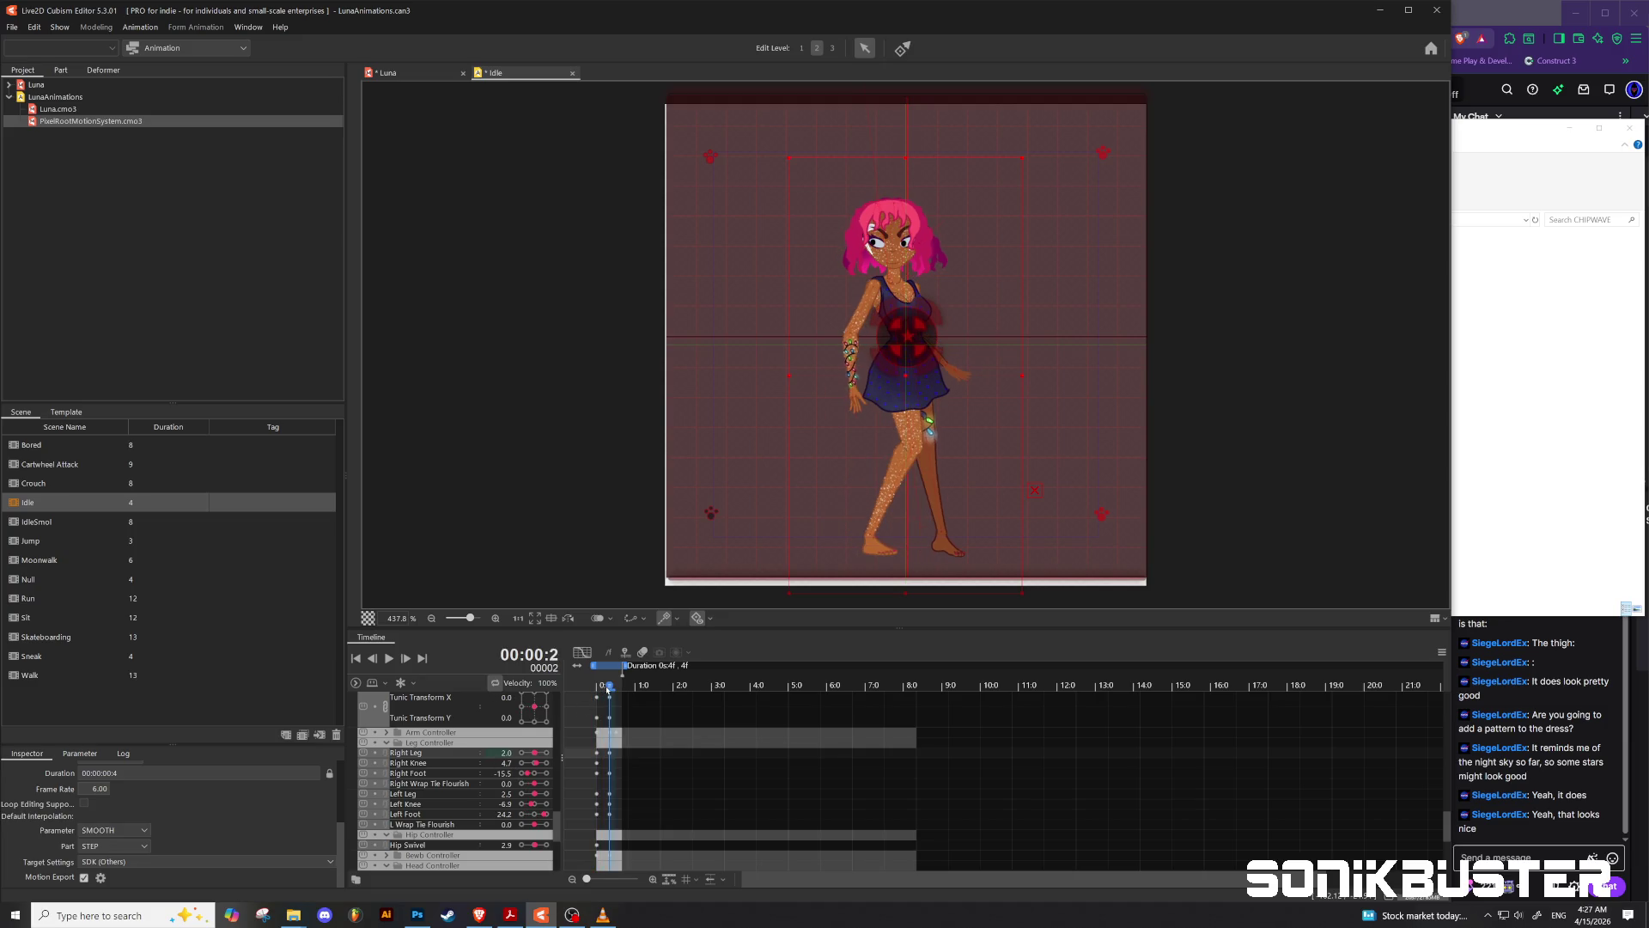
left_click_drag(506, 754, 499, 753)
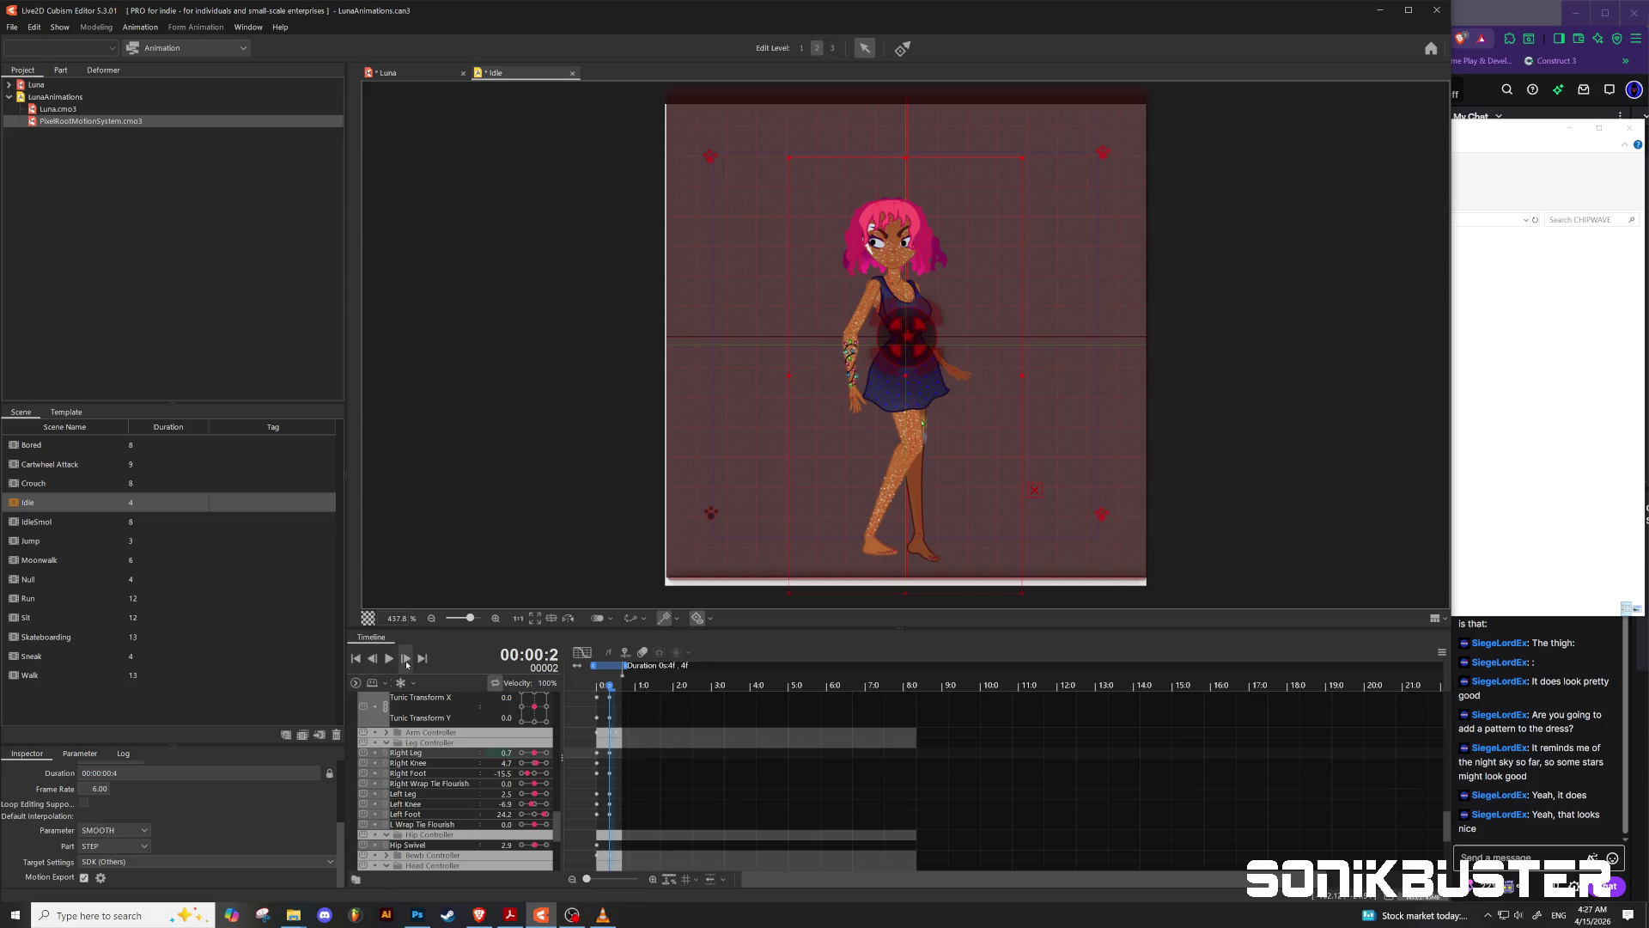
left_click(389, 659)
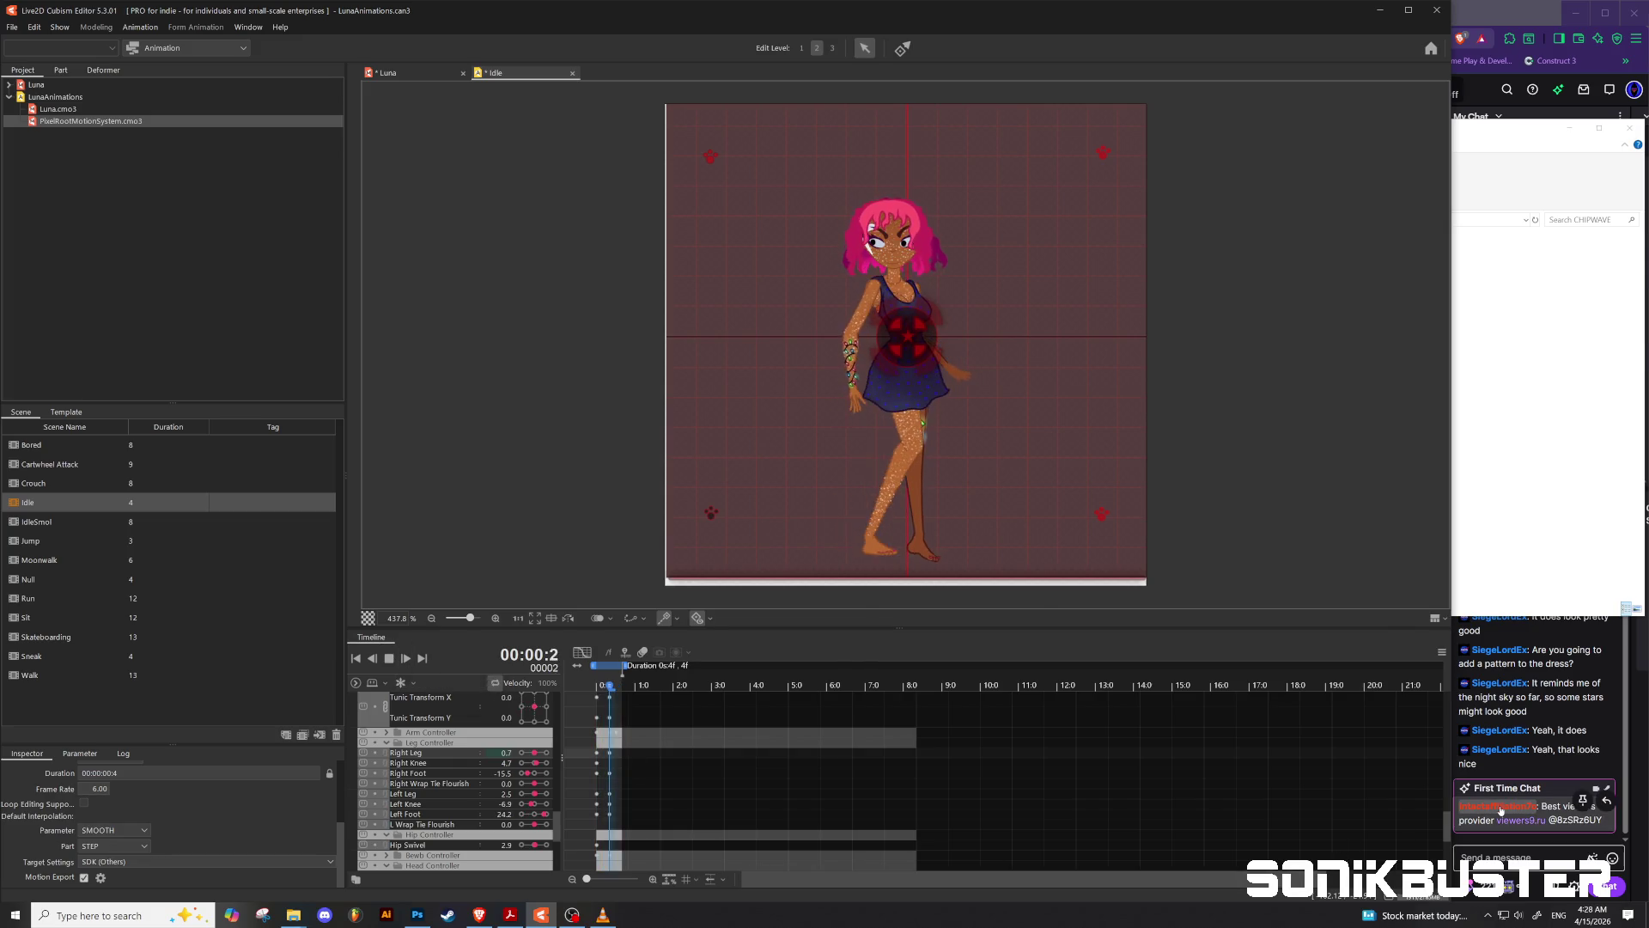
Review a spamming chatter's message history and ban them from the channel
left_click(1501, 808)
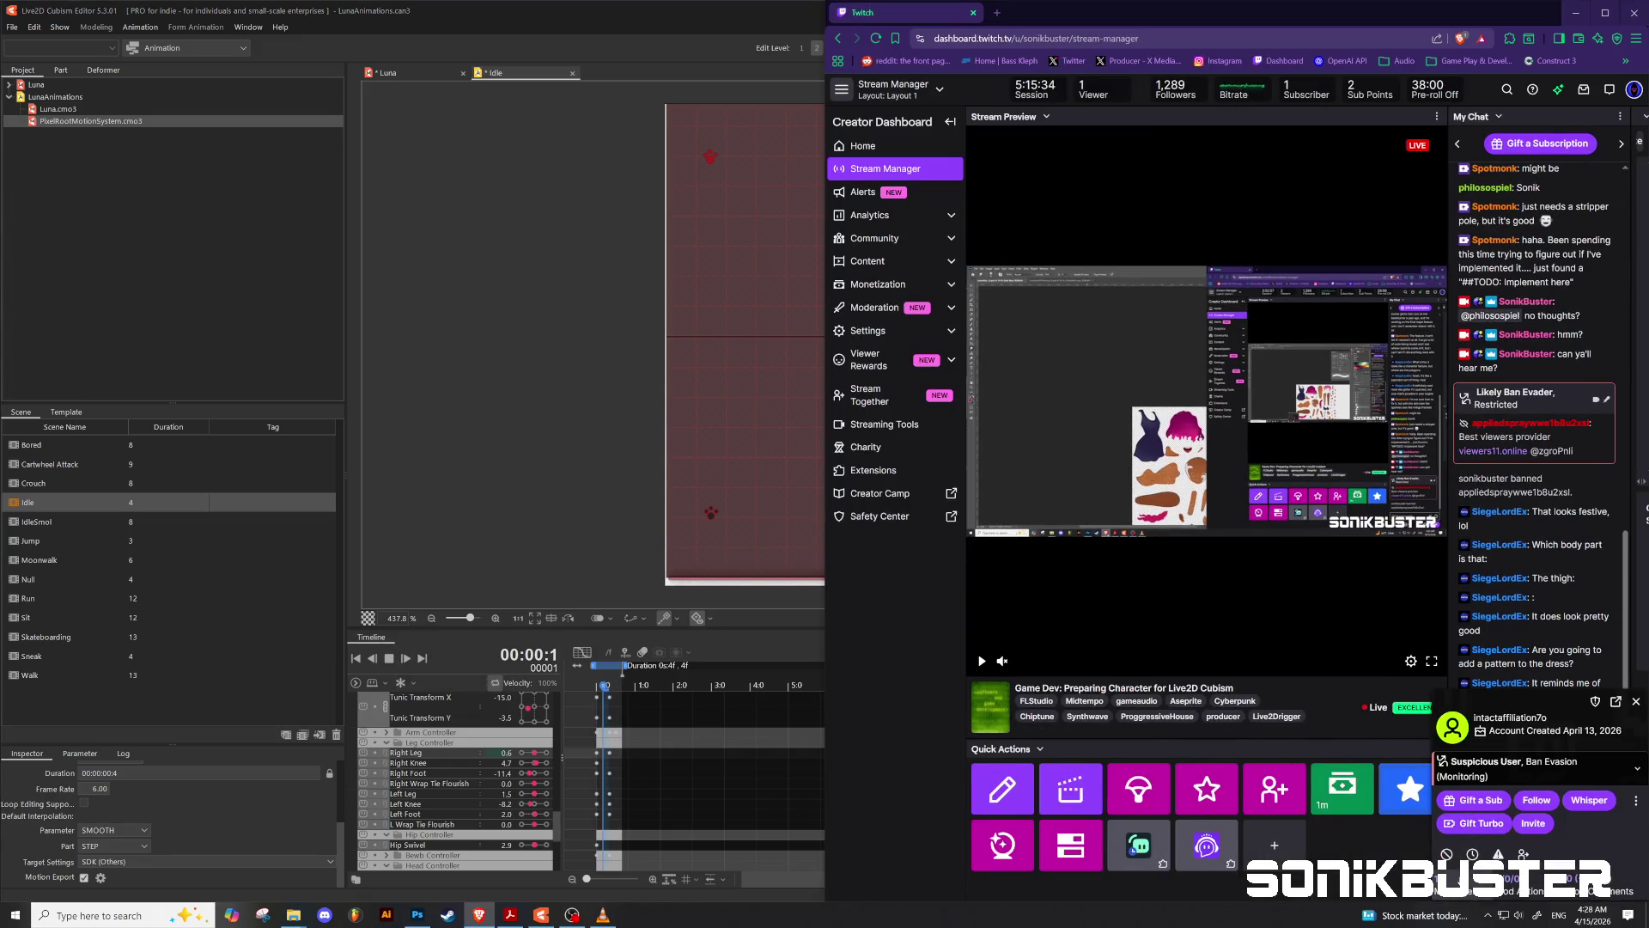
left_click(1458, 885)
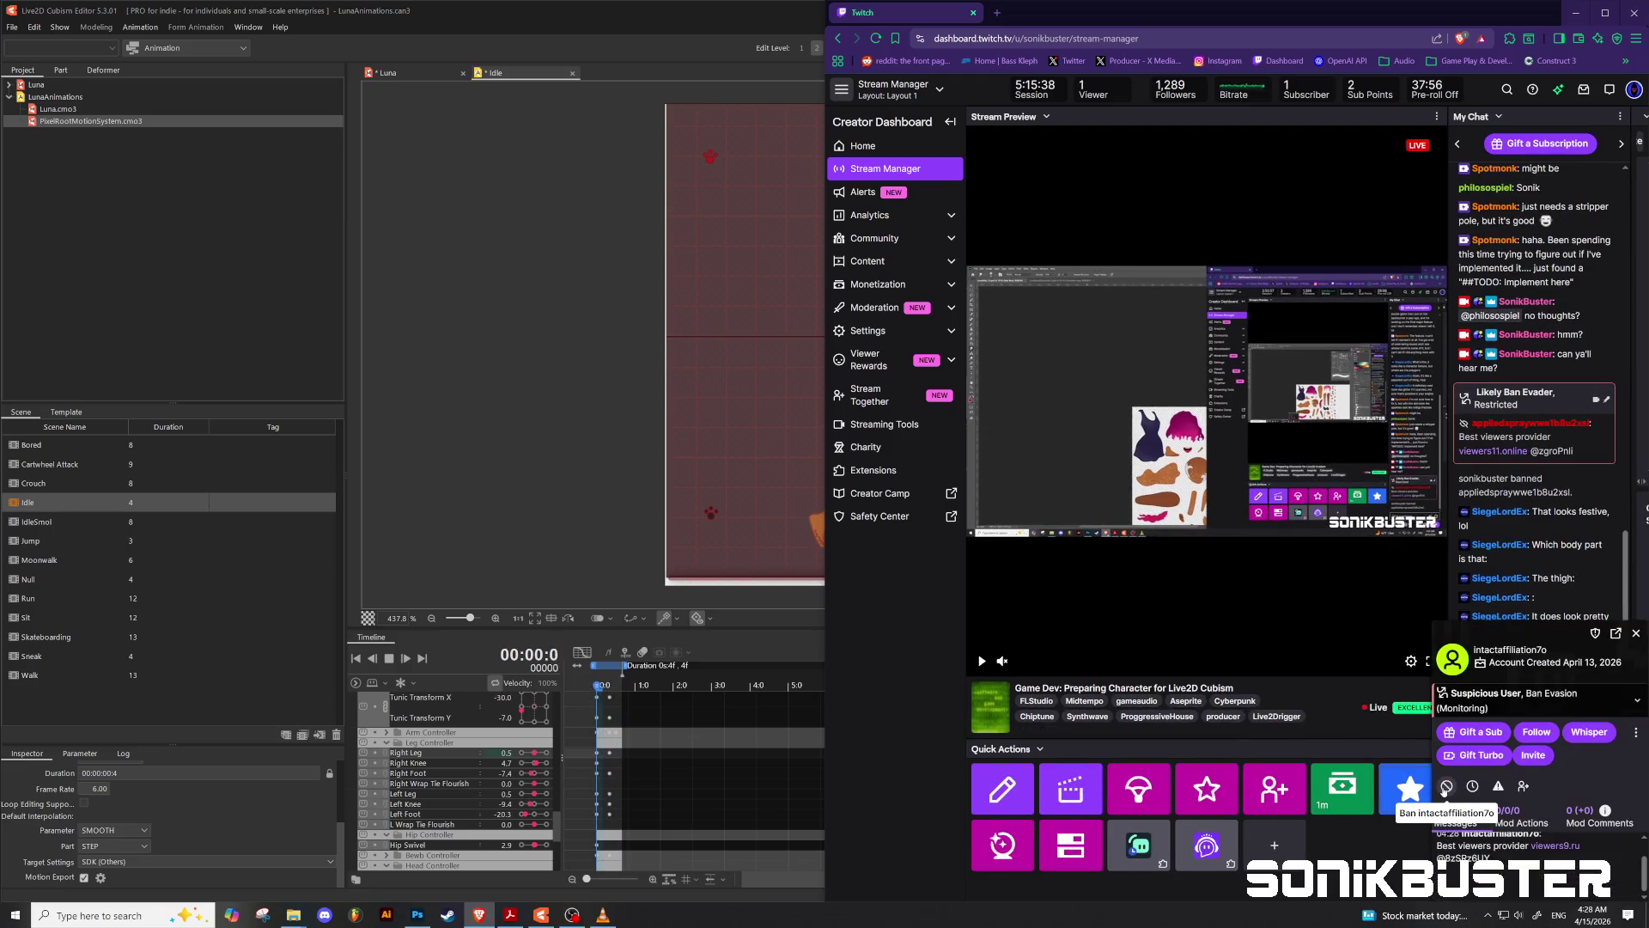
left_click(1446, 786)
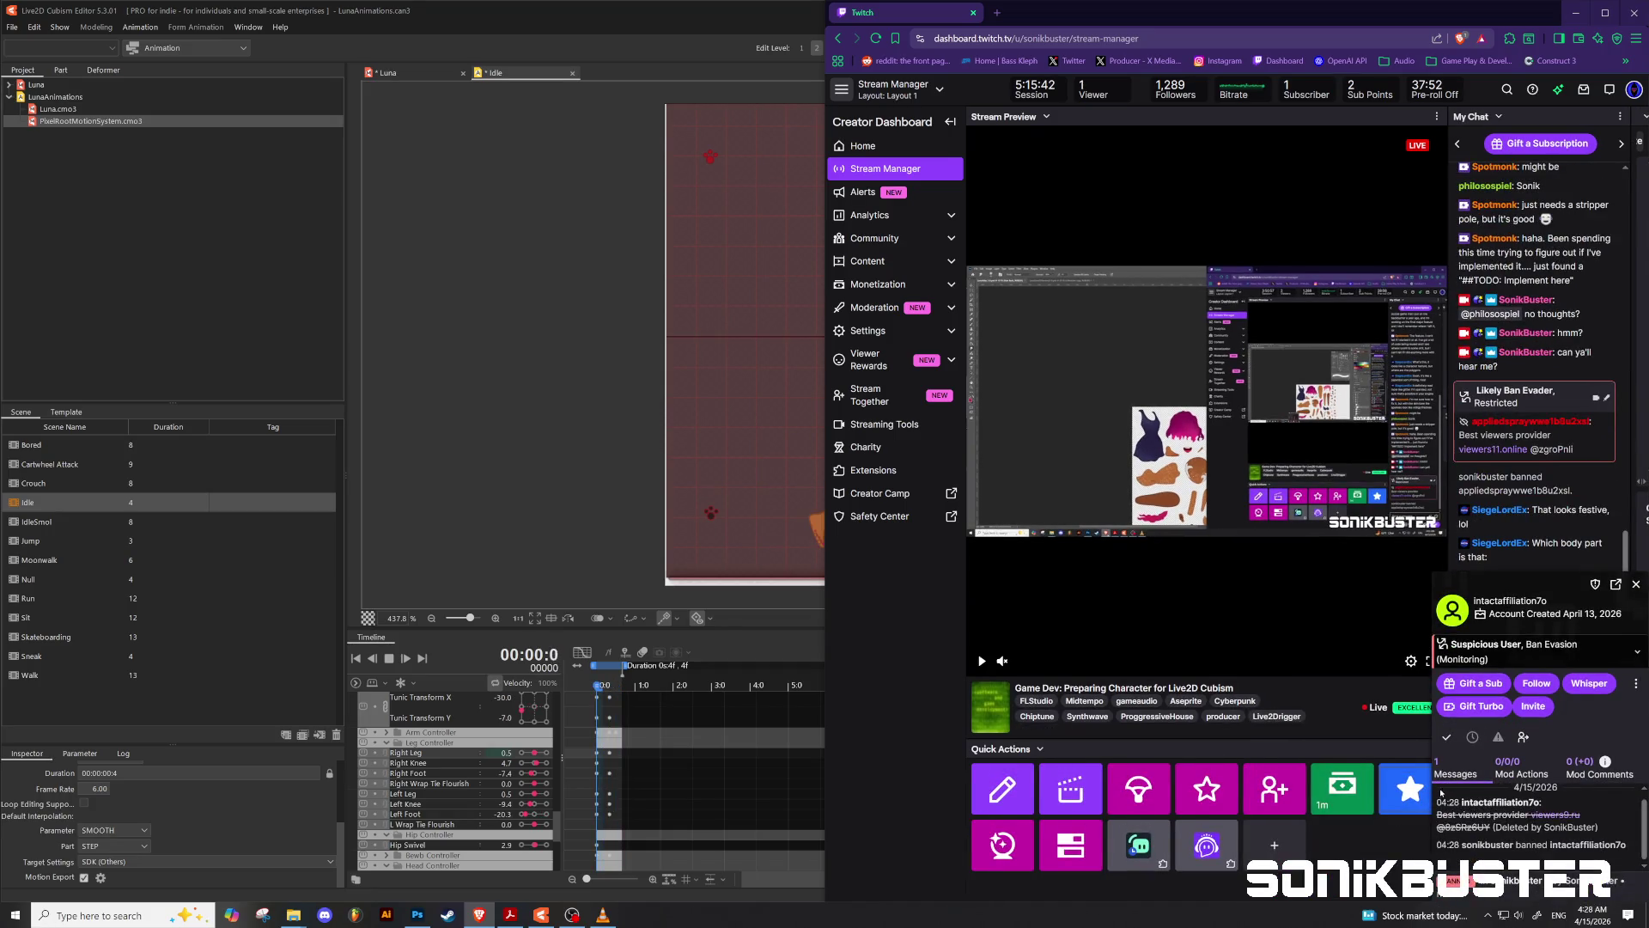
left_click(1635, 584)
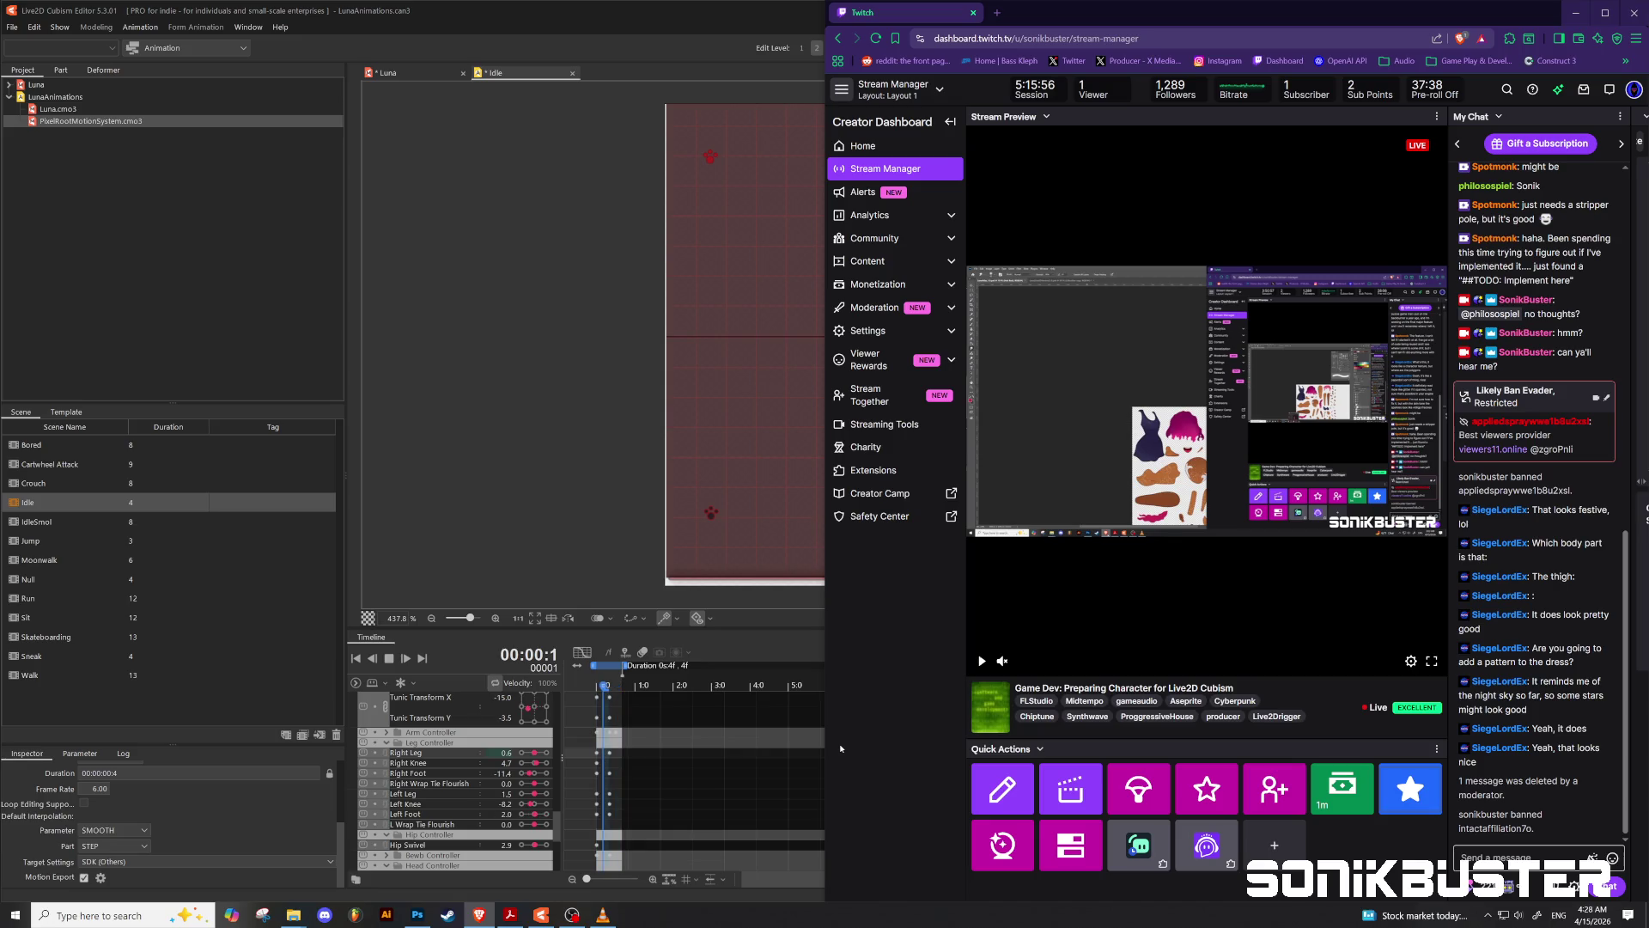
Post a reply mentioning a viewer: 'It's been awesome getting to hang out with you tonight/today!!!!!'
left_click(1512, 857)
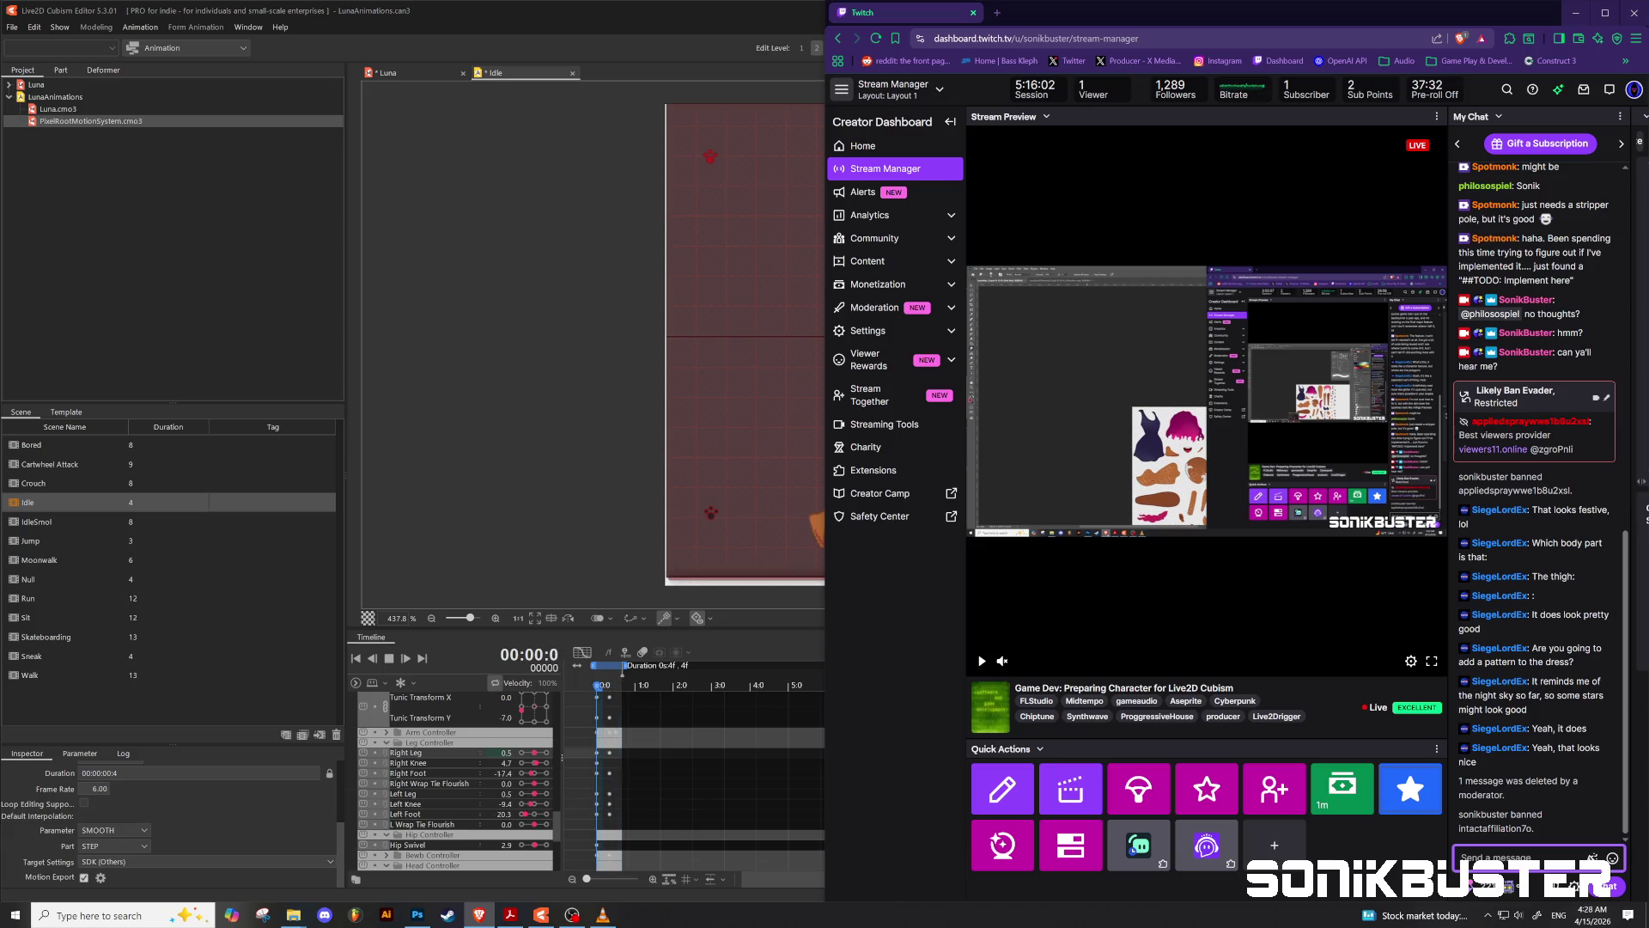
type("@si")
key("Tab")
type("It's b")
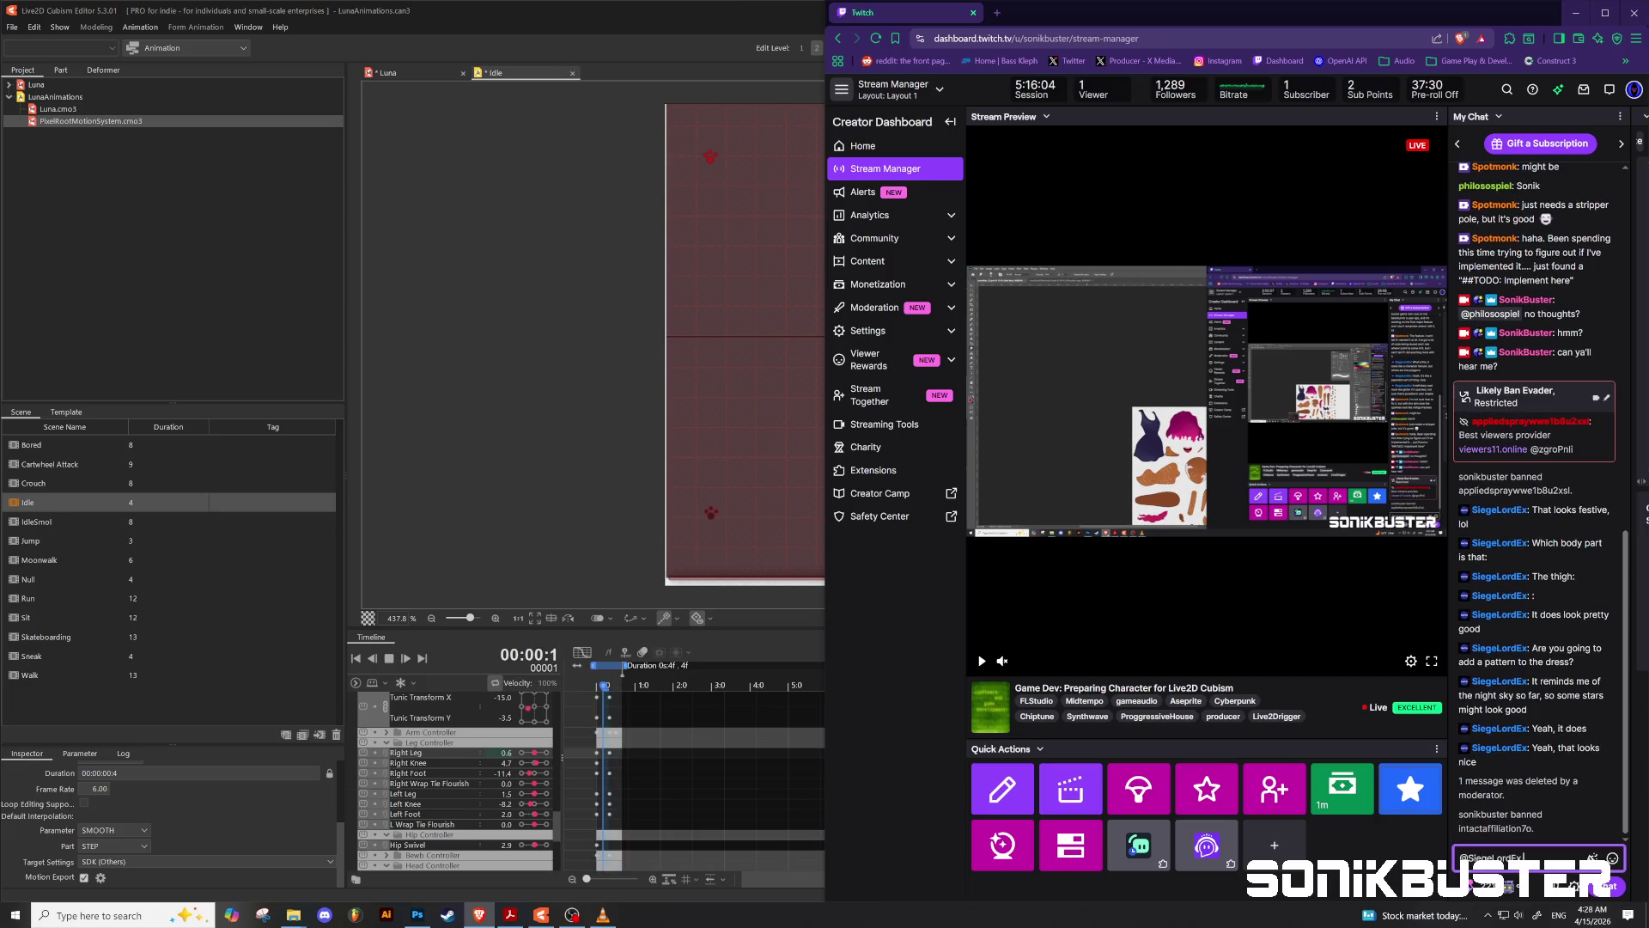
type("een a")
type("some getting to hang")
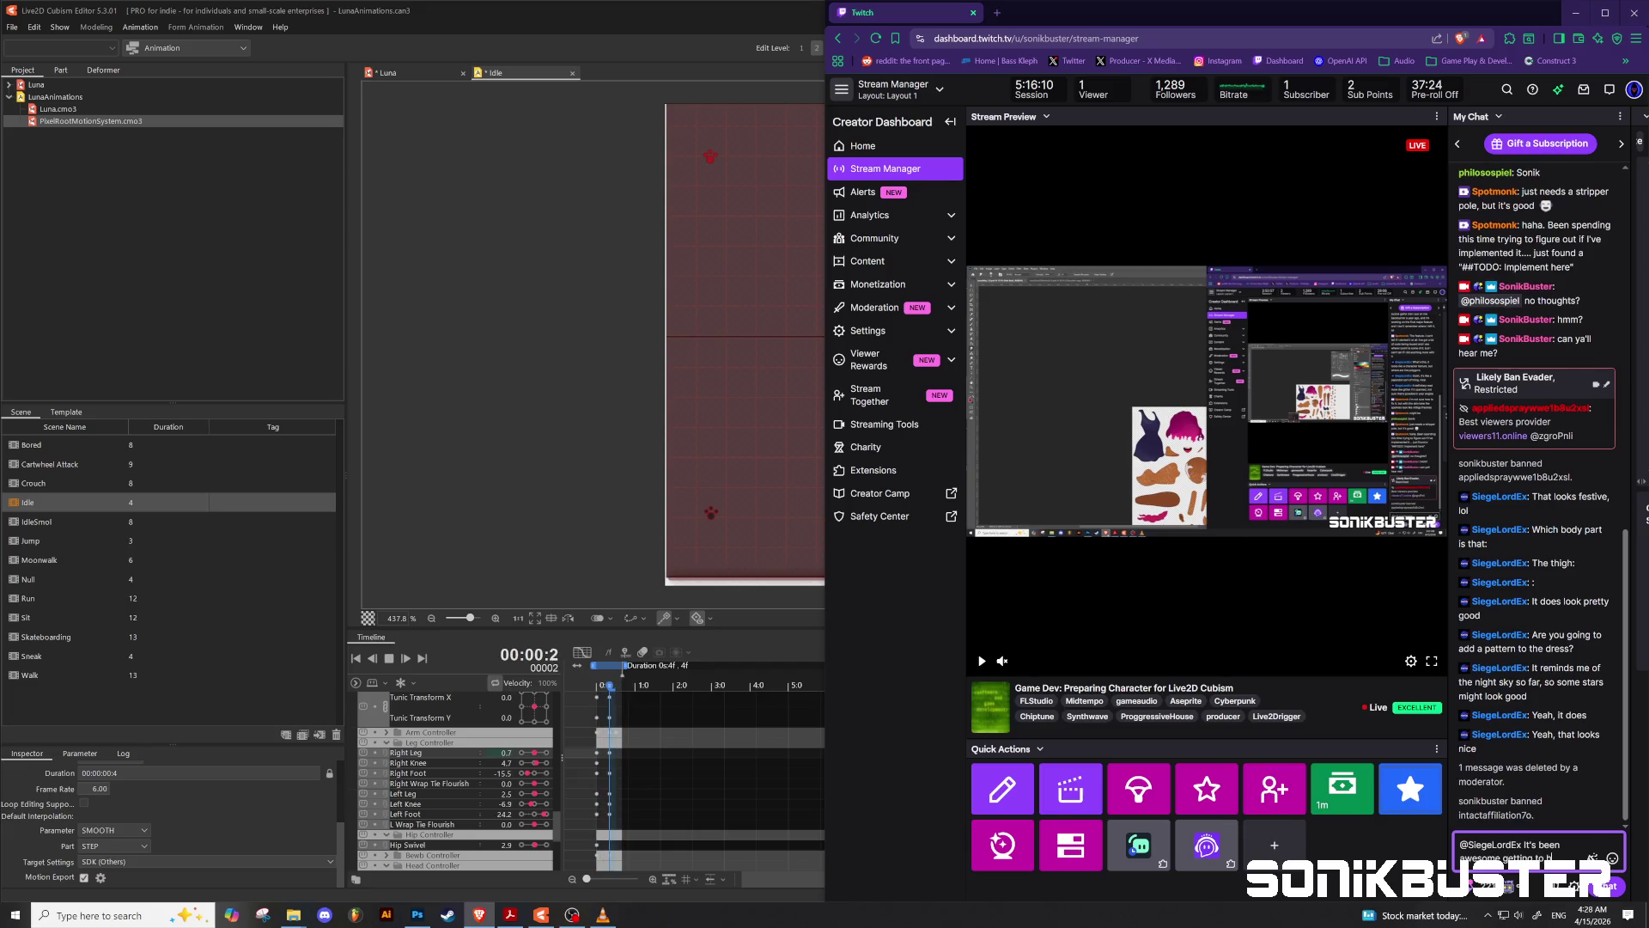
type(" out with you tonight/today!")
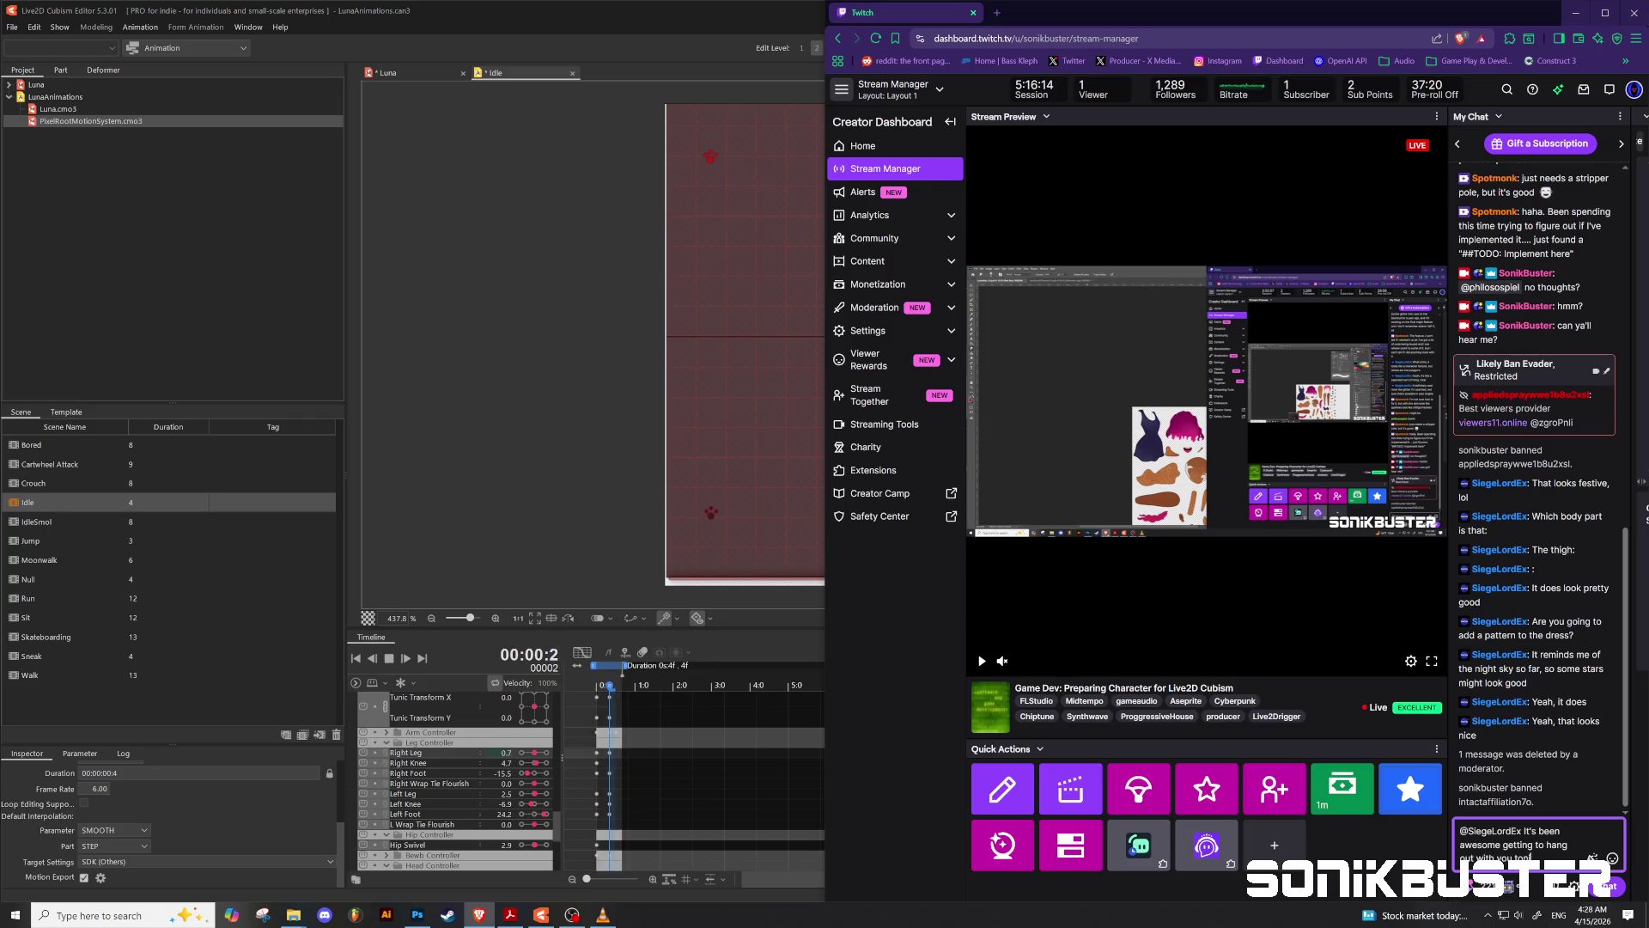
type("!!!!")
key("Return")
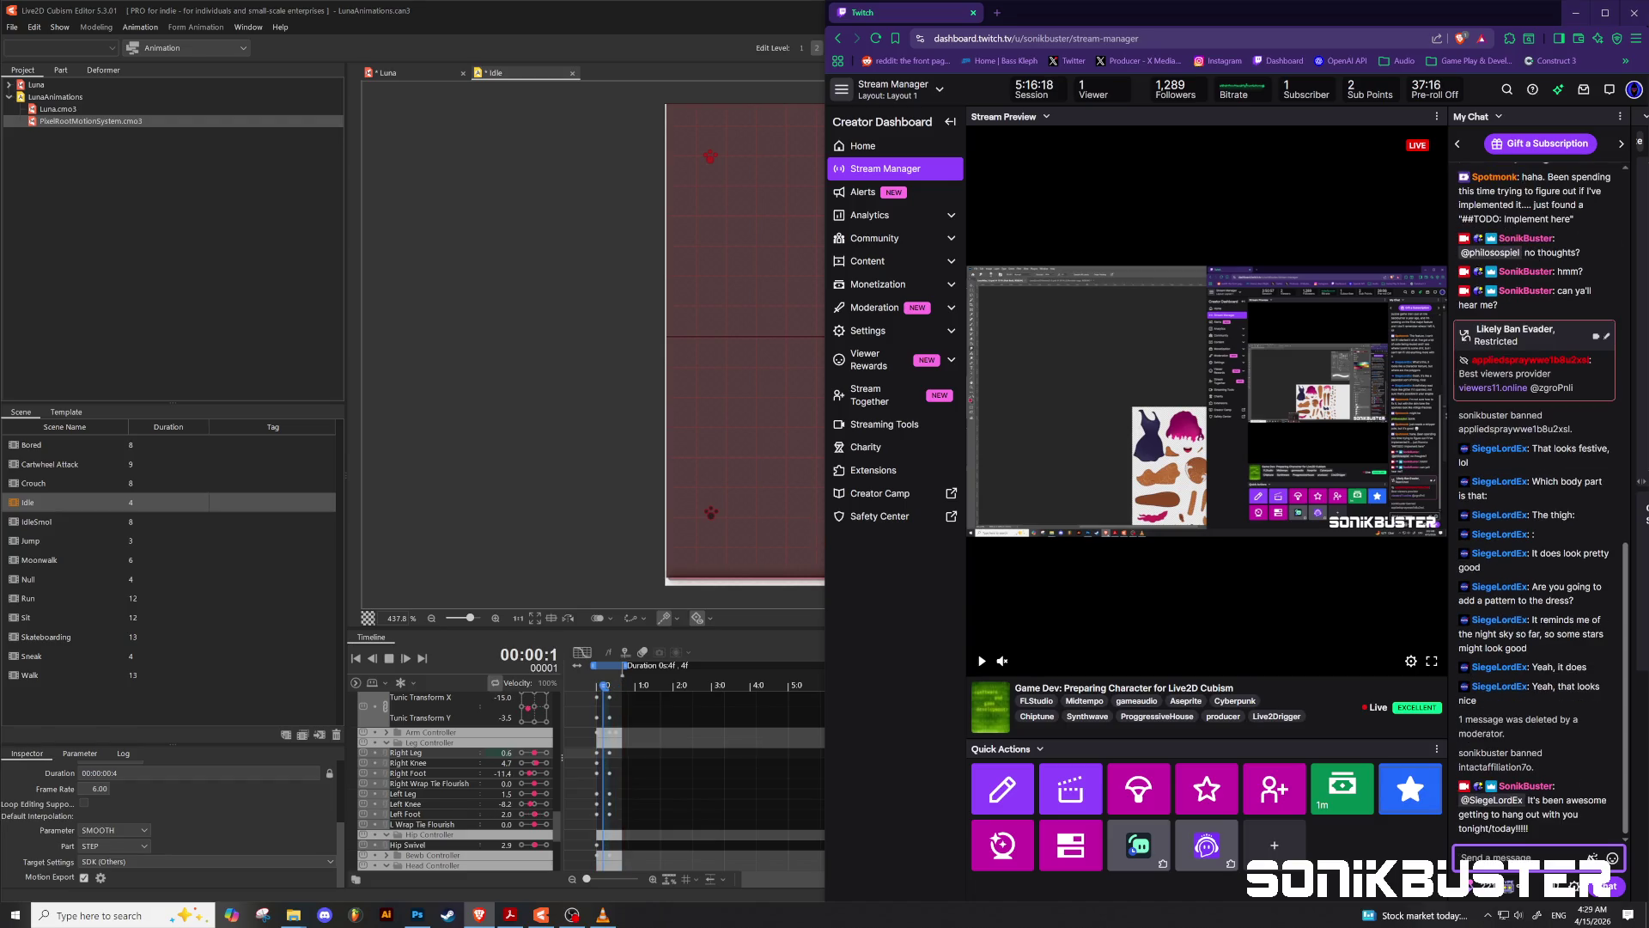
left_click(386, 76)
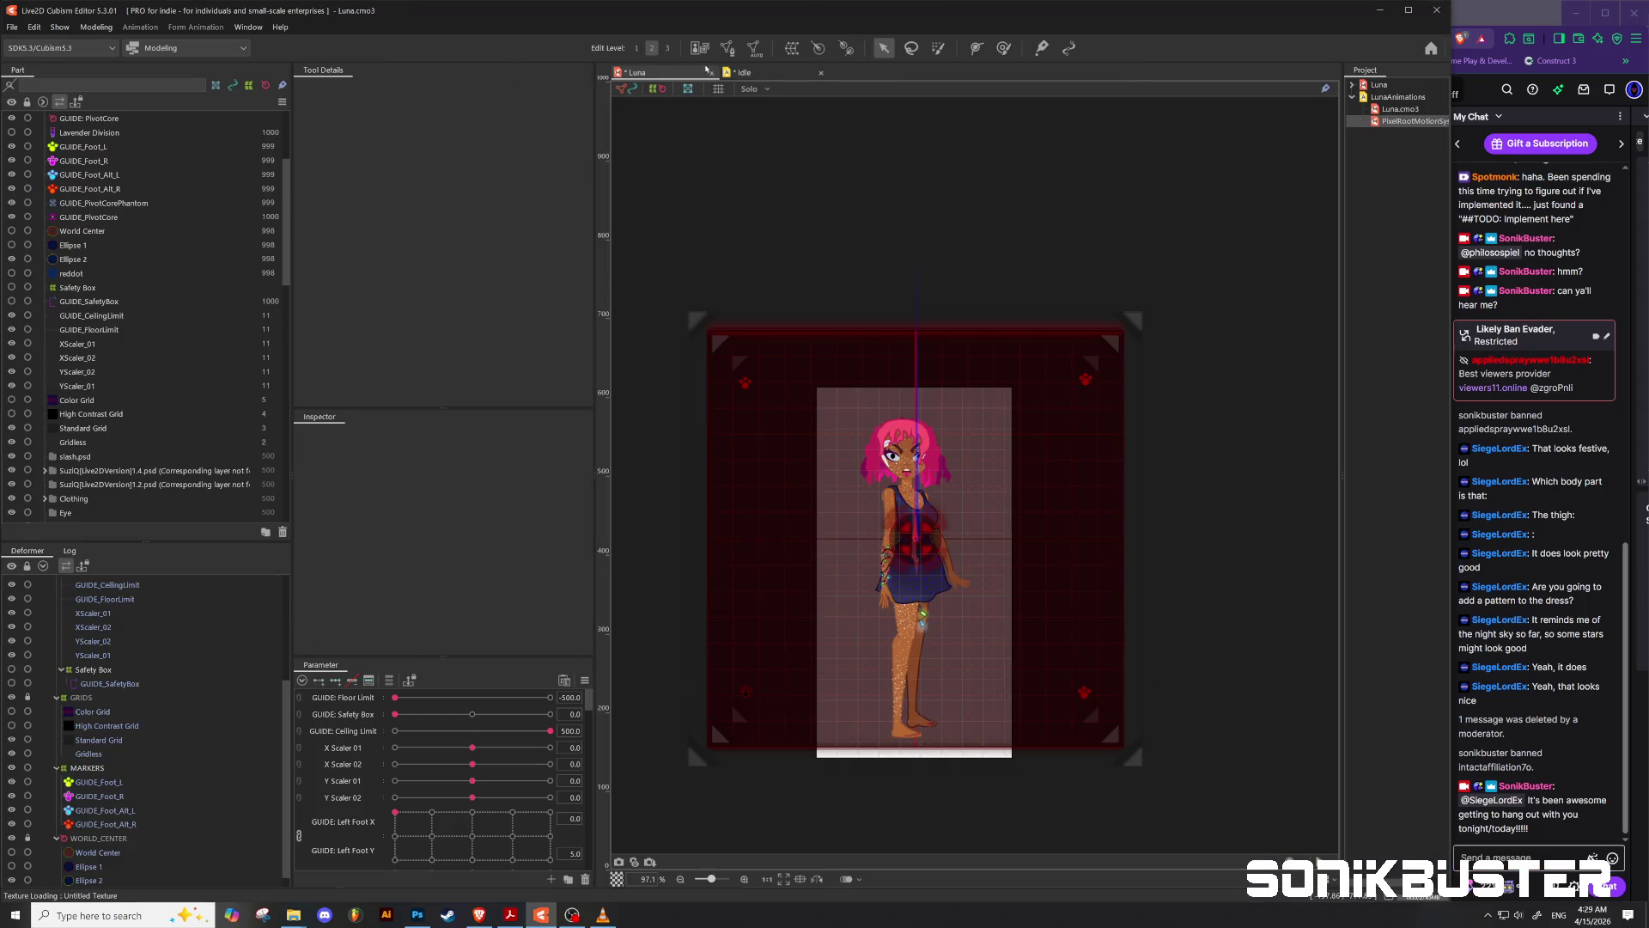
In the Idle scene, set ALIGNMENT_SYSTEM_OFF to 0.0 at frame 0 to hide the red grid
left_click(744, 72)
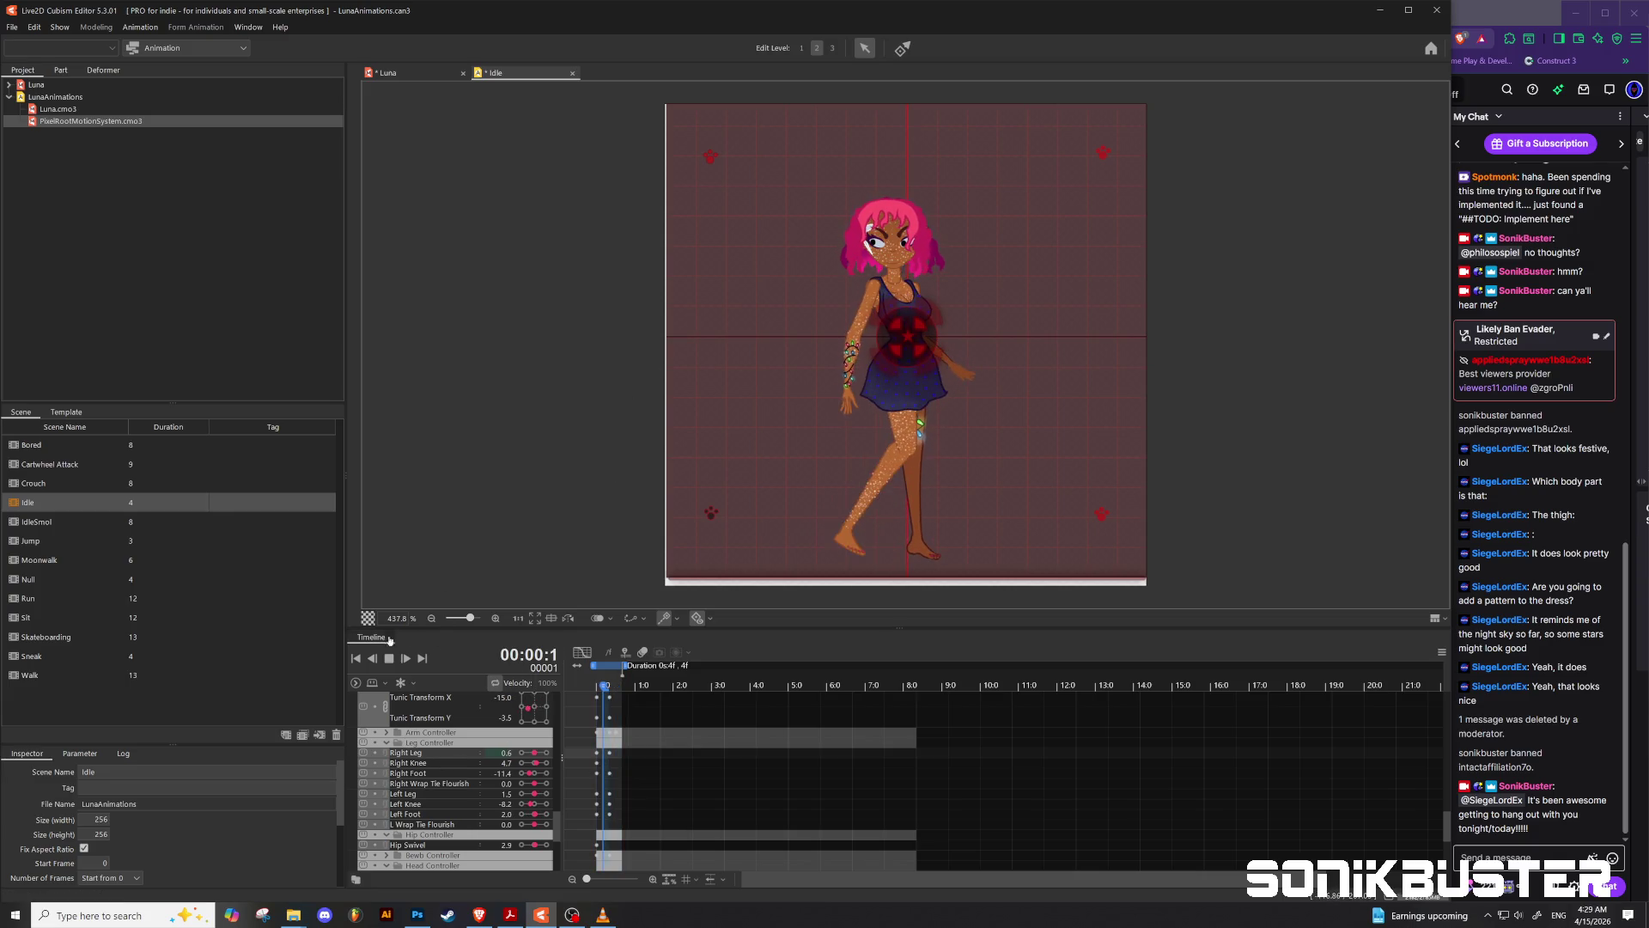
left_click(624, 696)
left_click_drag(617, 686, 581, 694)
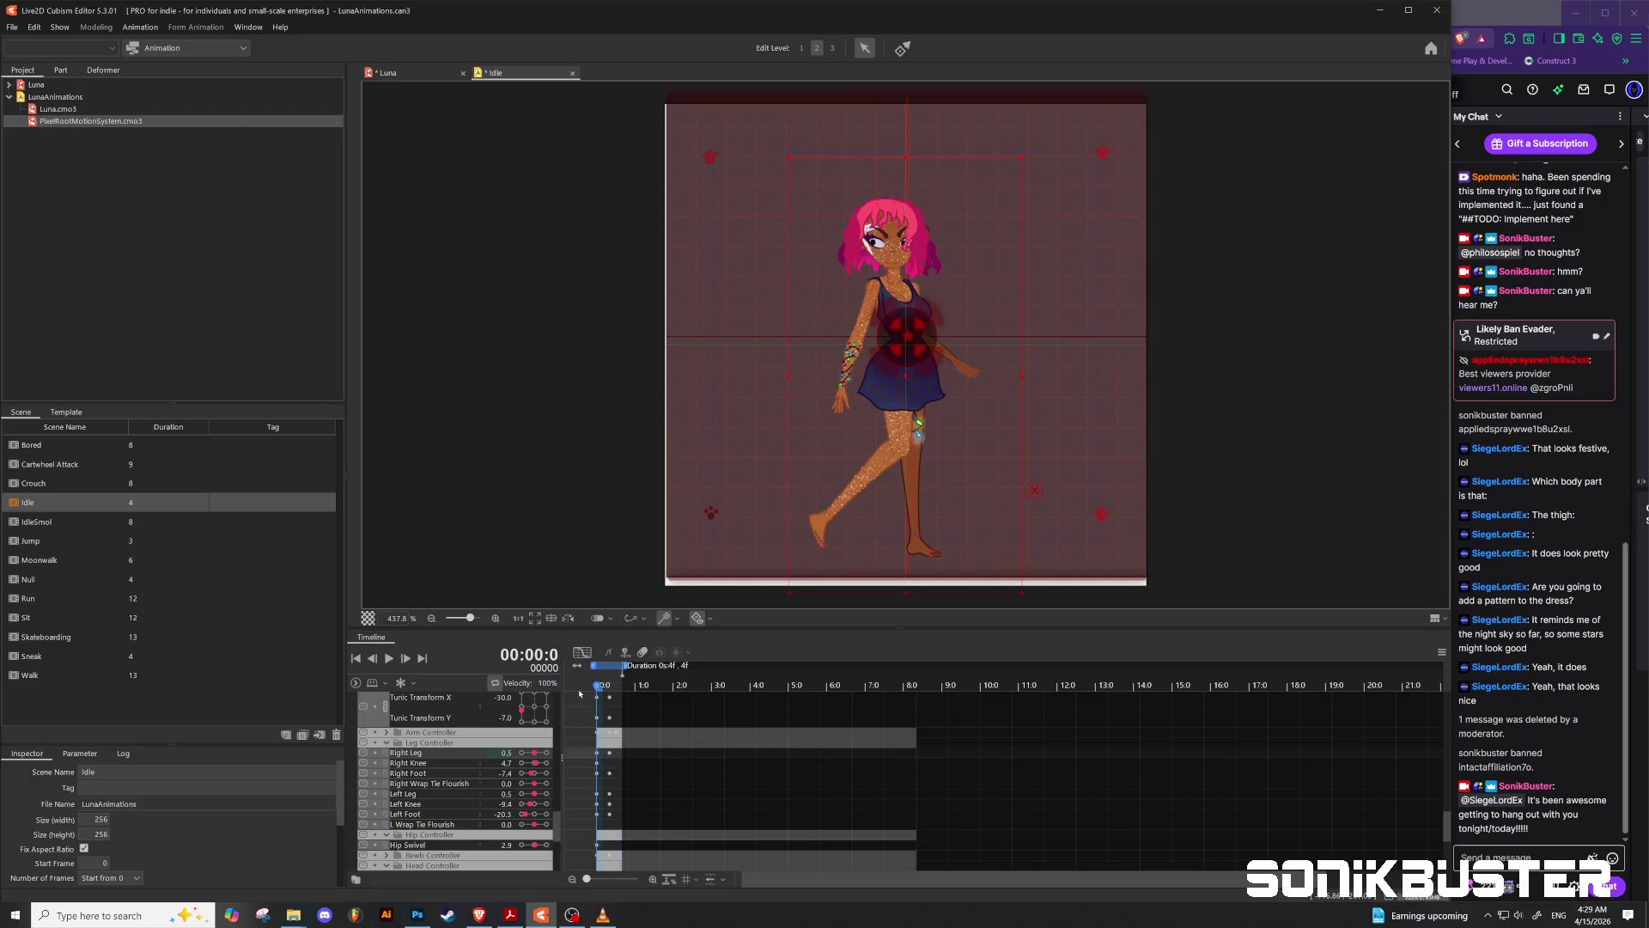
scroll(487, 761, "up", 5)
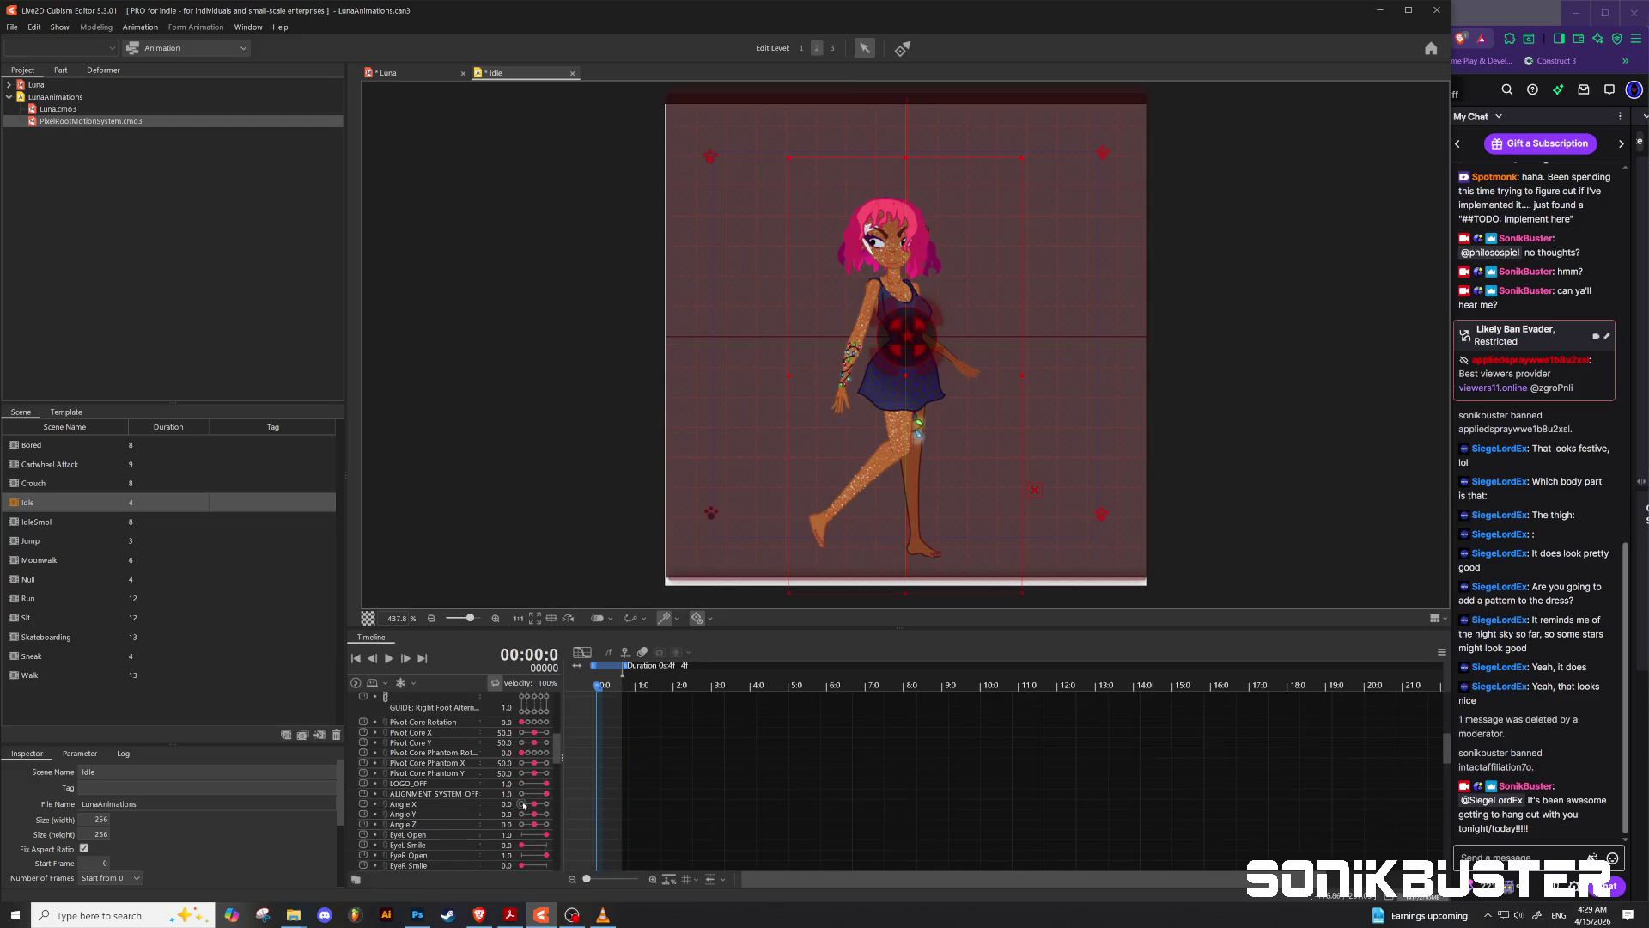
left_click_drag(548, 794, 518, 793)
left_click(535, 497)
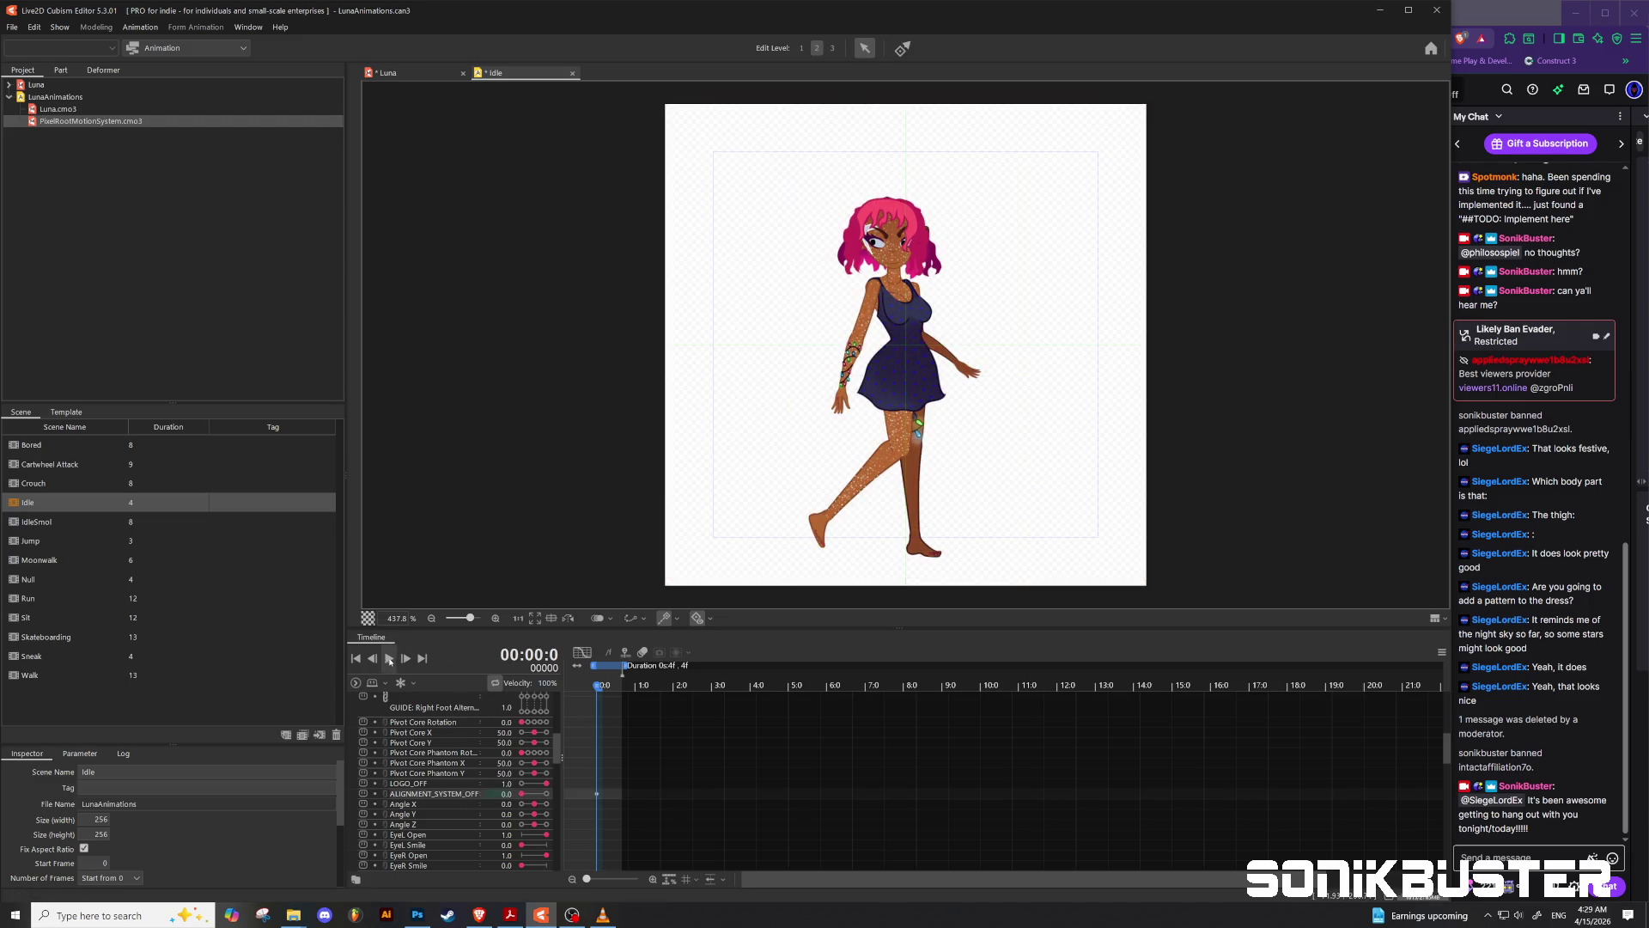
Preview the Idle loop and return to frame 0
left_click(390, 659)
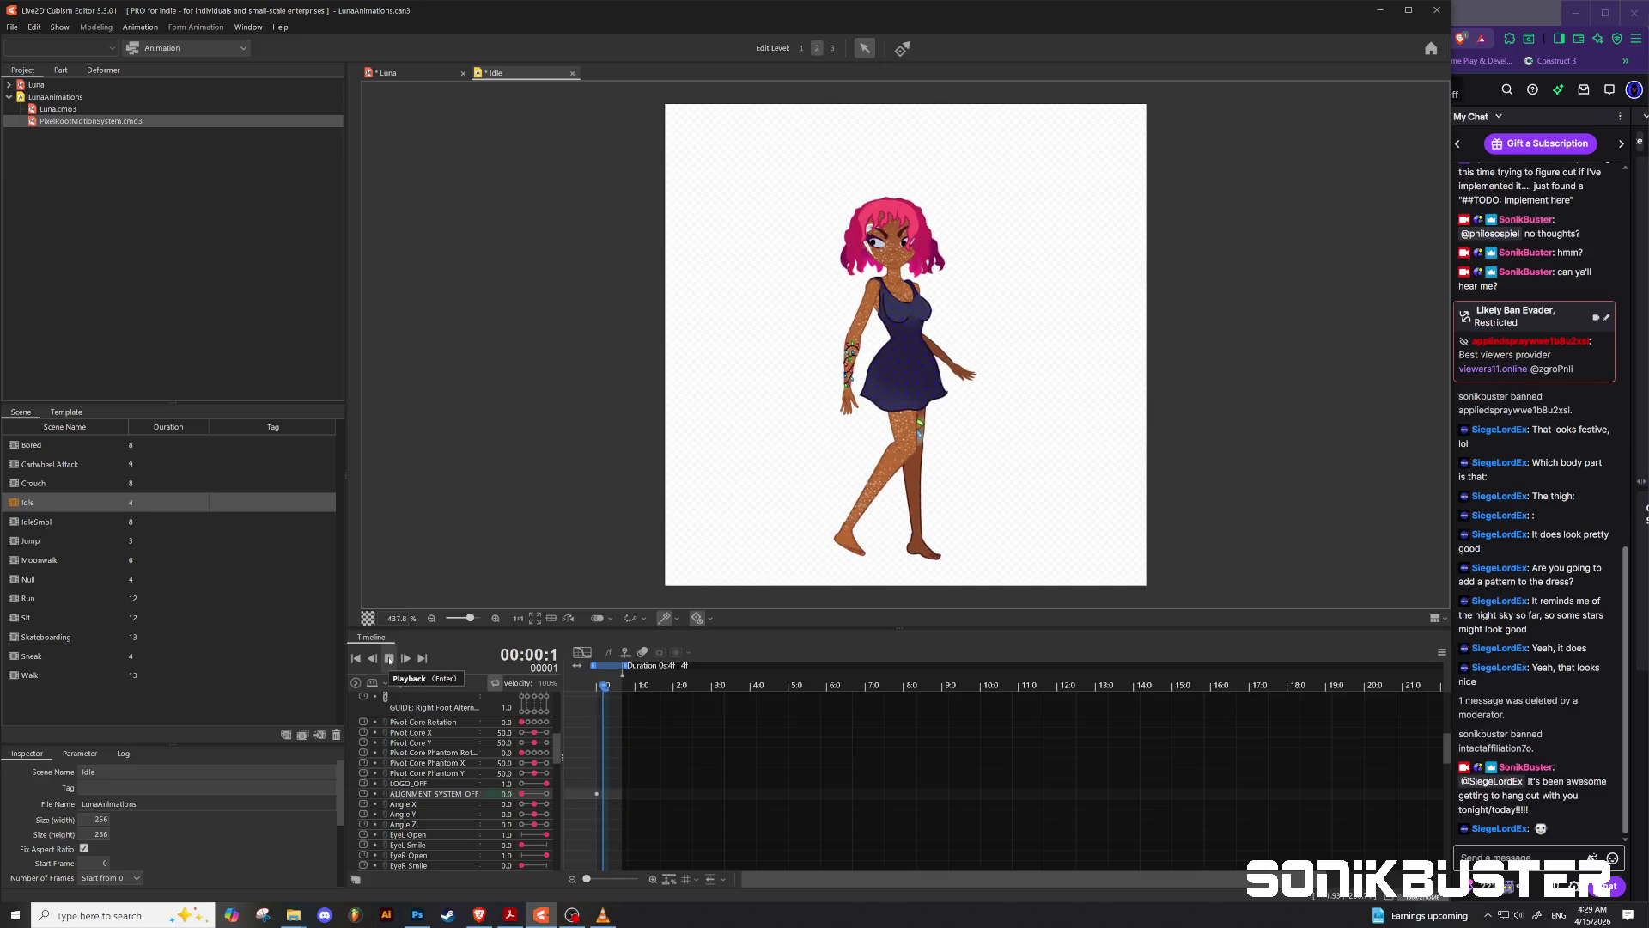
left_click(389, 658)
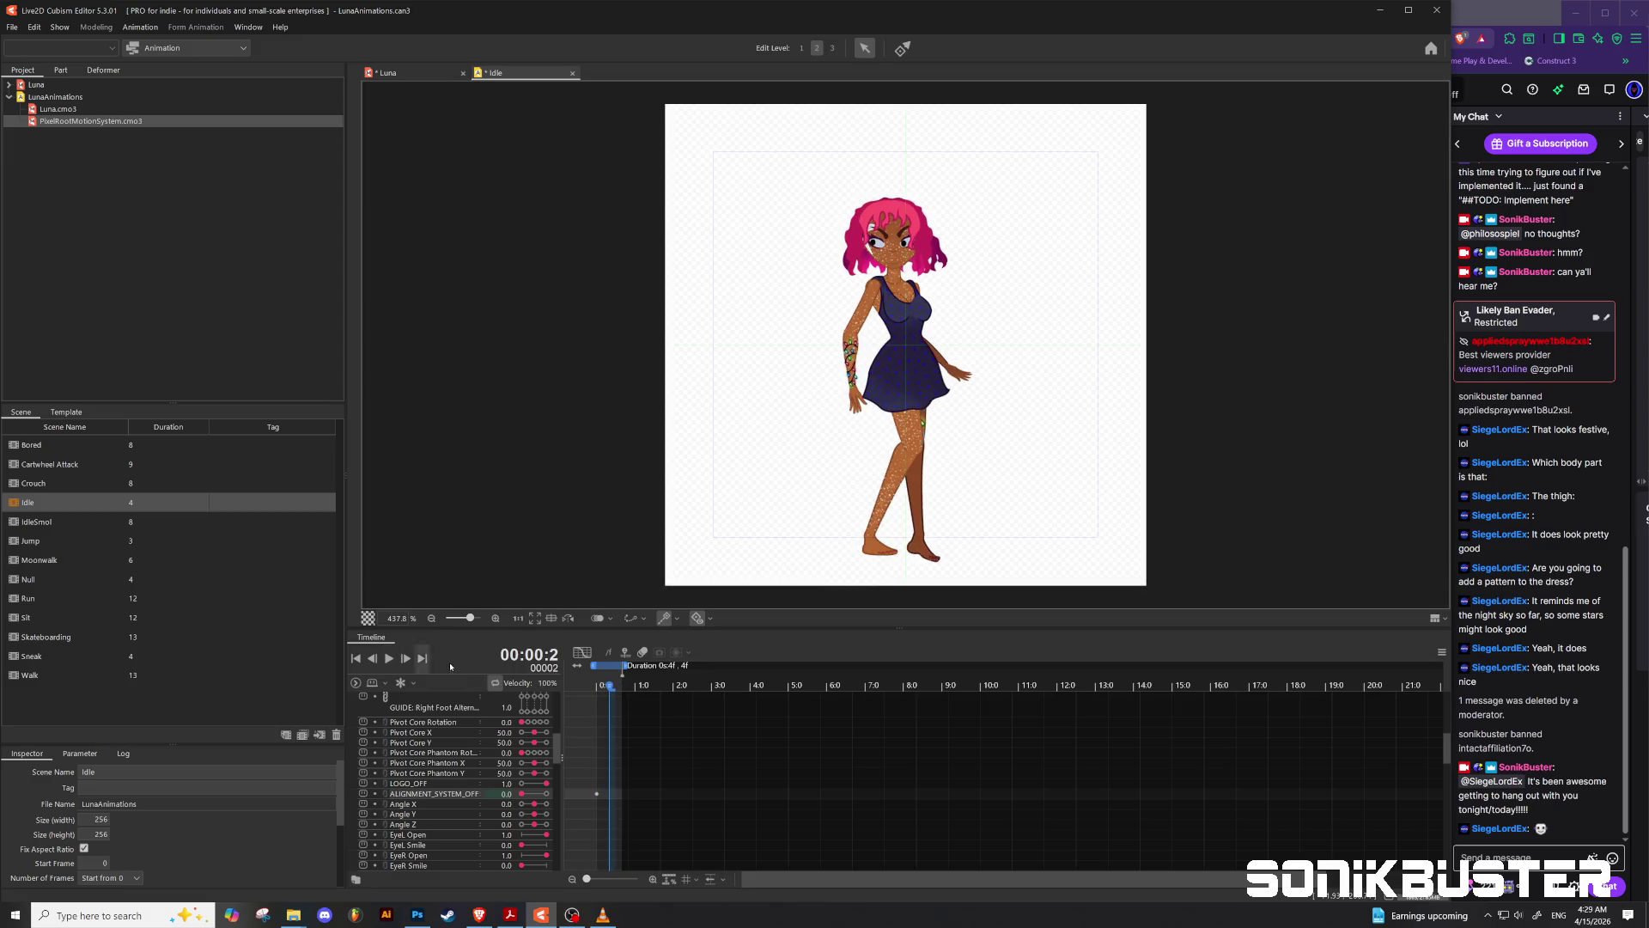
left_click(602, 687)
scroll(459, 775, "down", 5)
Nudge the Right Foot angle on frame 0, replay the loop, and start a Twitch chat message
scroll(460, 775, "down", 5)
scroll(464, 767, "down", 3)
scroll(465, 766, "down", 3)
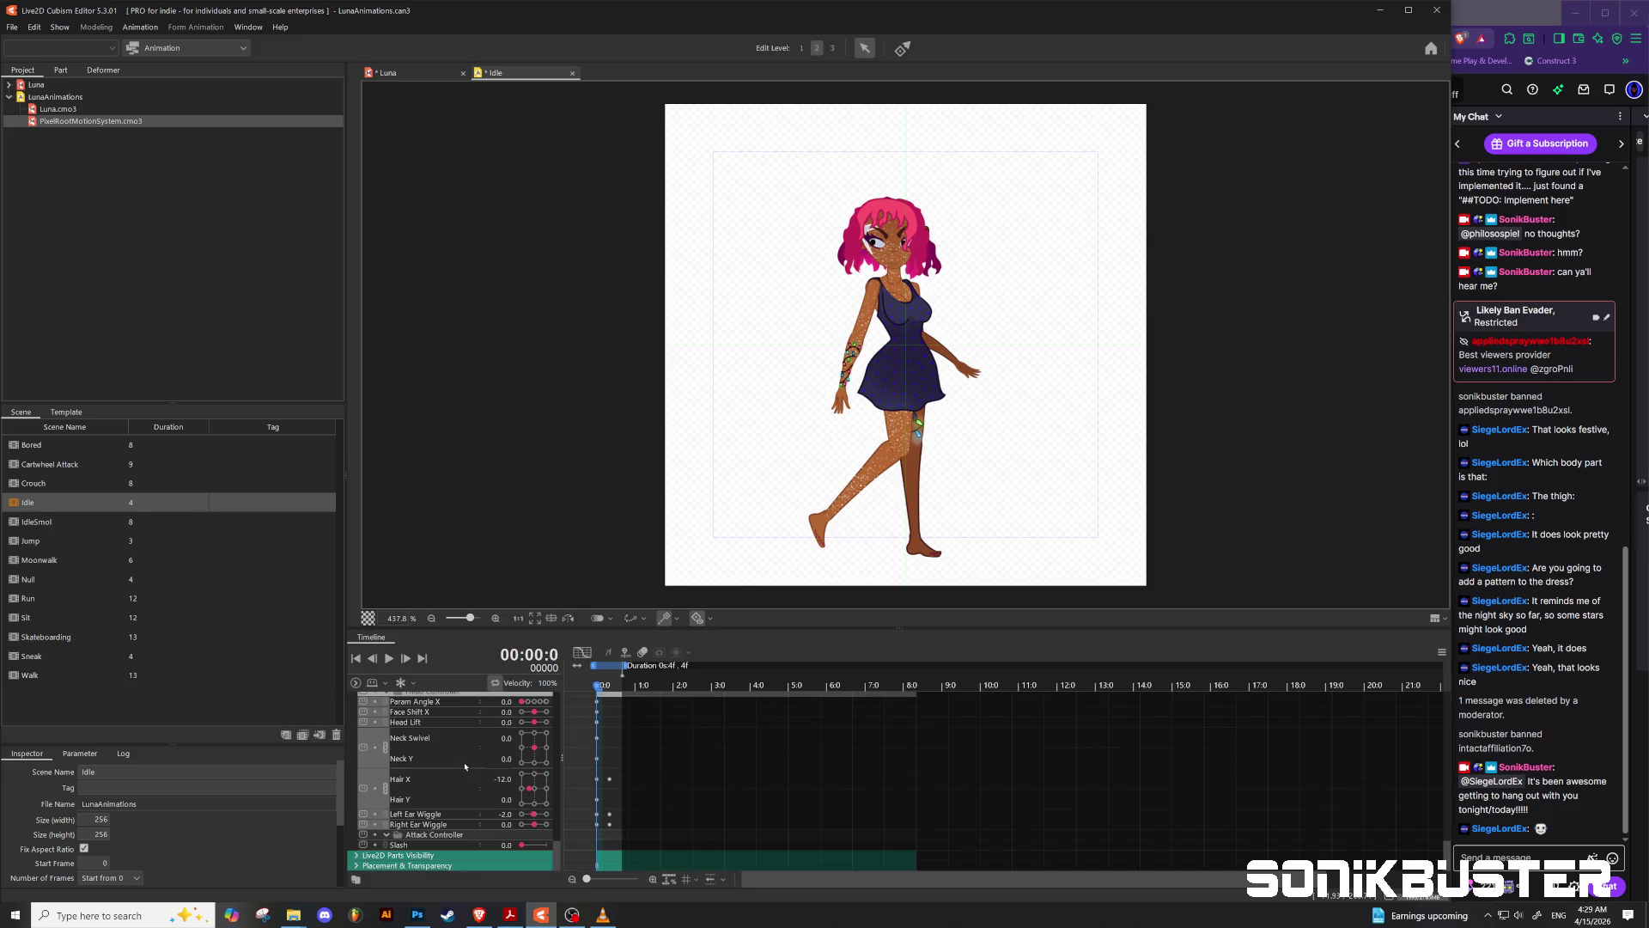
scroll(464, 766, "up", 3)
scroll(465, 766, "up", 3)
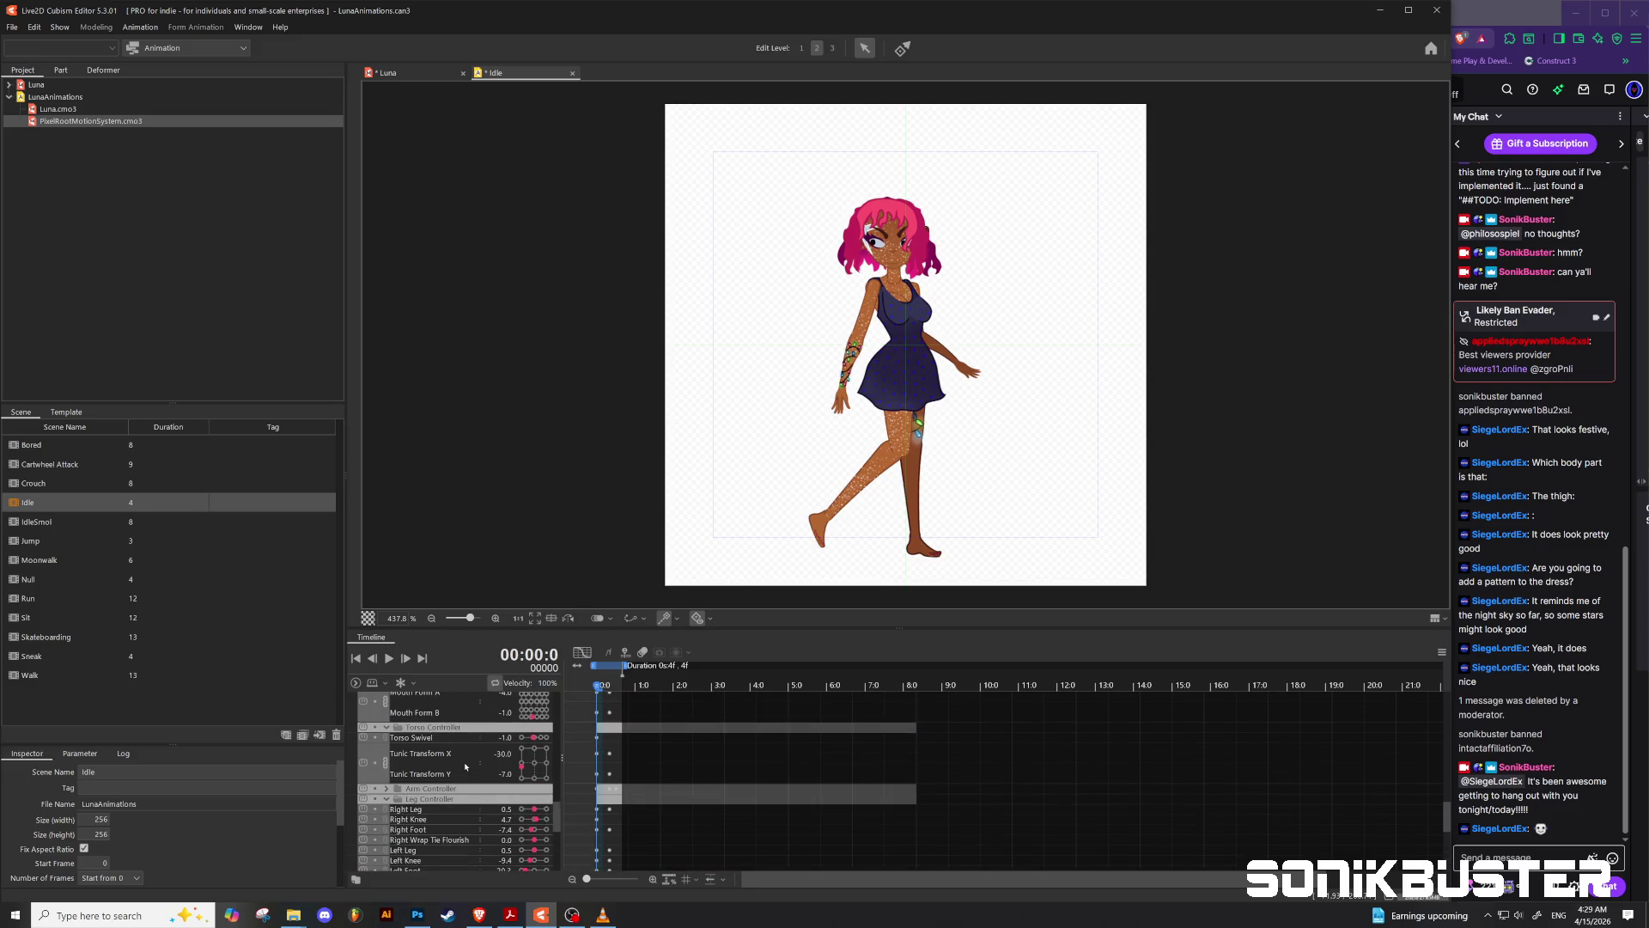
scroll(465, 766, "down", 2)
scroll(465, 767, "down", 2)
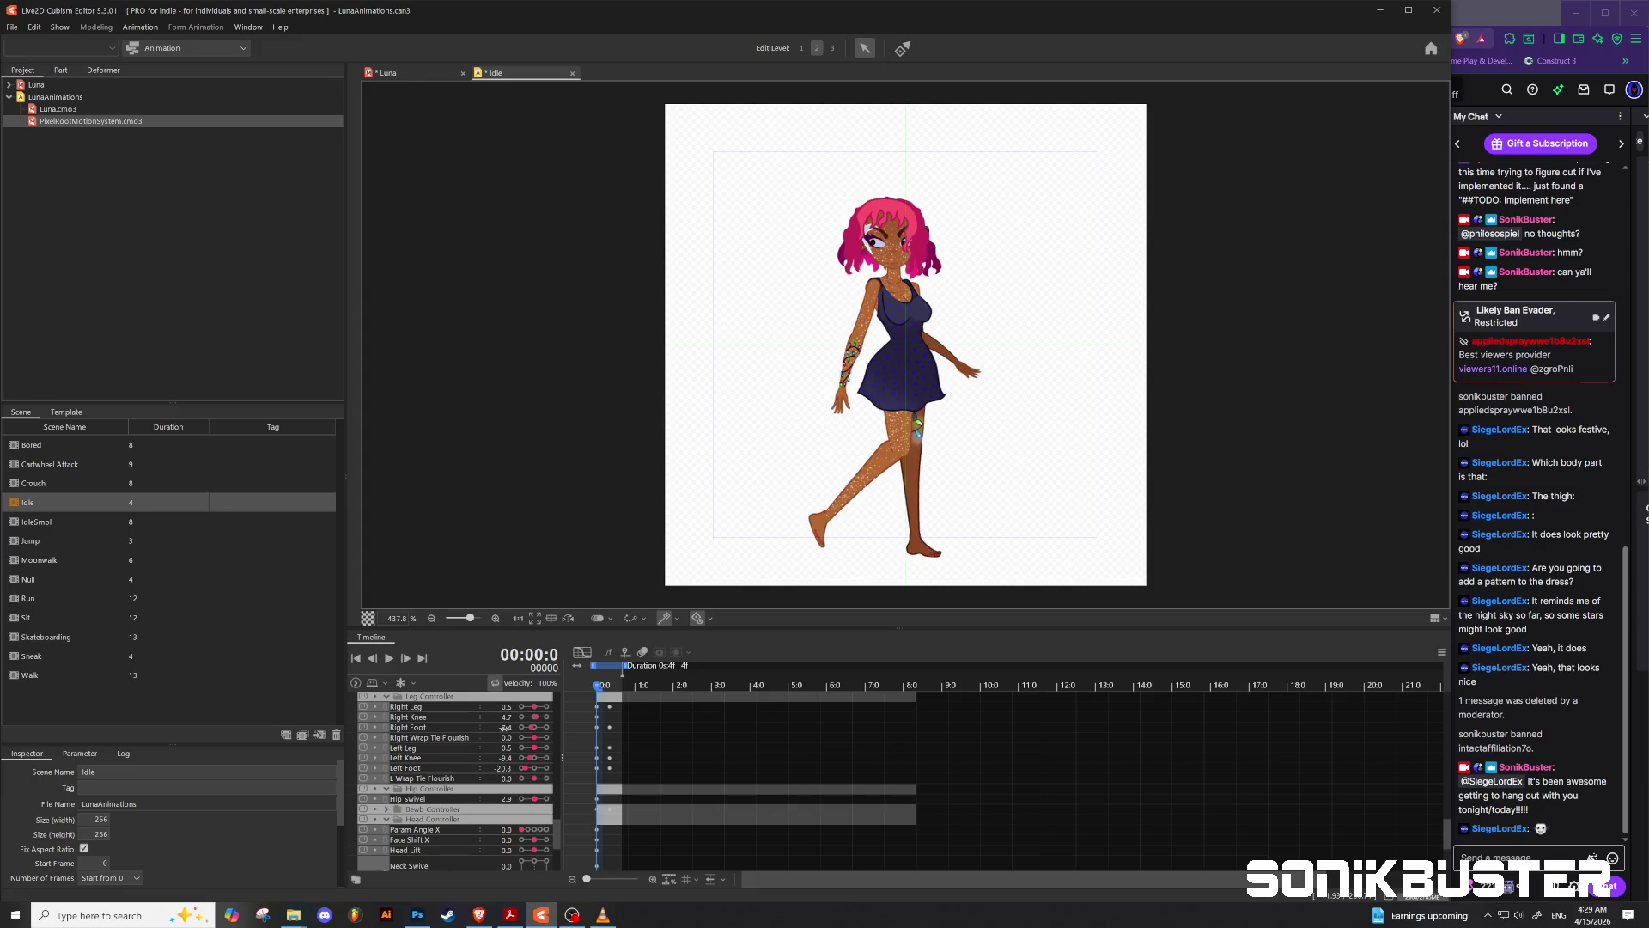
left_click_drag(505, 727, 495, 727)
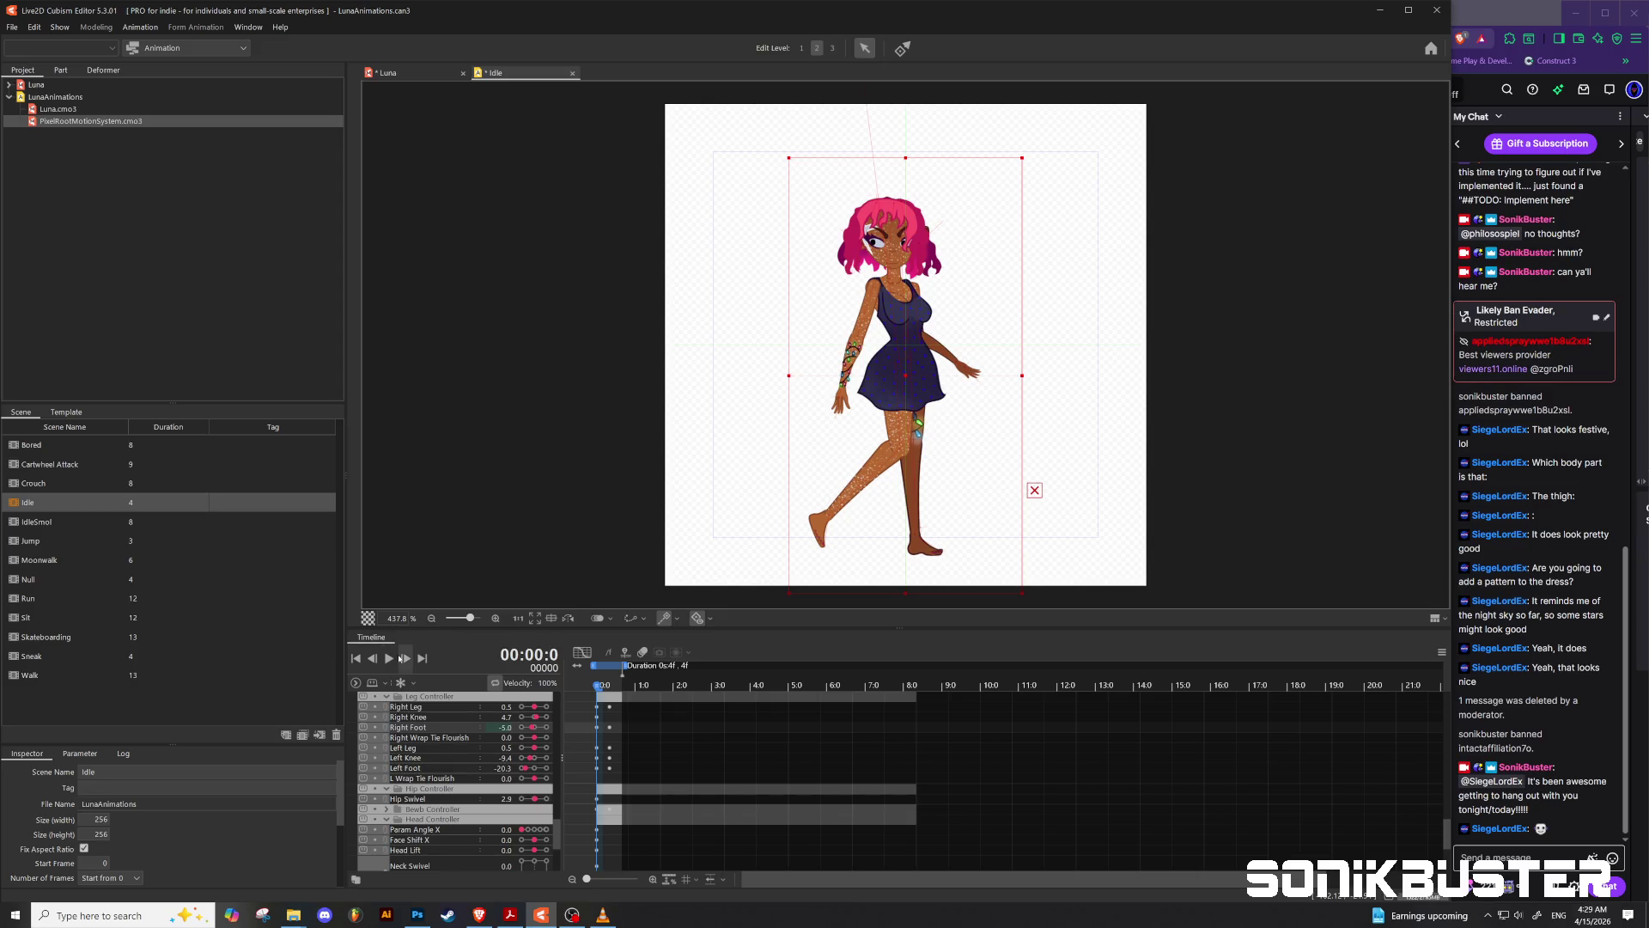
left_click(389, 658)
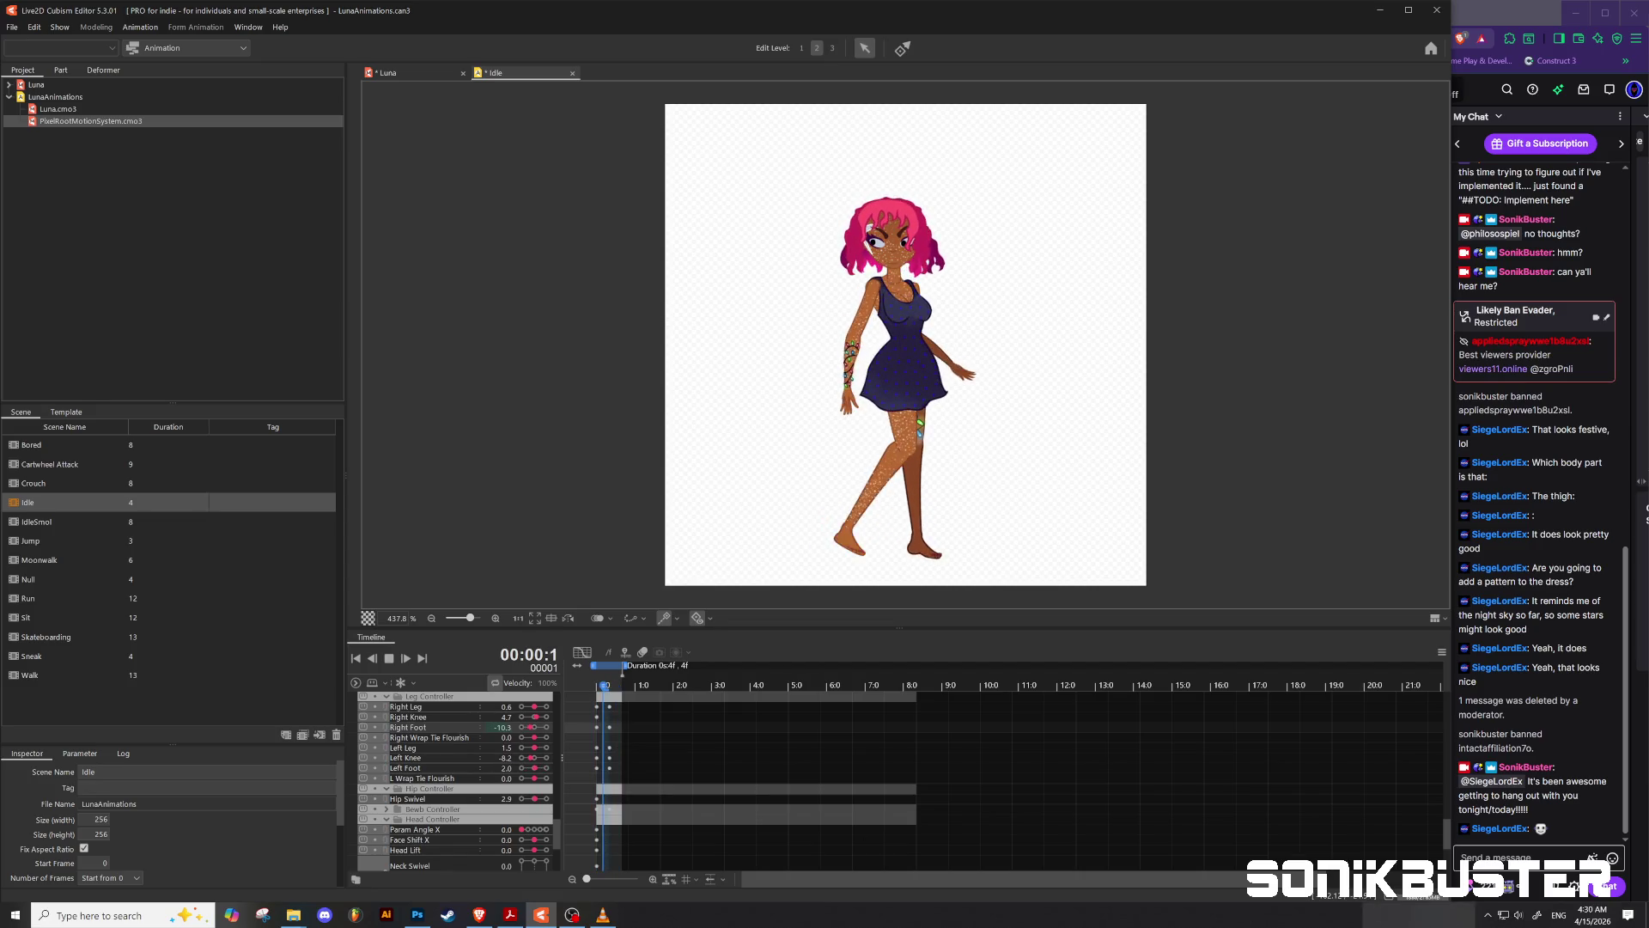
left_click(1512, 857)
type("The")
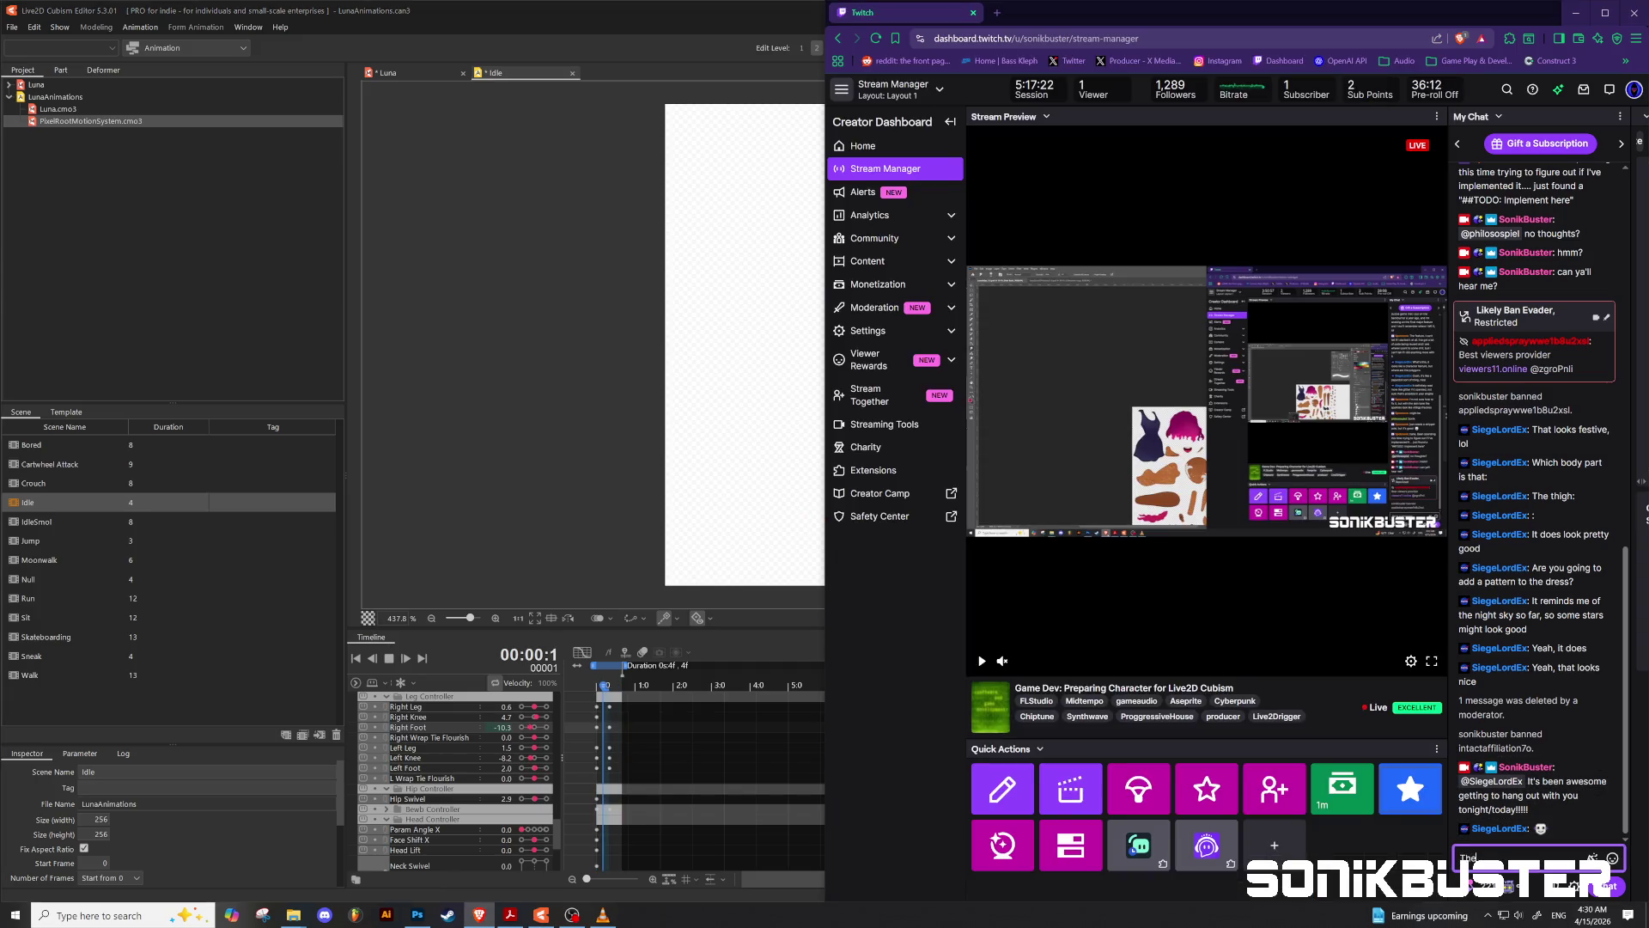
type("rs do look c")
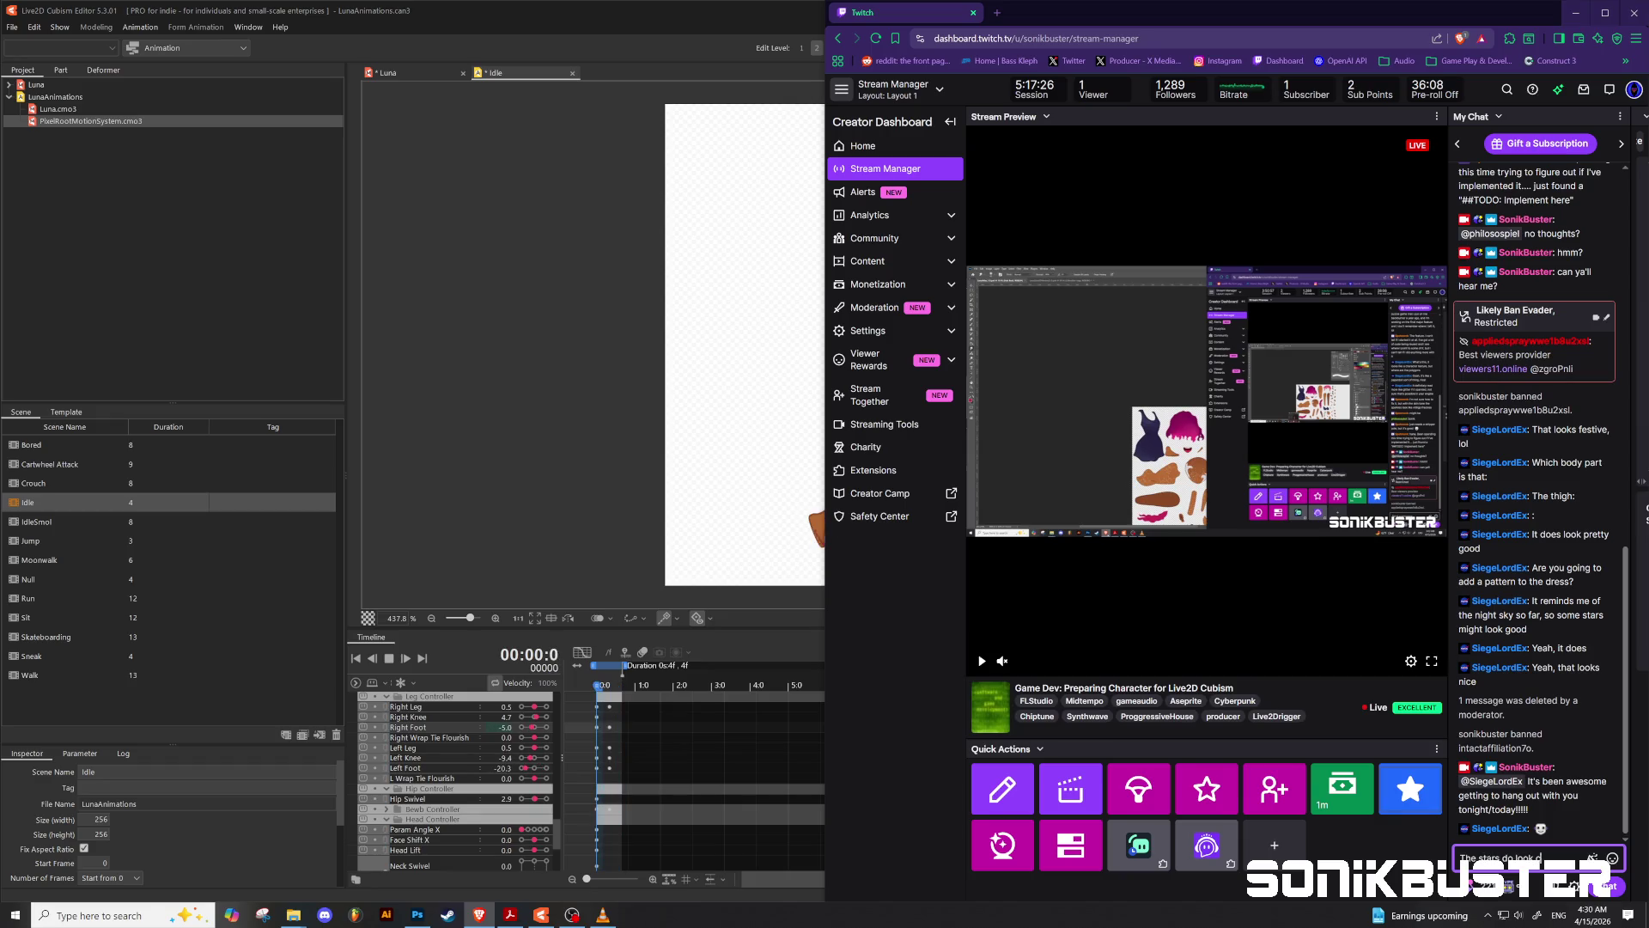
type("he dress, but xD")
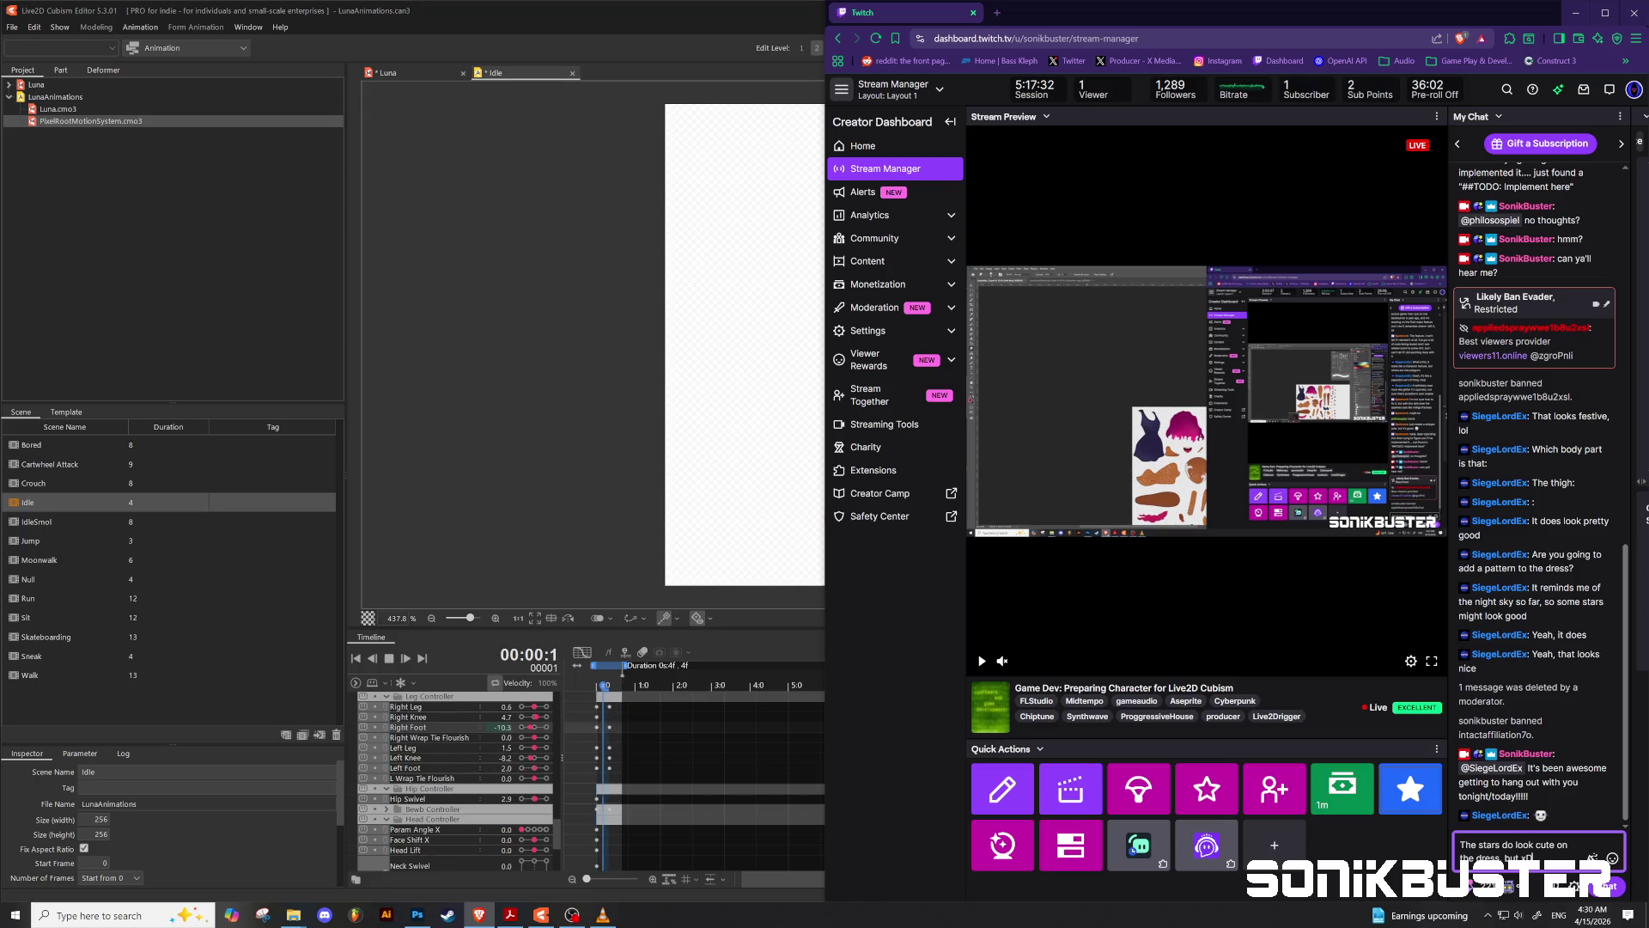
Send two chat replies saying the dress stars look cute but may be too small
key("Return")
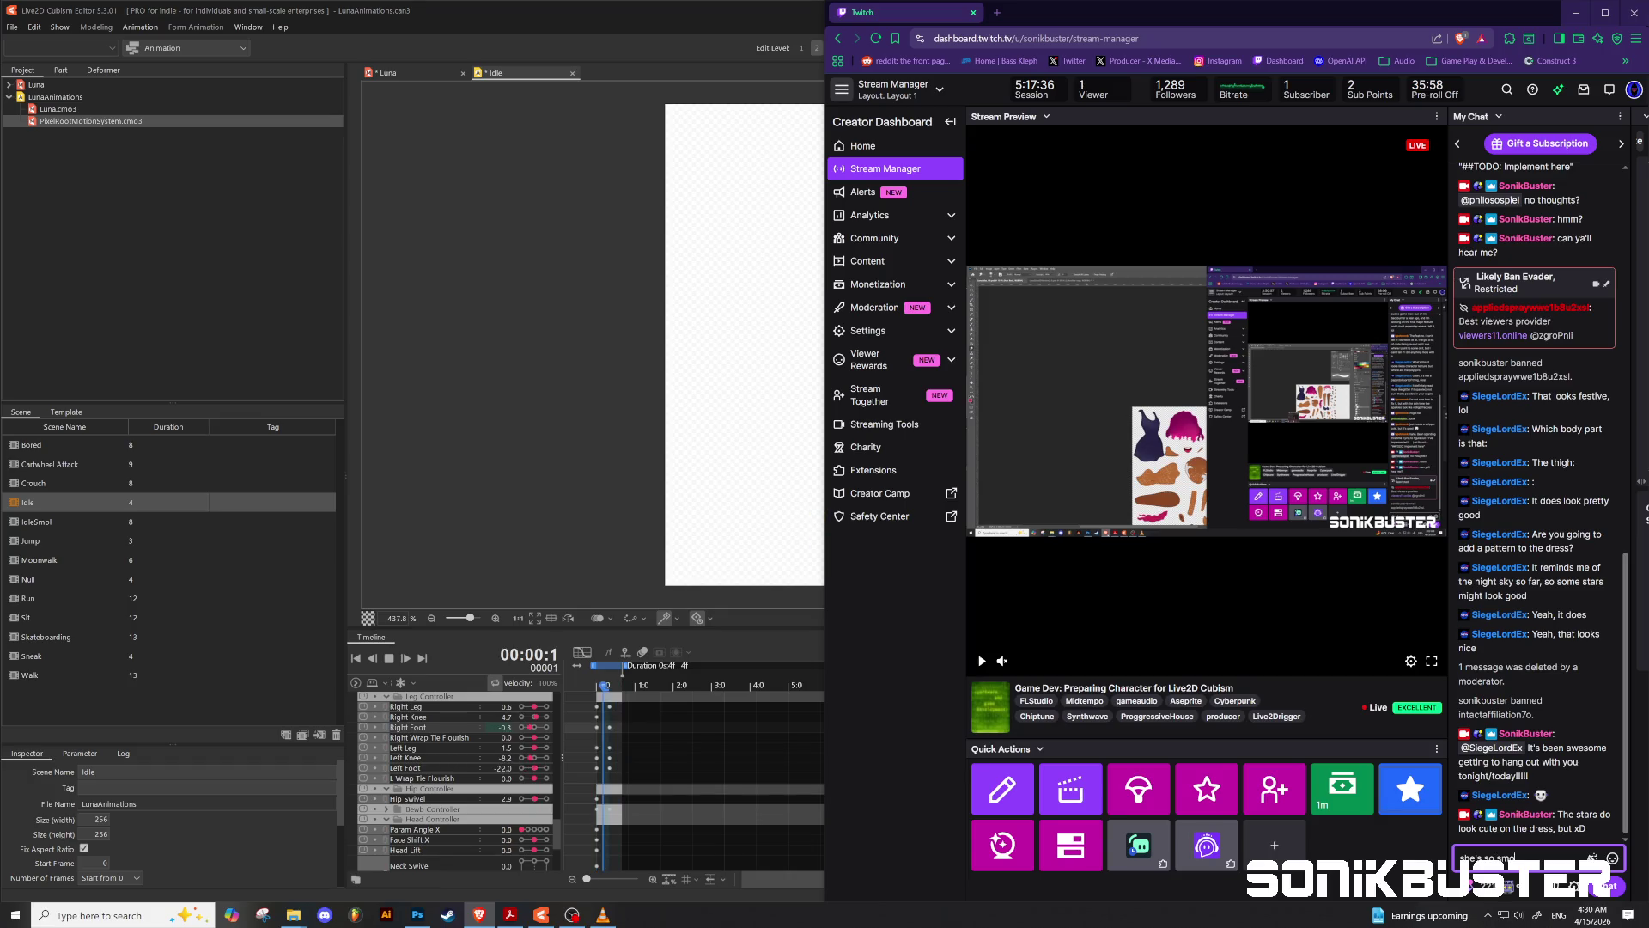
type("D")
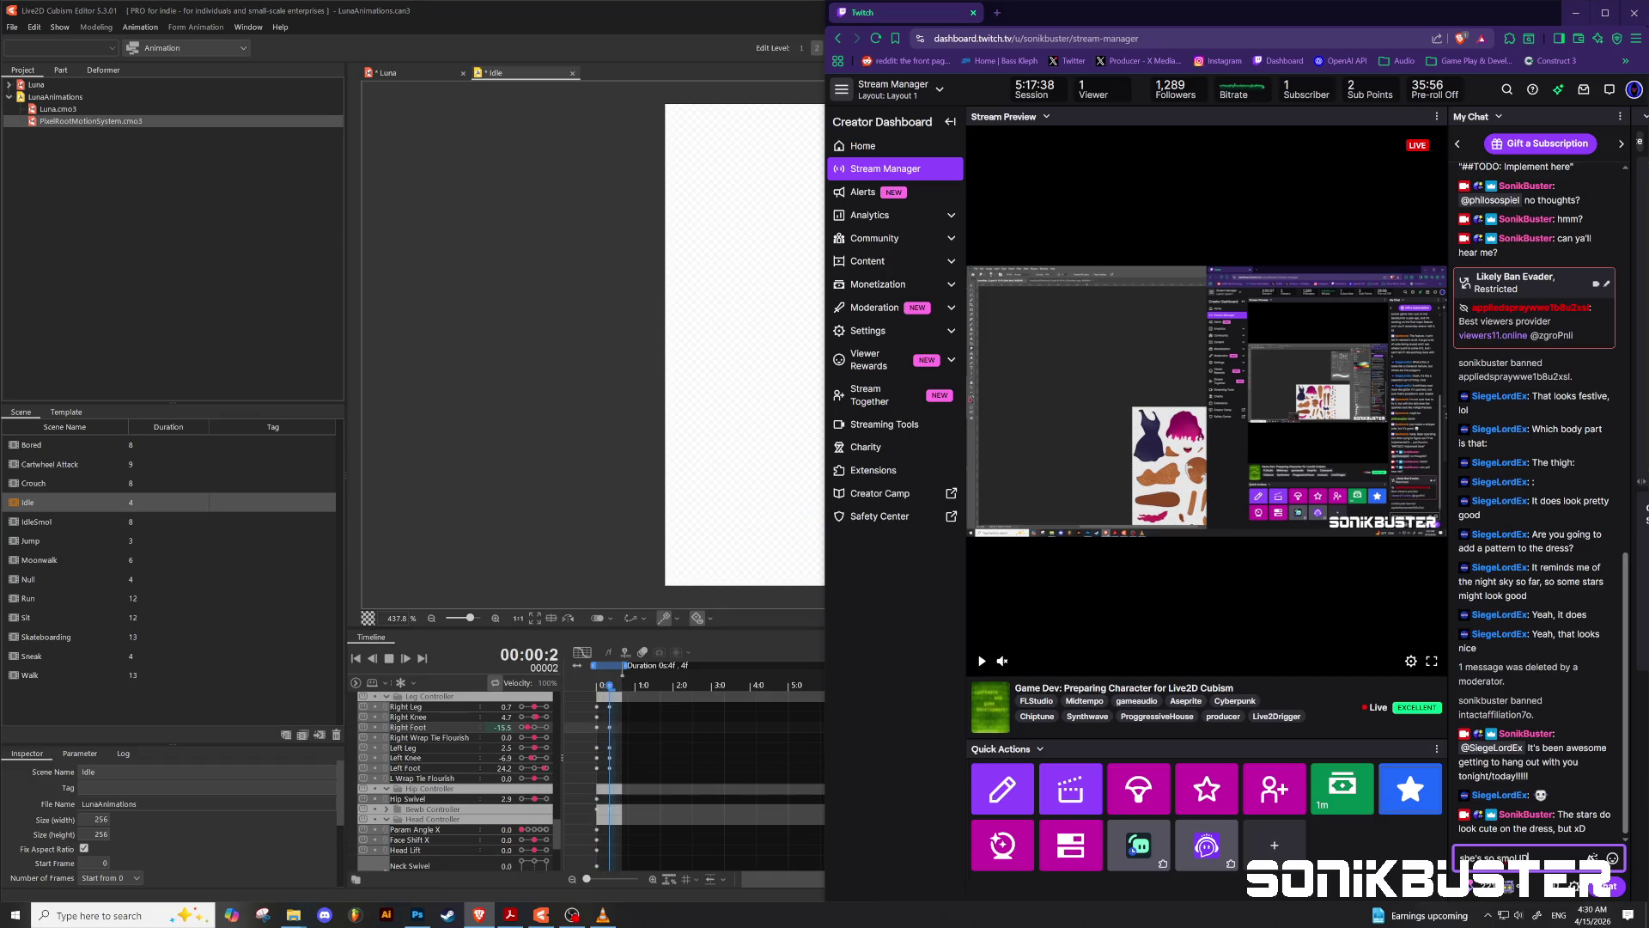
type("'ll be")
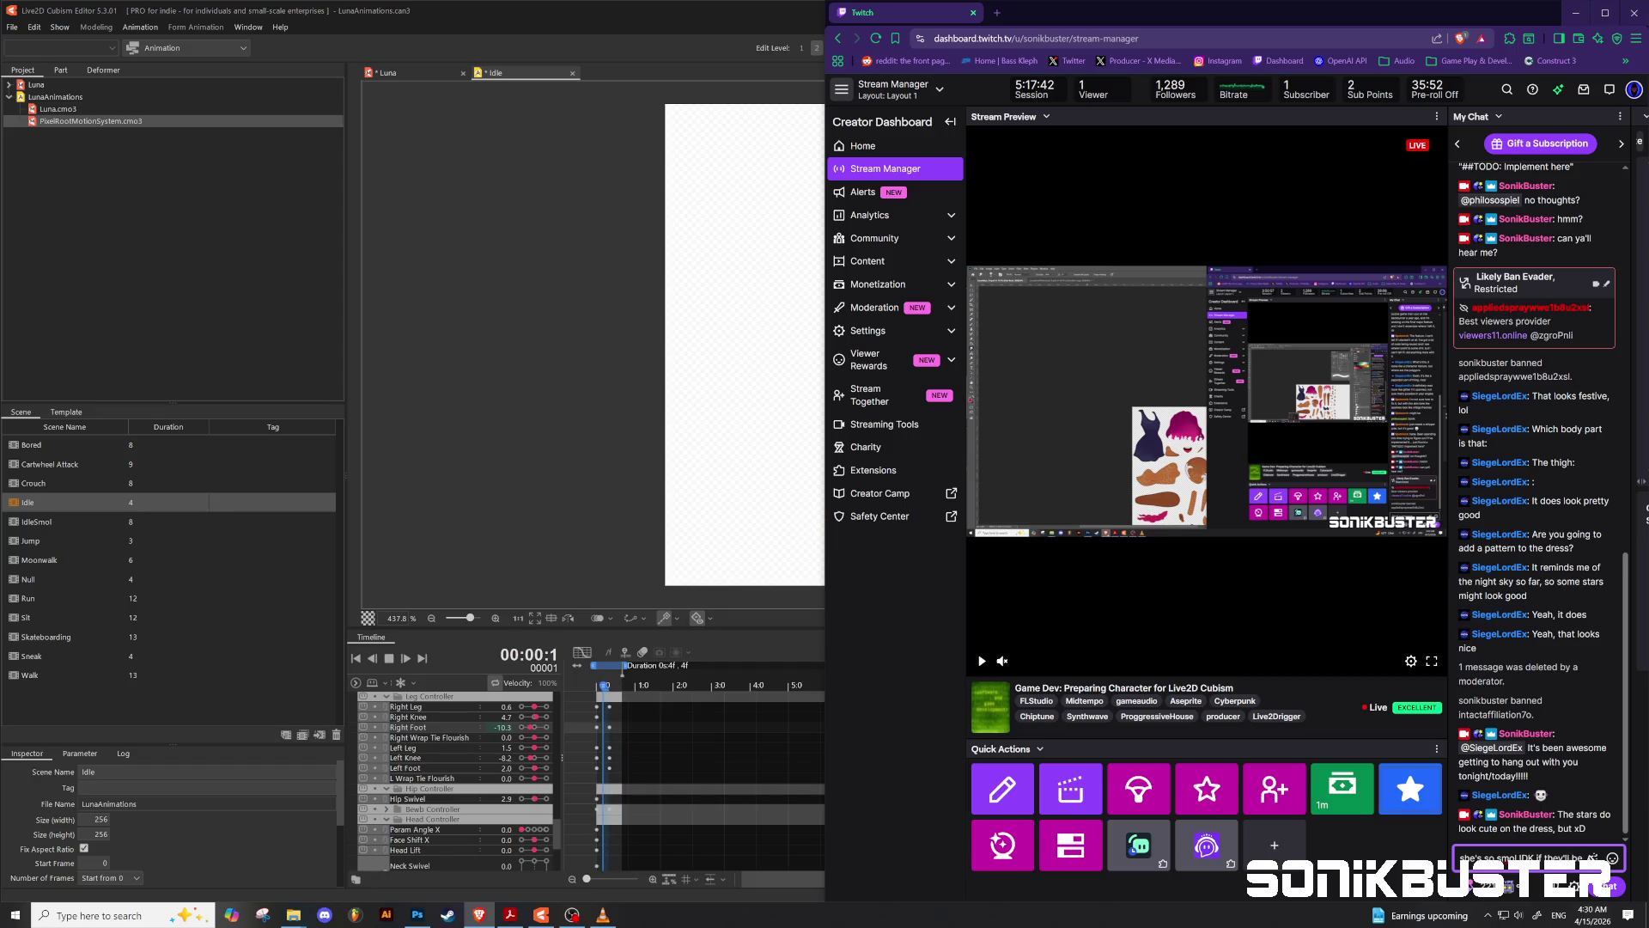
type(" visible x x")
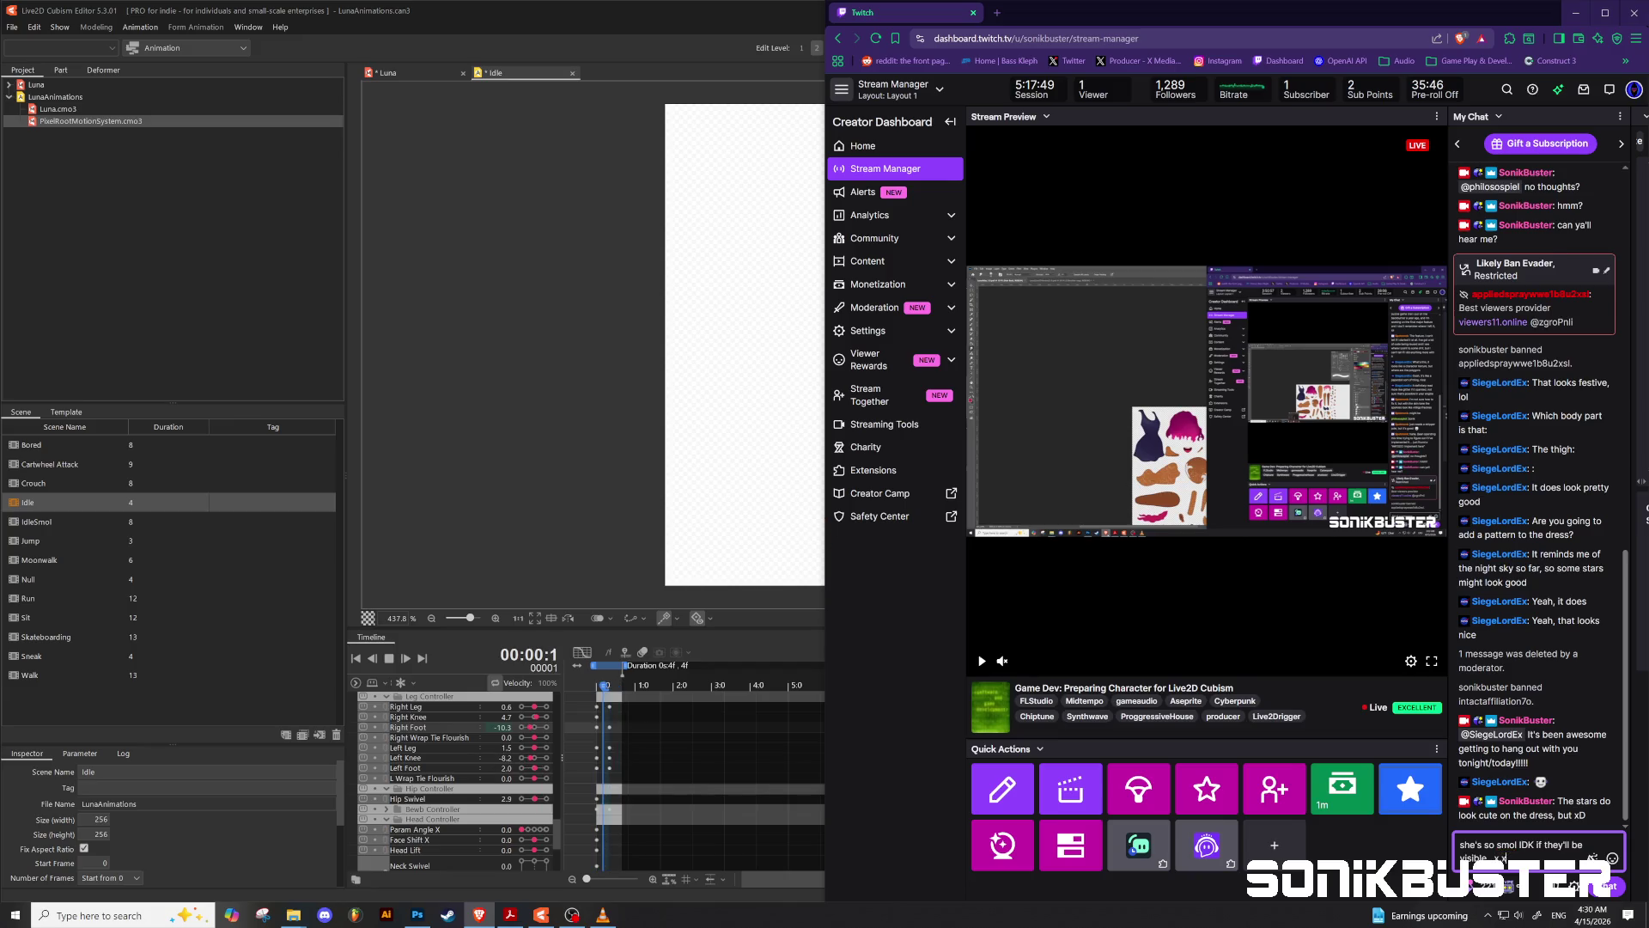
key("Return")
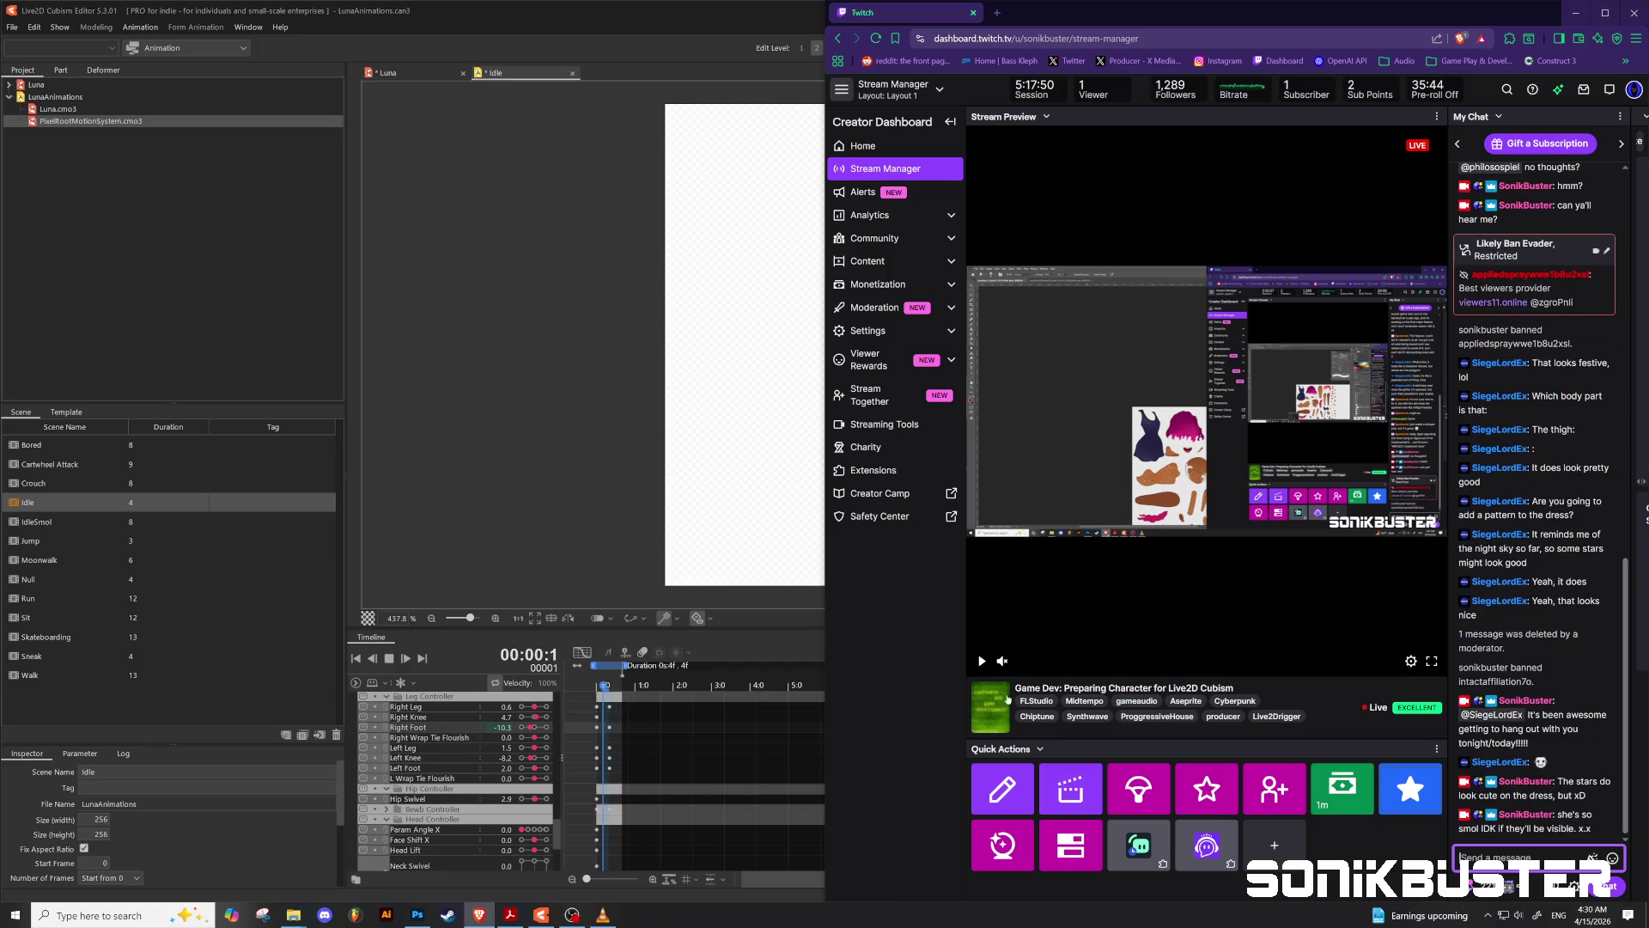
key("super+Down")
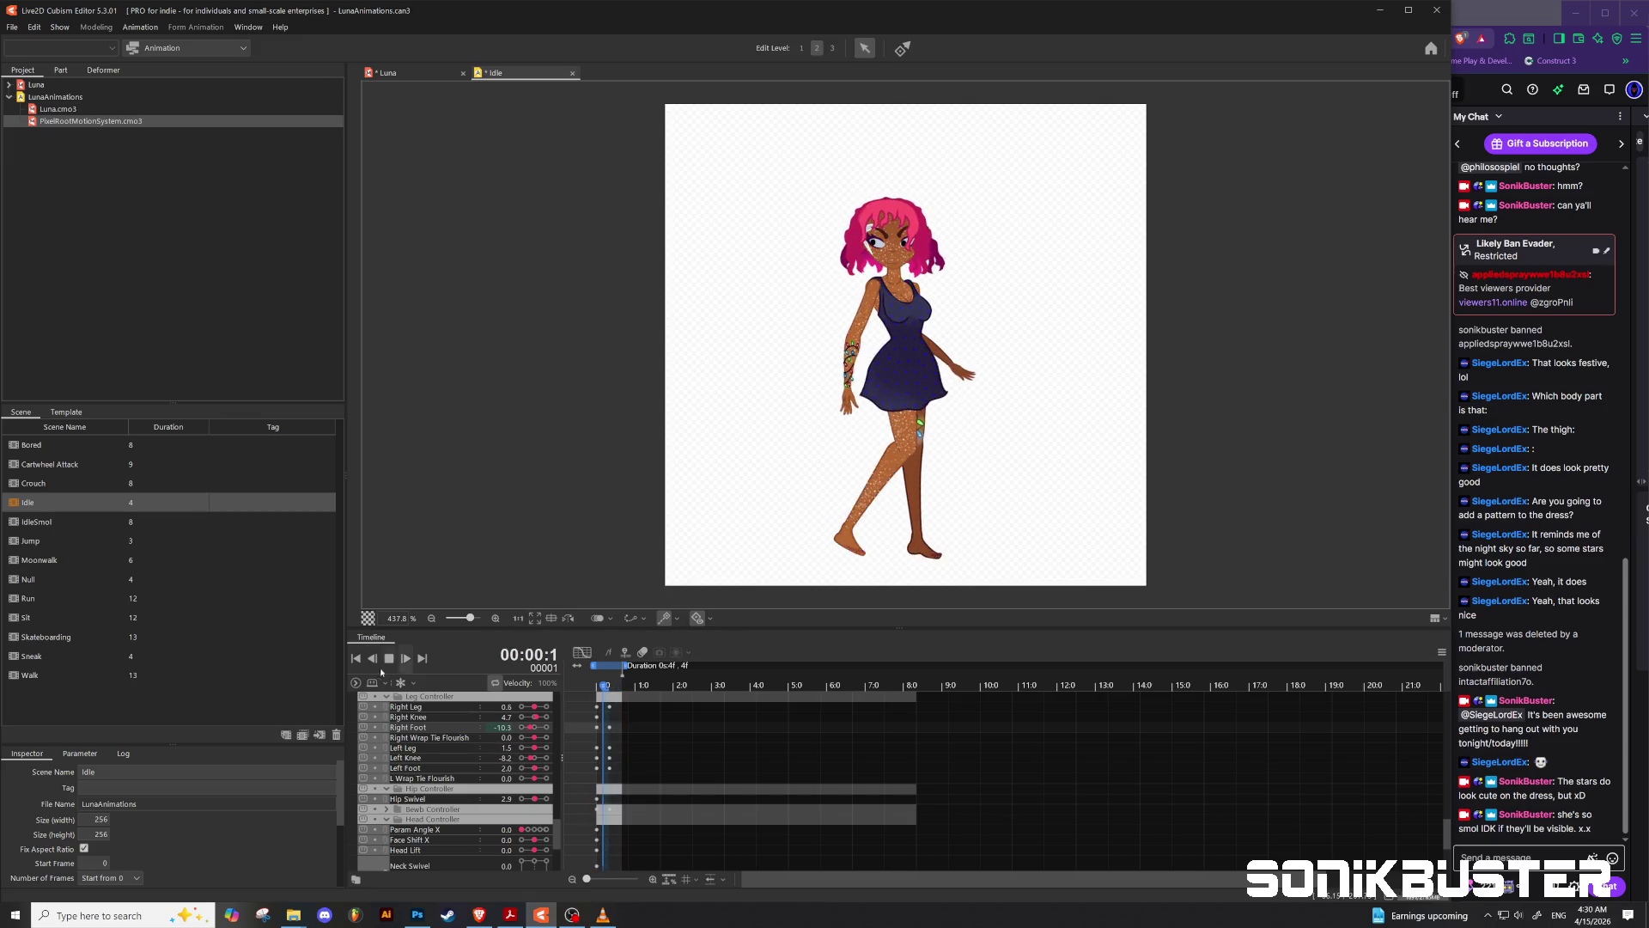
left_click(393, 660)
Raise Left Leg to about 3.0 on the chosen frame and replay the loop
mouse_move(610, 686)
left_mouse_down()
mouse_move(594, 691)
mouse_move(610, 700)
left_mouse_up()
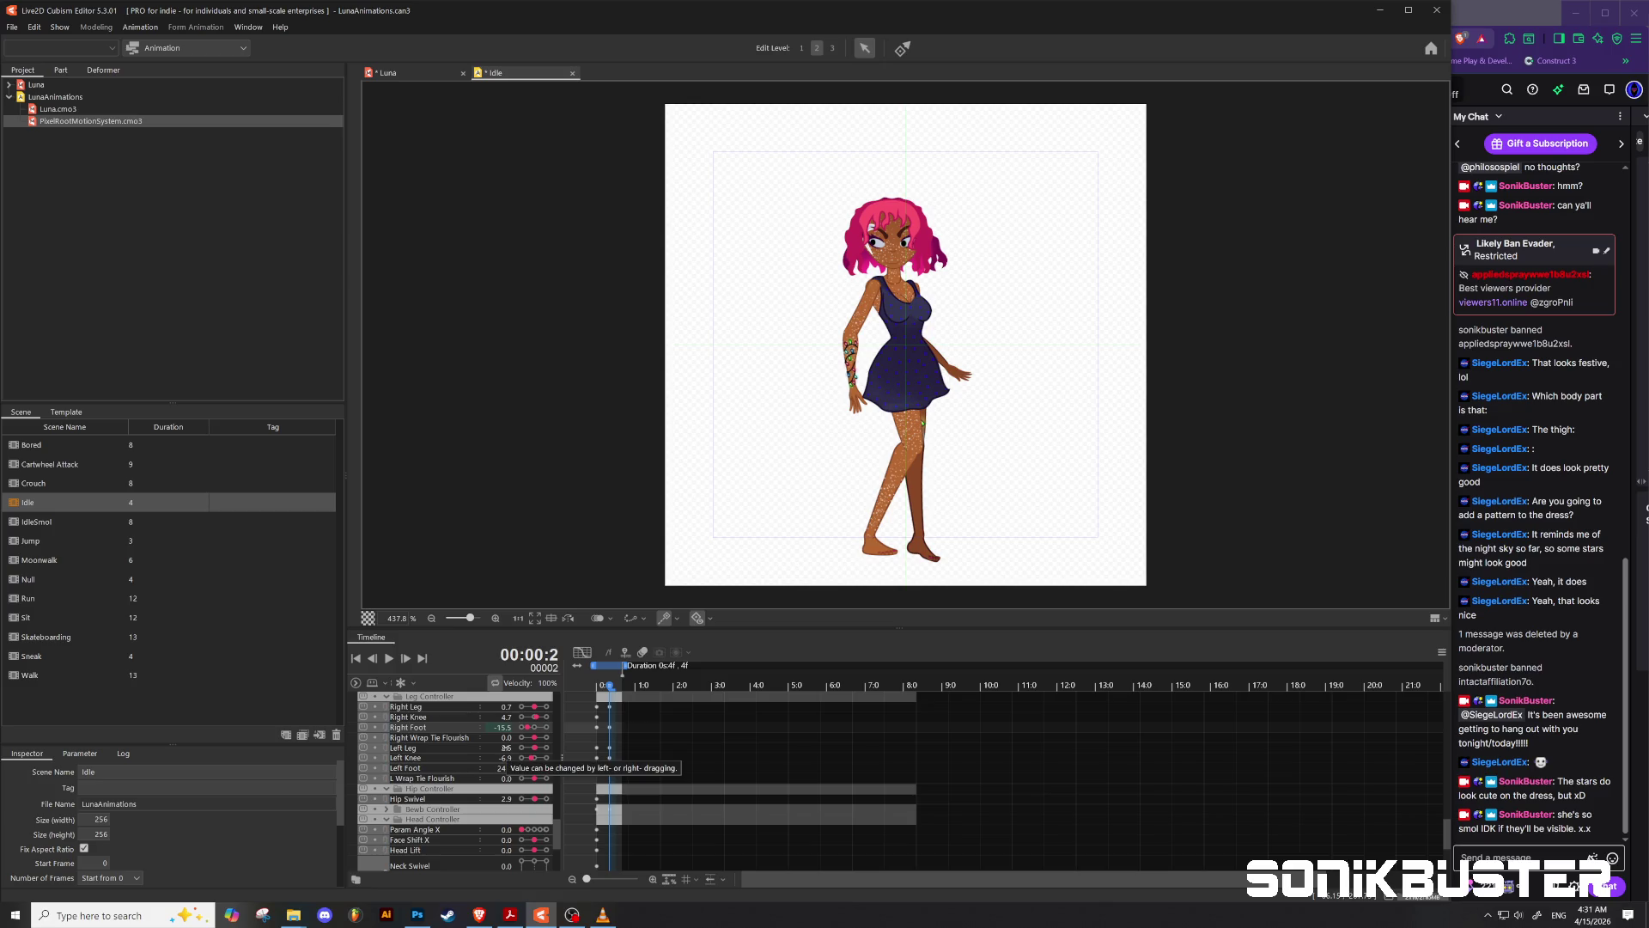
left_click_drag(506, 748, 515, 748)
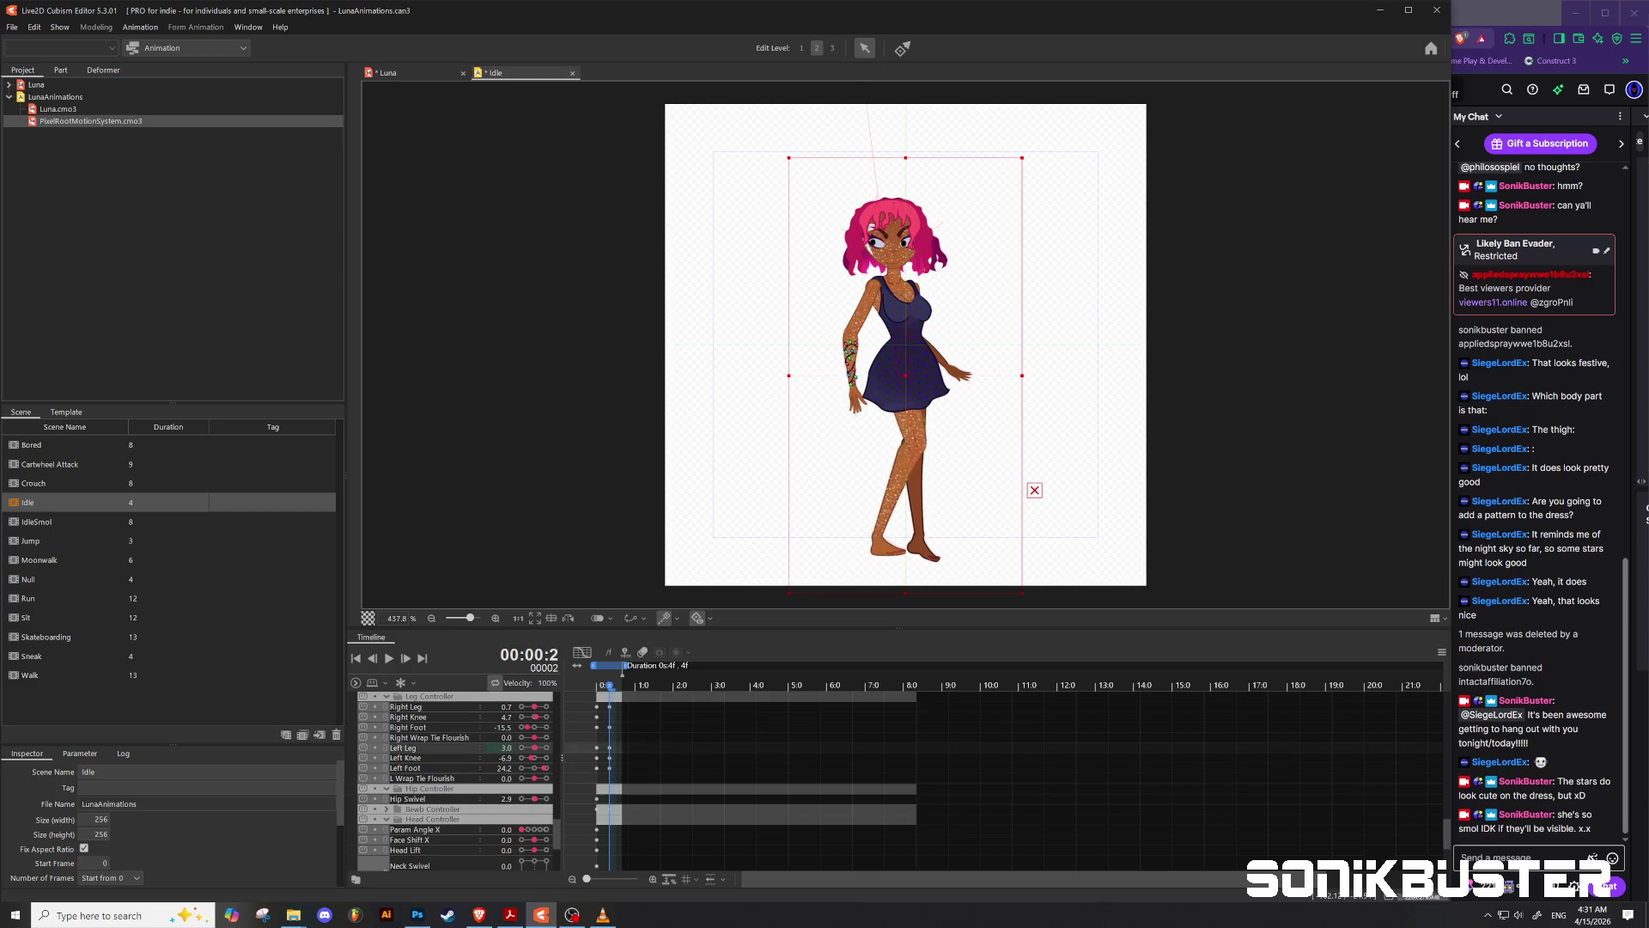
left_click_drag(506, 748, 505, 748)
left_click(389, 658)
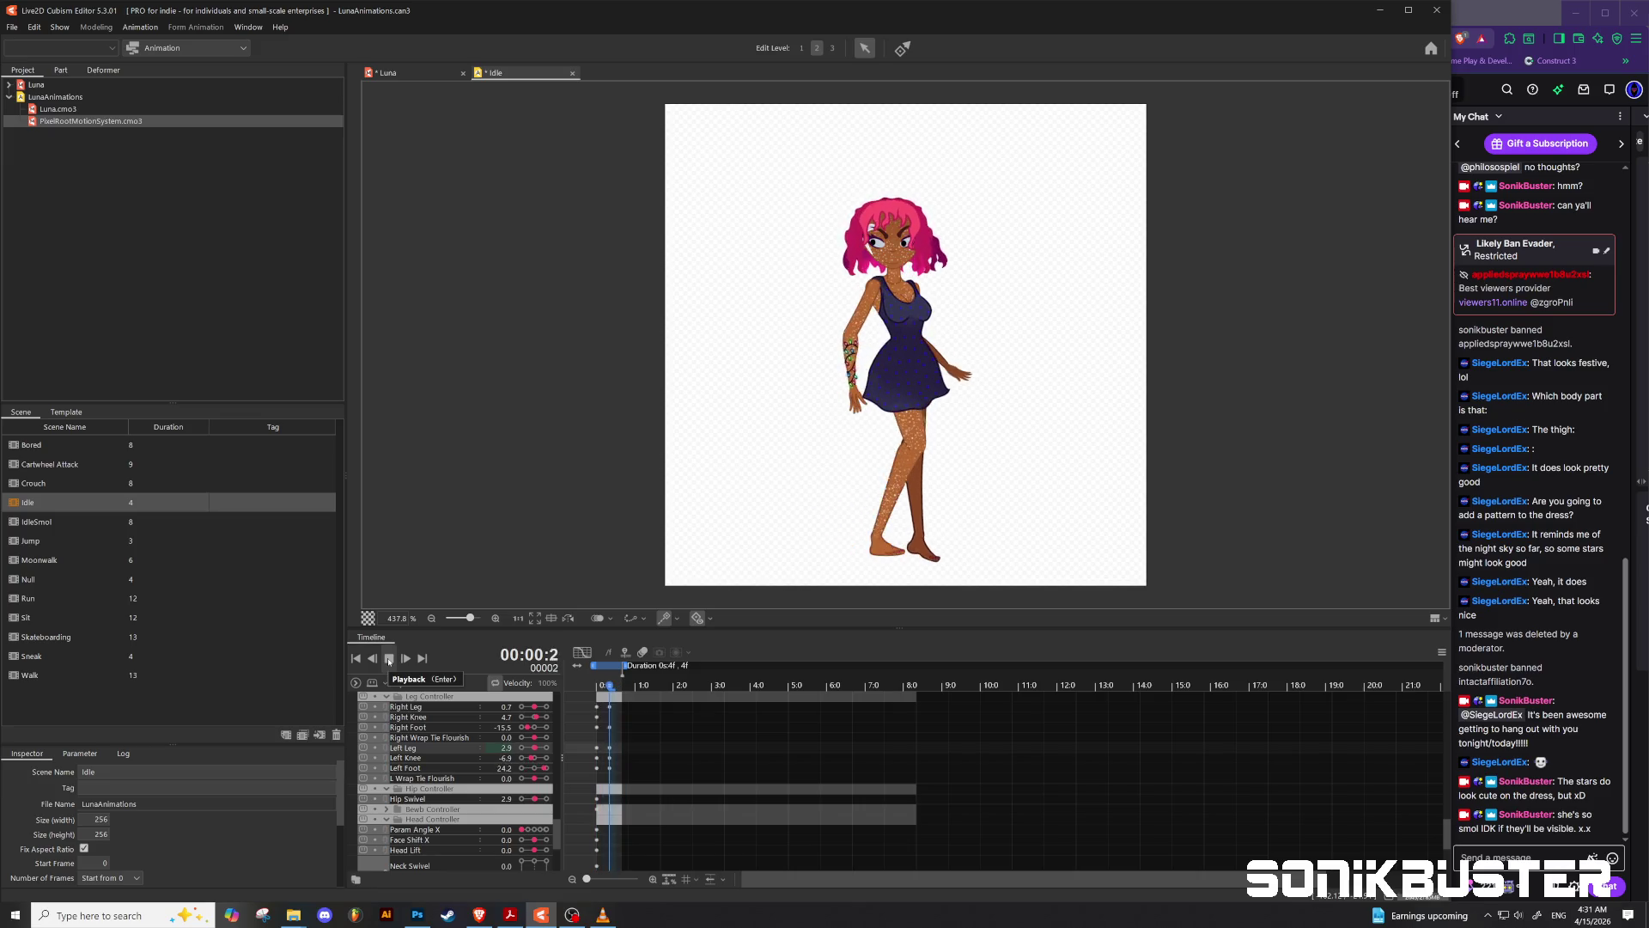
left_click(395, 660)
Retune the Right Foot on frame 3 and replay the loop
left_click_drag(616, 684, 619, 688)
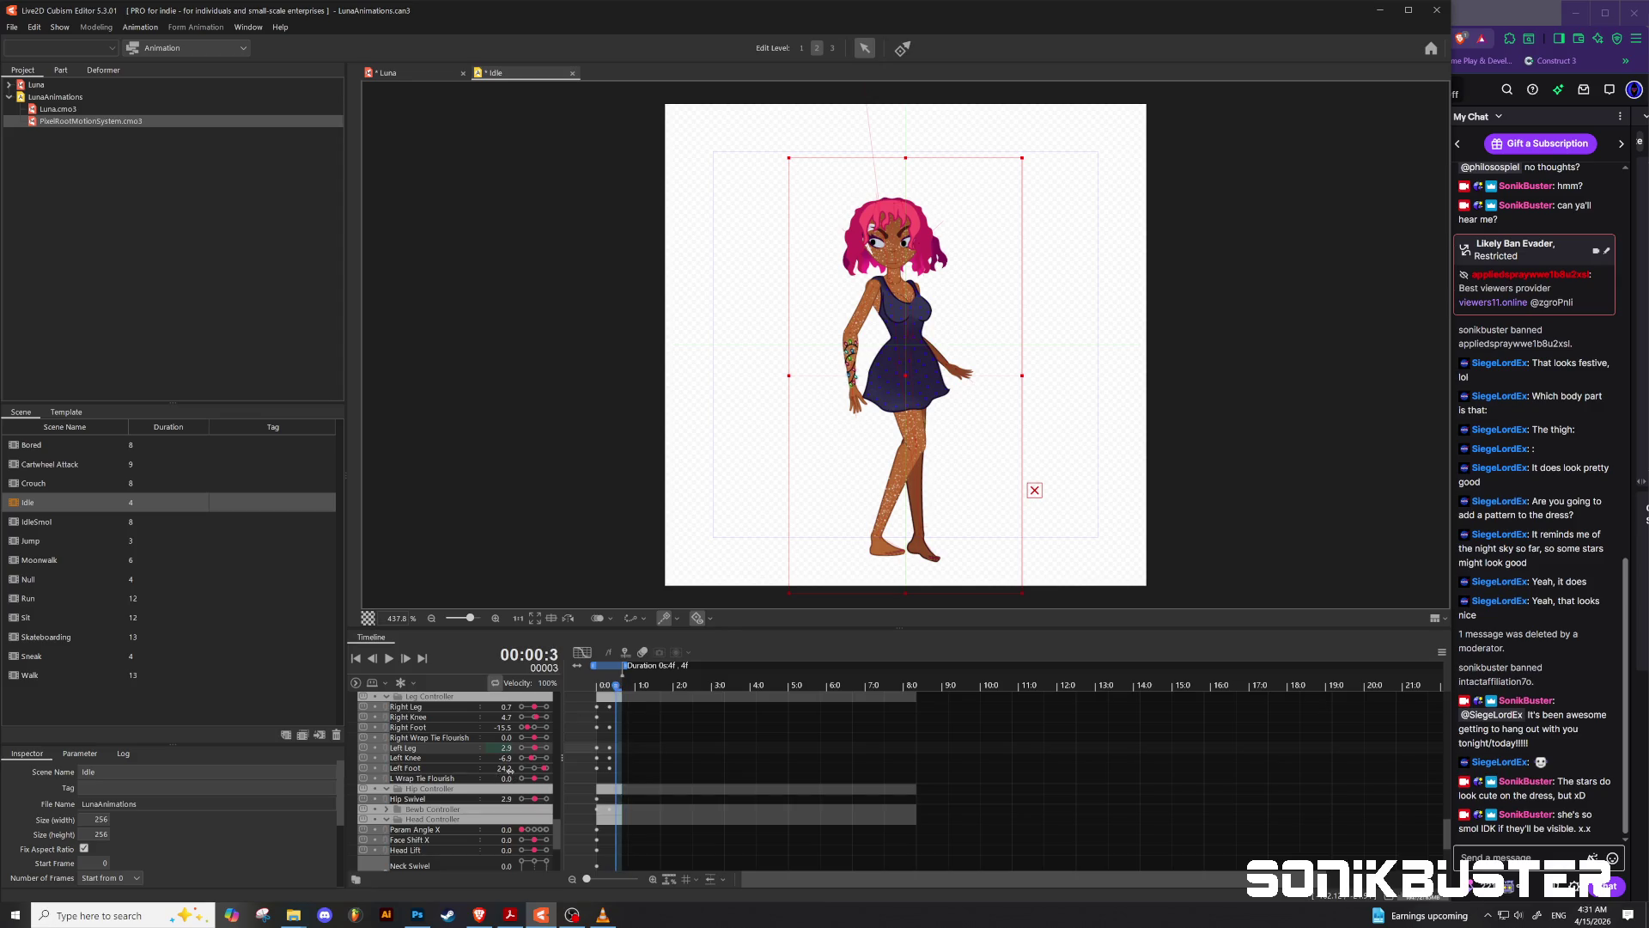
left_click_drag(501, 727, 504, 728)
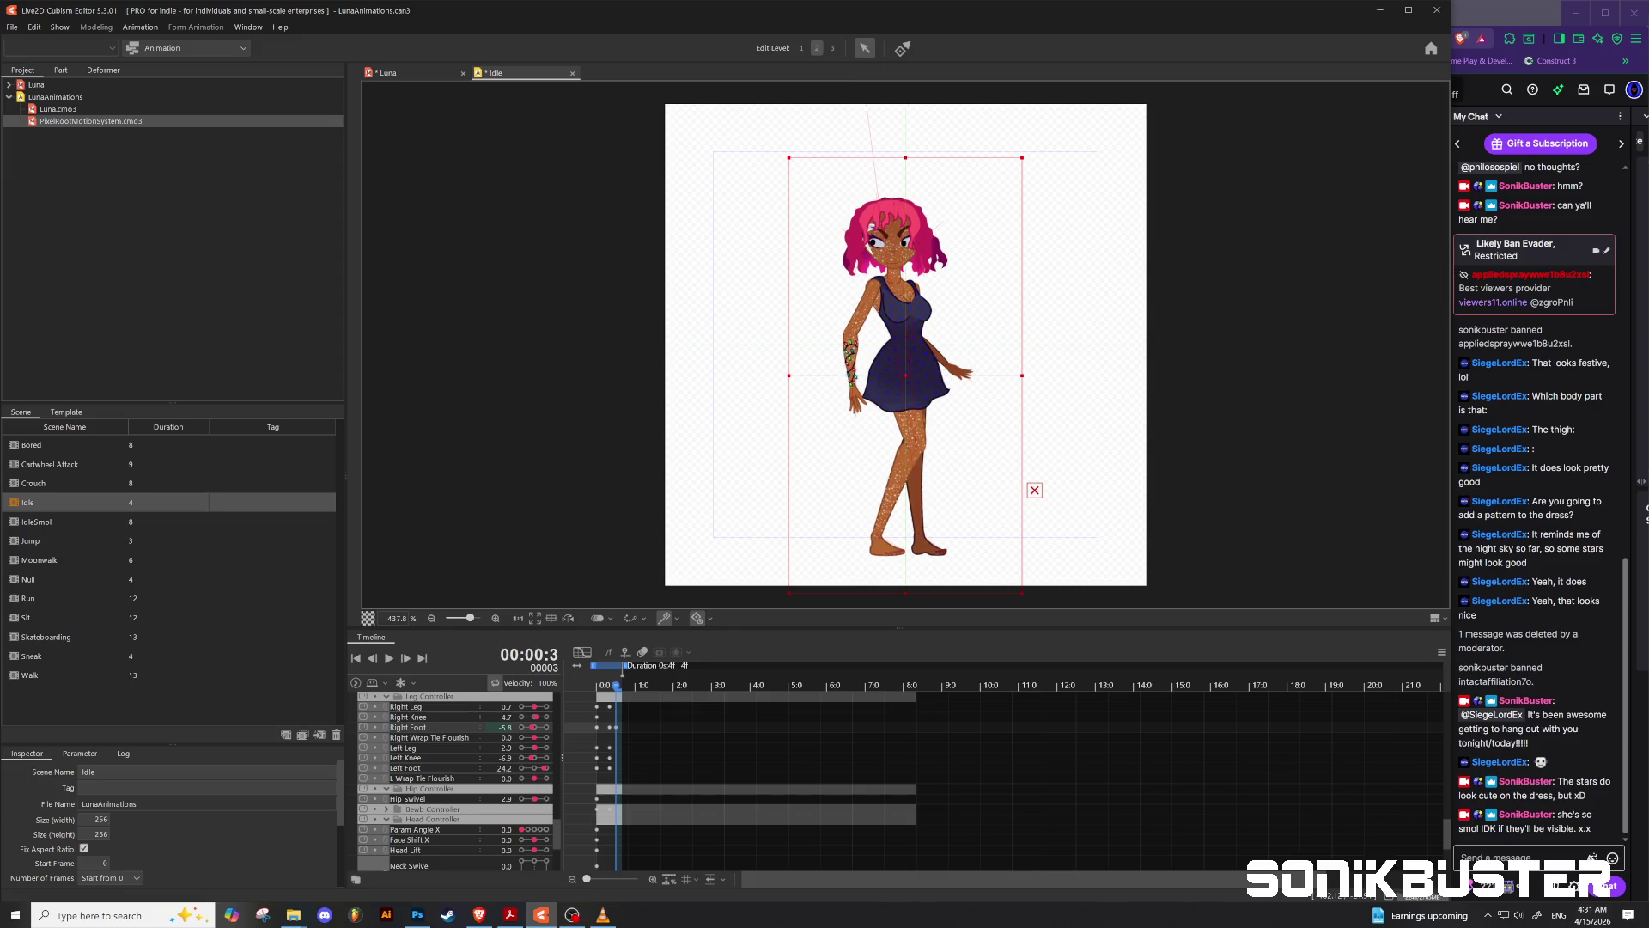
left_click(388, 658)
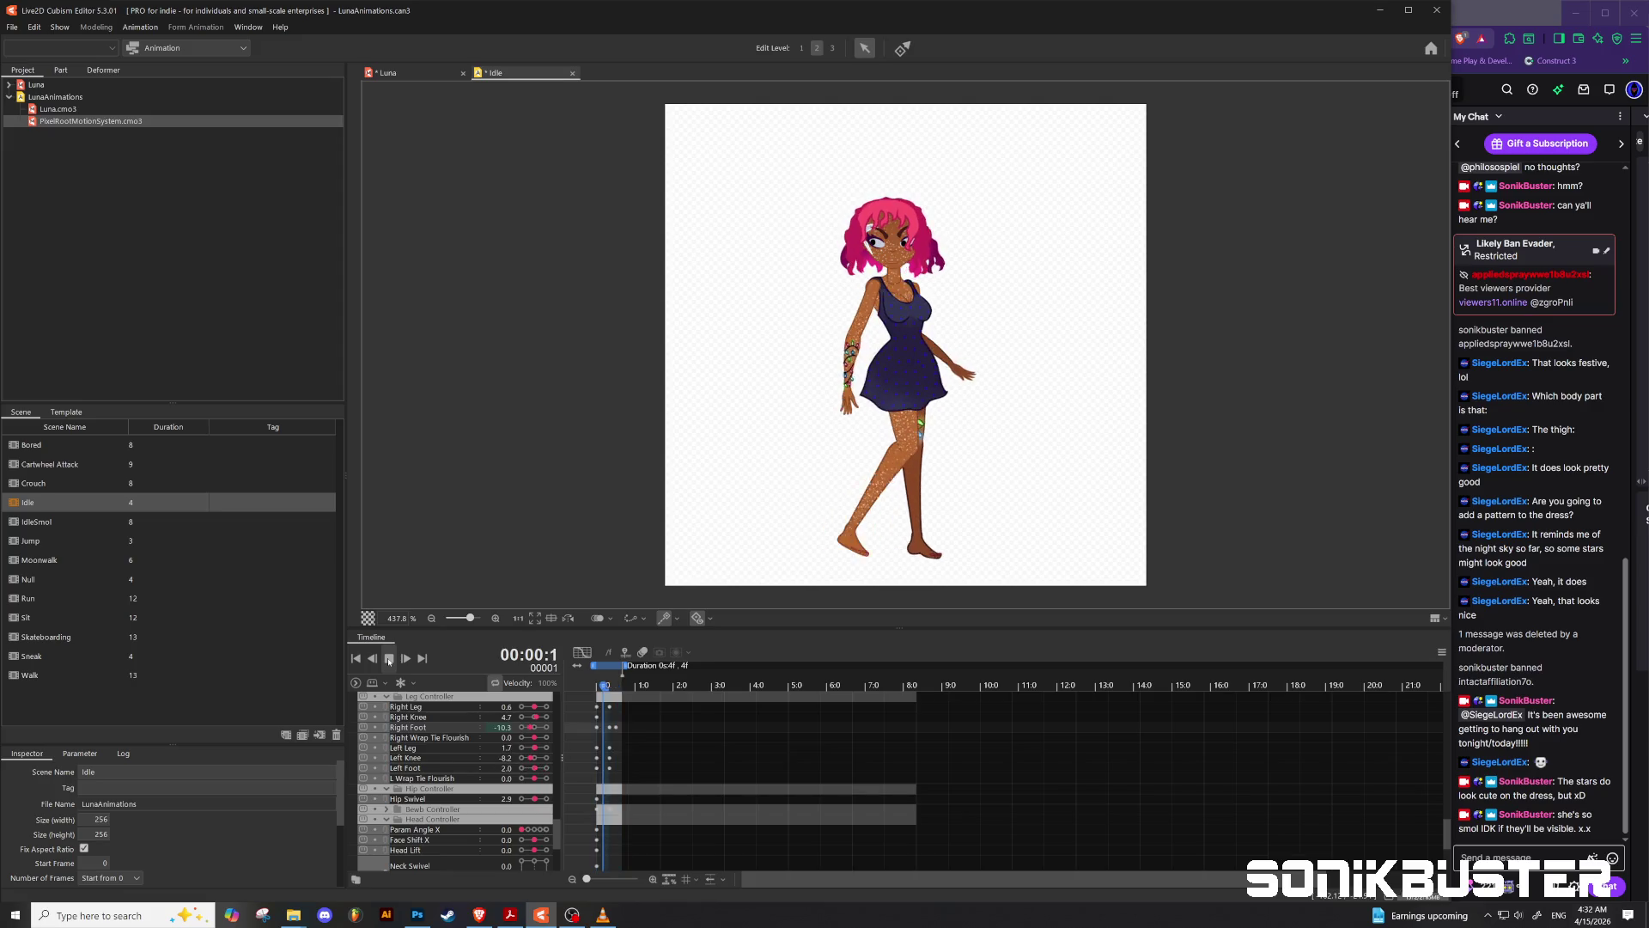
left_click(389, 659)
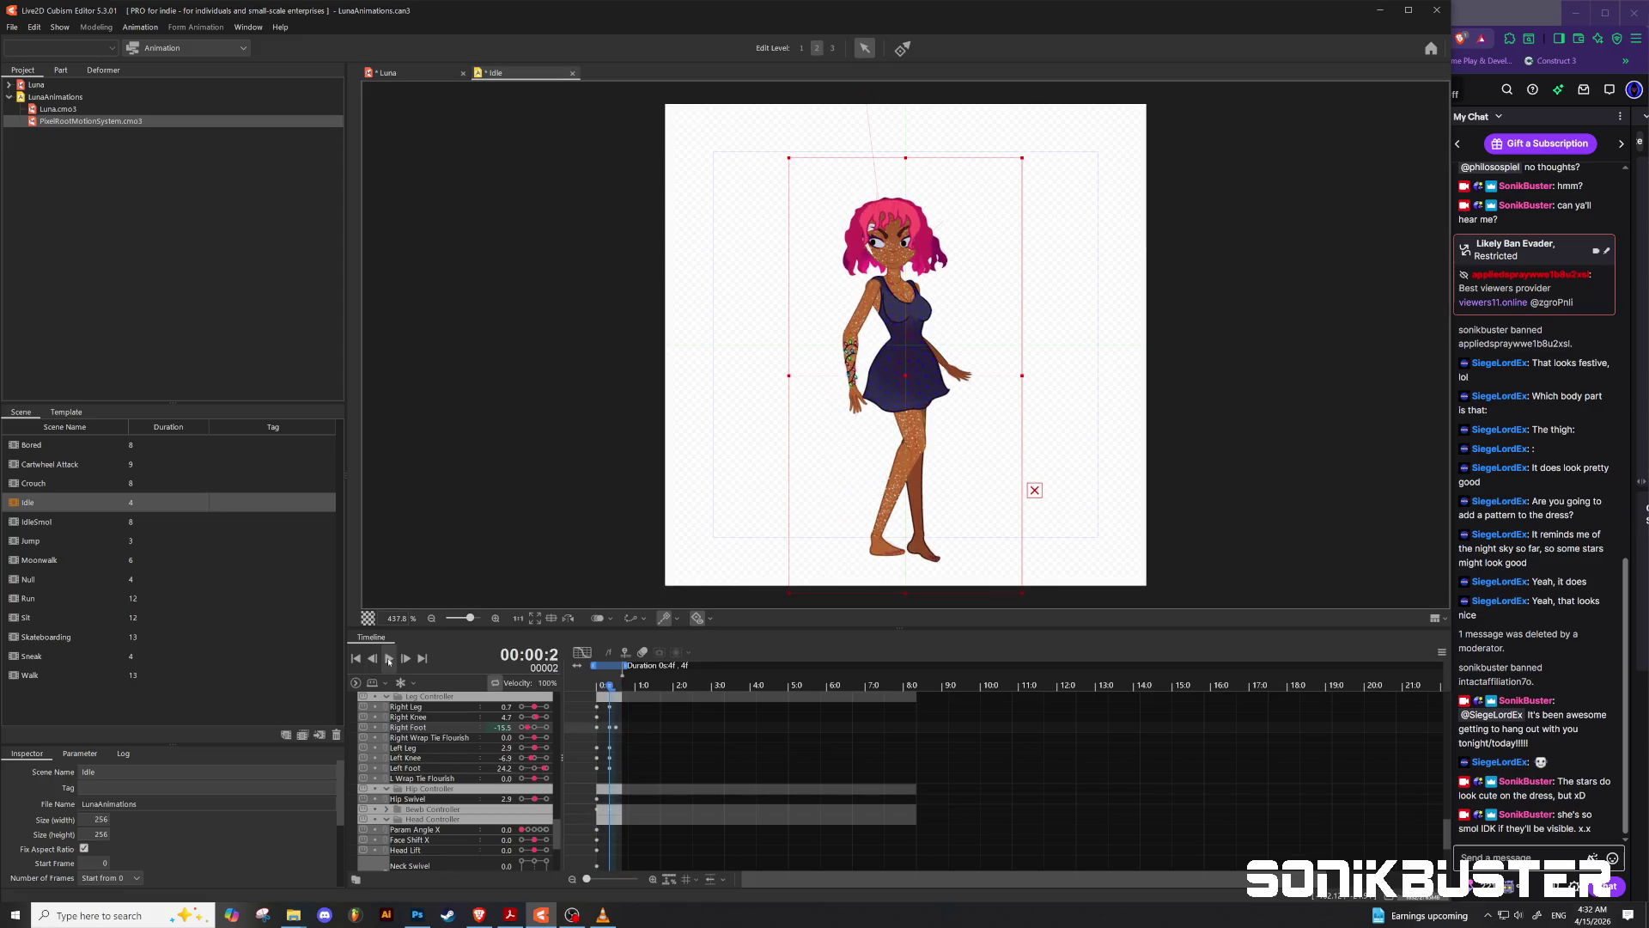
Bend the right knee slightly more at frame 3, previewing the loop around the change
left_click(388, 659)
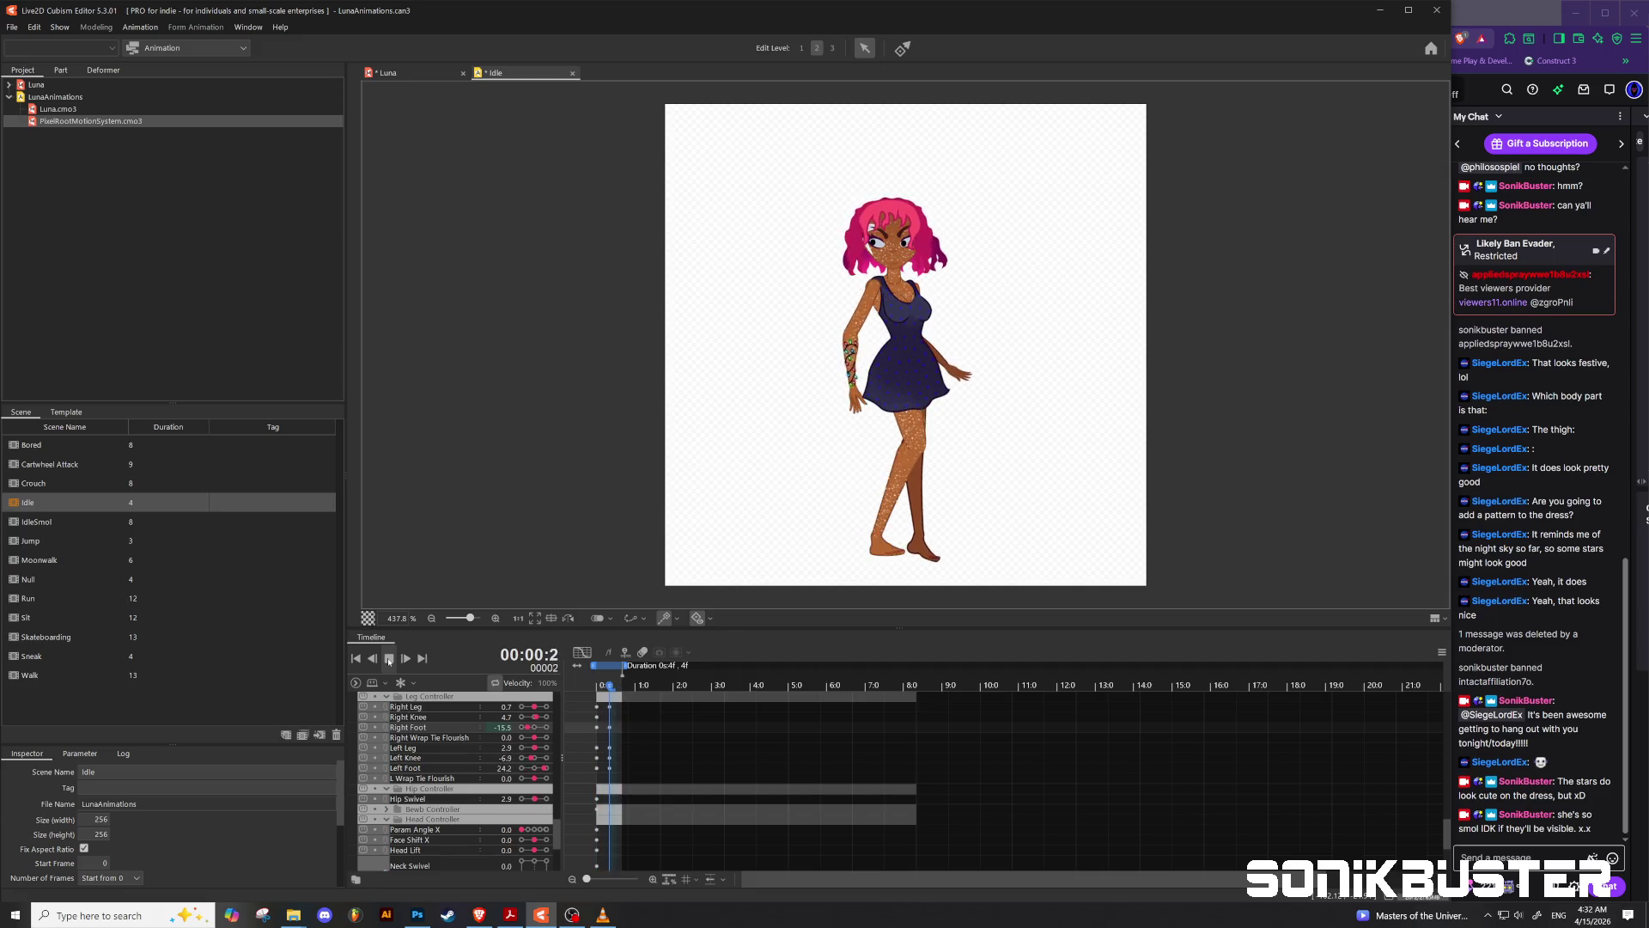
left_click(390, 659)
left_click_drag(598, 687, 610, 692)
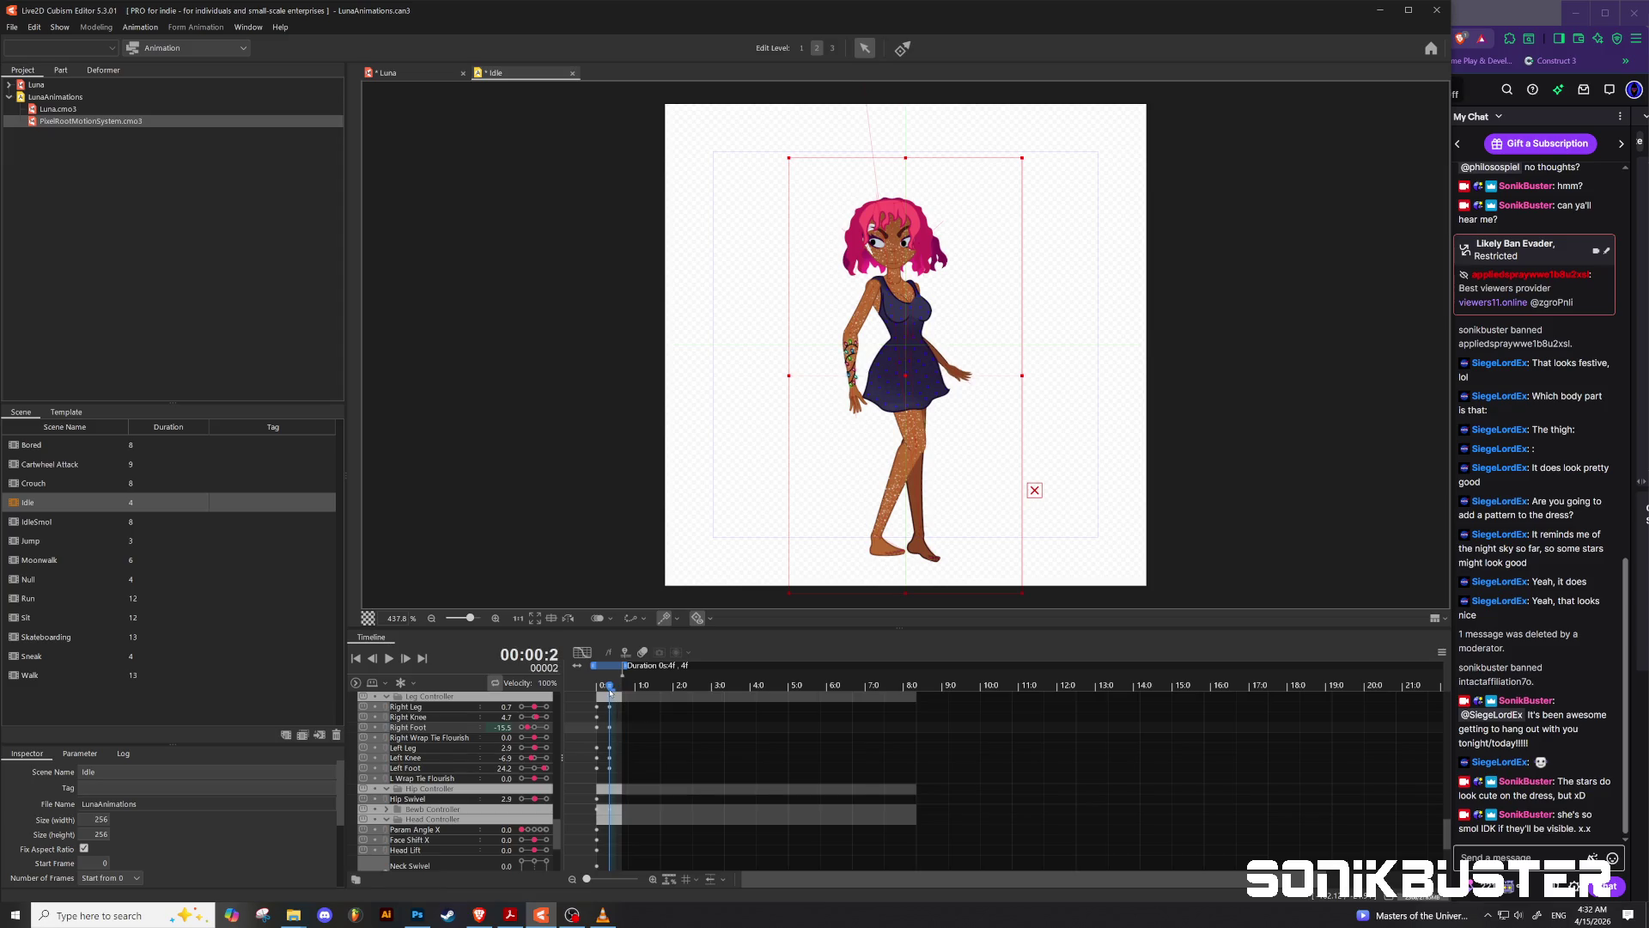
left_click(506, 718)
mouse_move(506, 718)
left_mouse_down()
mouse_move(490, 707)
mouse_move(509, 707)
left_mouse_up()
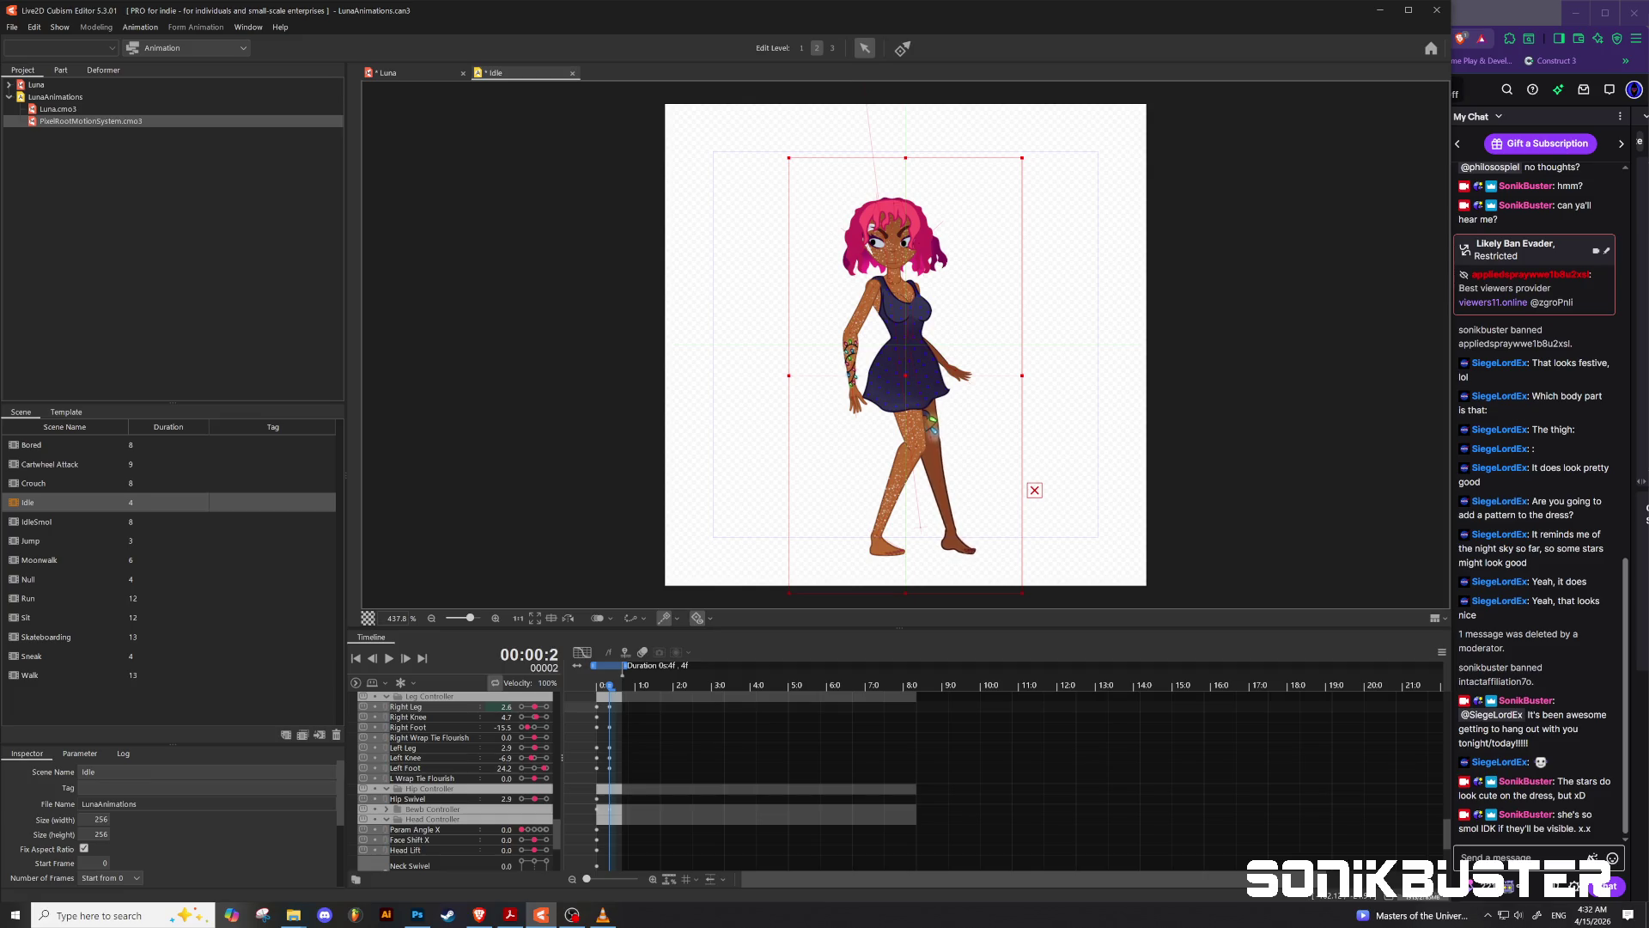
left_click(389, 658)
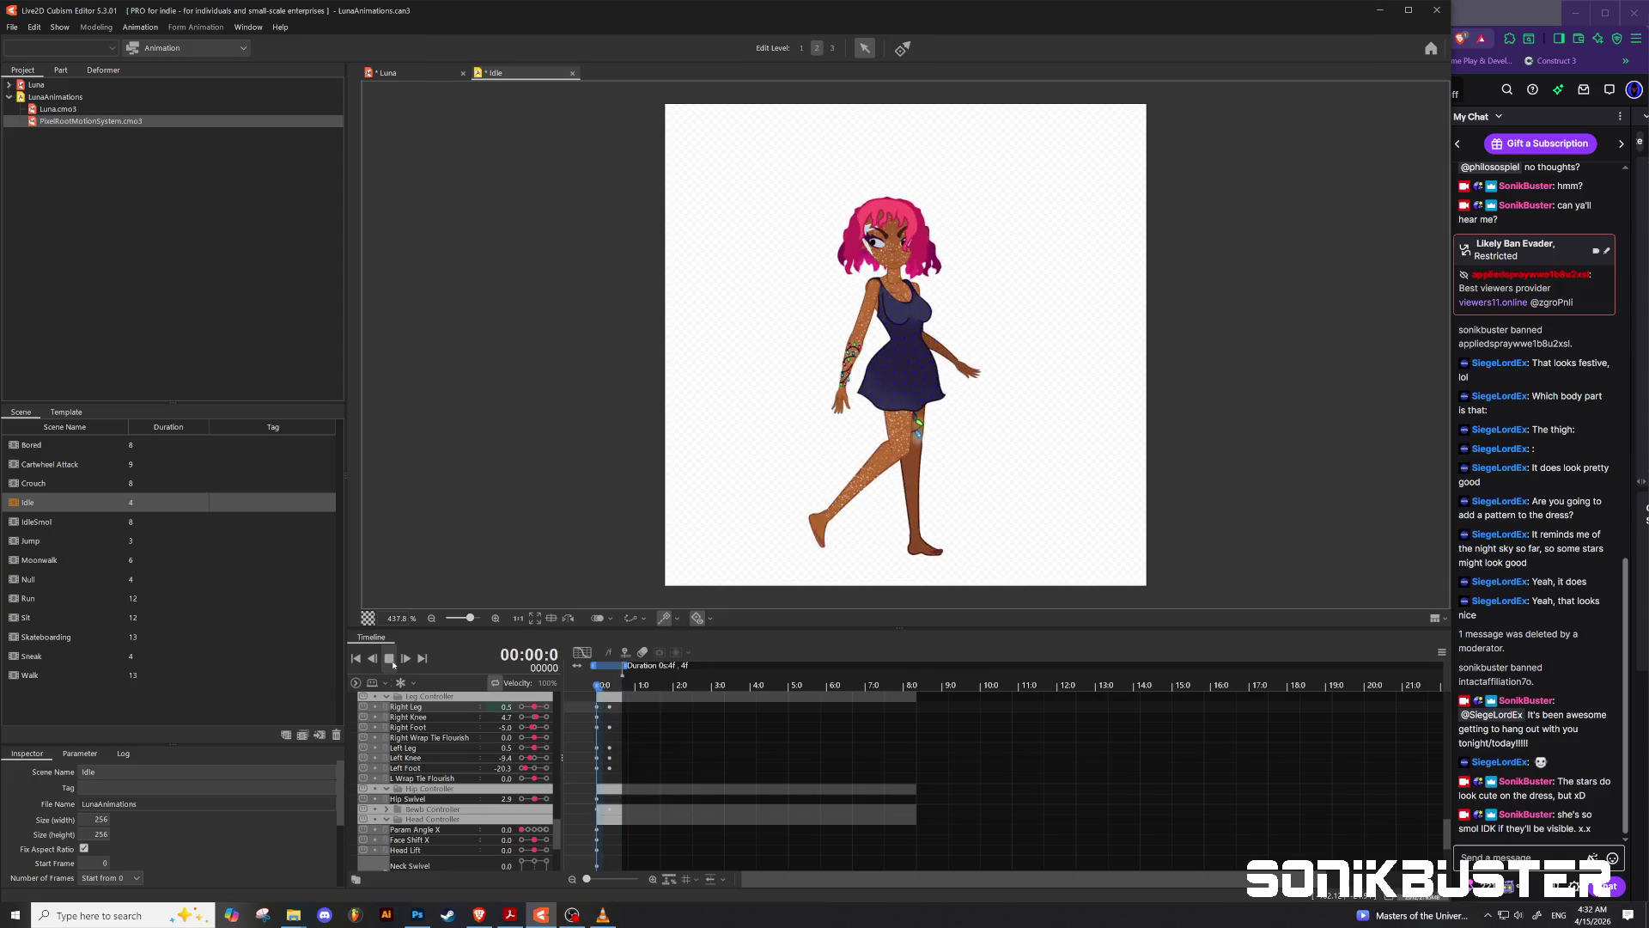
left_click(389, 659)
left_click(390, 660)
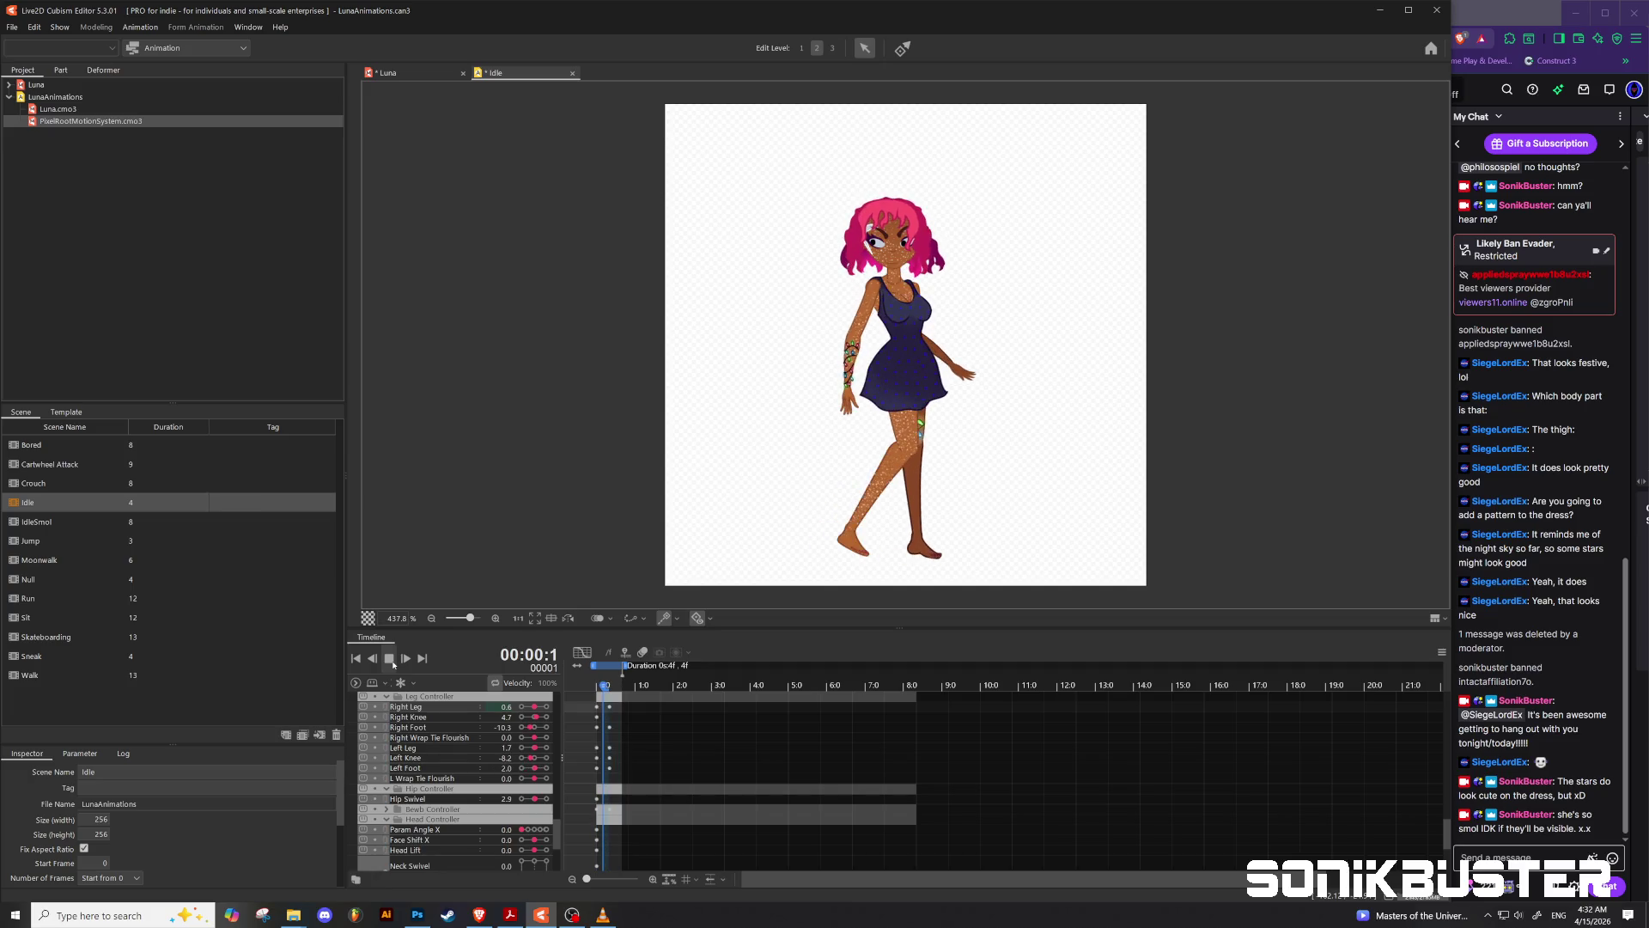
left_click(393, 661)
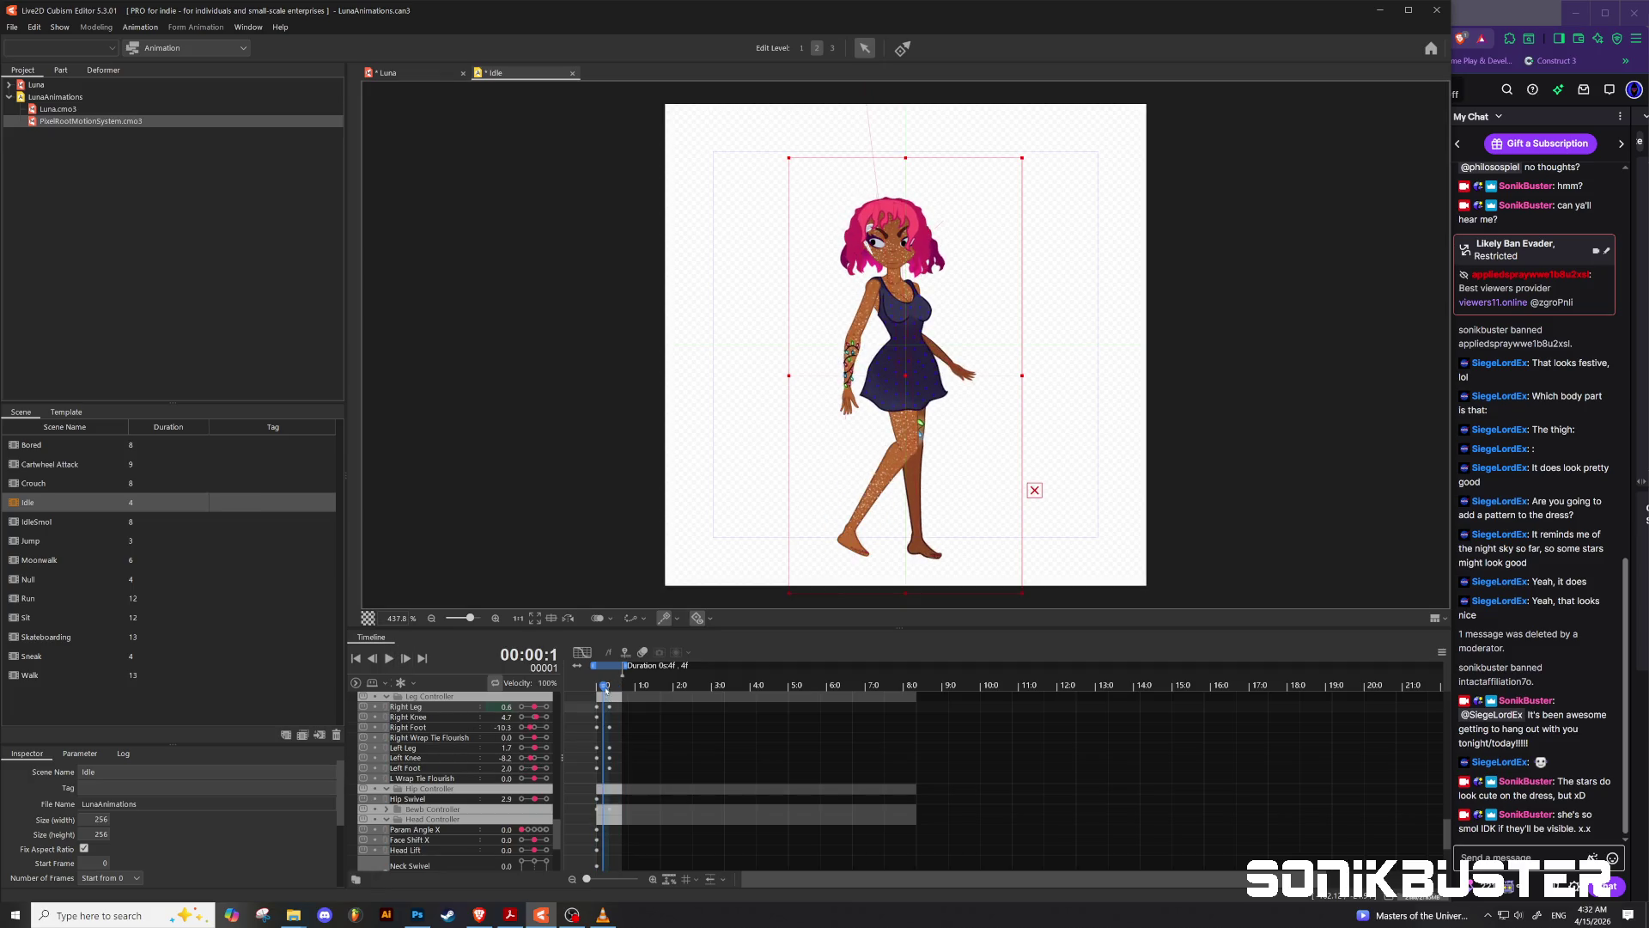
At frame 2, swing the right leg forward, set Right Knee to -7.1 and Right Leg to 4.5
left_click_drag(606, 688, 610, 687)
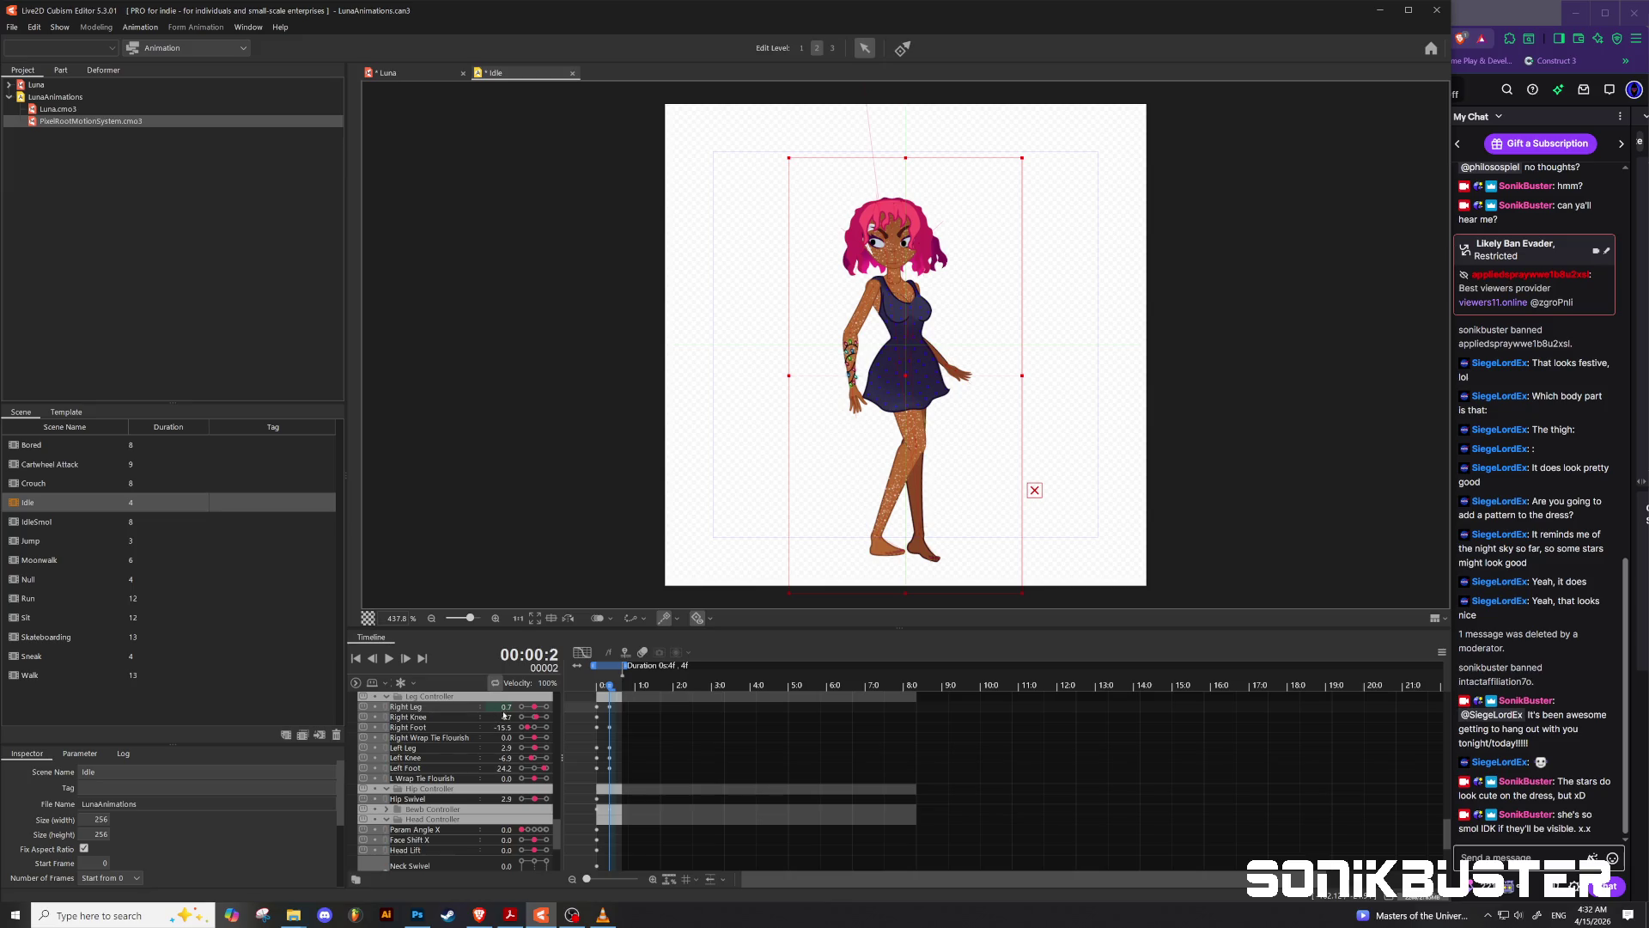
left_click_drag(914, 515, 932, 533)
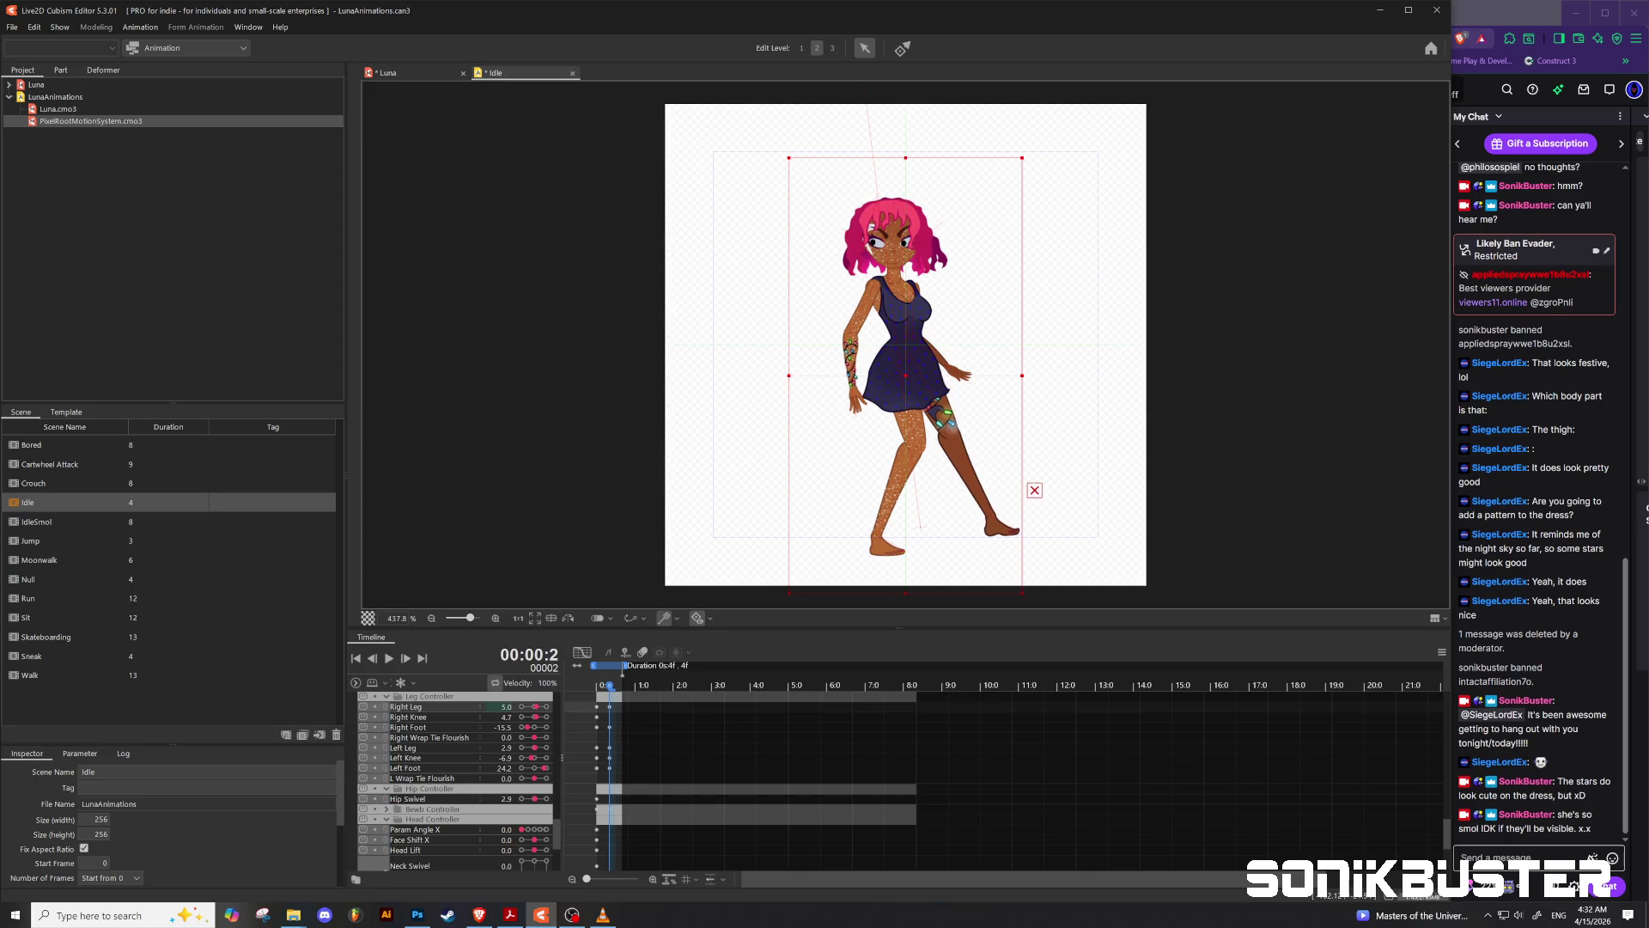
left_click_drag(505, 717, 490, 718)
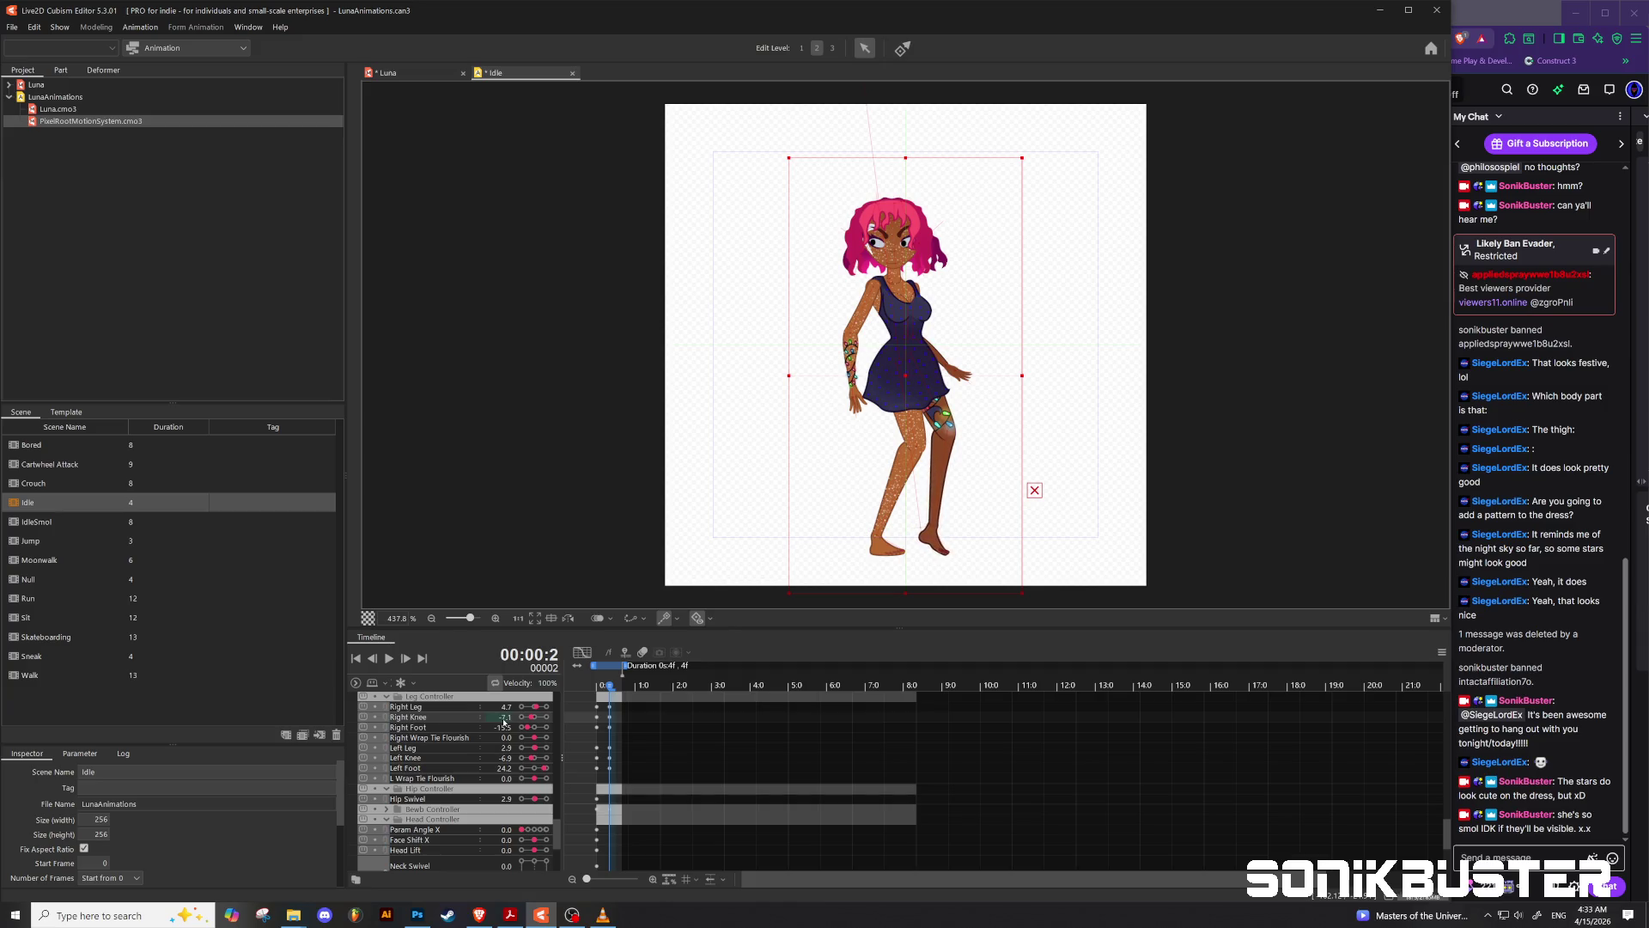
left_click_drag(505, 709, 509, 709)
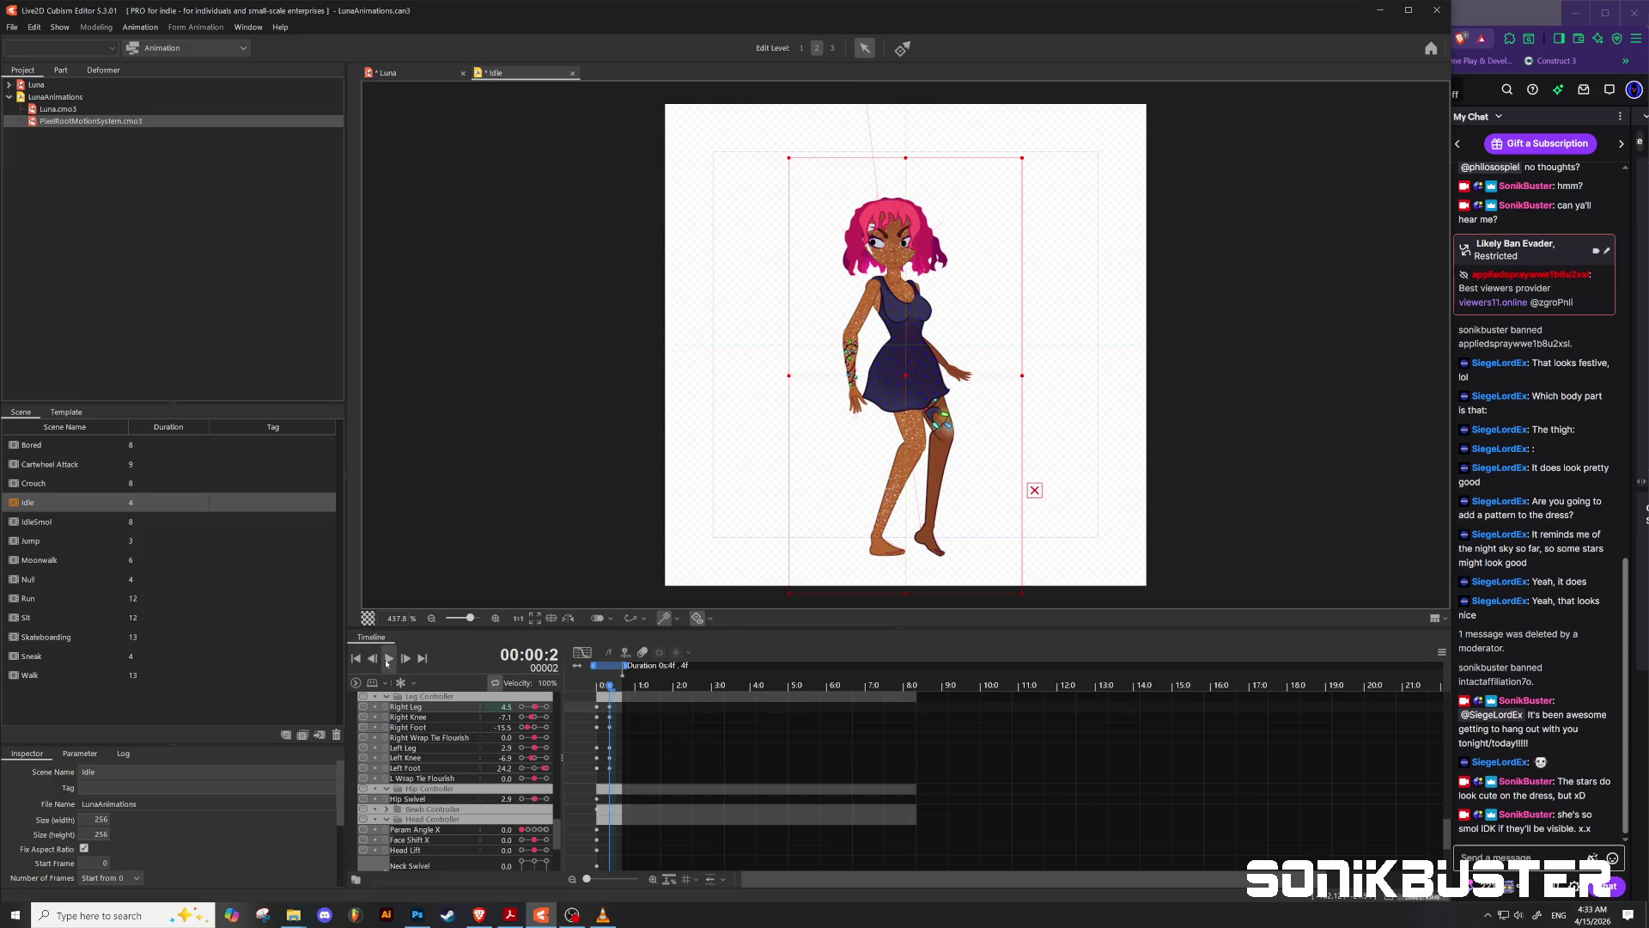
Swing Left Leg back and up to about -10 at frame 0 and replay the kick
left_click(388, 659)
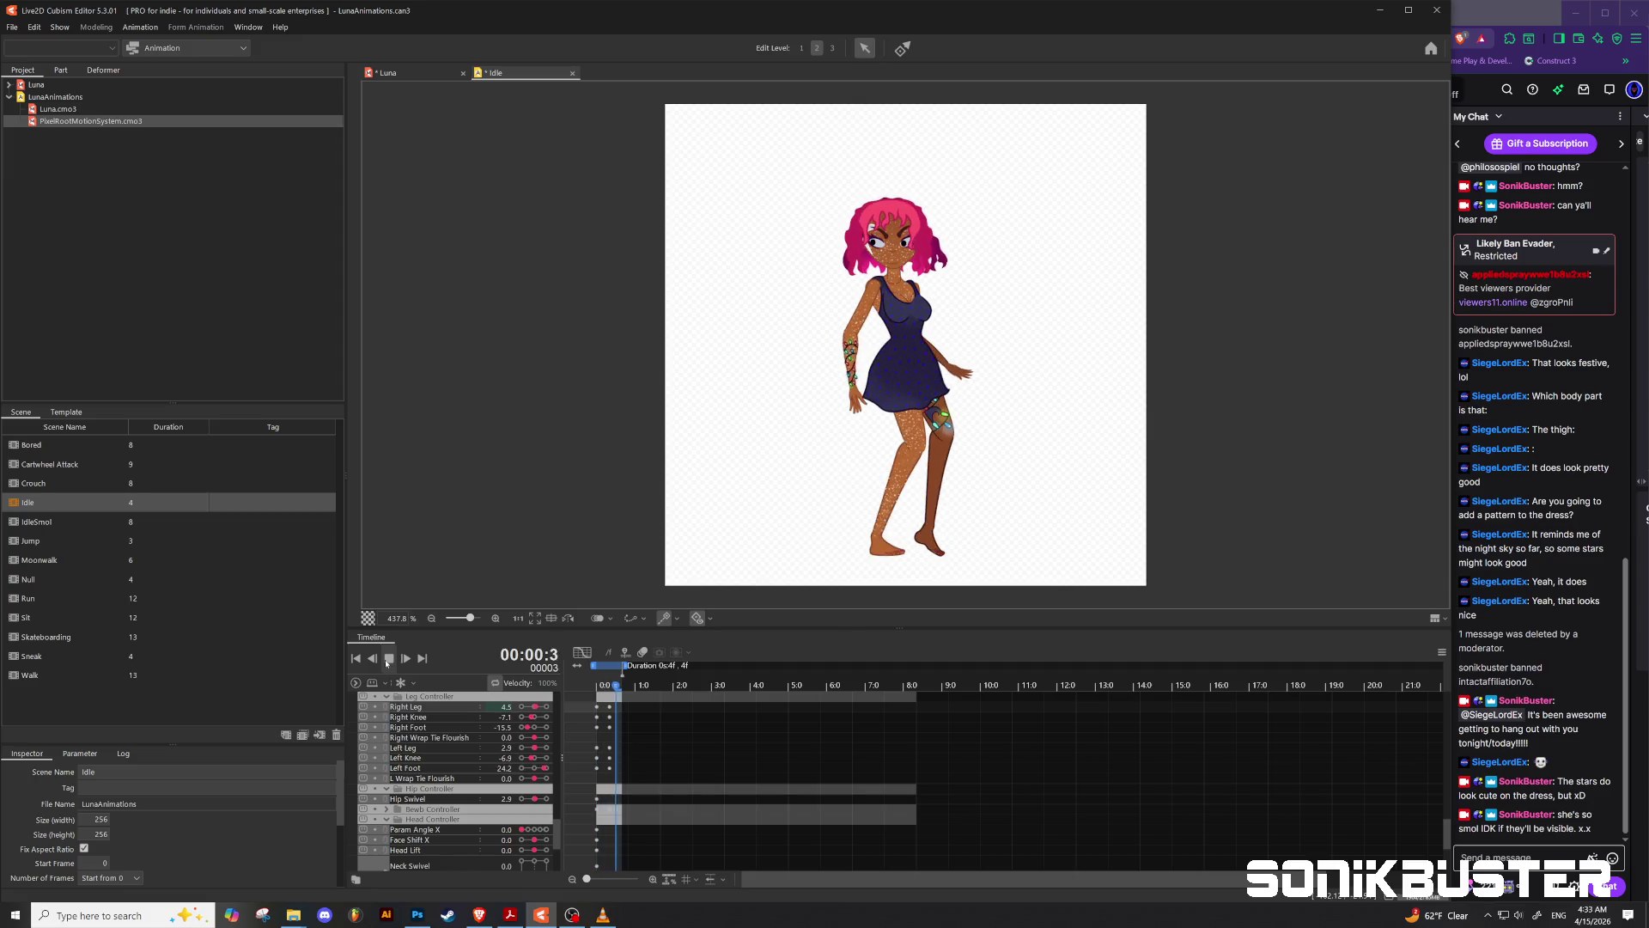
left_click(388, 658)
left_click_drag(610, 688, 586, 687)
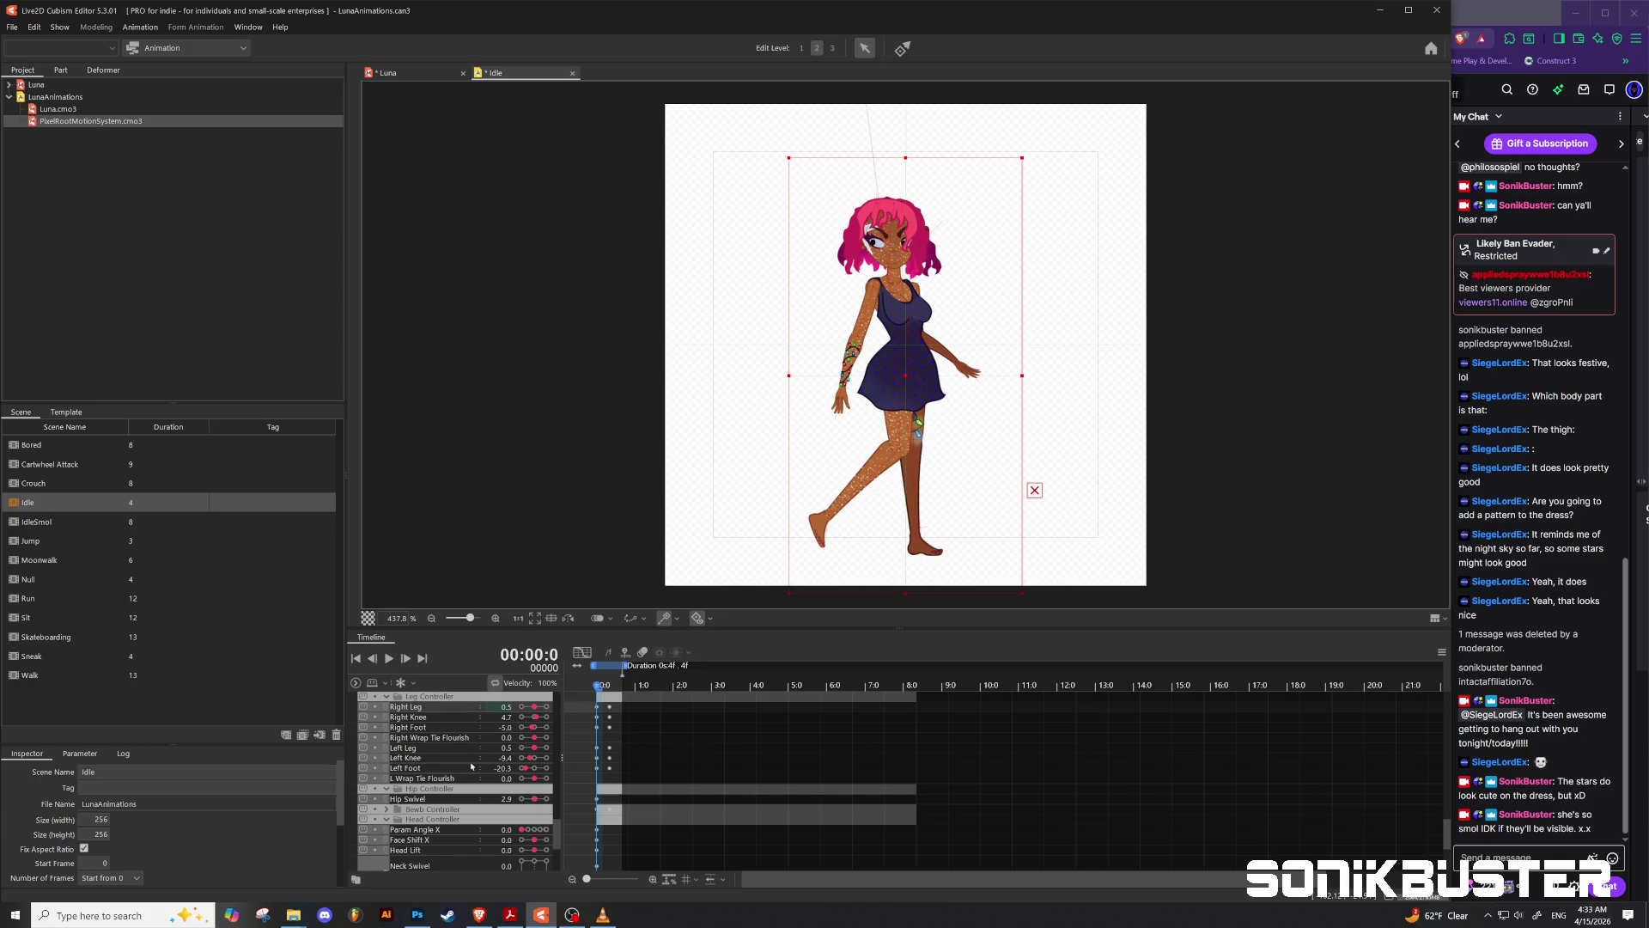
mouse_move(506, 747)
left_mouse_down()
mouse_move(481, 748)
mouse_move(504, 752)
left_mouse_up()
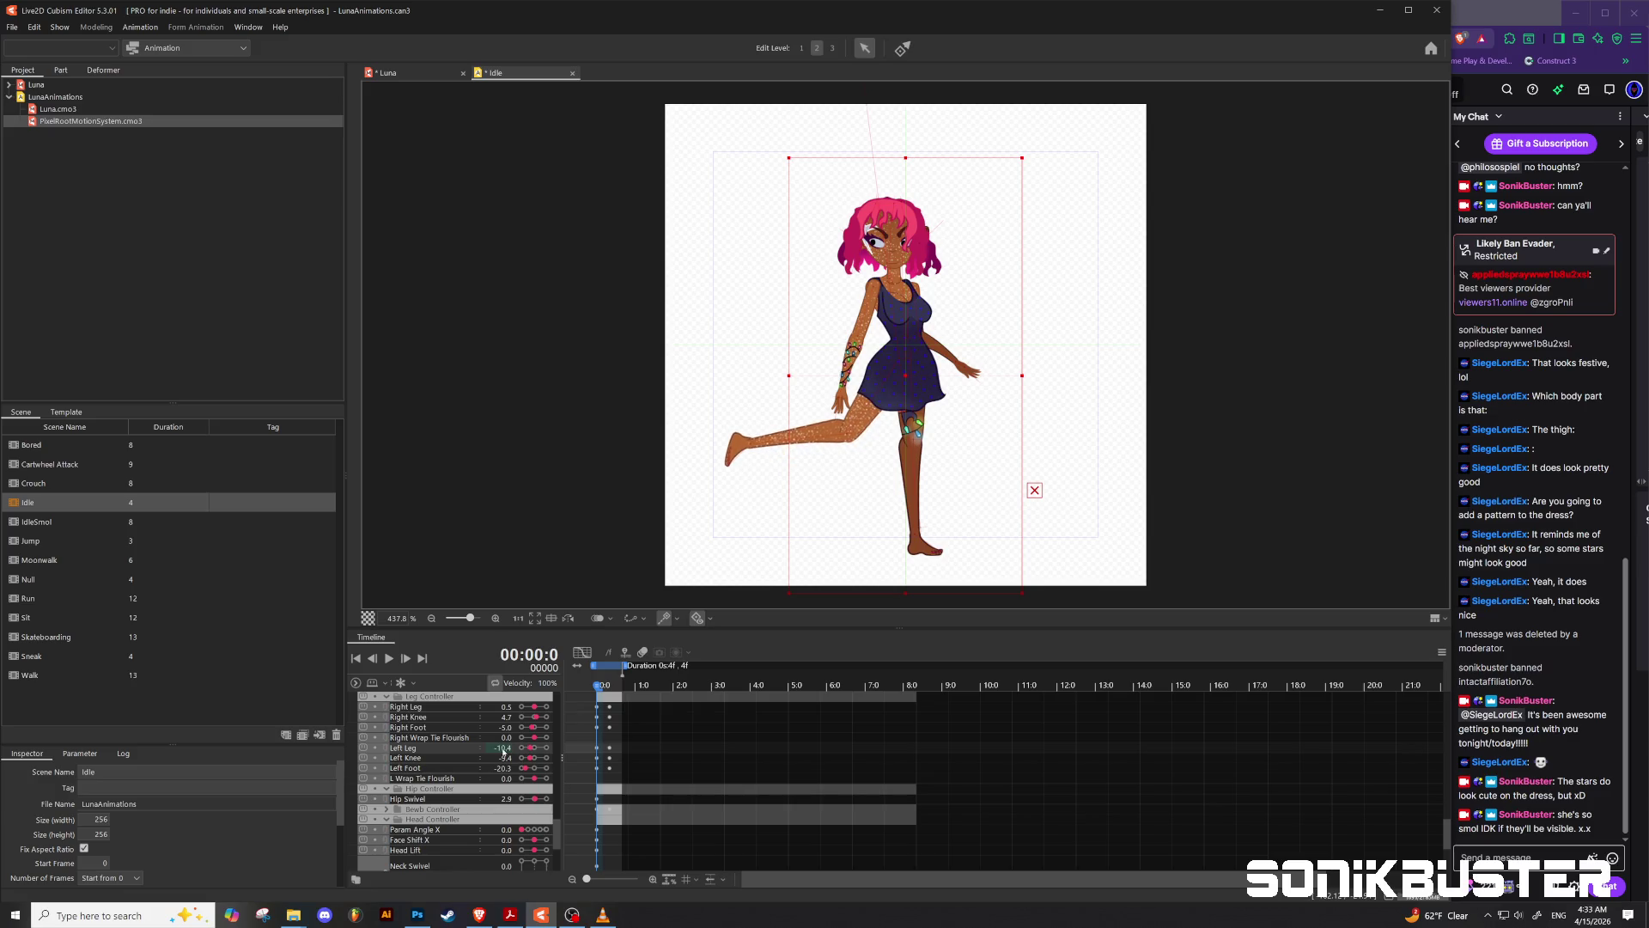
left_click(391, 659)
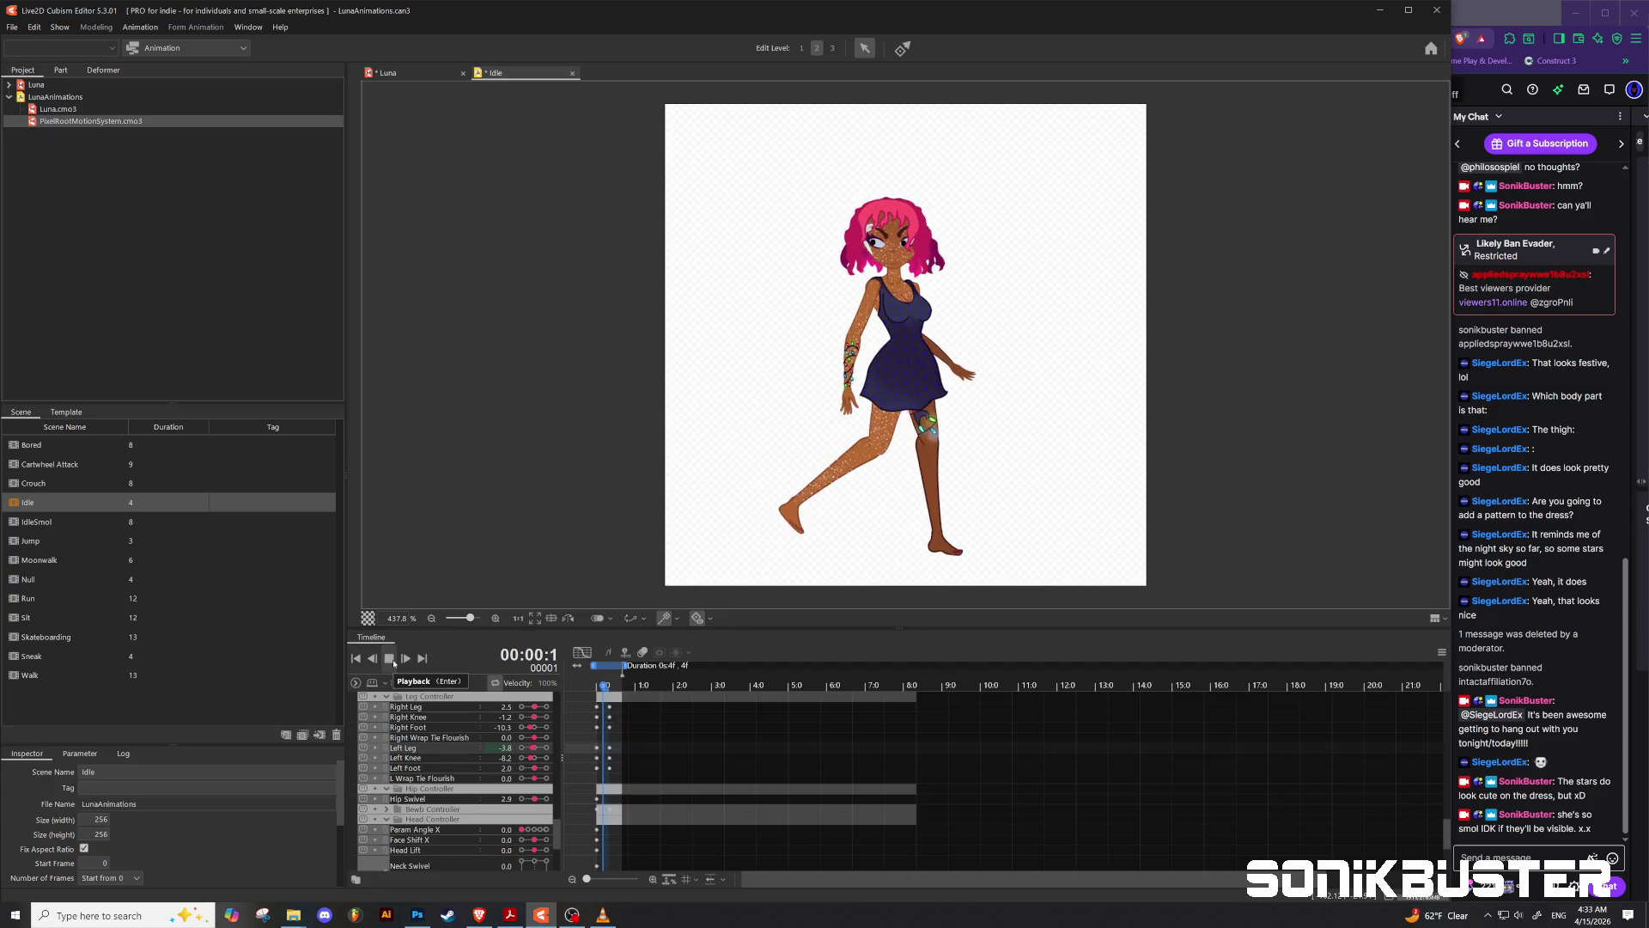
left_click(395, 663)
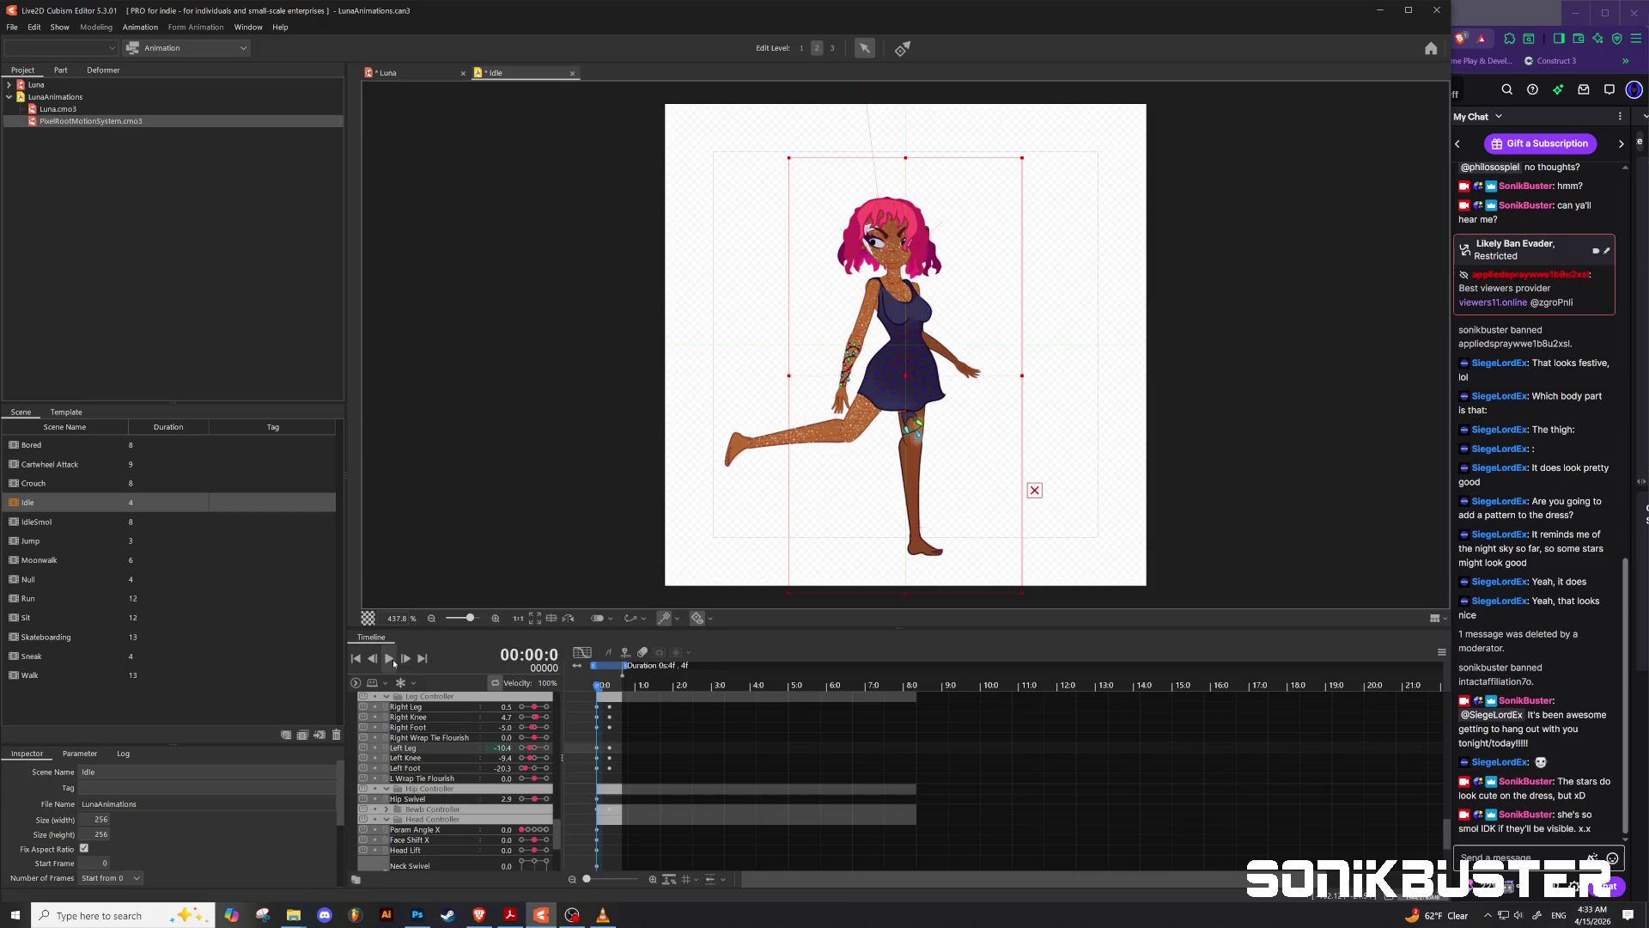
Set Right Leg to 5.3 at frame 2 and replay the loop
left_click_drag(599, 687, 608, 688)
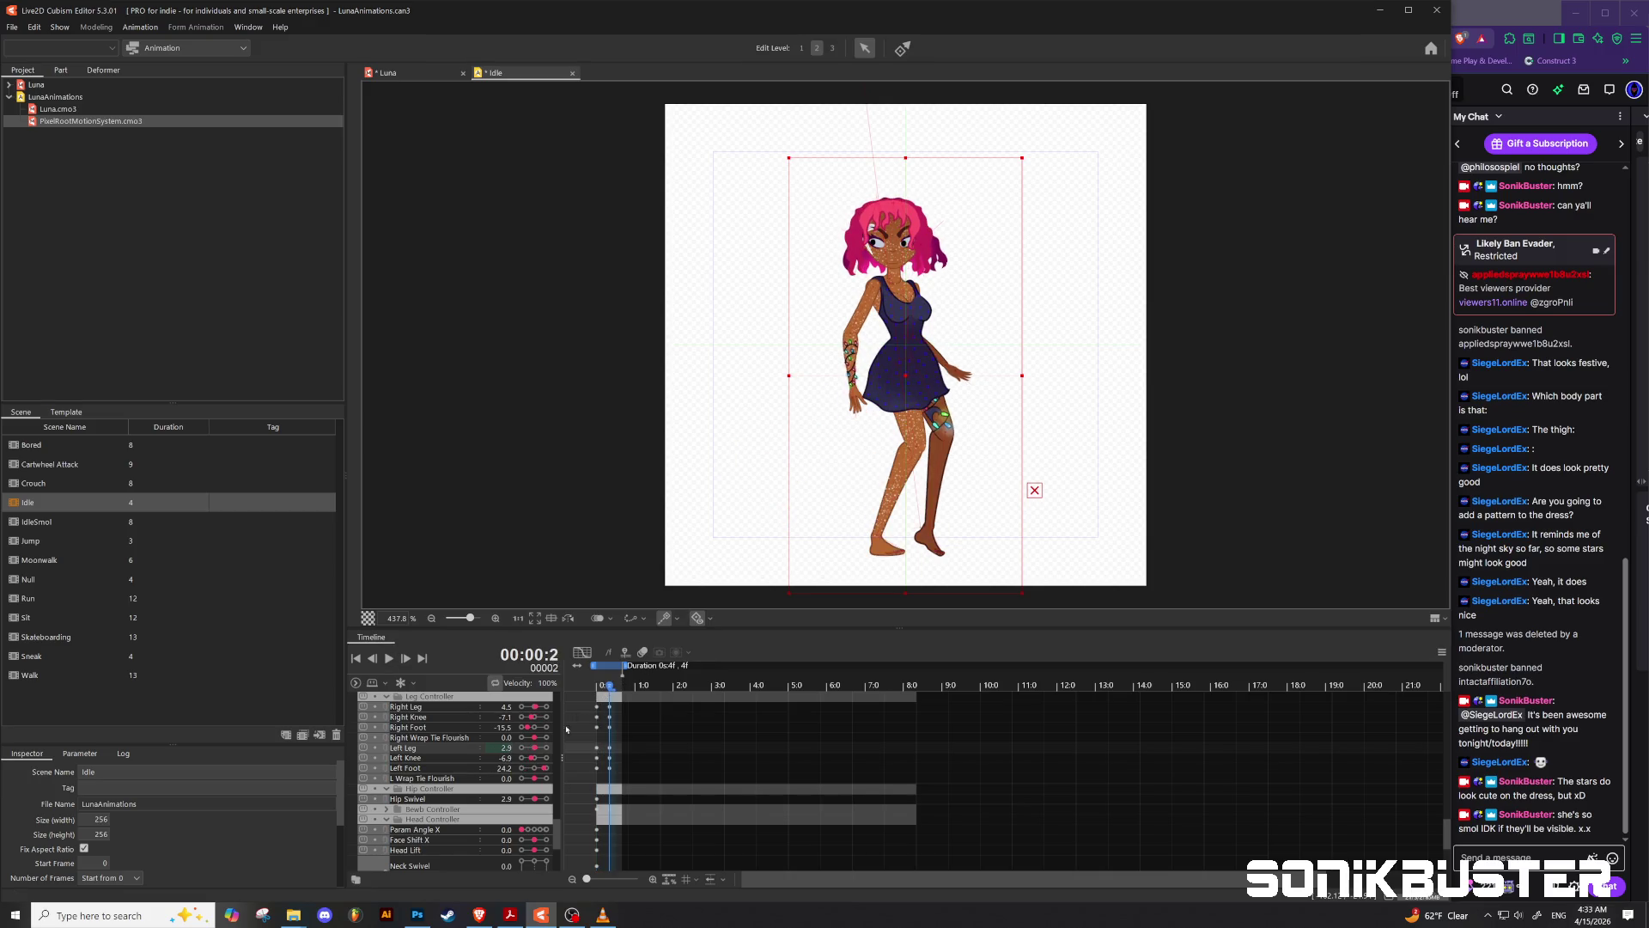
left_click(503, 708)
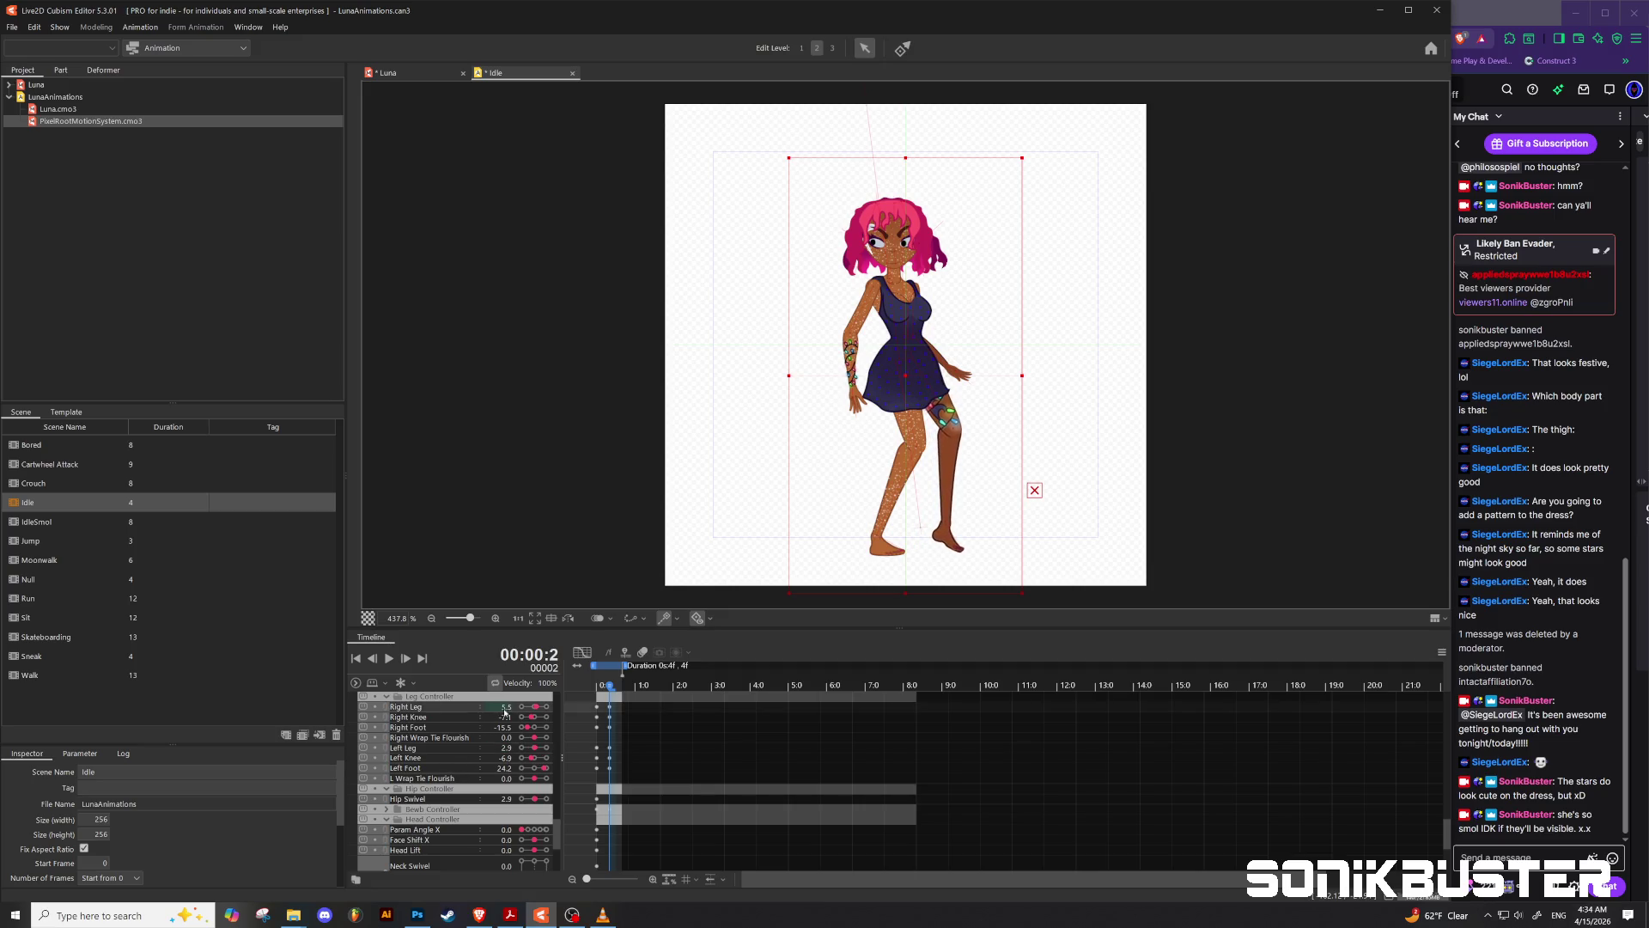
left_click(389, 658)
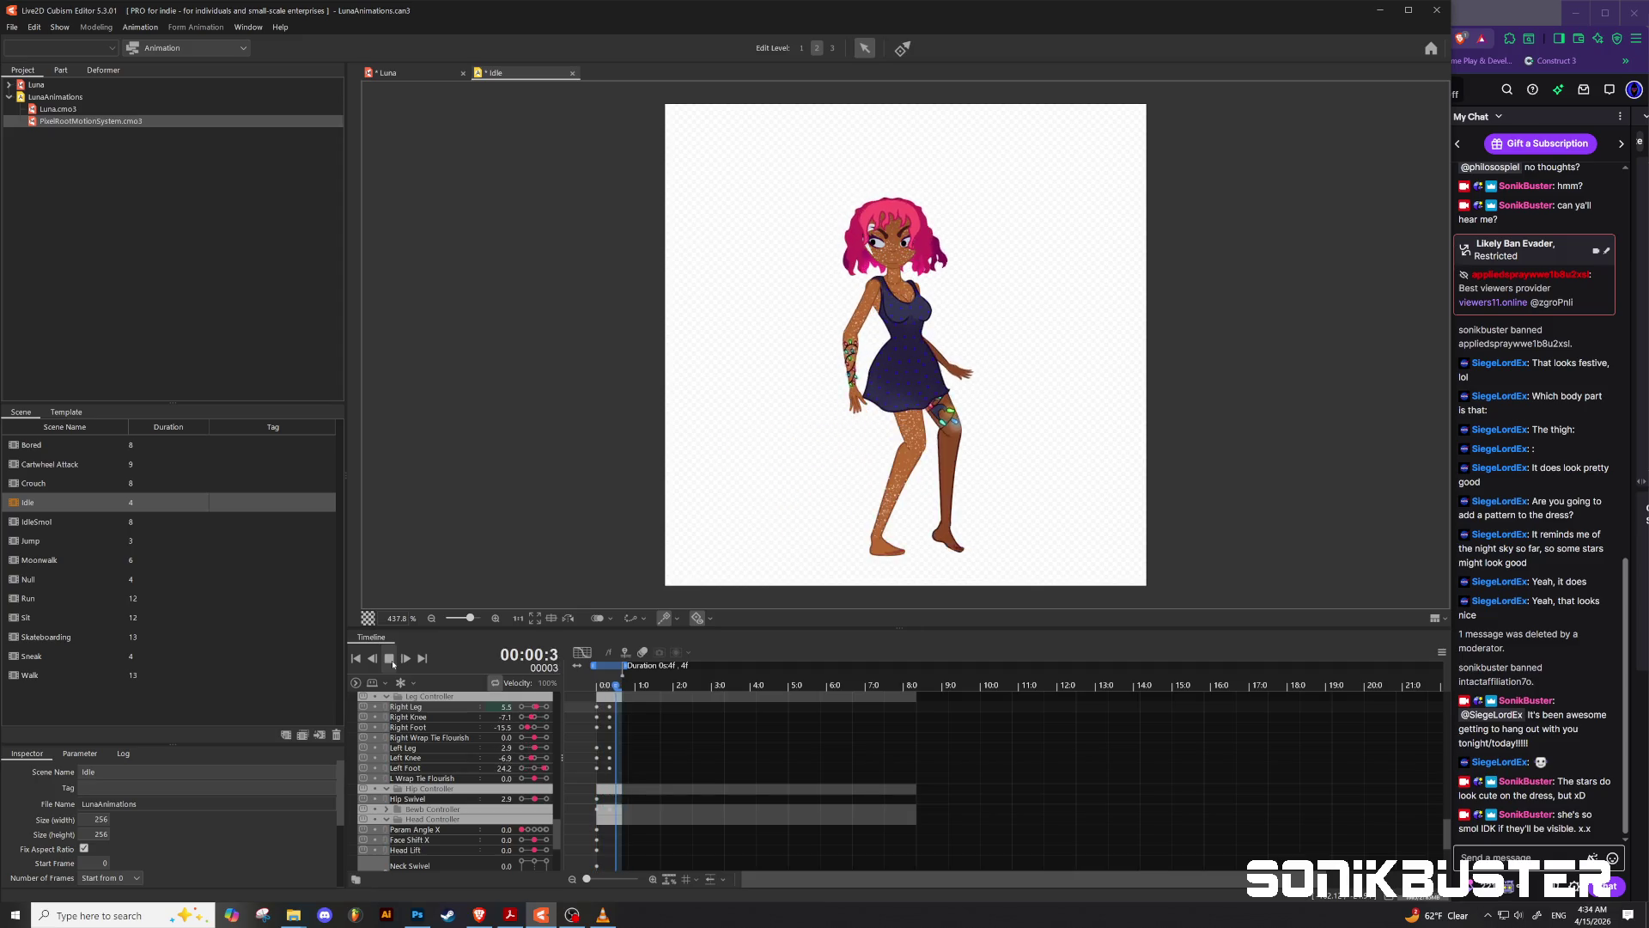
left_click(391, 660)
At frame 1, rotate the right leg back, adjust the right foot and straighten the right knee
mouse_move(616, 690)
left_mouse_down()
mouse_move(583, 694)
mouse_move(605, 701)
left_mouse_up()
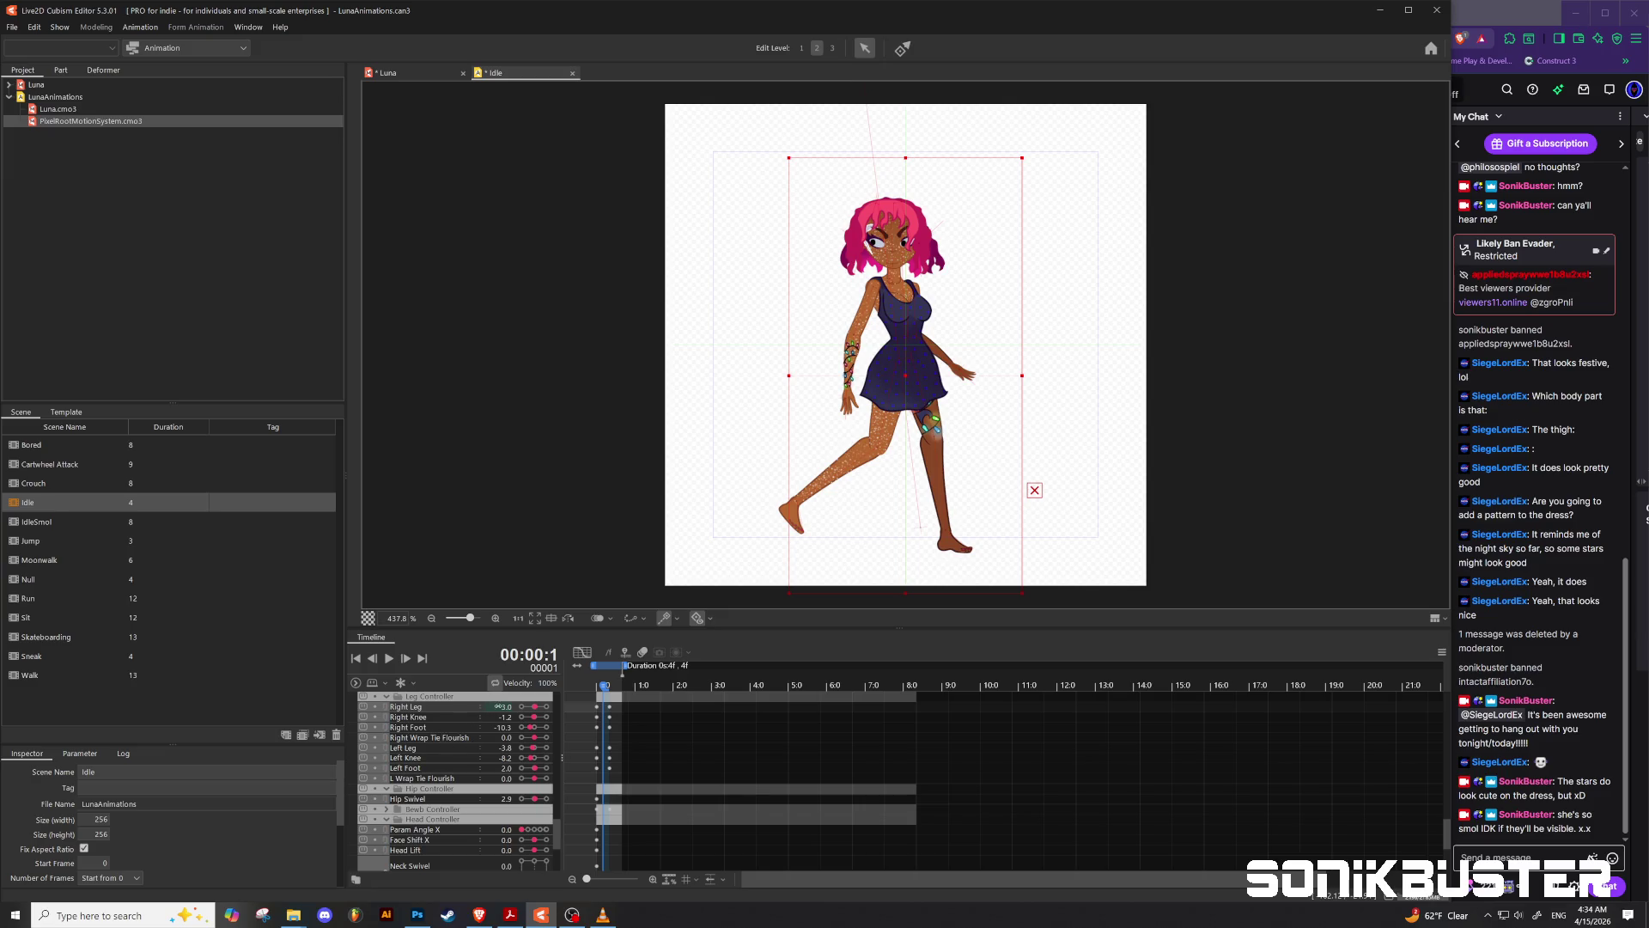
left_click_drag(506, 707, 498, 707)
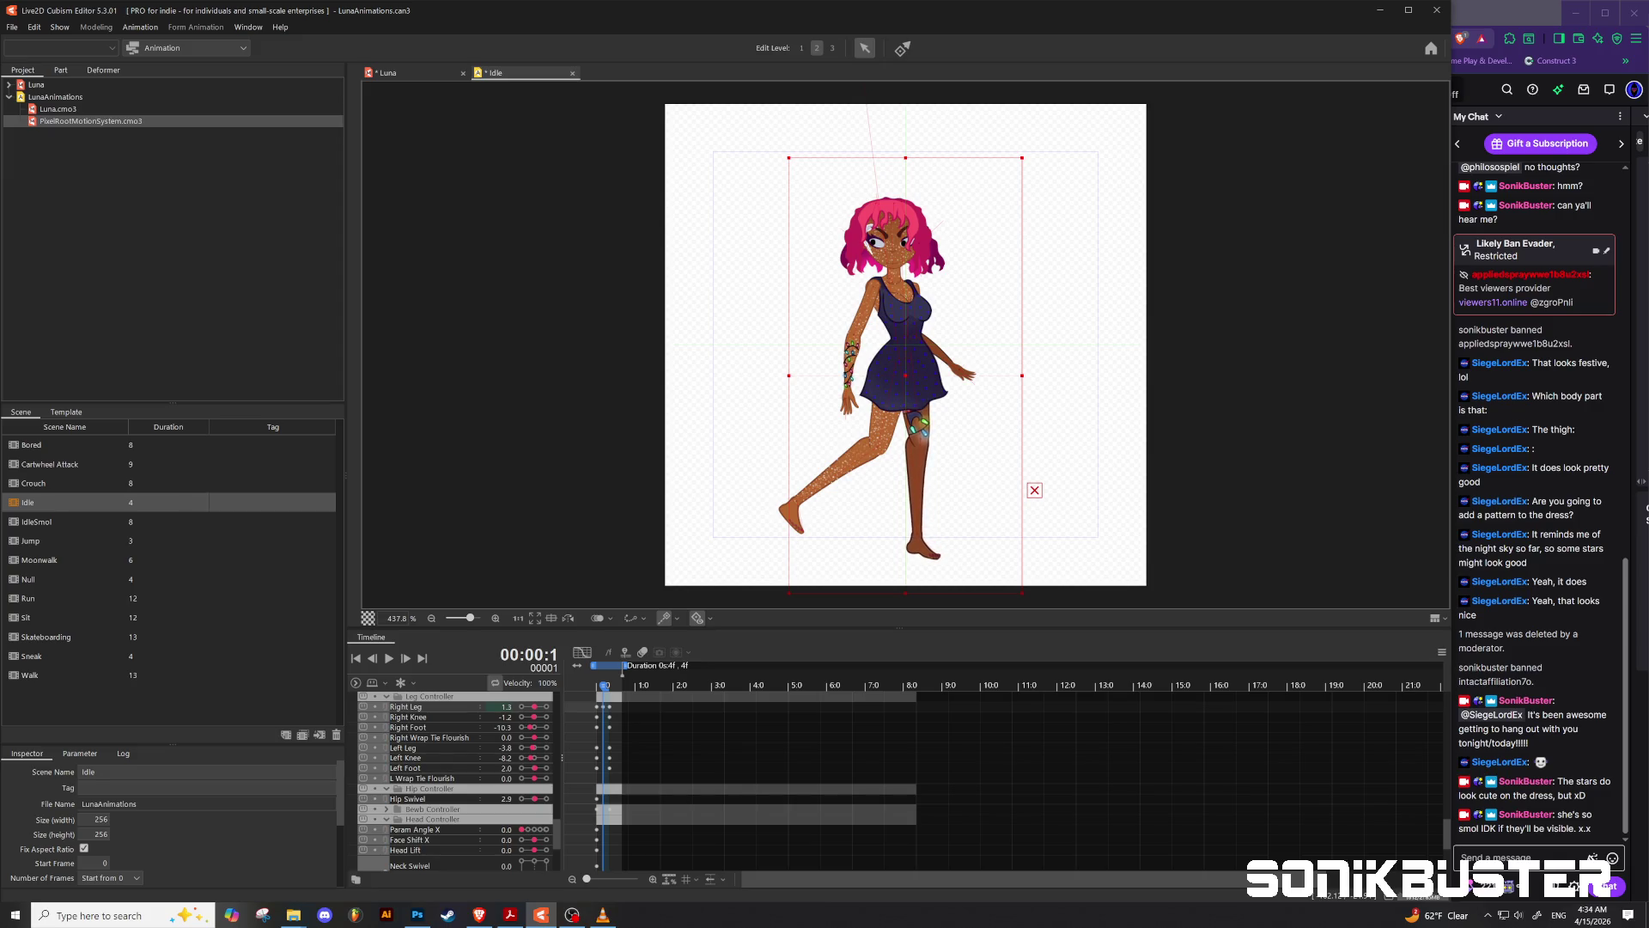
left_click_drag(502, 728, 525, 727)
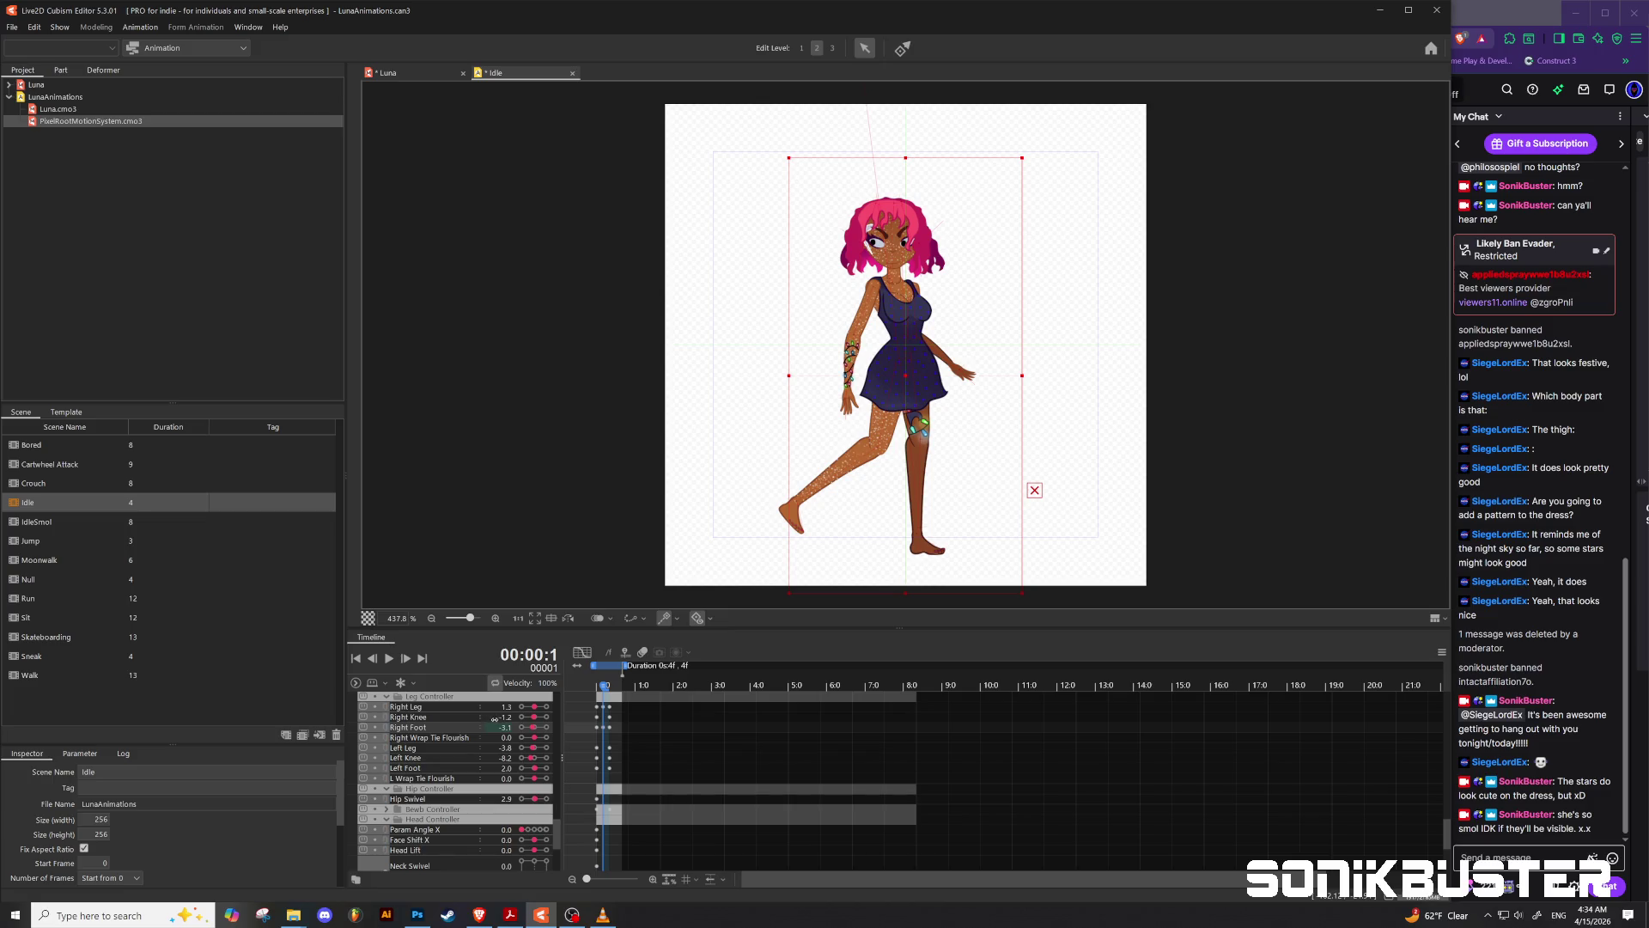
mouse_move(506, 717)
left_mouse_down()
mouse_move(525, 718)
mouse_move(509, 717)
left_mouse_up()
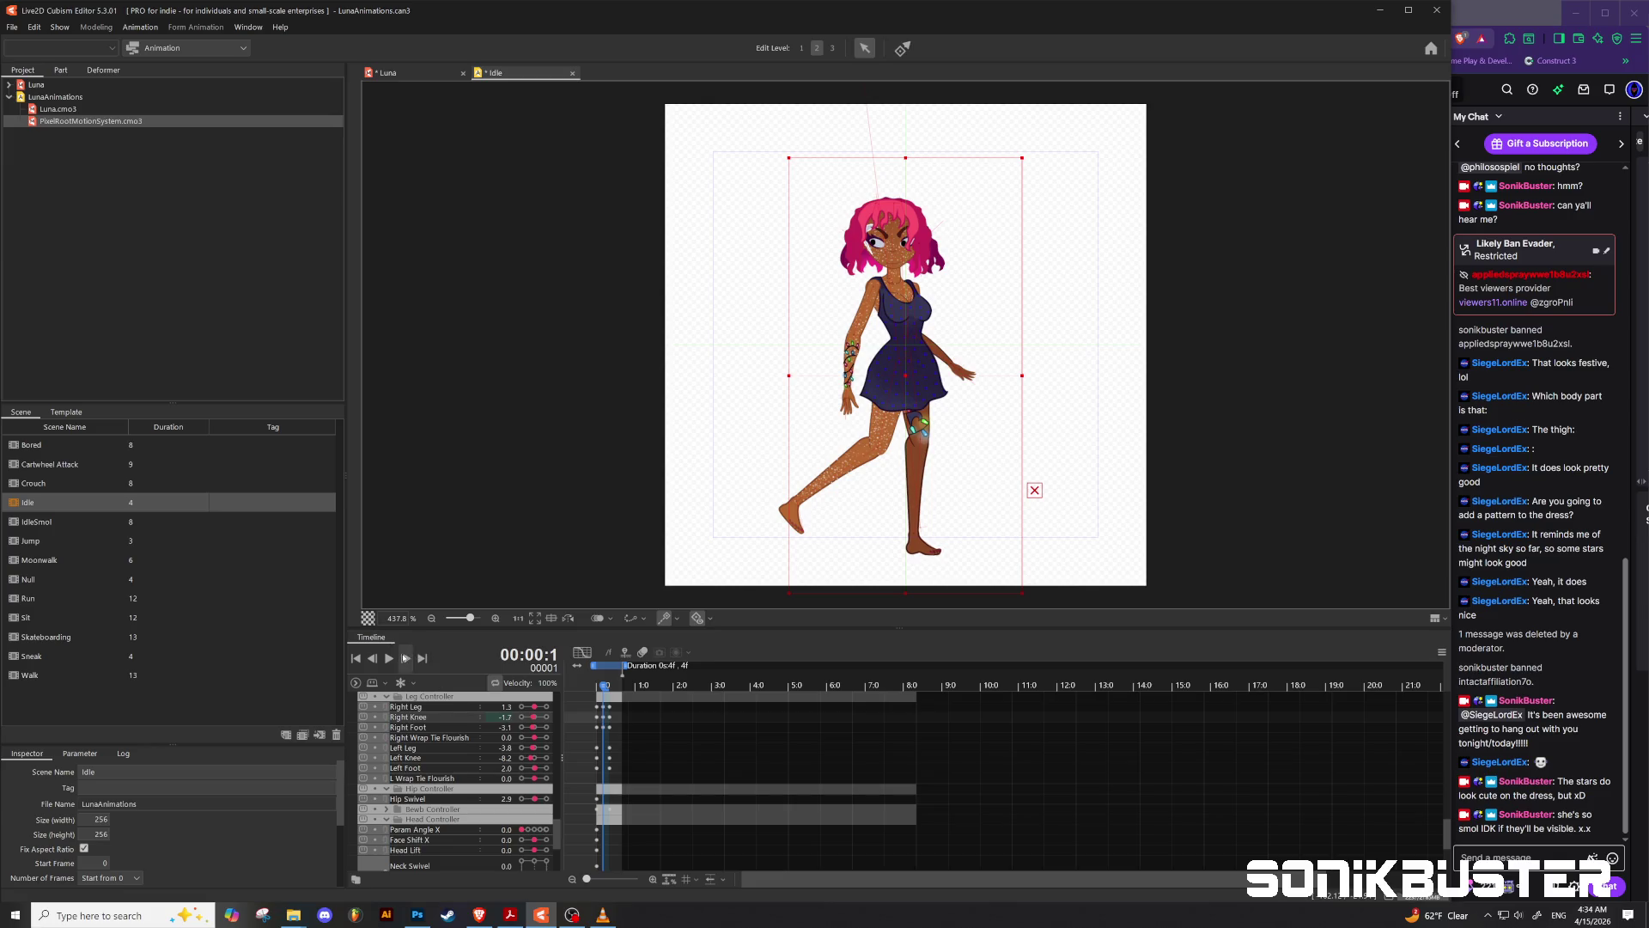
left_click(389, 658)
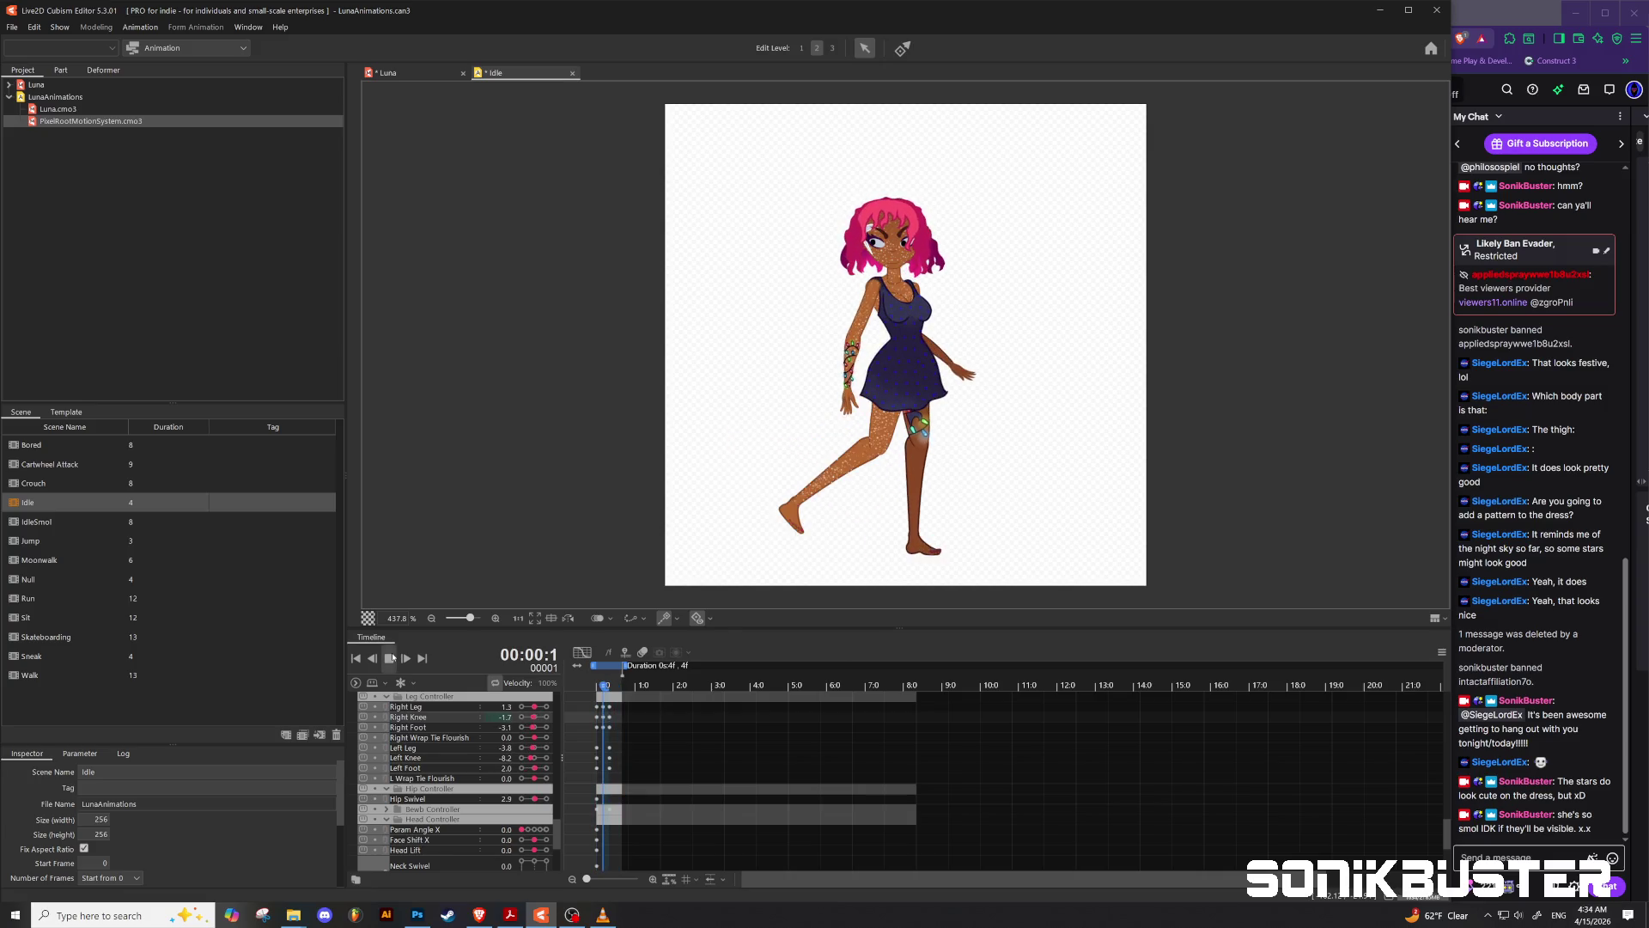
left_click(391, 658)
Straighten Left Knee to about 0.2 at frame 0 so the front foot drops
left_click(596, 685)
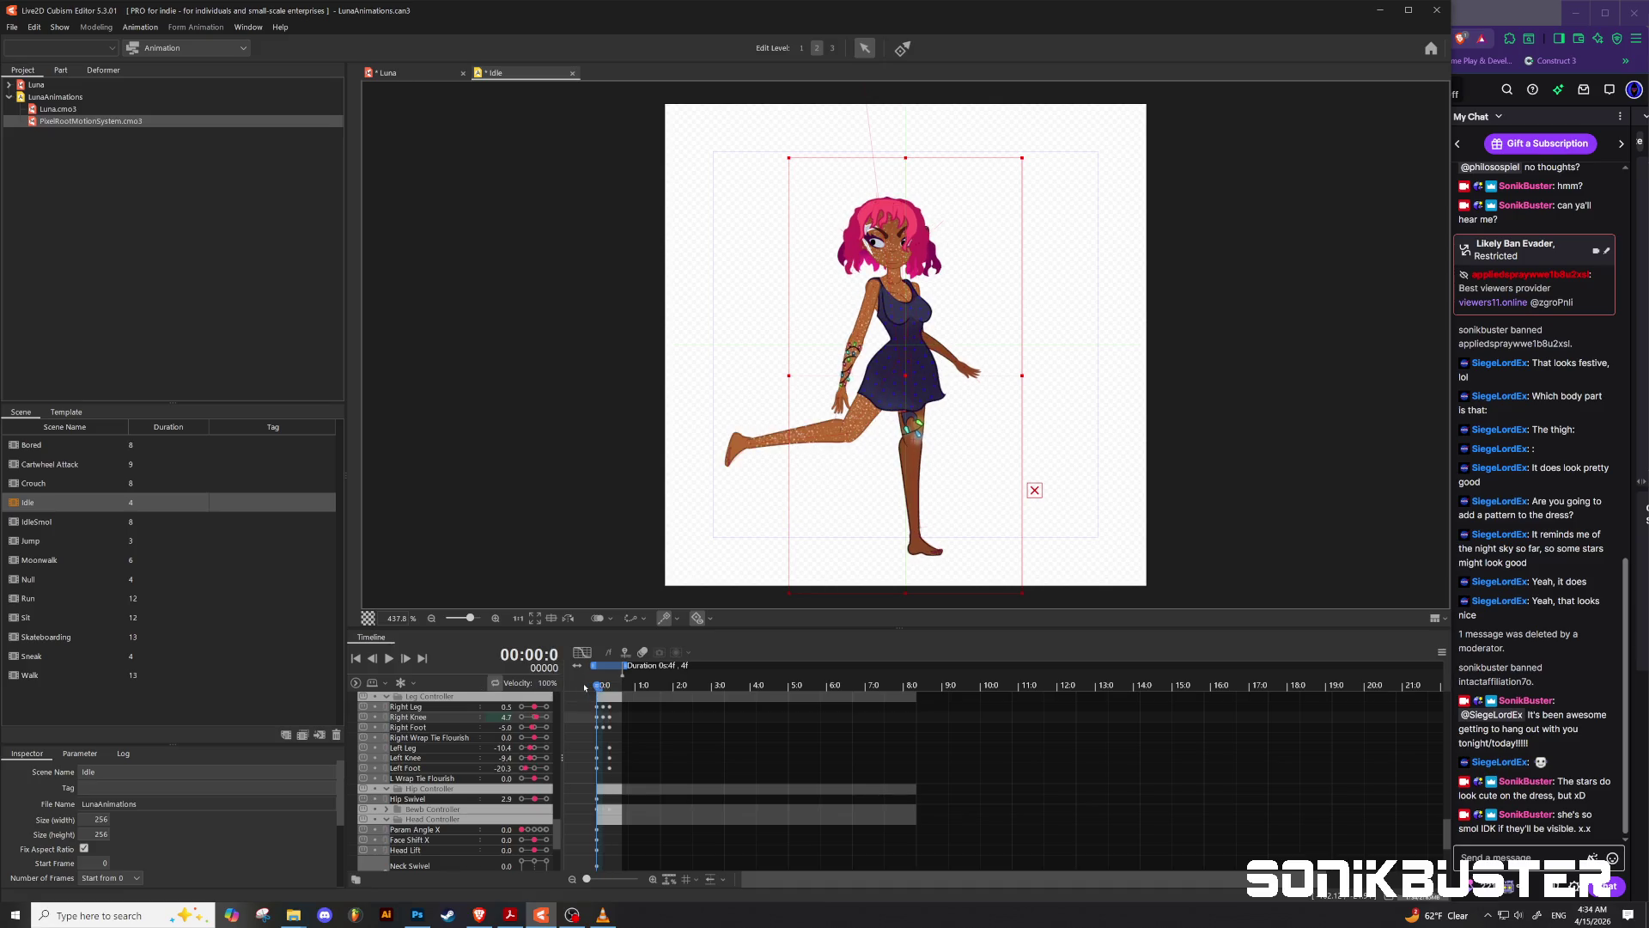
left_click_drag(598, 688, 584, 688)
left_click_drag(503, 760, 521, 759)
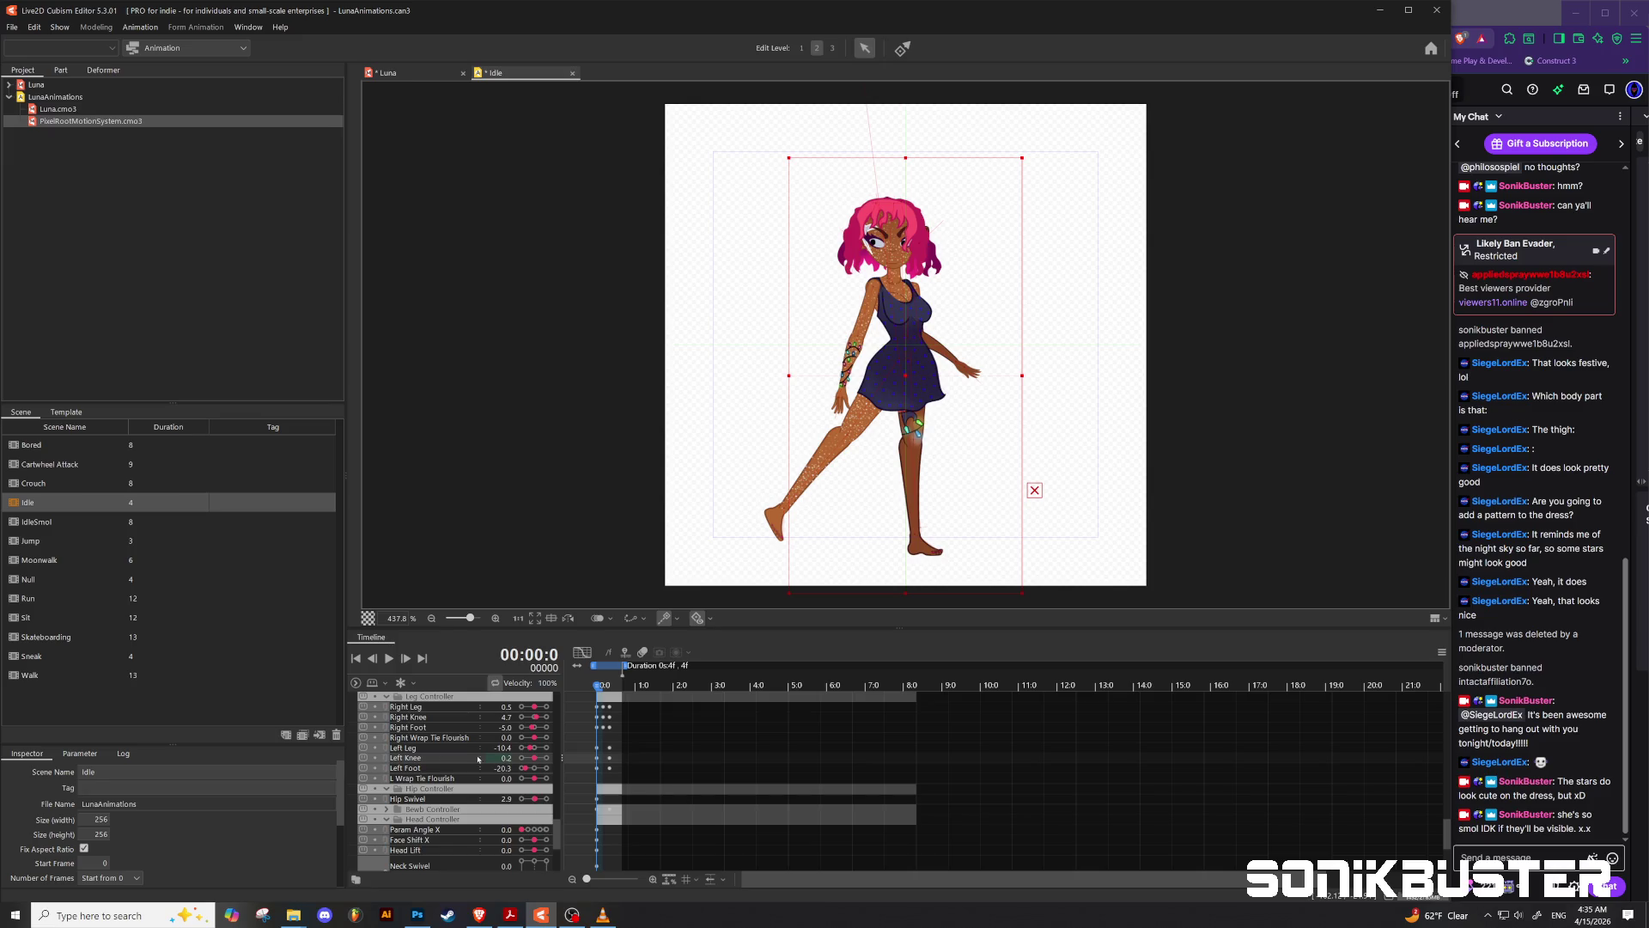
After previewing the loop, bend the left knee further and point the left foot down at frame 1
left_click(389, 659)
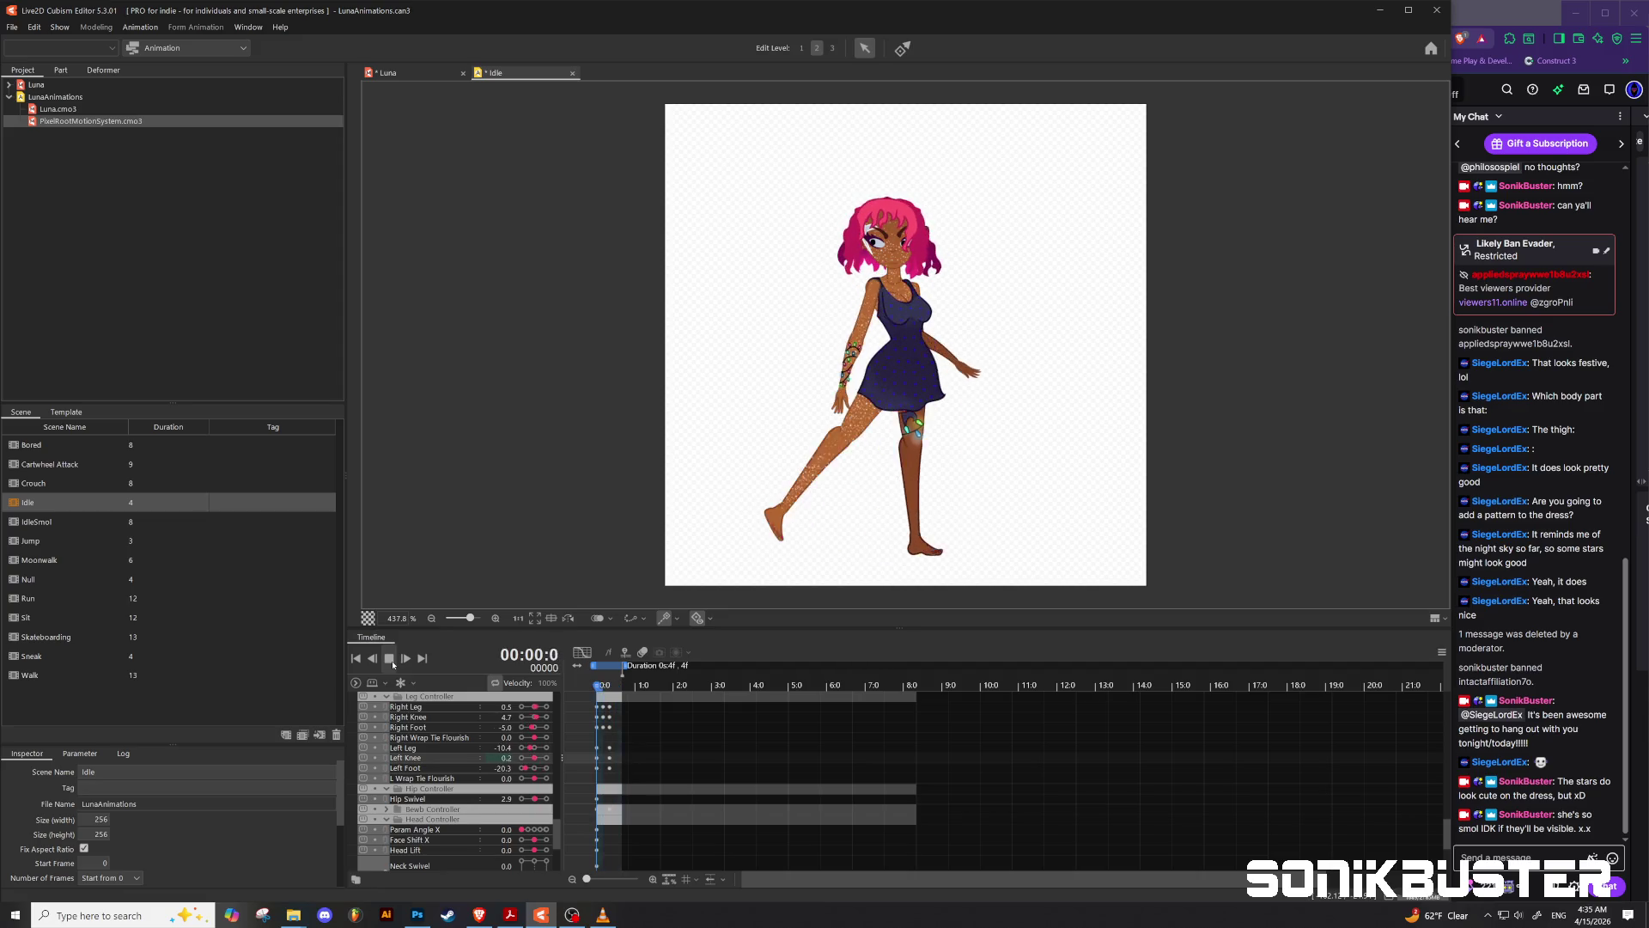
left_click(391, 660)
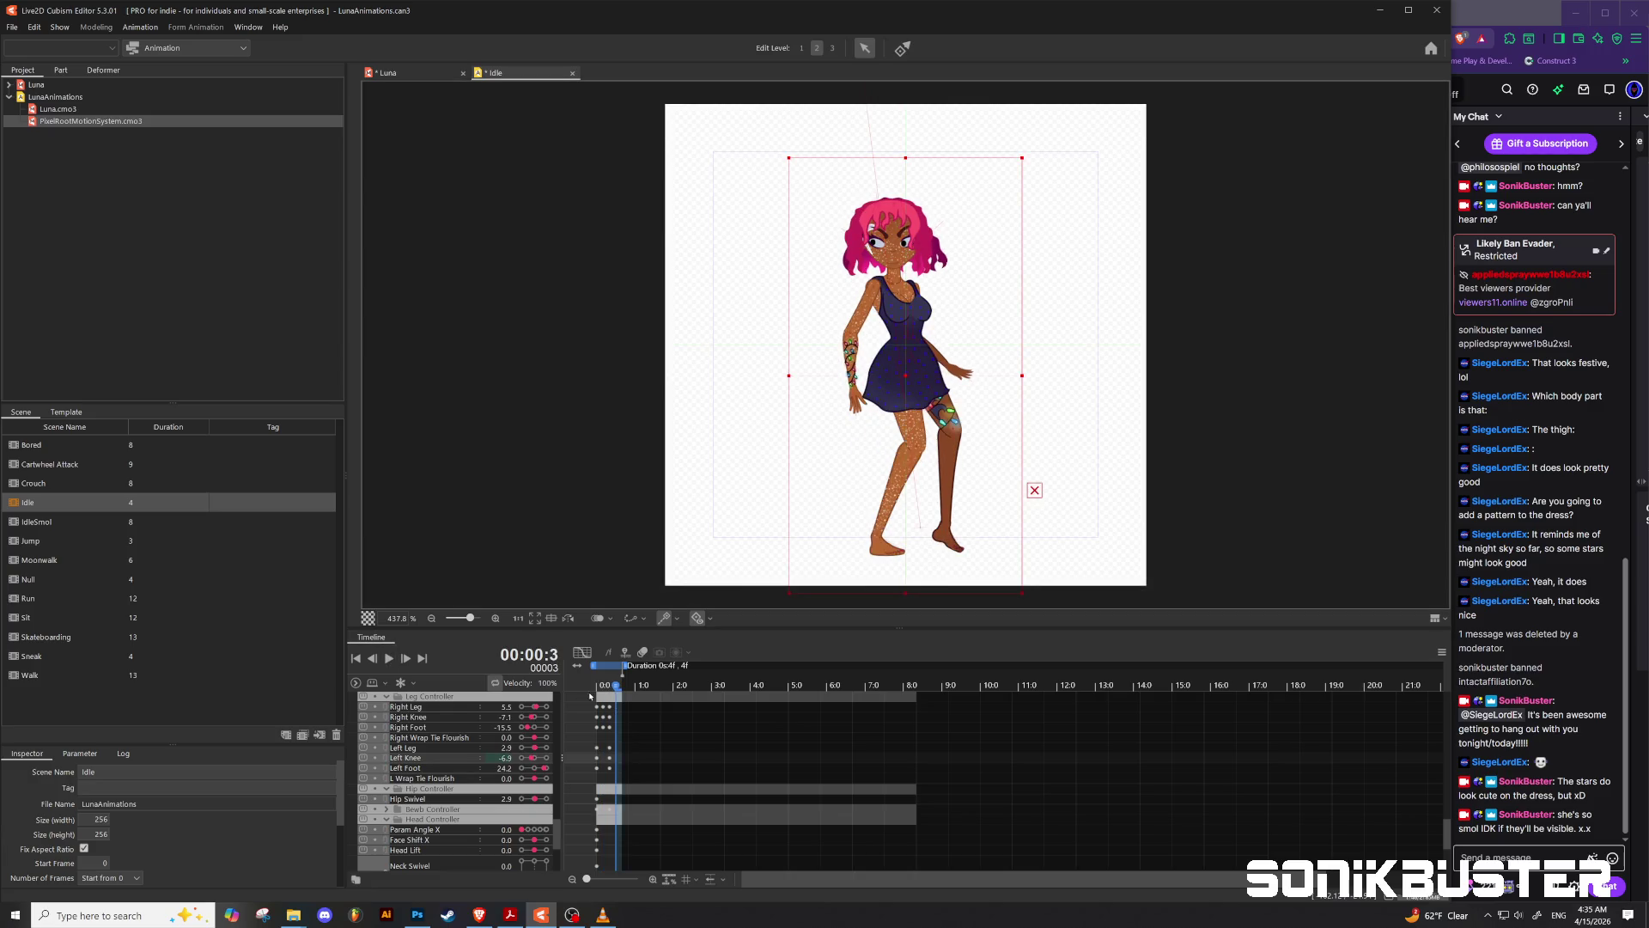
left_click_drag(615, 687, 605, 686)
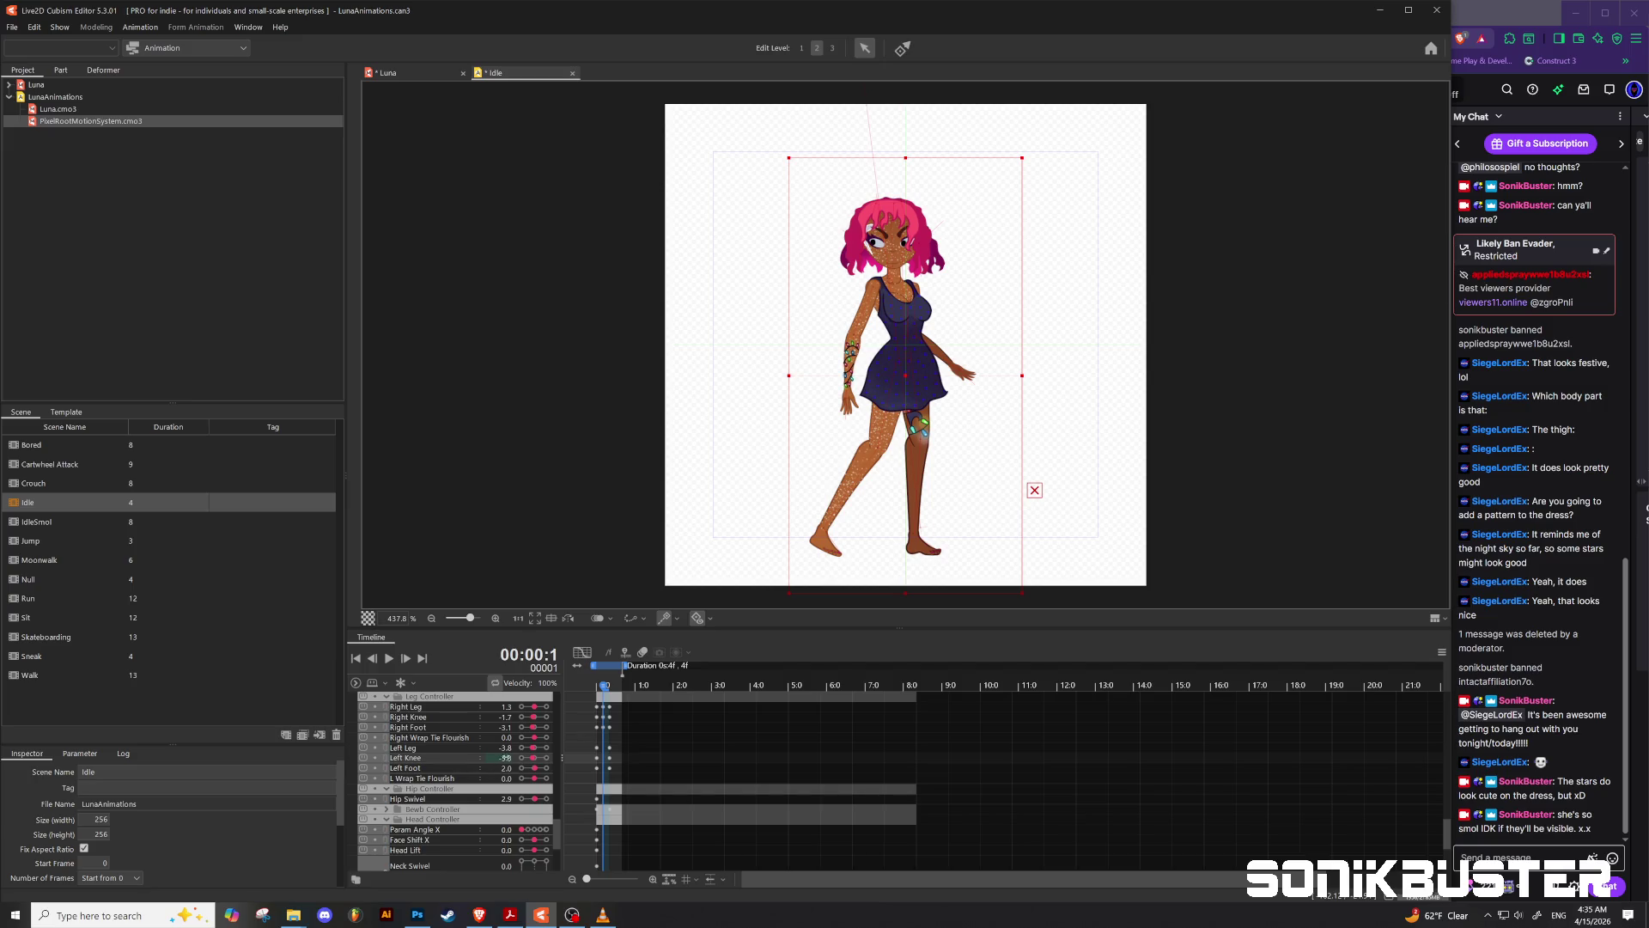
left_click_drag(507, 758, 498, 767)
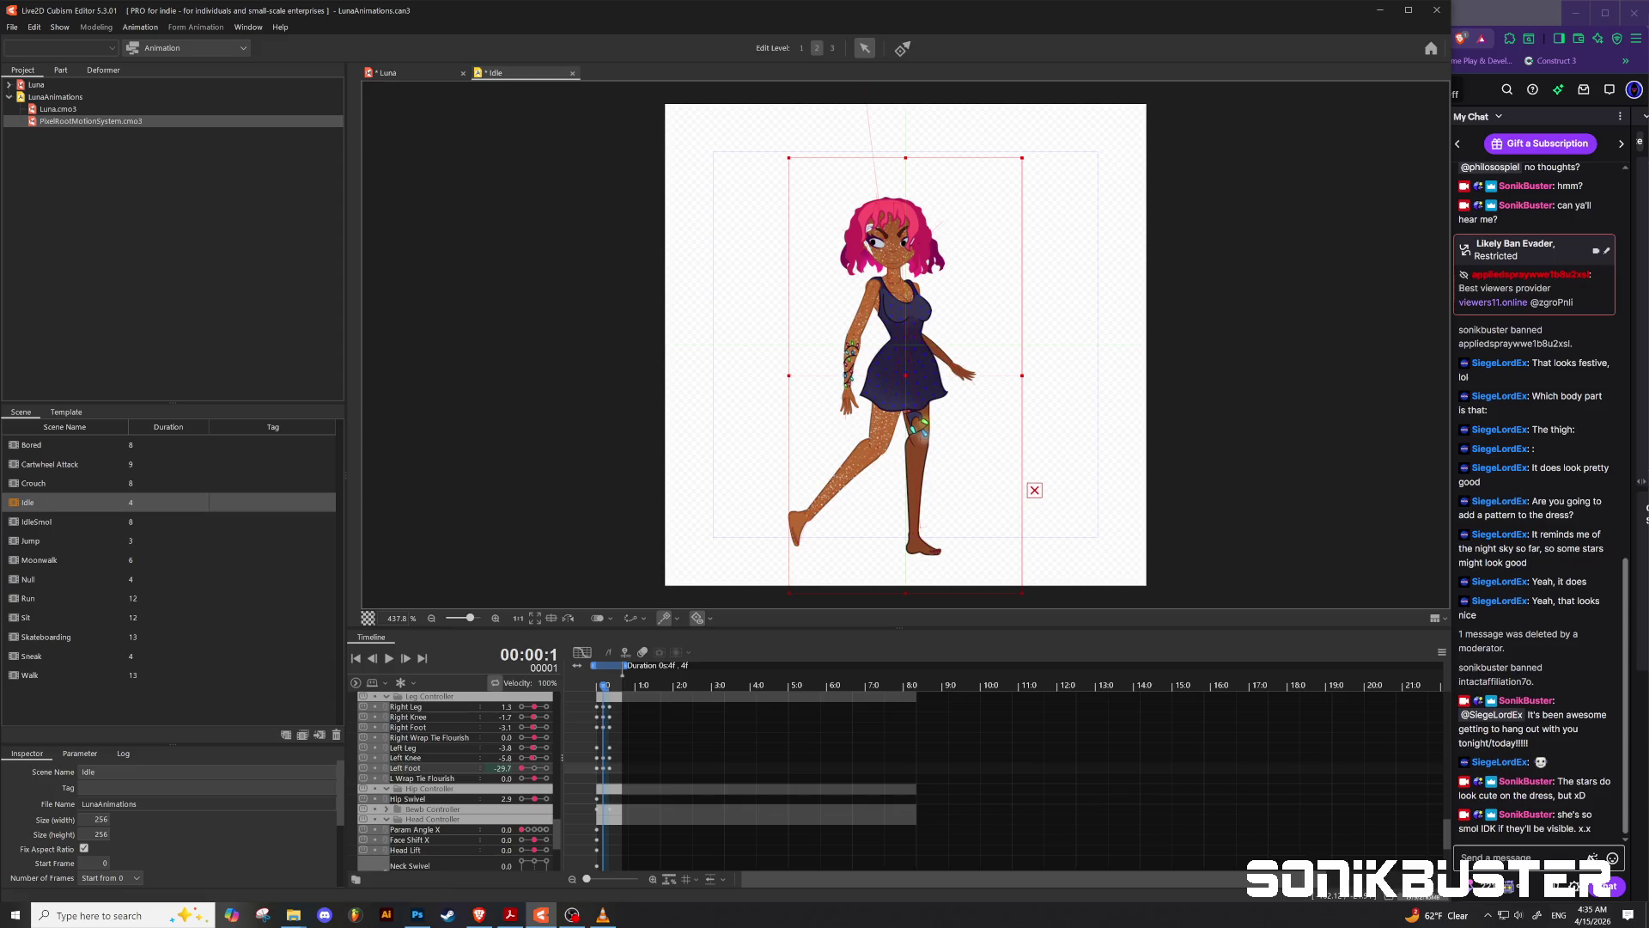
left_click_drag(503, 768, 496, 768)
Recheck the loop, deepen the Left Knee bend at frame 1 to about -13, and preview it
left_click(390, 658)
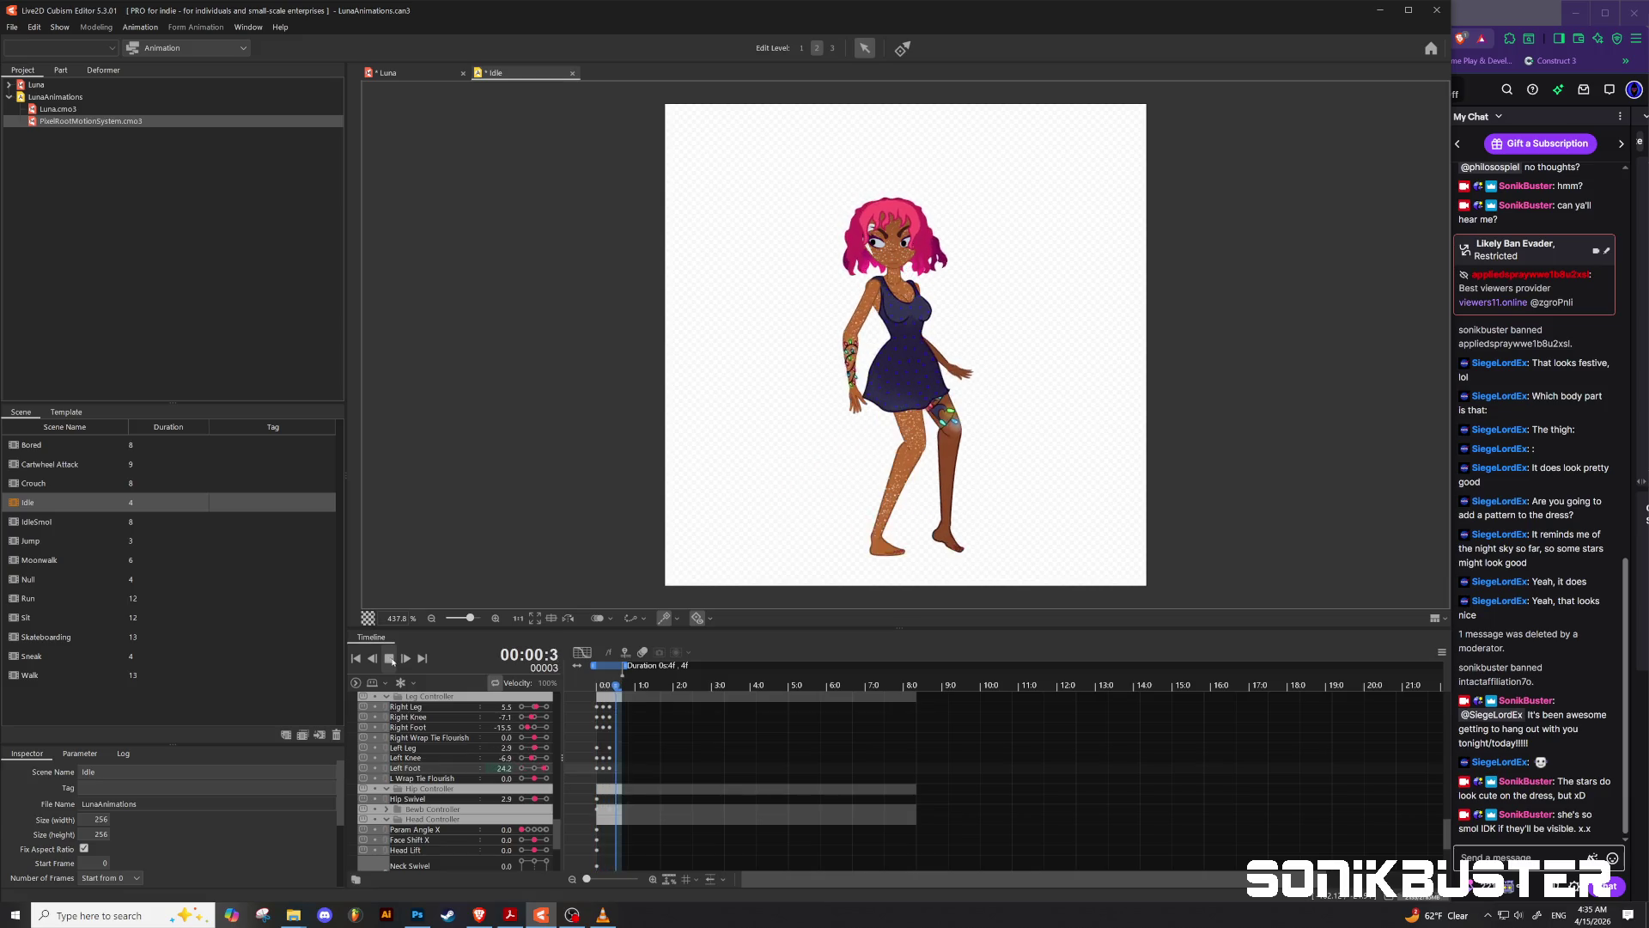
left_click(630, 709)
mouse_move(605, 685)
left_mouse_down()
mouse_move(591, 685)
mouse_move(605, 689)
left_mouse_up()
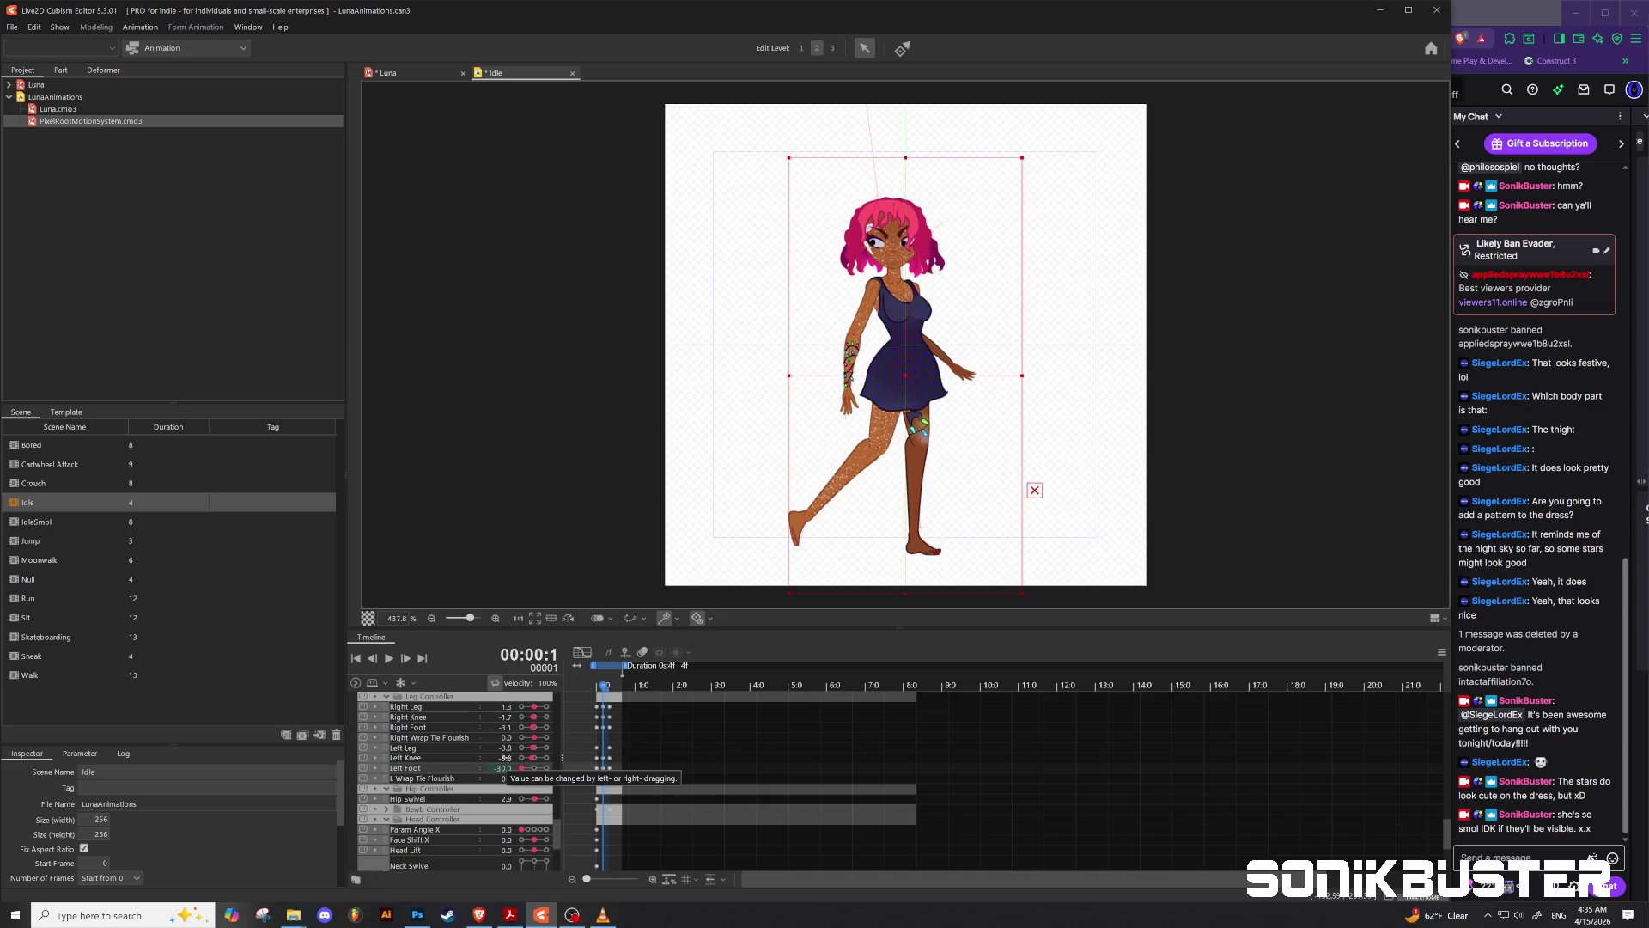
mouse_move(504, 756)
left_mouse_down()
mouse_move(518, 748)
mouse_move(492, 758)
left_mouse_up()
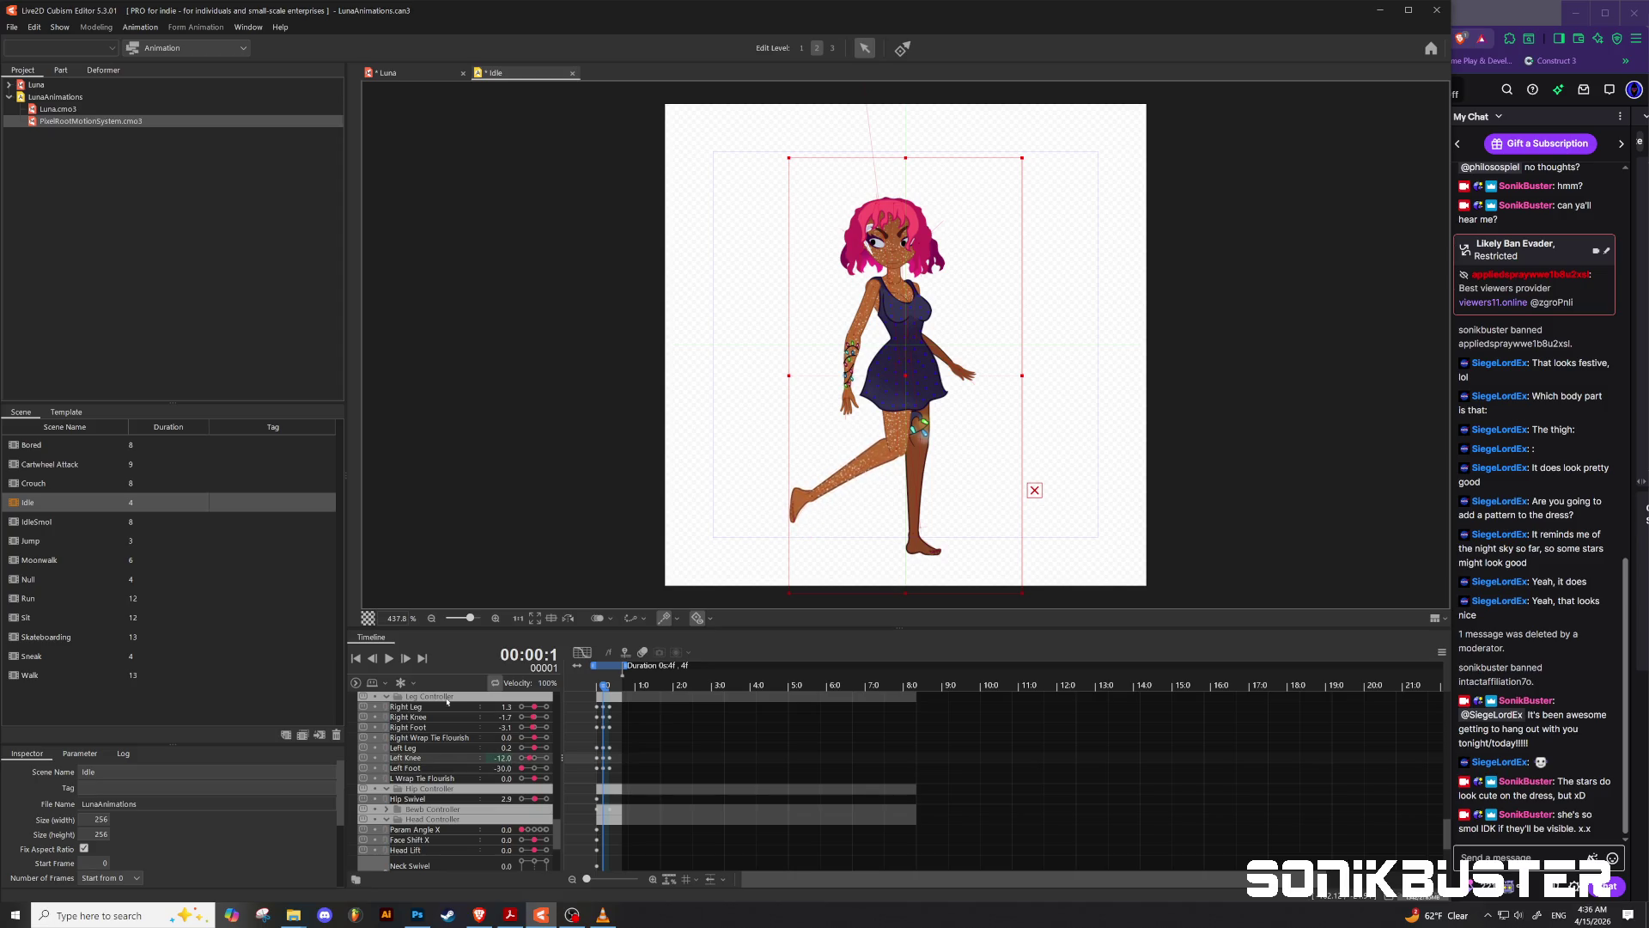
left_click(388, 658)
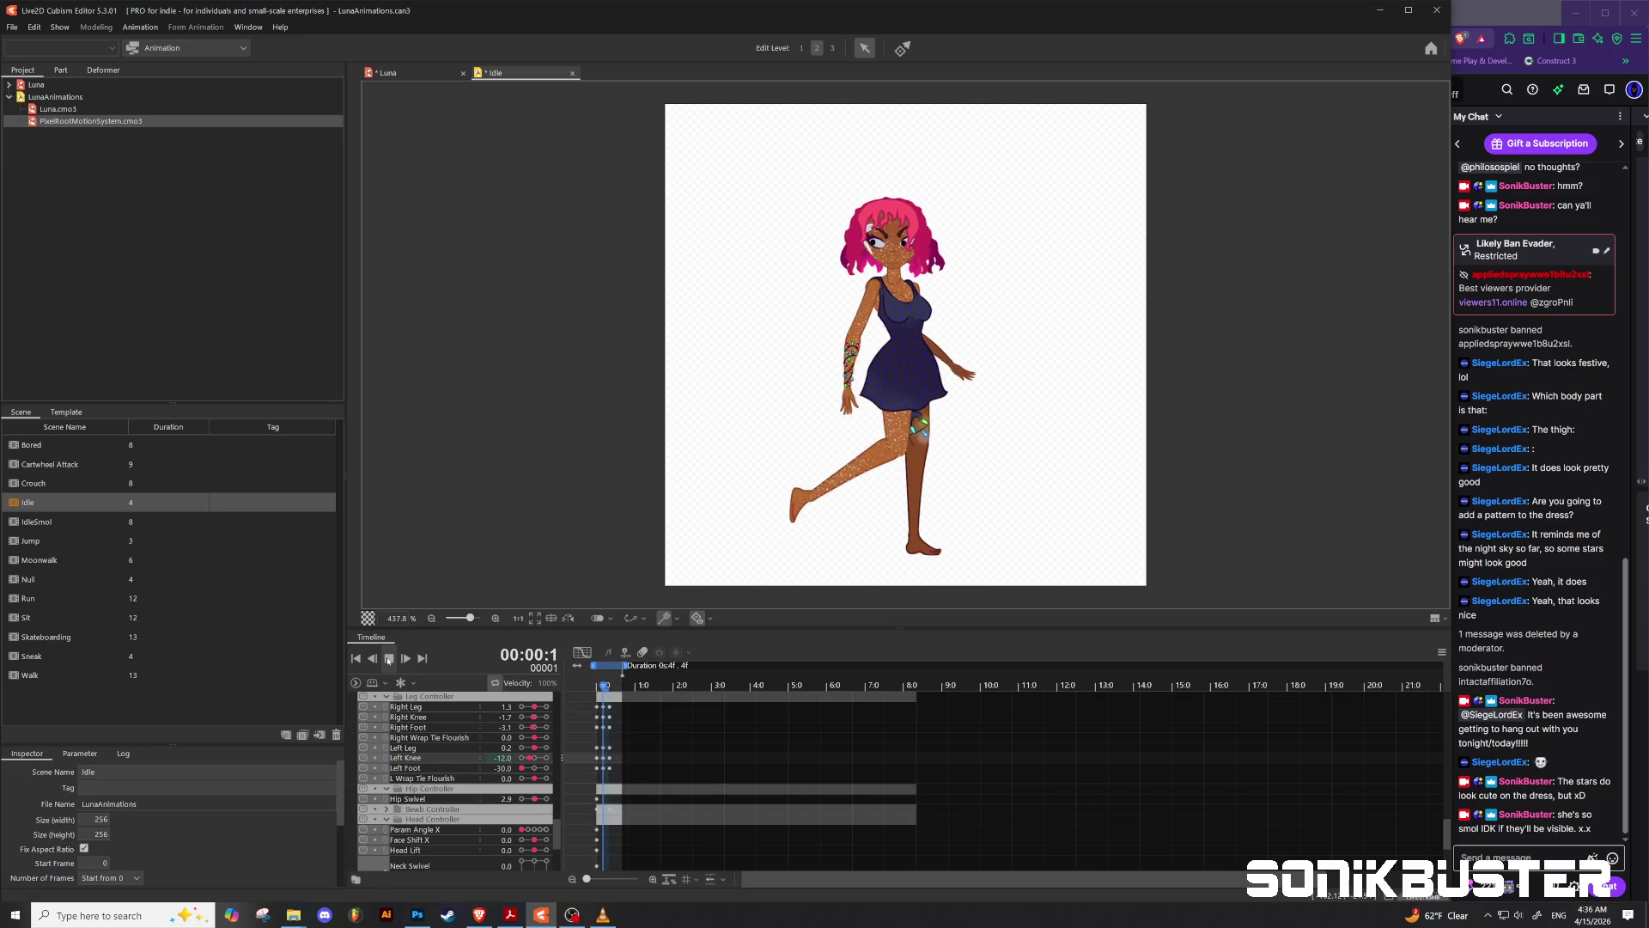
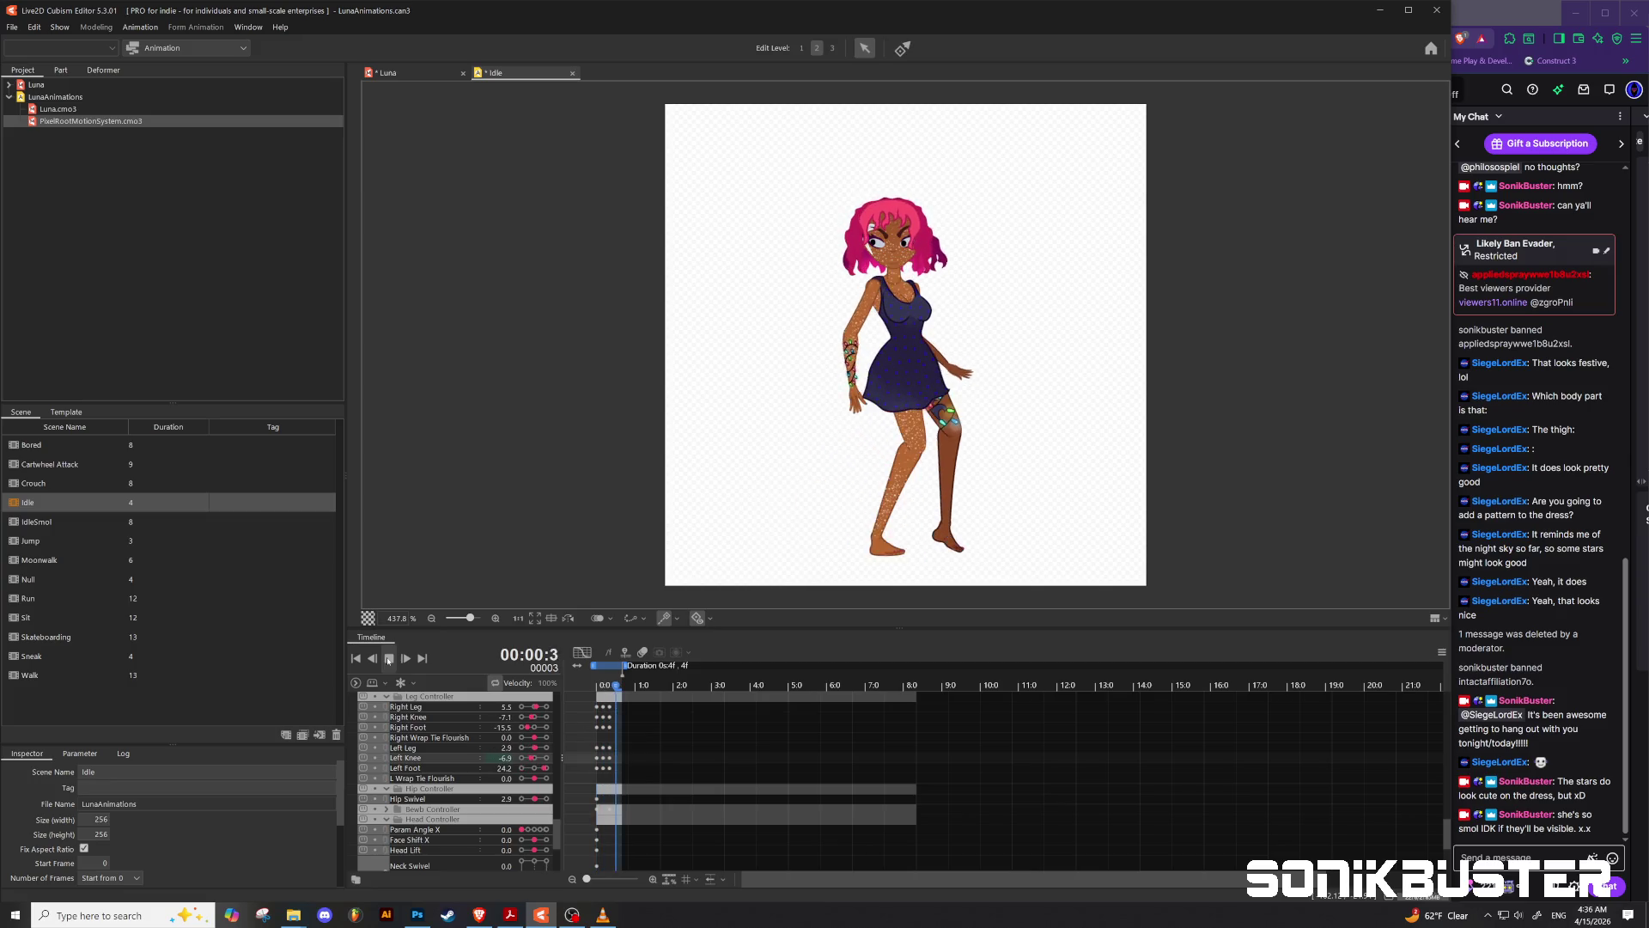
Bend Luna's right knee further at frame 4 and preview the loop
left_click(388, 659)
left_click_drag(604, 689, 624, 696)
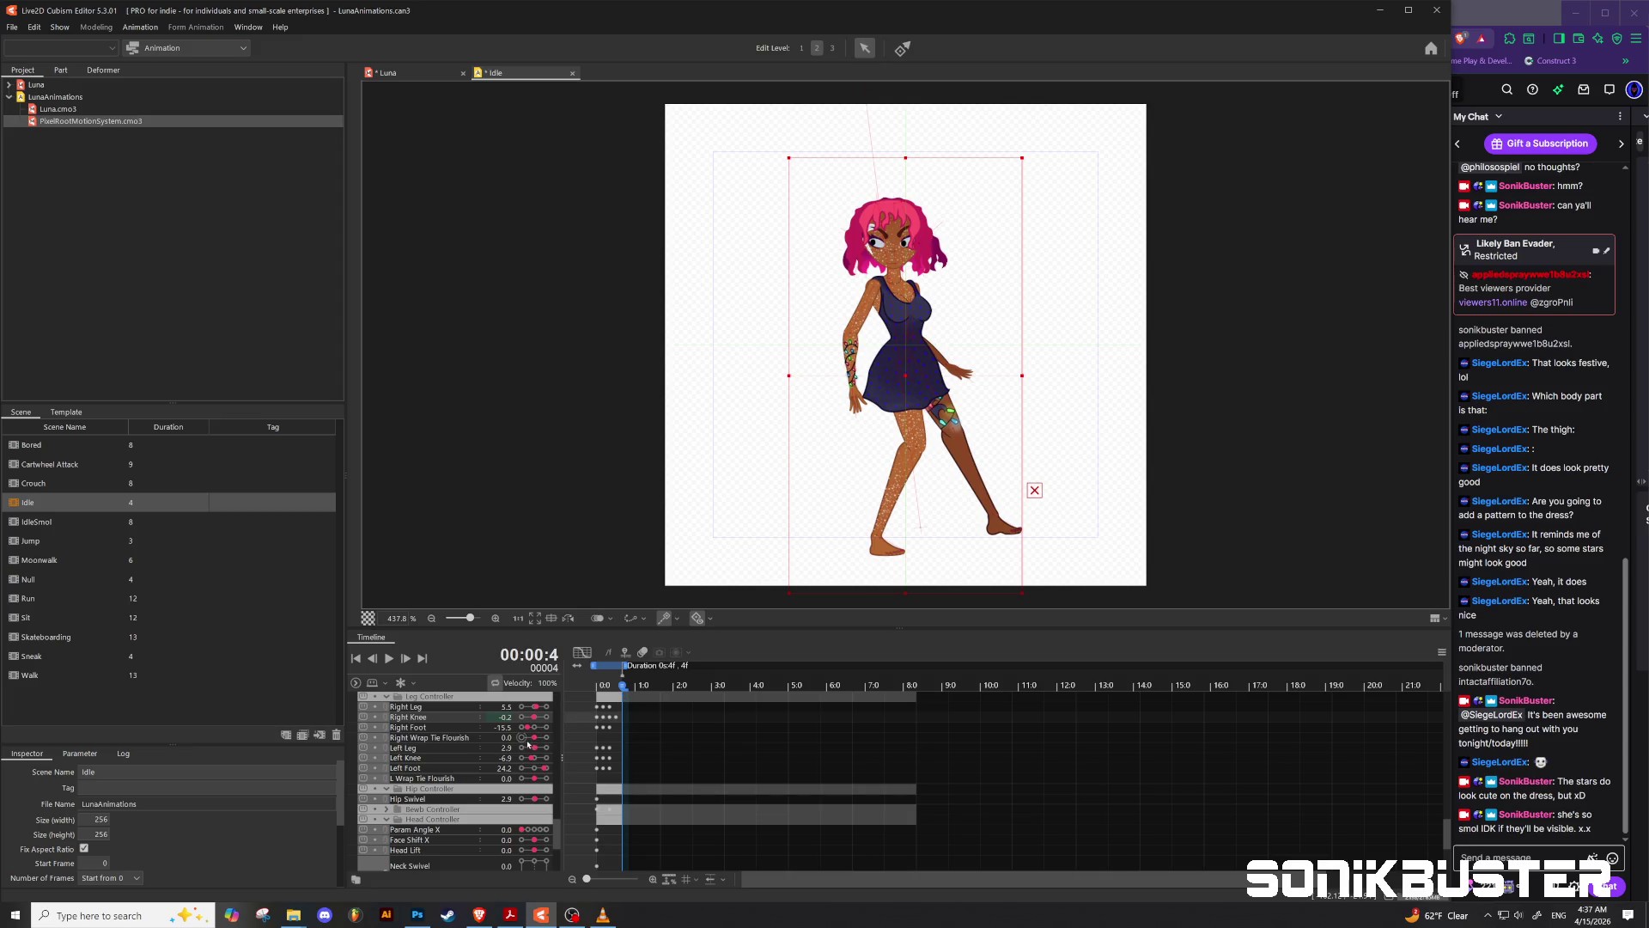
left_click_drag(506, 719, 500, 718)
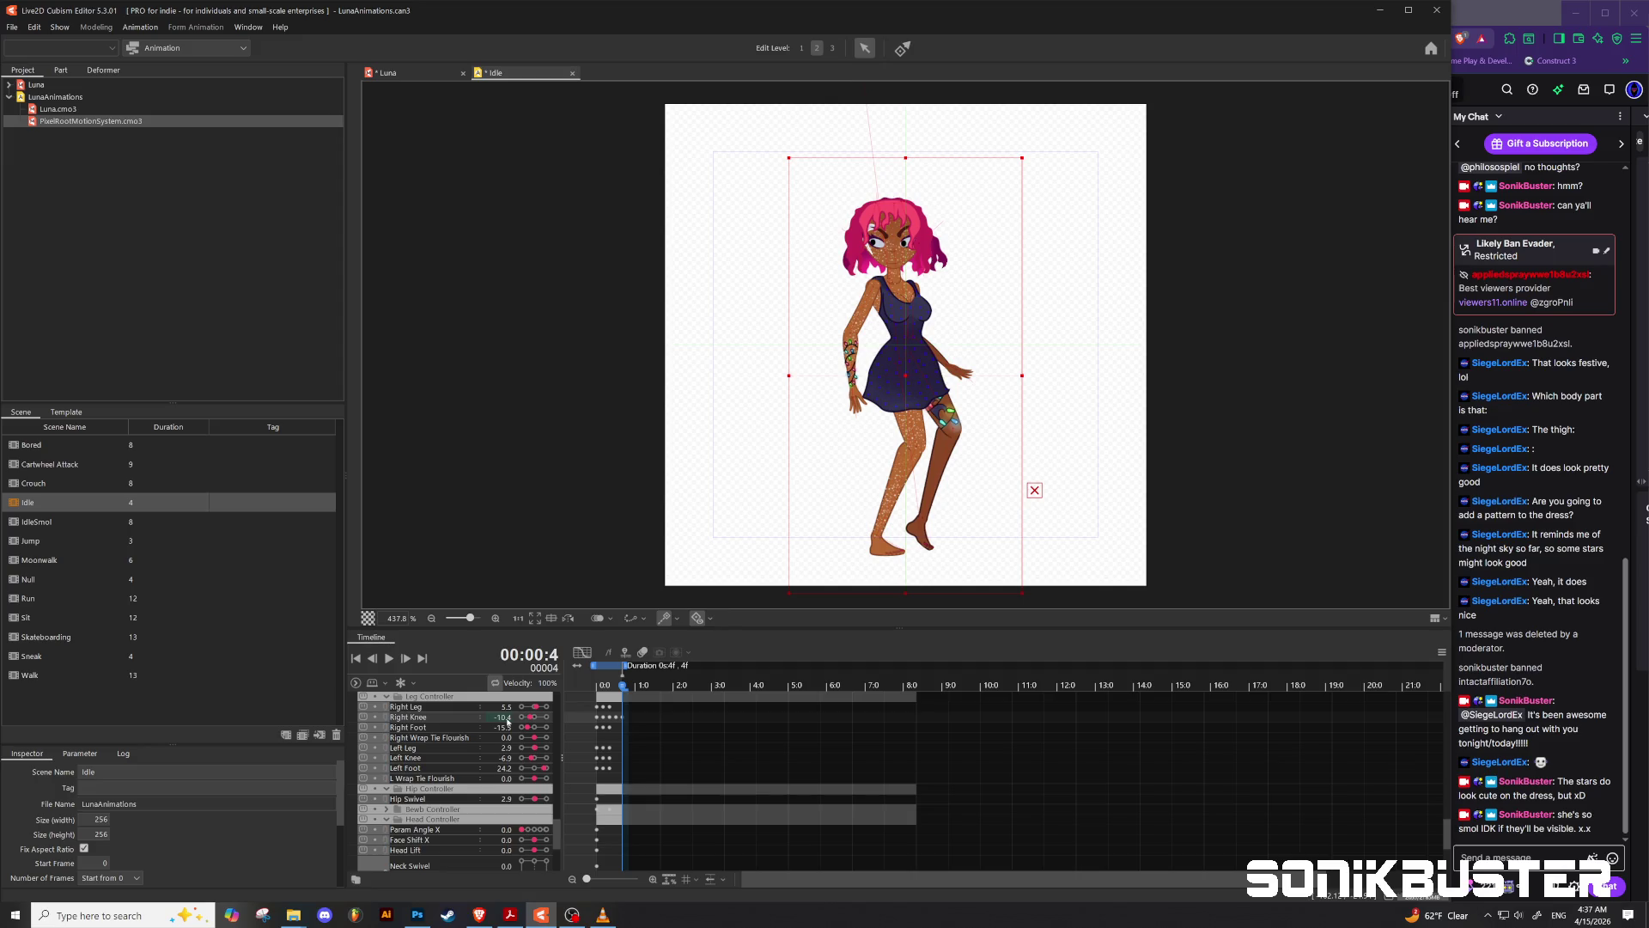
left_click(388, 659)
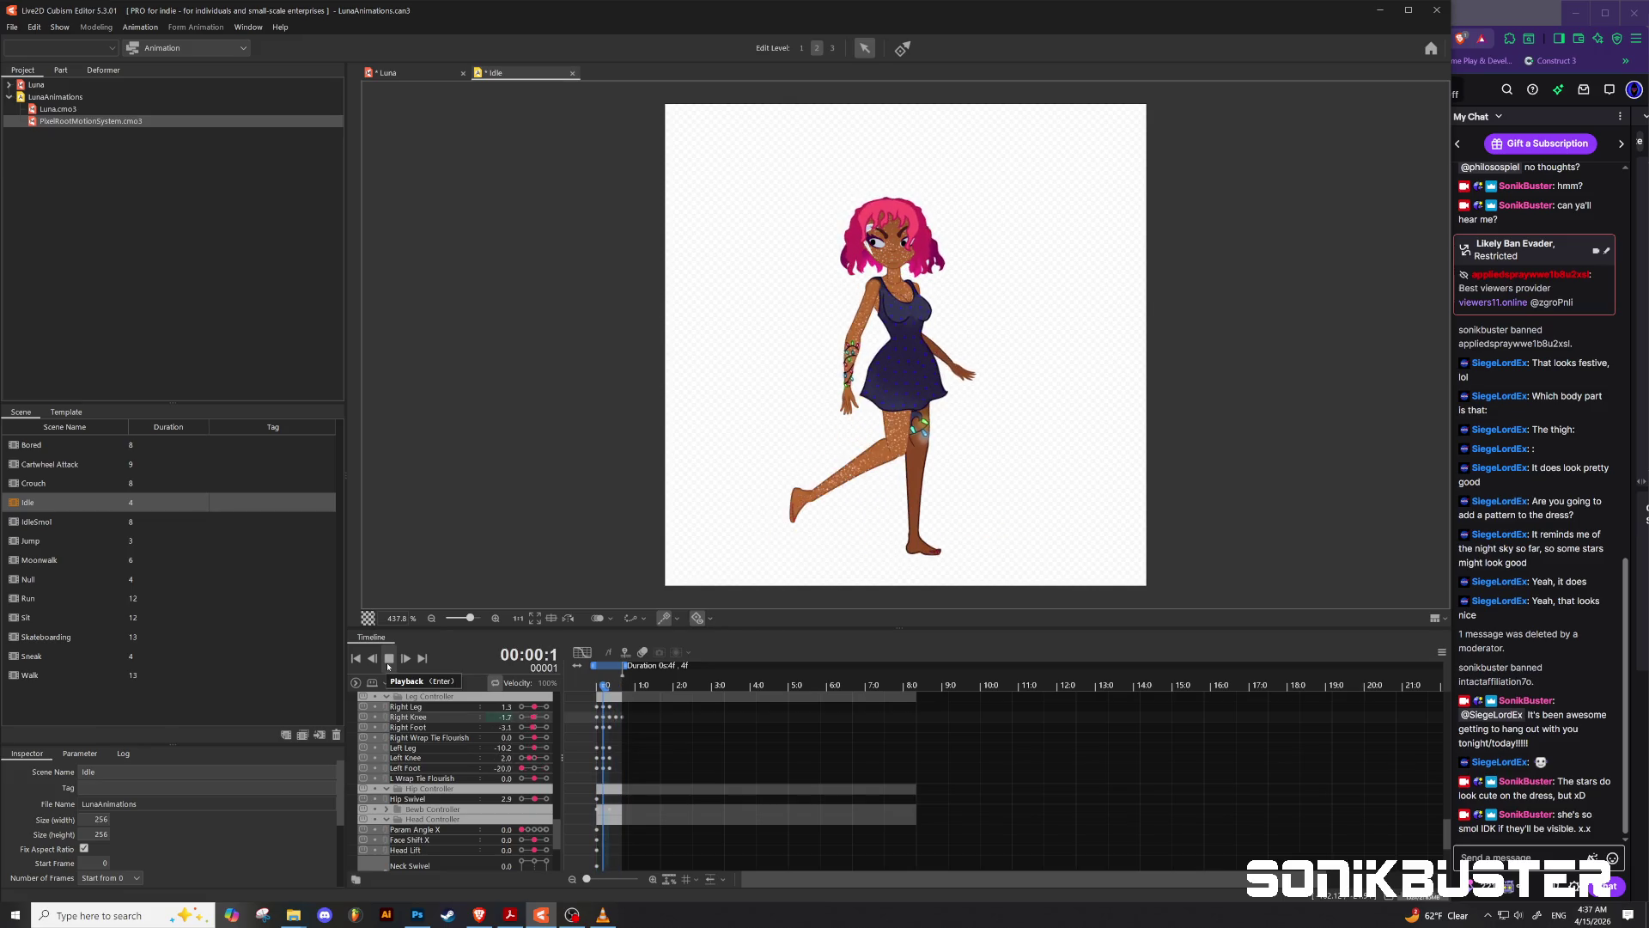
Raise Left Knee at frame 1 to soften the bend, then preview and stop
left_click(389, 658)
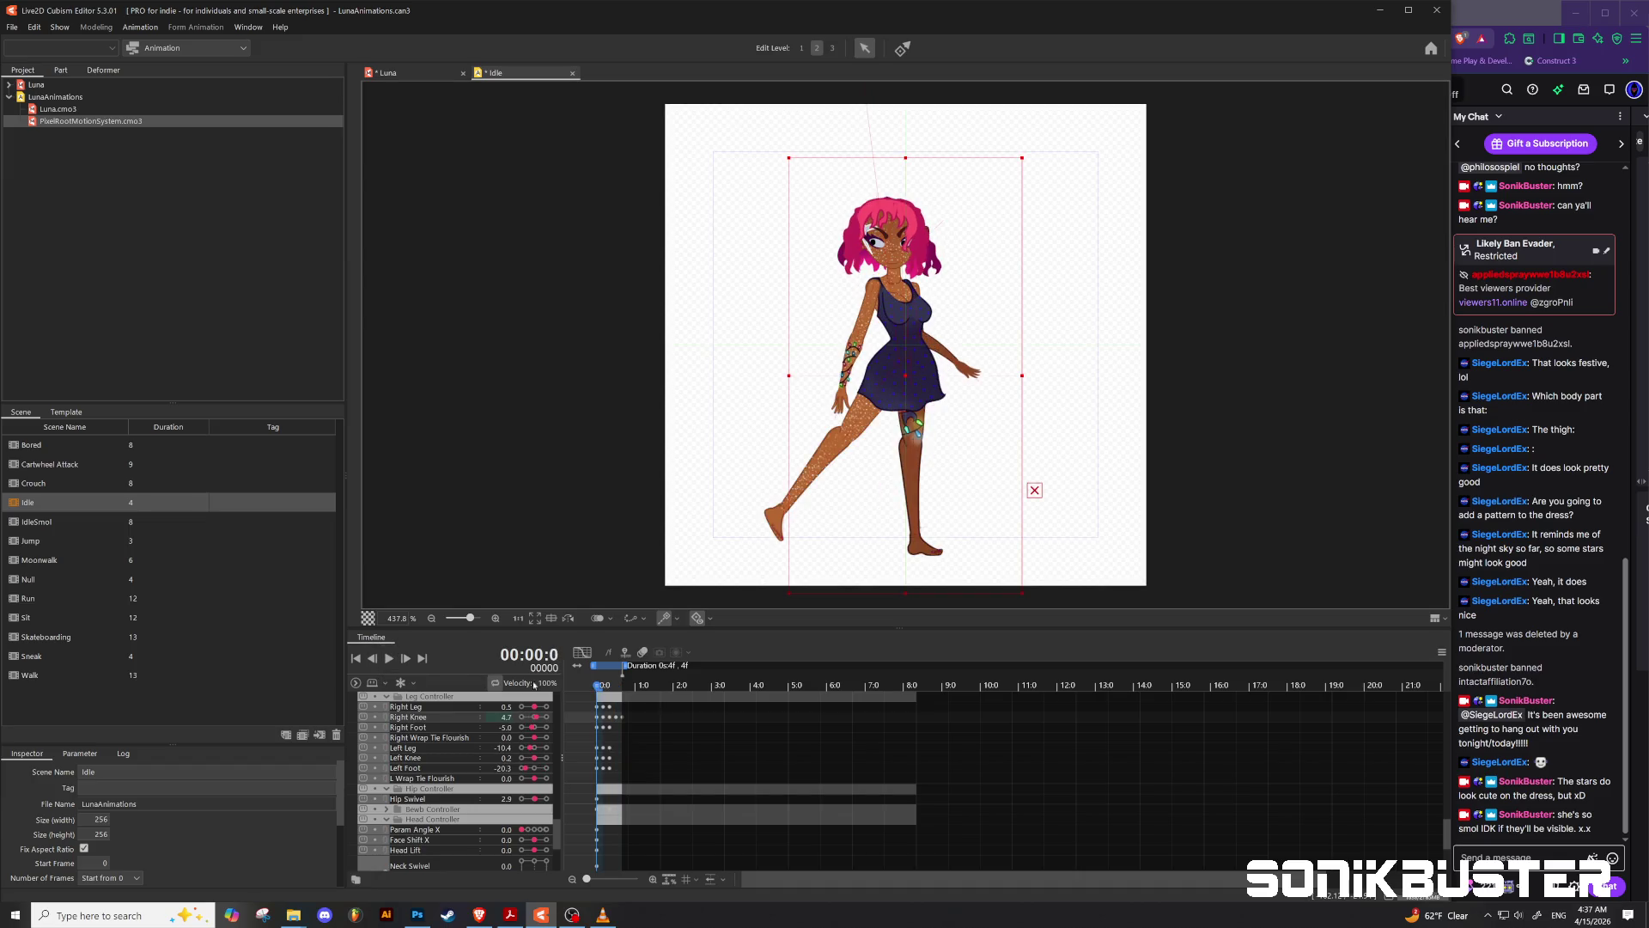
left_click_drag(598, 690, 605, 689)
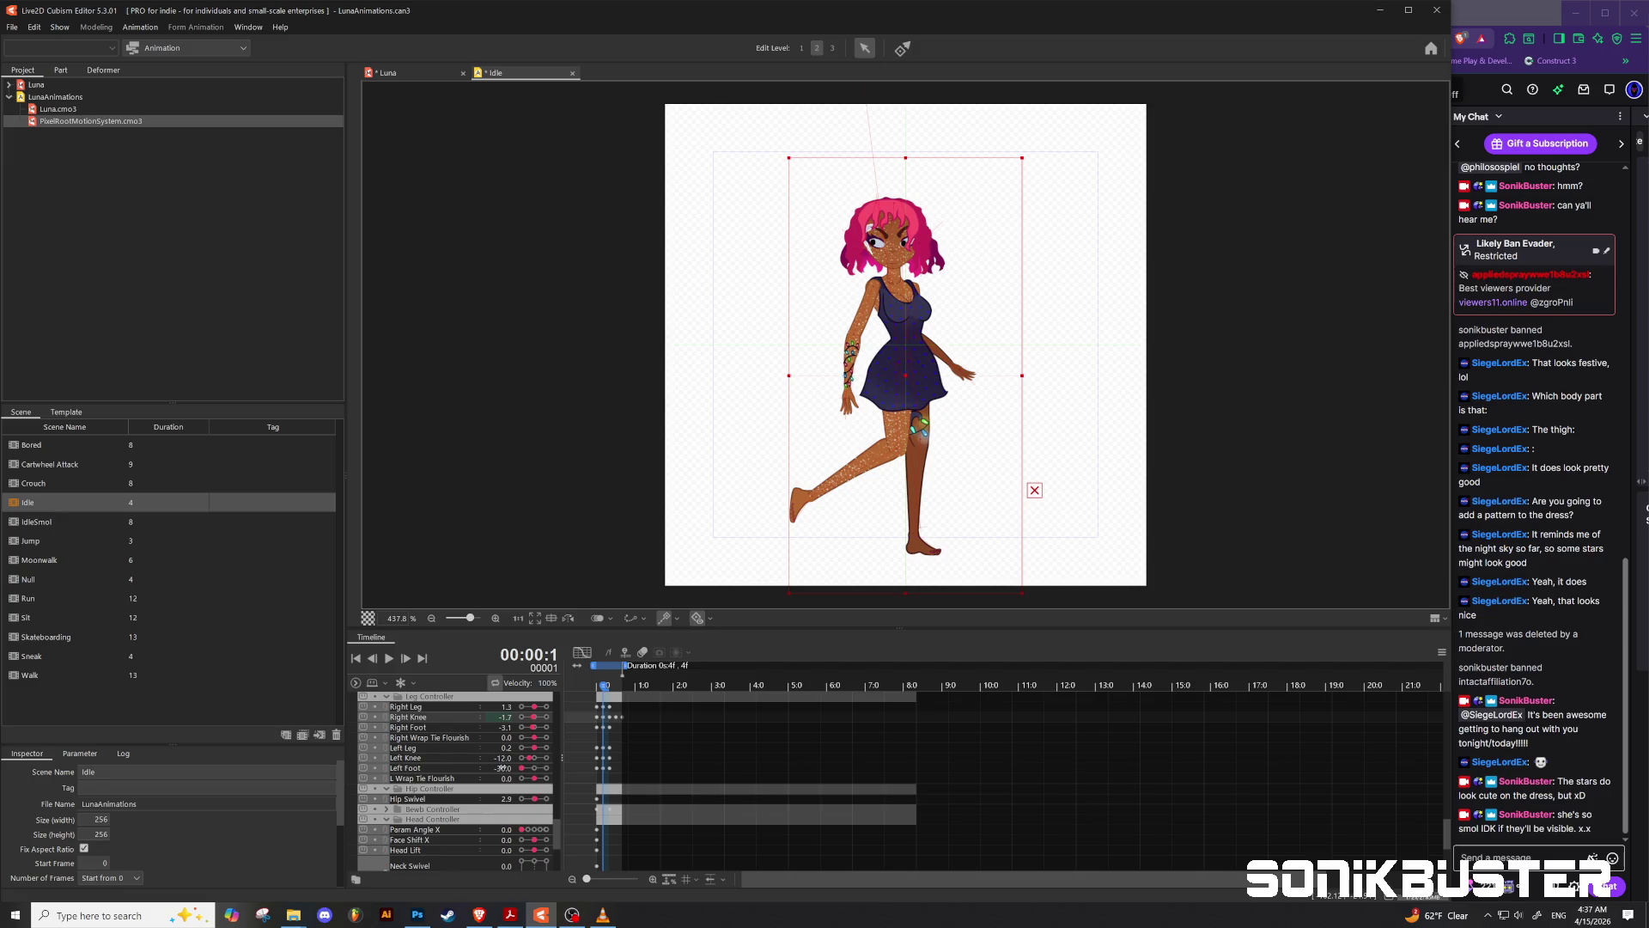
left_click_drag(502, 758, 512, 748)
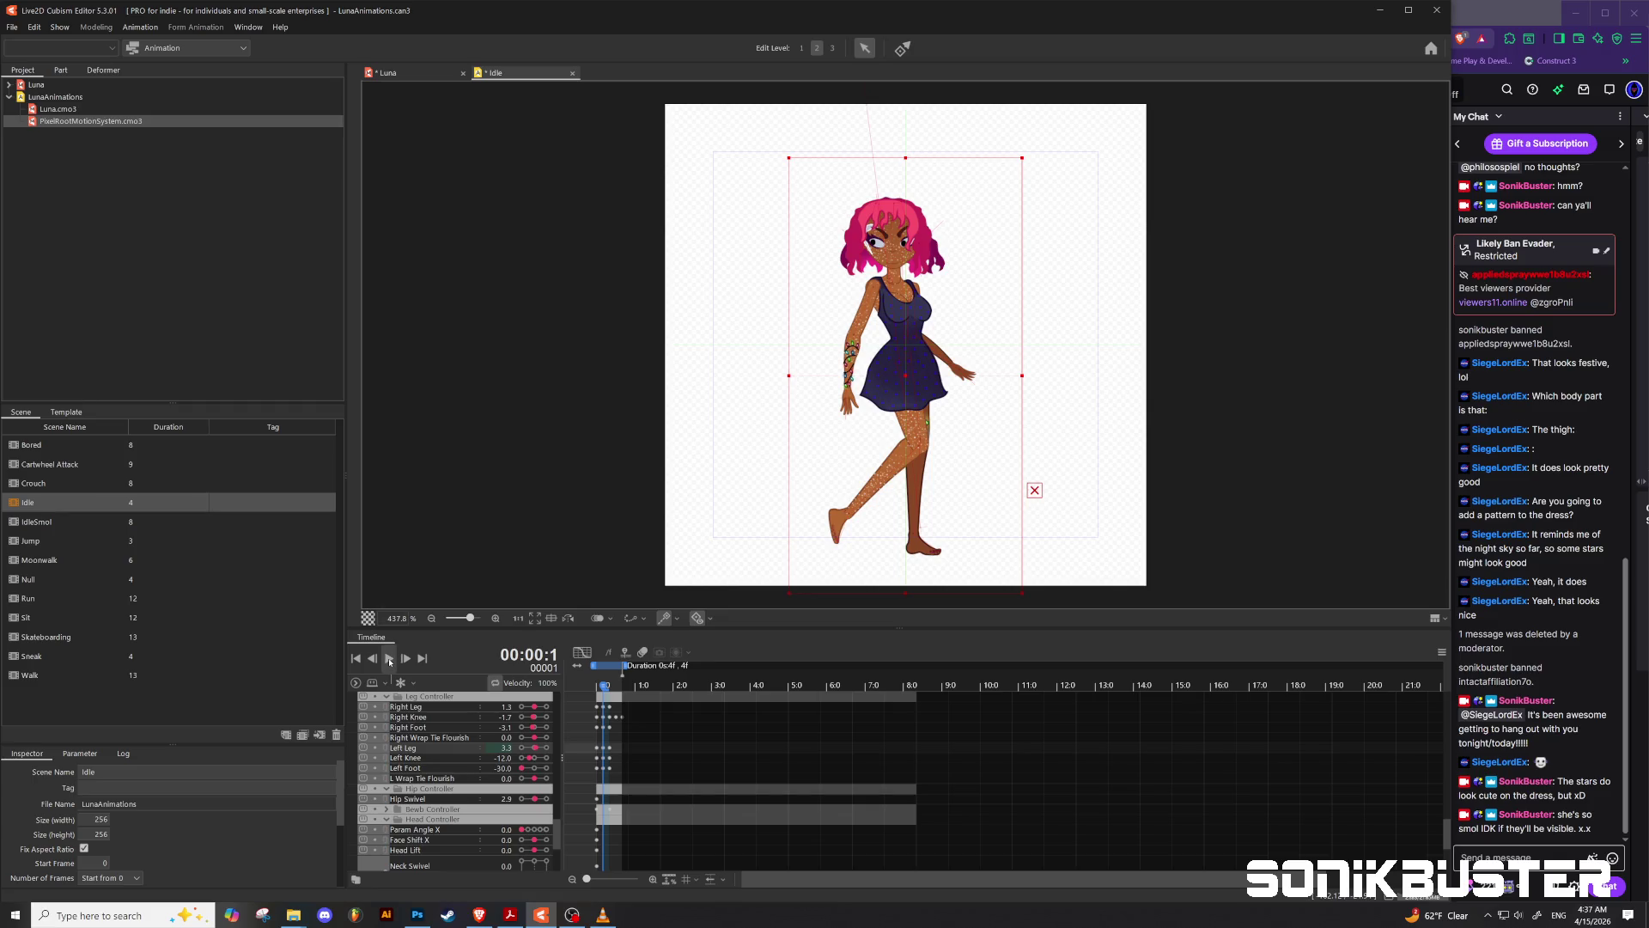
left_click(390, 659)
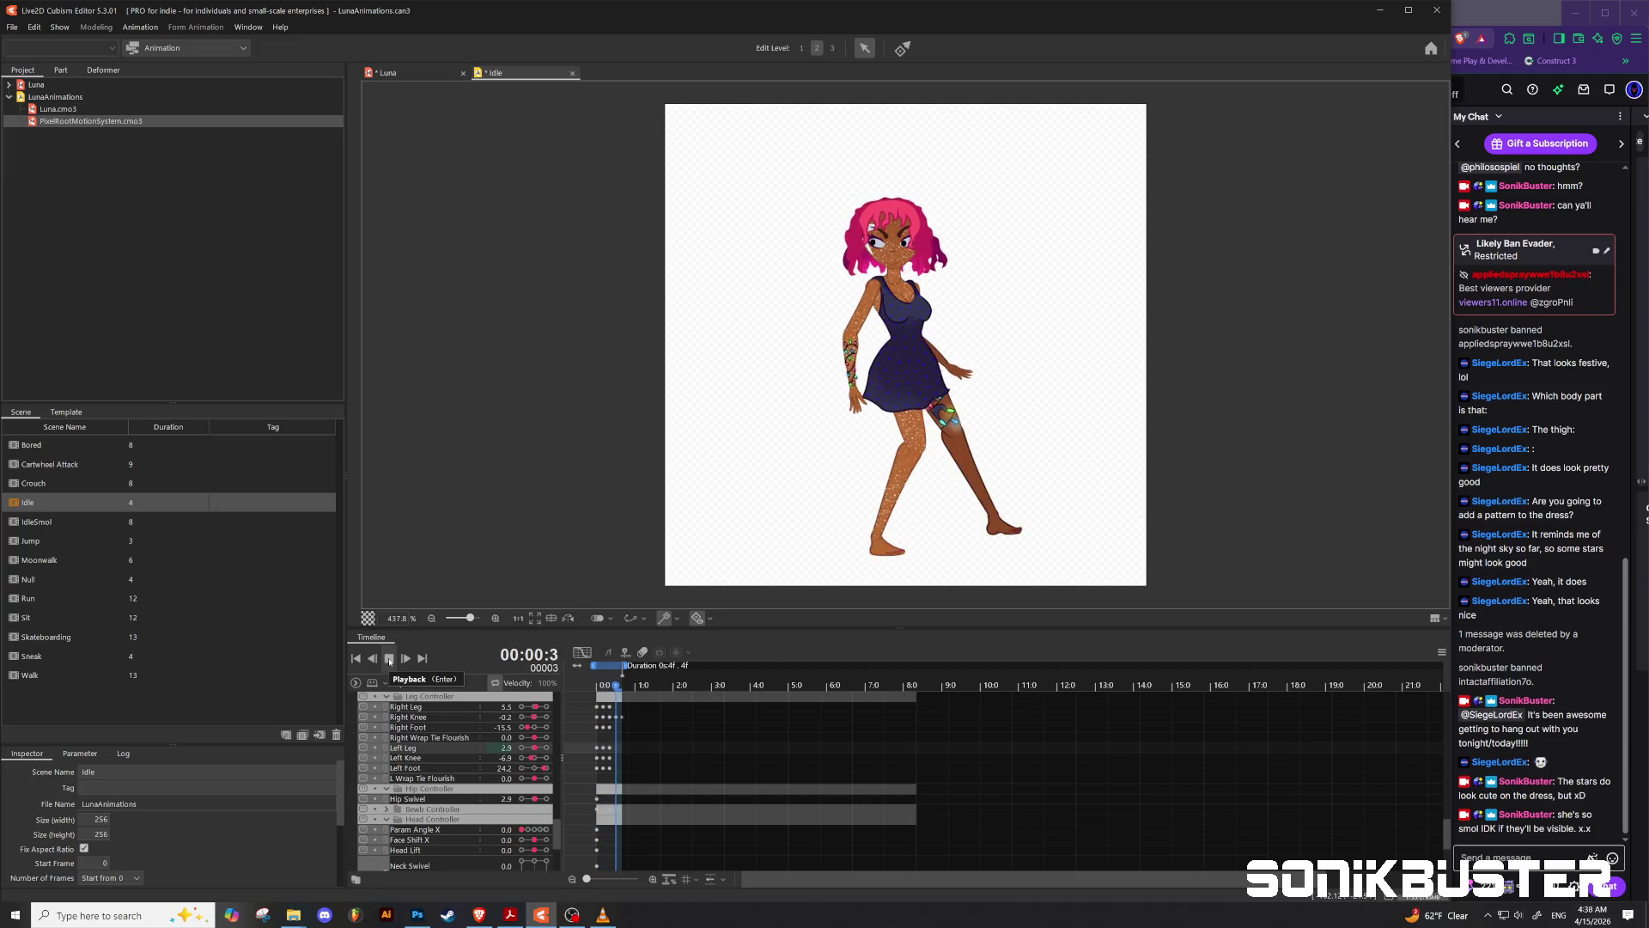
left_click(389, 658)
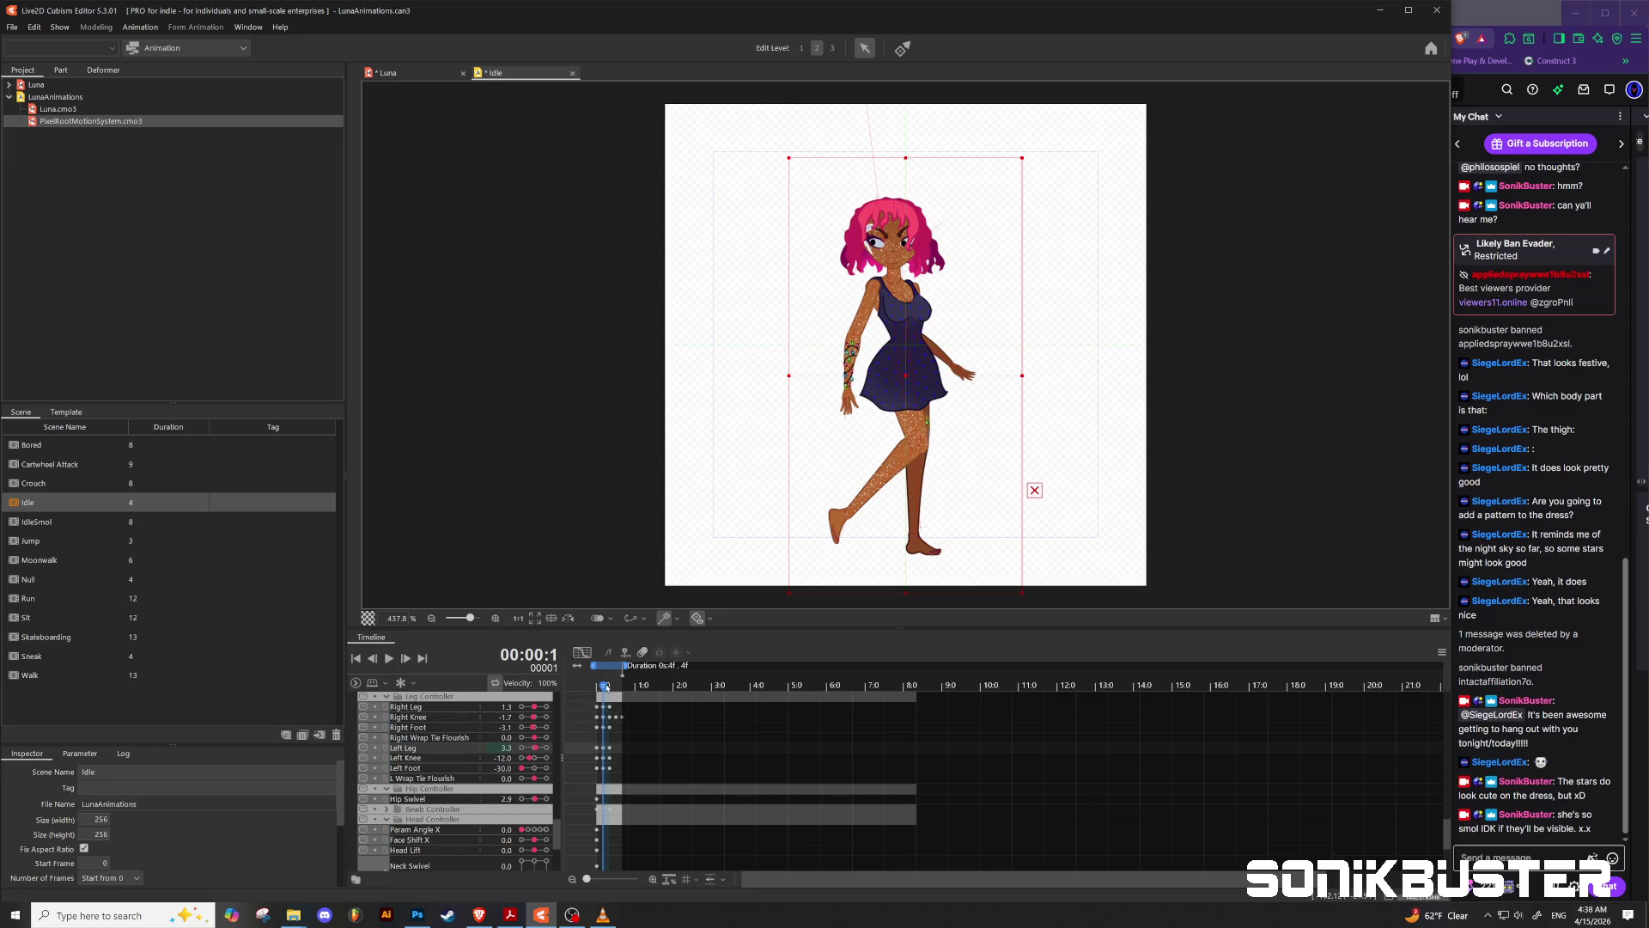
Compare leg poses across frames, lower Right Leg at frame 4, and preview the smaller stride
left_click_drag(606, 687, 610, 687)
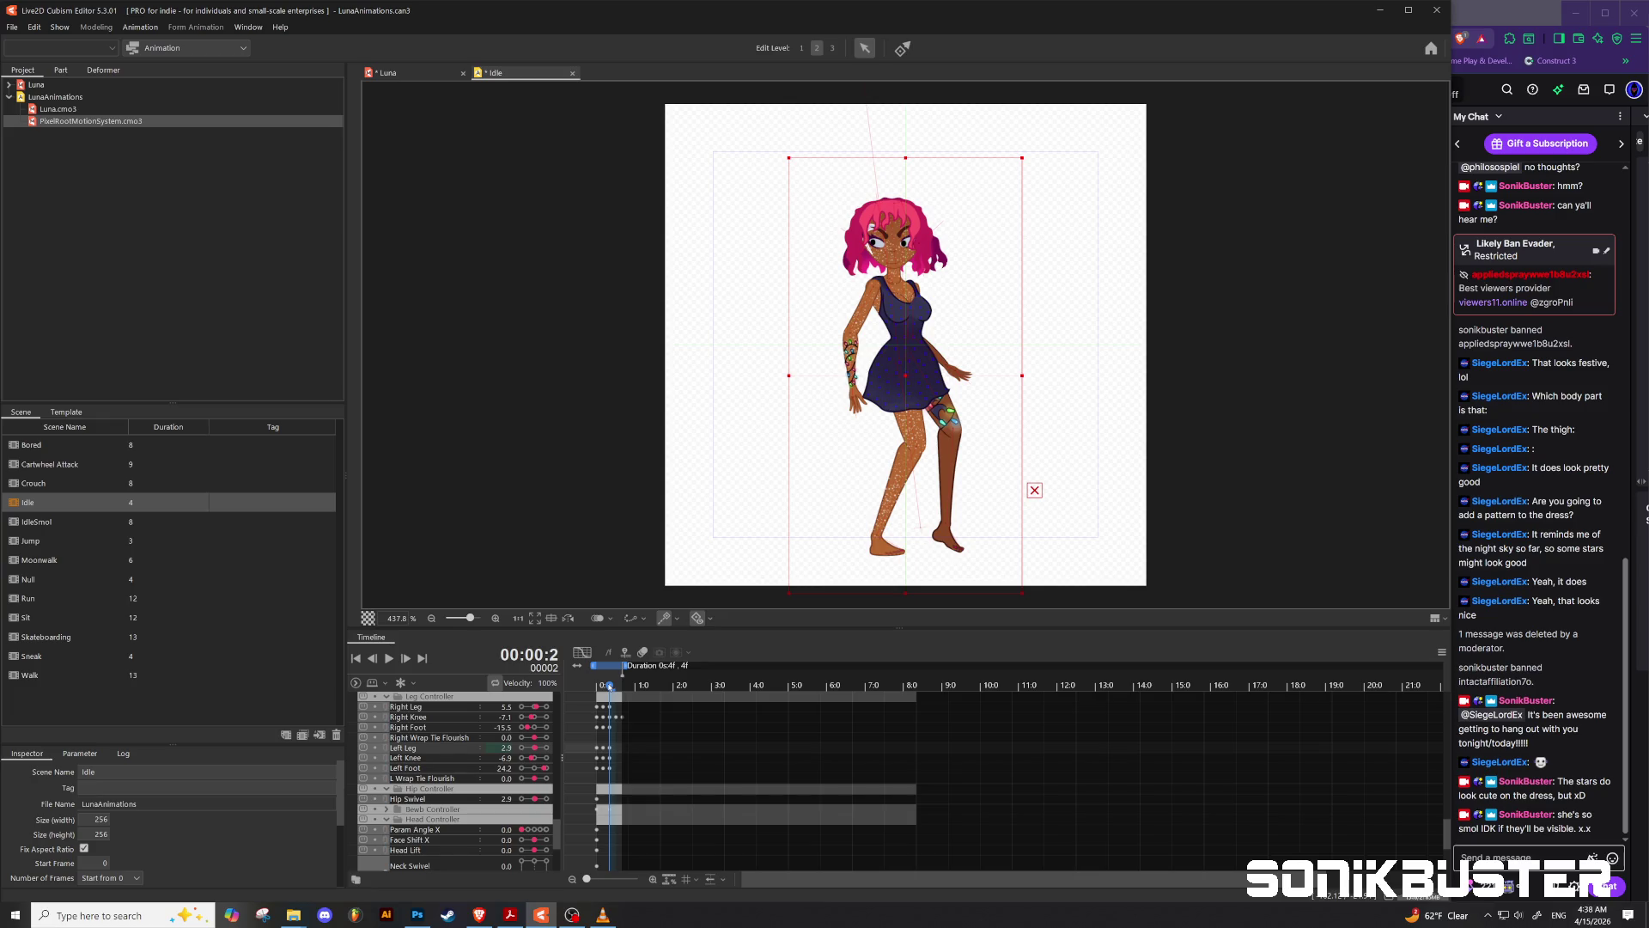
mouse_move(610, 688)
left_mouse_down()
mouse_move(566, 695)
mouse_move(637, 689)
mouse_move(584, 685)
mouse_move(615, 688)
left_mouse_up()
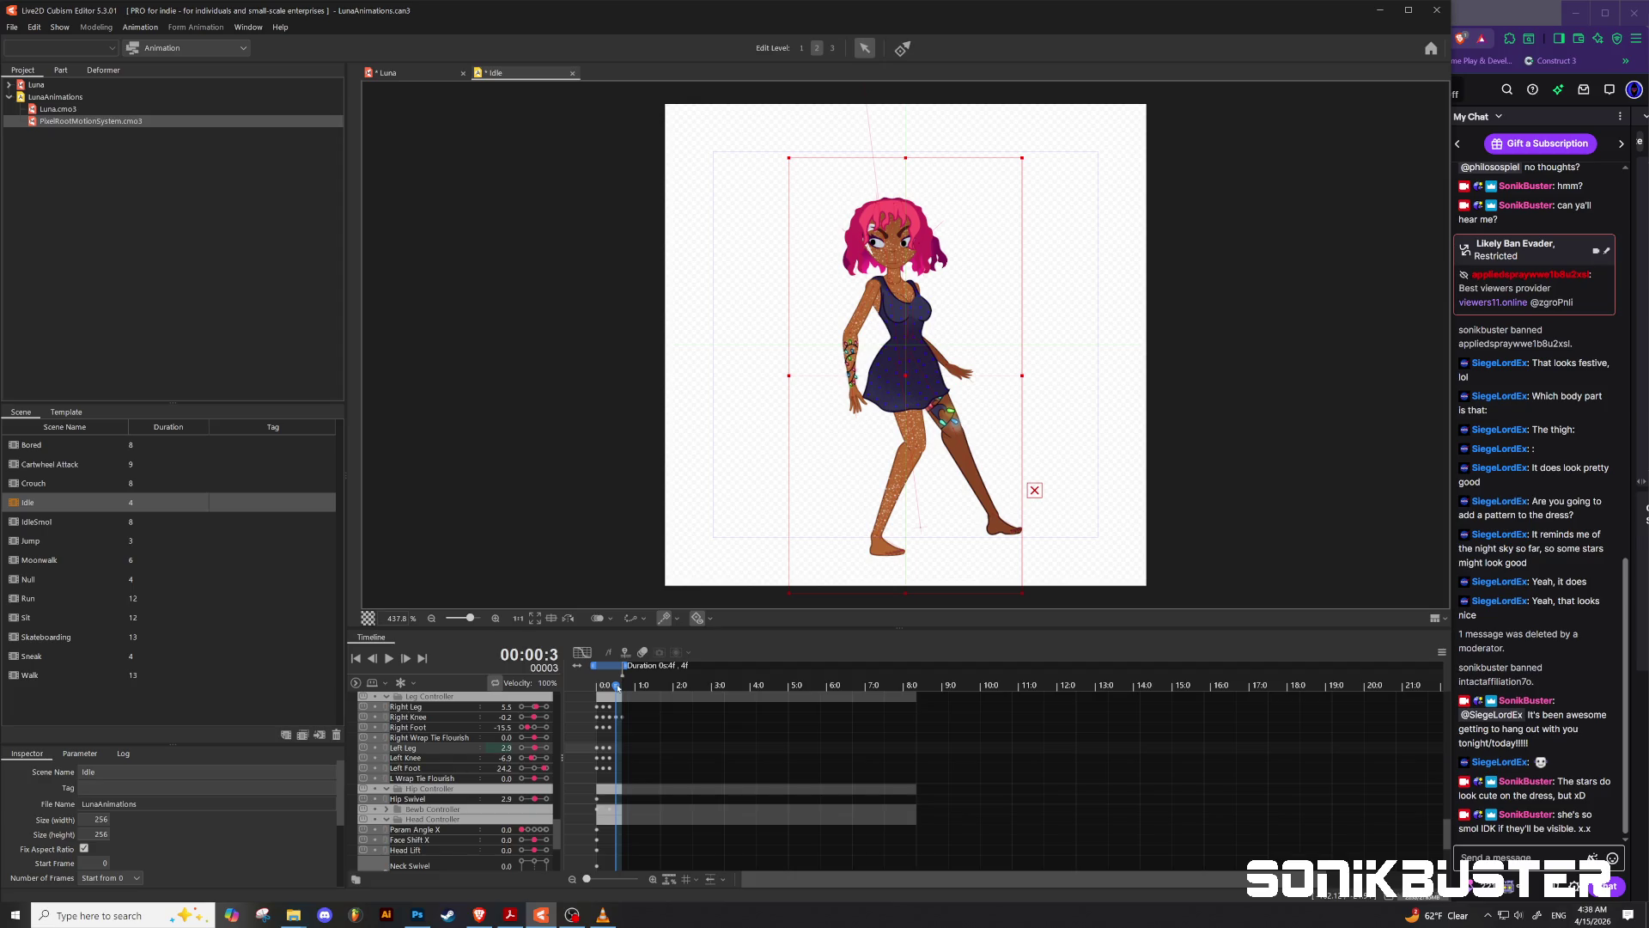
mouse_move(615, 687)
left_mouse_down()
mouse_move(576, 688)
mouse_move(616, 694)
left_mouse_up()
mouse_move(615, 696)
left_mouse_down()
mouse_move(597, 696)
mouse_move(620, 703)
left_mouse_up()
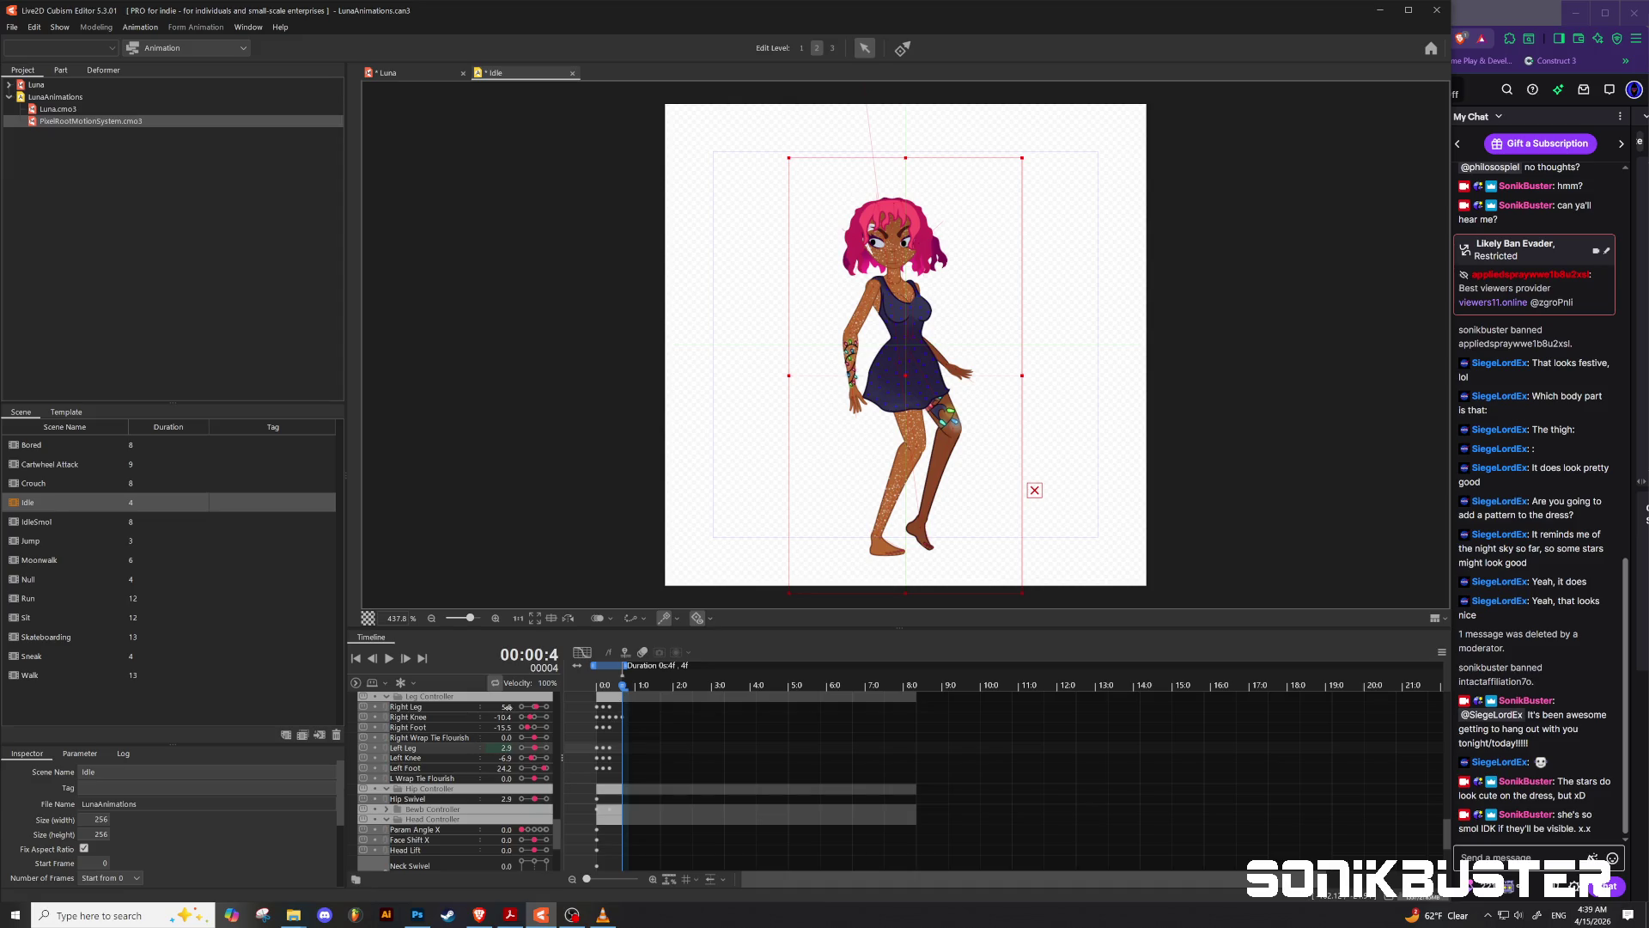
left_click_drag(508, 706, 481, 707)
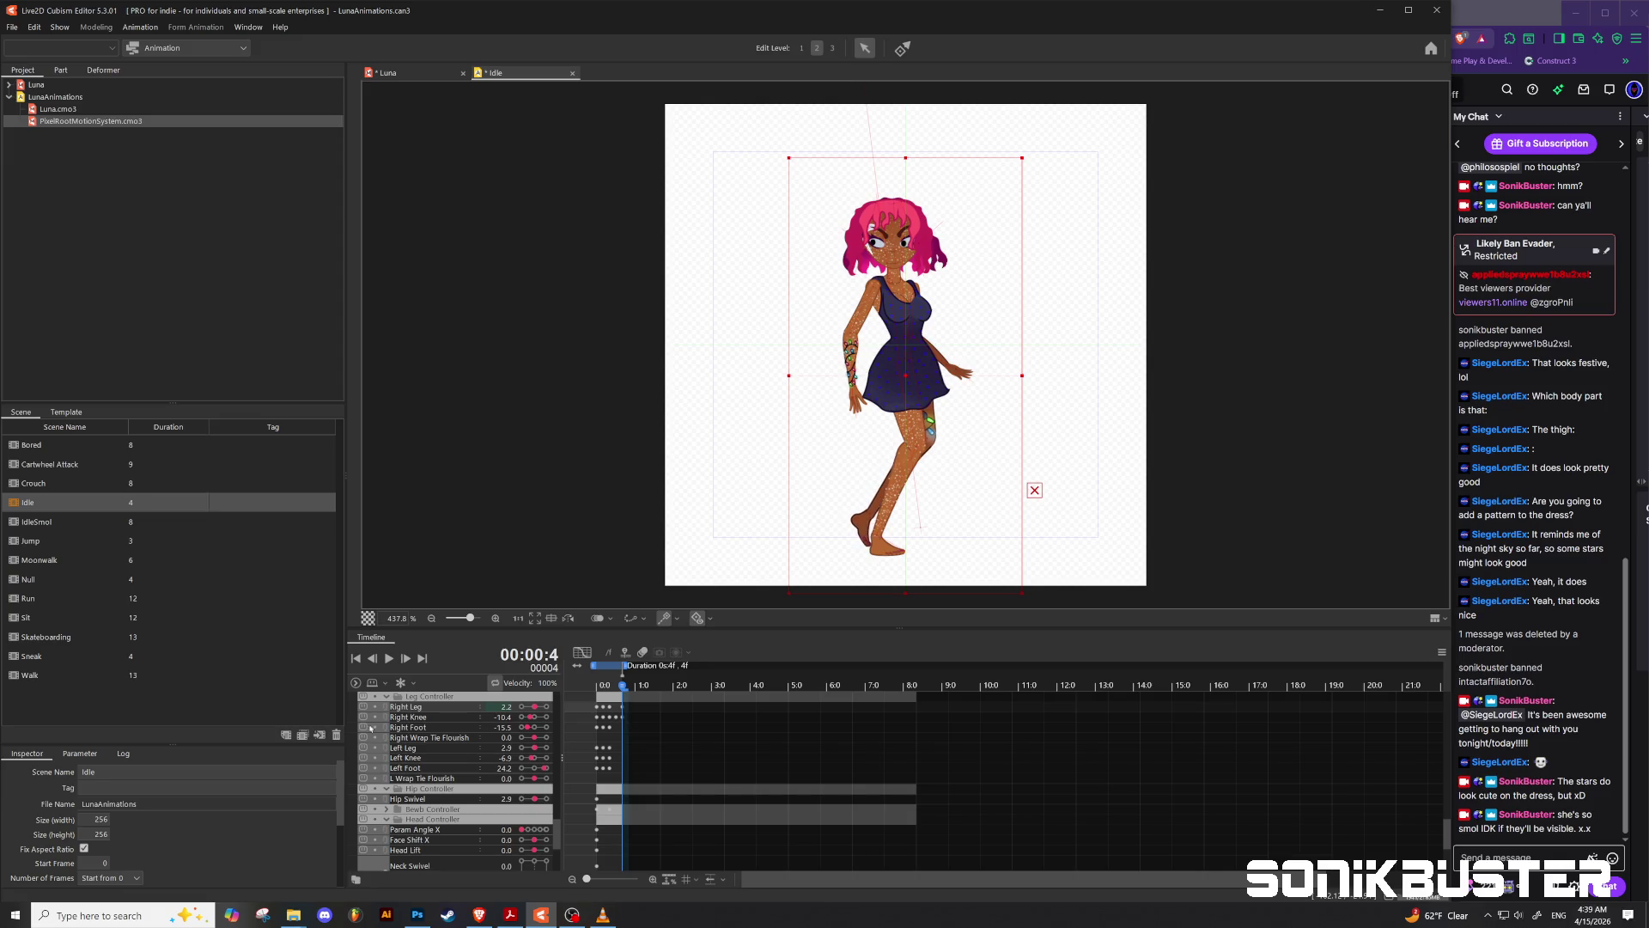
left_click(389, 658)
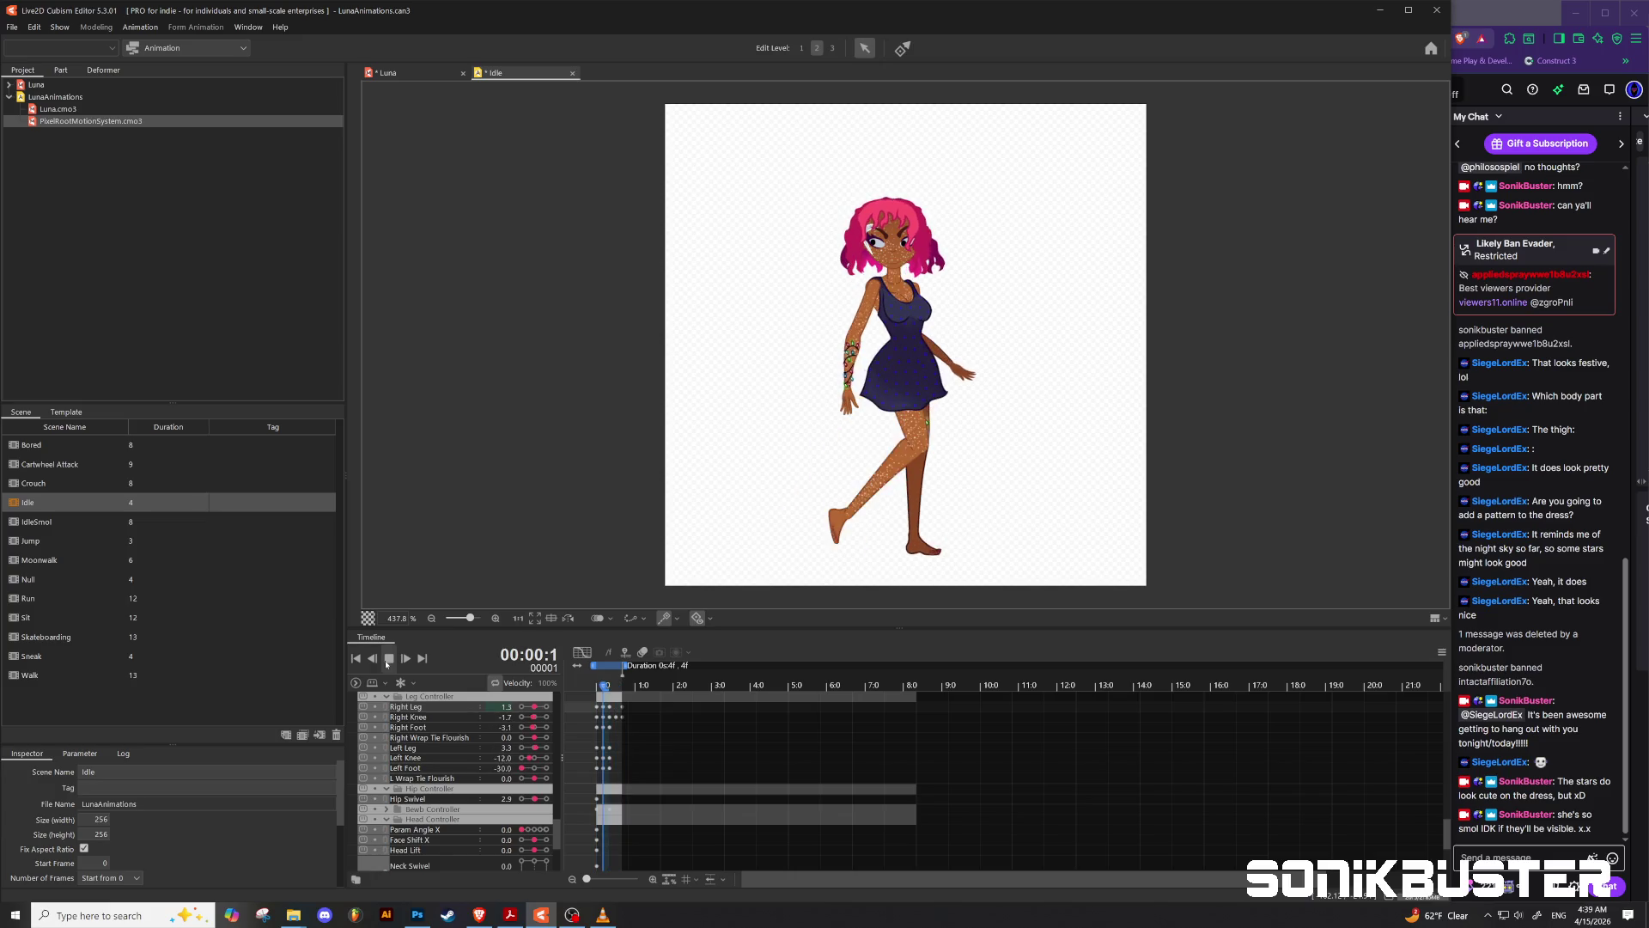
left_click(388, 660)
left_click(609, 687)
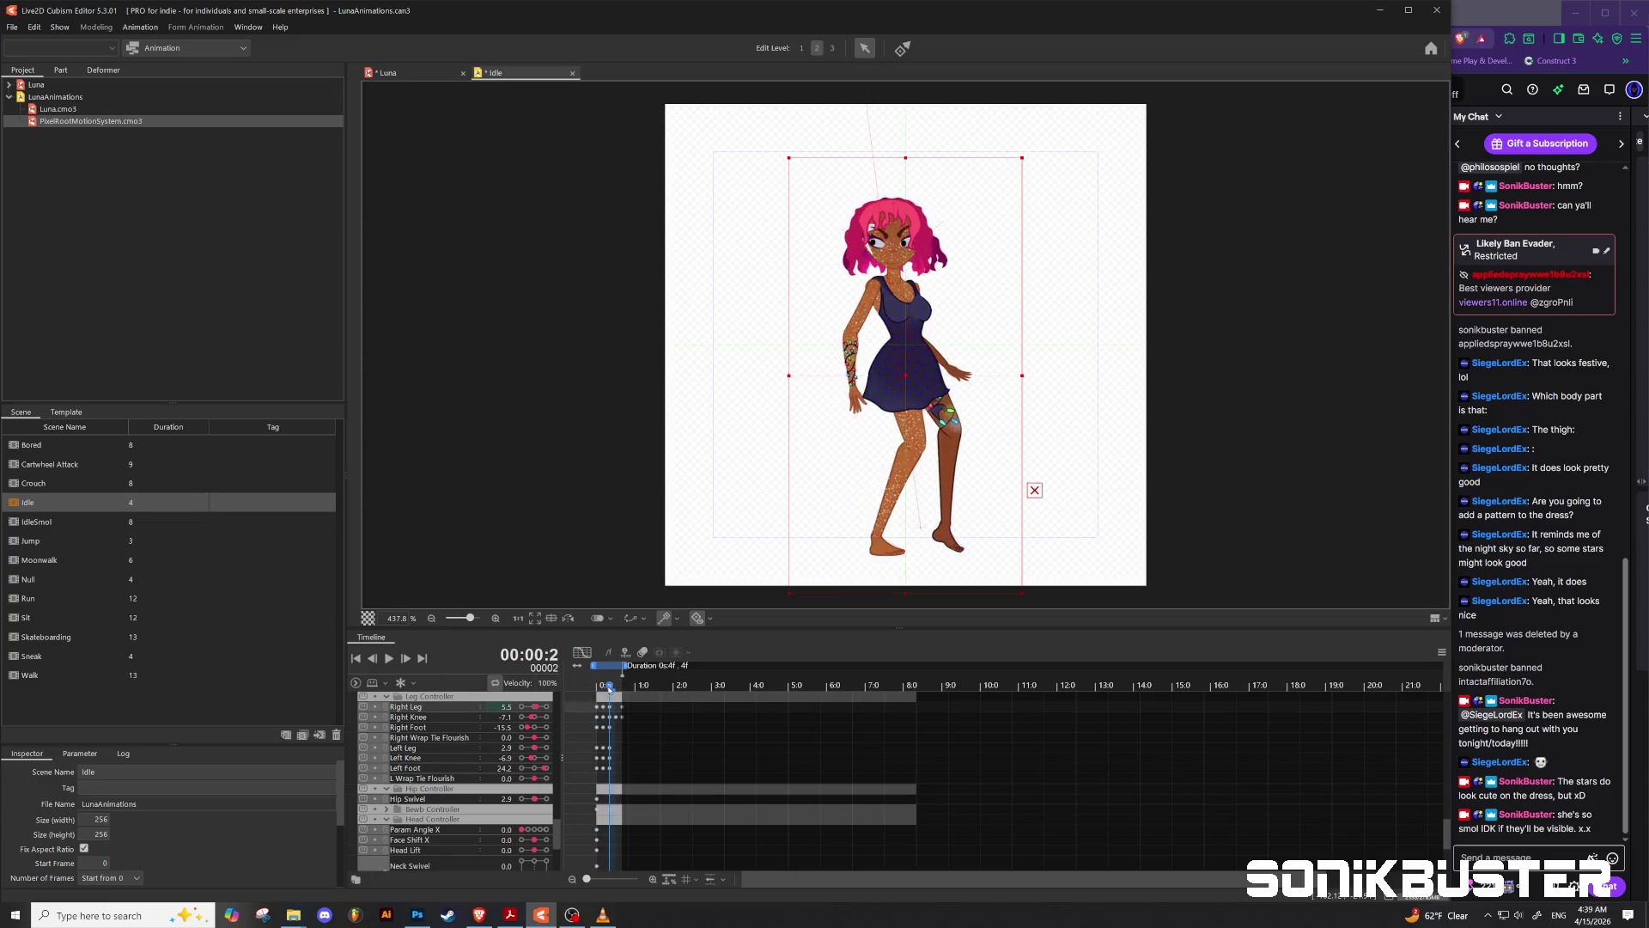
left_click_drag(610, 687, 617, 691)
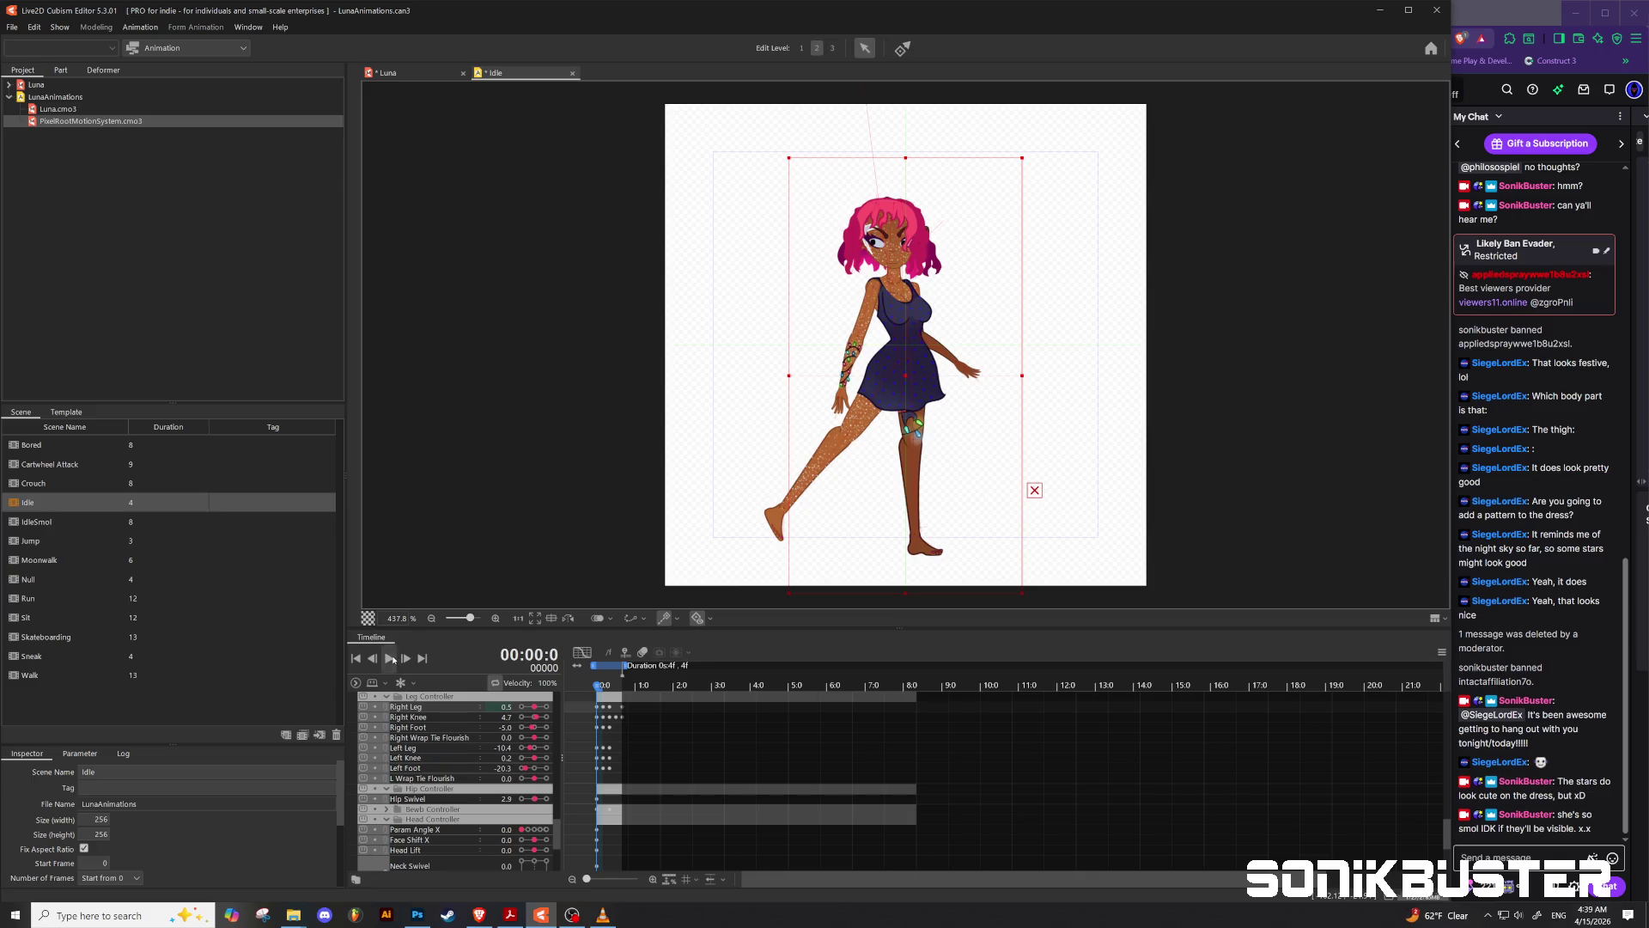
left_click(391, 658)
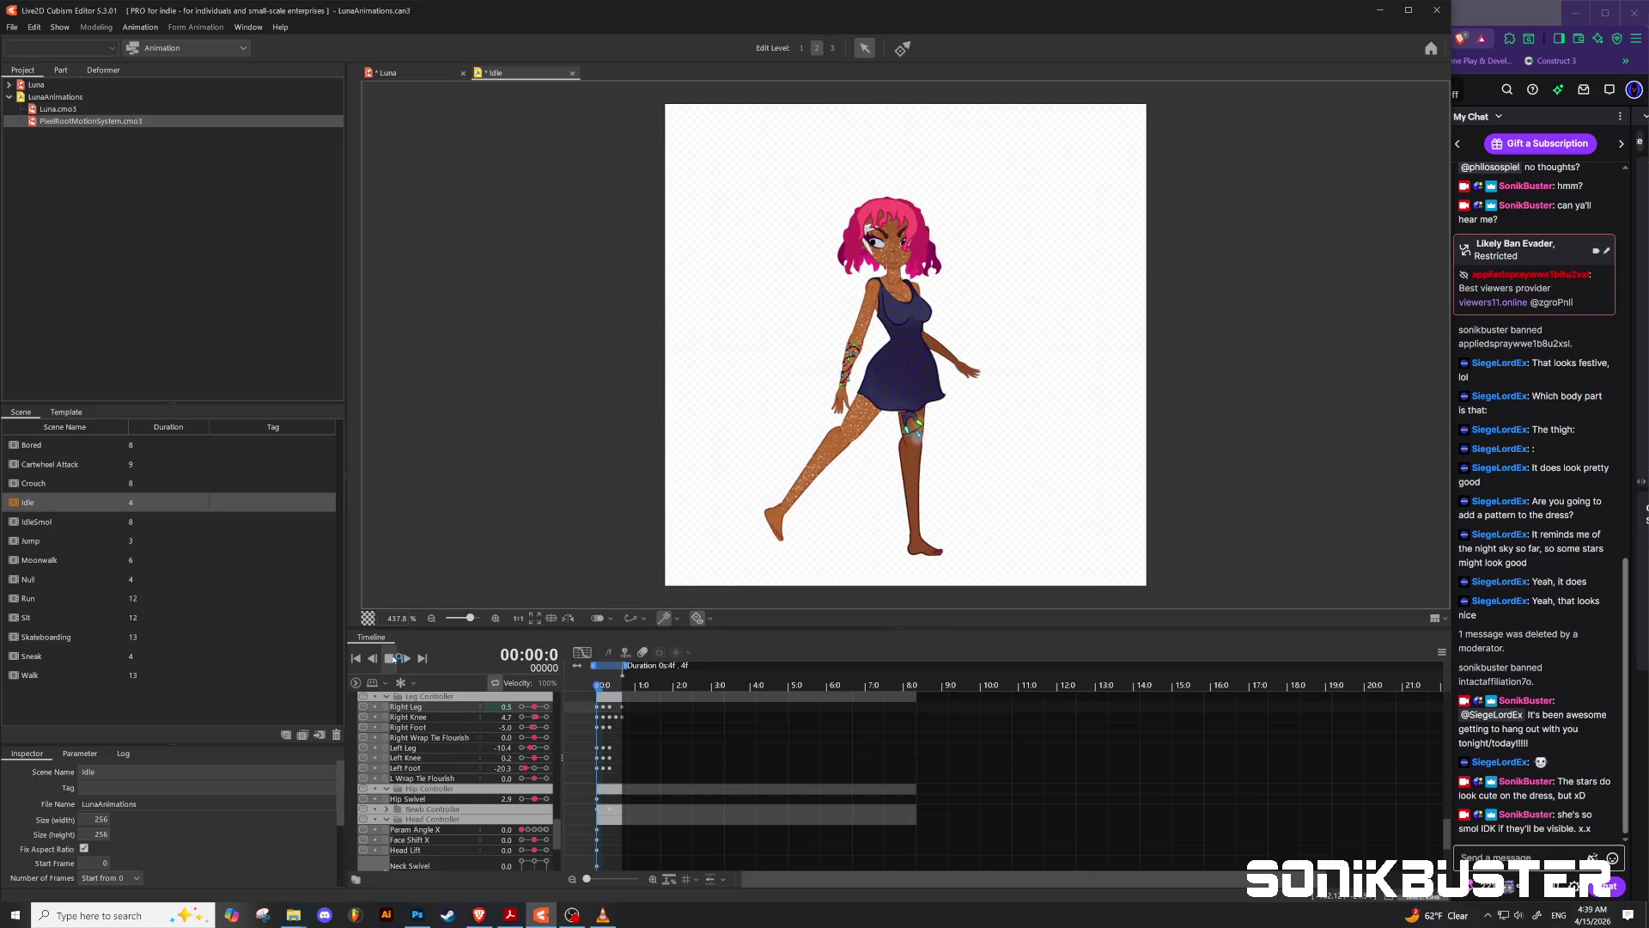
left_click(391, 658)
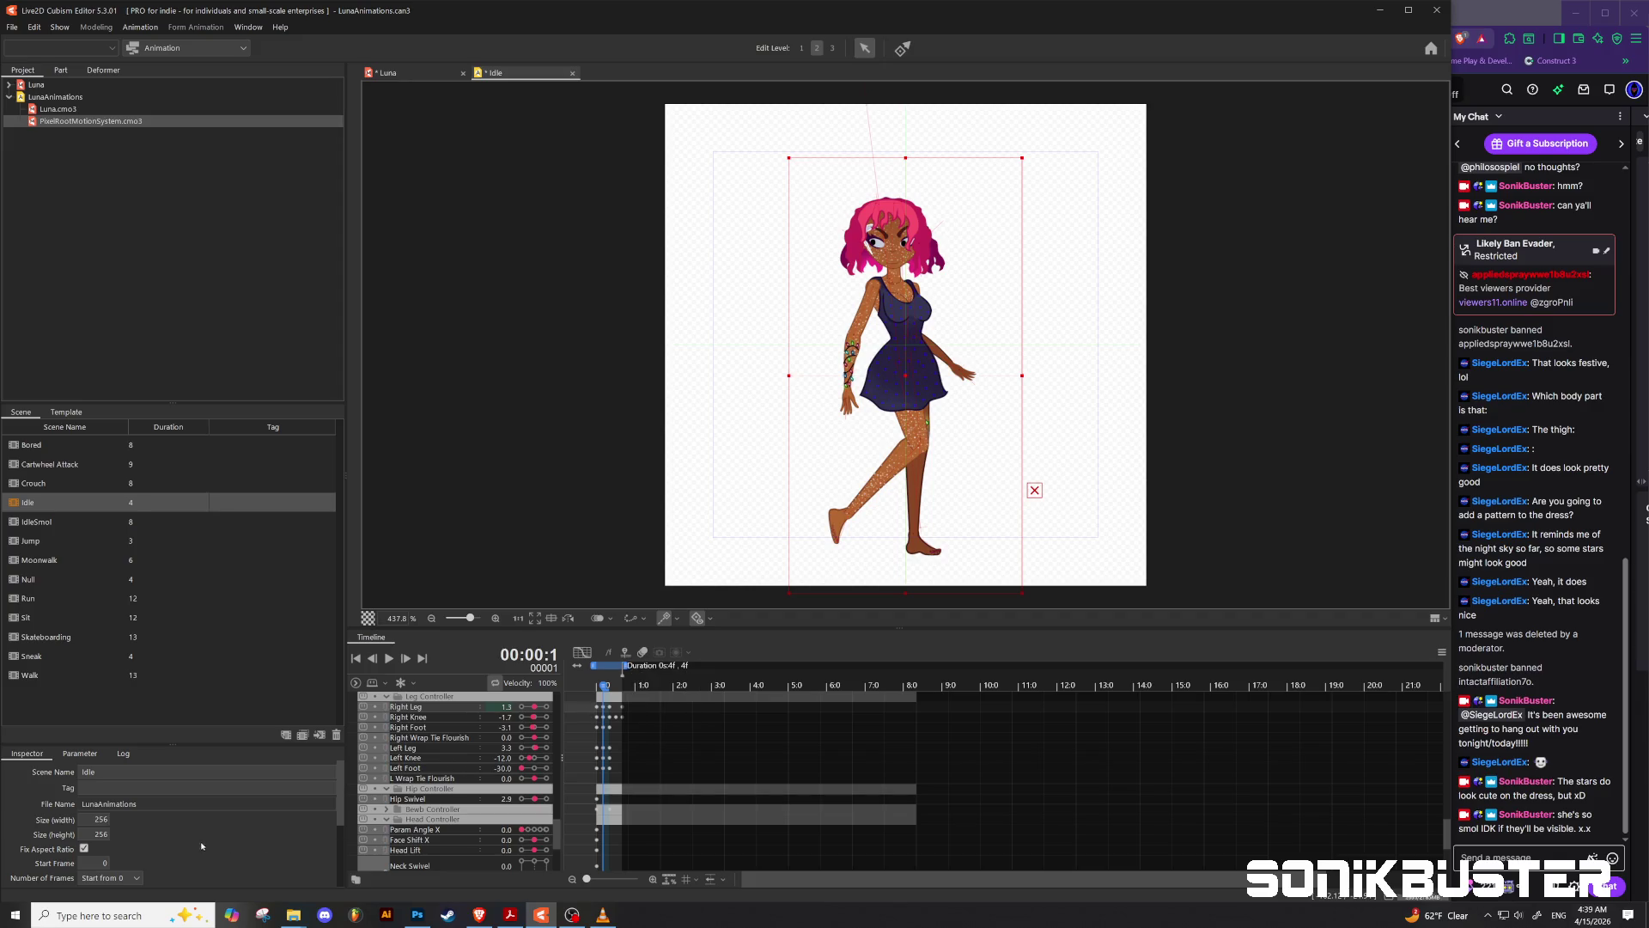
Set the Idle scene Duration to 6 frames and extend the playback range to match
scroll(224, 858, "down", 2)
scroll(185, 830, "down", 1)
left_click(110, 791)
left_click(116, 792)
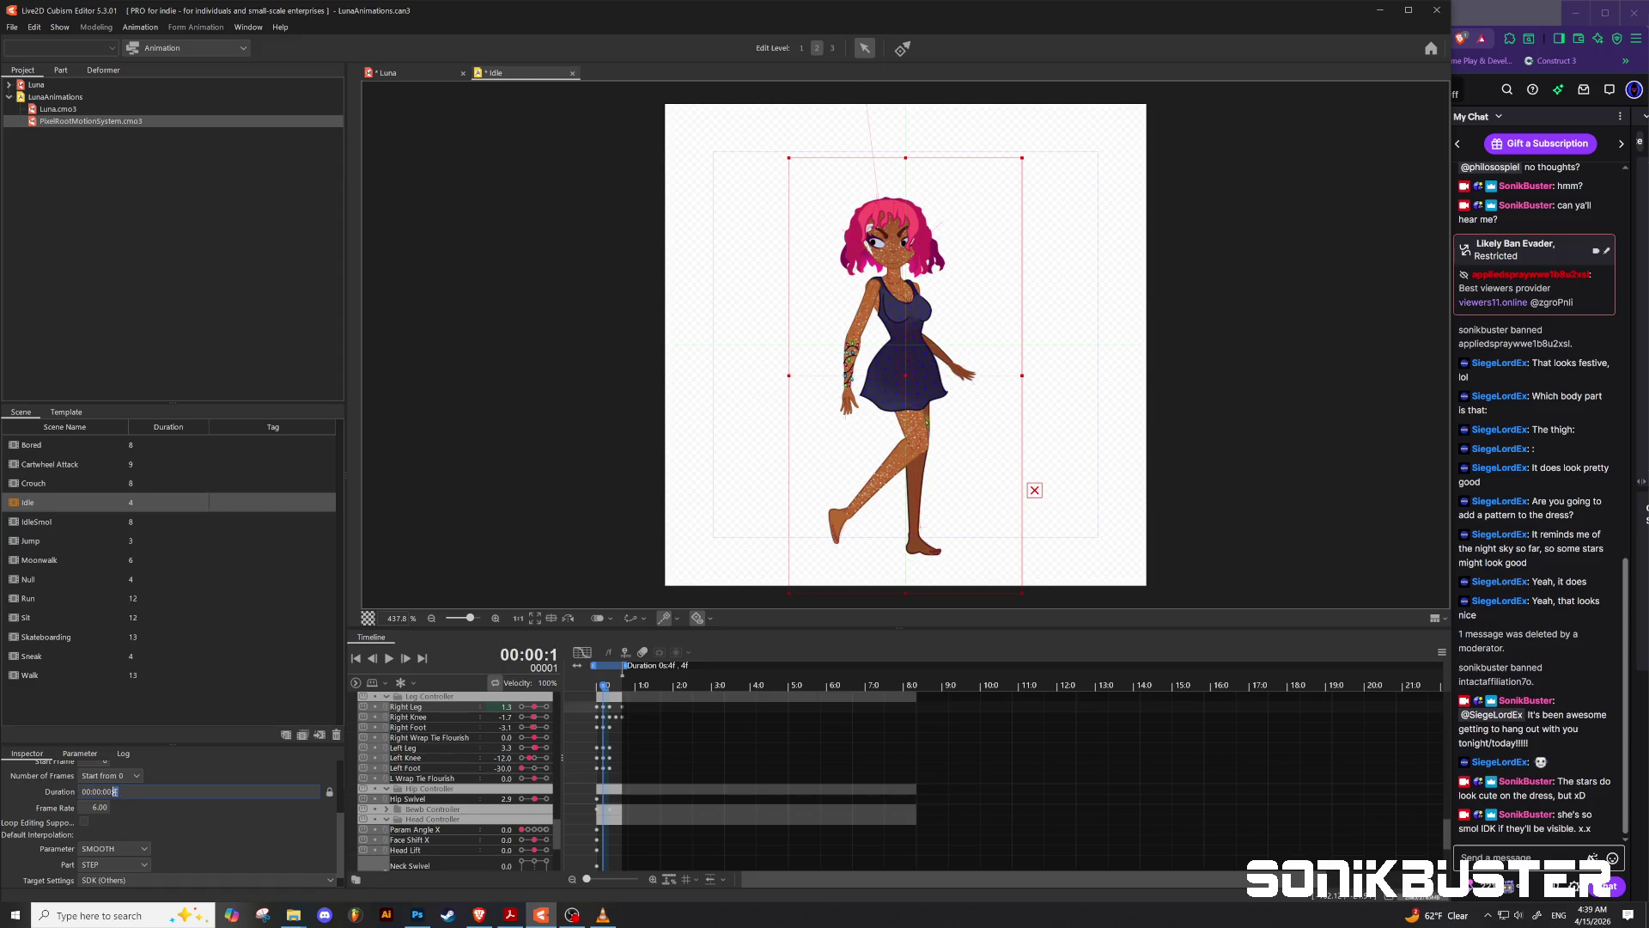
key("Return")
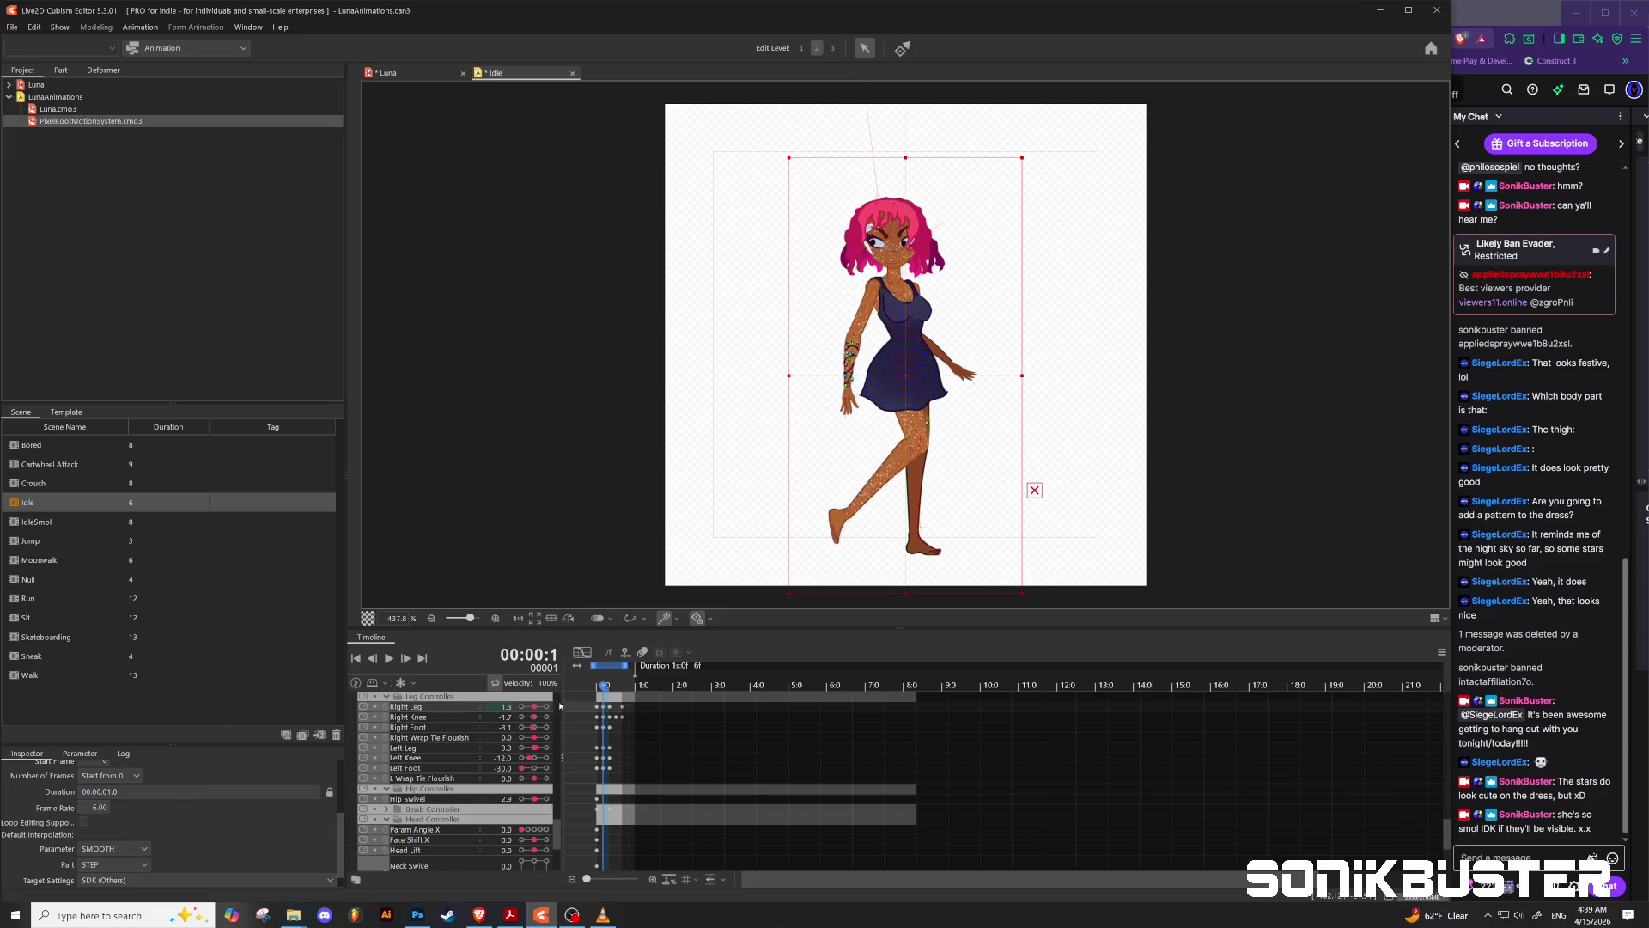
mouse_move(626, 677)
left_mouse_down()
mouse_move(645, 666)
mouse_move(625, 689)
left_mouse_up()
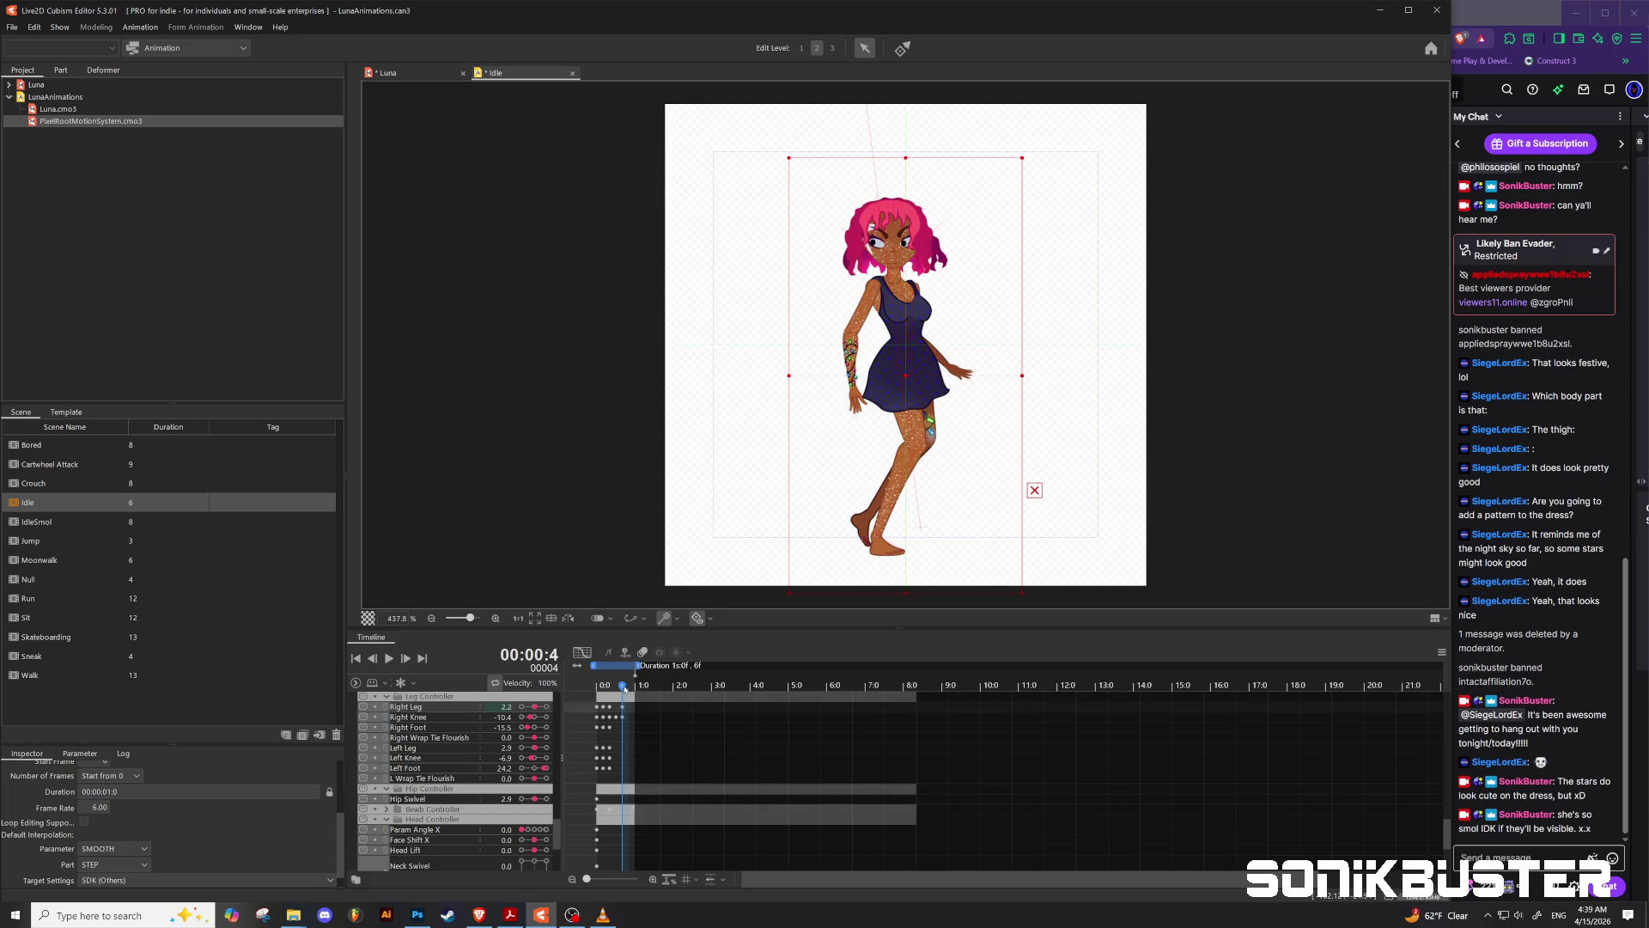
At frame 4, key Left Knee at about 13.6 and Left Foot at -4.6
left_click_drag(625, 689, 609, 692)
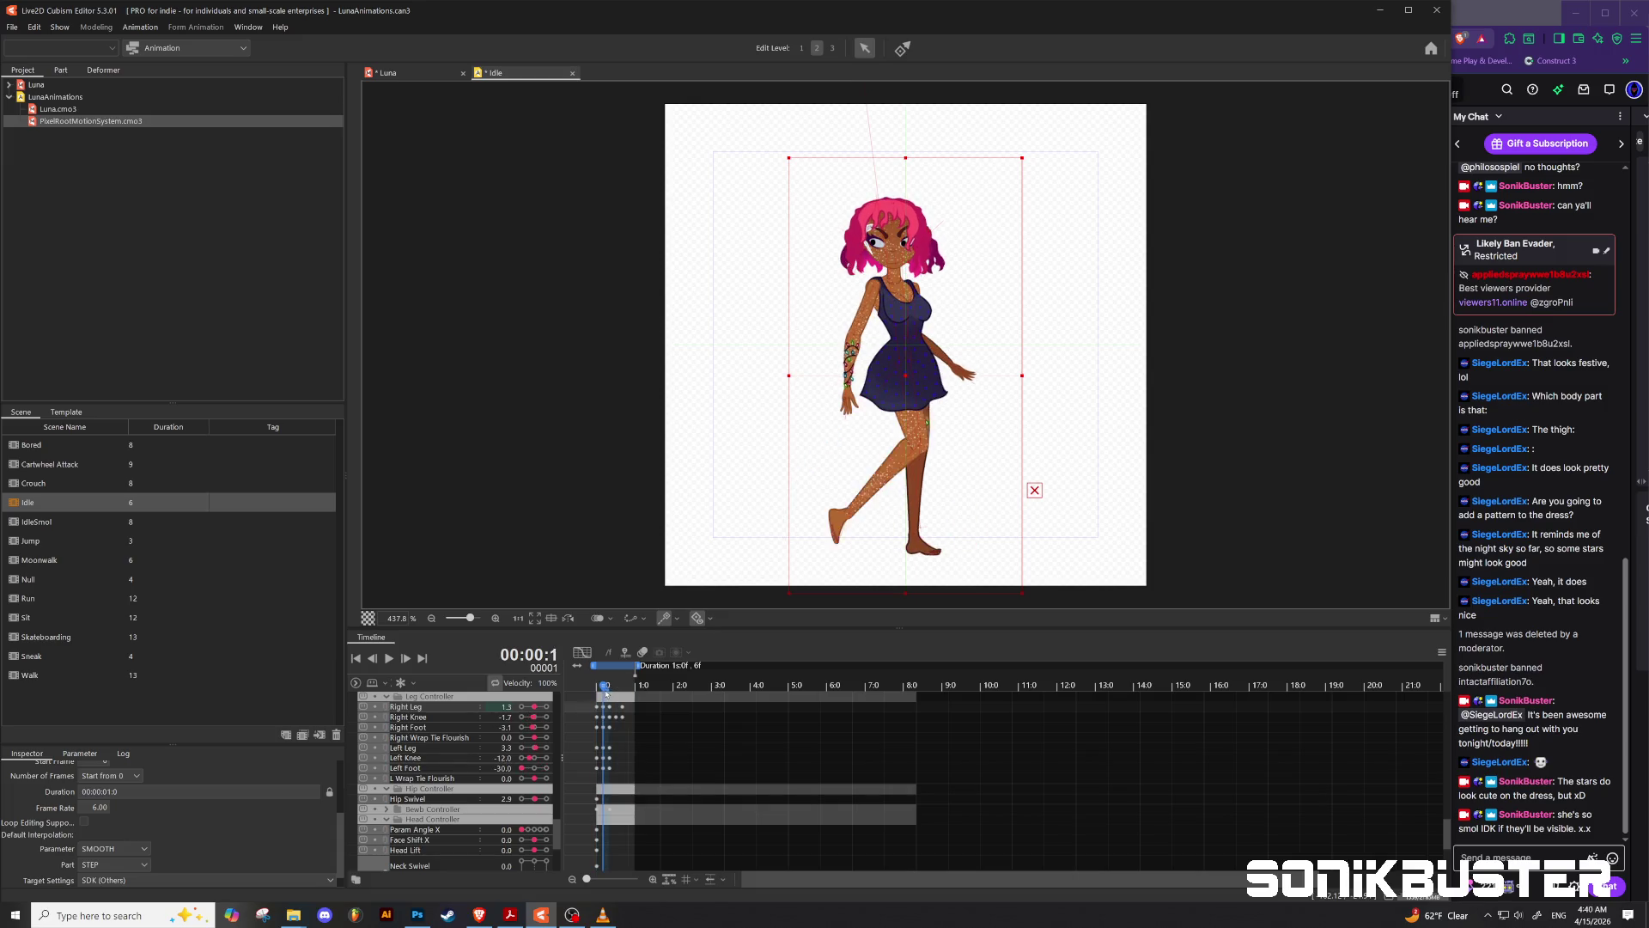
left_click_drag(612, 692, 610, 694)
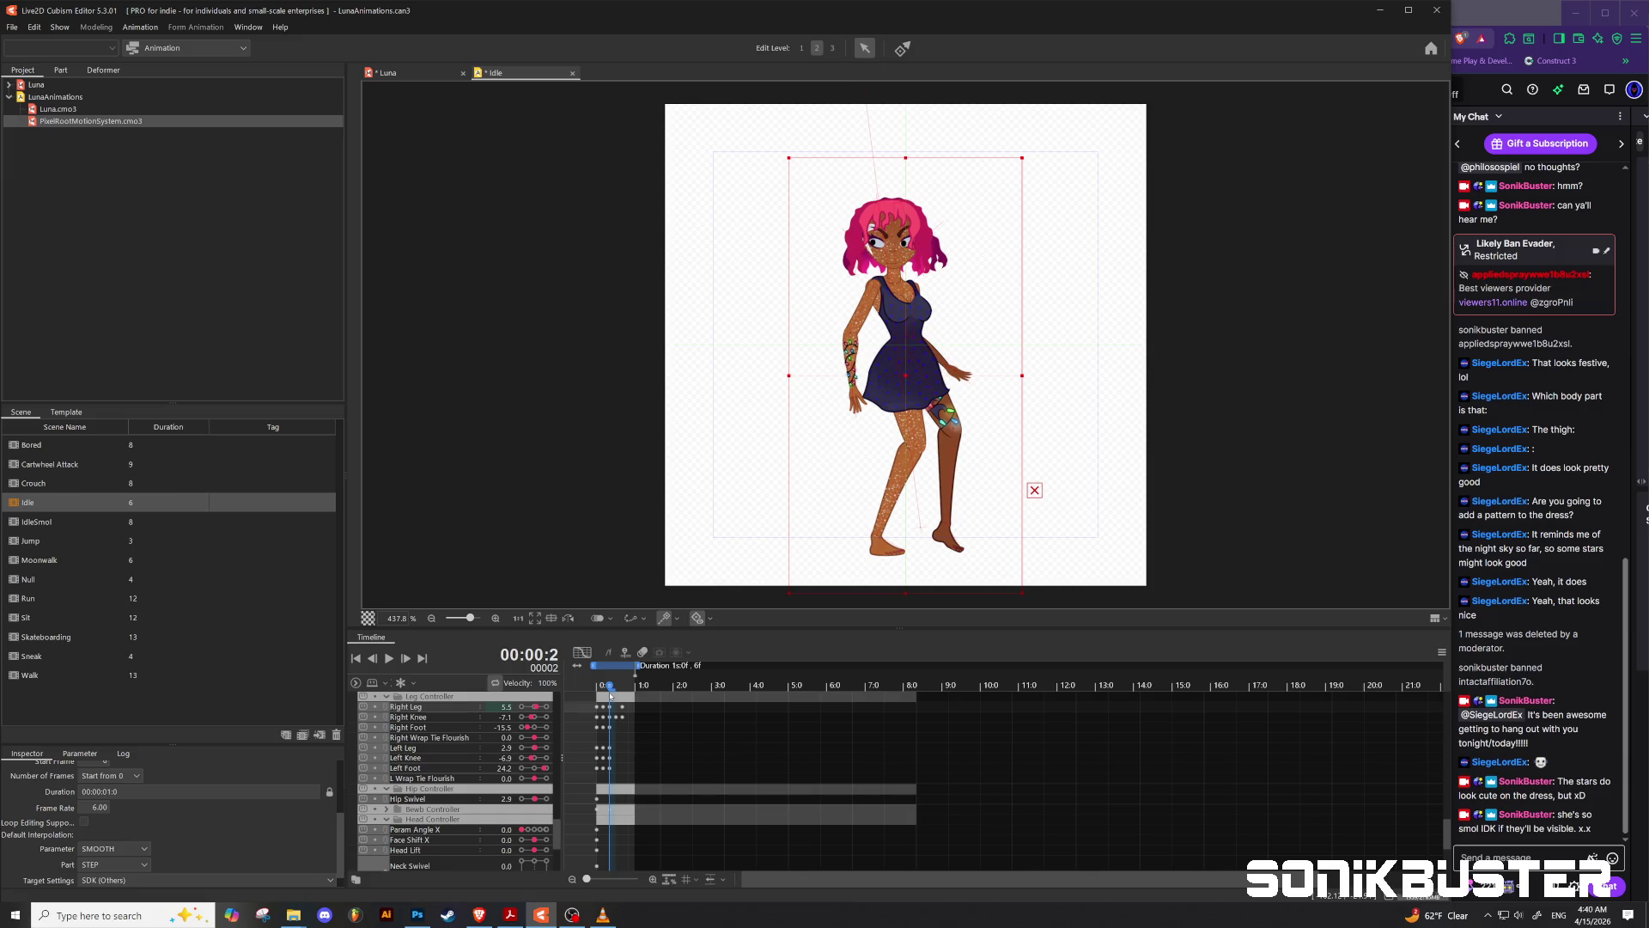
left_click_drag(611, 695, 624, 698)
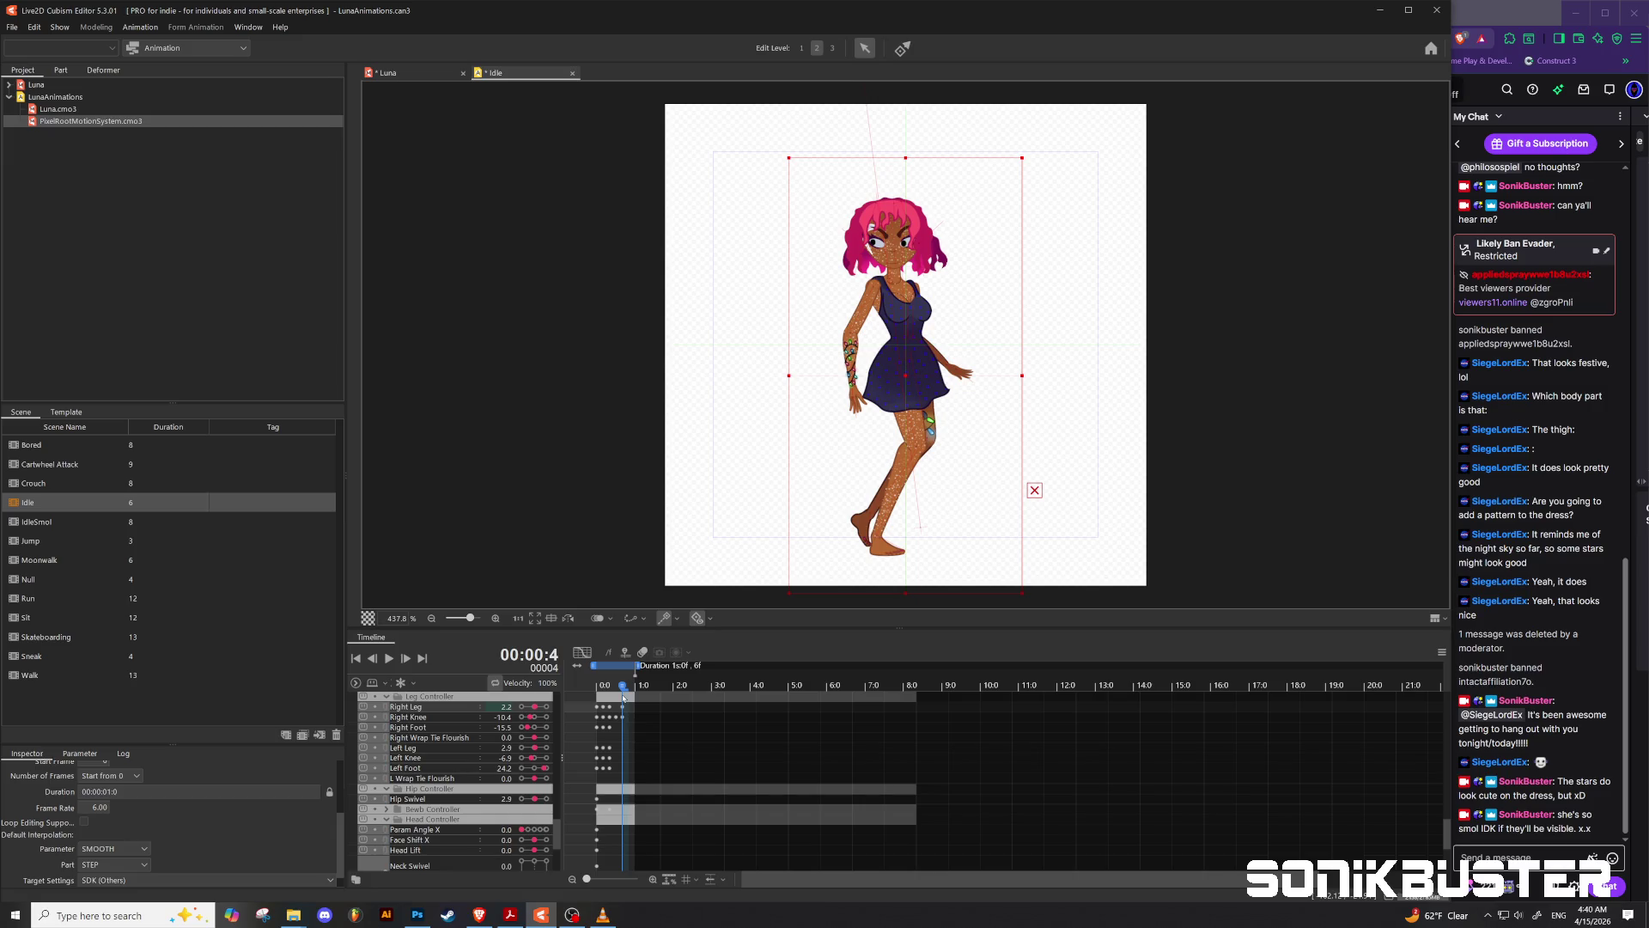
mouse_move(624, 697)
left_mouse_down()
mouse_move(599, 706)
mouse_move(621, 706)
left_mouse_up()
mouse_move(506, 757)
left_mouse_down()
mouse_move(519, 757)
mouse_move(487, 765)
mouse_move(485, 748)
mouse_move(509, 747)
left_mouse_up()
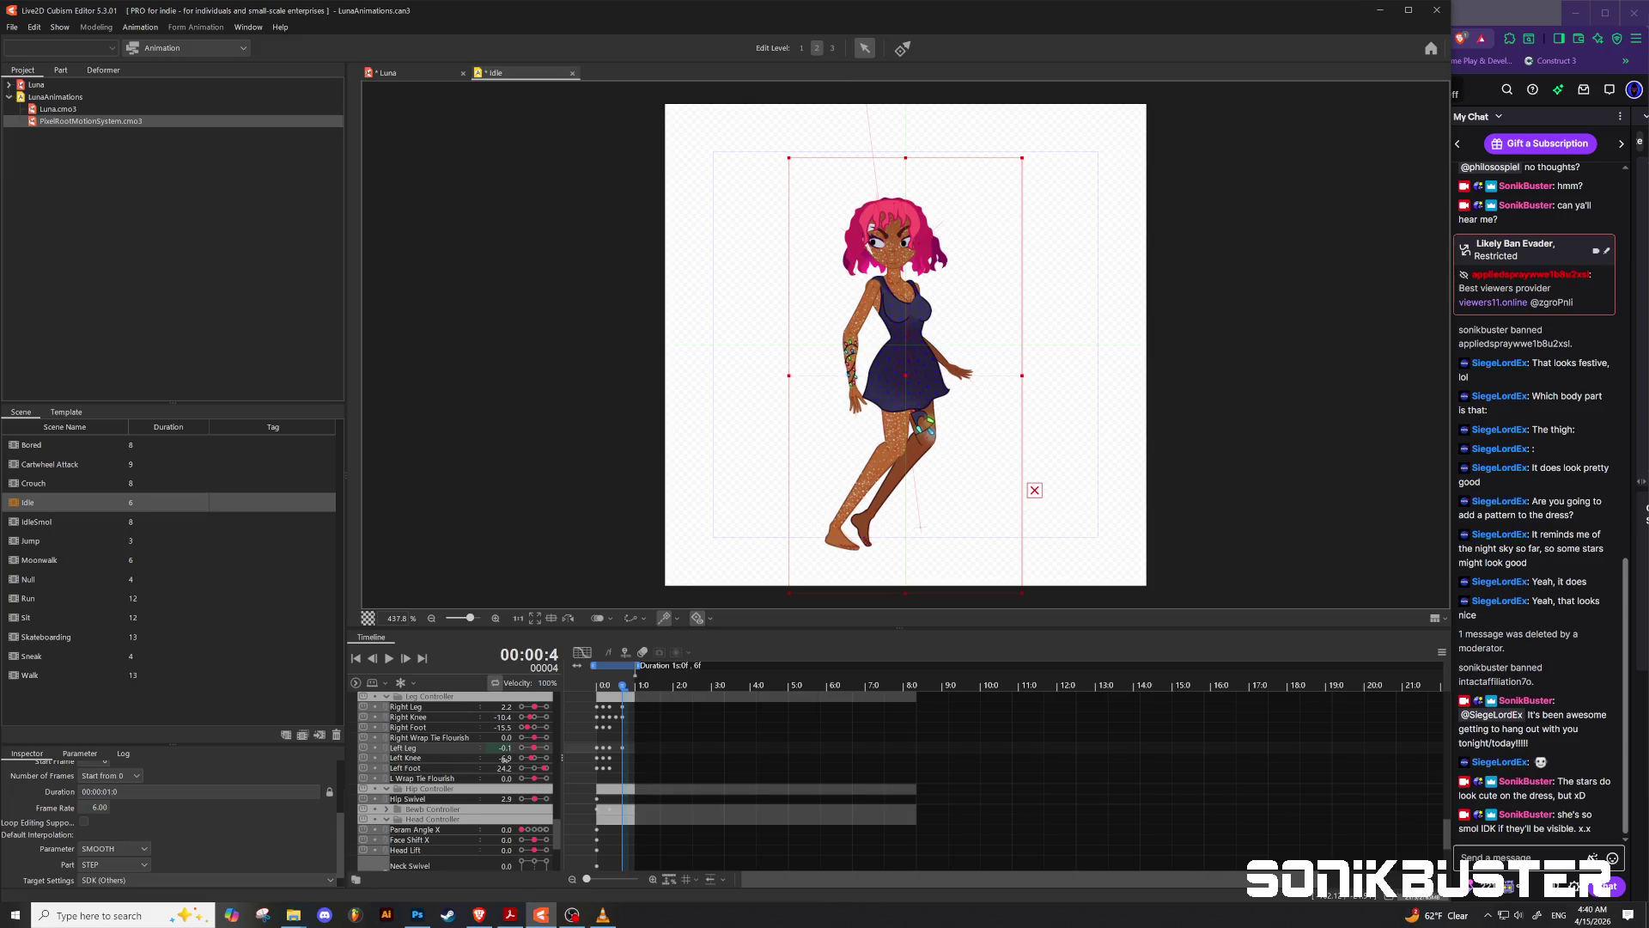
left_click_drag(505, 760, 512, 758)
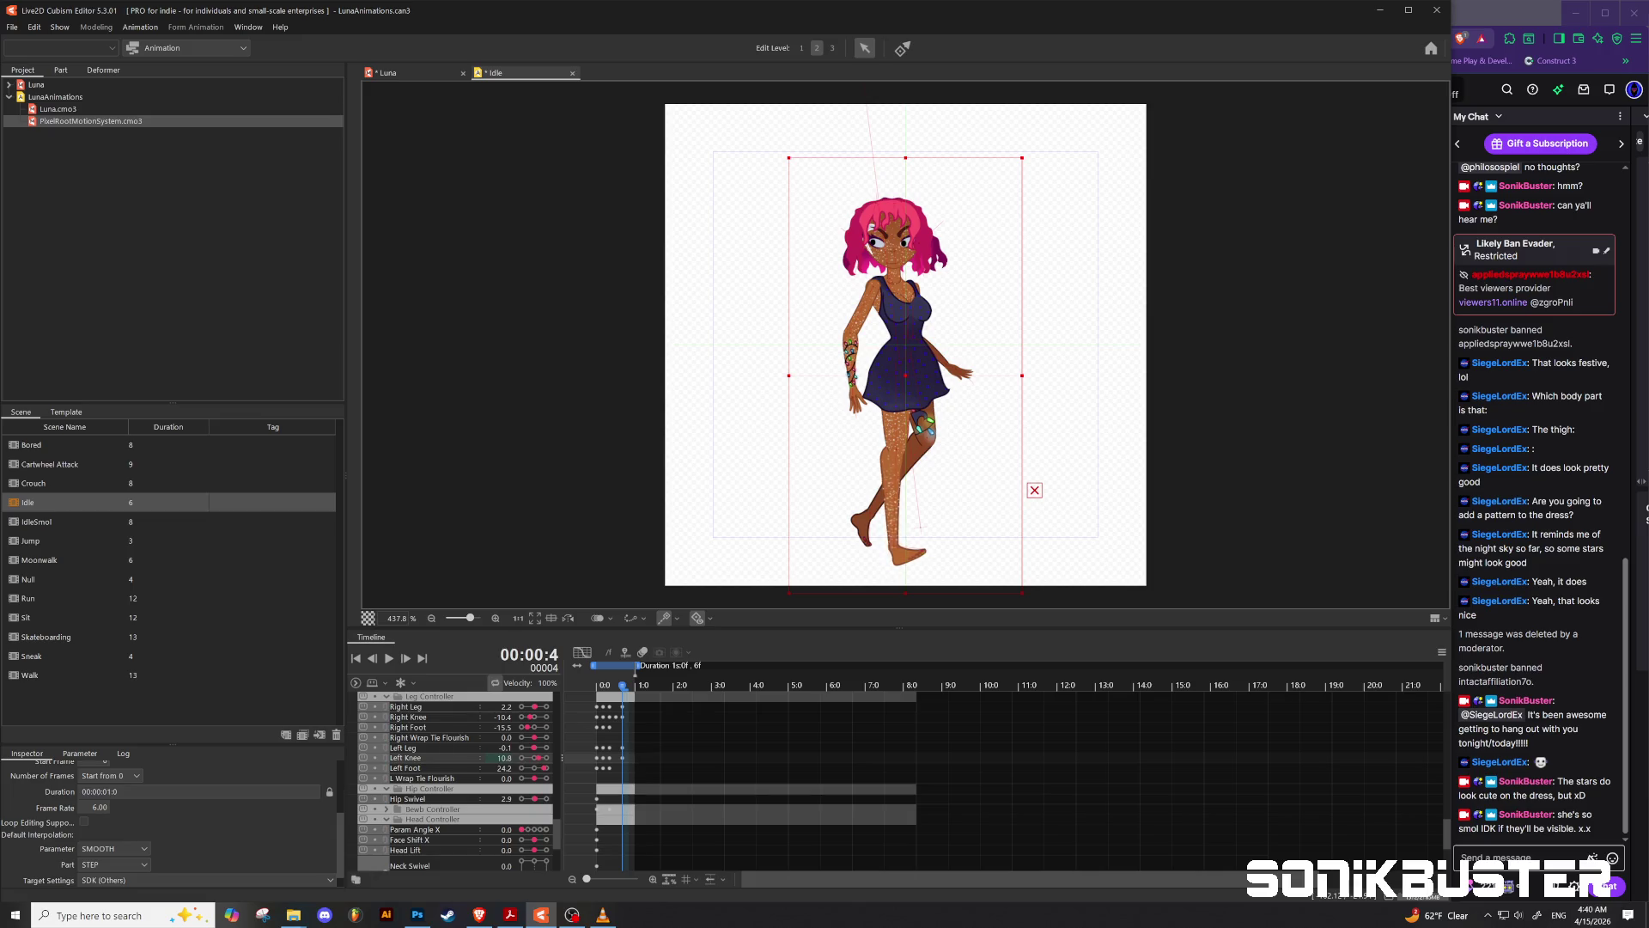
mouse_move(512, 757)
left_mouse_down()
mouse_move(486, 768)
mouse_move(514, 772)
left_mouse_up()
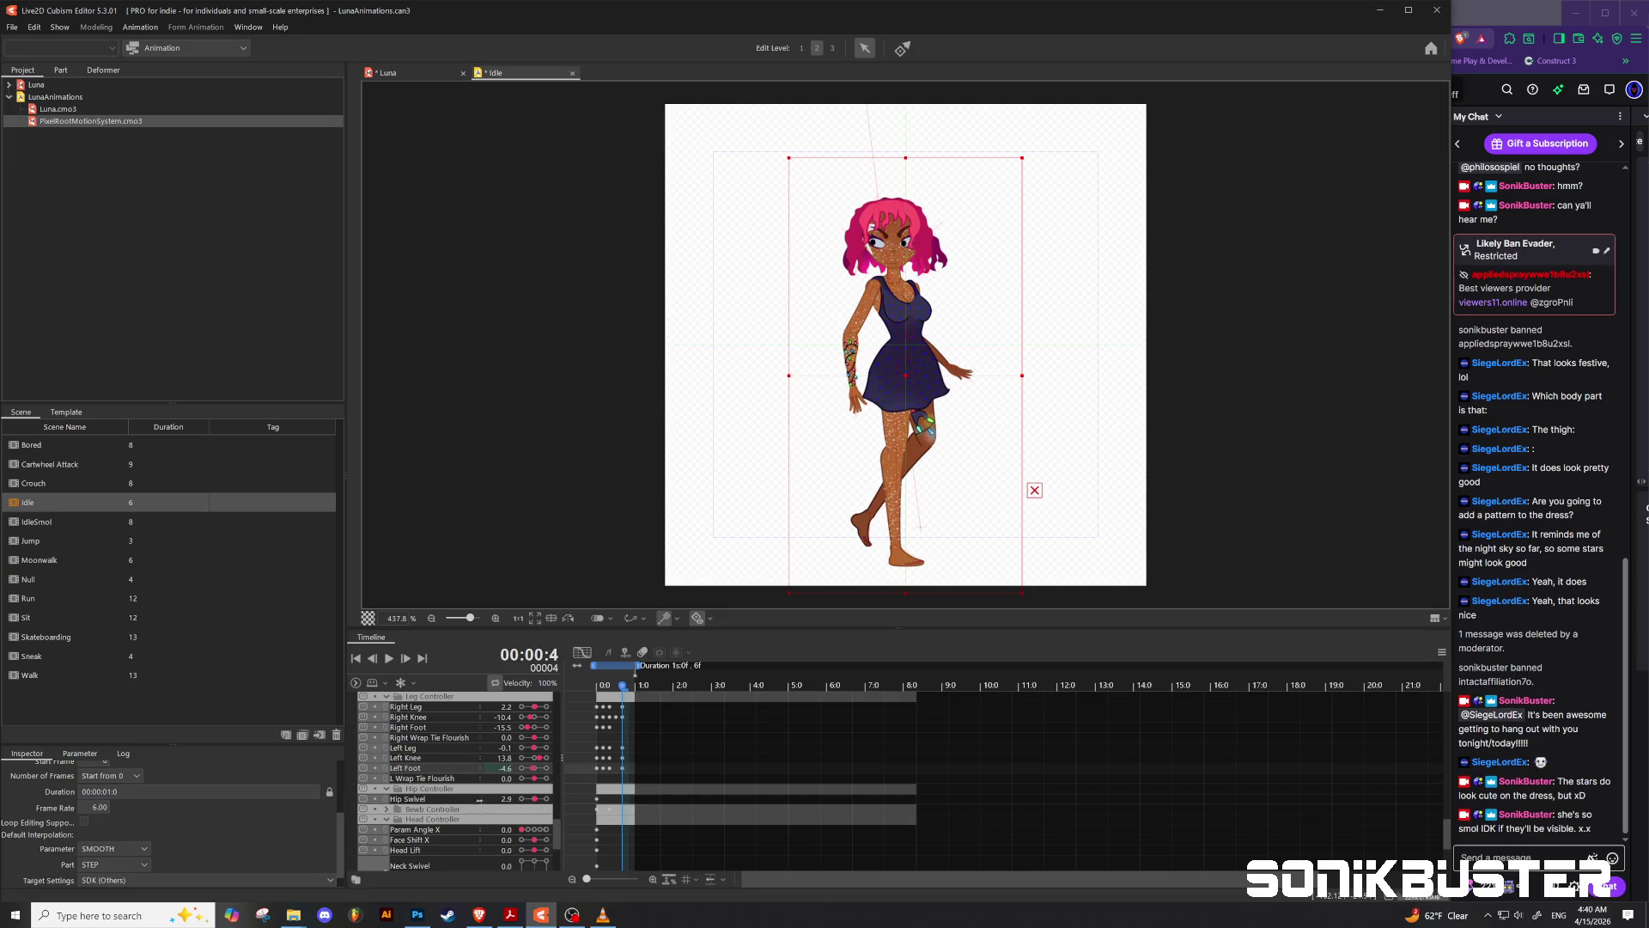
scroll(484, 814, "up", 5)
scroll(484, 815, "up", 1)
scroll(484, 814, "up", 1)
scroll(484, 815, "up", 1)
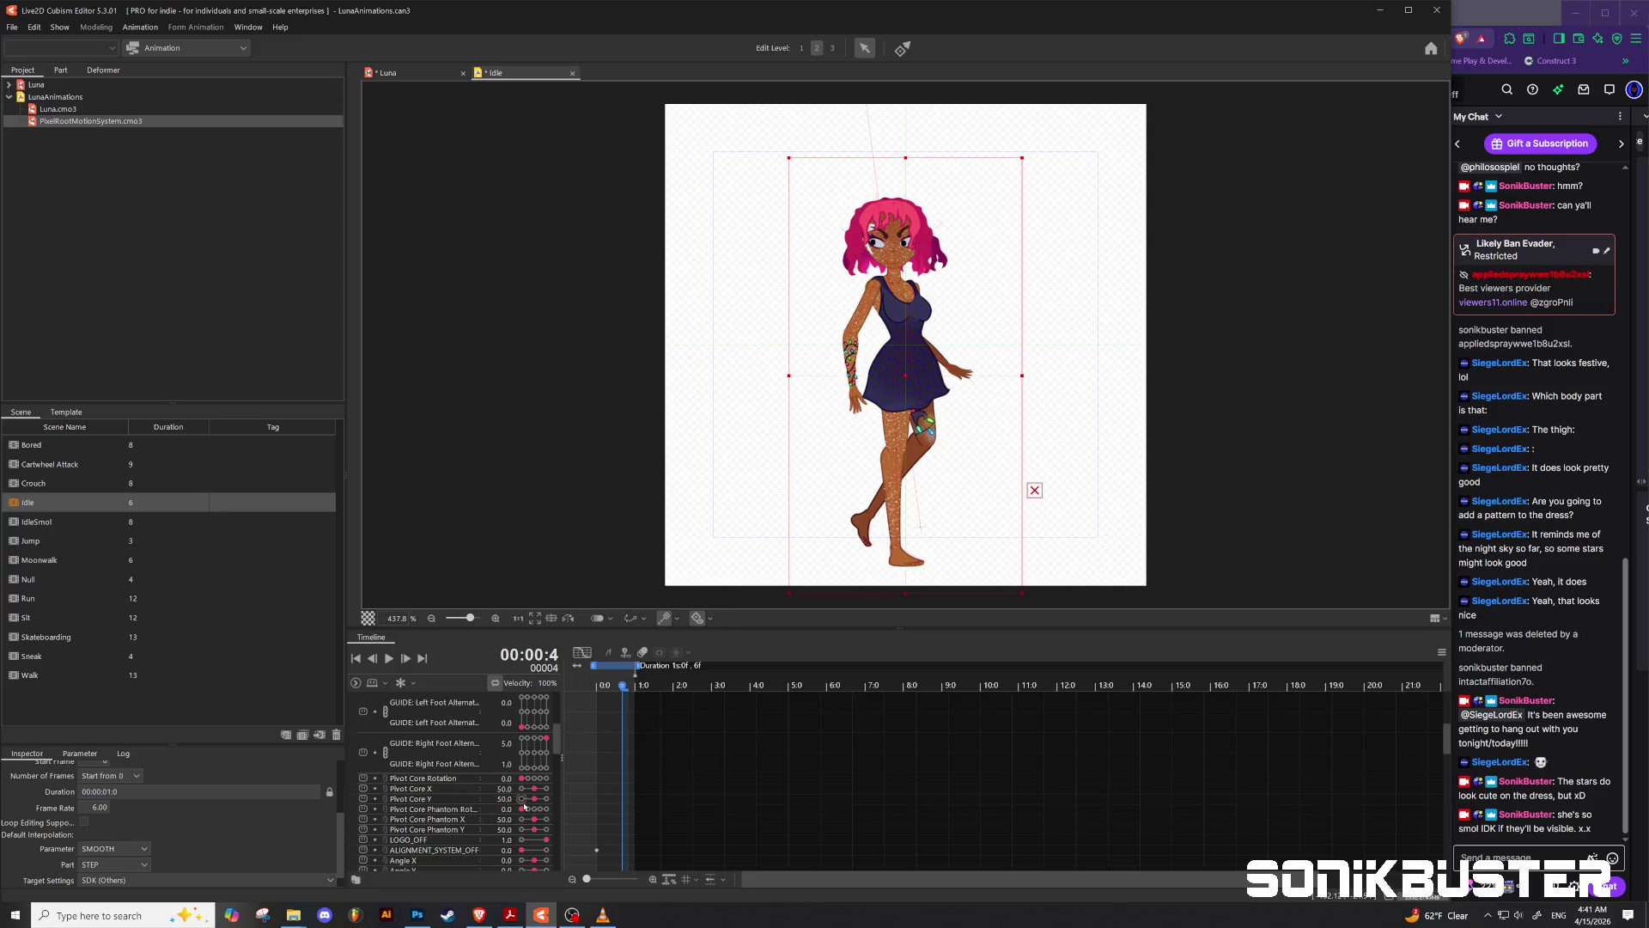
Return to frame 0 and set ALIGNMENT_SYSTEM_OFF to 1.0 to show the red grid
left_click(504, 798)
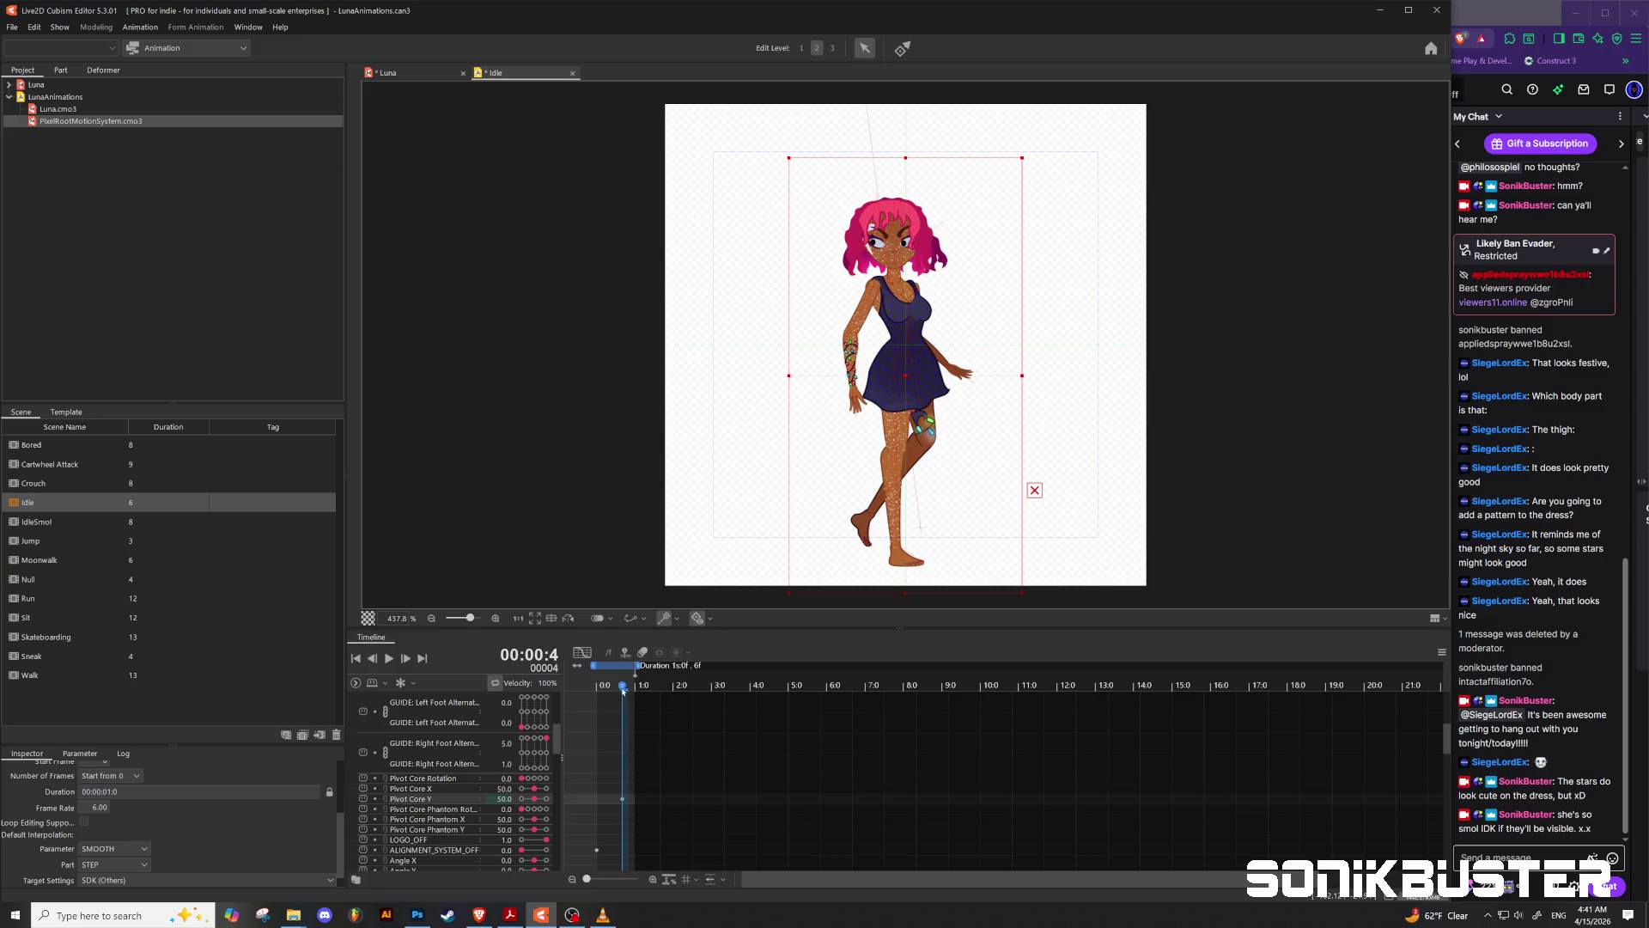
left_click_drag(623, 690, 493, 696)
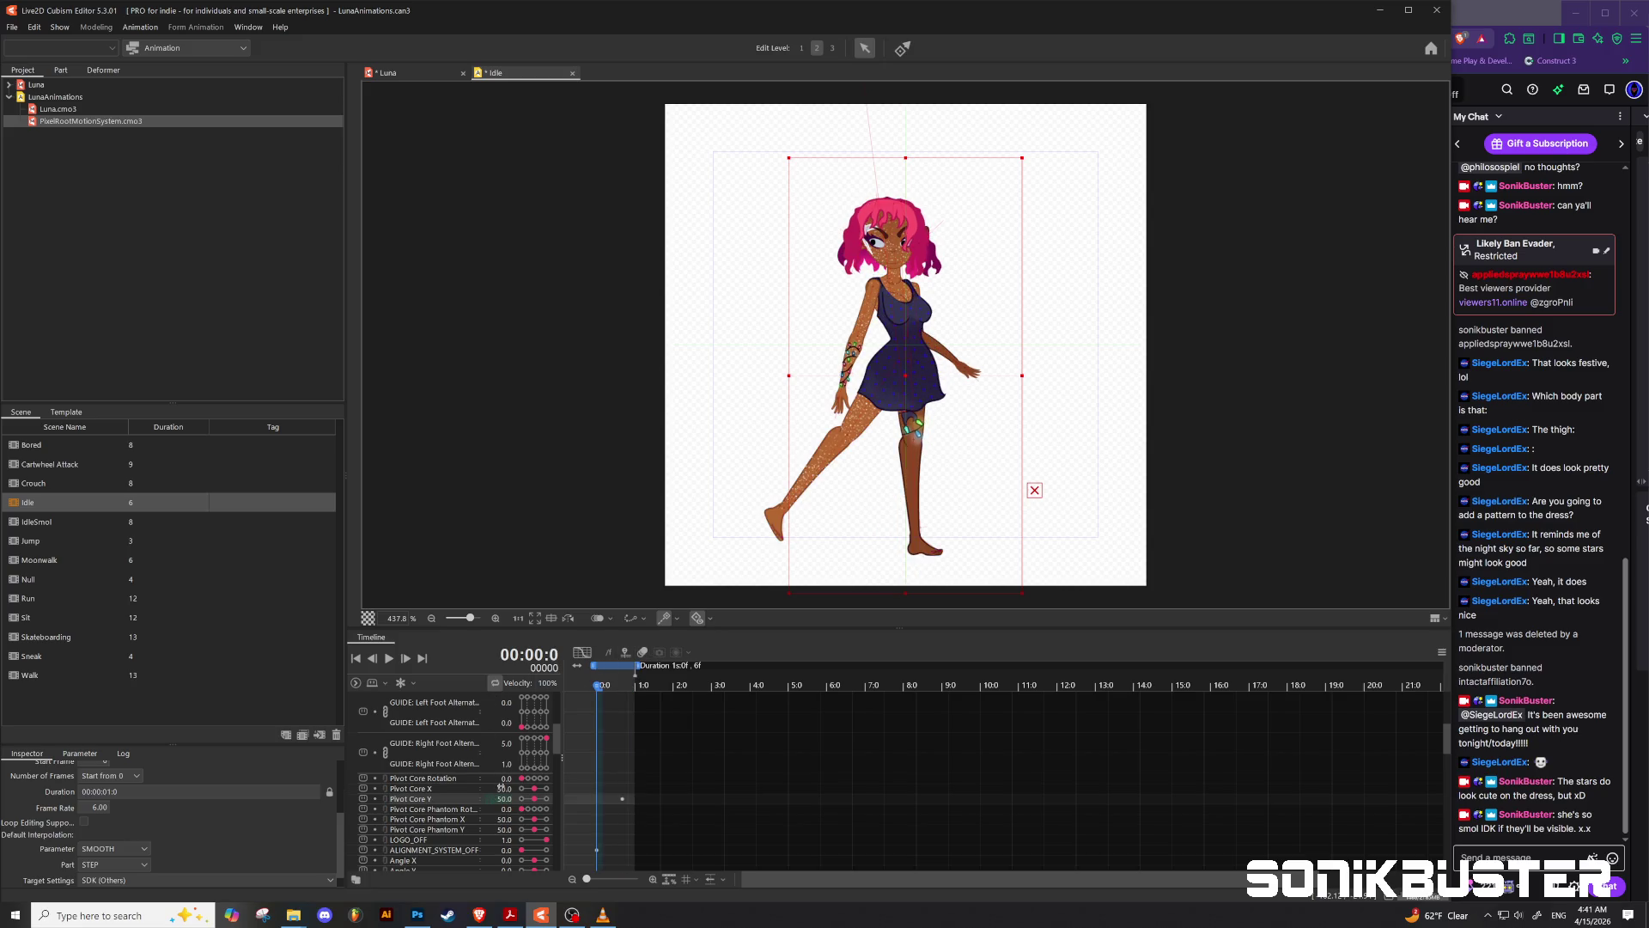
left_click_drag(523, 851, 605, 856)
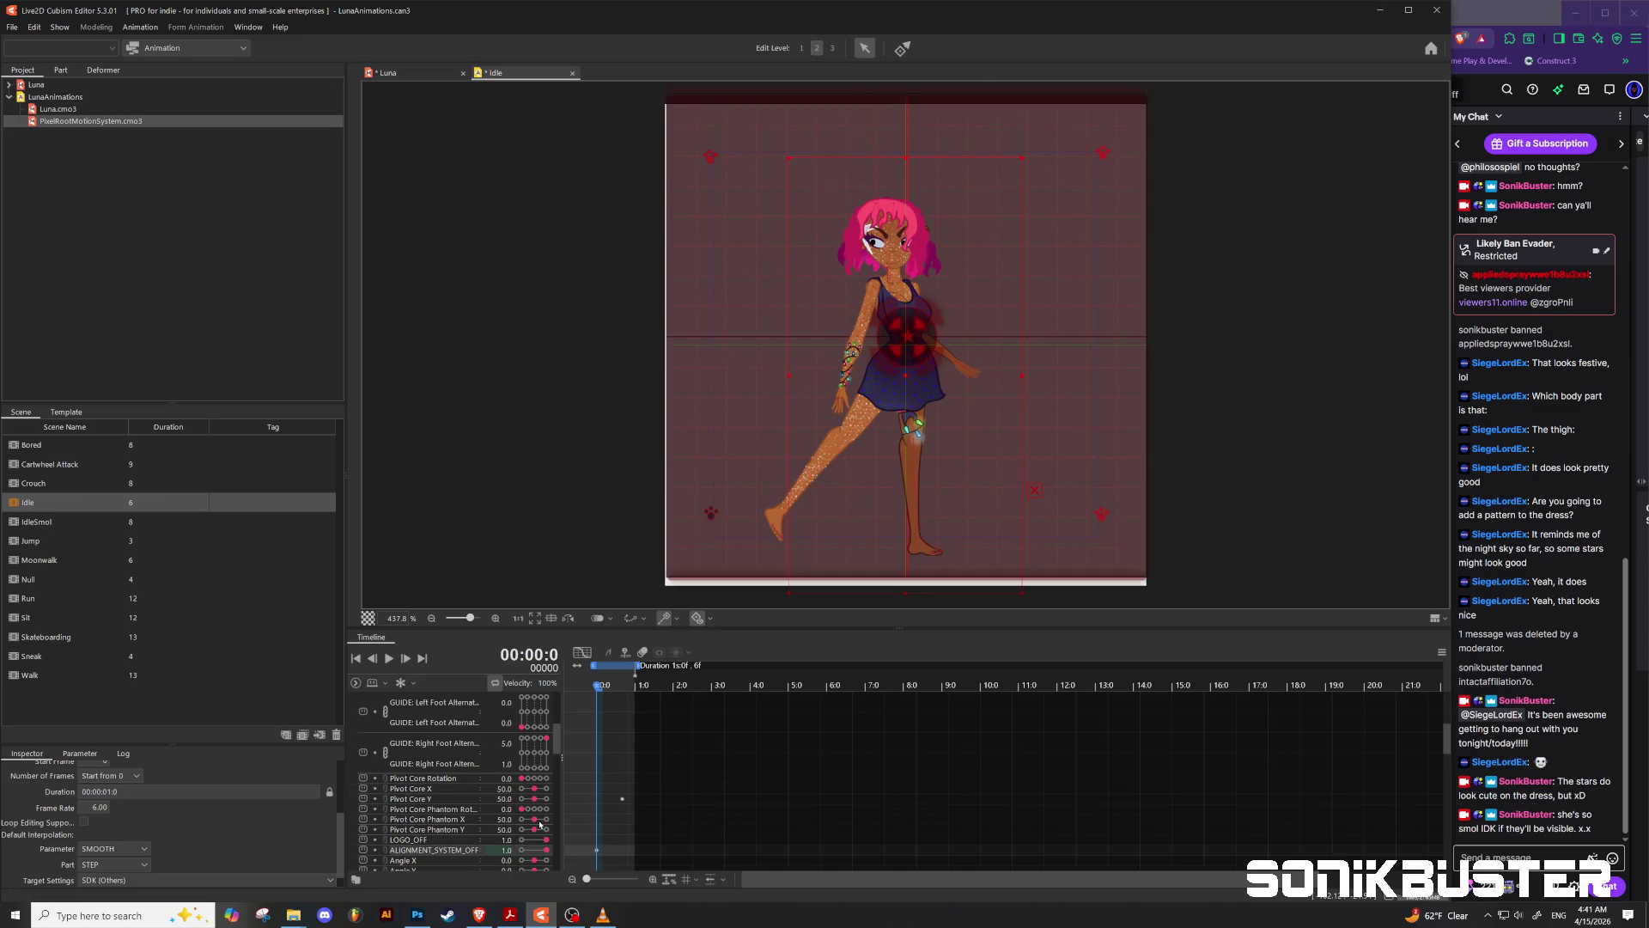
left_click_drag(556, 739, 563, 896)
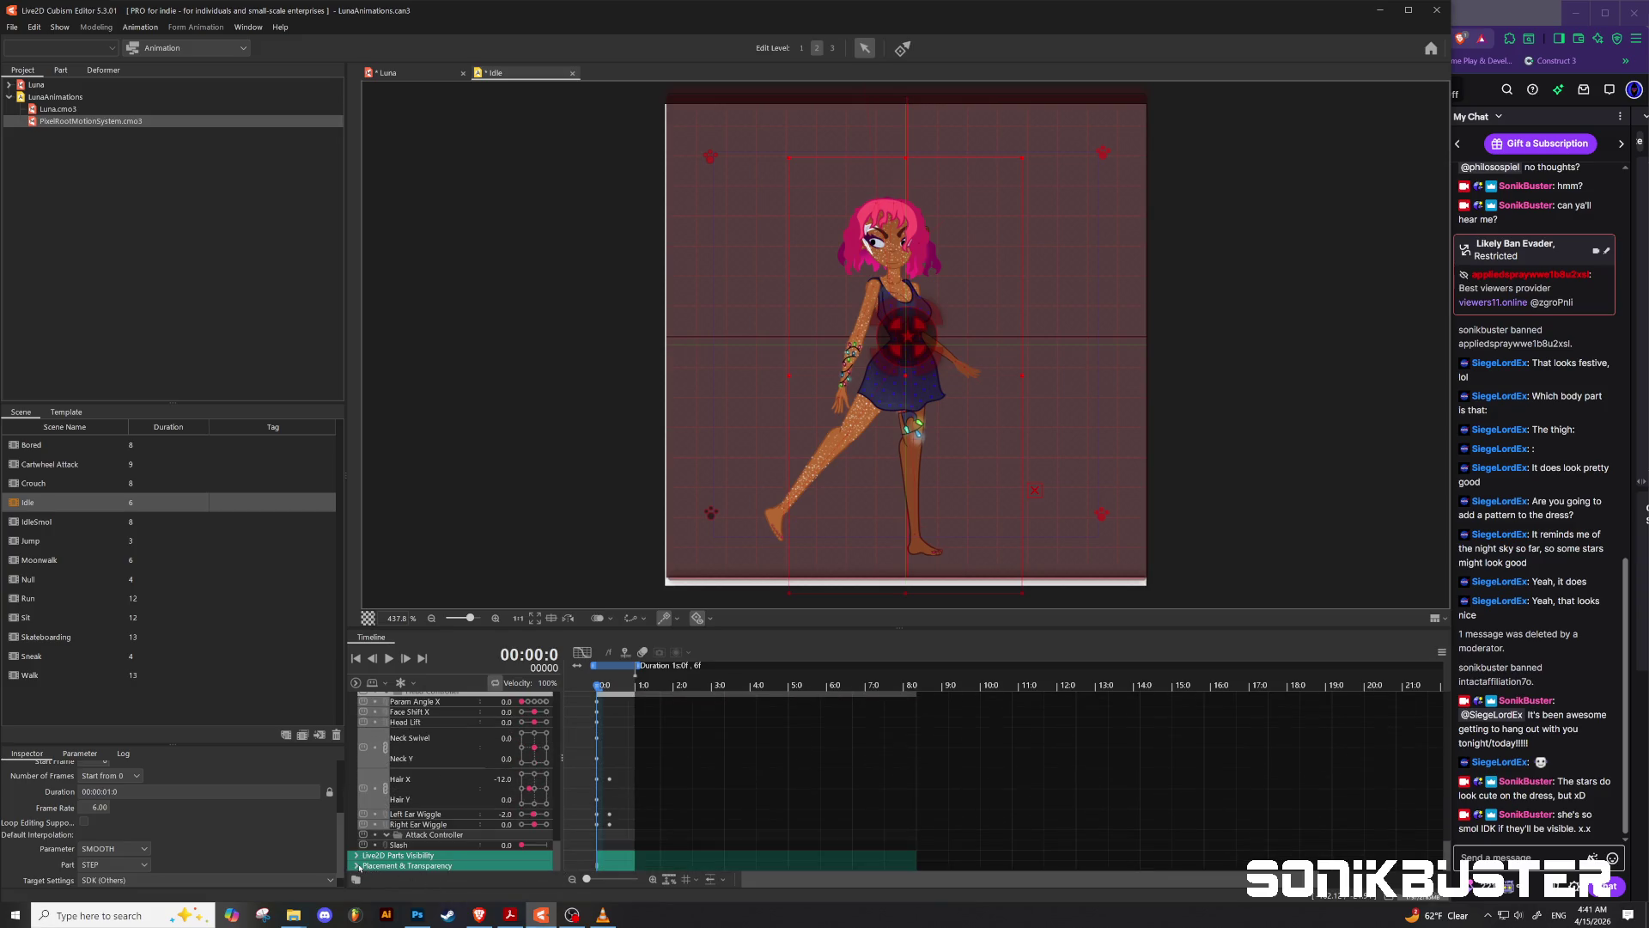
Set the model's placement Position X to 127.4
left_click(357, 866)
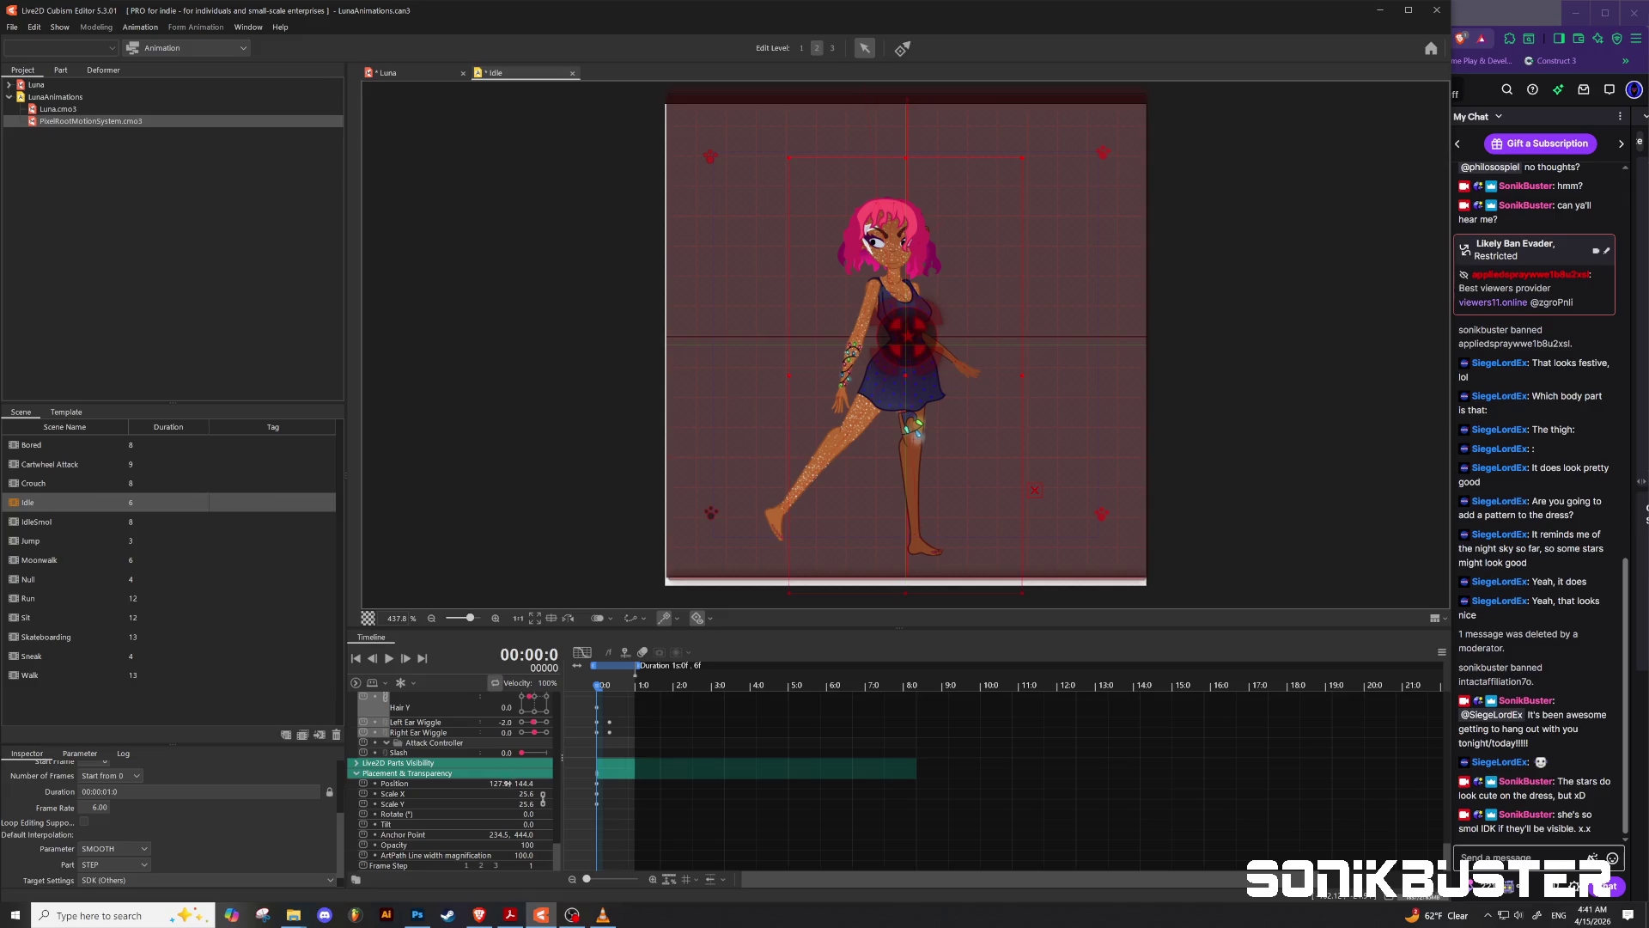
left_click_drag(496, 783, 492, 784)
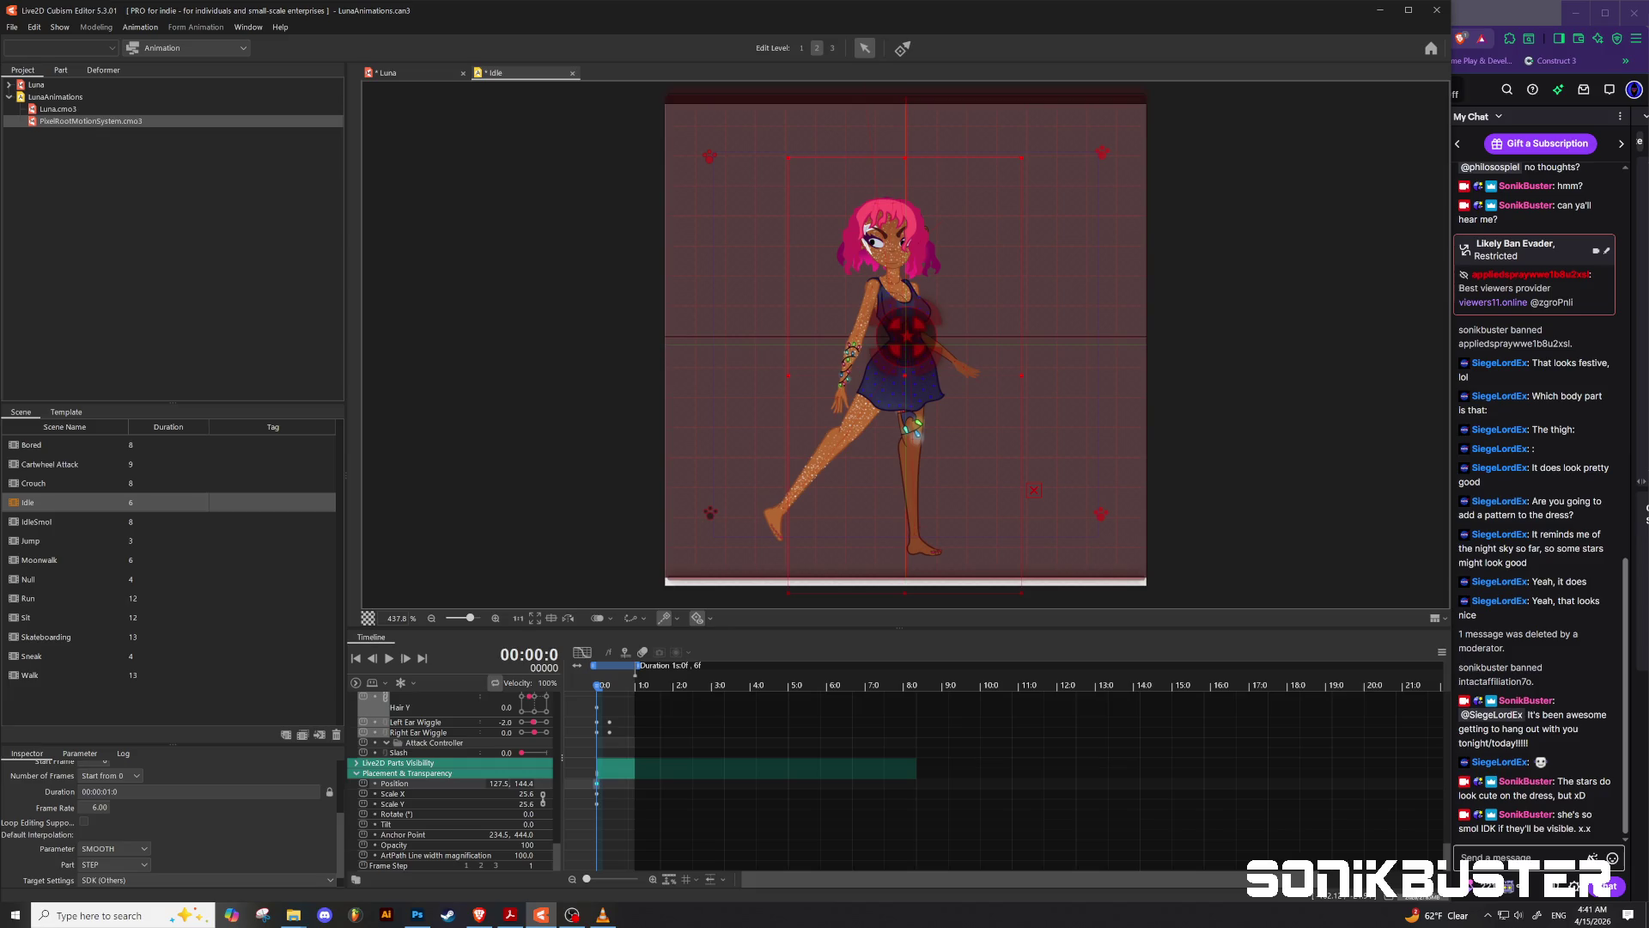
left_click_drag(492, 784, 540, 783)
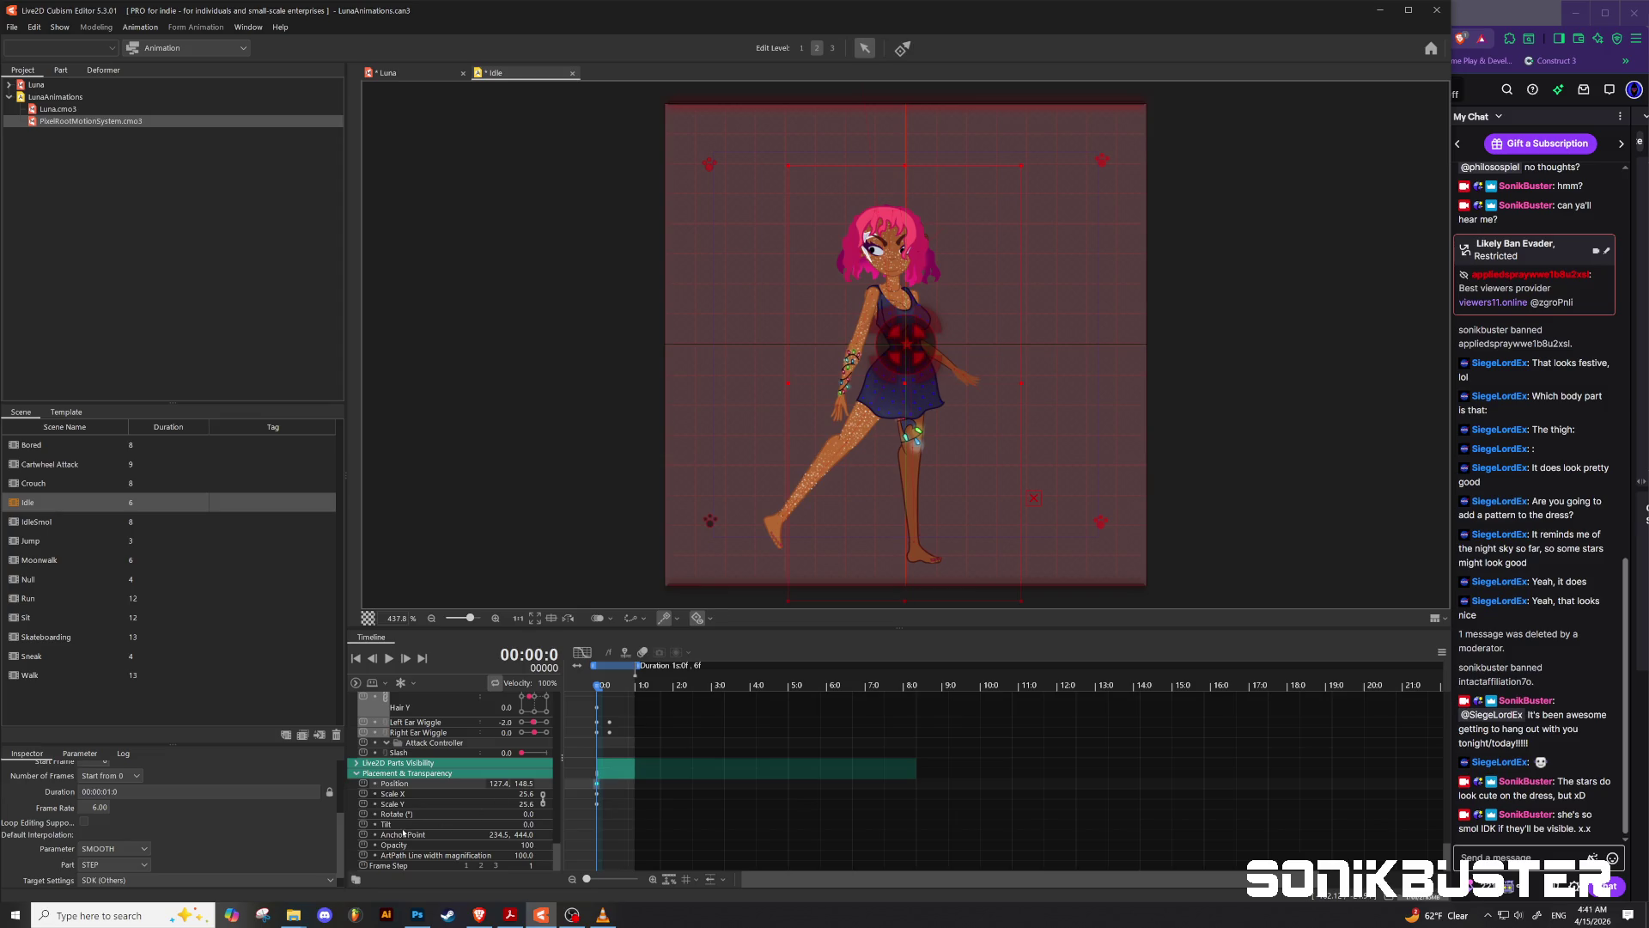
Collapse Placement & Transparency and move GUIDE: Floor Limit to about -436
left_click(358, 773)
scroll(419, 769, "up", 5)
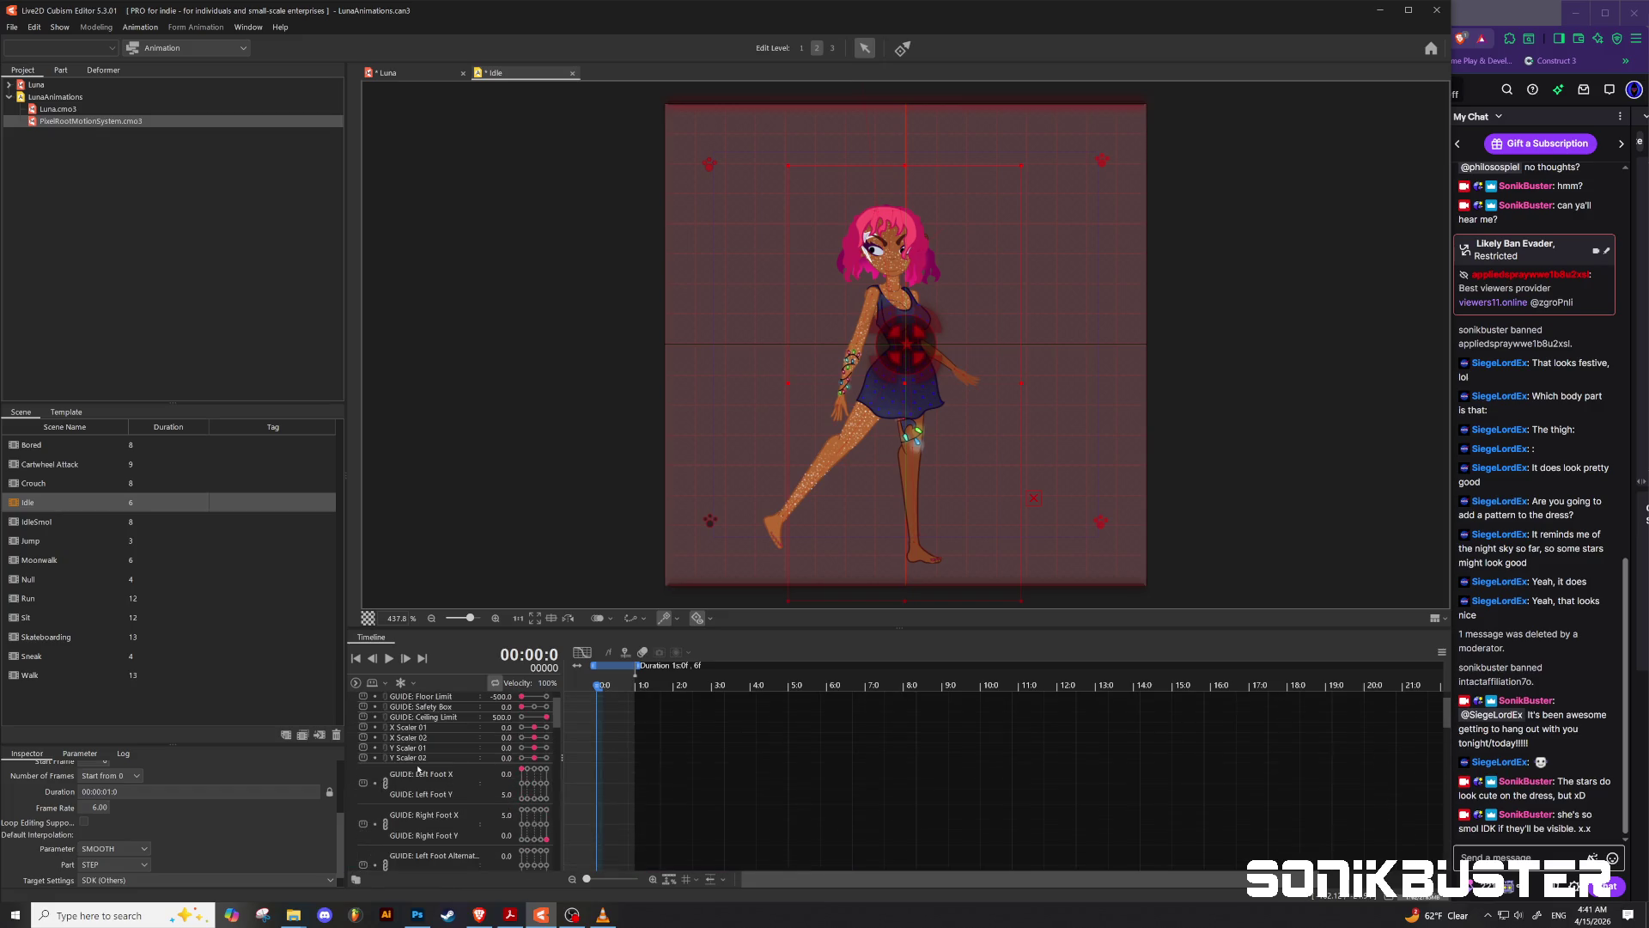
scroll(418, 769, "up", 1)
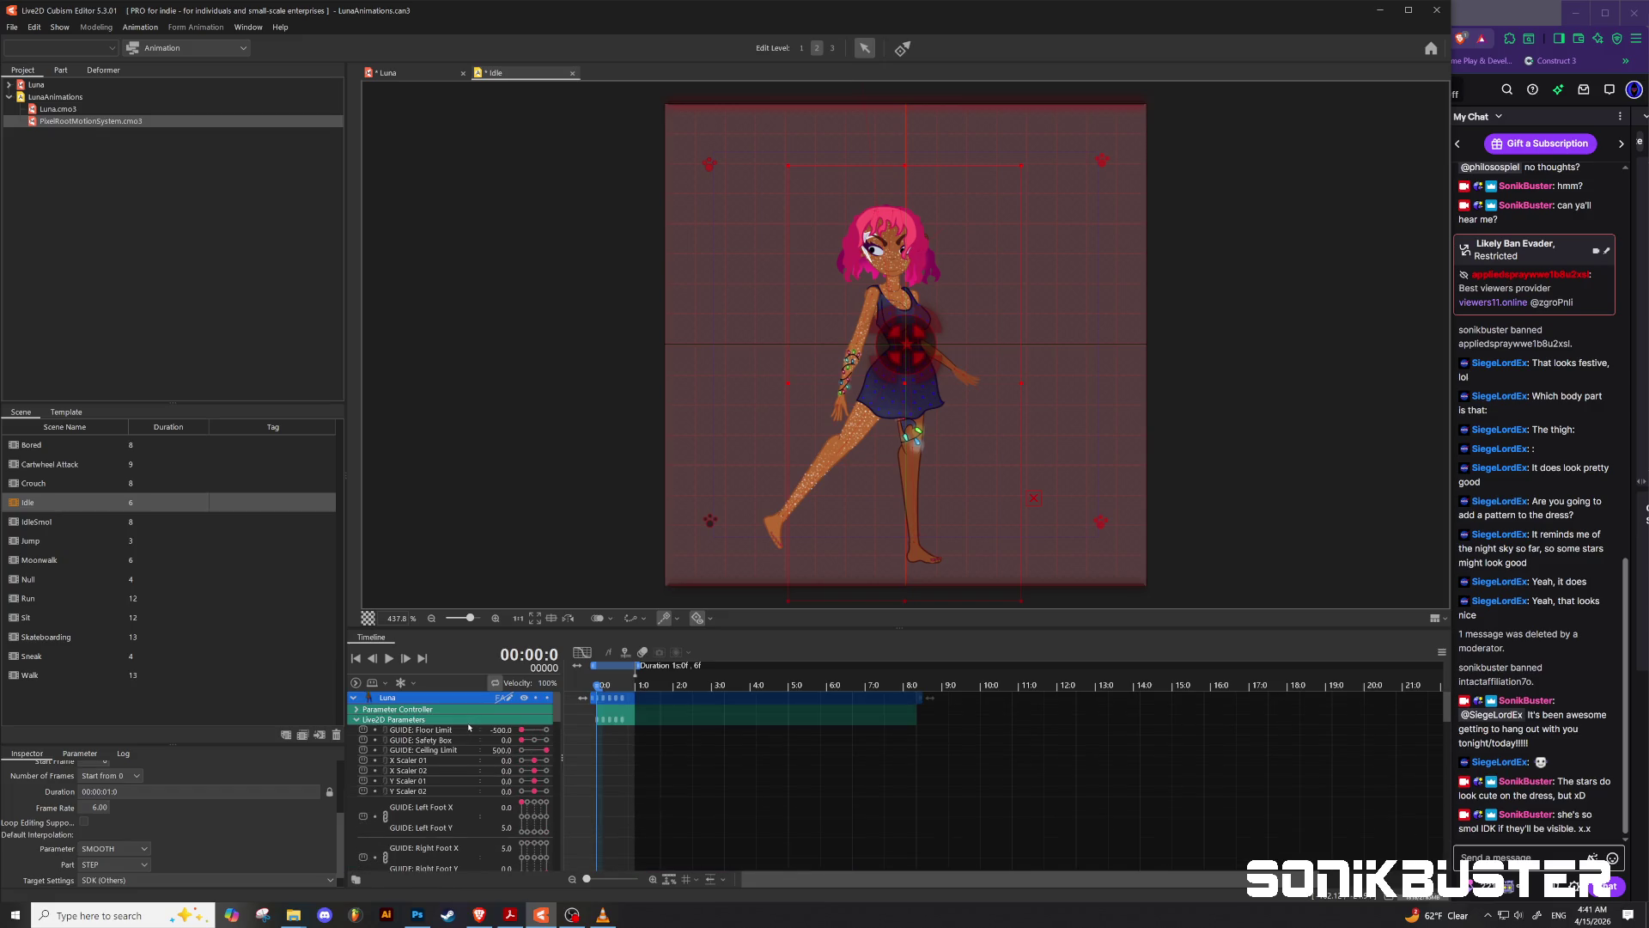
left_click_drag(500, 729, 526, 730)
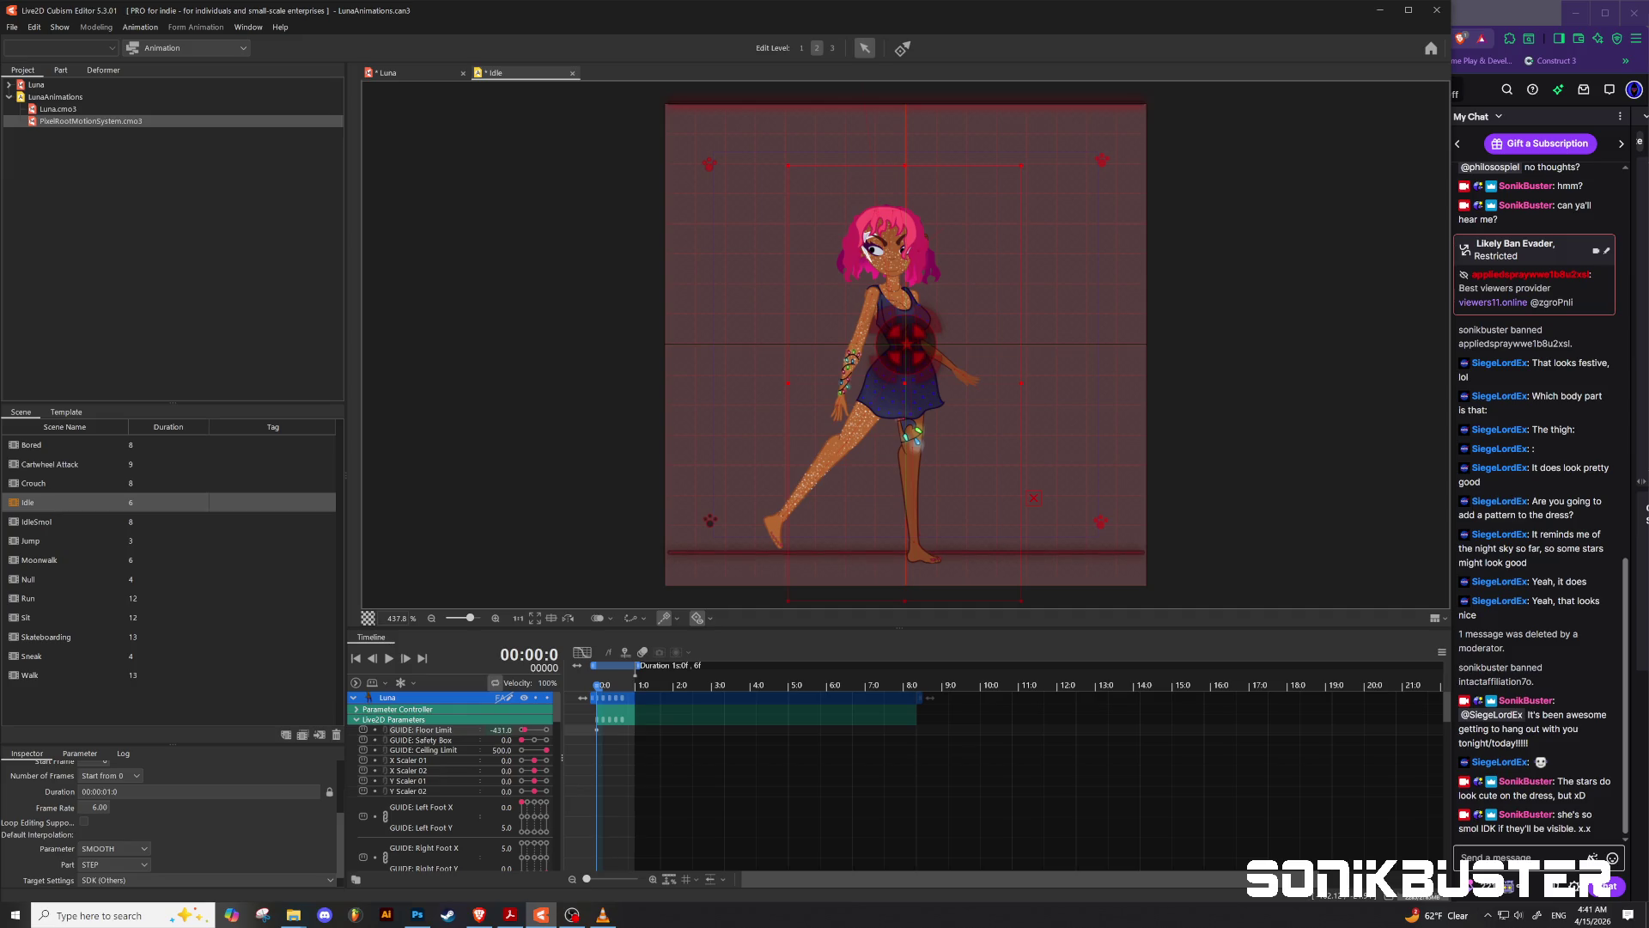
left_click_drag(525, 730, 522, 729)
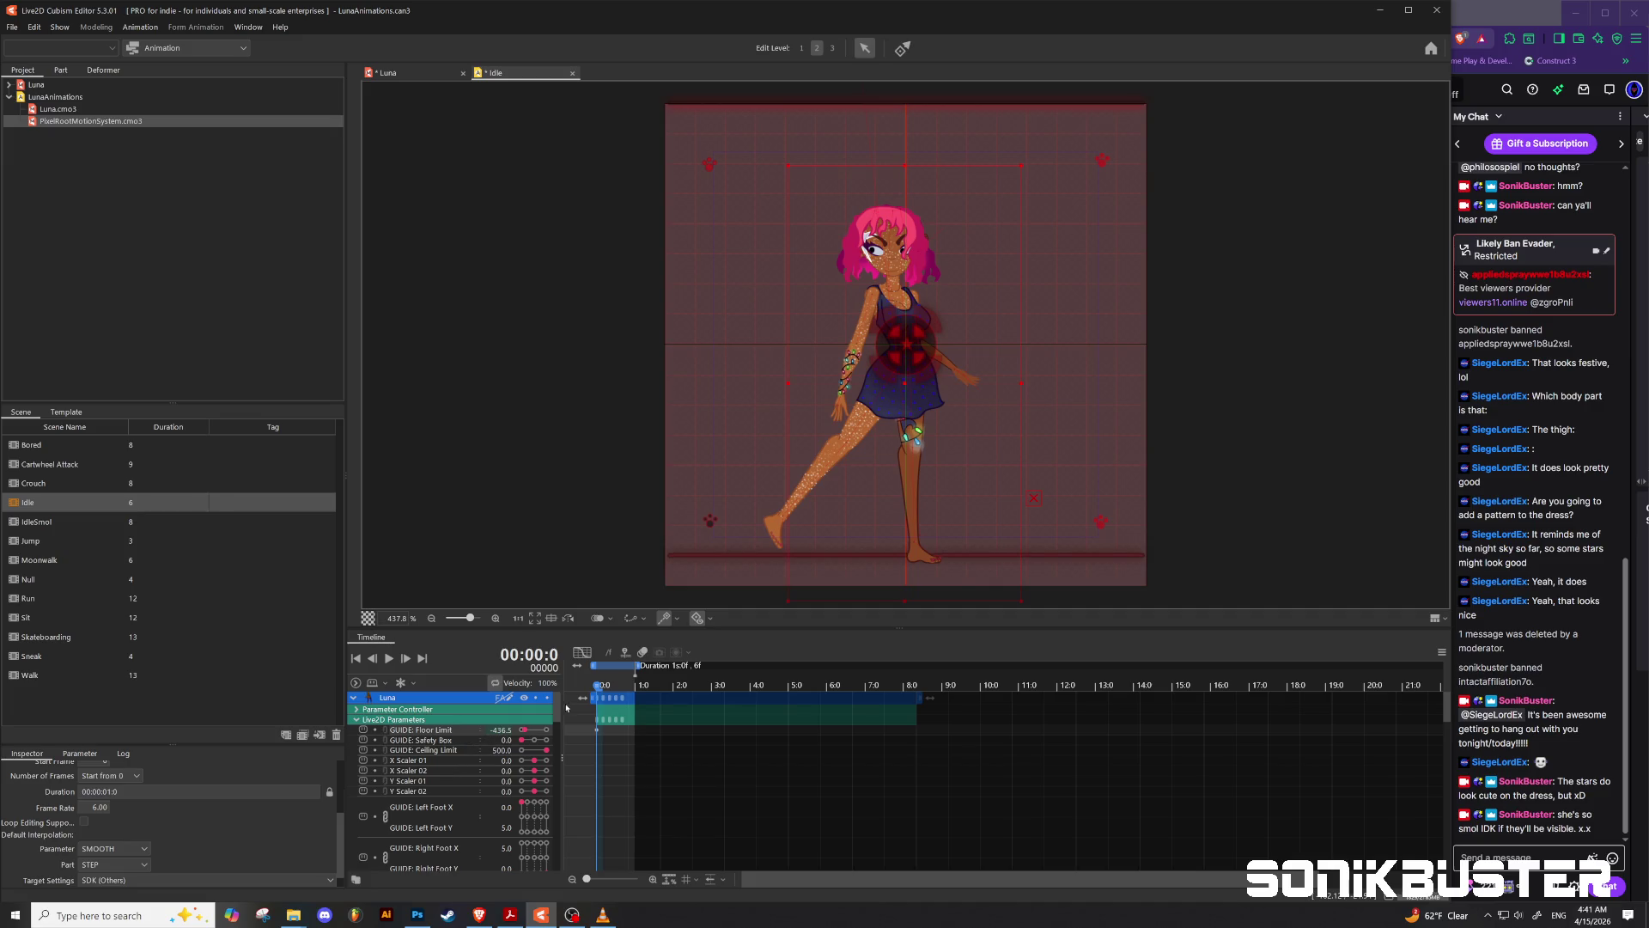
Key Pivot Core Y at 52.3 on frame 0
left_click_drag(599, 687, 591, 692)
scroll(453, 823, "down", 5)
scroll(463, 781, "down", 3)
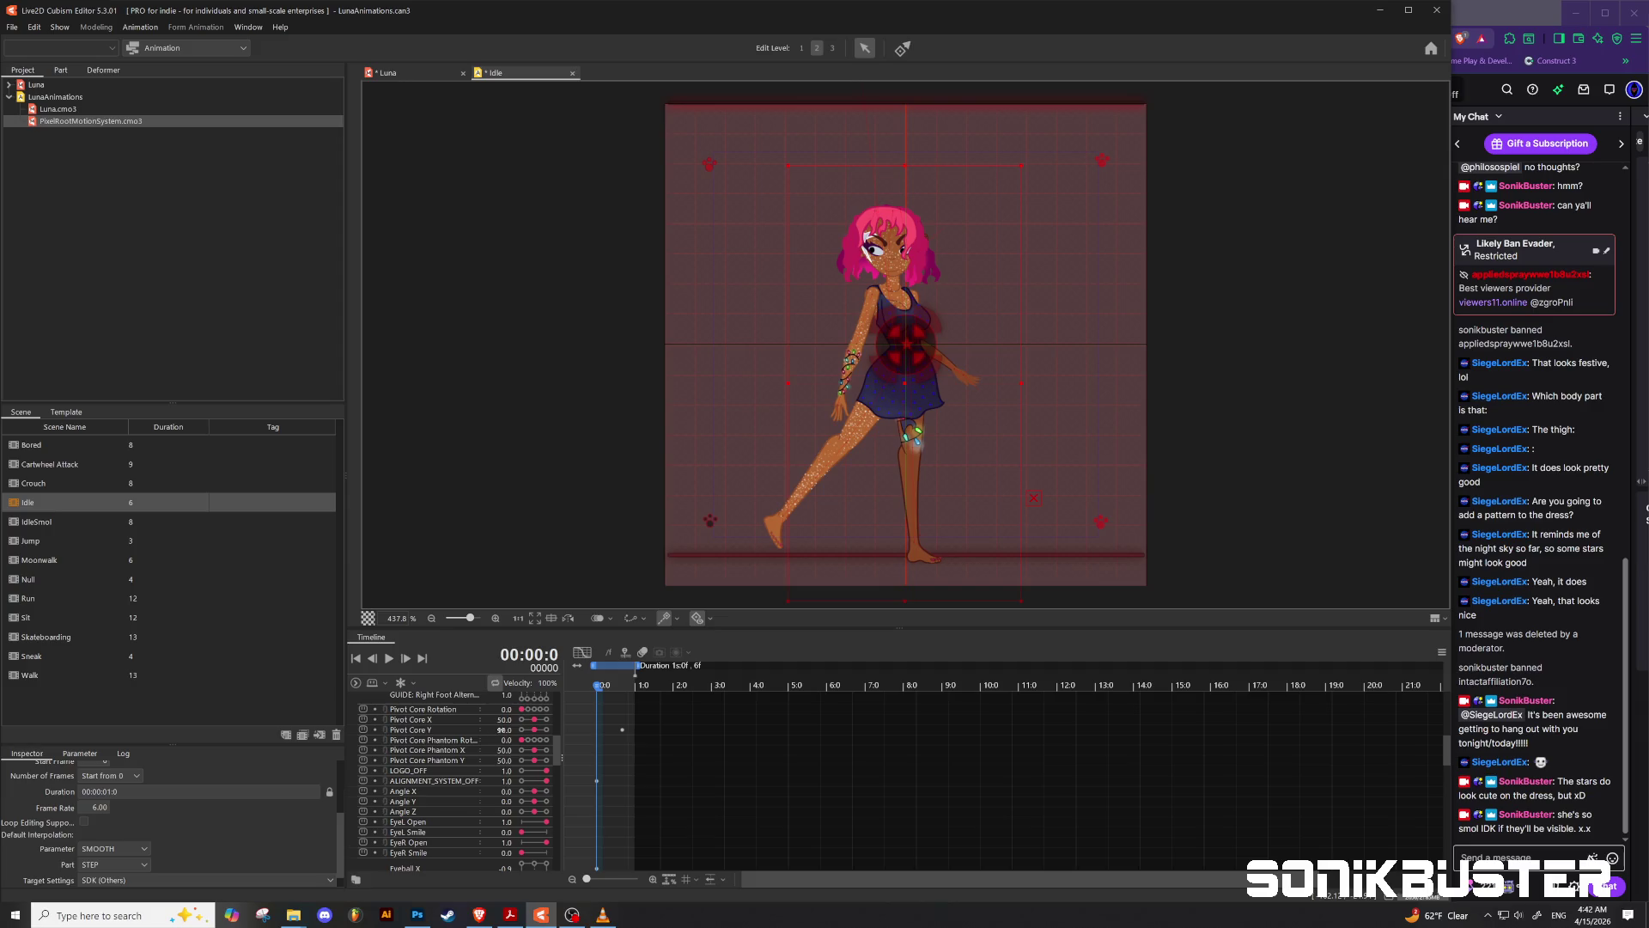
left_click_drag(502, 729, 512, 730)
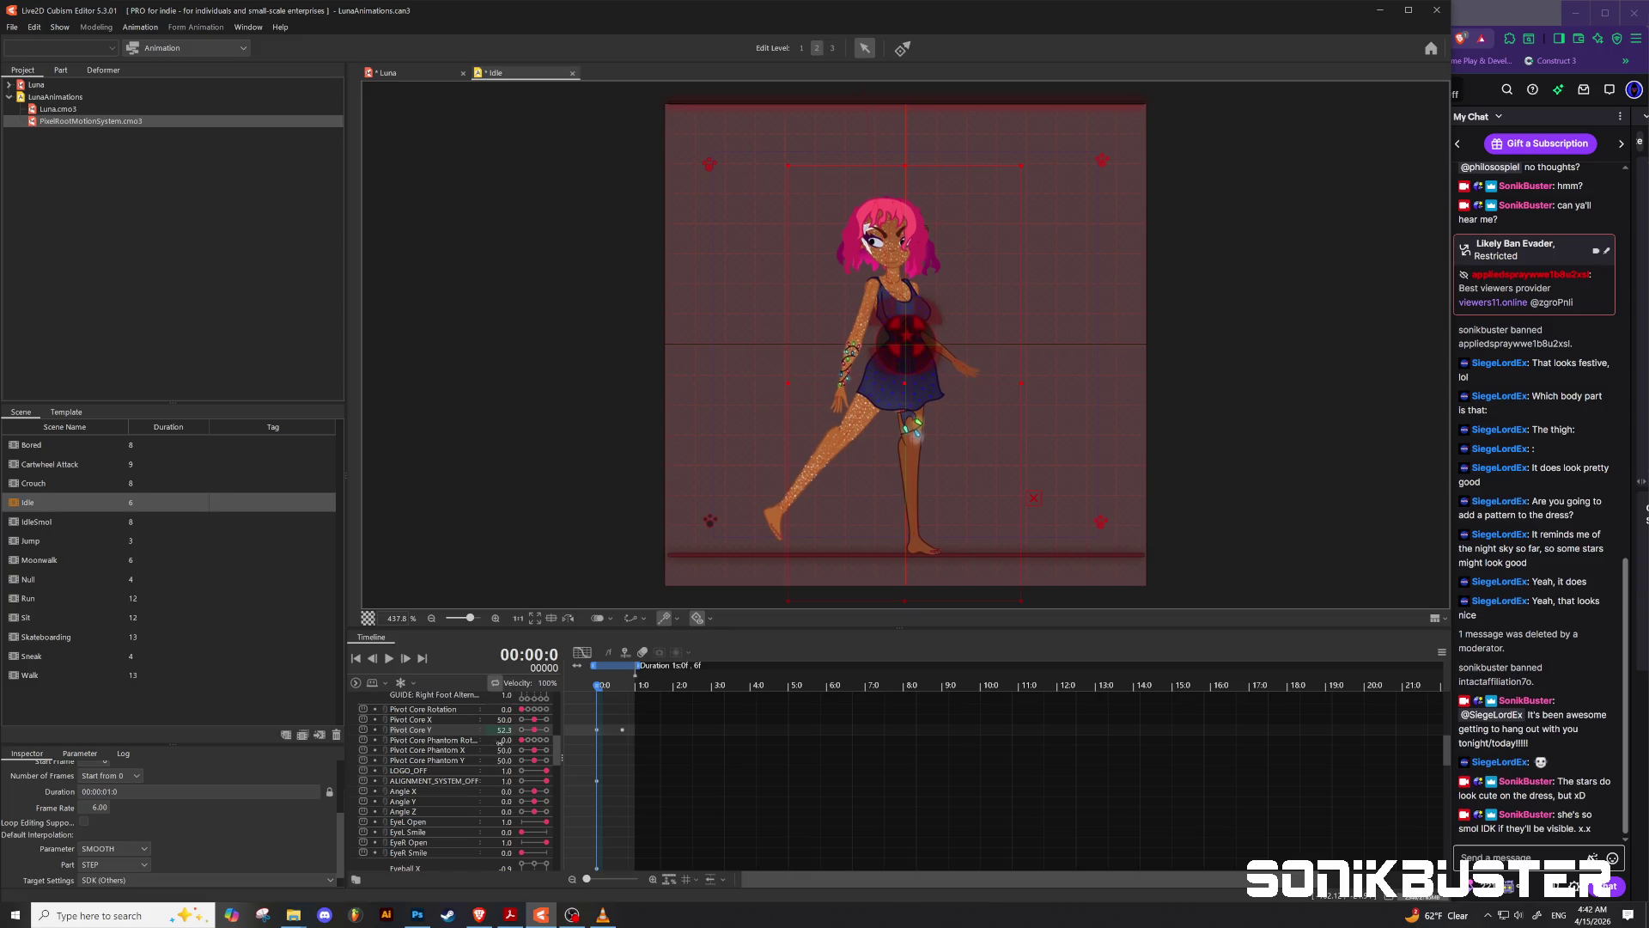
Key Pivot Core Y at about 52.6 on frame 2, checking frames 1 and 3
left_click_drag(599, 688, 603, 690)
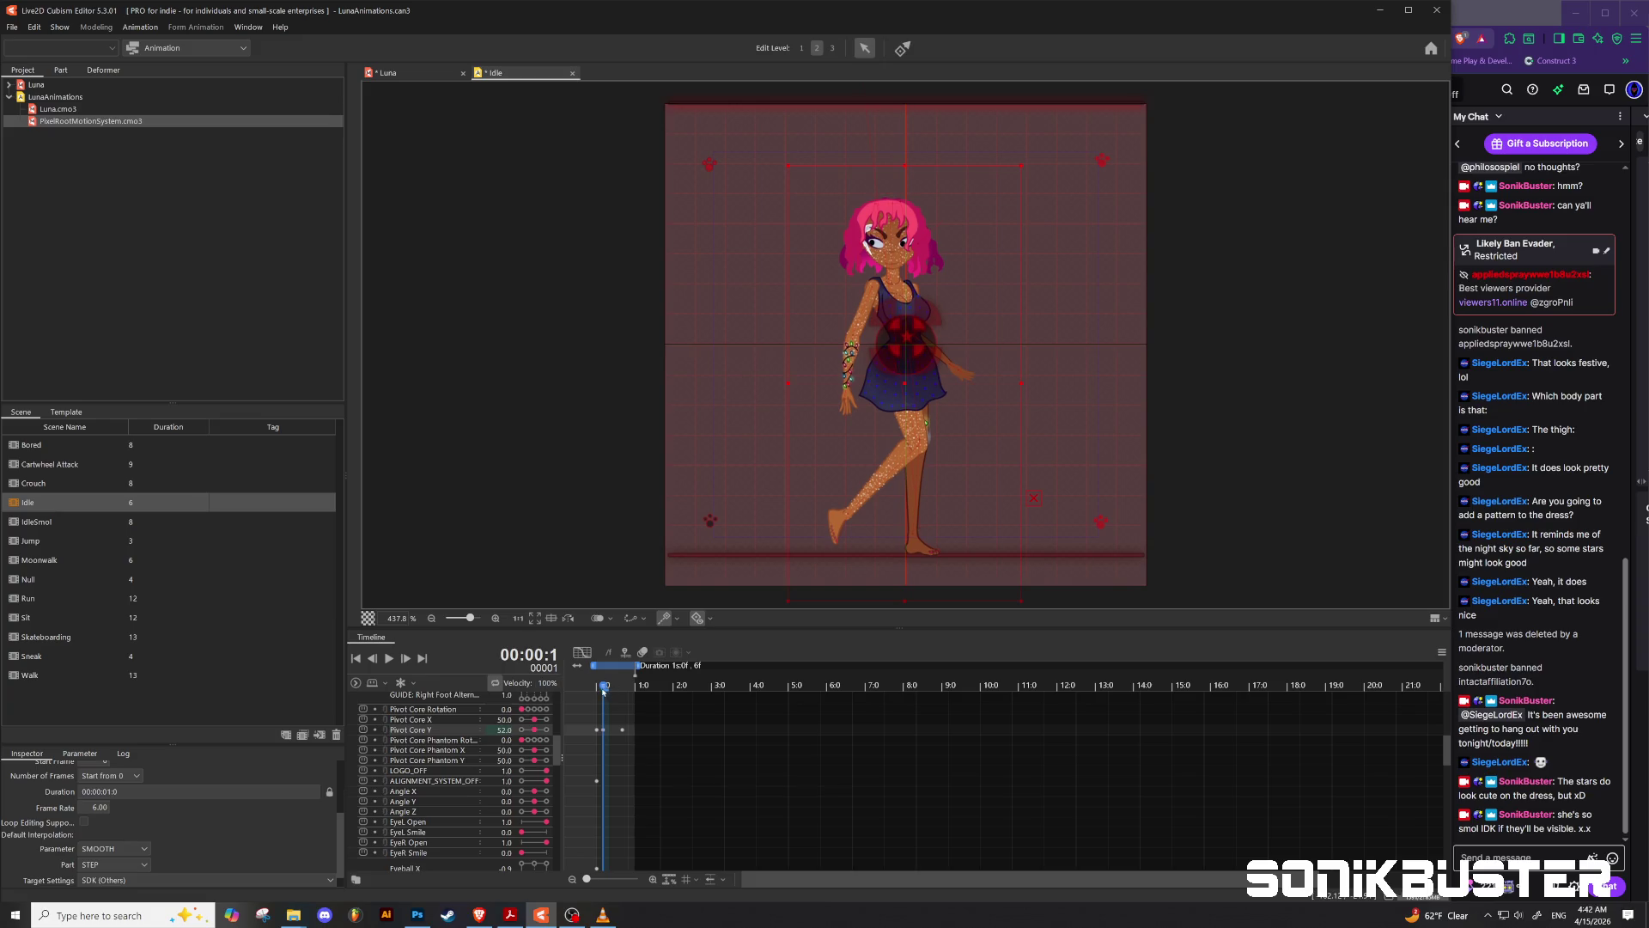
left_click_drag(600, 690, 608, 692)
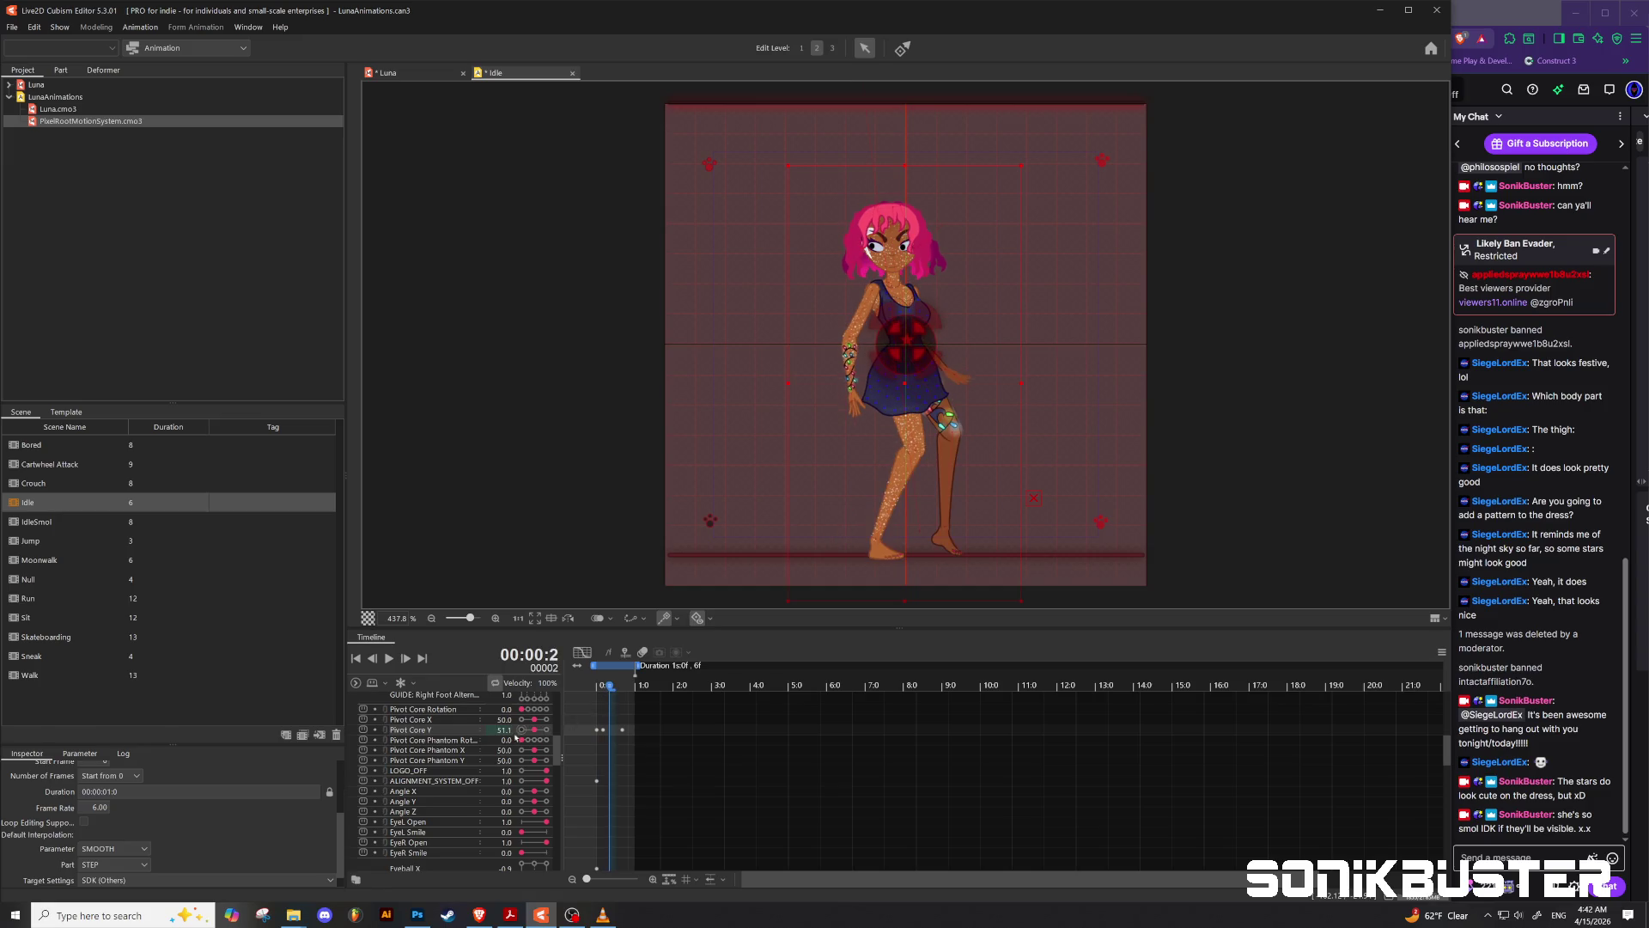
left_click_drag(504, 730, 511, 729)
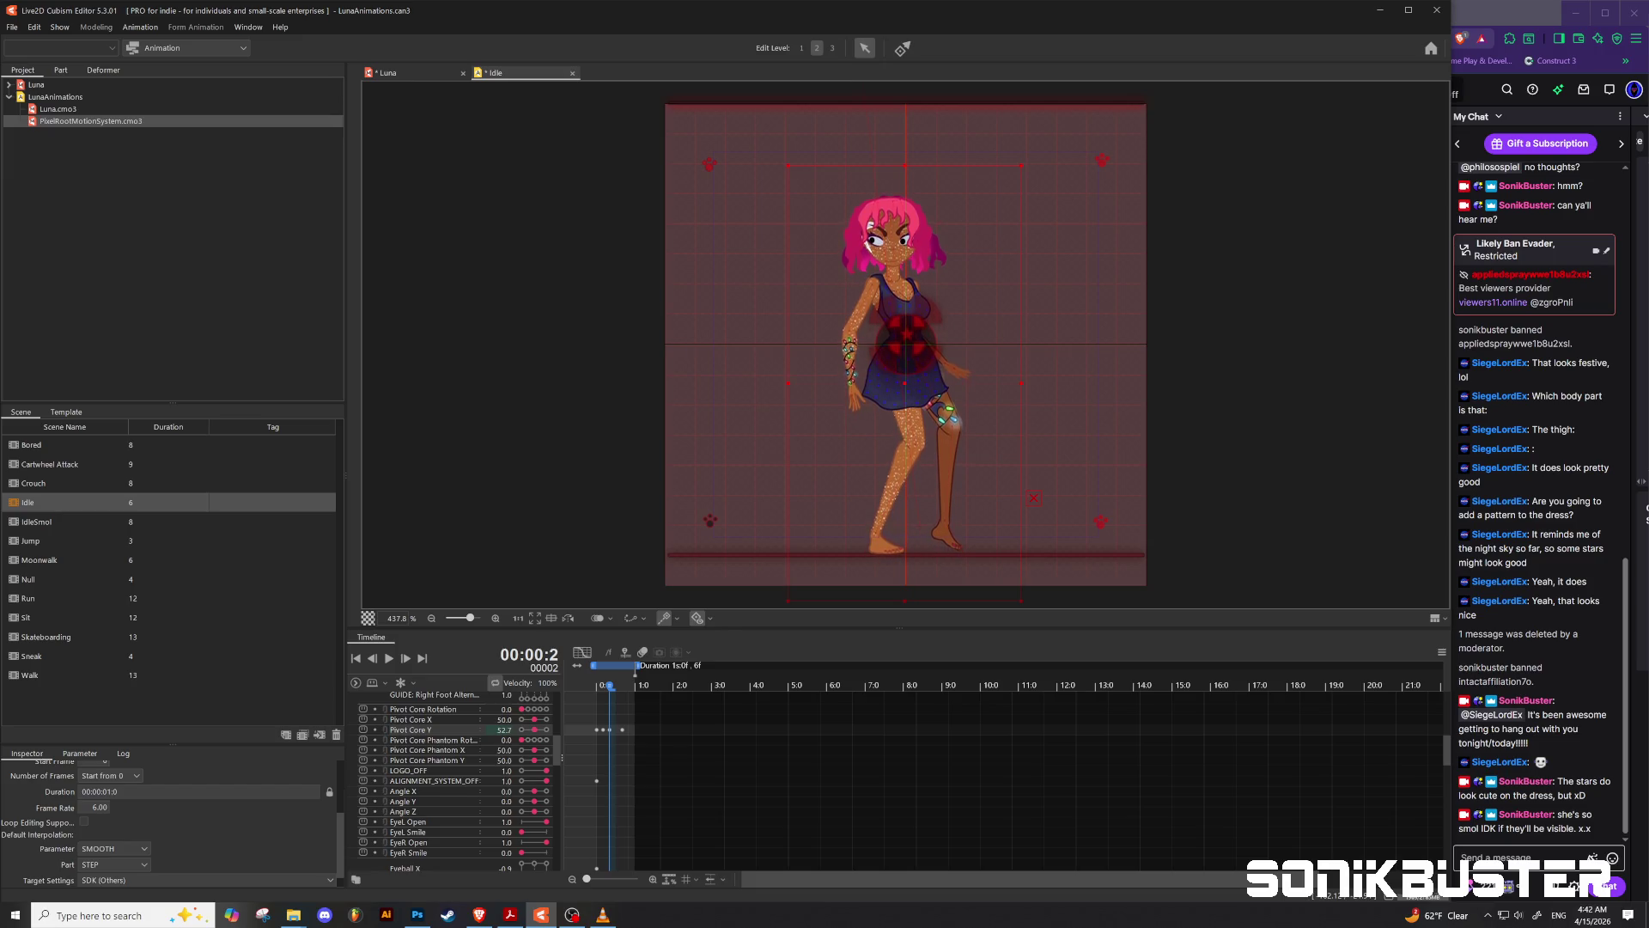
left_click_drag(505, 729, 505, 729)
left_click_drag(608, 687, 604, 688)
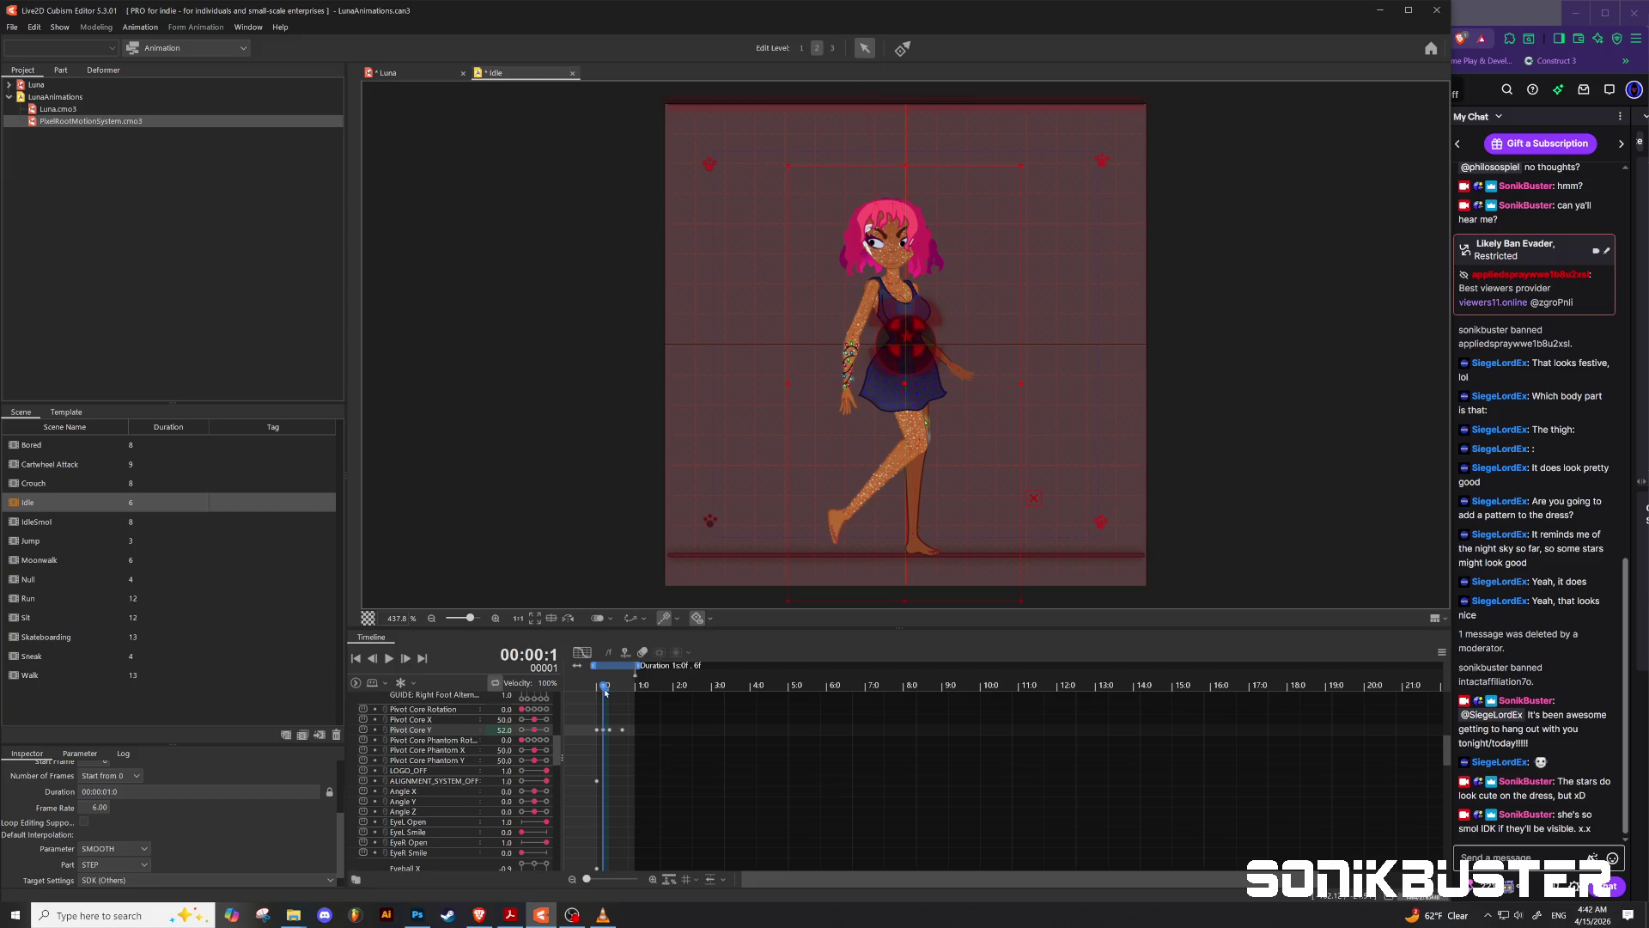
left_click_drag(605, 687, 610, 688)
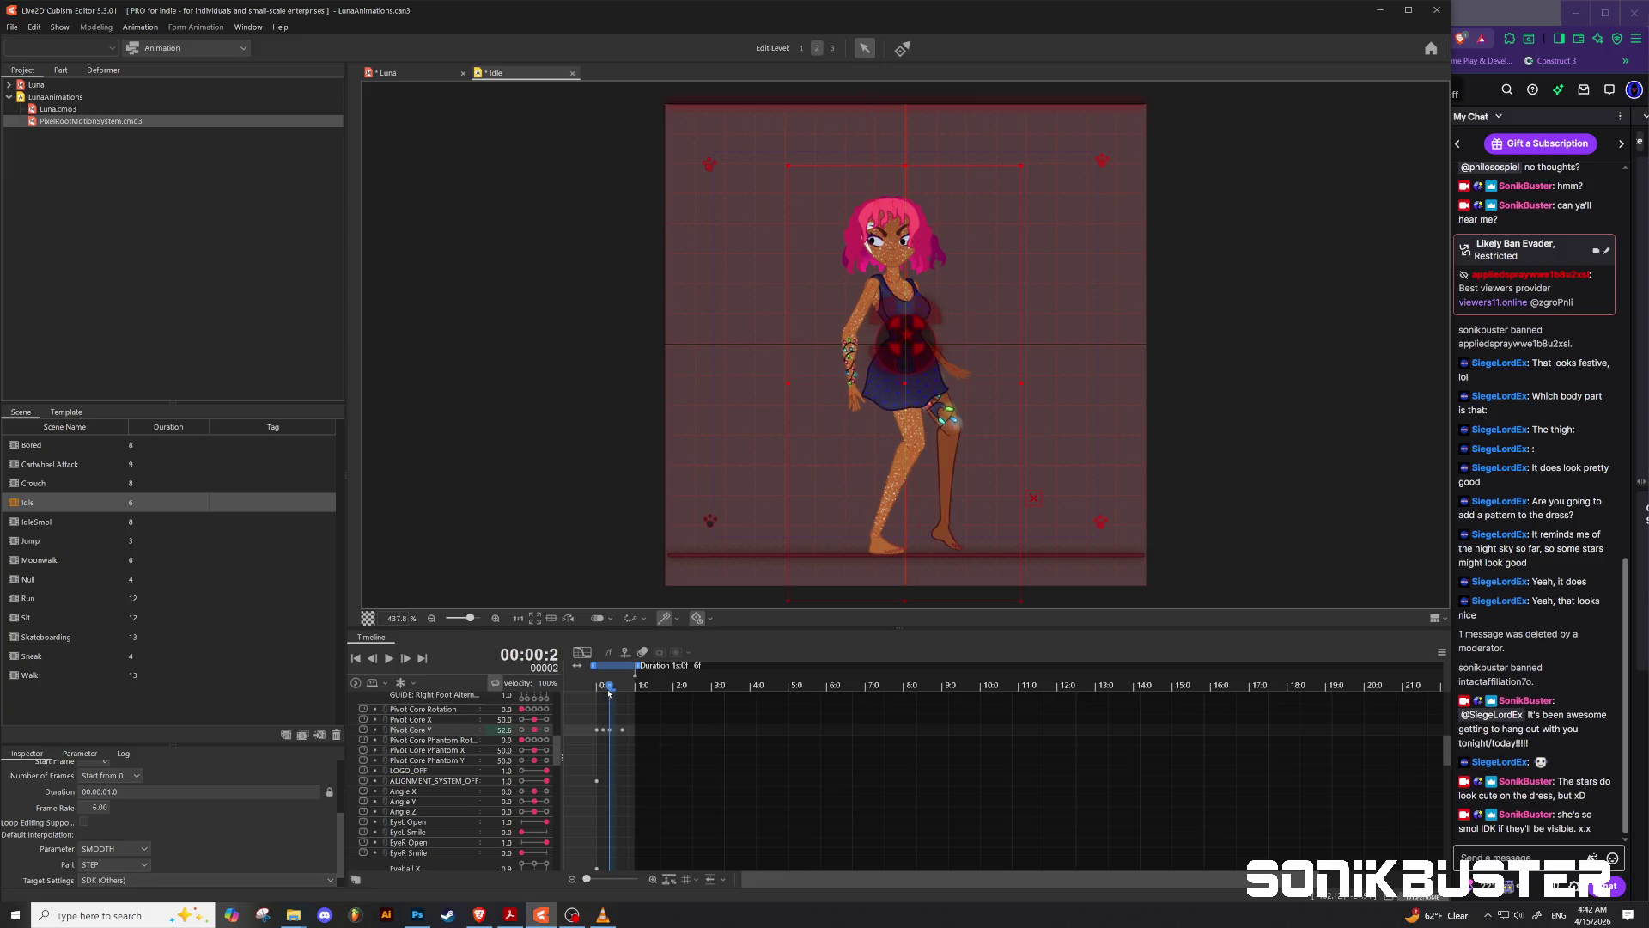
left_click_drag(604, 695, 616, 699)
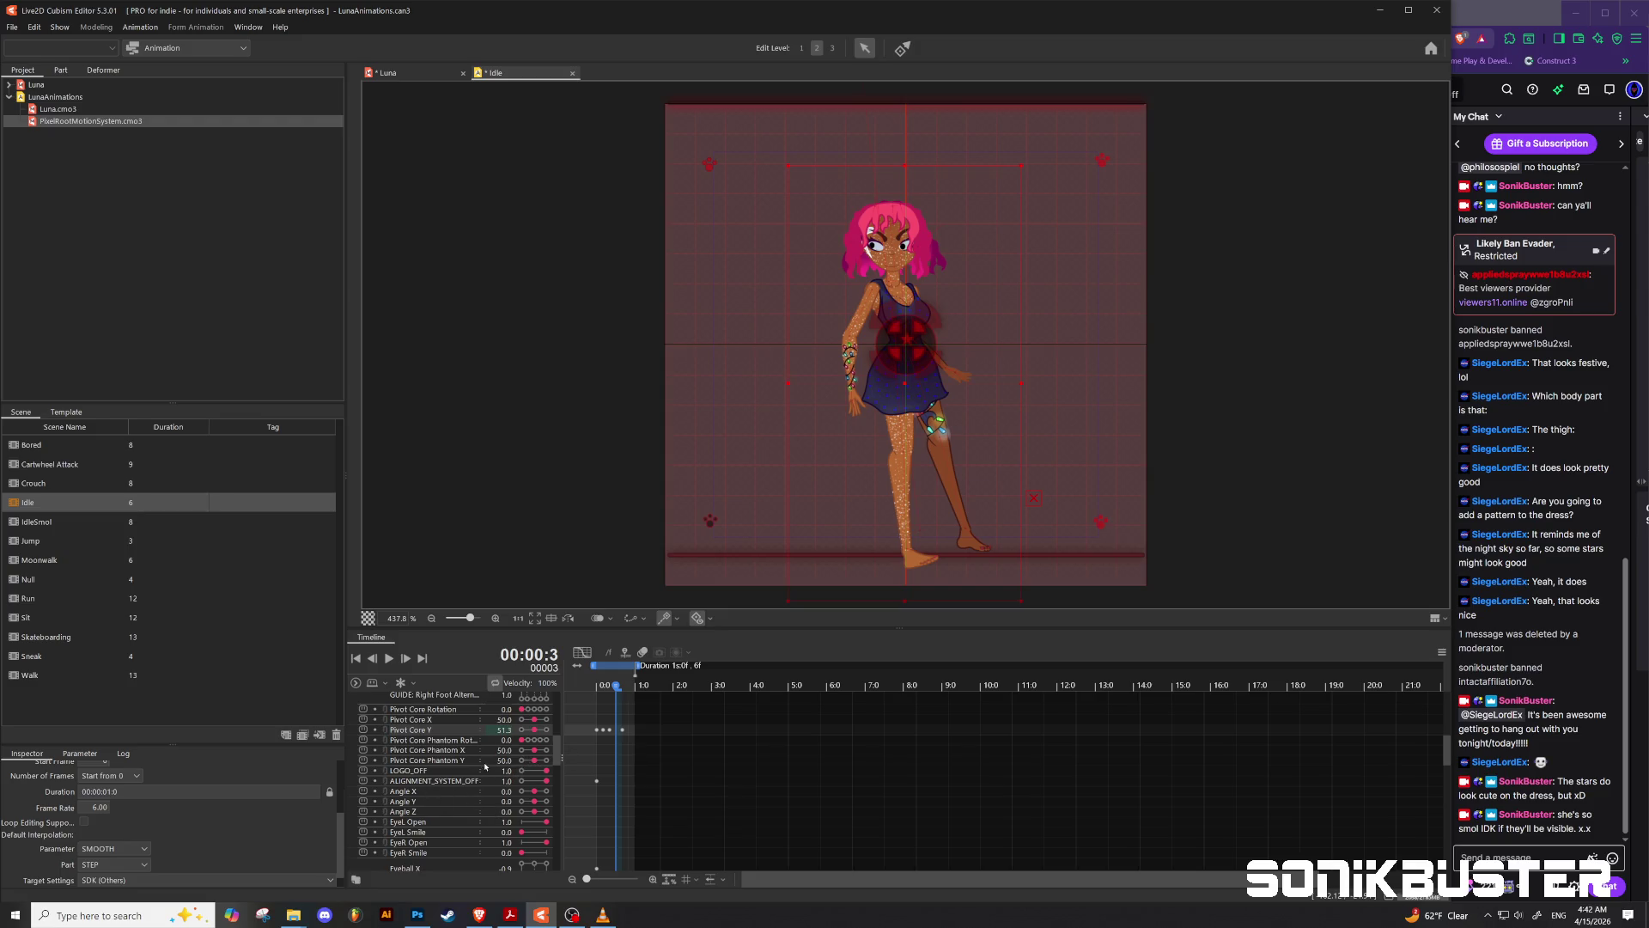
scroll(461, 818, "down", 3)
At frame 3, straighten Left Knee to -0.4 and raise Pivot Core Y to 55.5
scroll(461, 818, "down", 2)
scroll(461, 818, "down", 2)
scroll(460, 819, "down", 2)
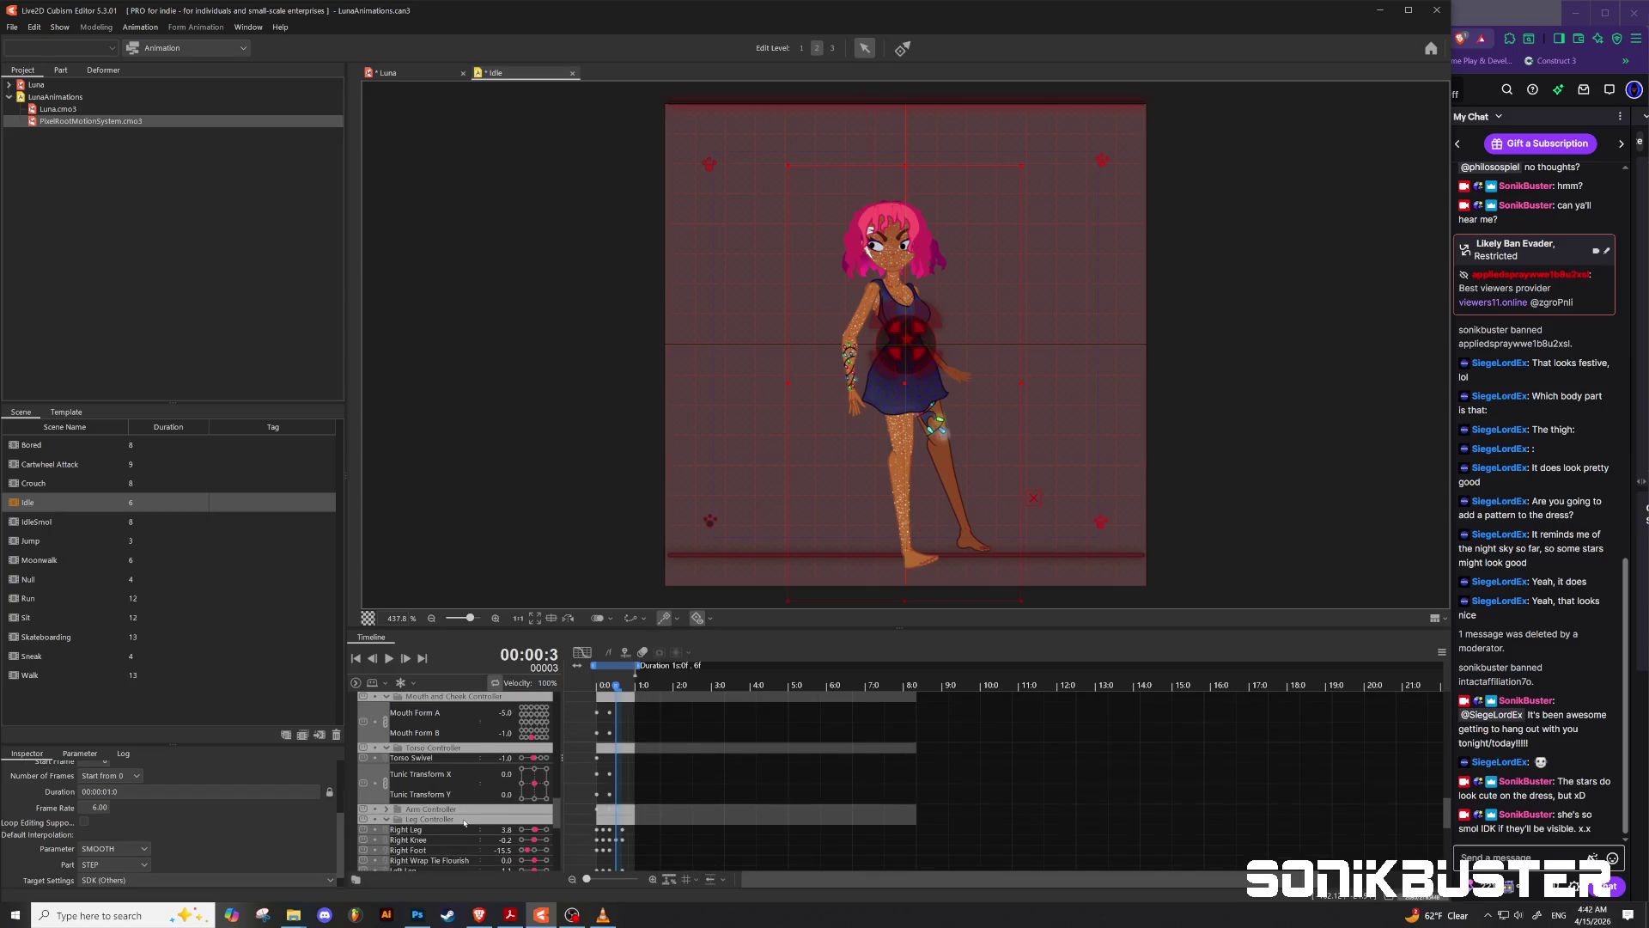
scroll(468, 825, "down", 3)
mouse_move(506, 817)
left_mouse_down()
mouse_move(481, 817)
mouse_move(492, 827)
left_mouse_up()
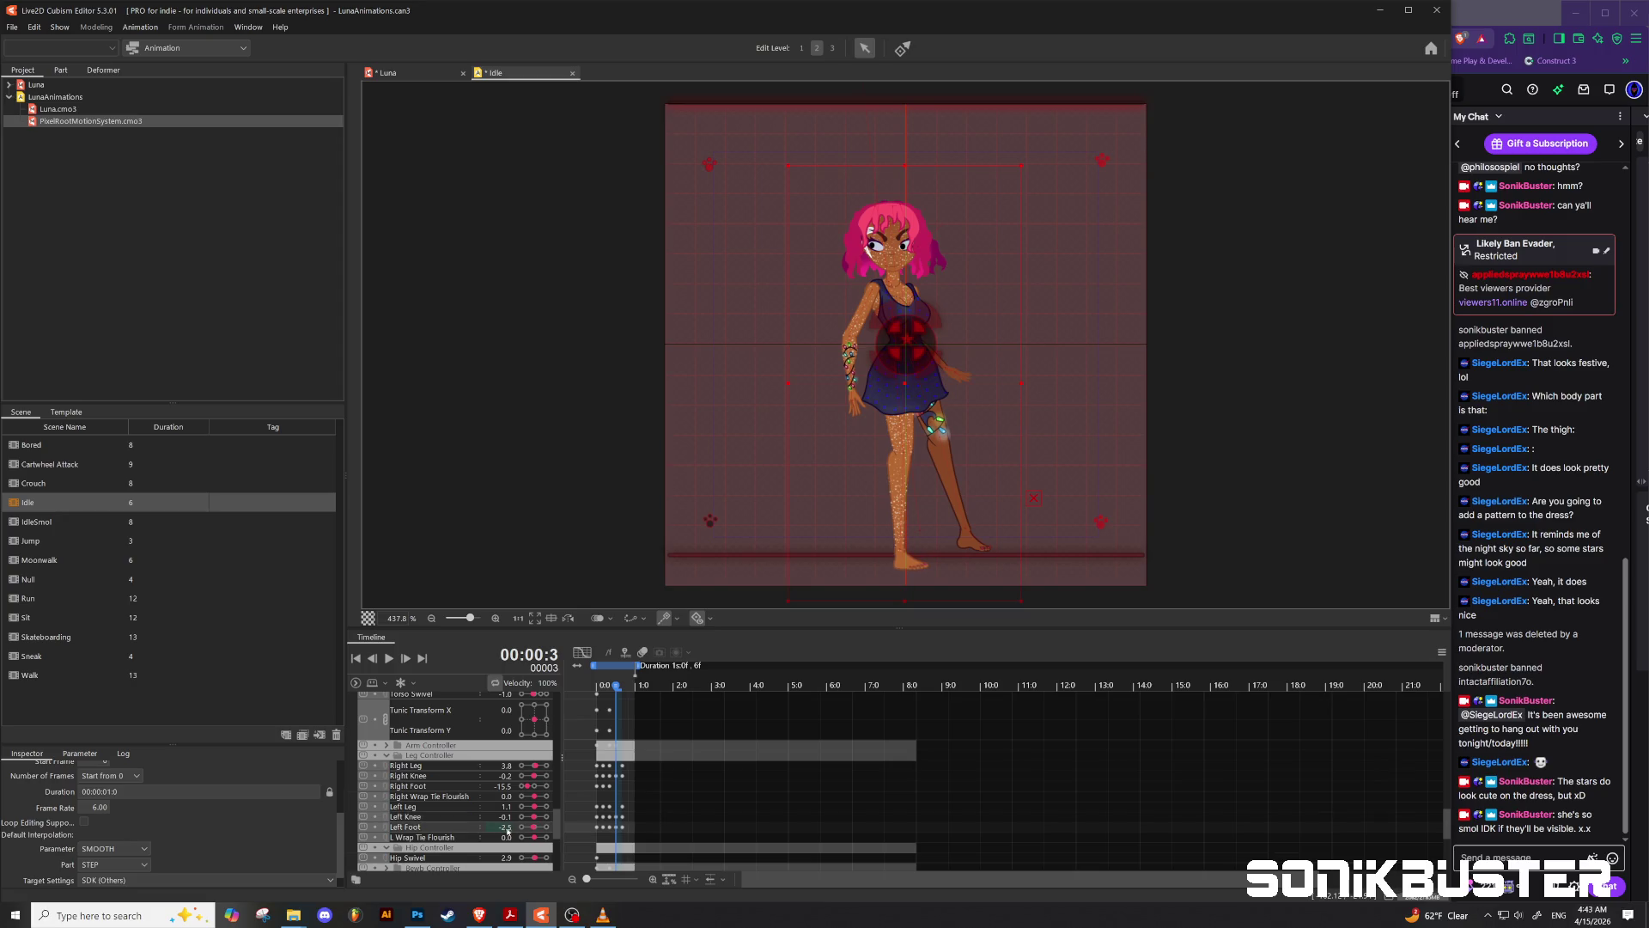
scroll(505, 805, "up", 3)
scroll(505, 805, "up", 3)
scroll(506, 805, "up", 2)
scroll(507, 806, "up", 3)
scroll(506, 806, "up", 3)
scroll(506, 806, "down", 5)
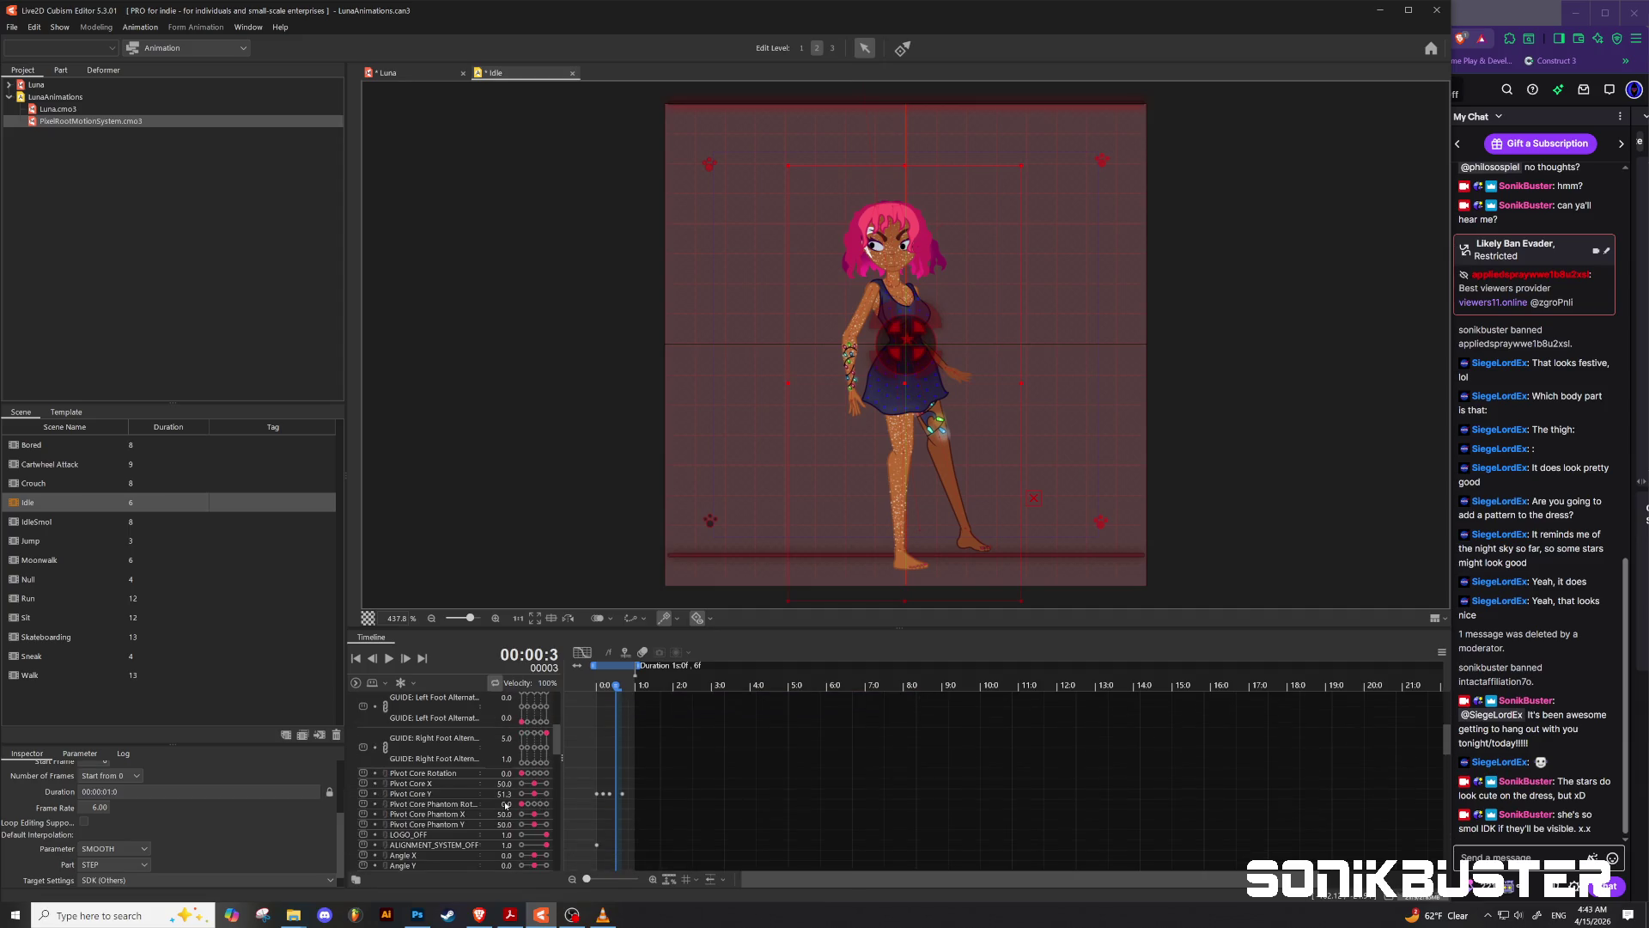
left_click_drag(507, 796, 507, 794)
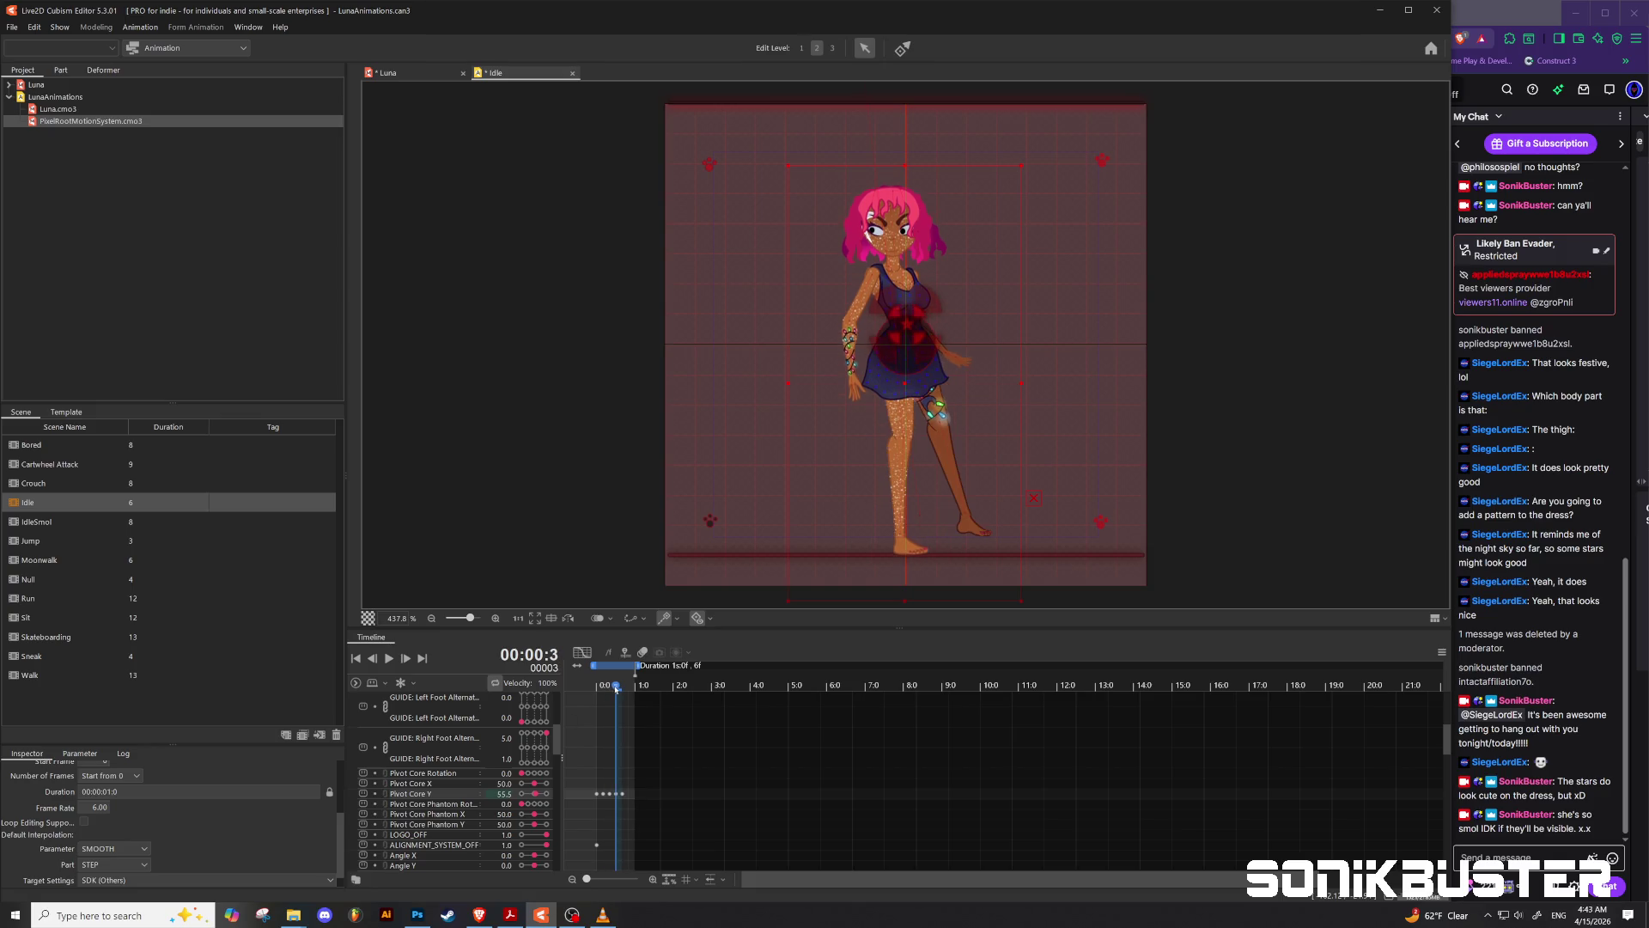
On frame 4, key Pivot Core Y at 55.6 and Pivot Core X at 51.4
left_click_drag(619, 689, 616, 691)
left_click_drag(618, 692, 623, 691)
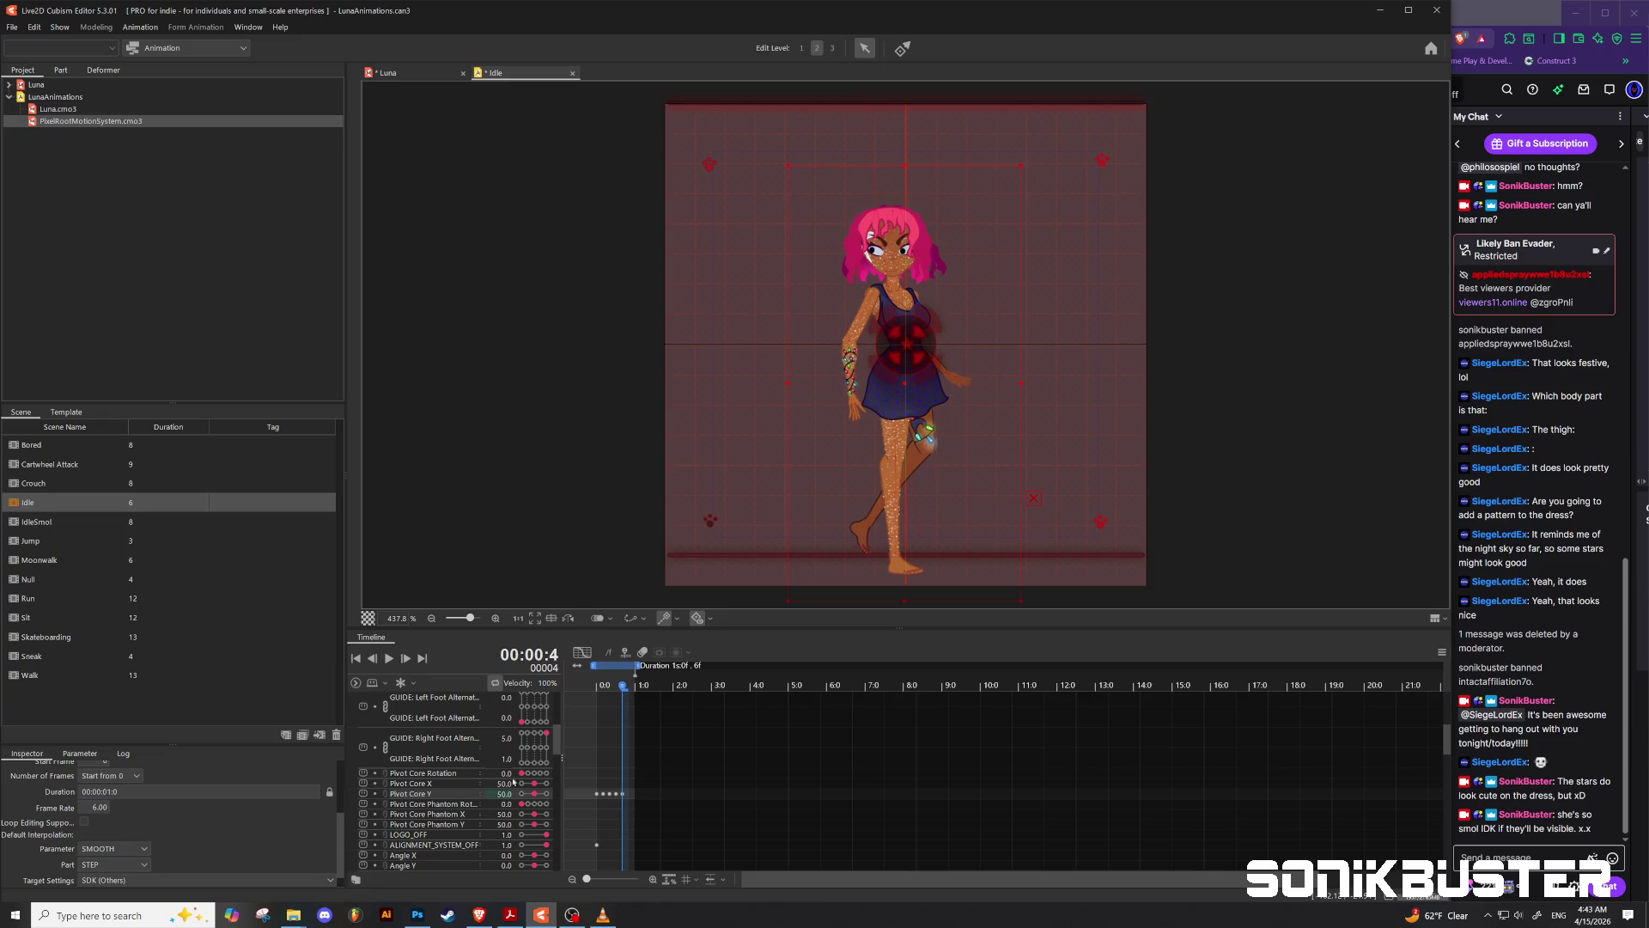
left_click_drag(505, 794, 515, 794)
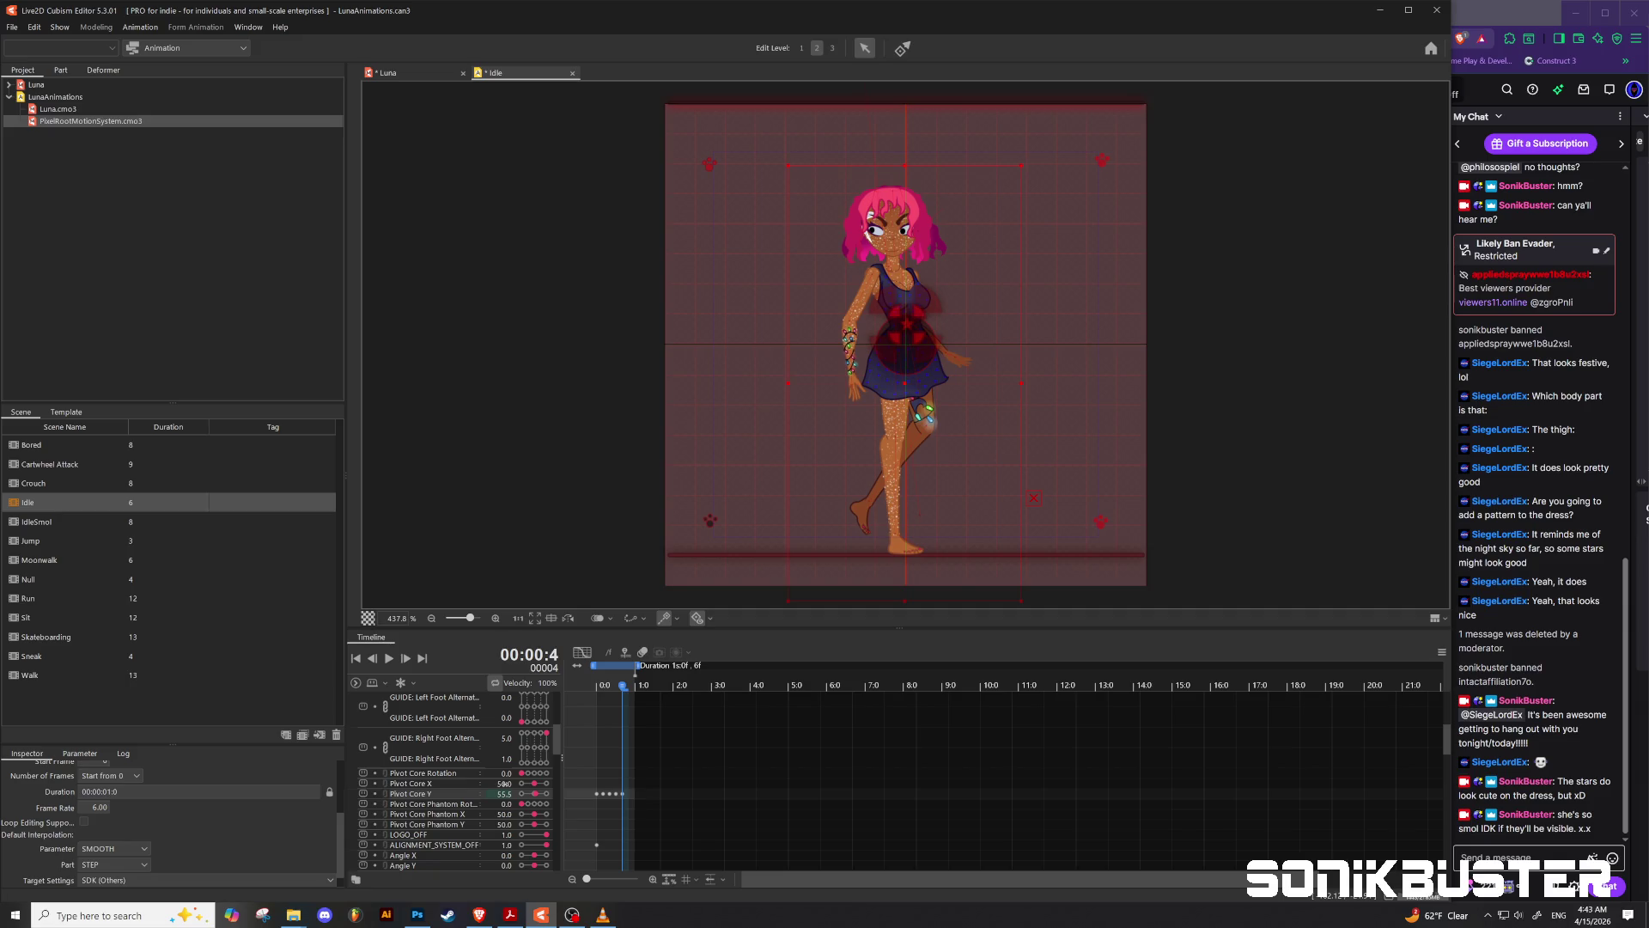
left_click_drag(508, 785, 514, 785)
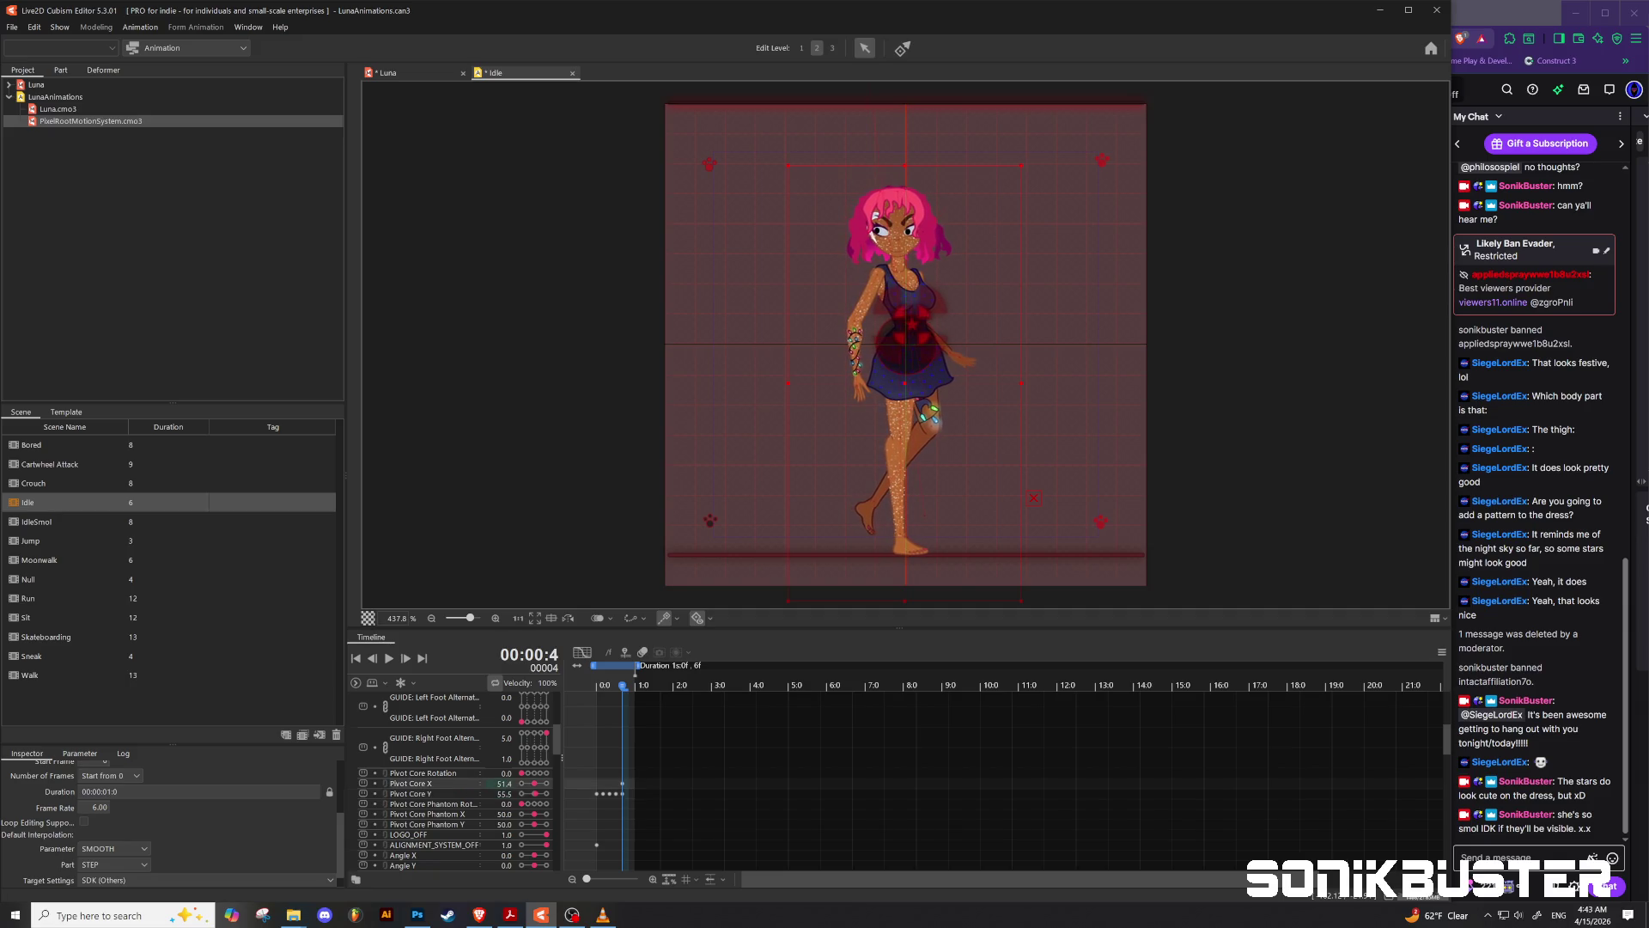
left_click(388, 658)
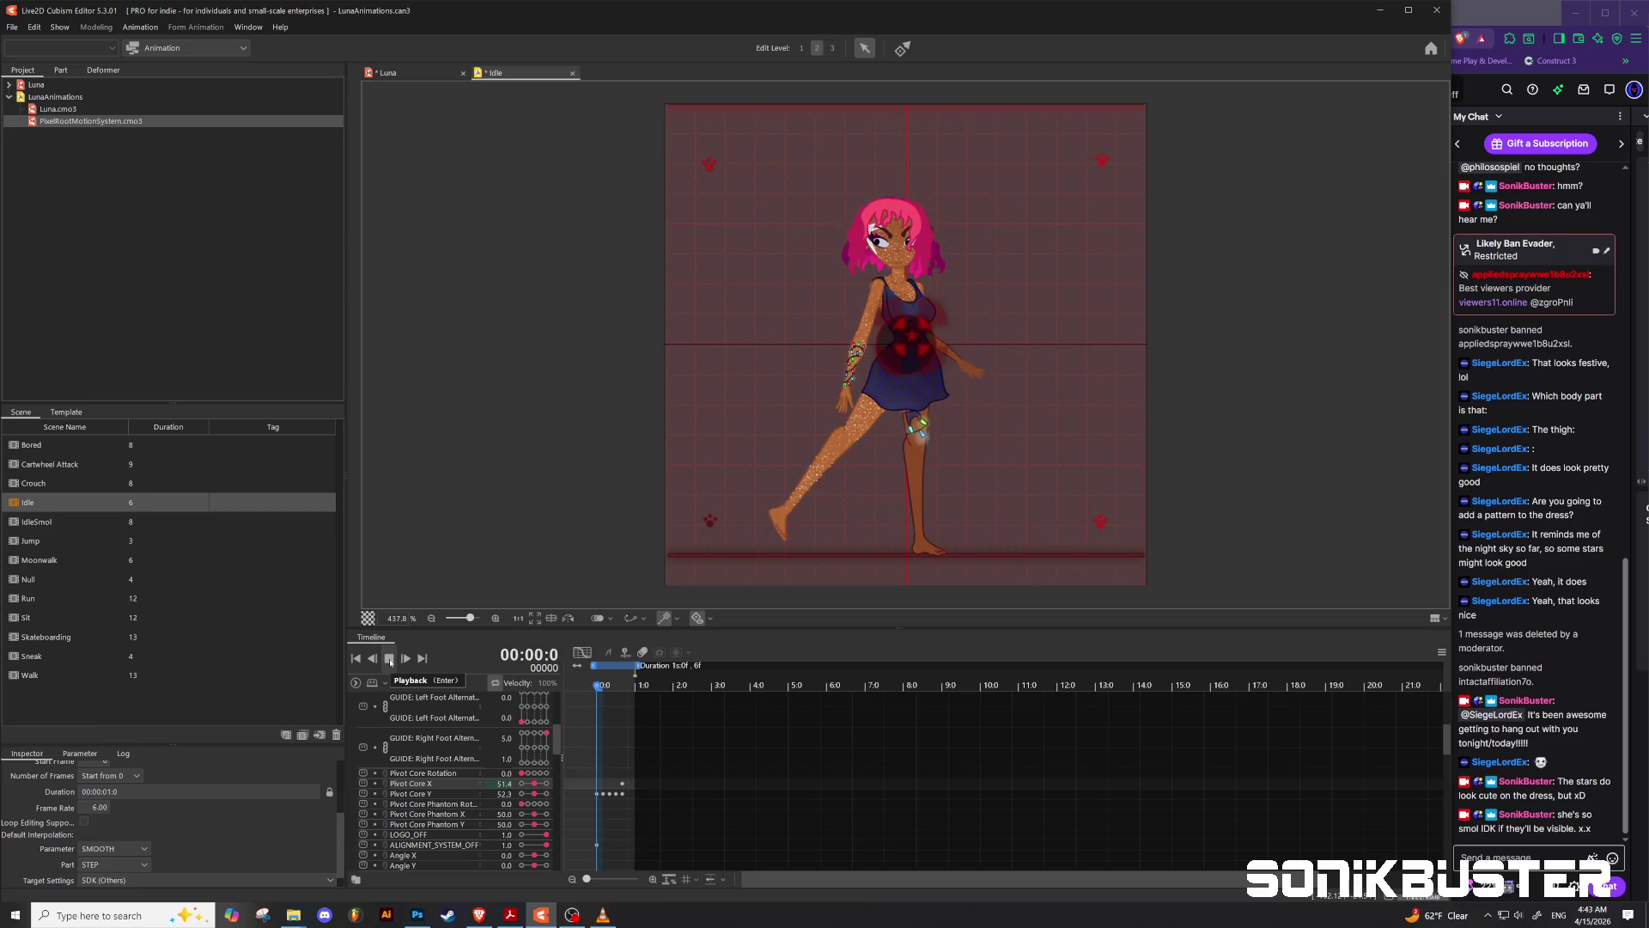
left_click(391, 659)
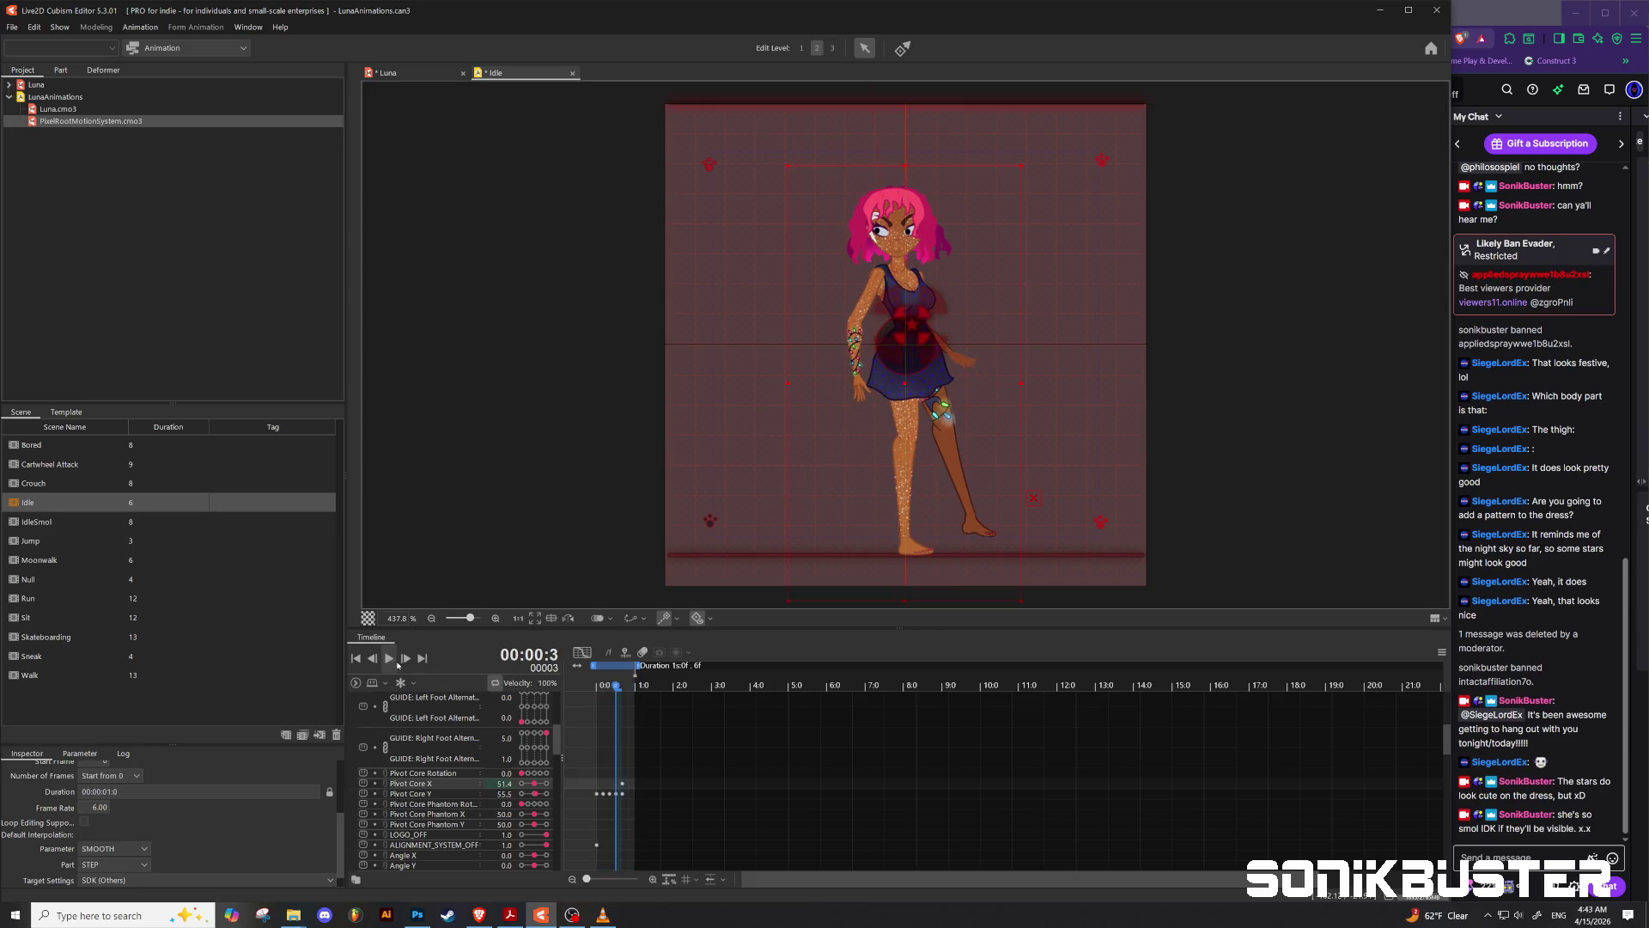
left_click_drag(615, 688, 618, 691)
left_click_drag(503, 784, 500, 783)
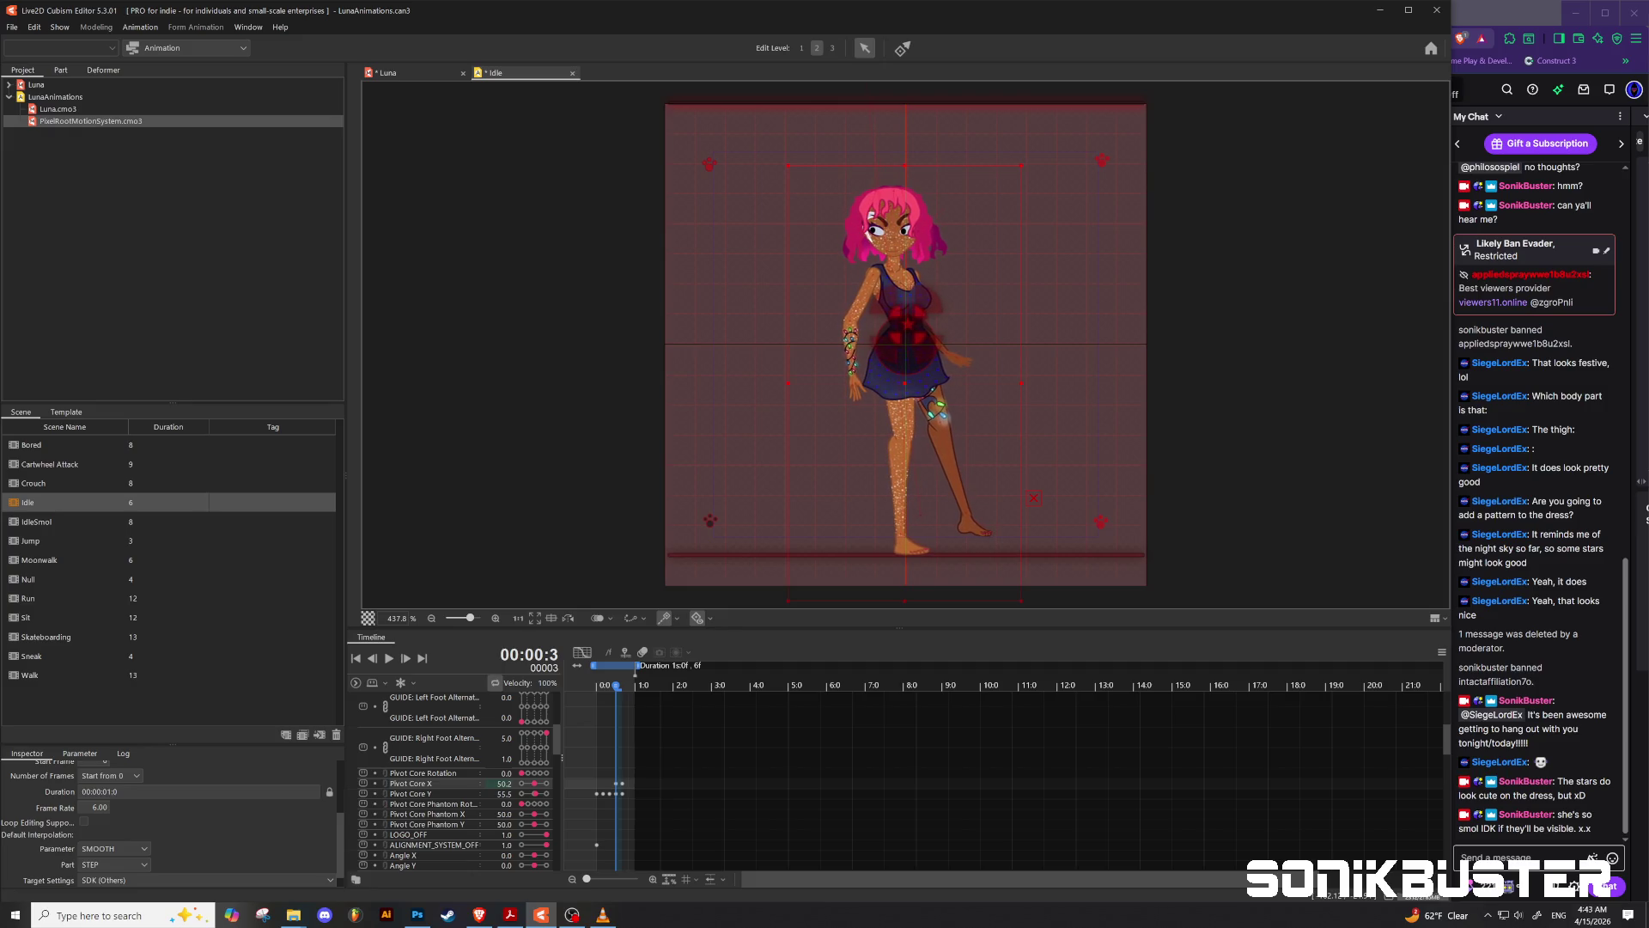
left_click_drag(618, 688, 617, 693)
mouse_move(618, 693)
left_mouse_down()
mouse_move(634, 702)
mouse_move(598, 699)
left_mouse_up()
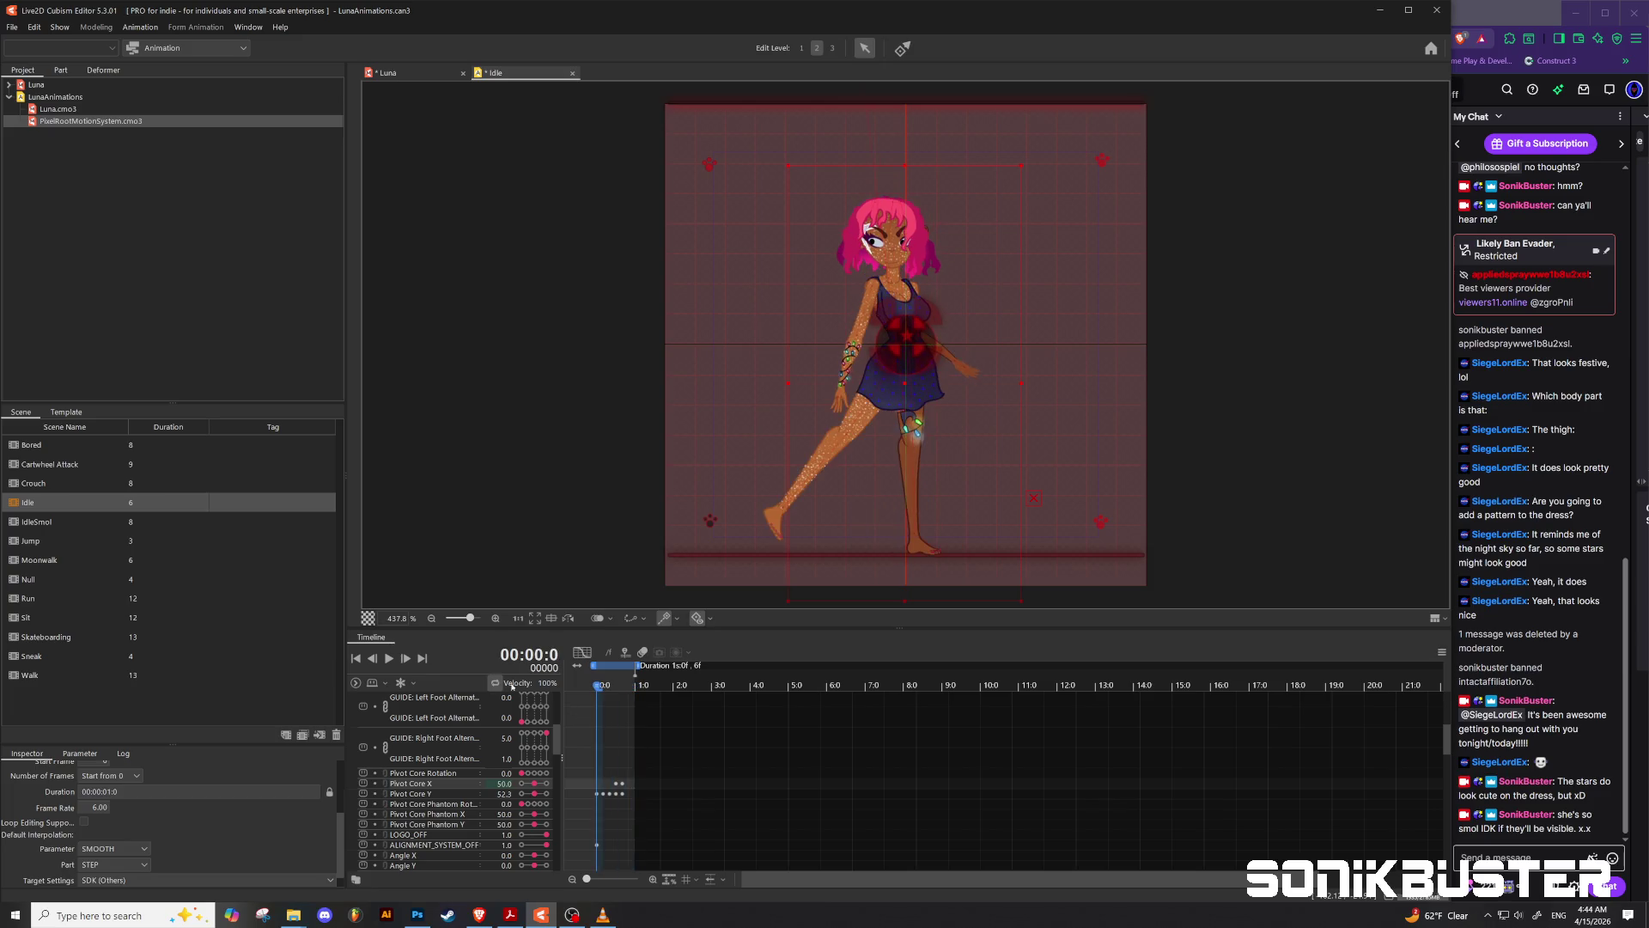
left_click(389, 662)
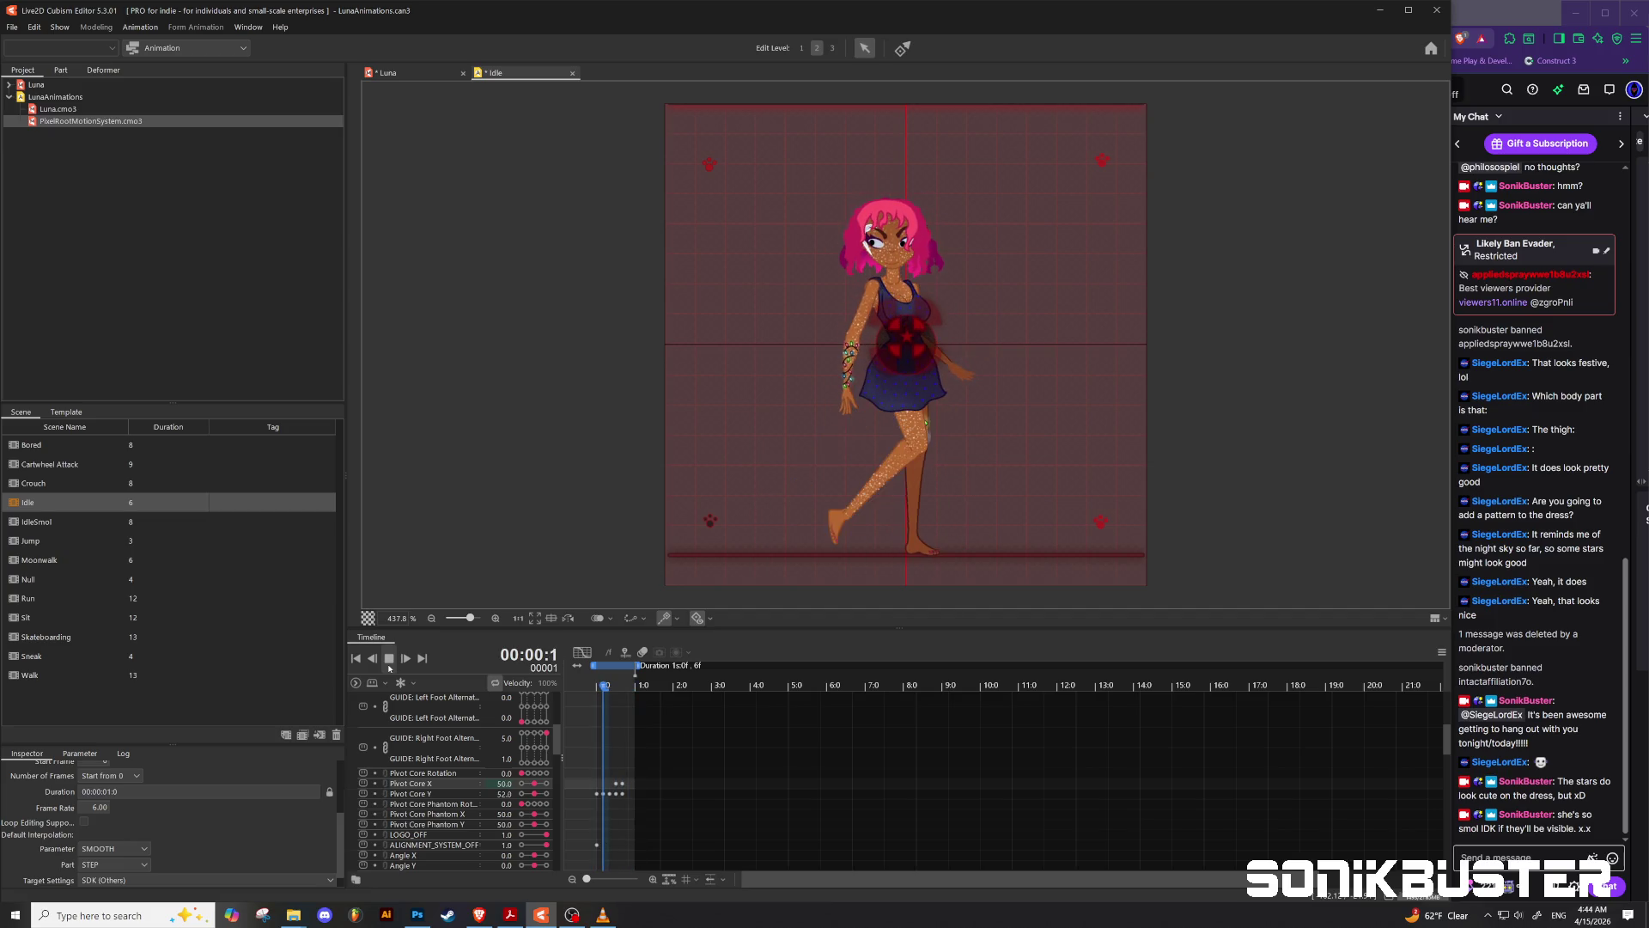
left_click(390, 659)
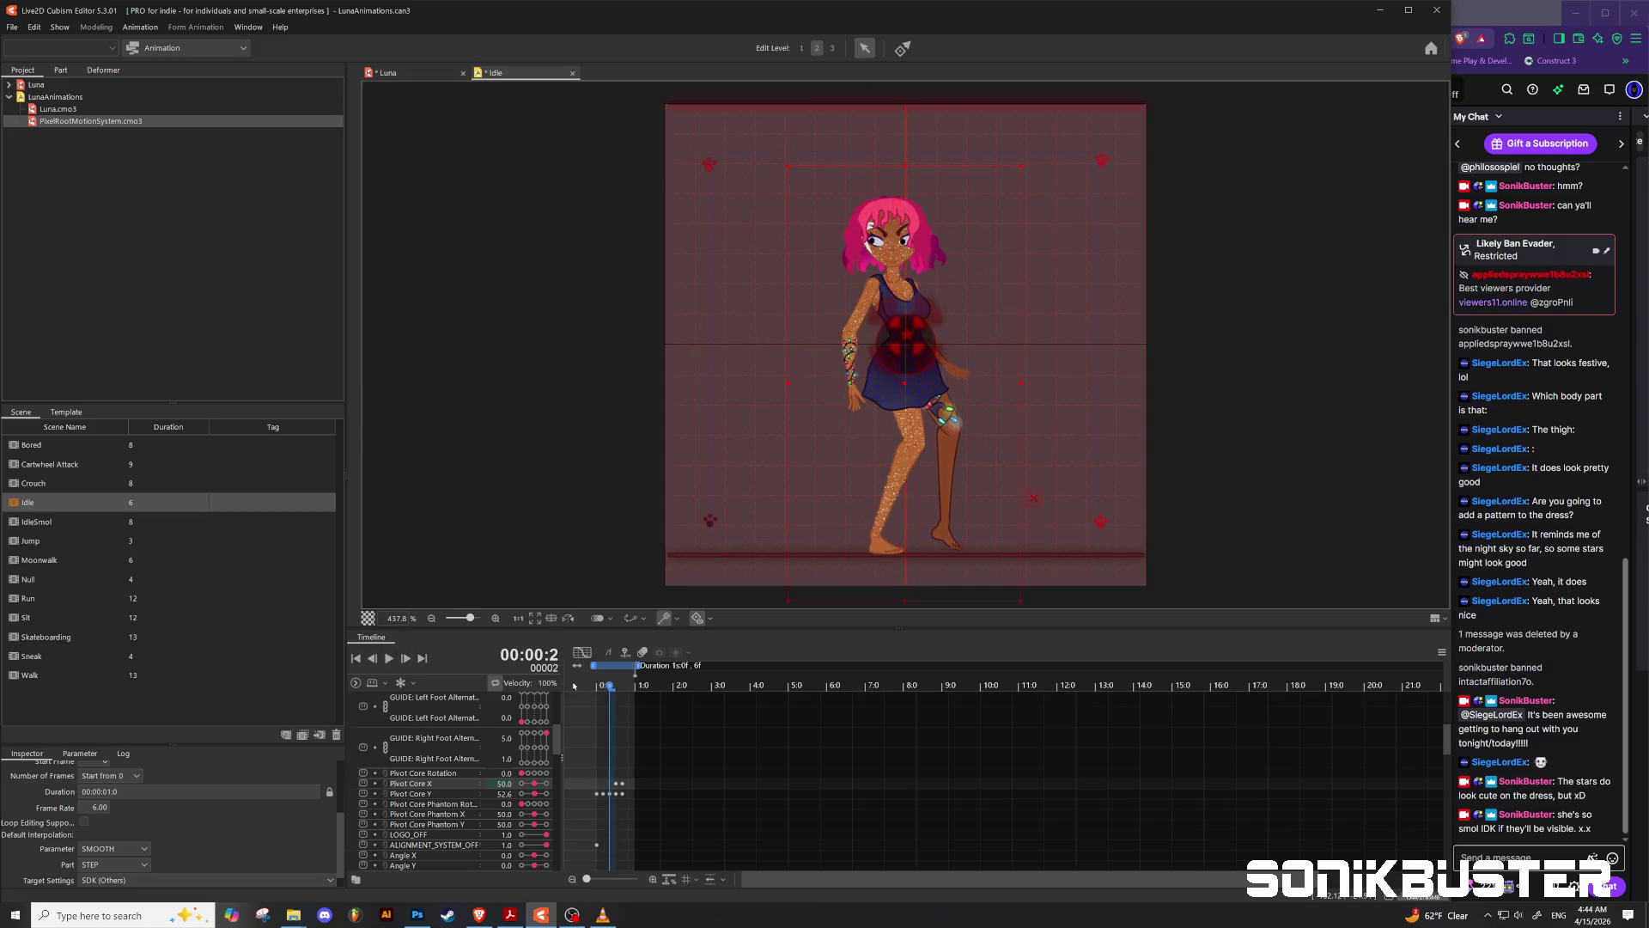
mouse_move(613, 689)
left_mouse_down()
mouse_move(598, 689)
mouse_move(616, 692)
left_mouse_up()
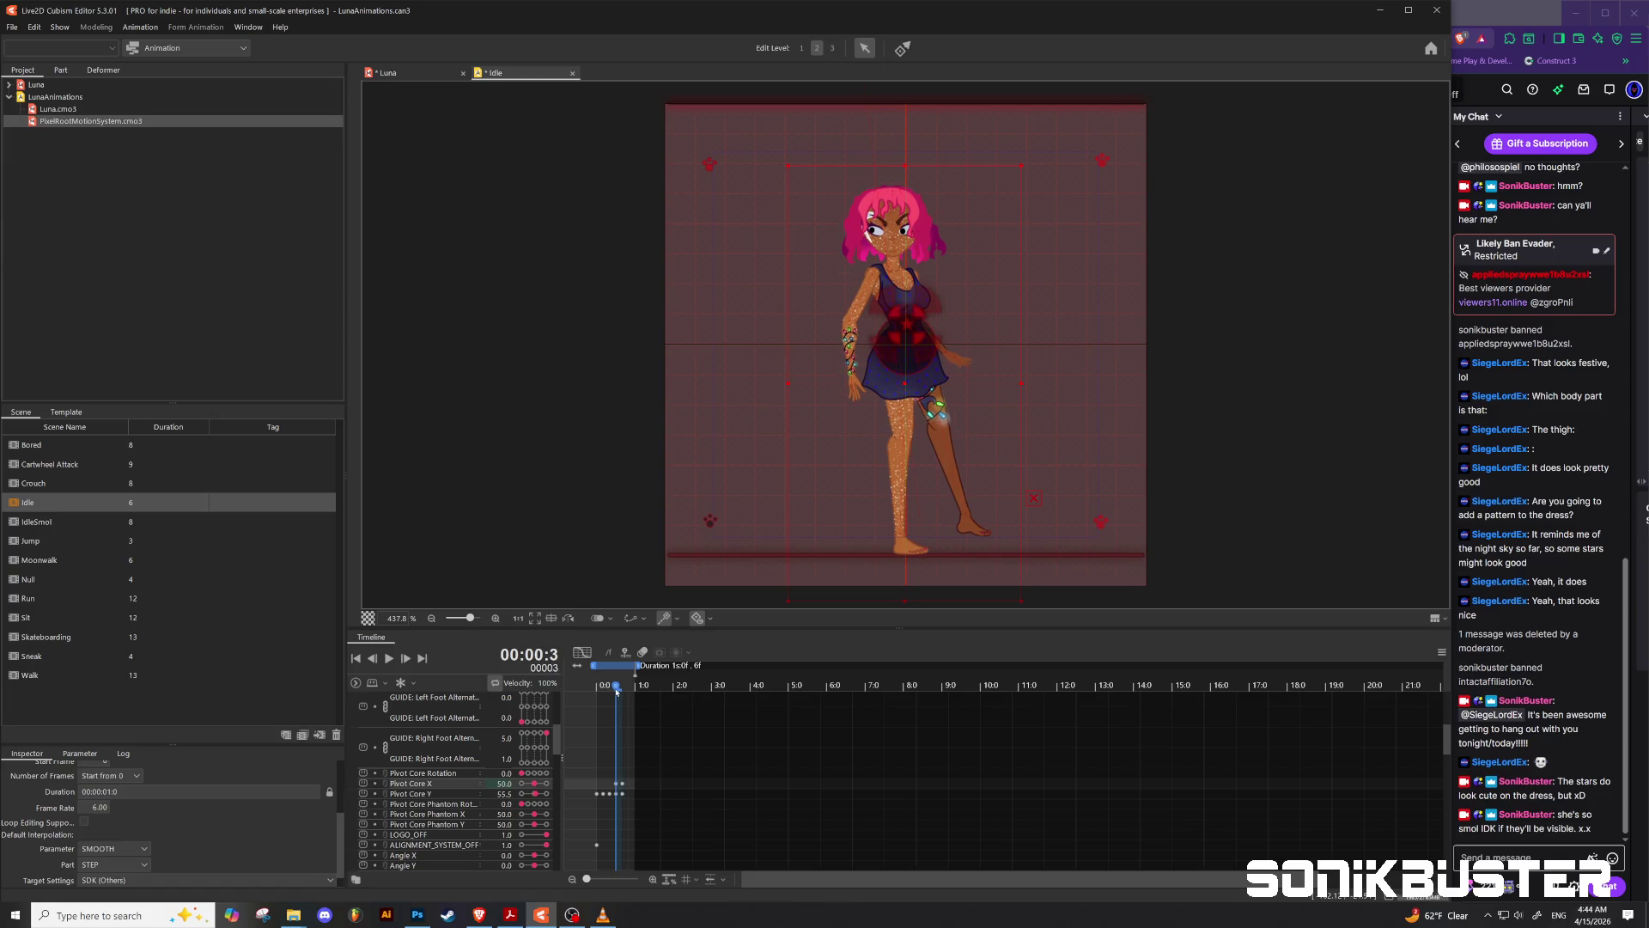
mouse_move(616, 692)
left_mouse_down()
mouse_move(578, 693)
mouse_move(627, 698)
left_mouse_up()
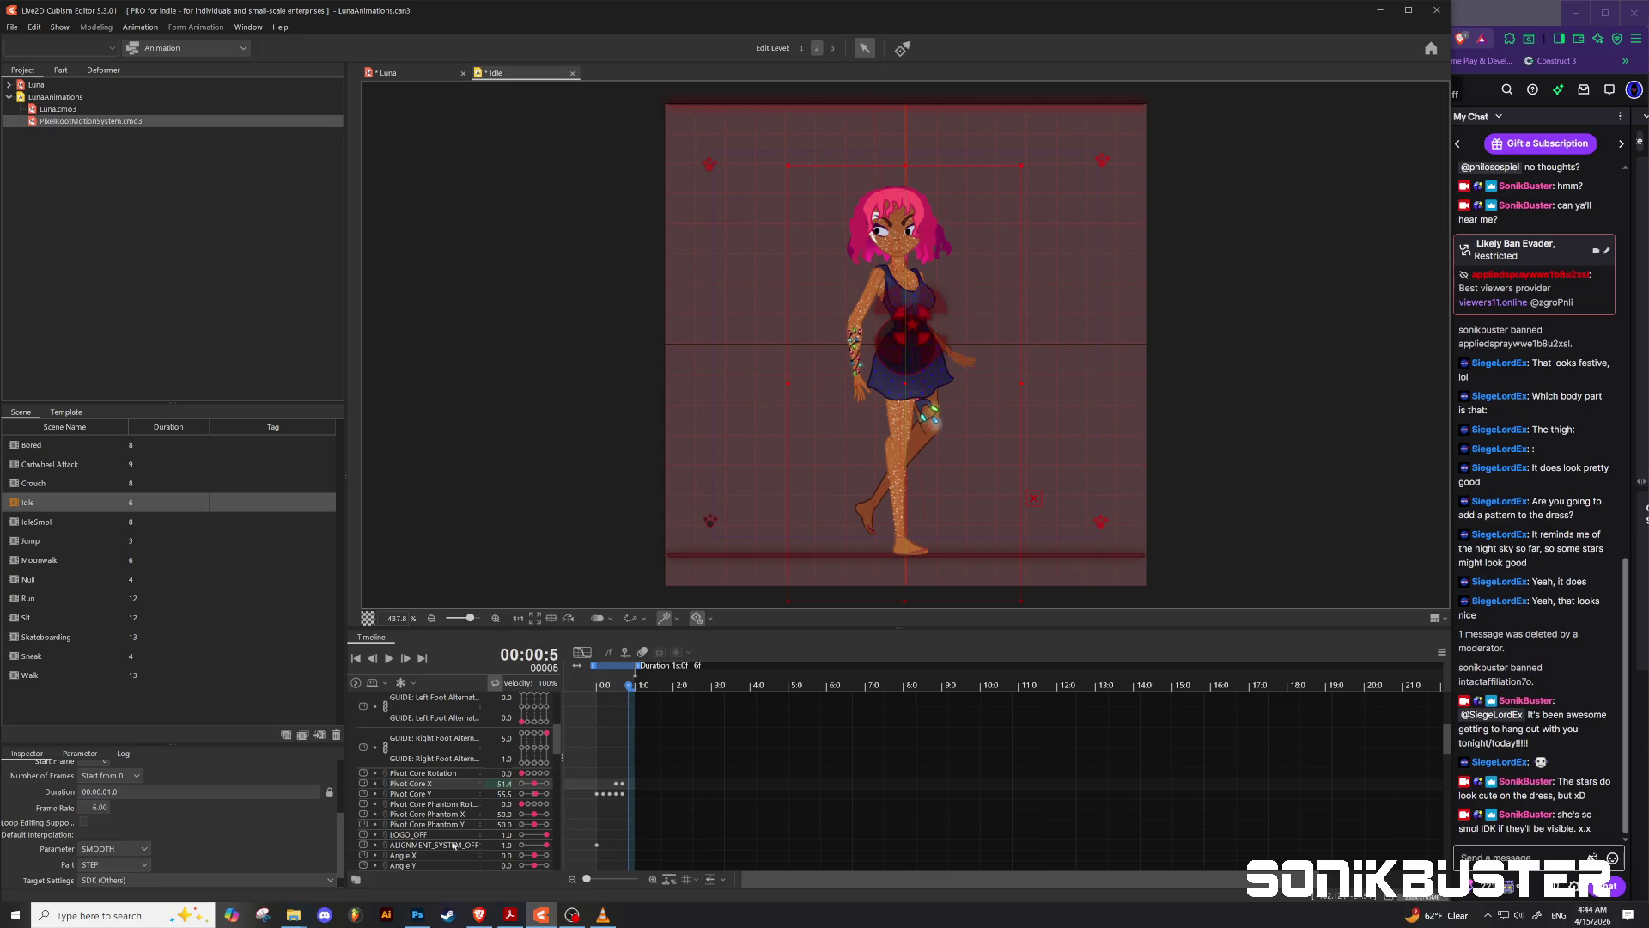
scroll(446, 813, "down", 5)
Bend Right Knee back to about 30 at frame 5 and preview the loop
scroll(446, 813, "down", 3)
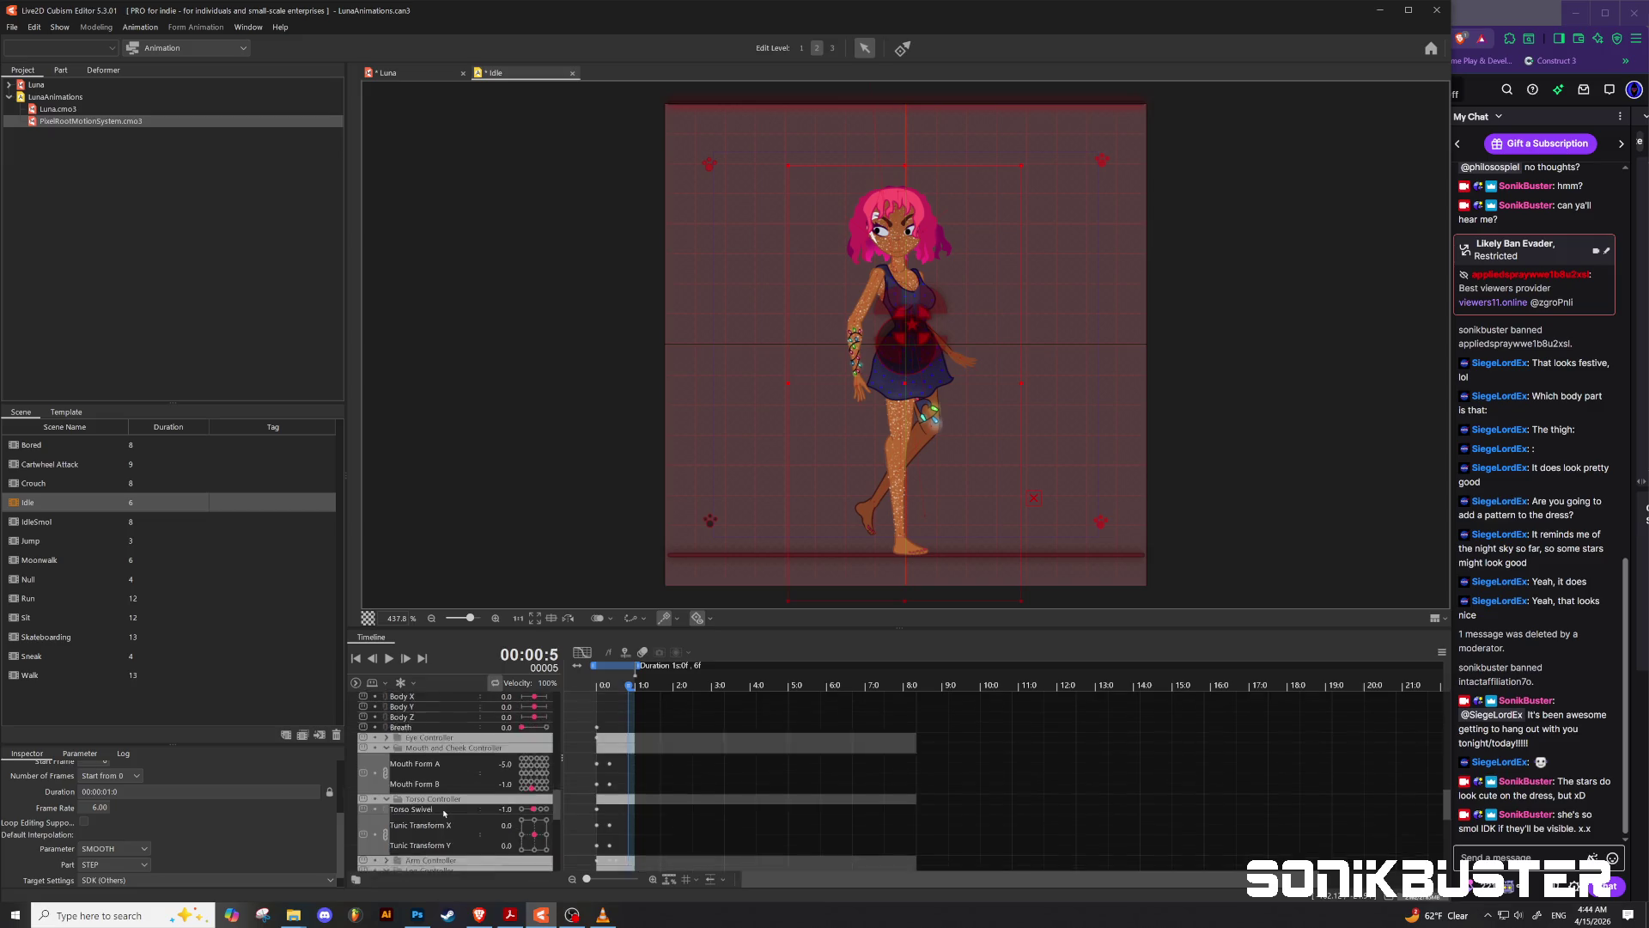
scroll(444, 814, "down", 5)
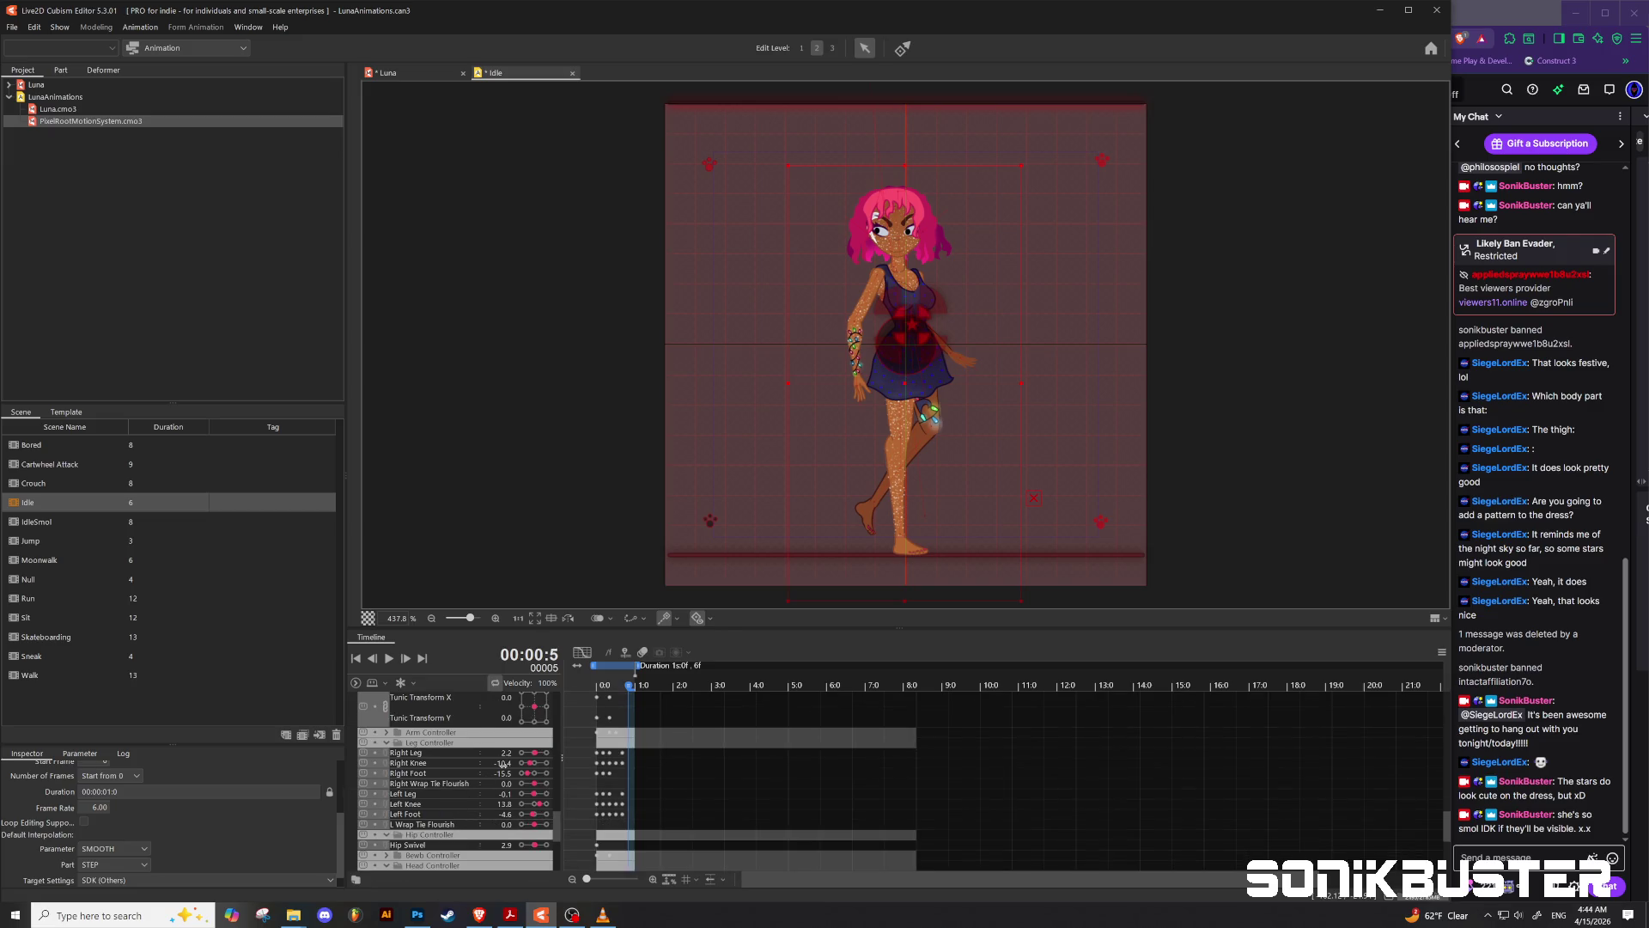
left_click_drag(502, 763, 532, 763)
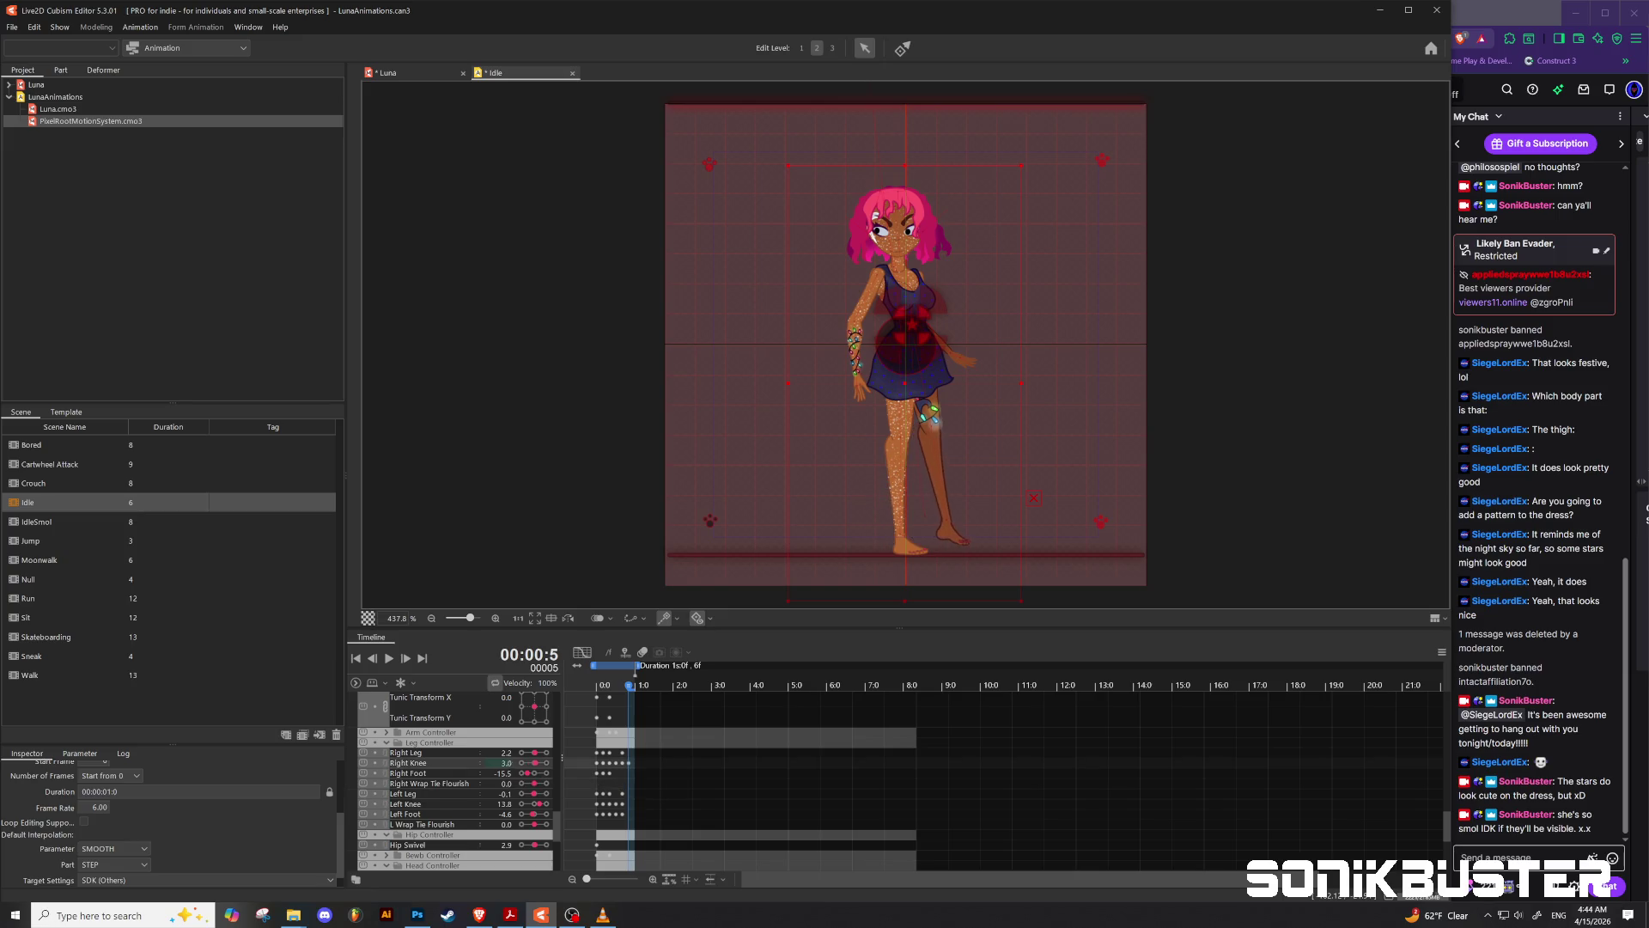
left_click_drag(505, 763, 533, 763)
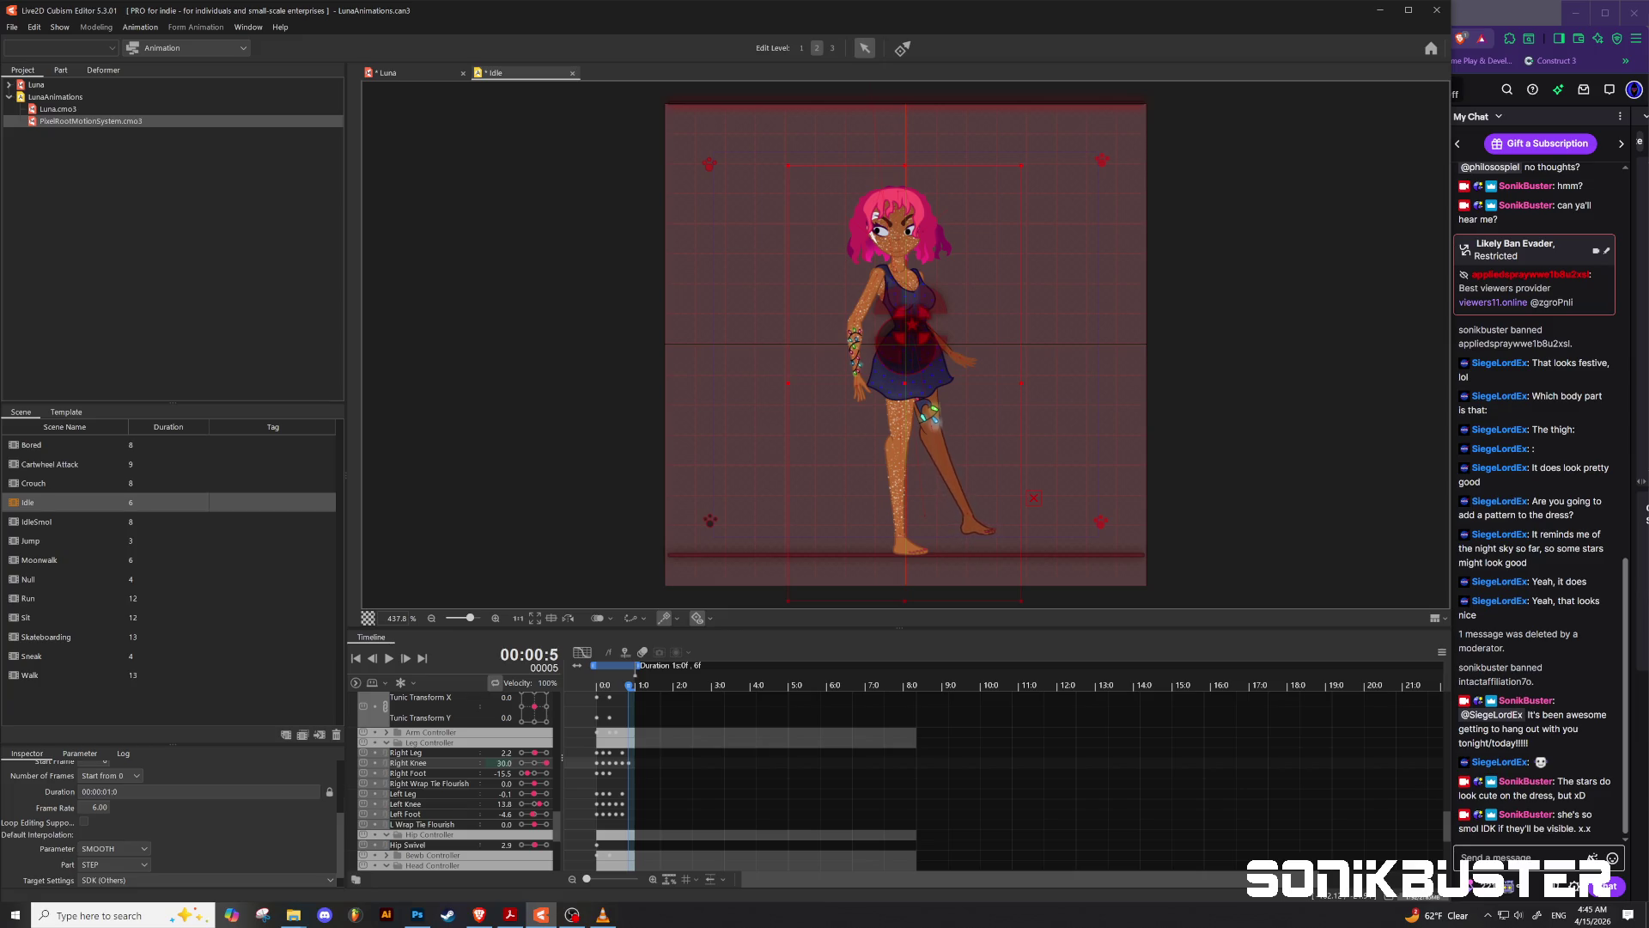
left_click(389, 658)
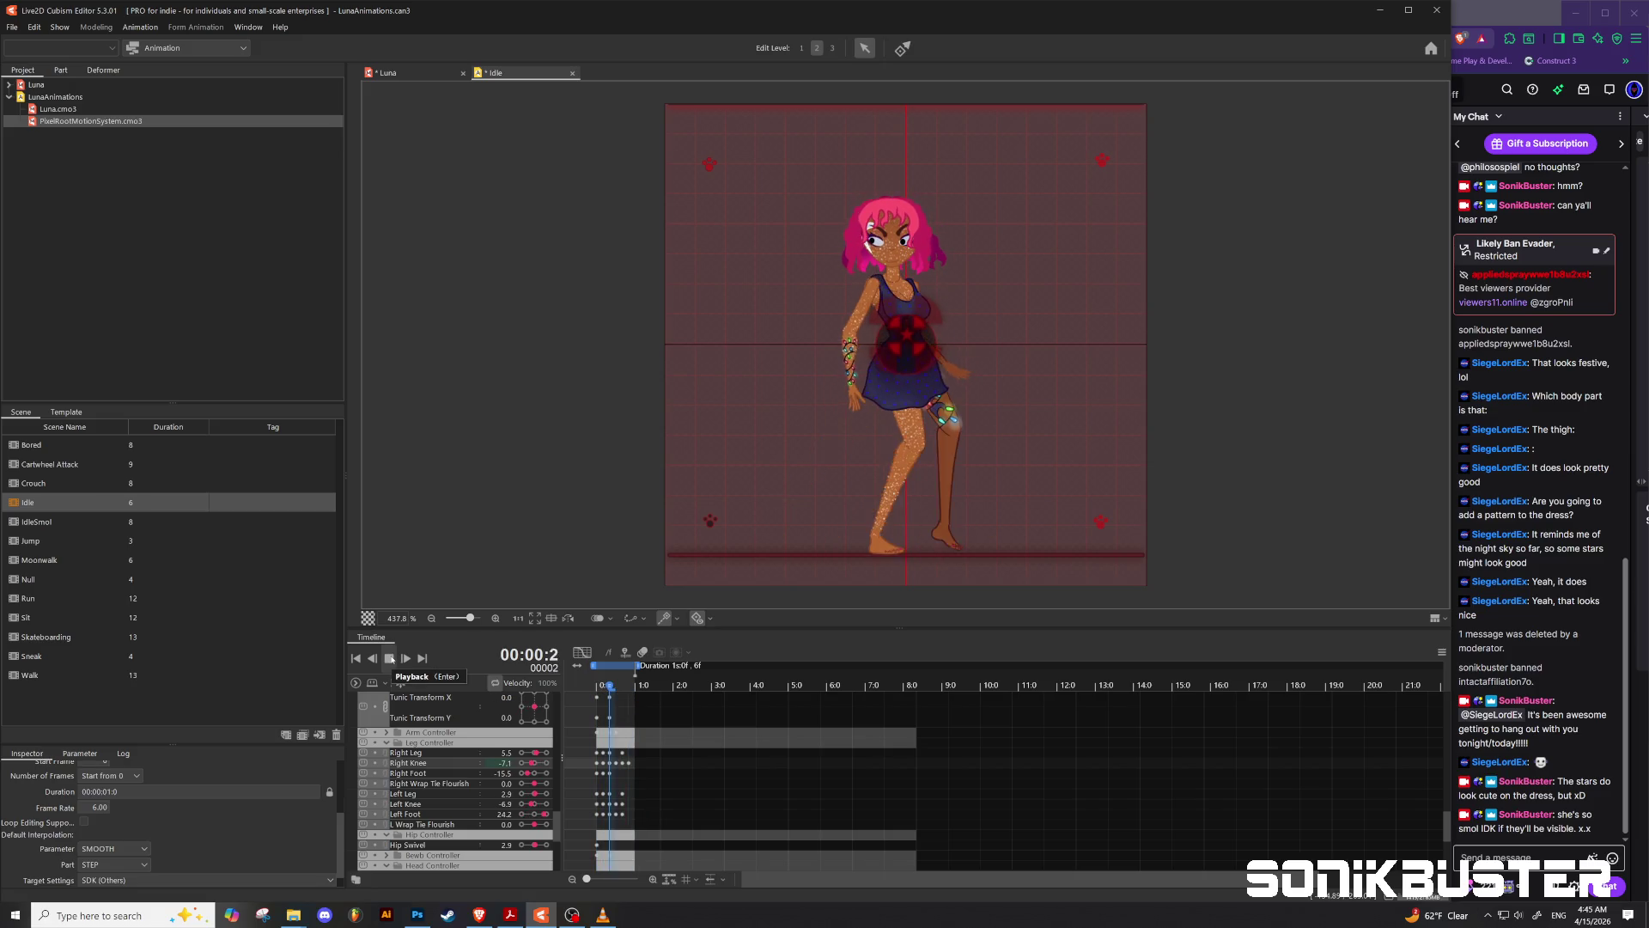
left_click(389, 658)
Swing Right Leg back to about -10.4 at frame 5 and preview the motion
left_click_drag(619, 686, 631, 688)
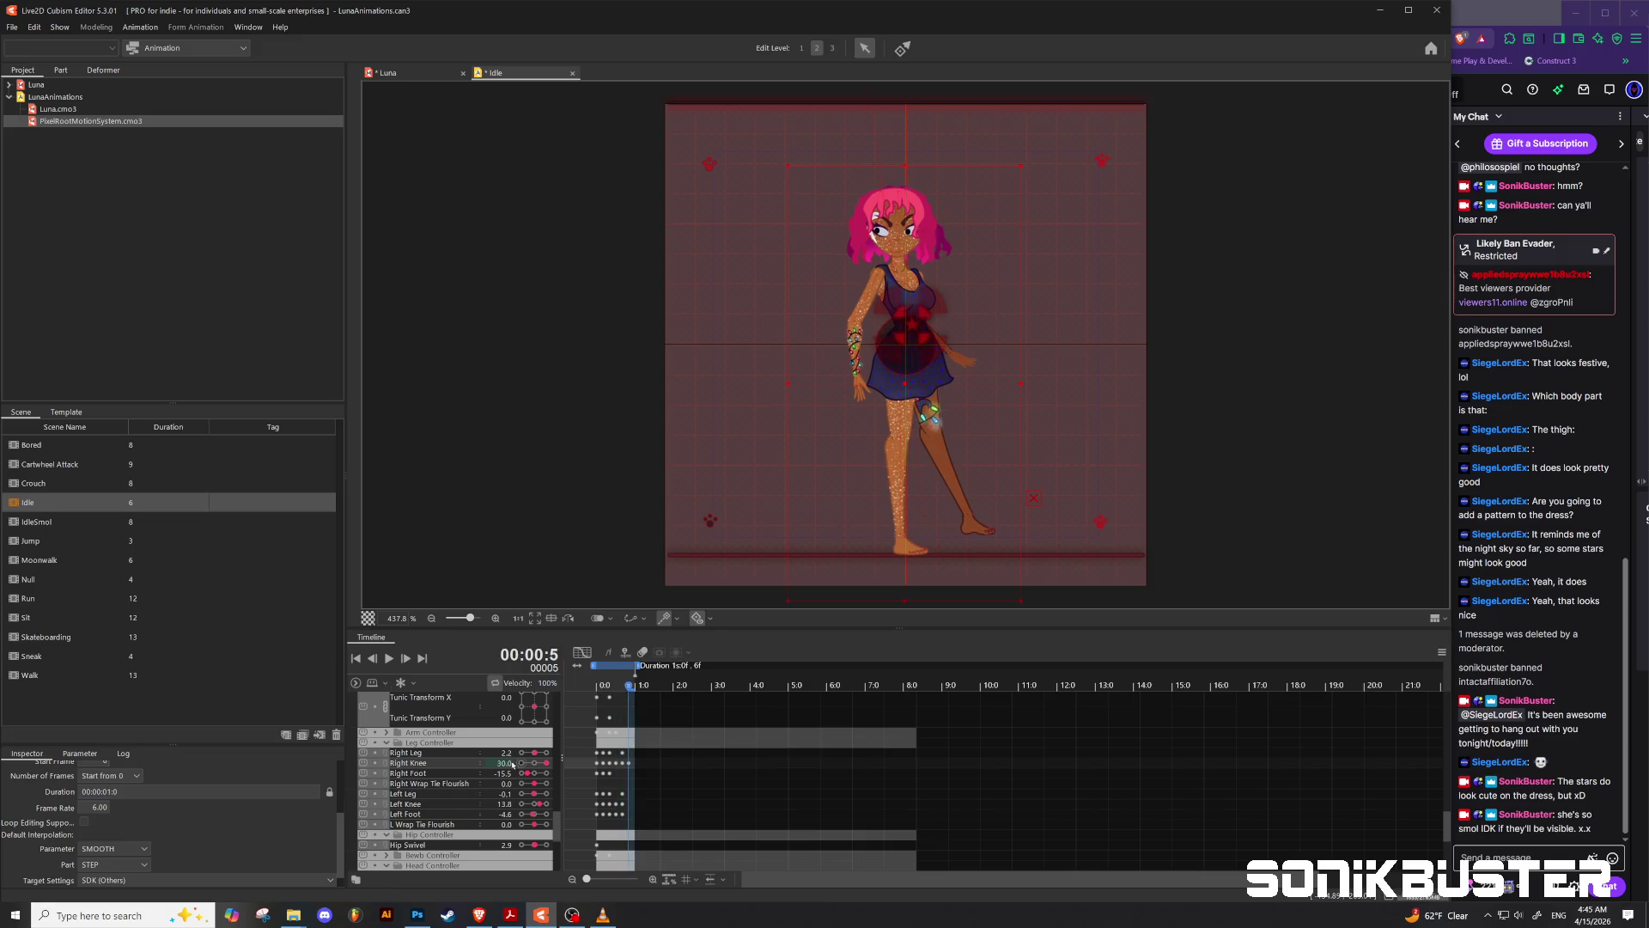
left_click_drag(505, 753, 488, 753)
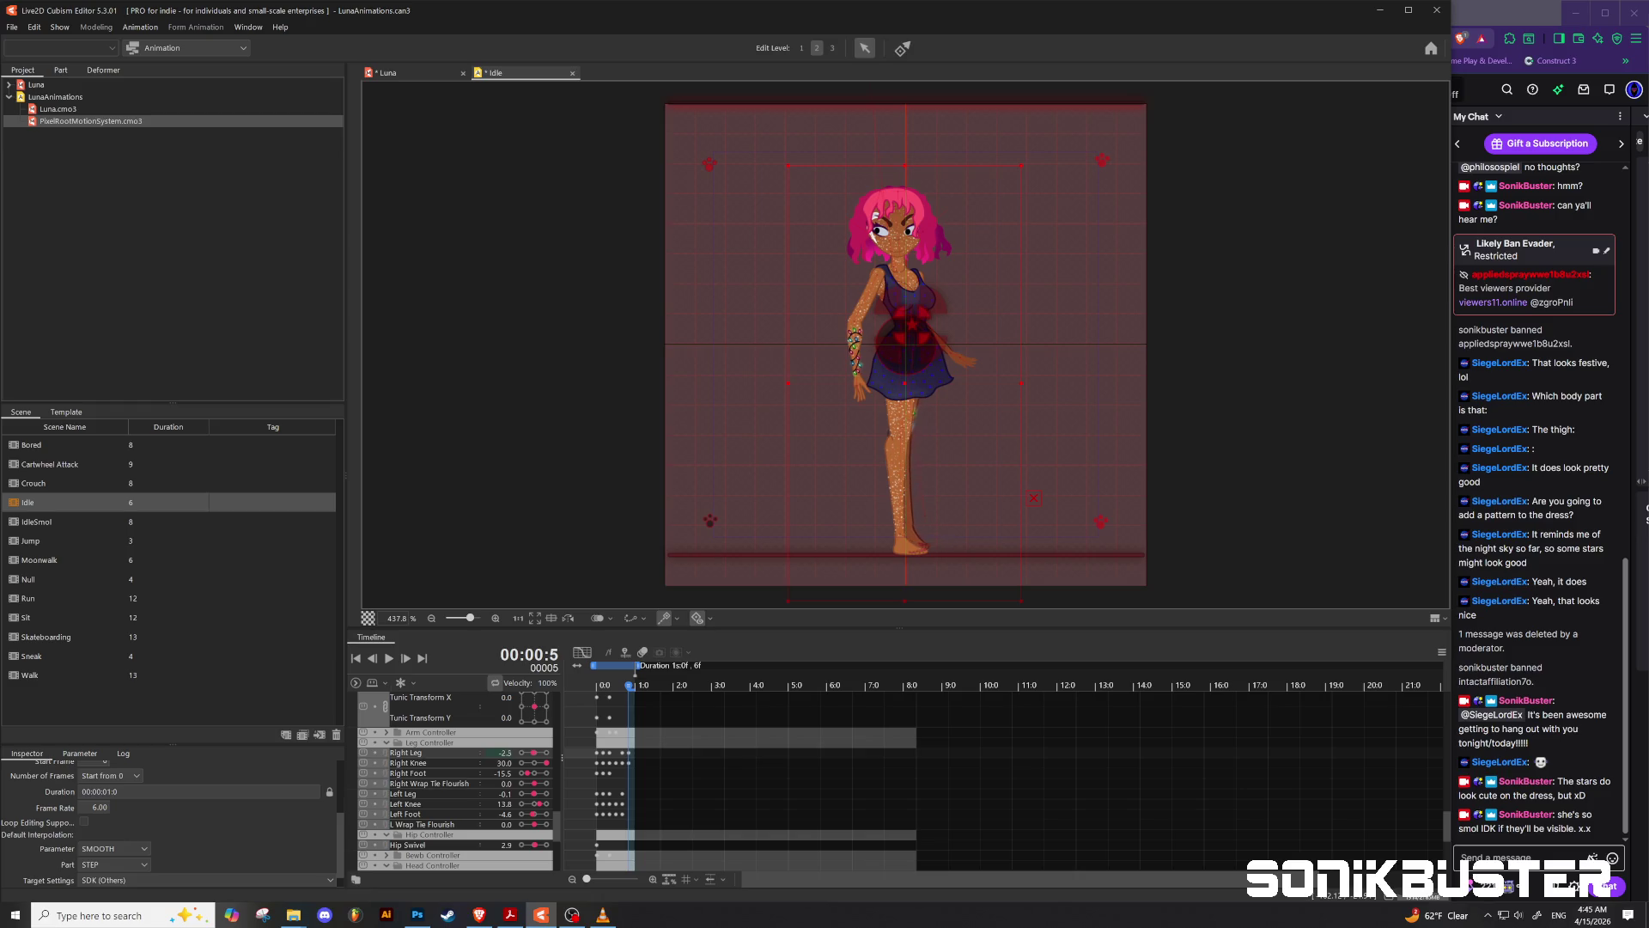
left_click_drag(486, 753, 459, 753)
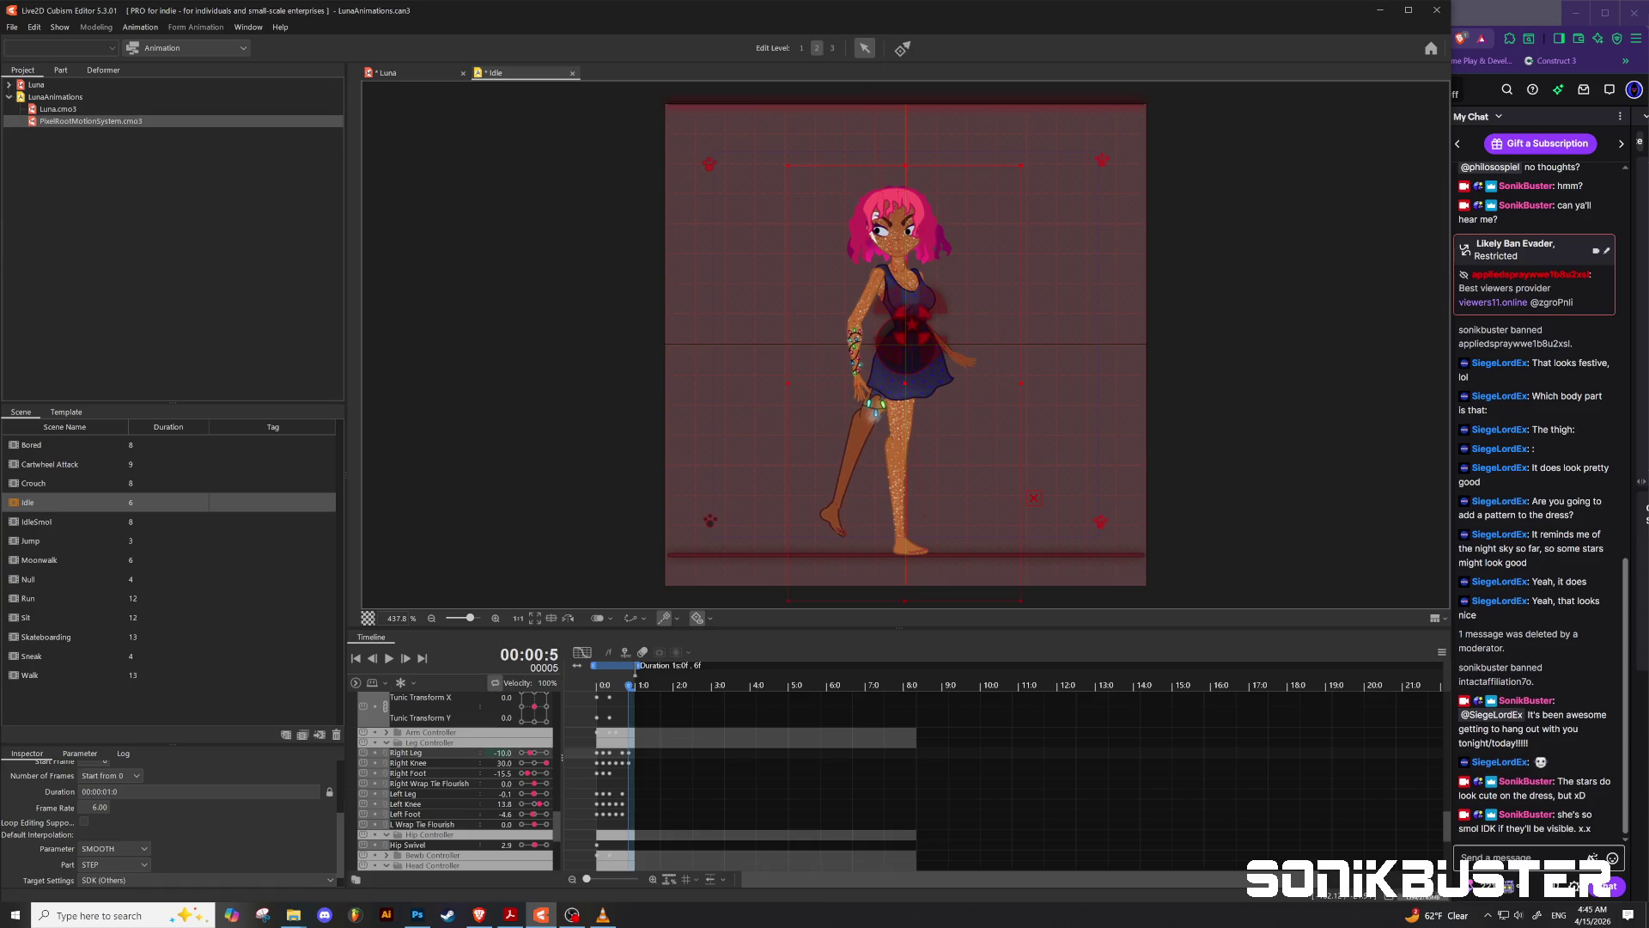
left_click(388, 658)
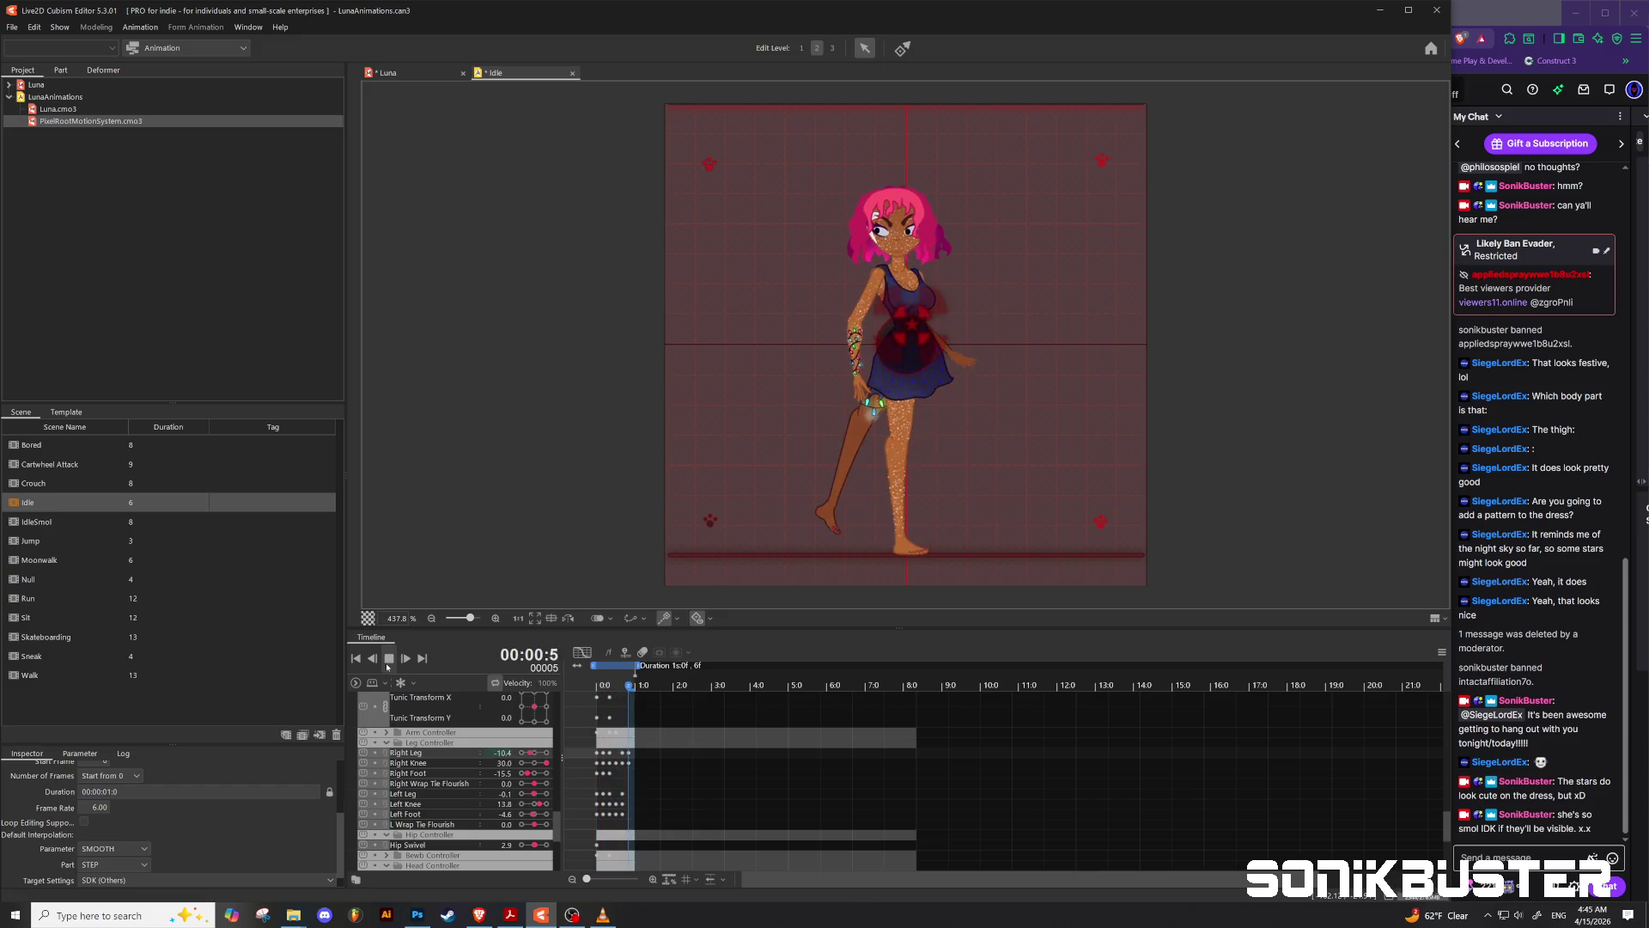
left_click(387, 663)
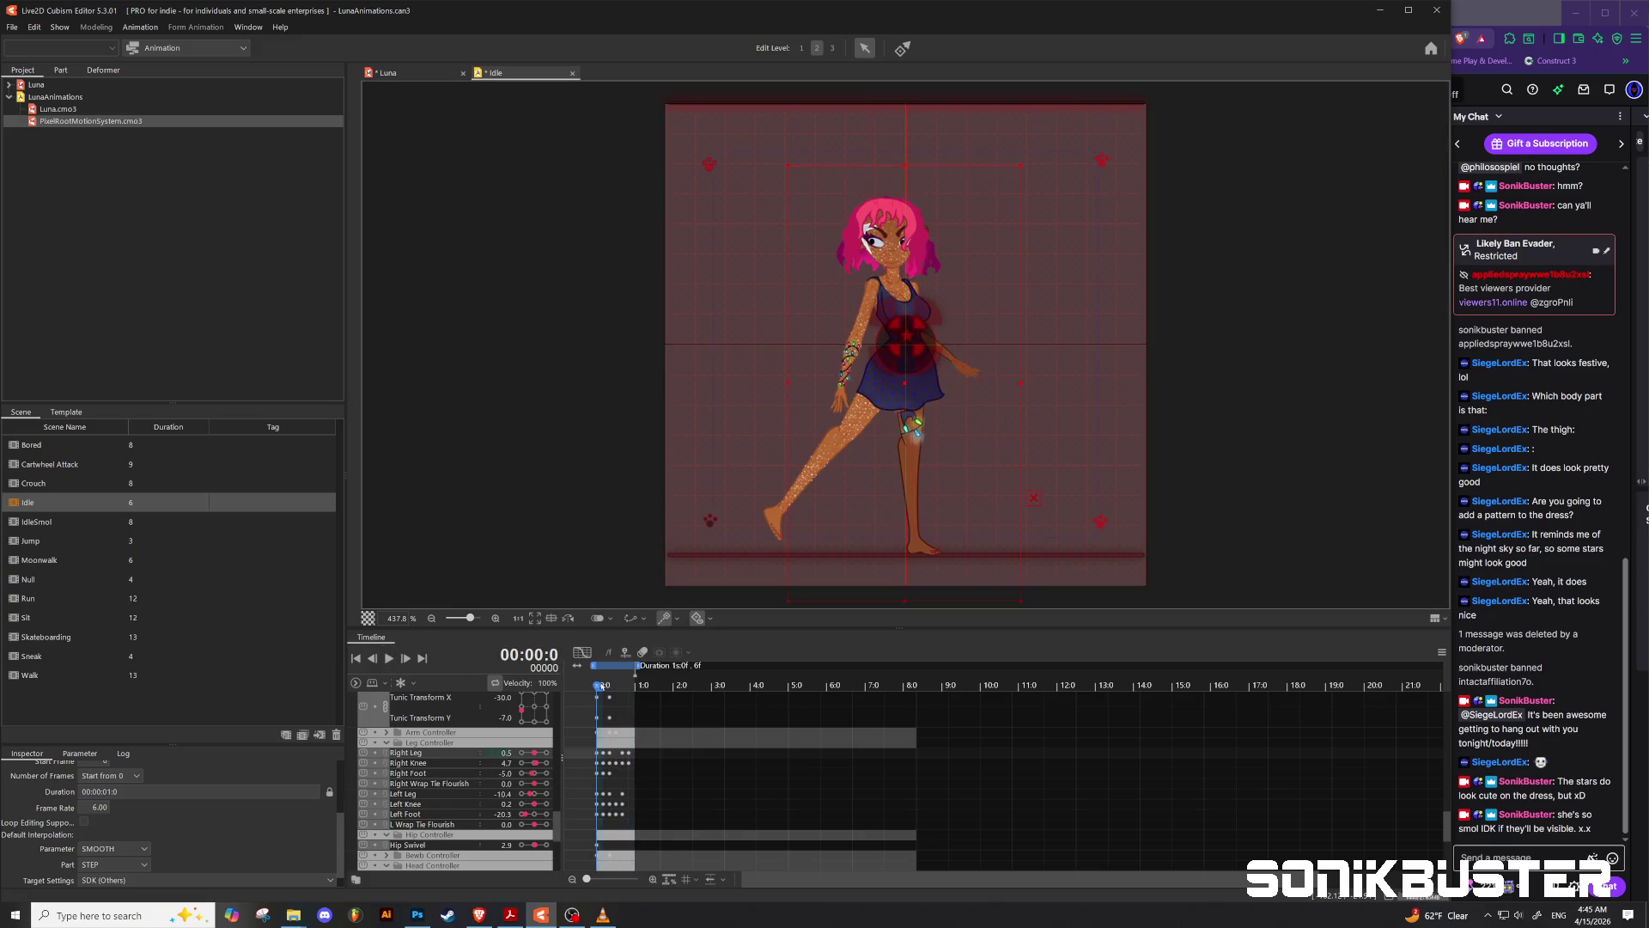
Refine Right Leg at frame 4 to about 2.7
left_click_drag(599, 688, 618, 702)
left_click_drag(611, 701, 622, 701)
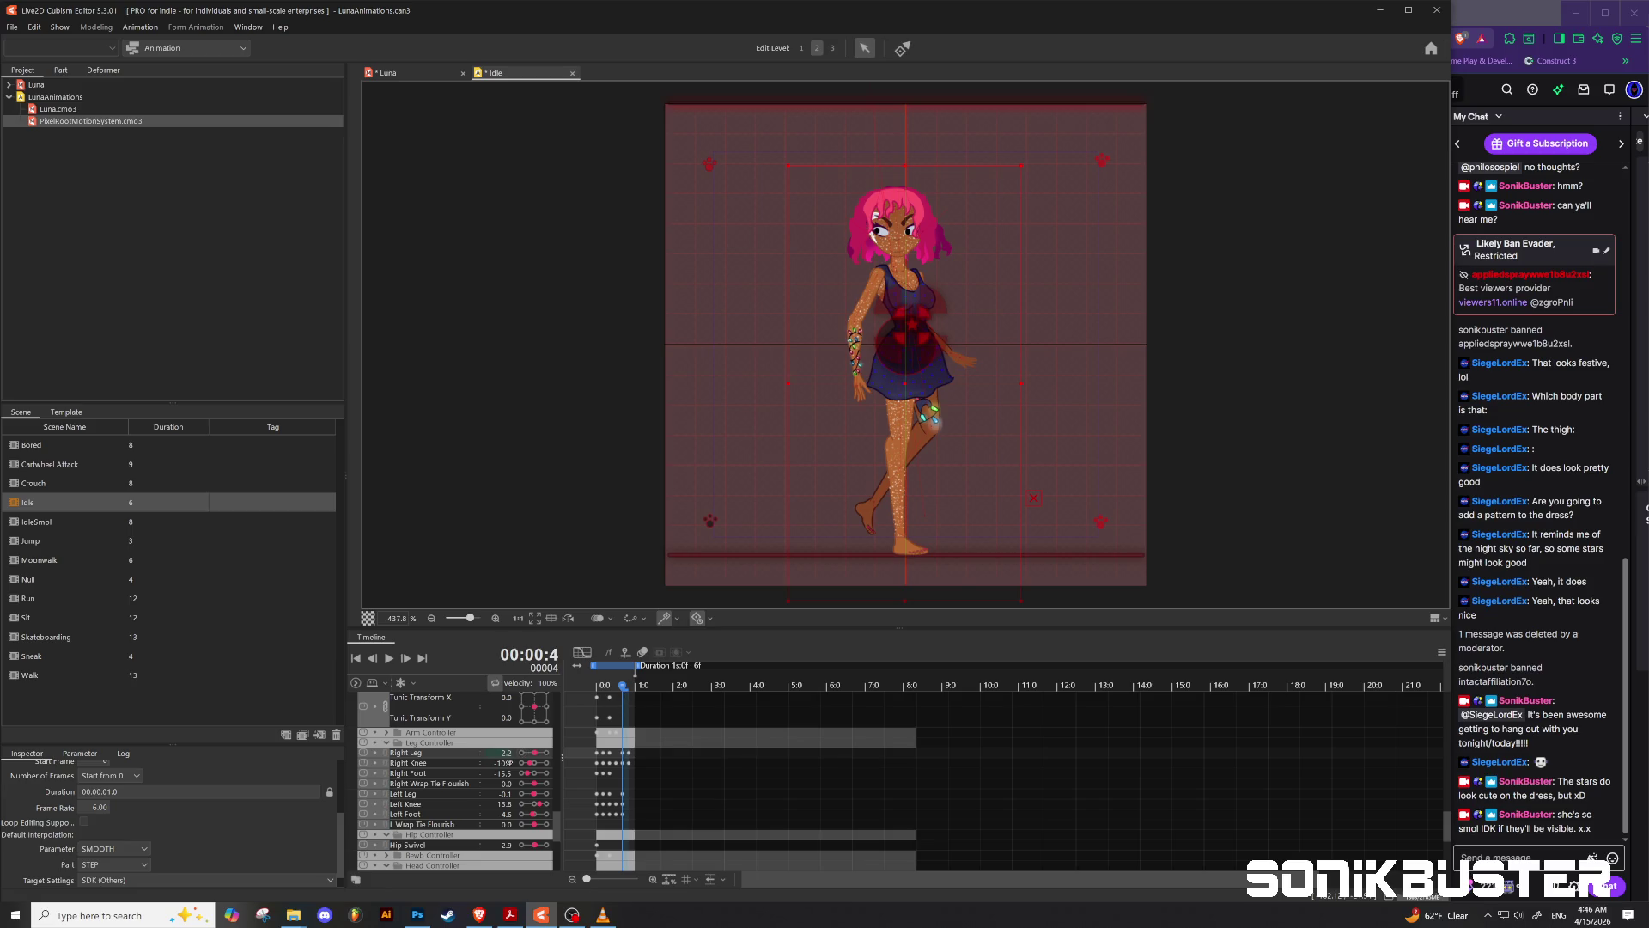
left_click_drag(507, 753, 513, 757)
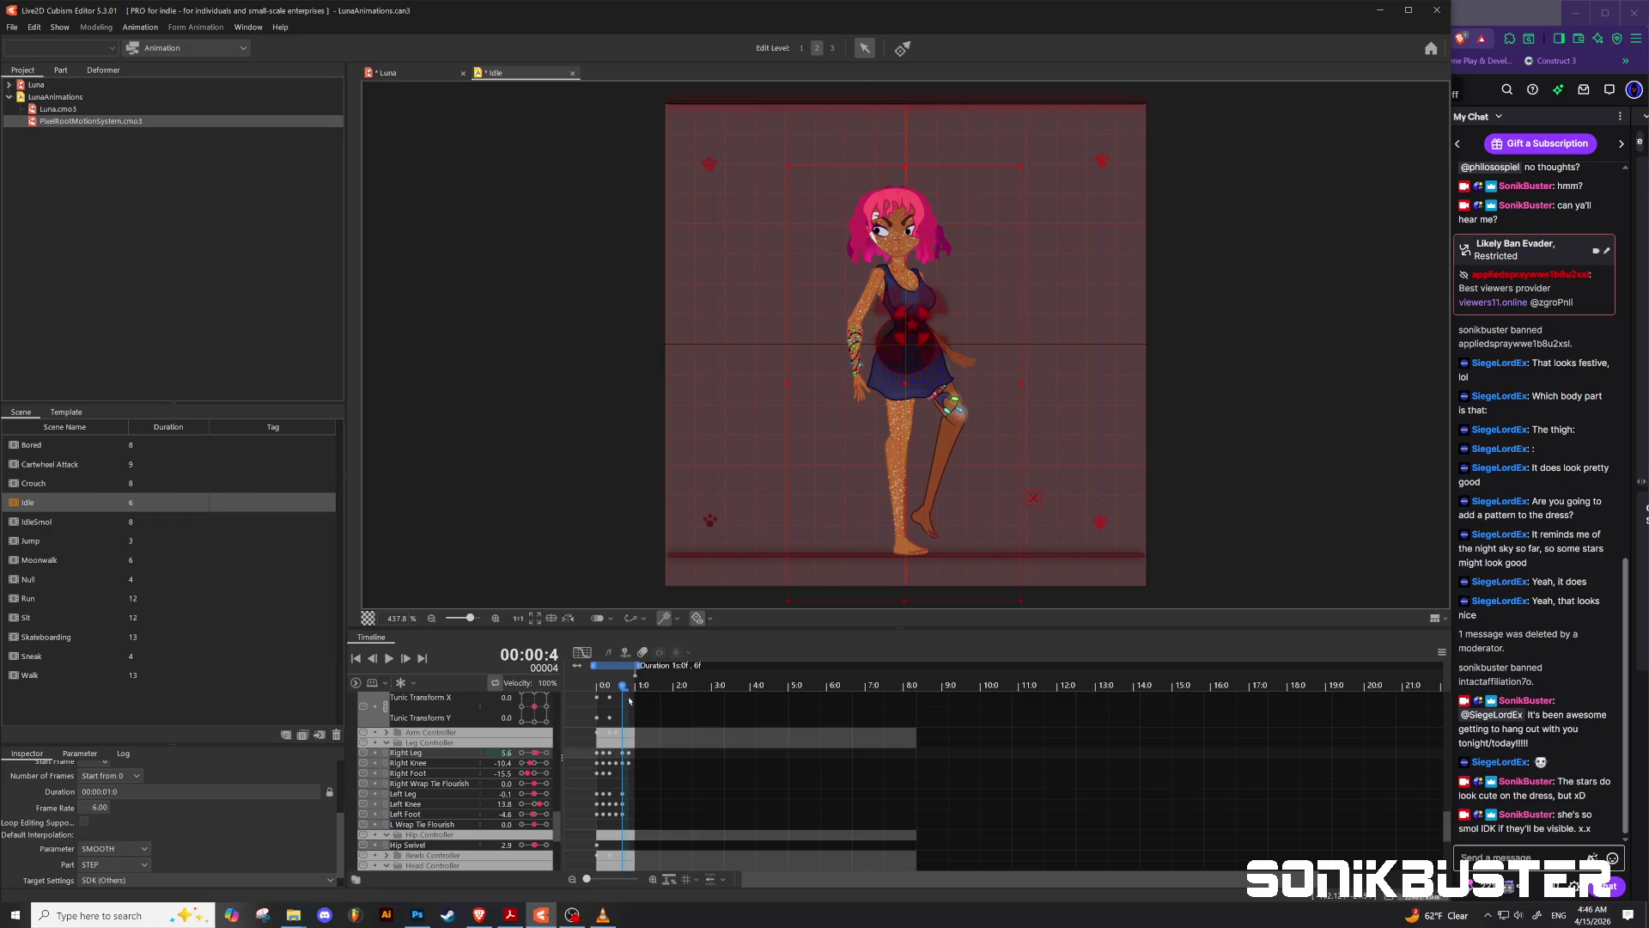
left_click_drag(623, 692, 624, 692)
left_click_drag(506, 753, 481, 754)
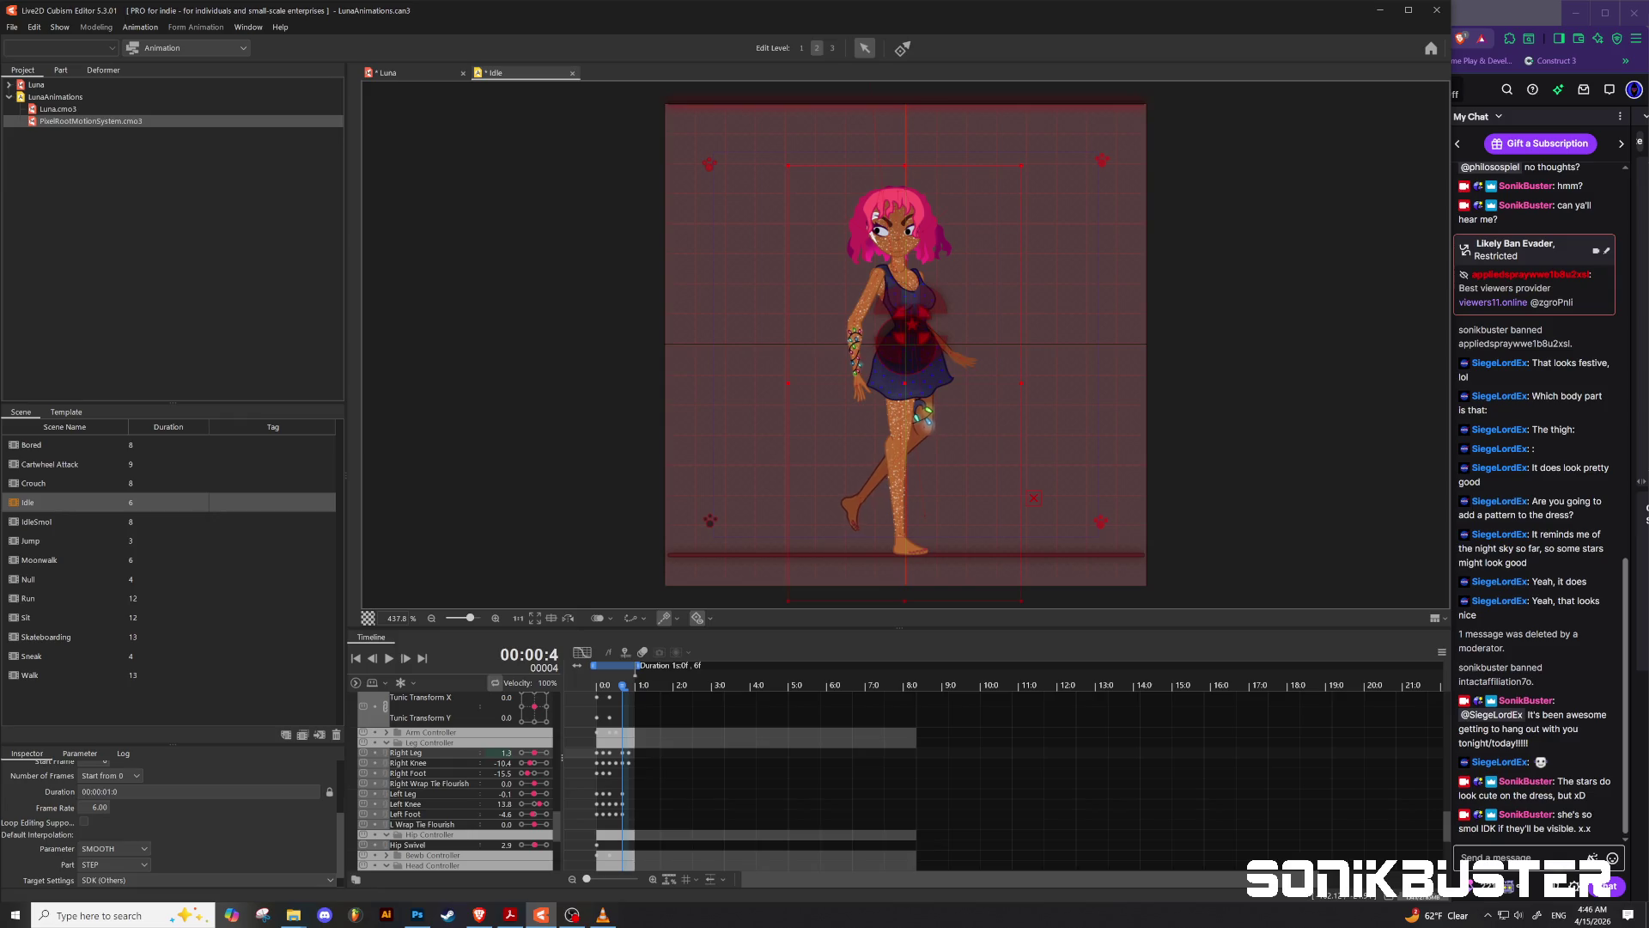
left_click_drag(506, 753, 512, 753)
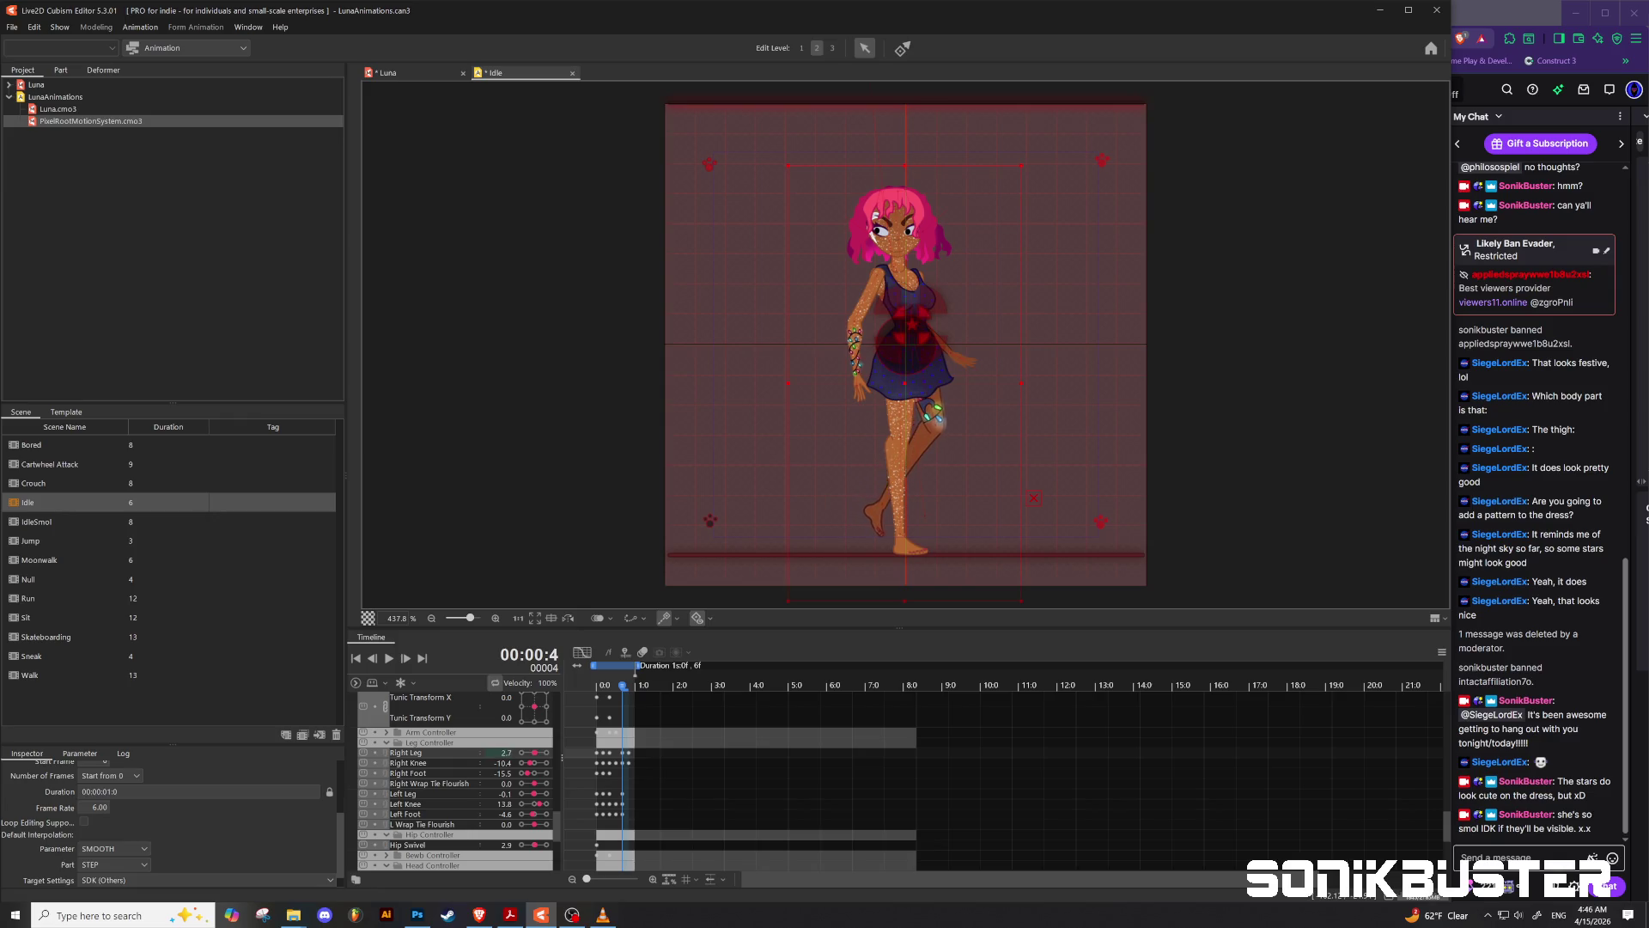
At frame 5, bend Left Knee slightly more and rotate Left Foot to about -28.8
left_click_drag(623, 687, 632, 703)
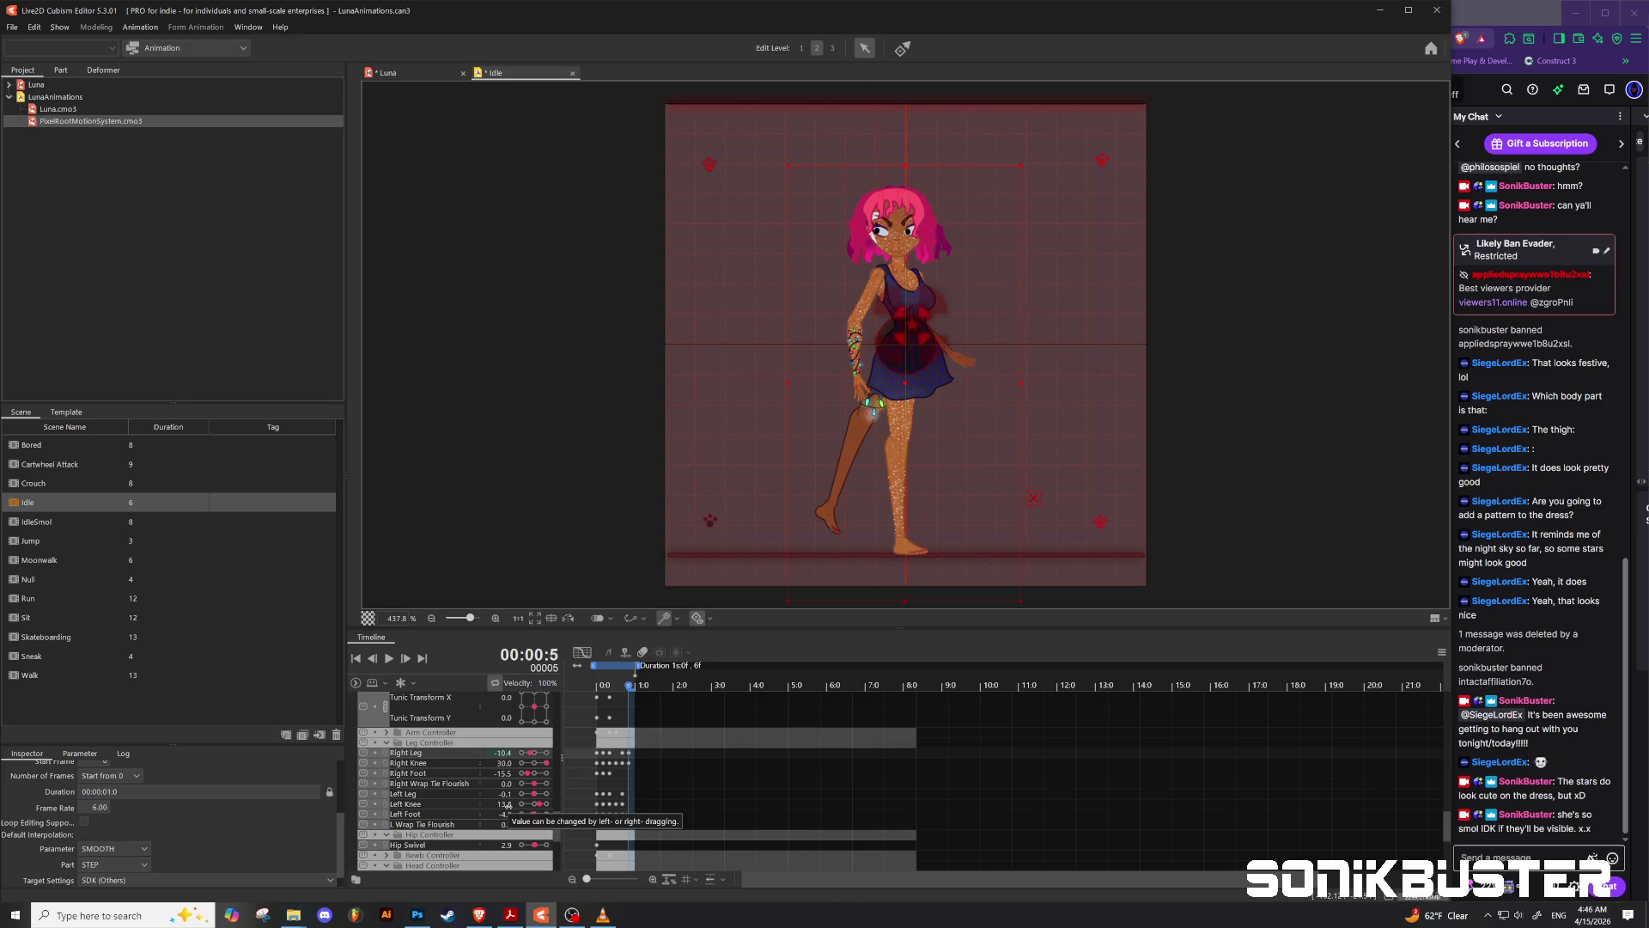
left_click_drag(504, 805, 511, 805)
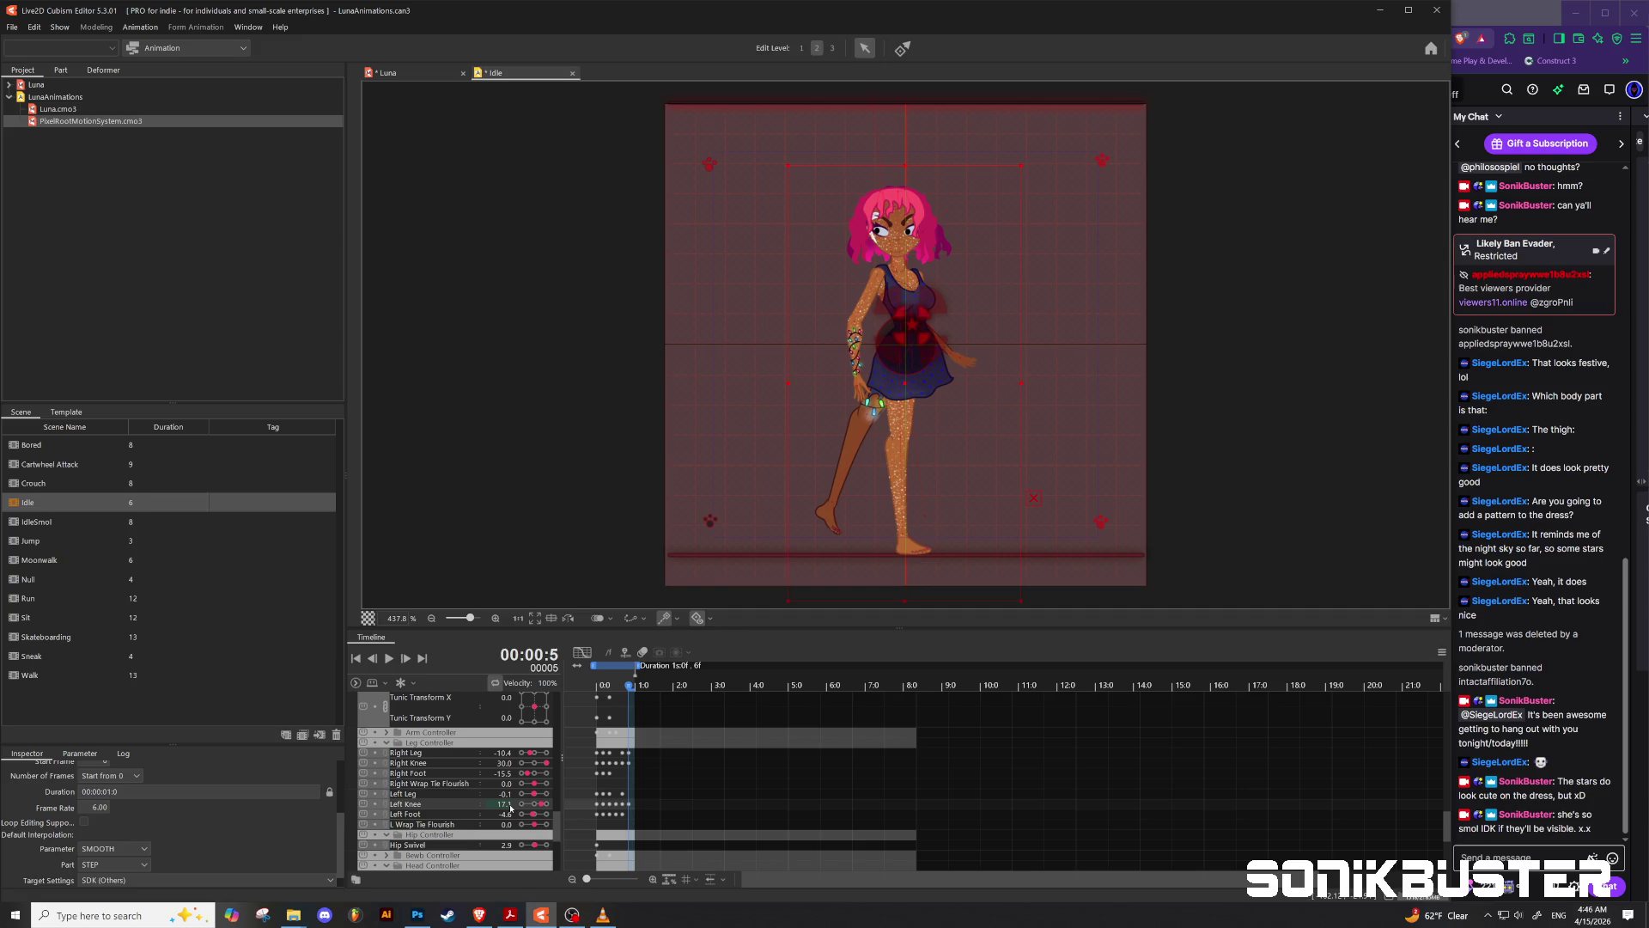
left_click_drag(505, 813, 468, 813)
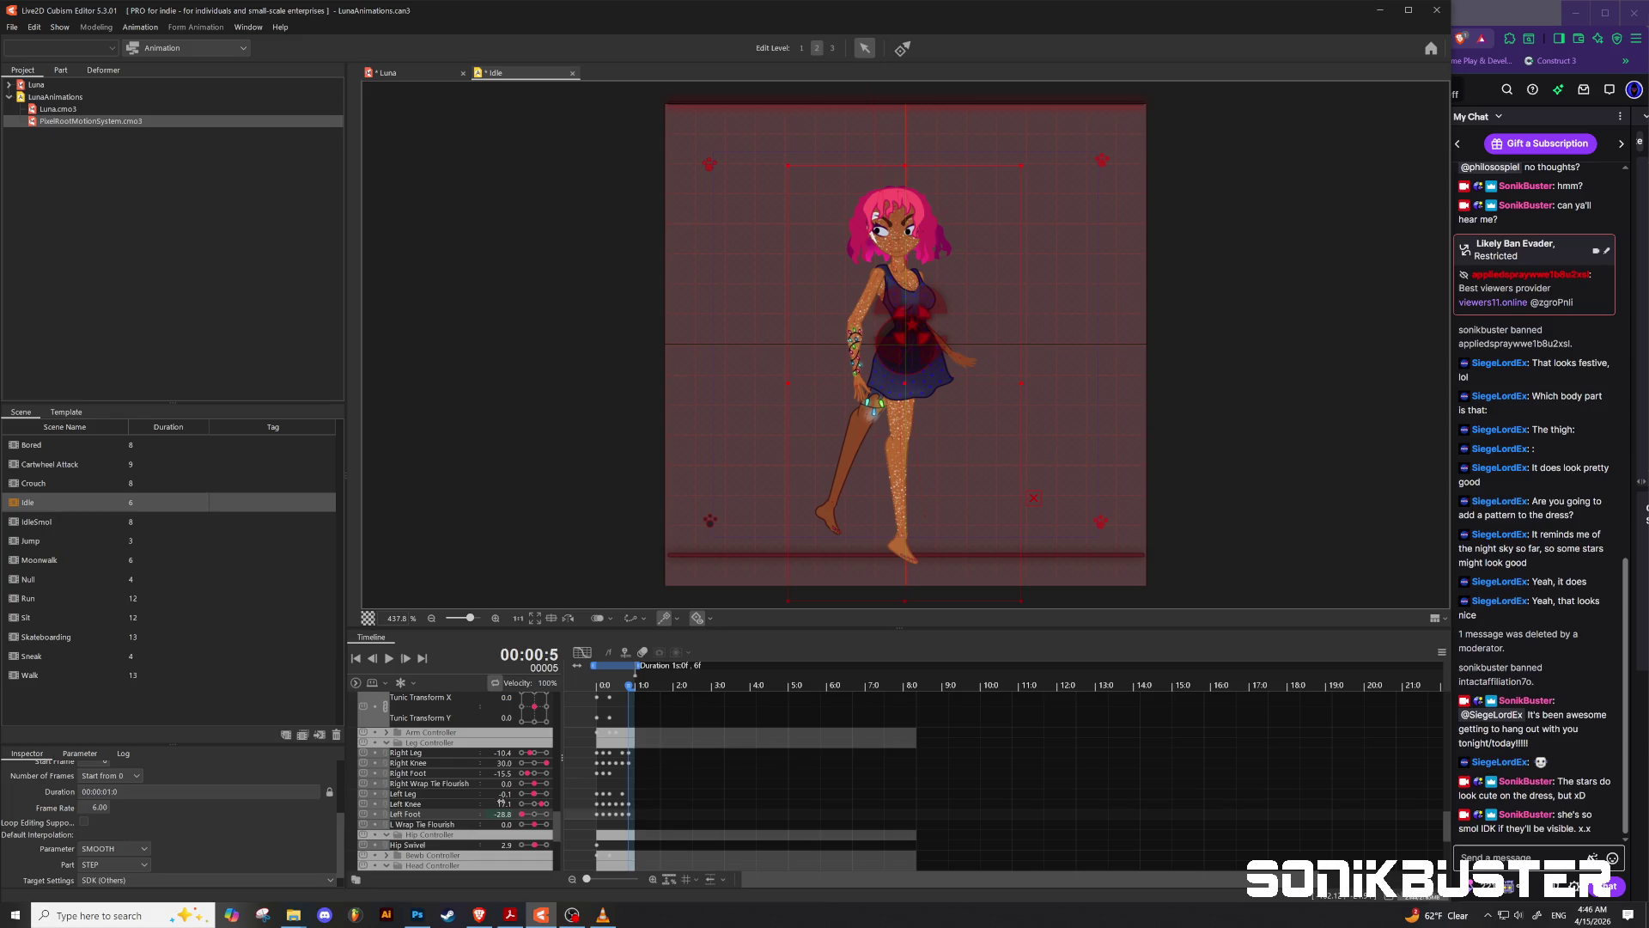
scroll(497, 785, "up", 3)
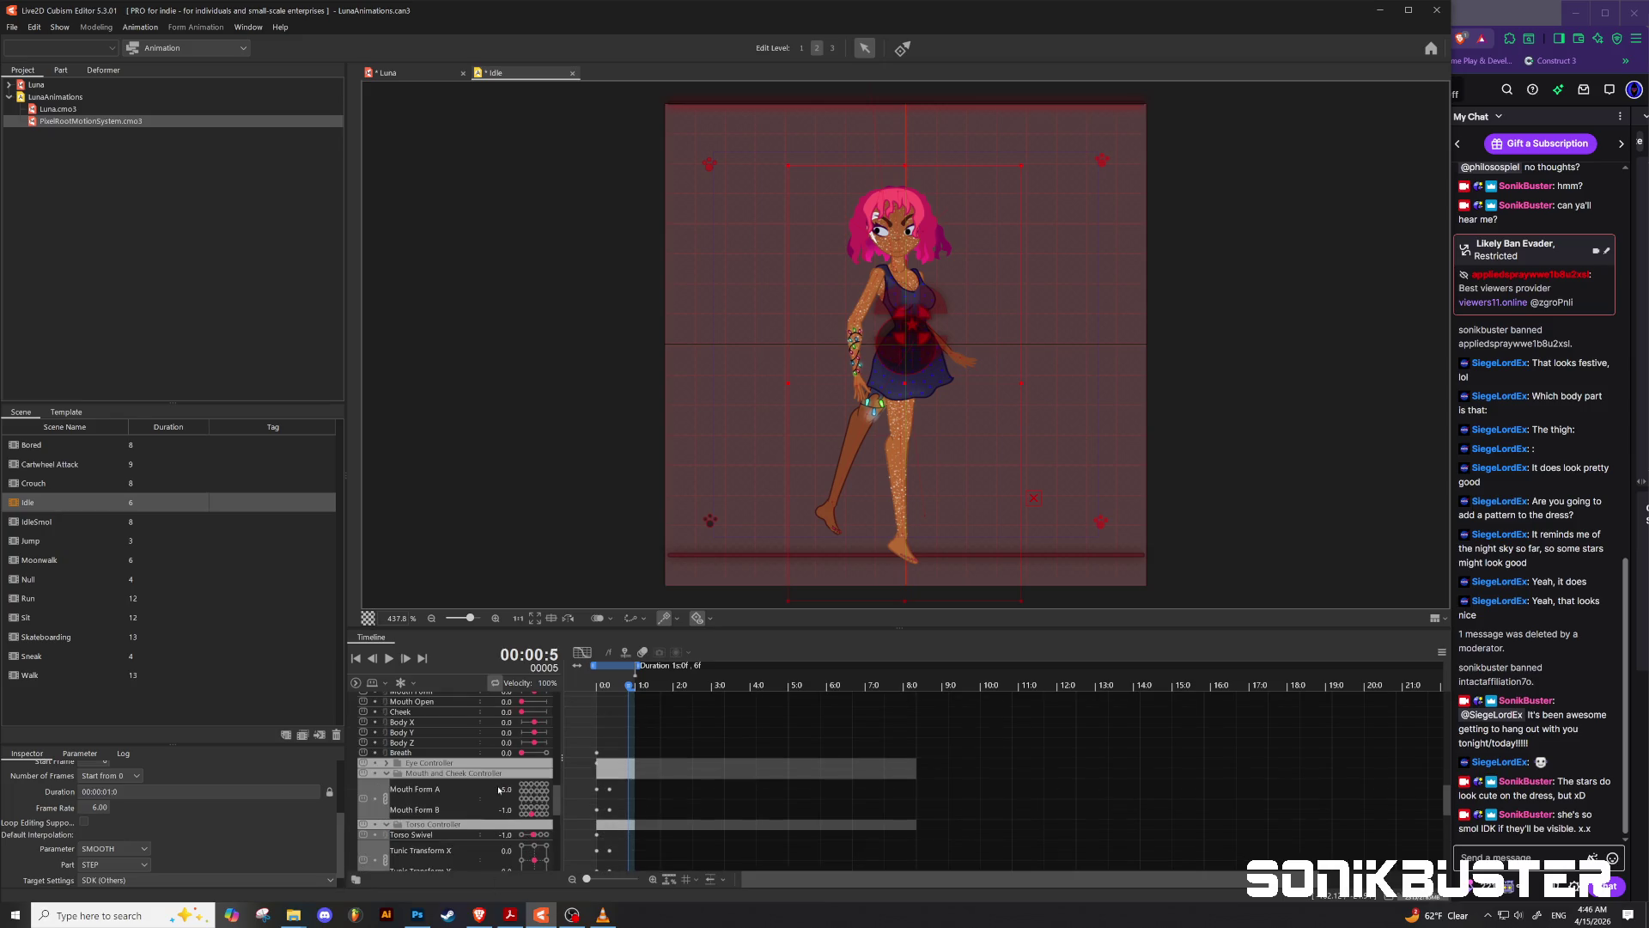
scroll(499, 789, "up", 3)
scroll(498, 789, "up", 2)
scroll(499, 789, "up", 3)
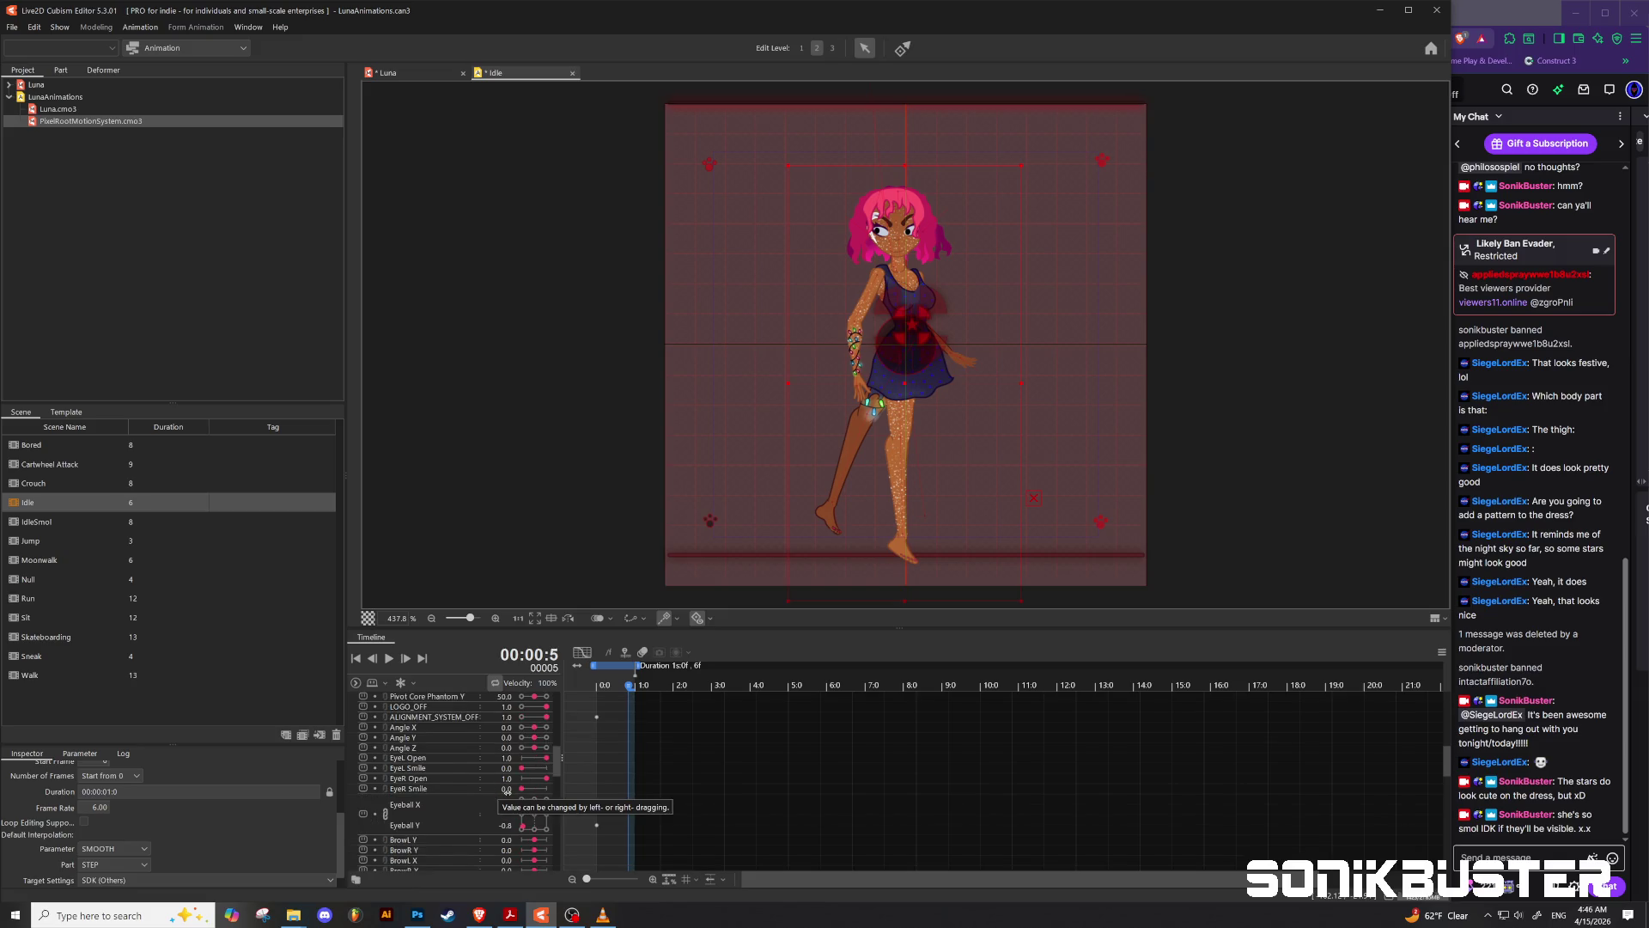
At frame 5, raise the body slightly and set Left Leg to -1.1
scroll(507, 791, "up", 2)
scroll(512, 791, "up", 1)
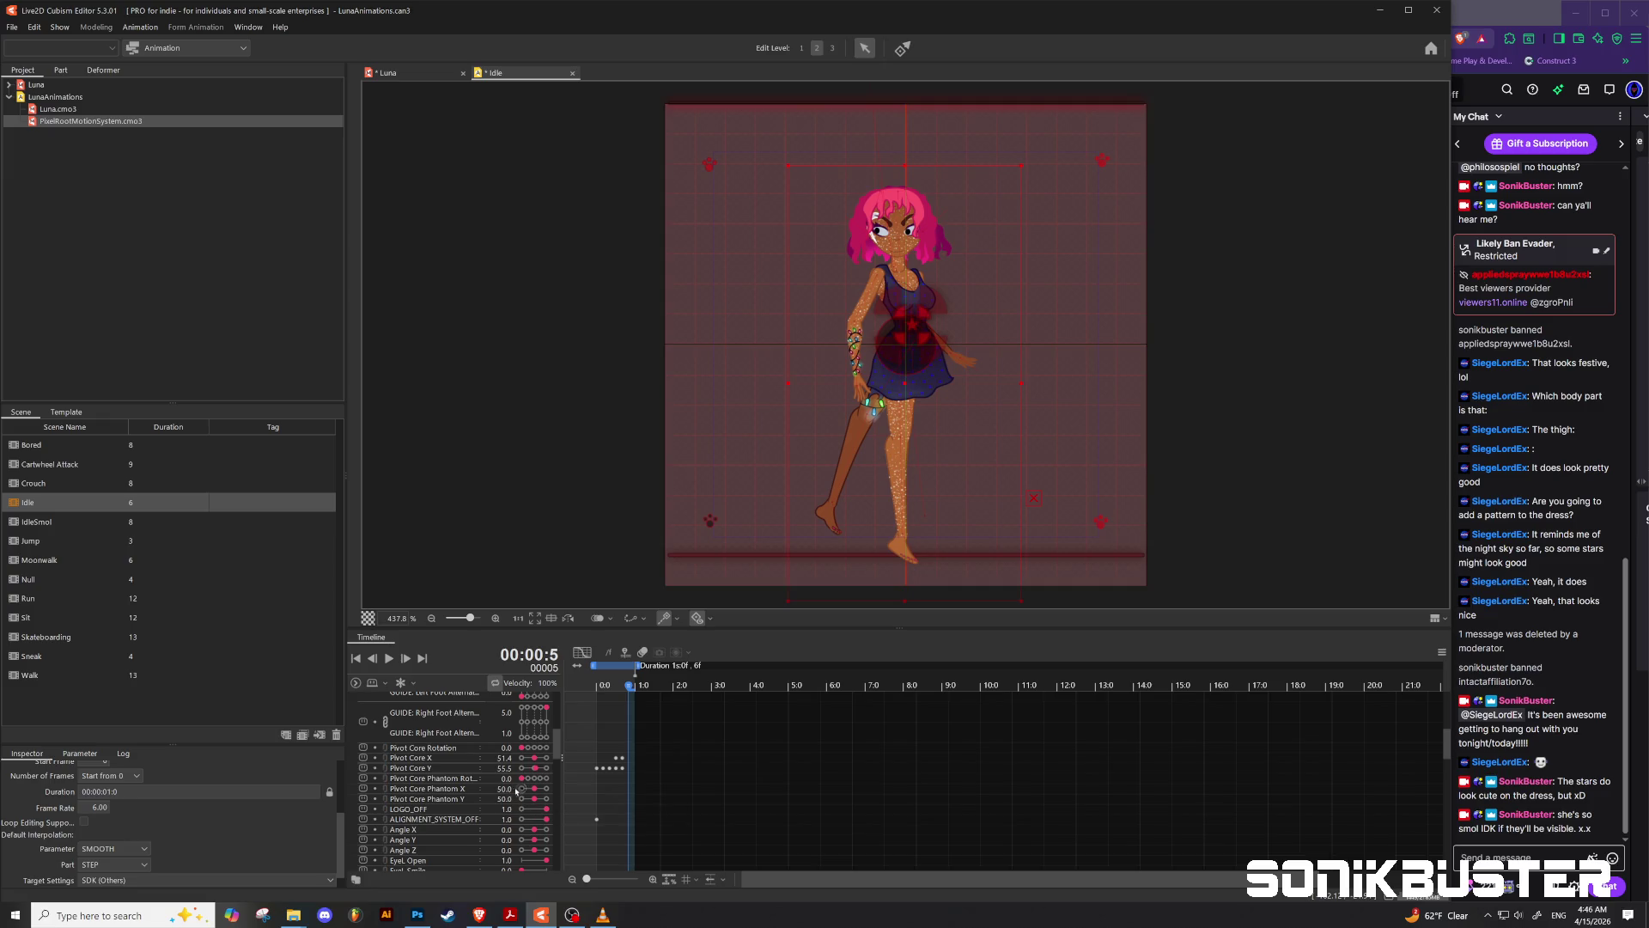
left_click_drag(502, 769, 517, 769)
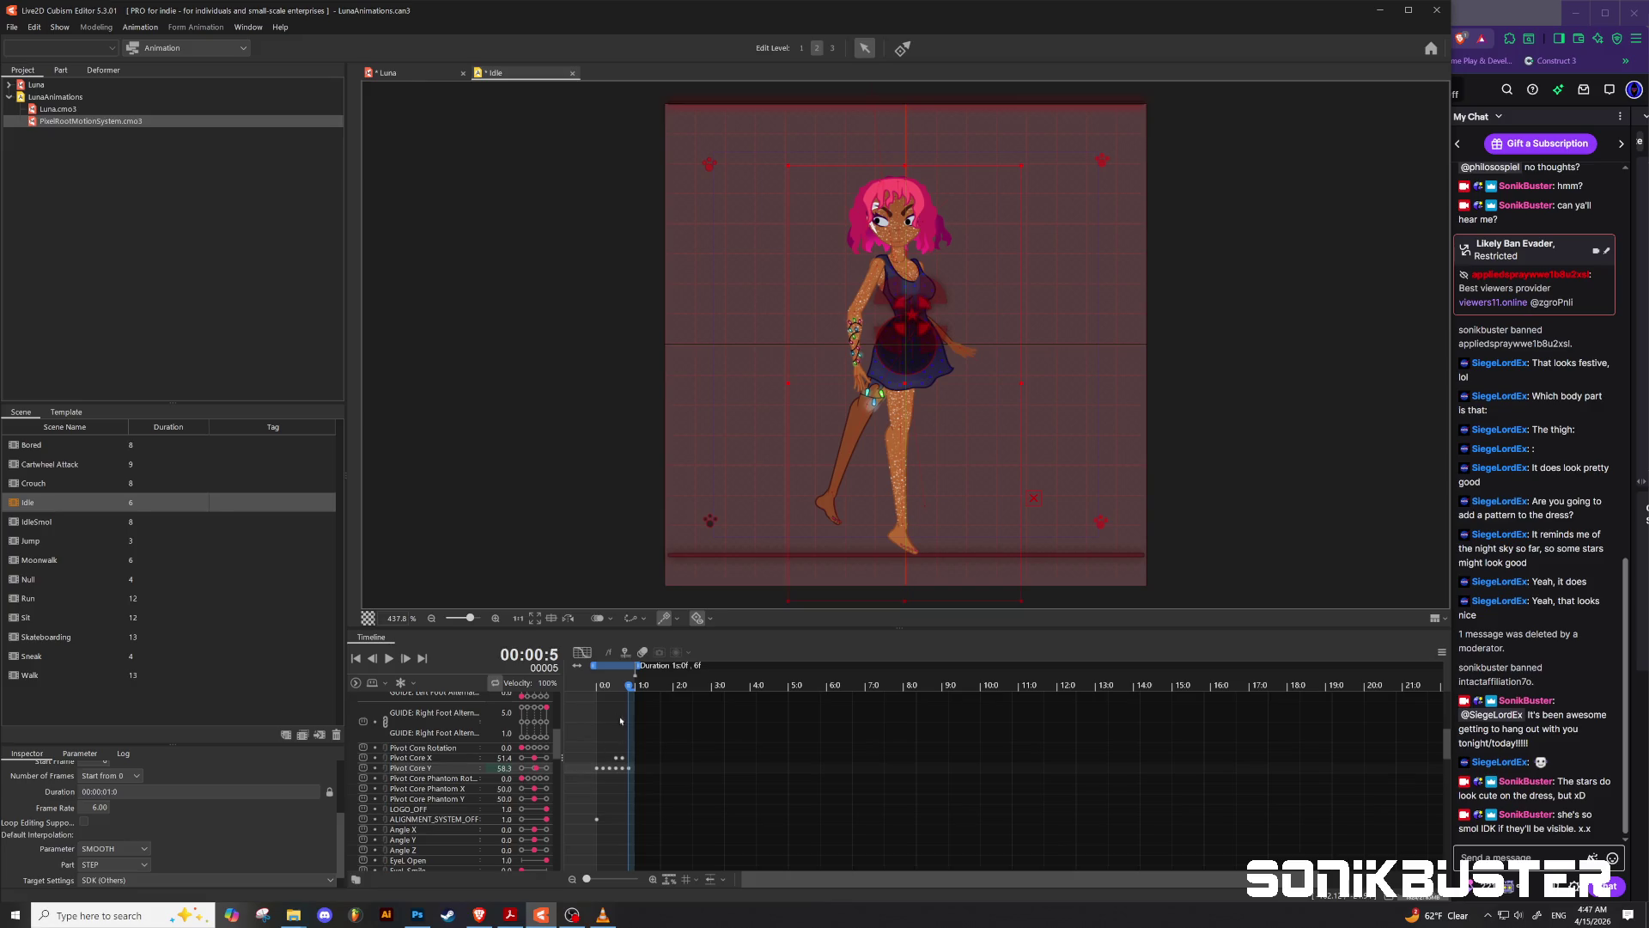
scroll(464, 786, "down", 5)
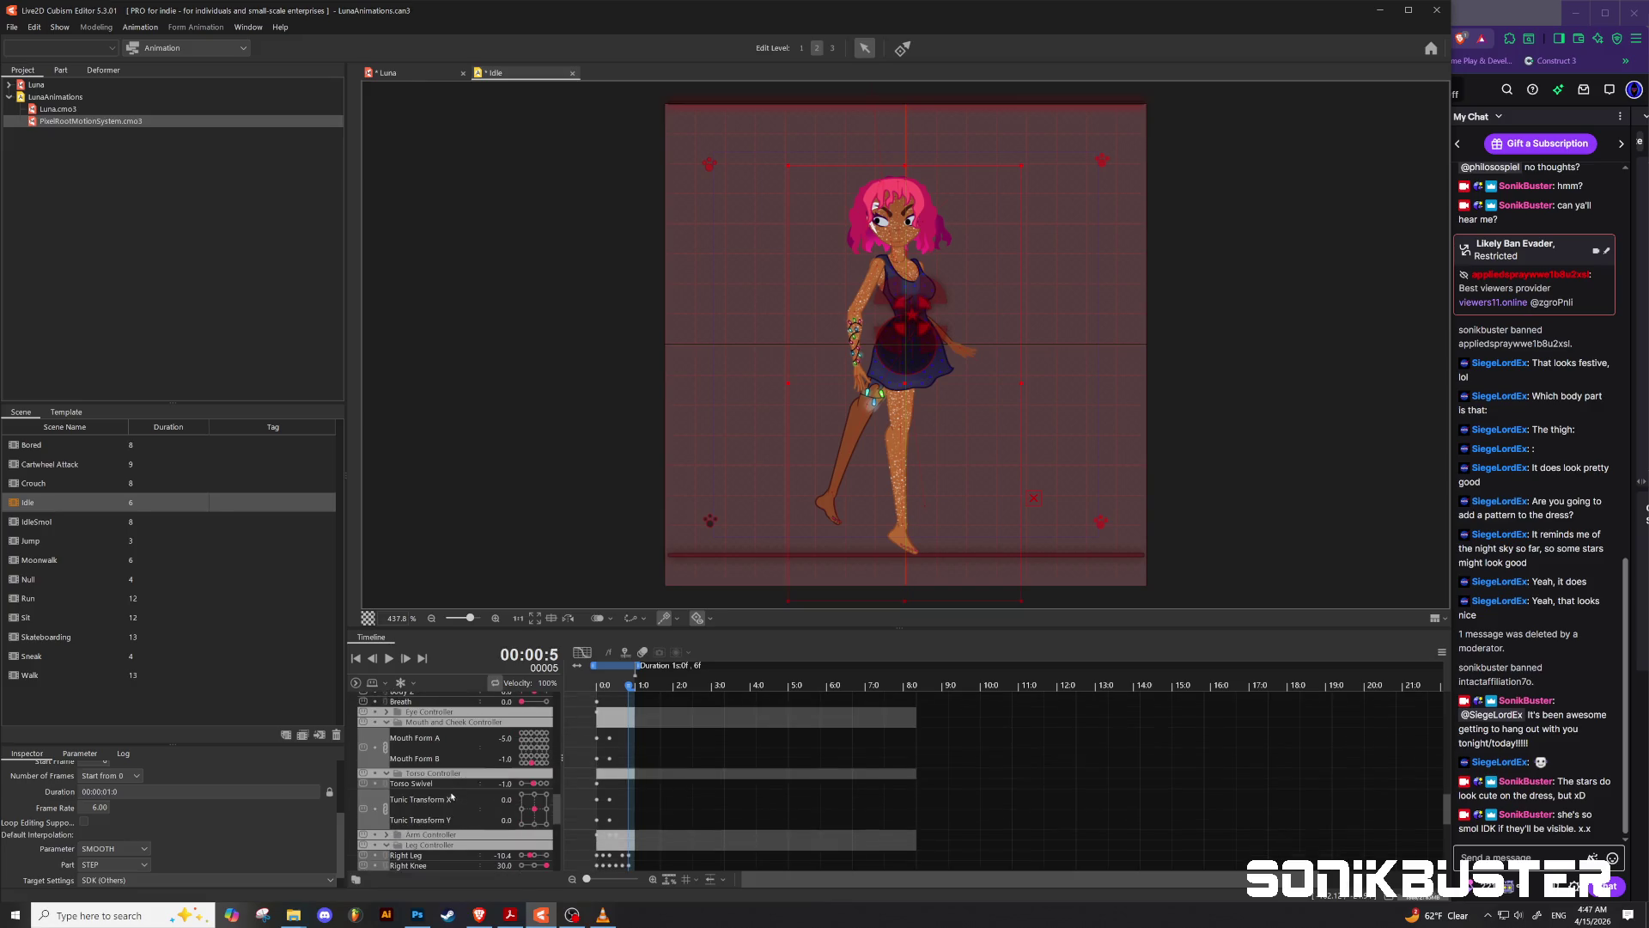
scroll(447, 793, "down", 3)
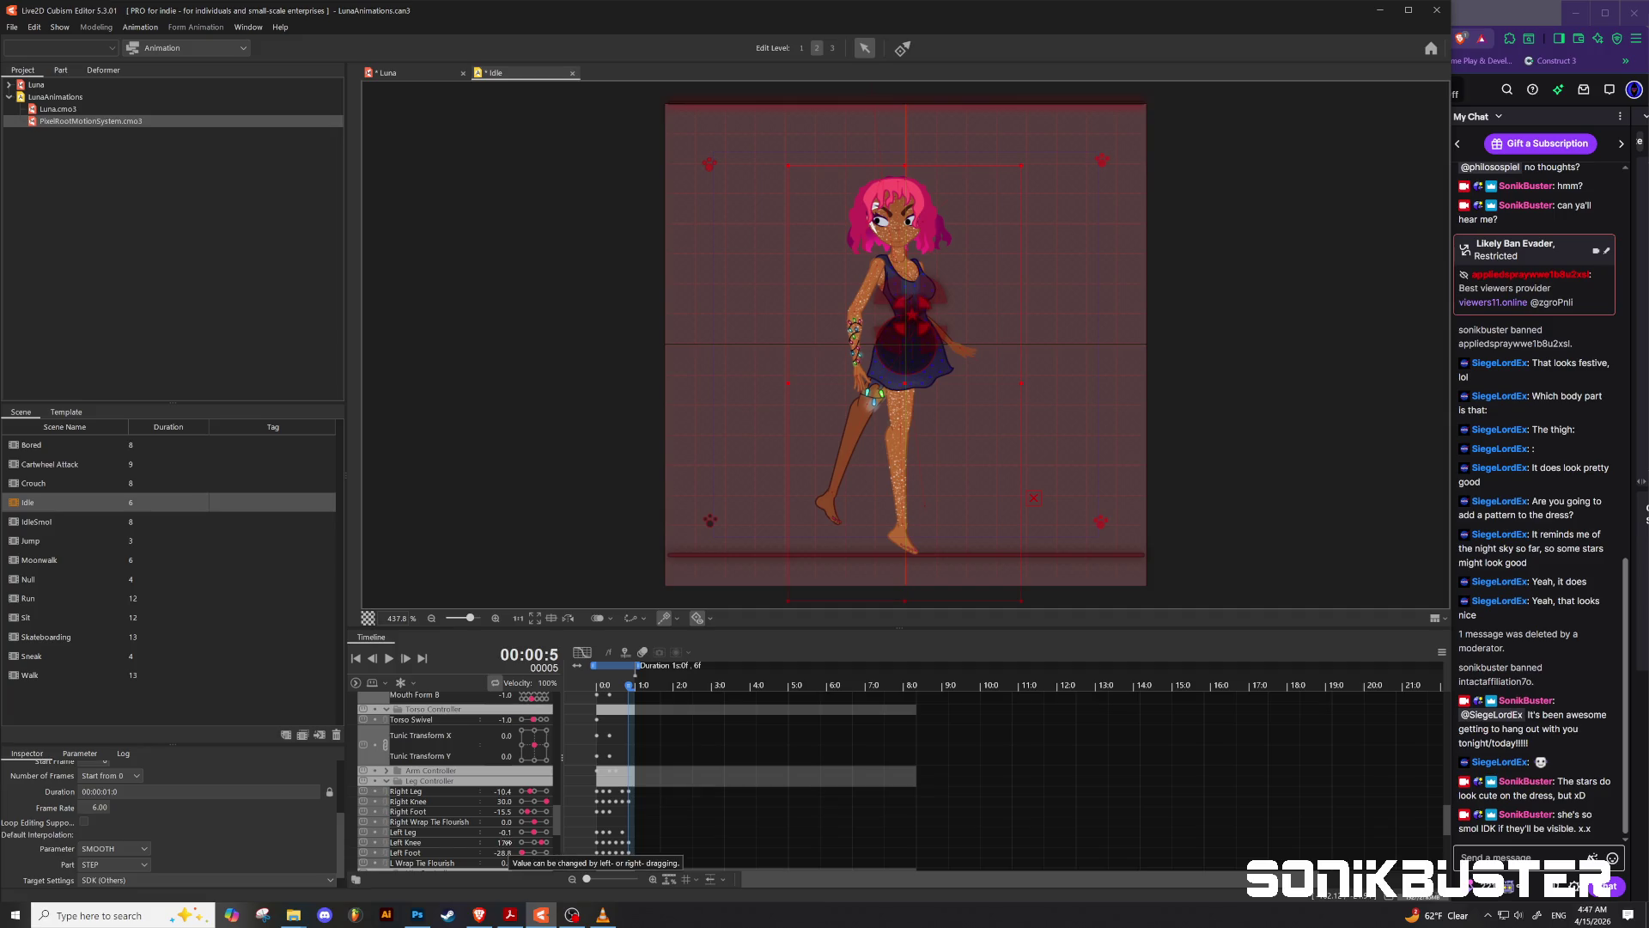
left_click_drag(507, 832, 490, 832)
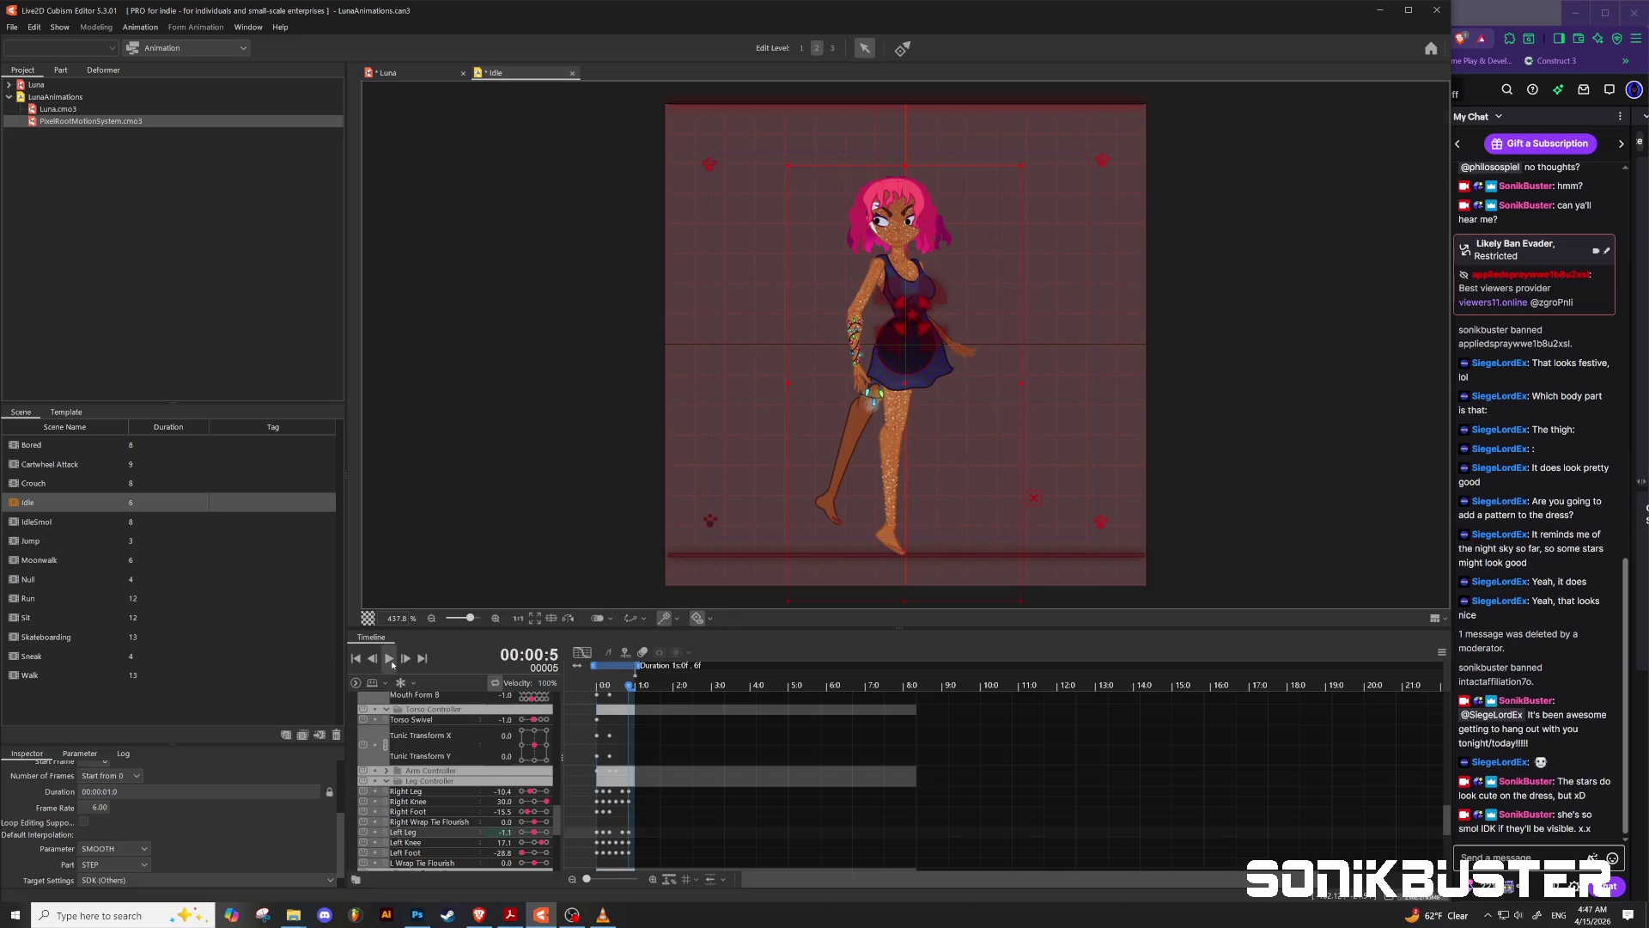
Preview the Idle loop, then stop it and scrub to frame 2
left_click(390, 658)
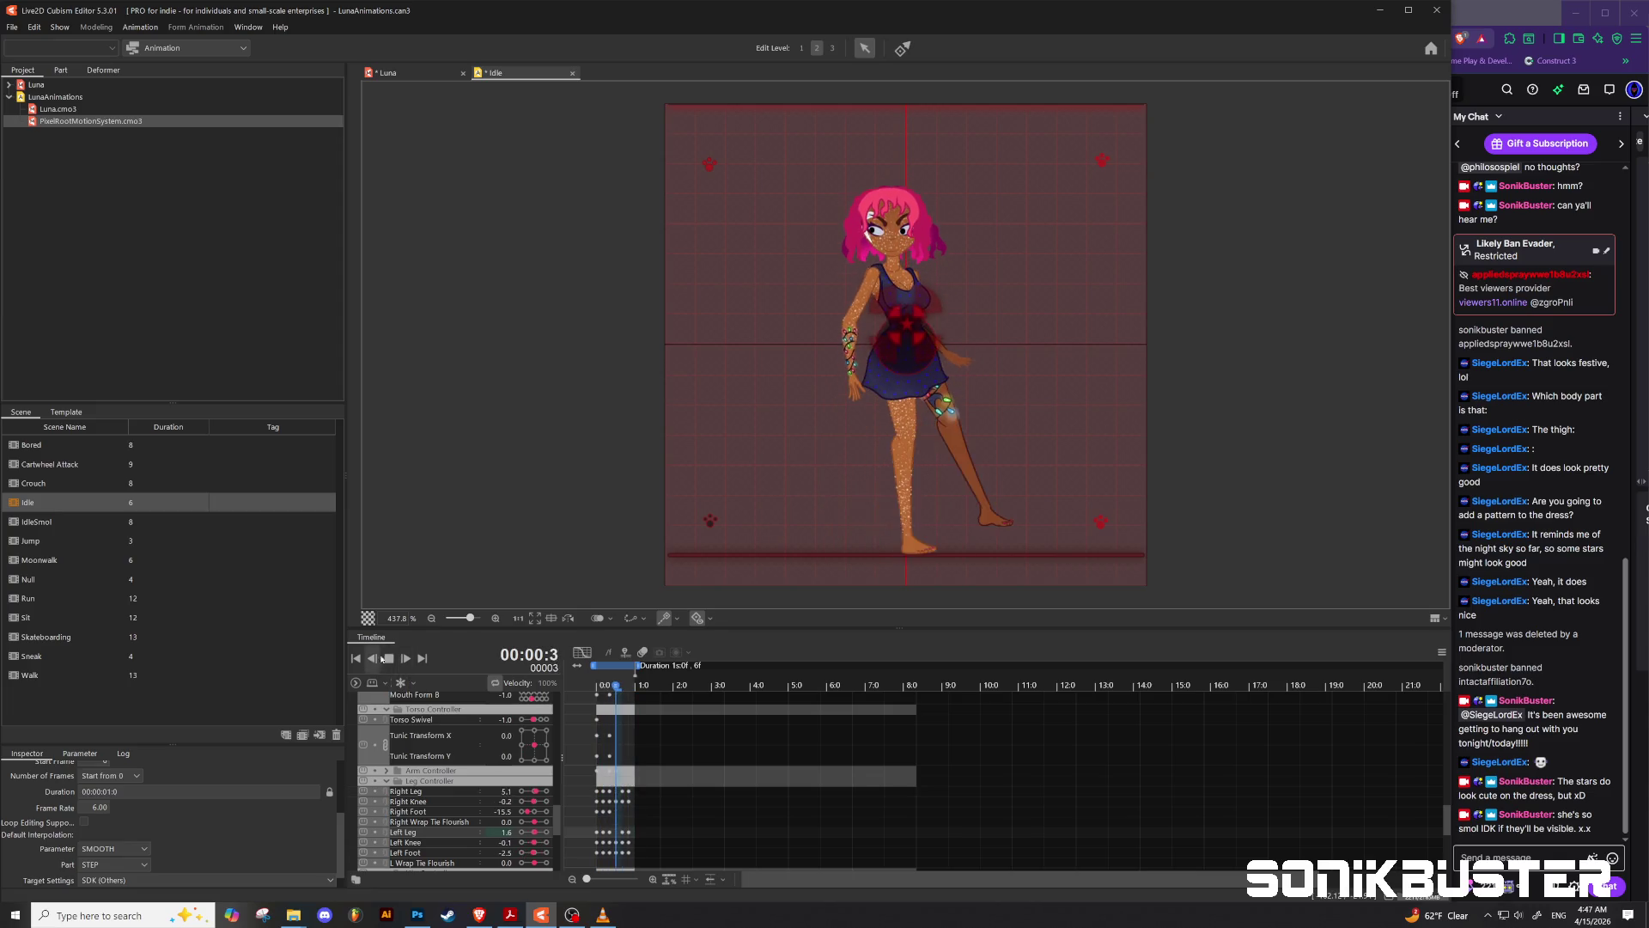
left_click(389, 658)
left_click_drag(602, 687, 618, 689)
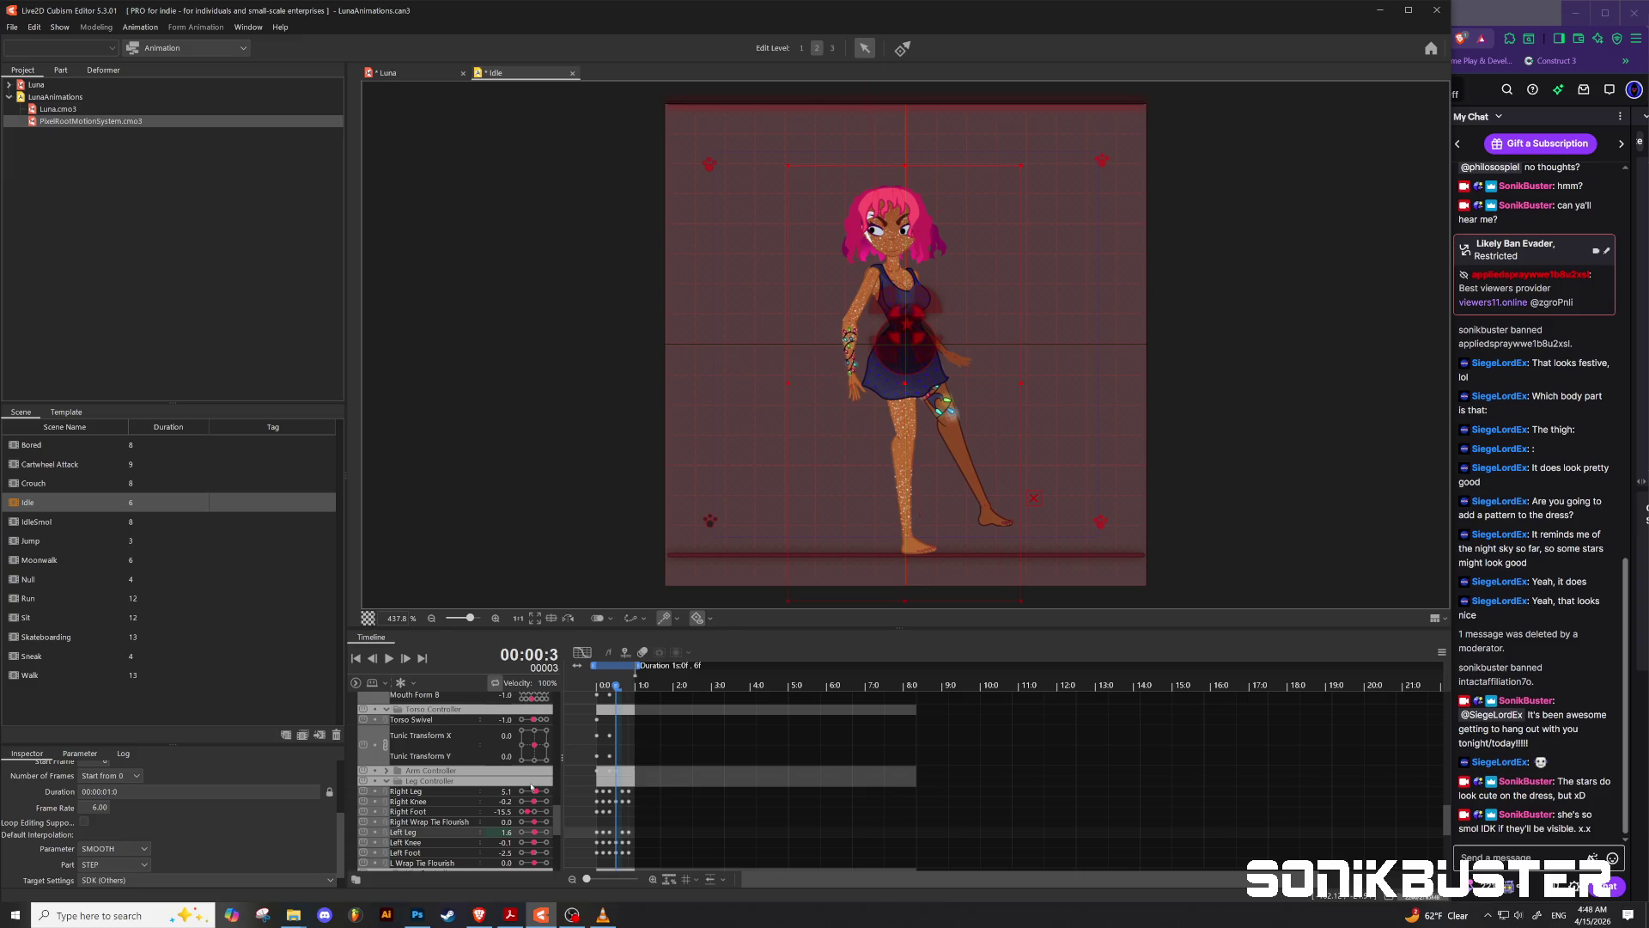
Key Luna's Left Leg at 1.1 on frame 3, then play the loop from frame 4
left_click_drag(505, 832, 511, 833)
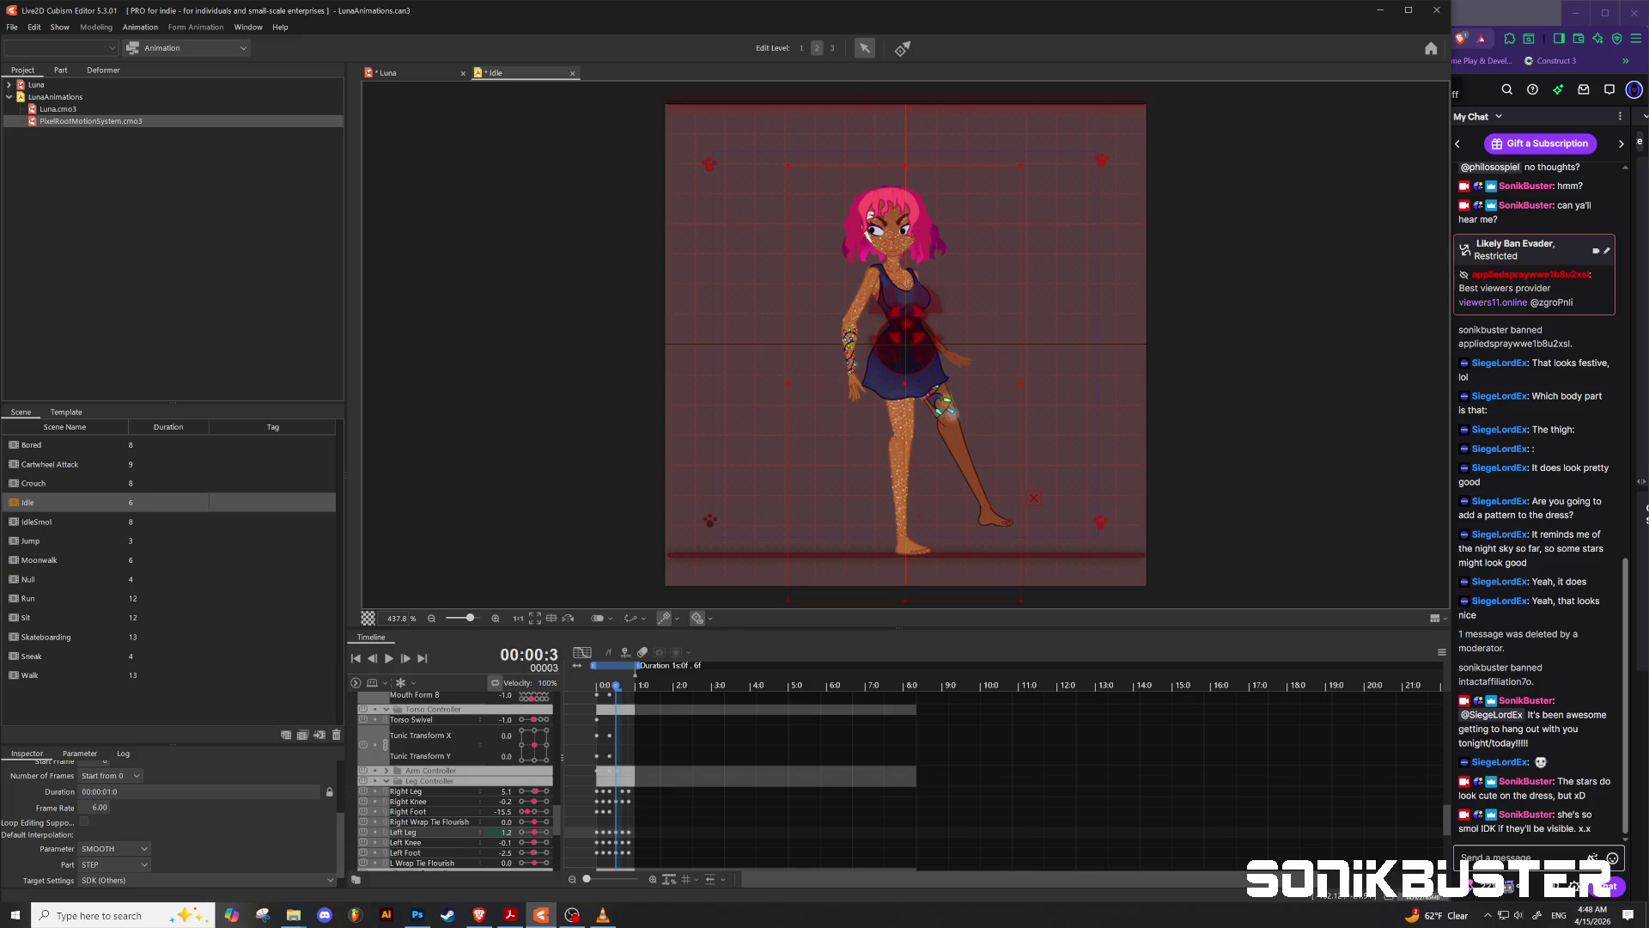
double_click(502, 832)
key("Return")
left_click_drag(618, 688, 630, 692)
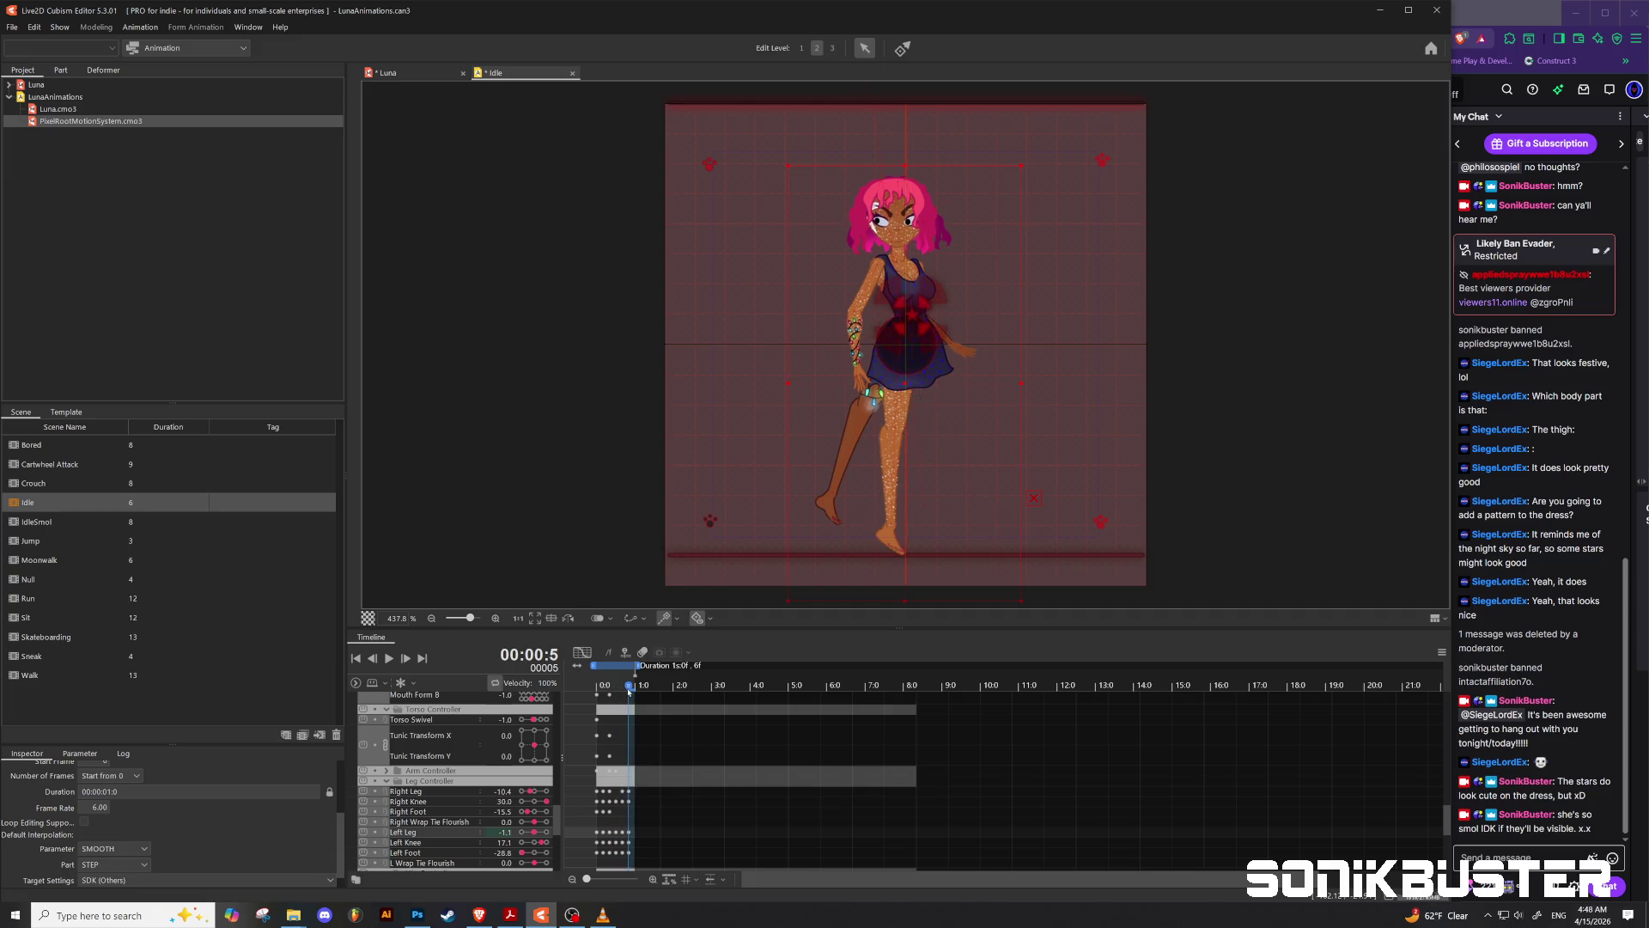
left_click(389, 658)
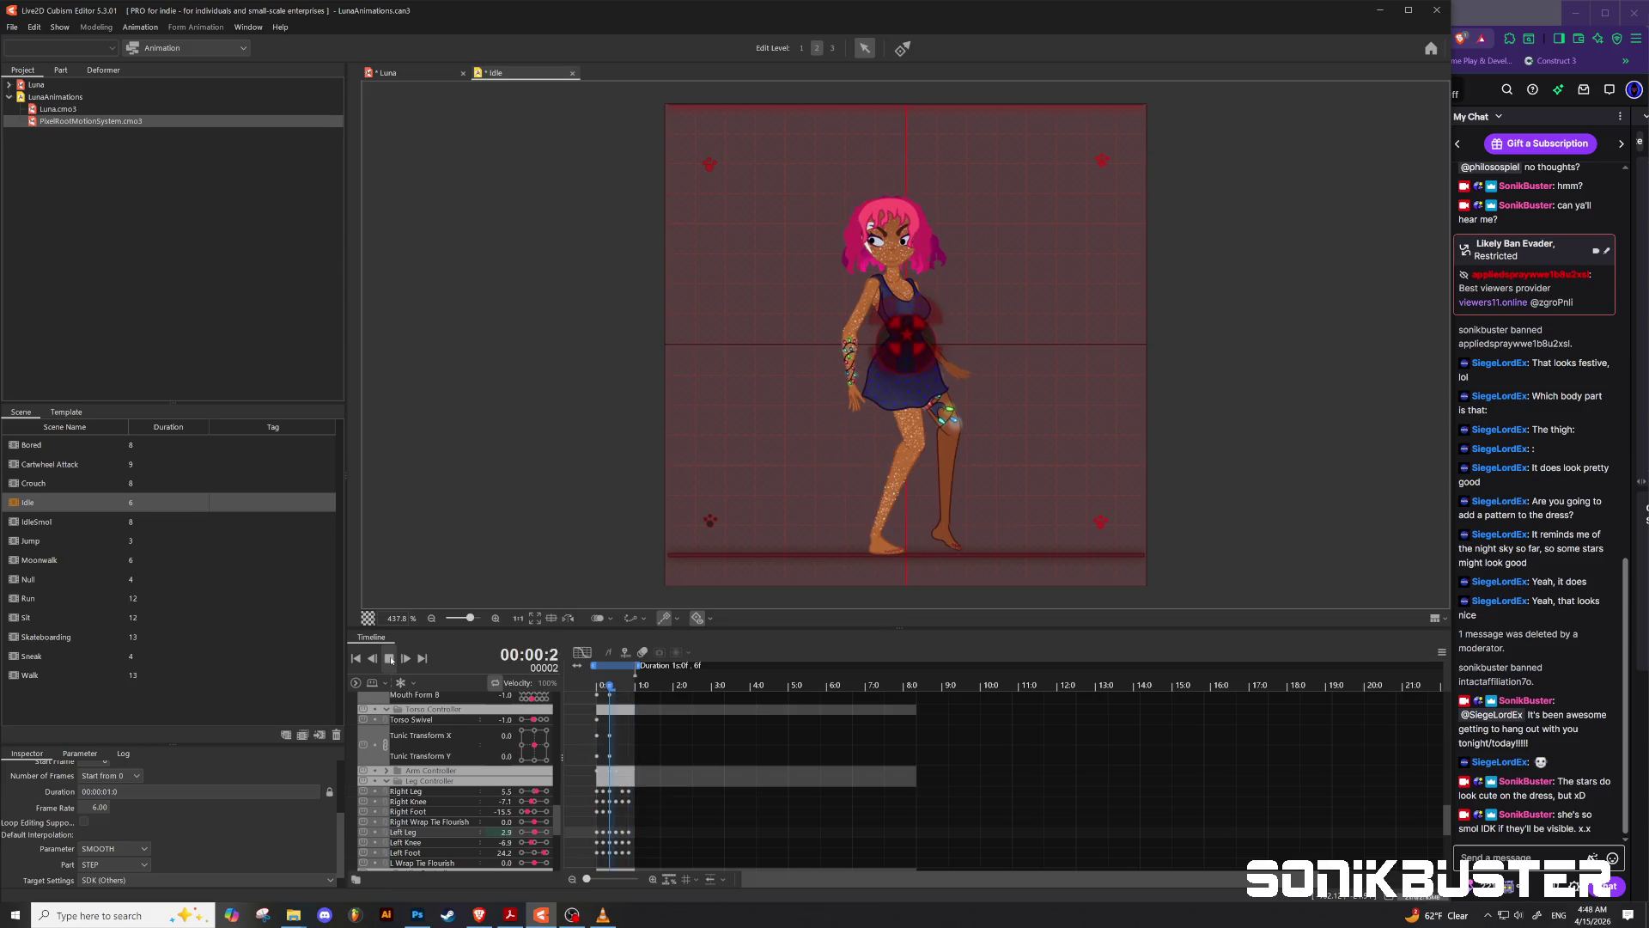
Stop playback on frame 5 and step through the frames to frame 6
left_click(391, 659)
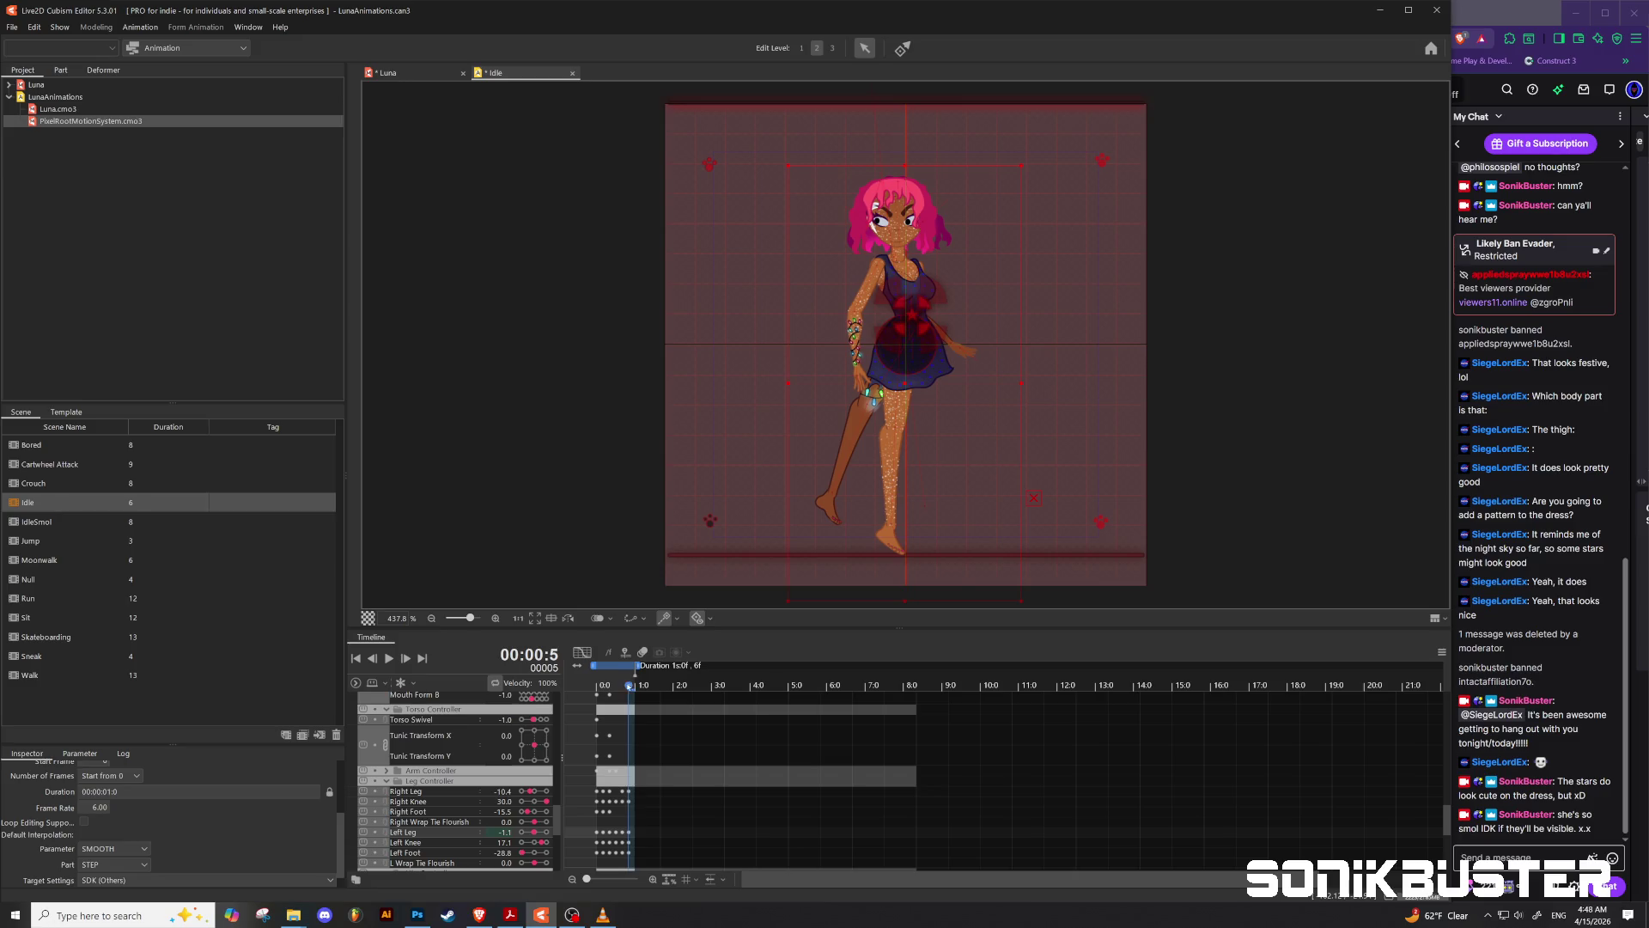
key("Left")
key("Right")
mouse_move(630, 684)
left_mouse_down()
mouse_move(590, 694)
mouse_move(629, 698)
left_mouse_up()
left_click_drag(630, 697, 635, 697)
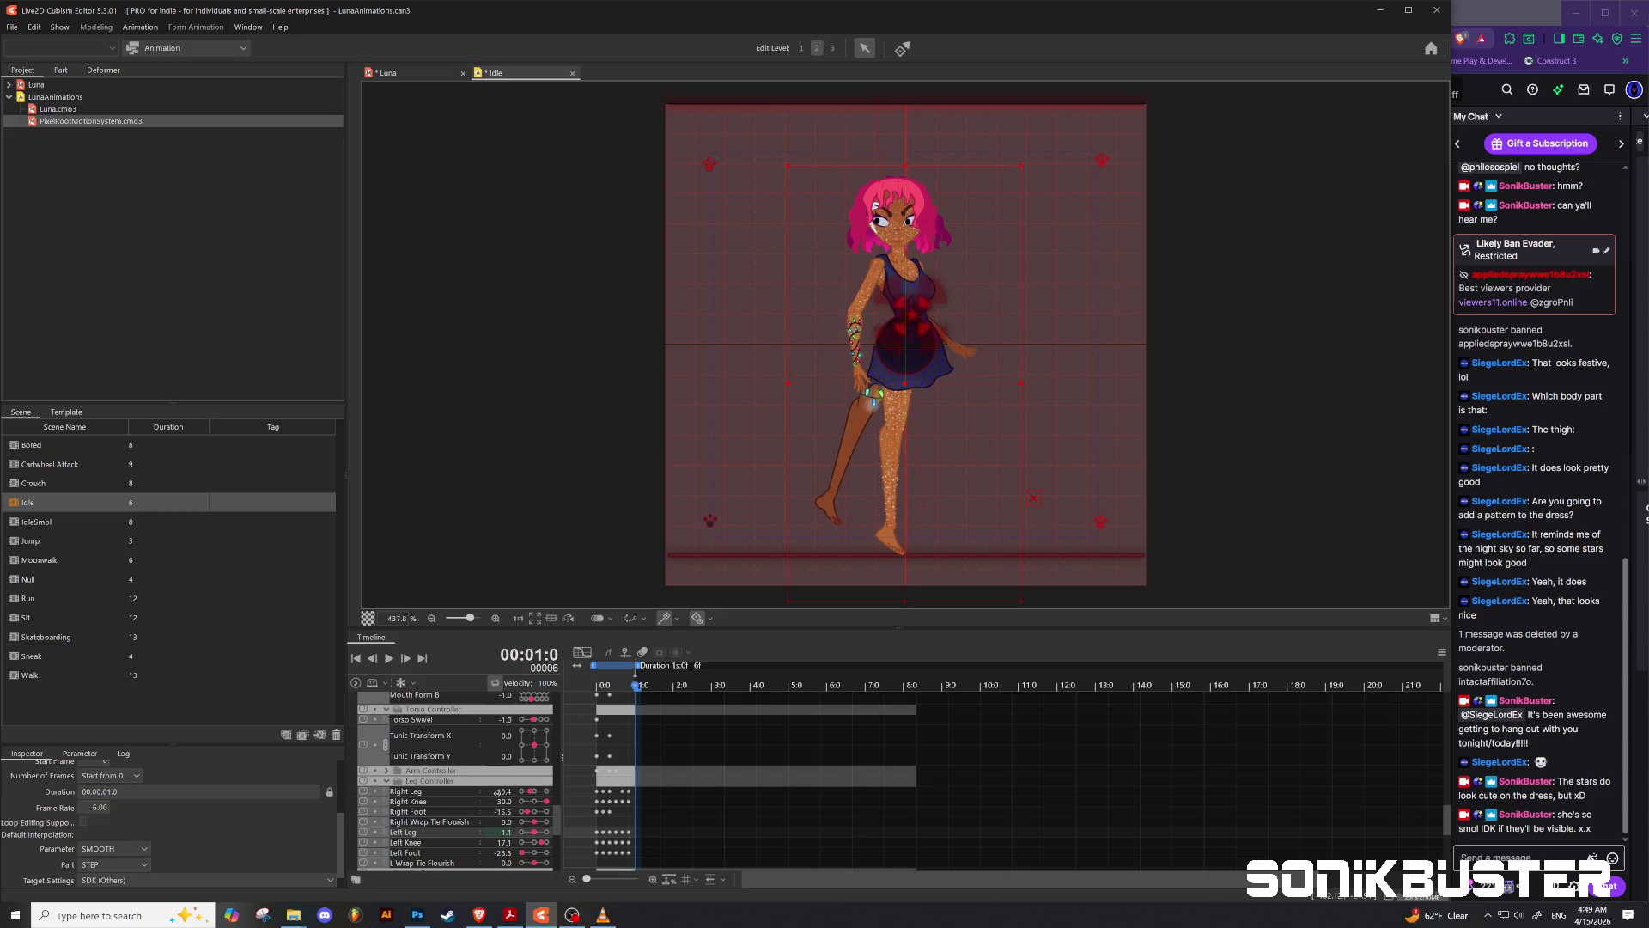
Swing the Right Leg into a new pose and rotate the Right Foot to -26.7, then preview the loop
left_click_drag(498, 792, 474, 800)
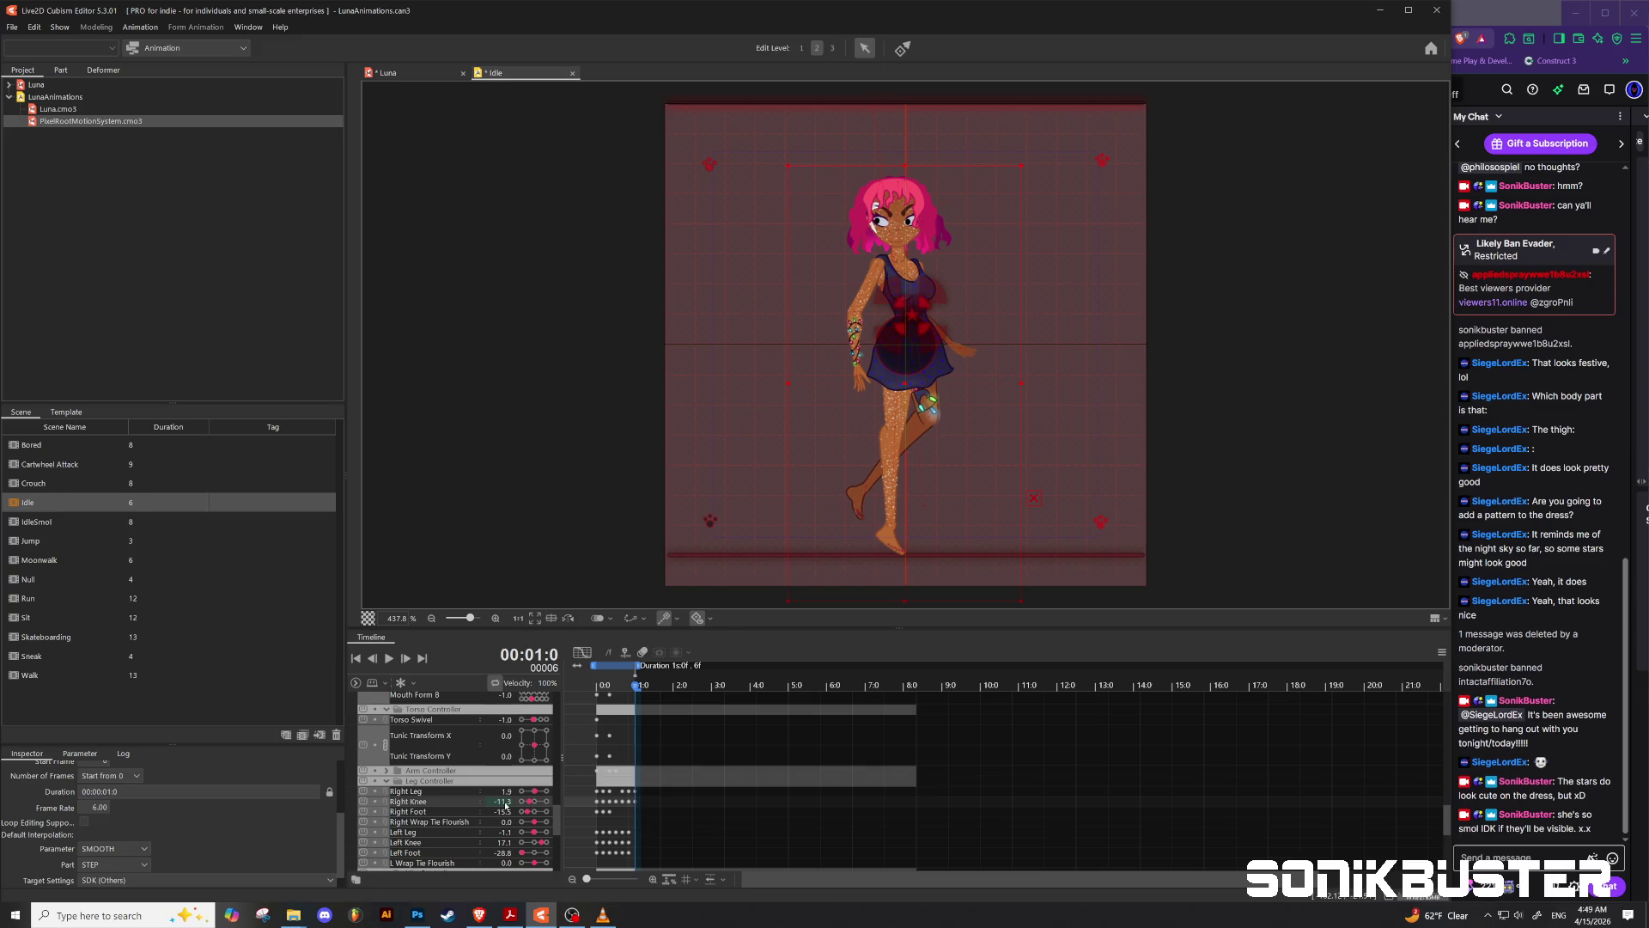
left_click_drag(506, 812, 486, 812)
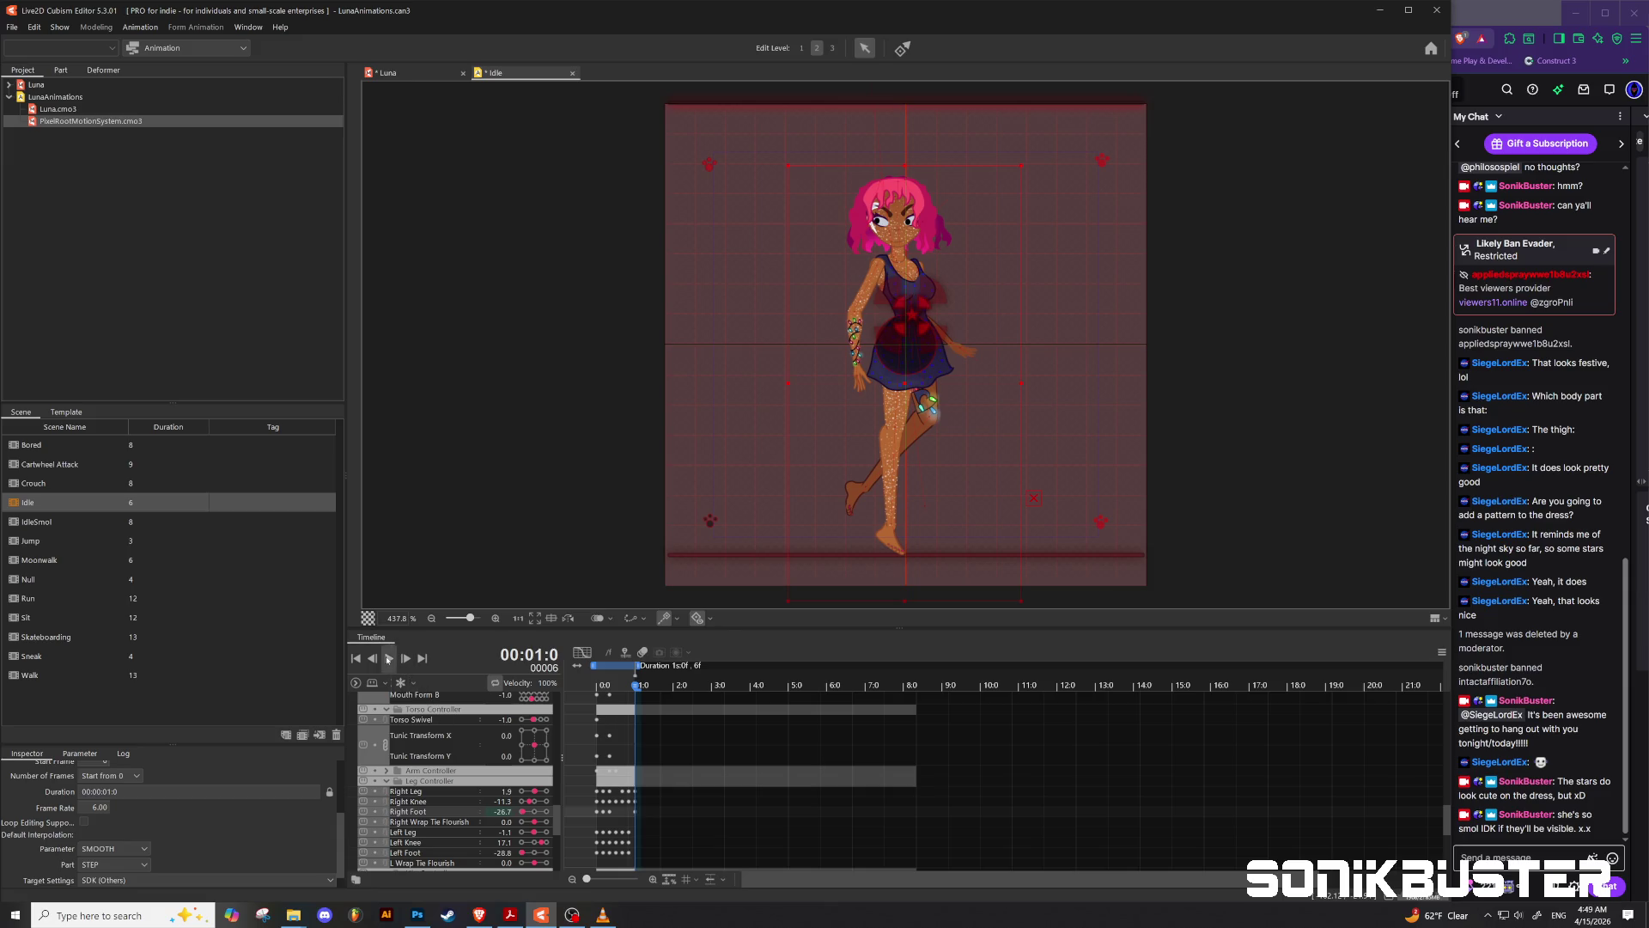
left_click(389, 658)
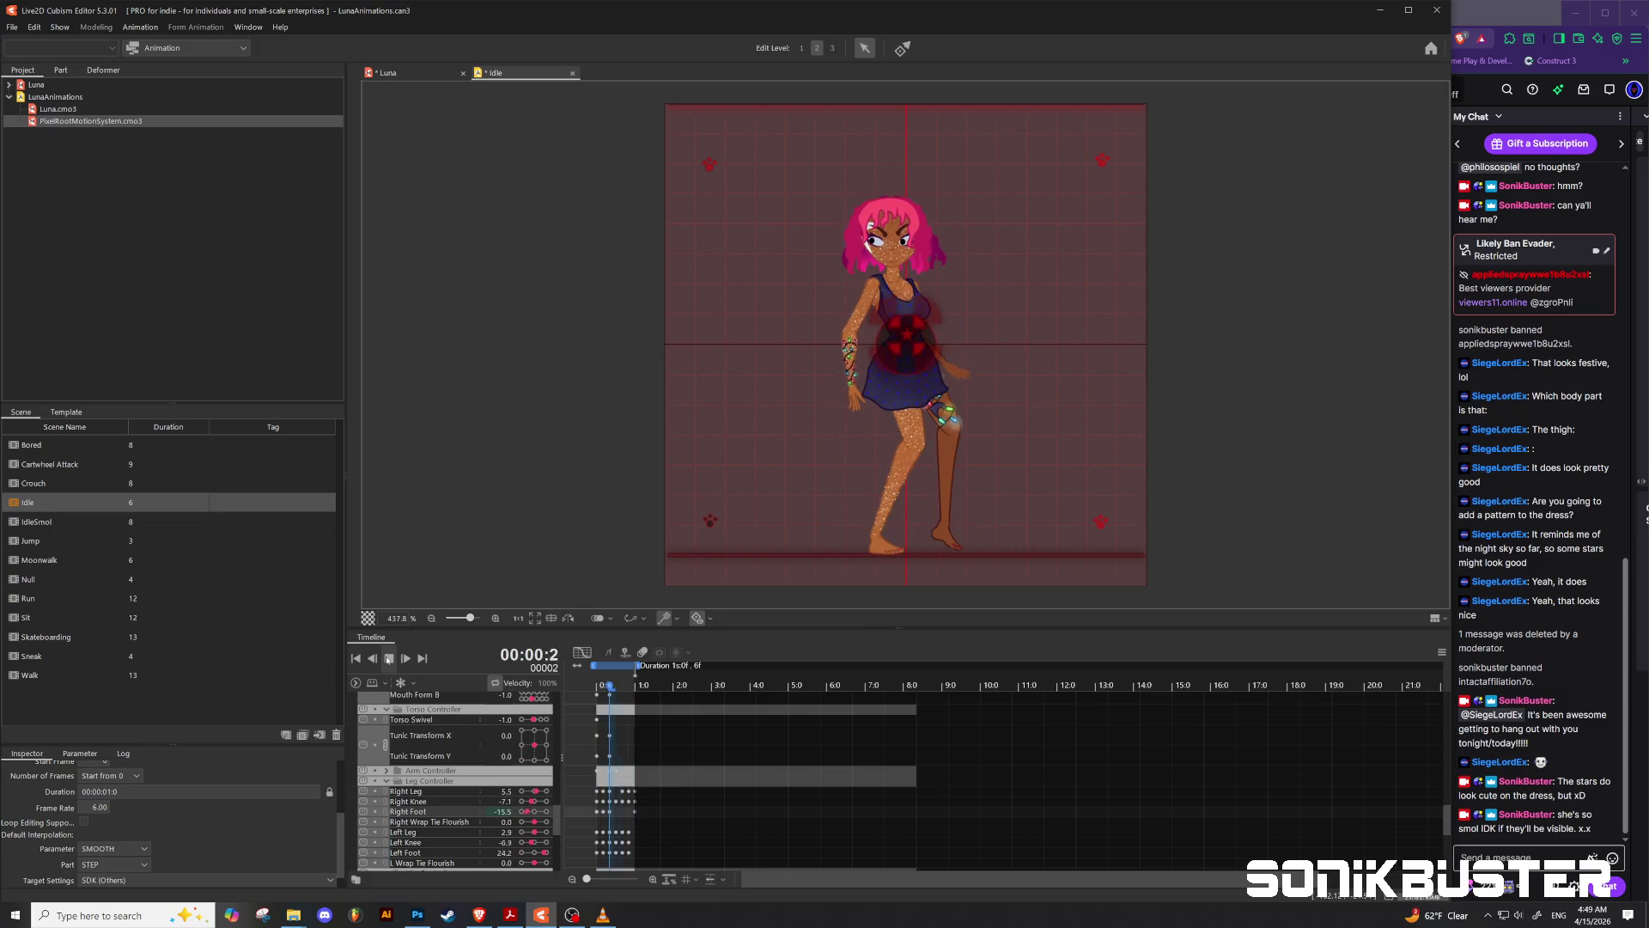
left_click(389, 658)
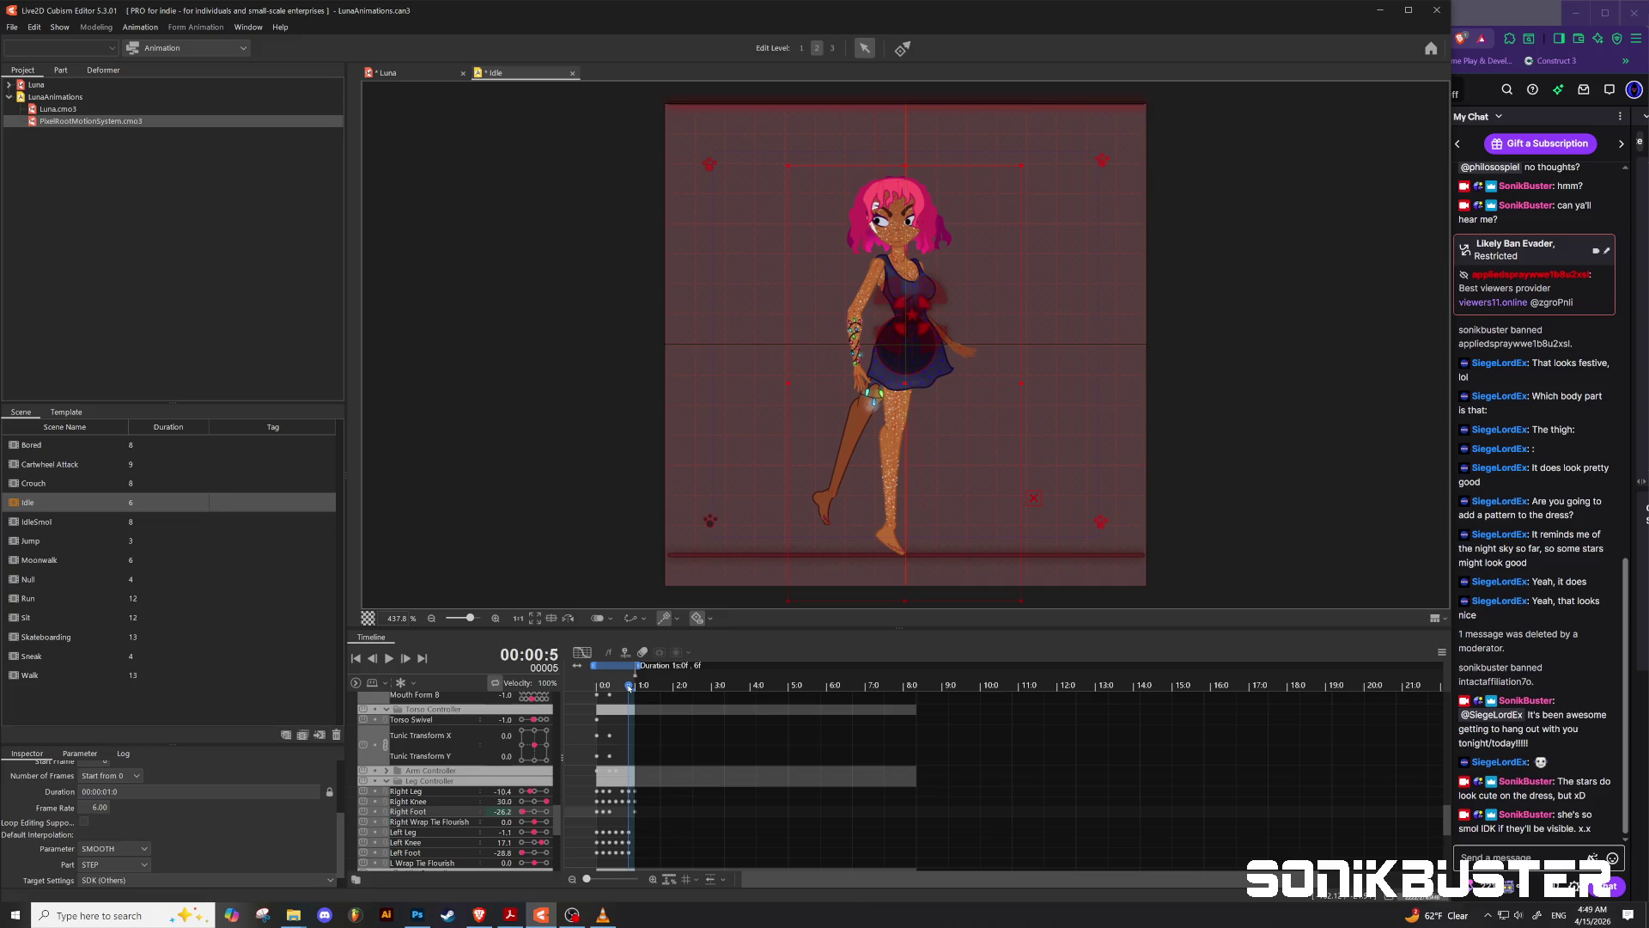
left_click_drag(630, 687, 622, 687)
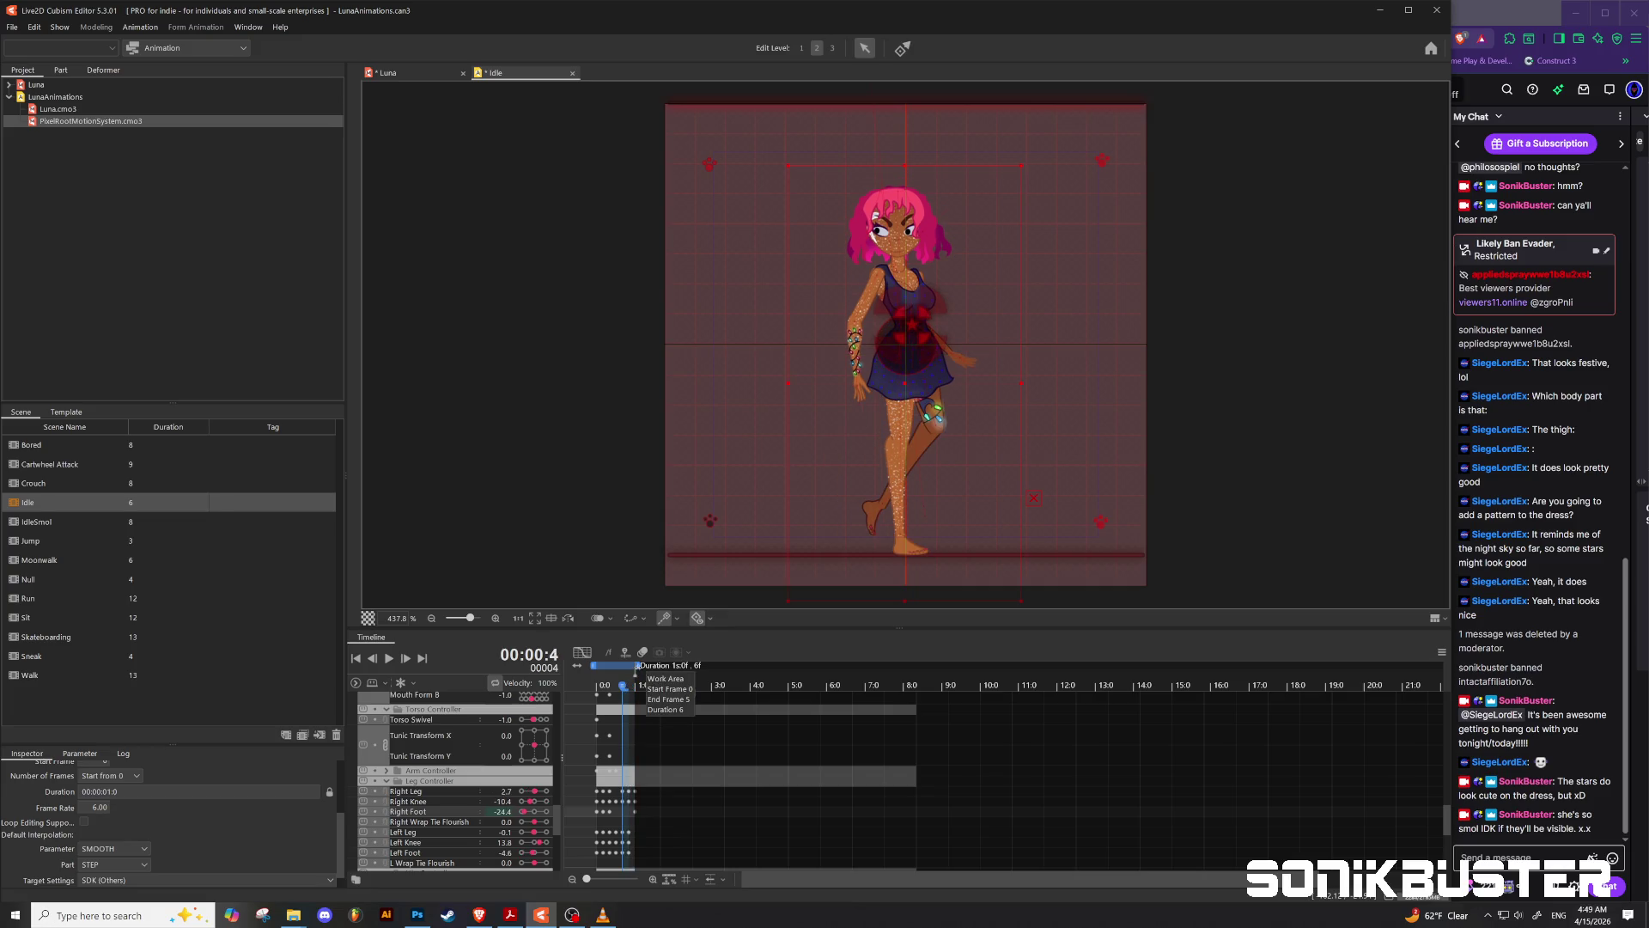
Try a frame rate of 8, then put it back to 6
double_click(96, 808)
type("8")
key("Return")
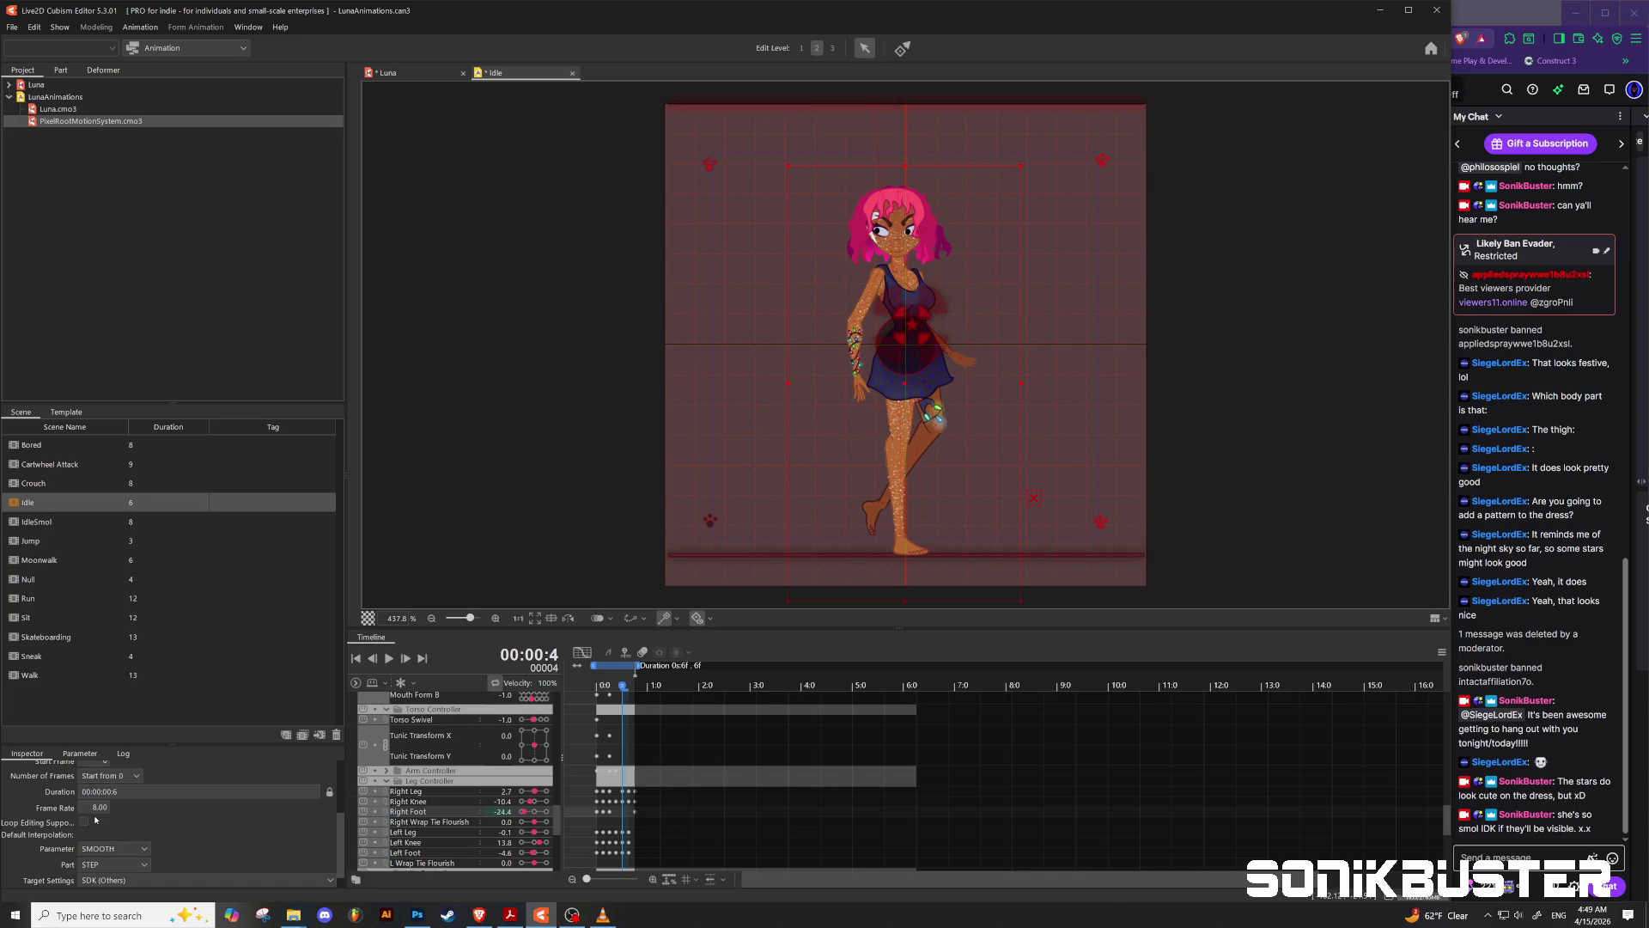
double_click(101, 807)
type("6")
key("Return")
Set the scene duration to 00:00:01:2 (8 frames) and stretch the playback range to the new end
double_click(165, 792)
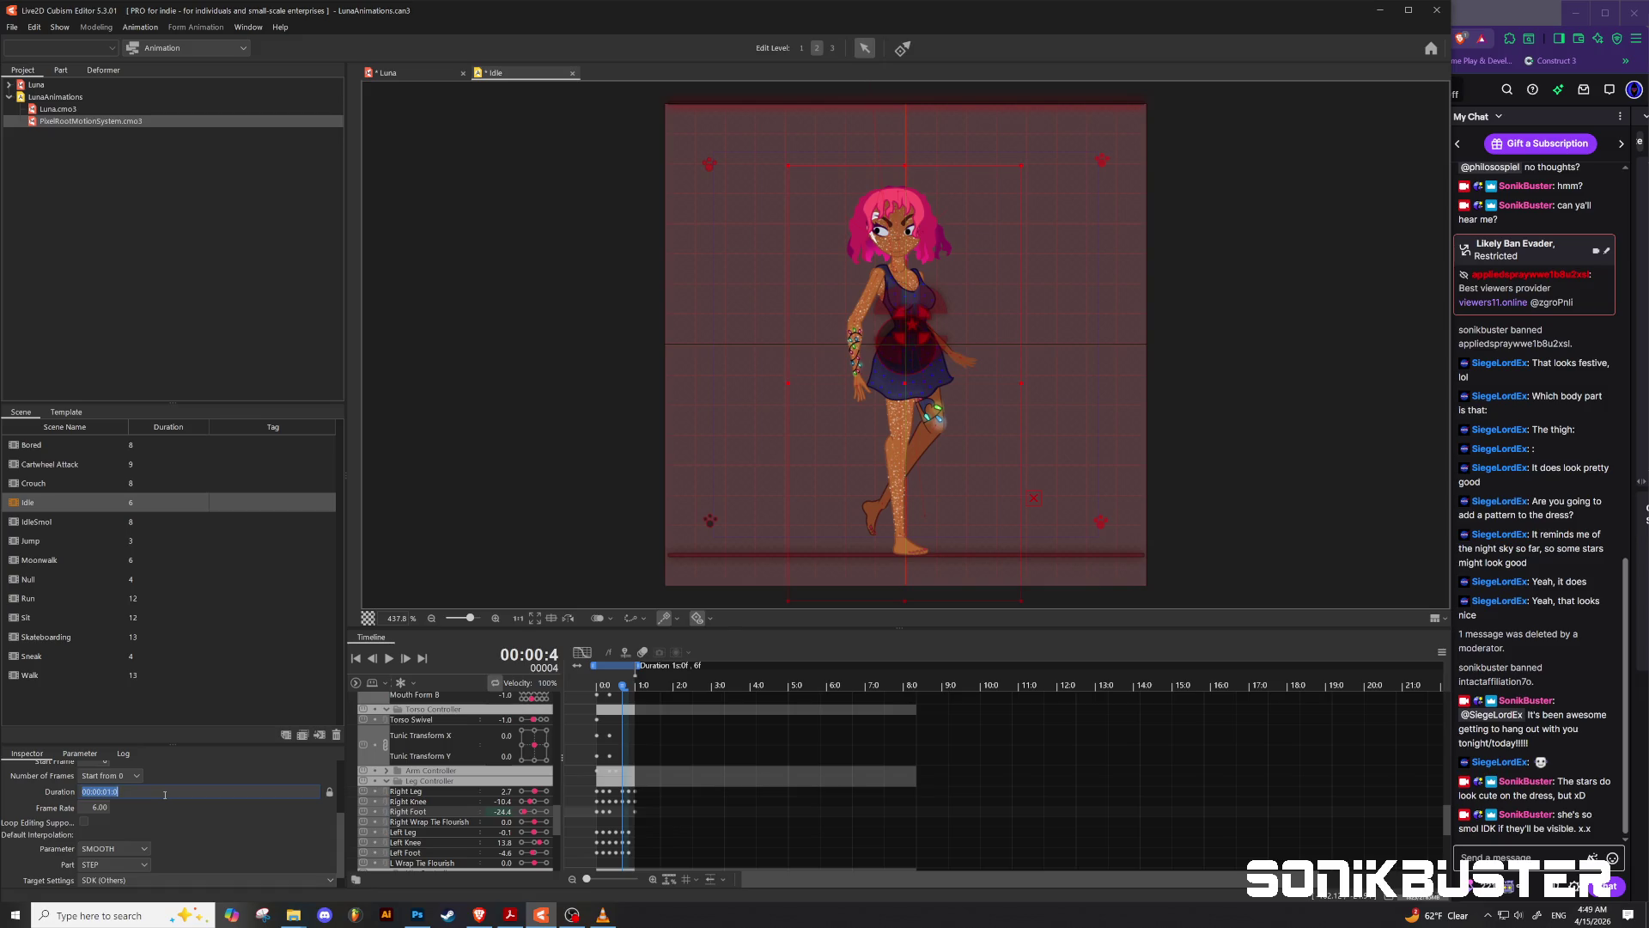
type("00:00:01:2")
key("Return")
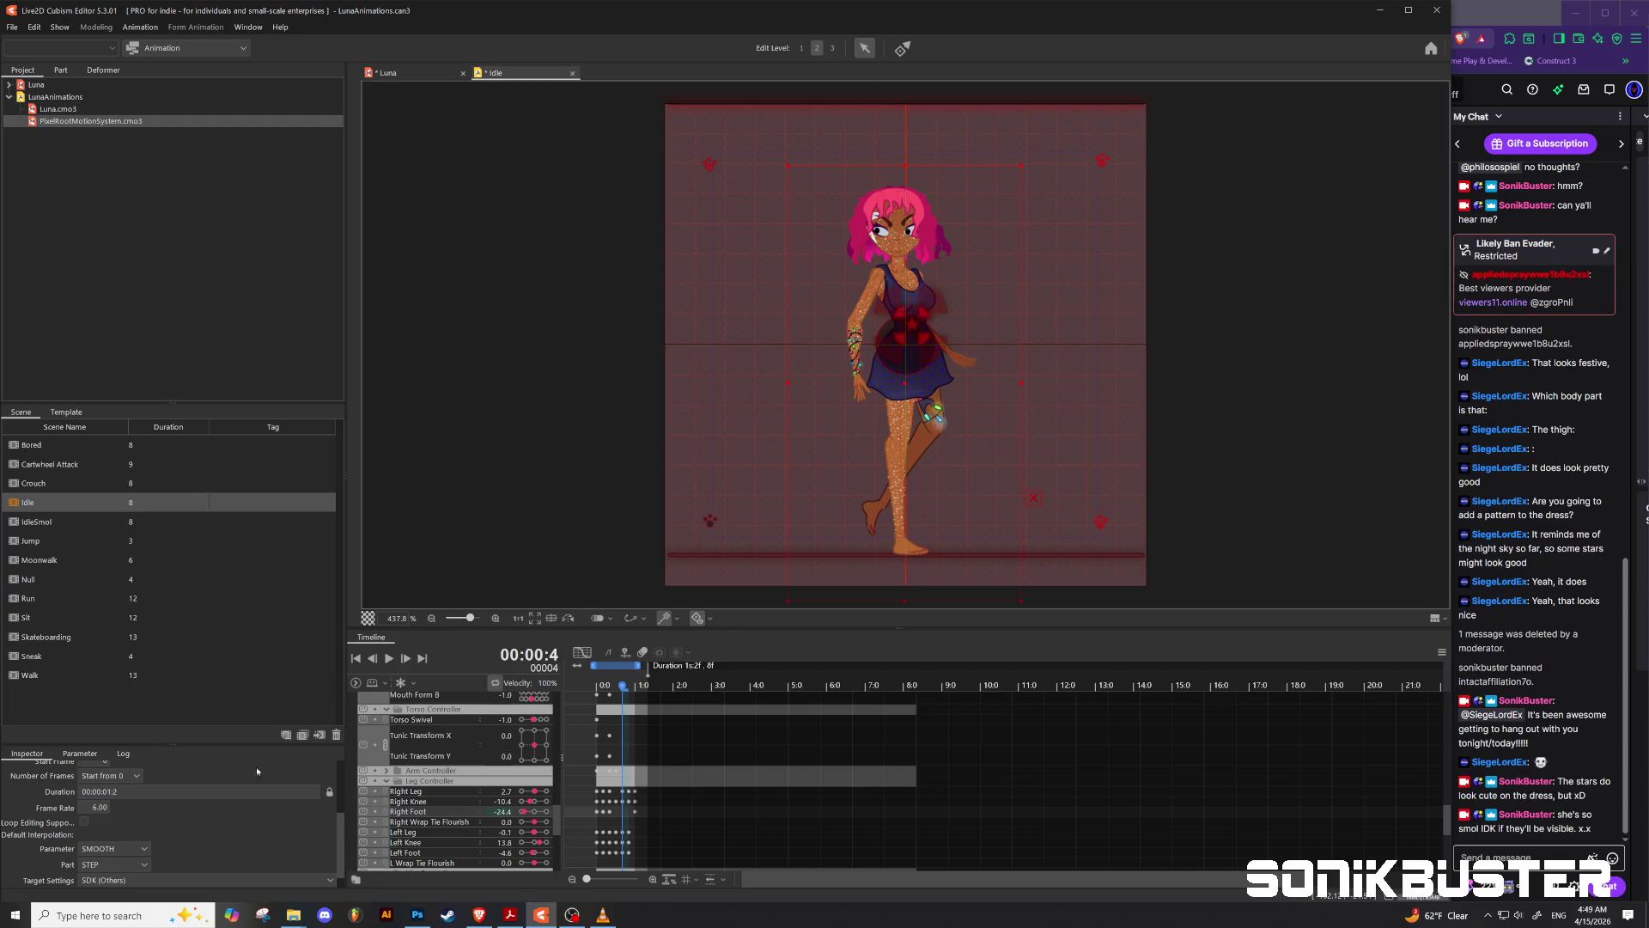
left_click_drag(618, 670, 649, 667)
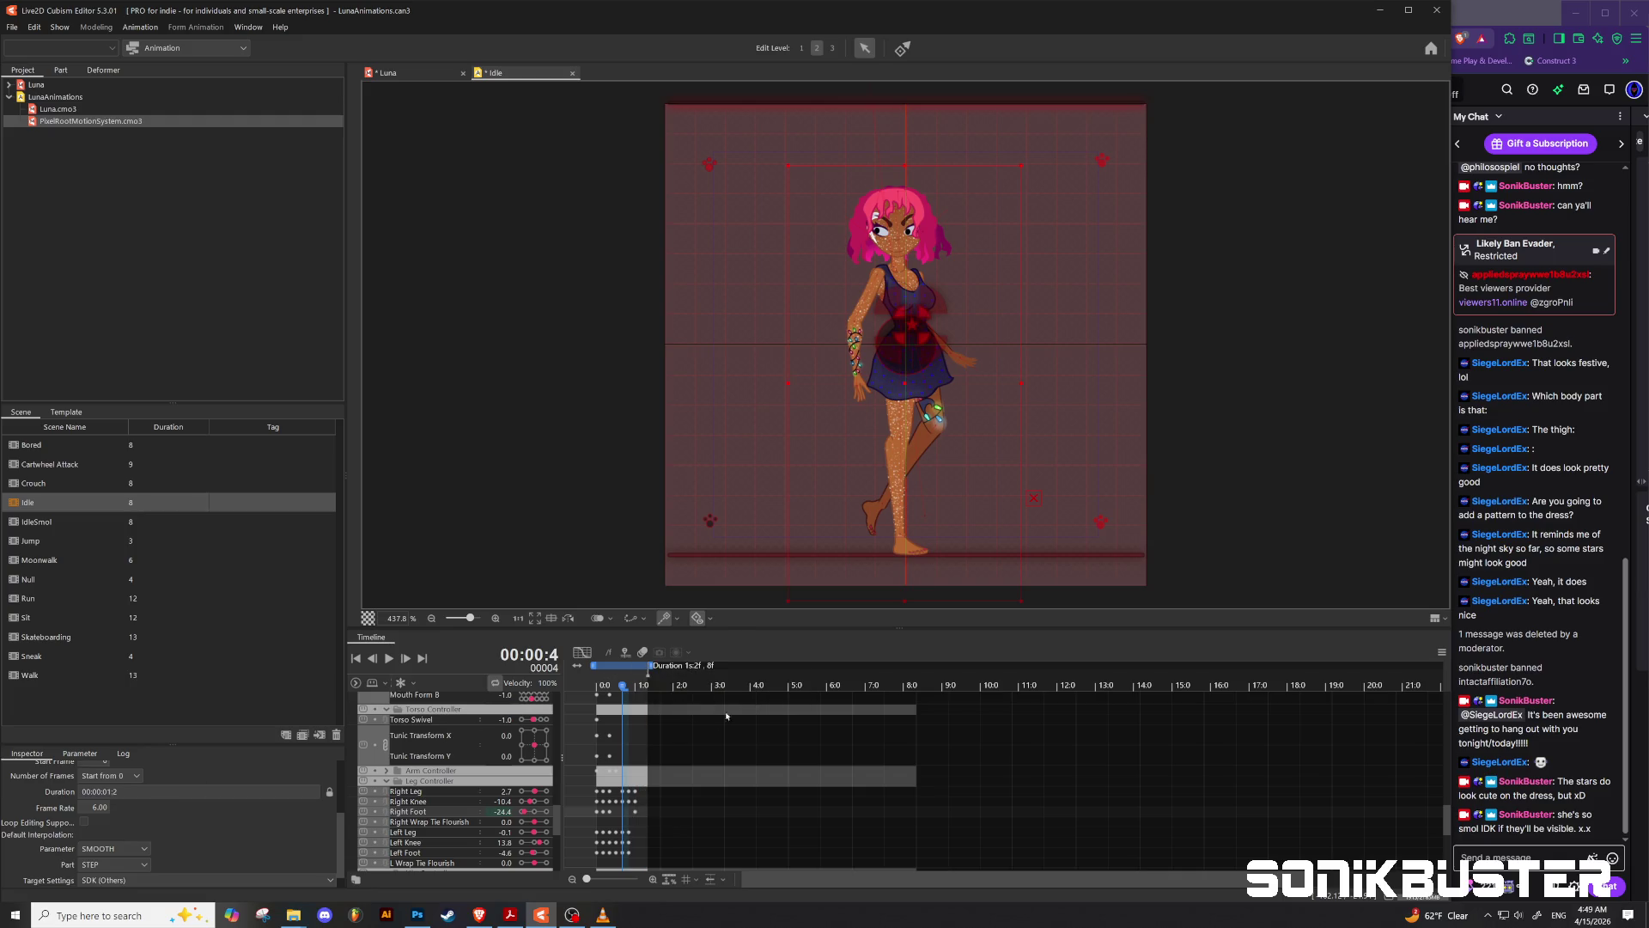
On frame 6, swing the Left Leg to -4.6 and flatten the Left Foot to about 18.1
left_click_drag(625, 689, 634, 692)
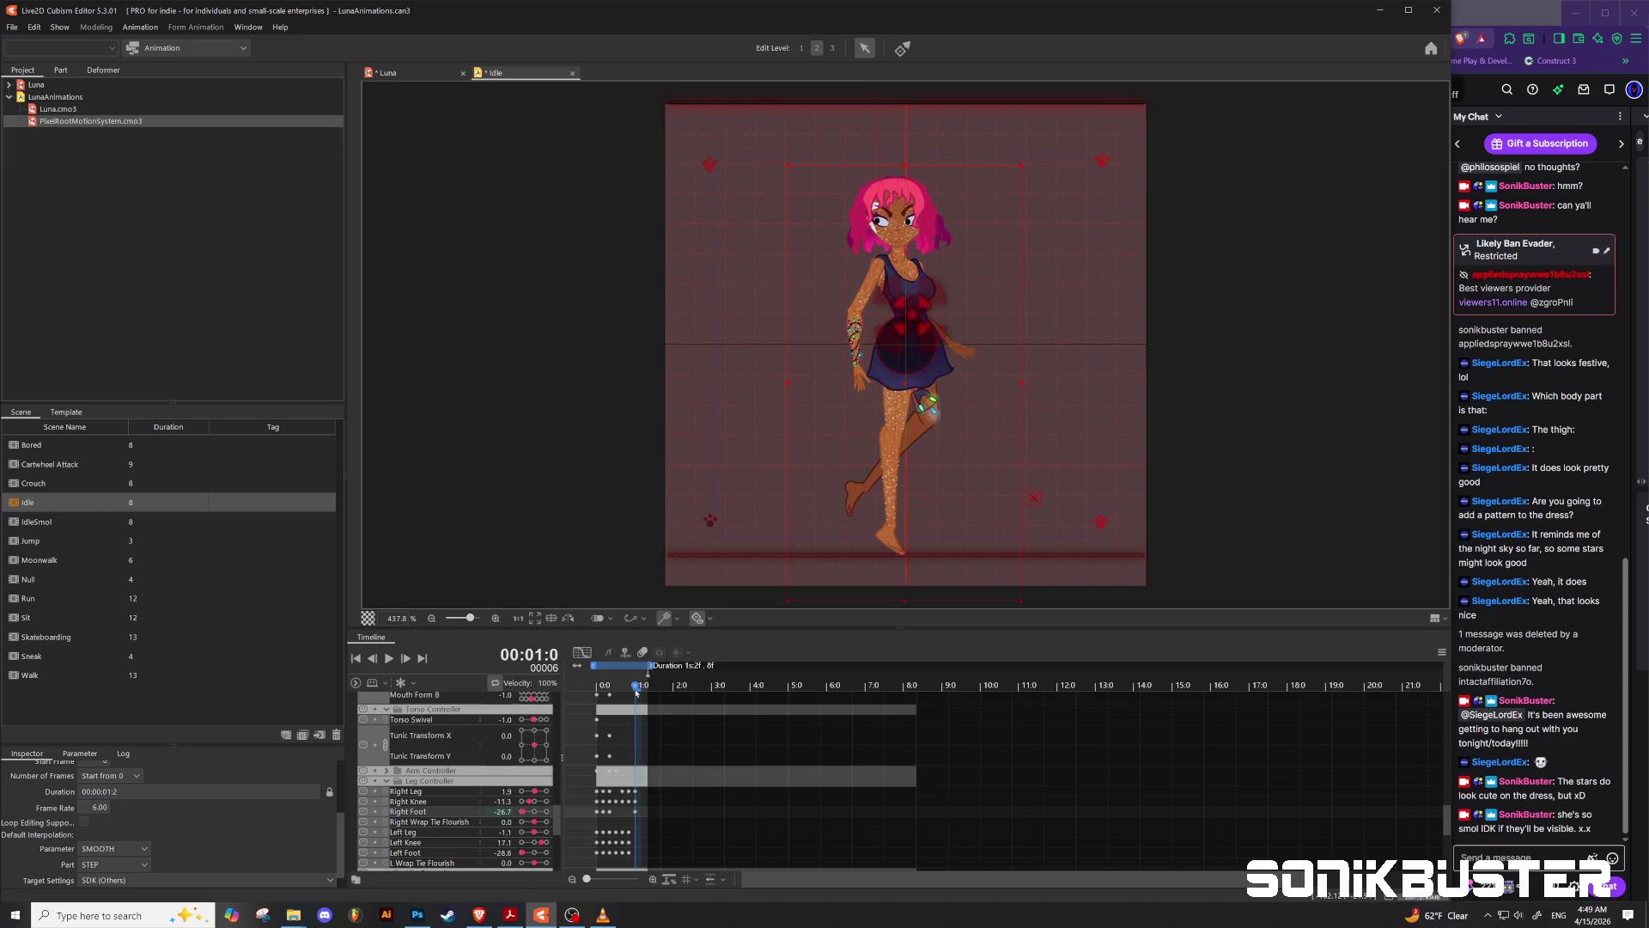
left_click_drag(637, 692, 637, 701)
mouse_move(502, 853)
left_mouse_down()
mouse_move(525, 853)
mouse_move(493, 832)
left_mouse_up()
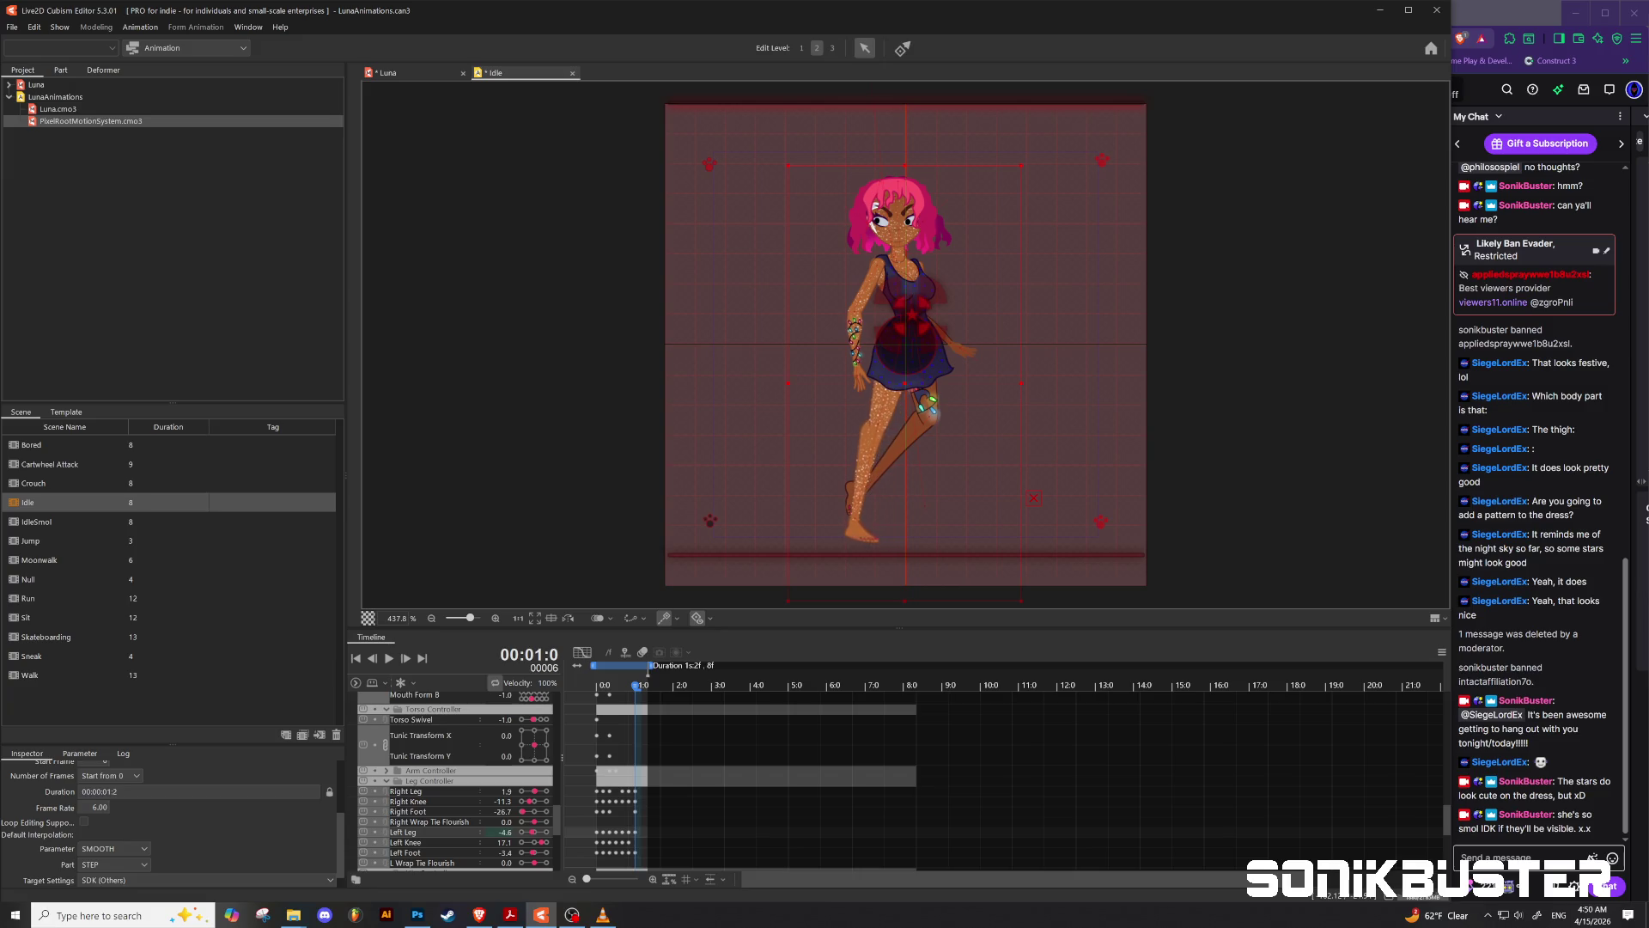
left_click_drag(506, 853, 542, 853)
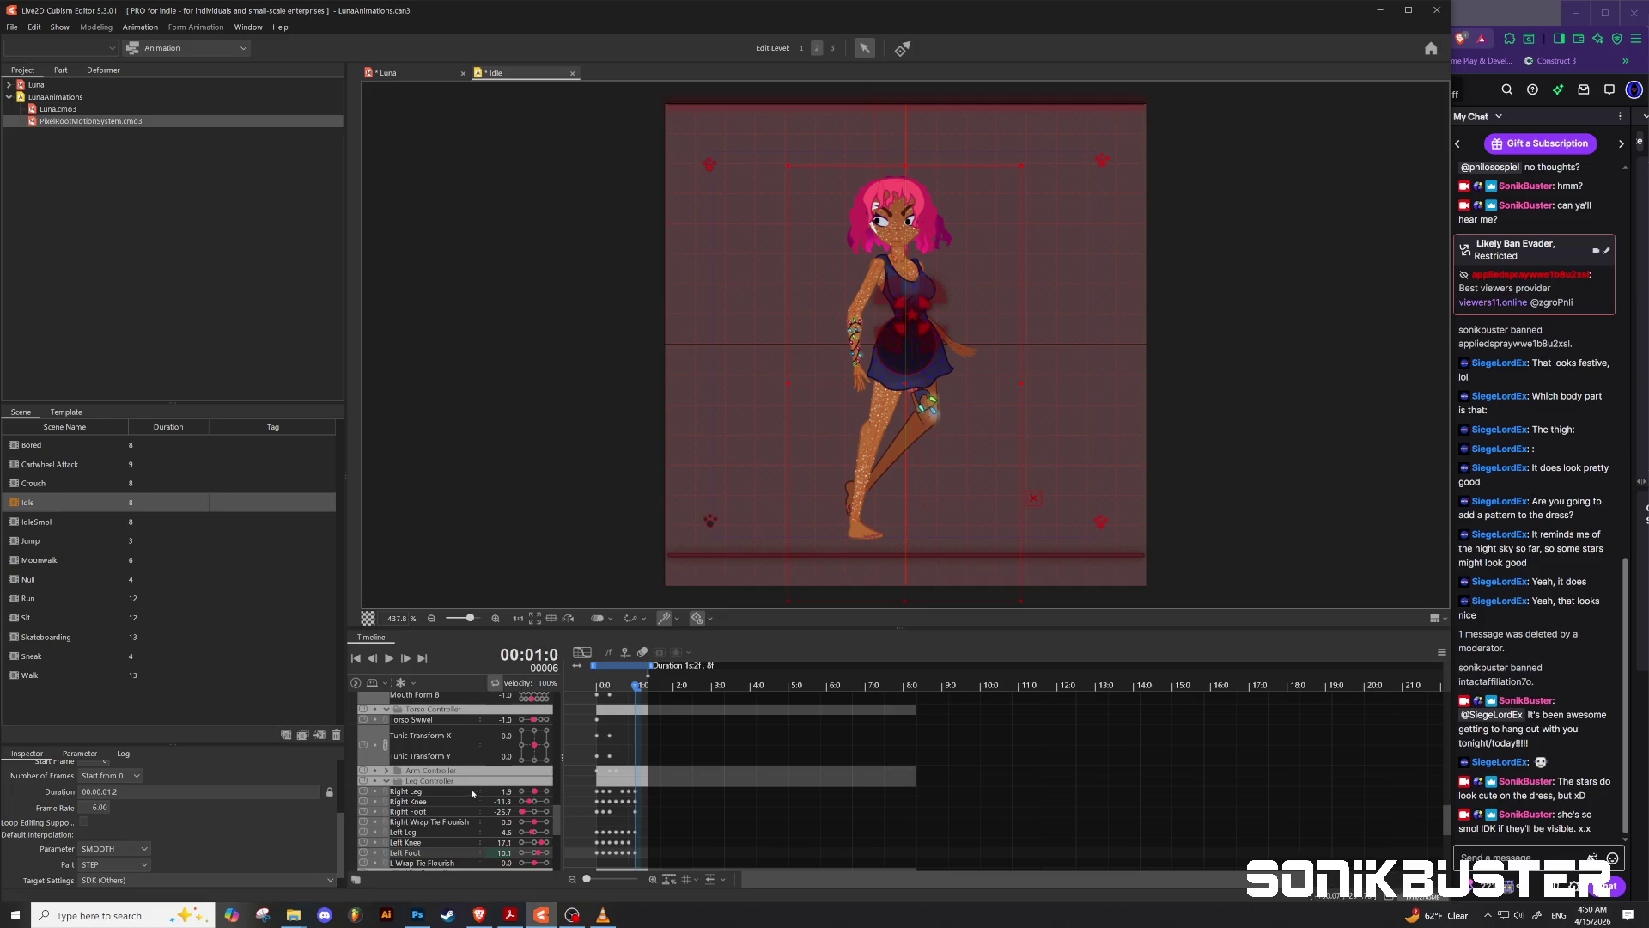
Add a Pivot Core Y keyframe on frame 6 to drop Luna's body, comparing against frame 5
scroll(483, 793, "up", 3)
scroll(483, 793, "up", 3)
scroll(486, 793, "up", 3)
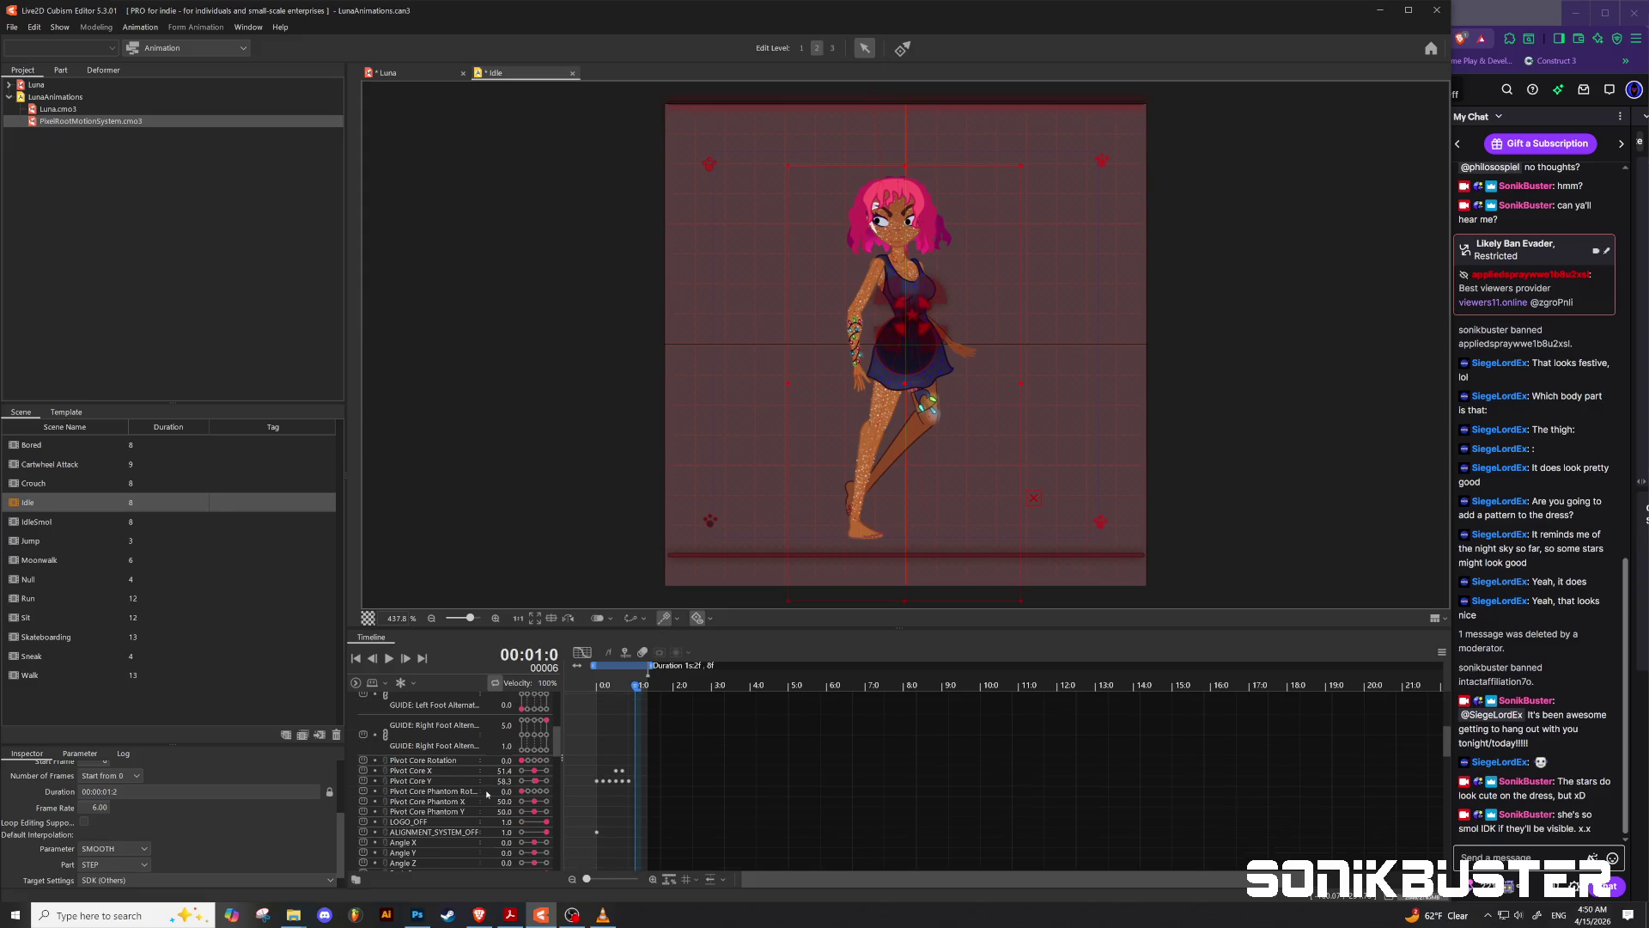
scroll(486, 793, "up", 3)
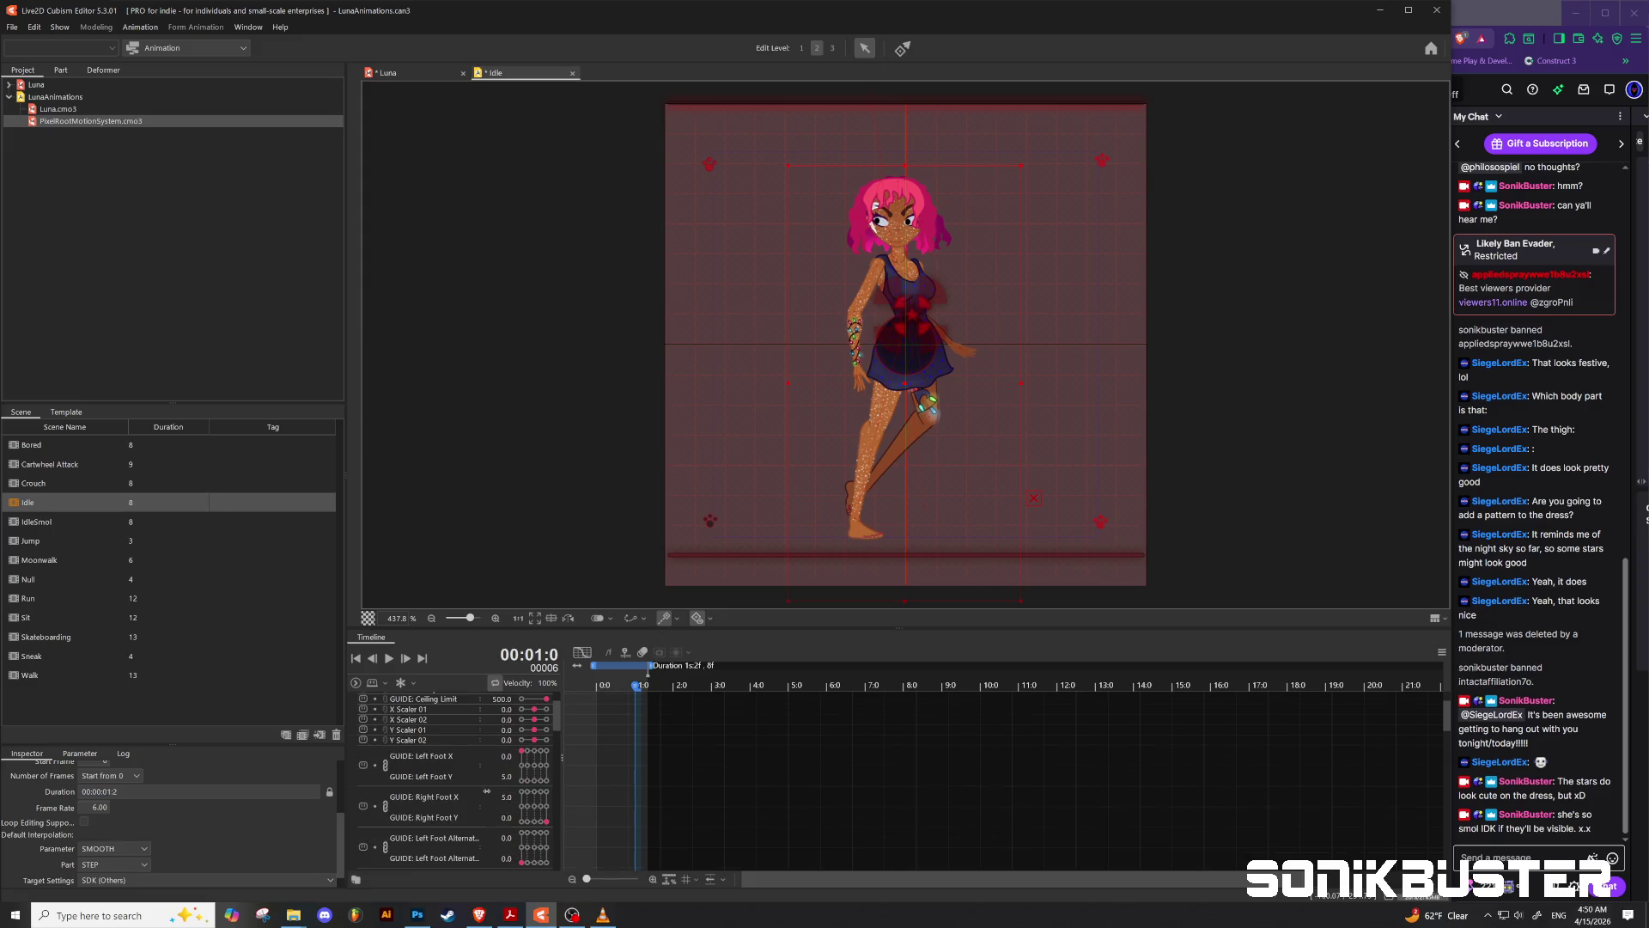
scroll(486, 794, "down", 3)
left_click(503, 806)
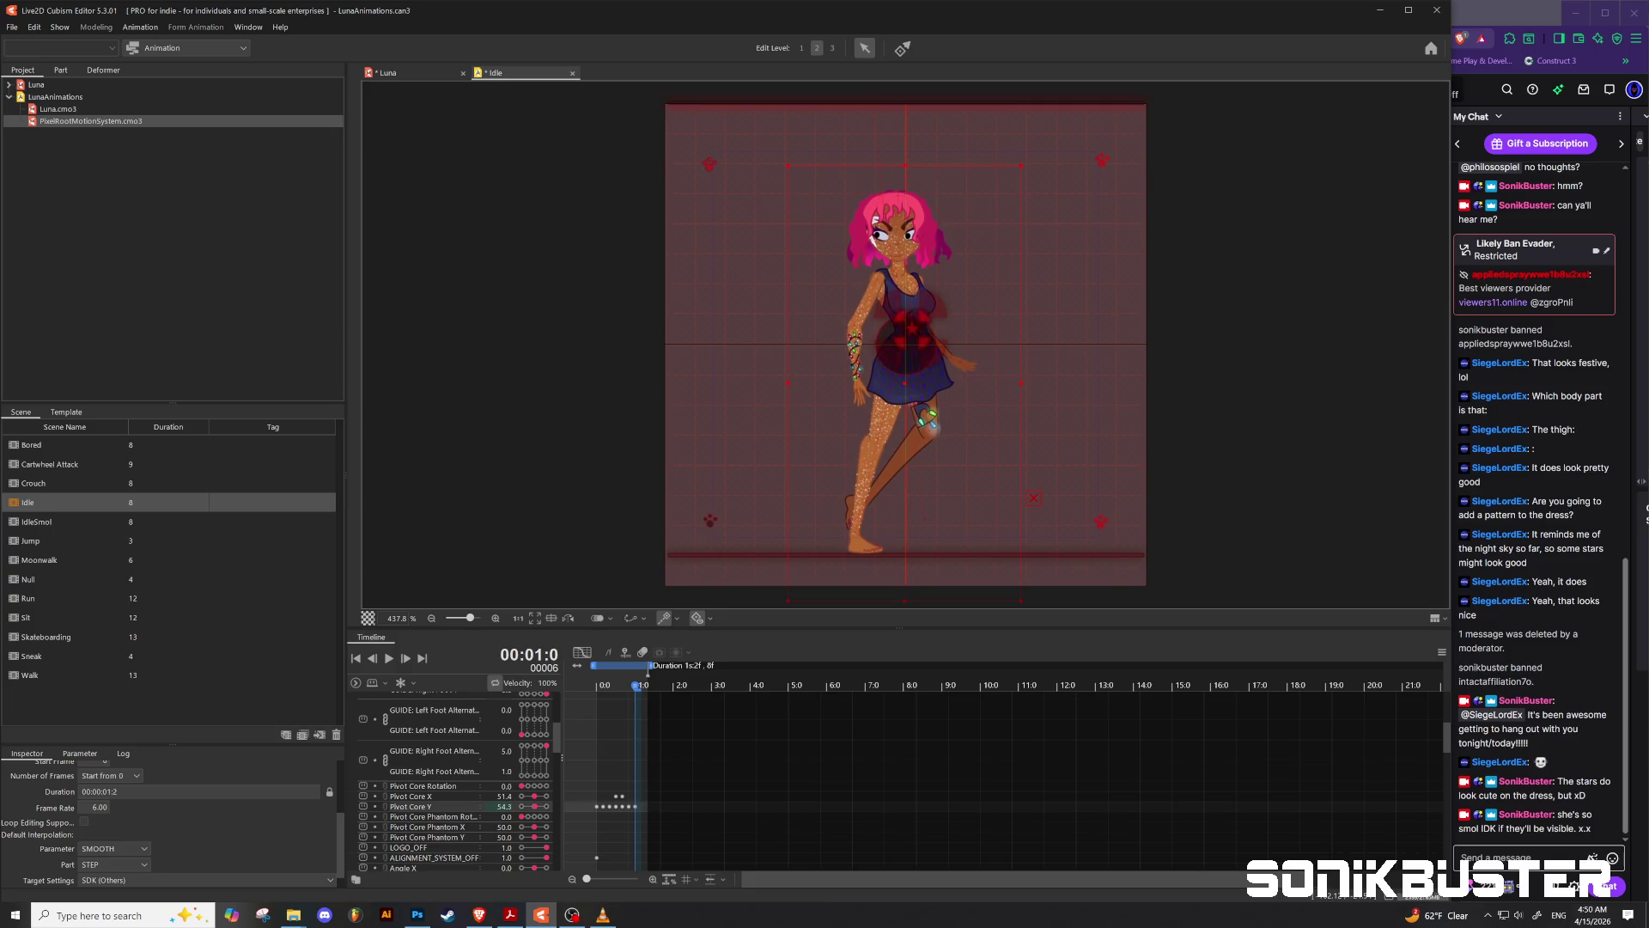
left_click_drag(637, 686, 630, 698)
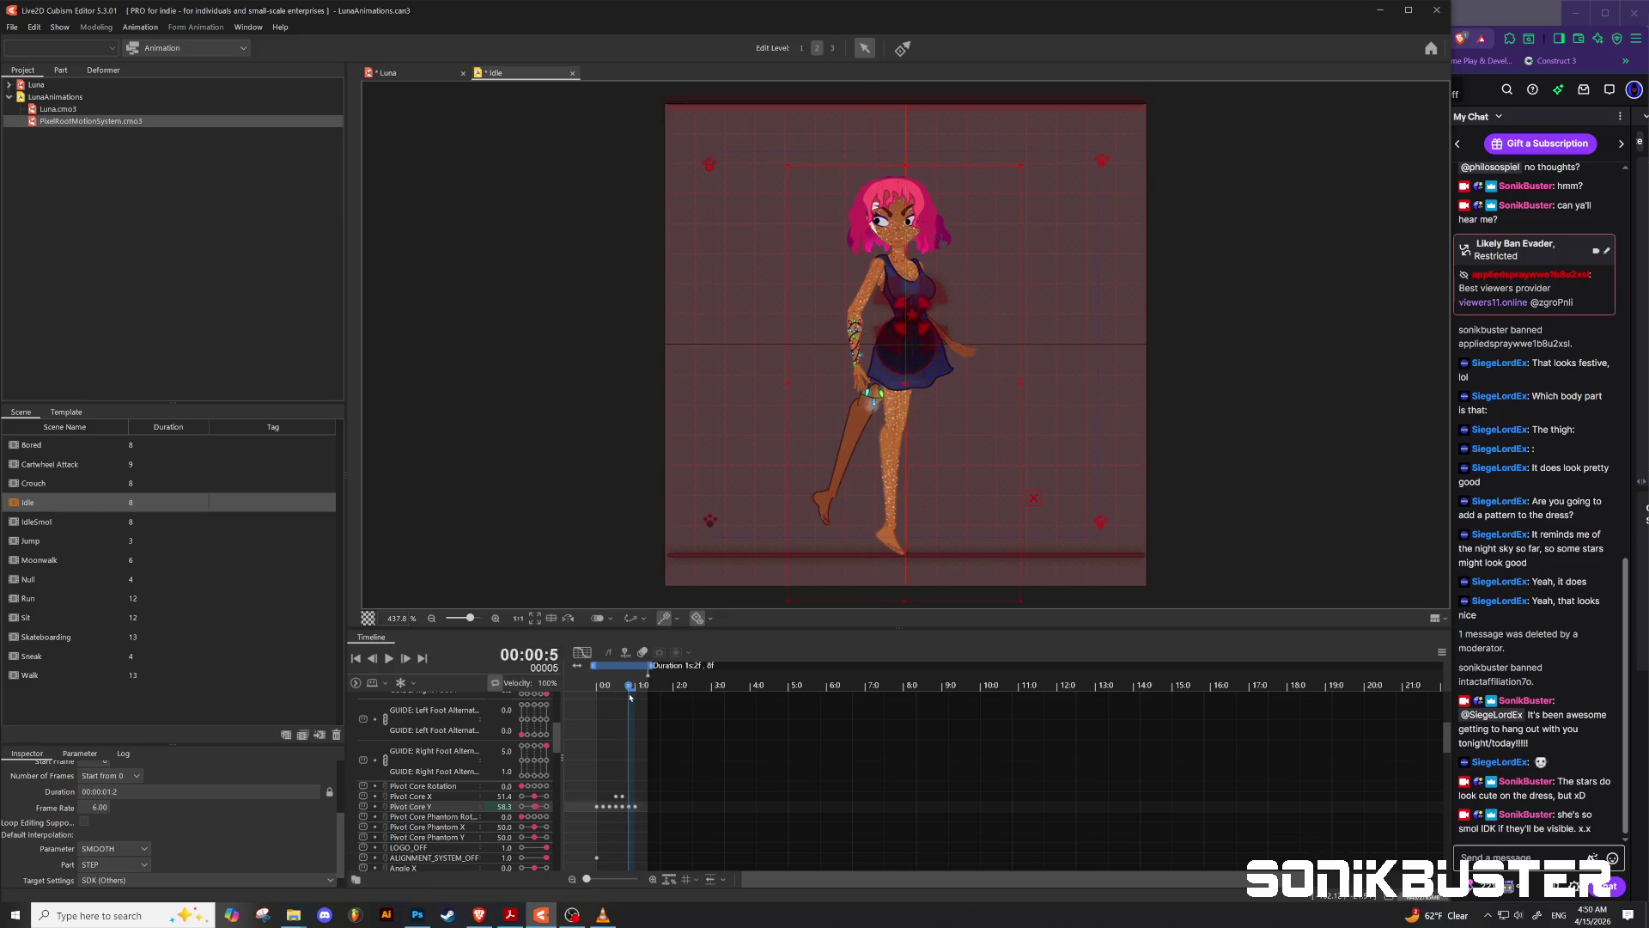
left_click_drag(630, 697, 637, 699)
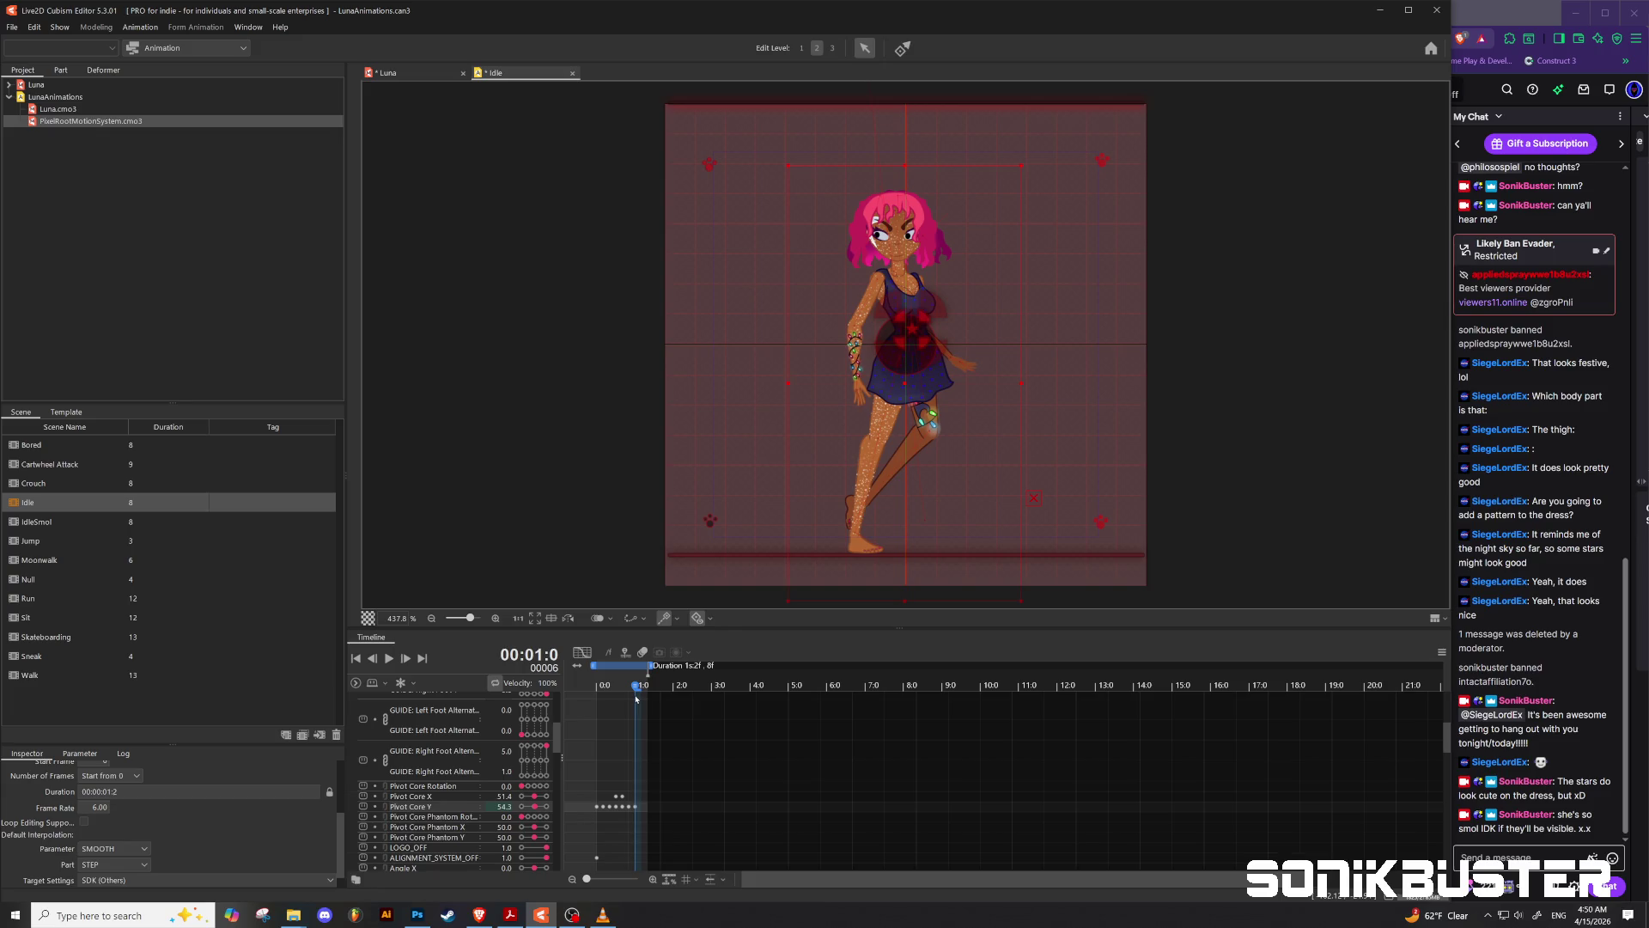
scroll(439, 826, "down", 5)
scroll(418, 823, "down", 3)
scroll(417, 823, "down", 2)
scroll(420, 822, "down", 2)
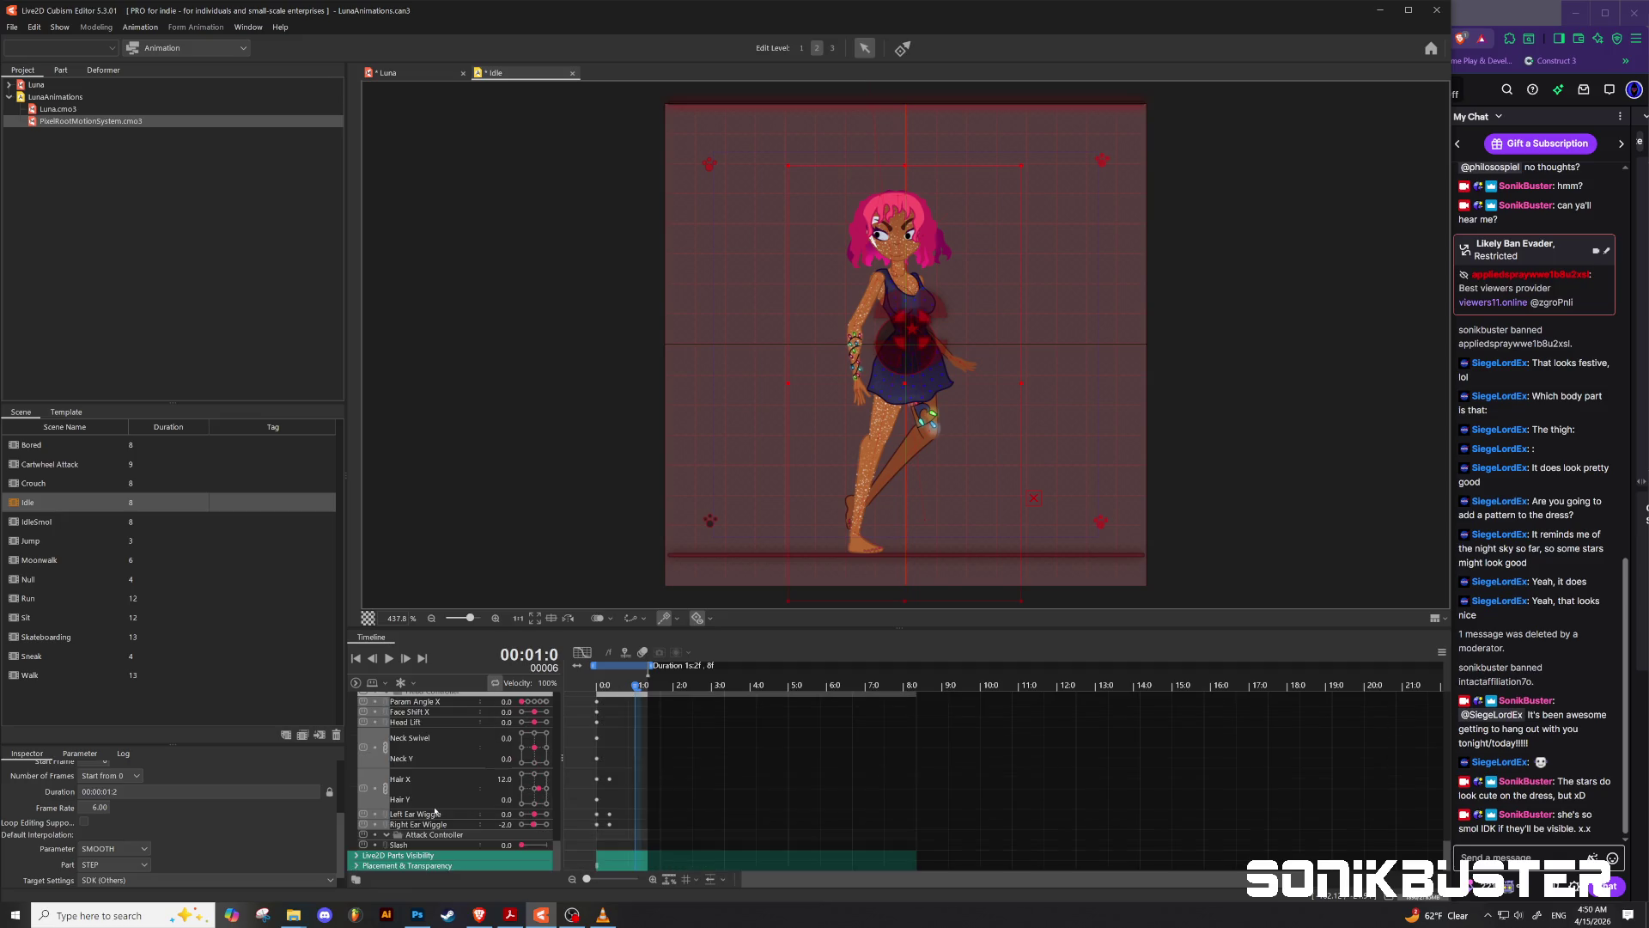
On frame 6, ease the Left Knee bend, swing the Left Leg back to -0.3 and raise Left Foot to 22.1
scroll(435, 812, "up", 5)
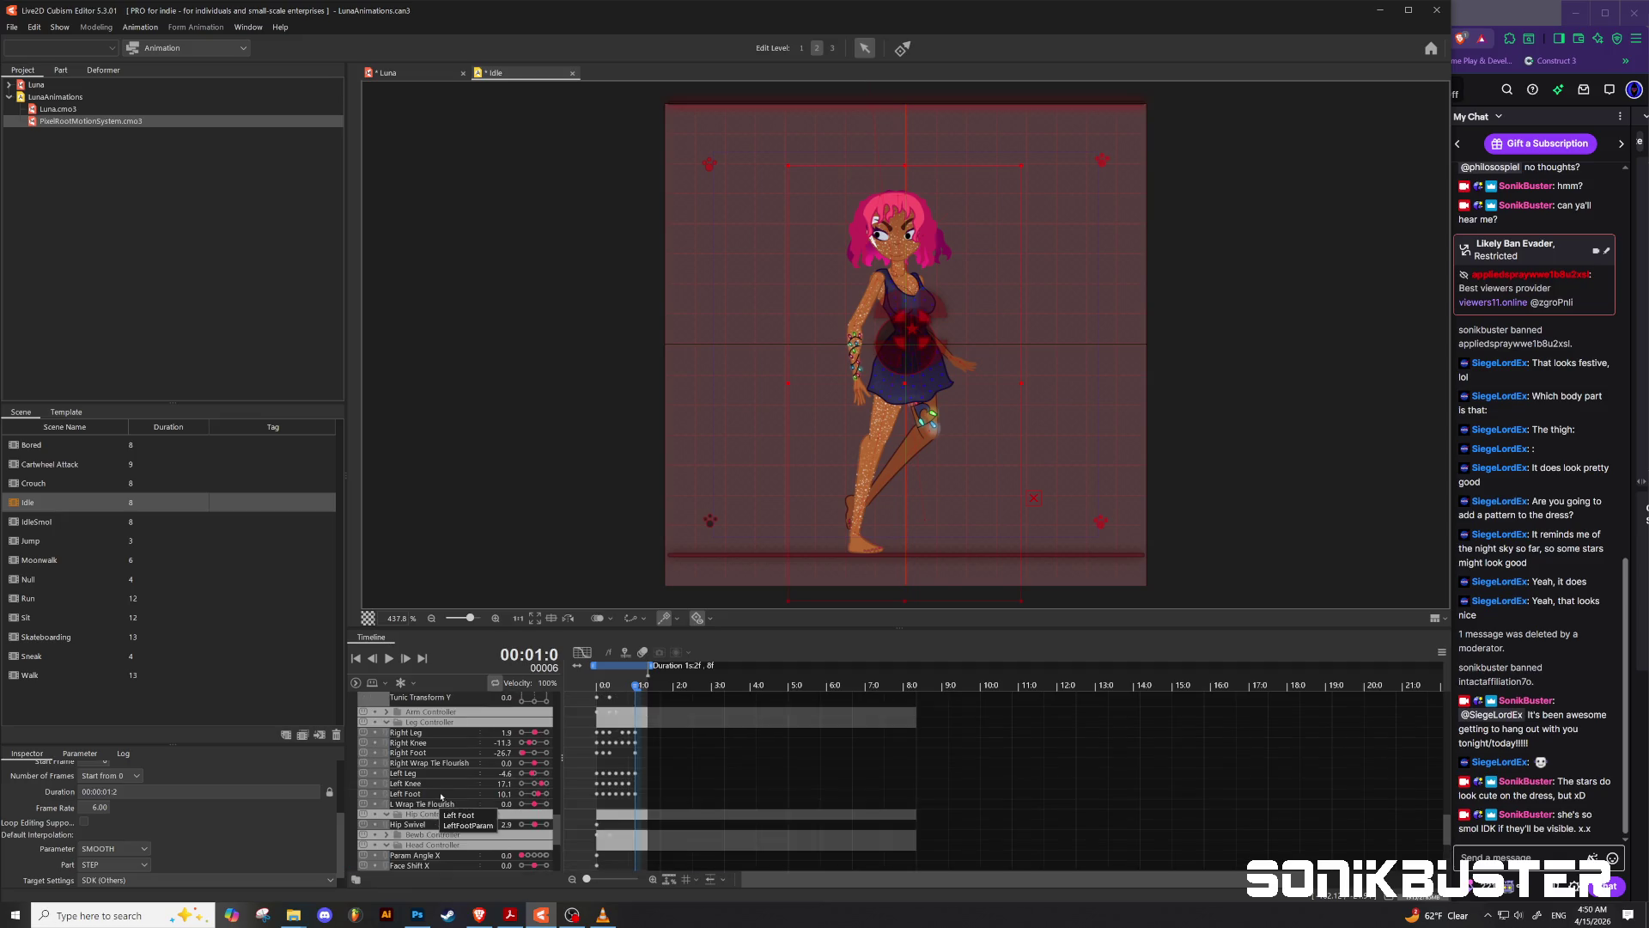
mouse_move(503, 784)
left_mouse_down()
mouse_move(477, 784)
mouse_move(499, 784)
mouse_move(488, 773)
left_mouse_up()
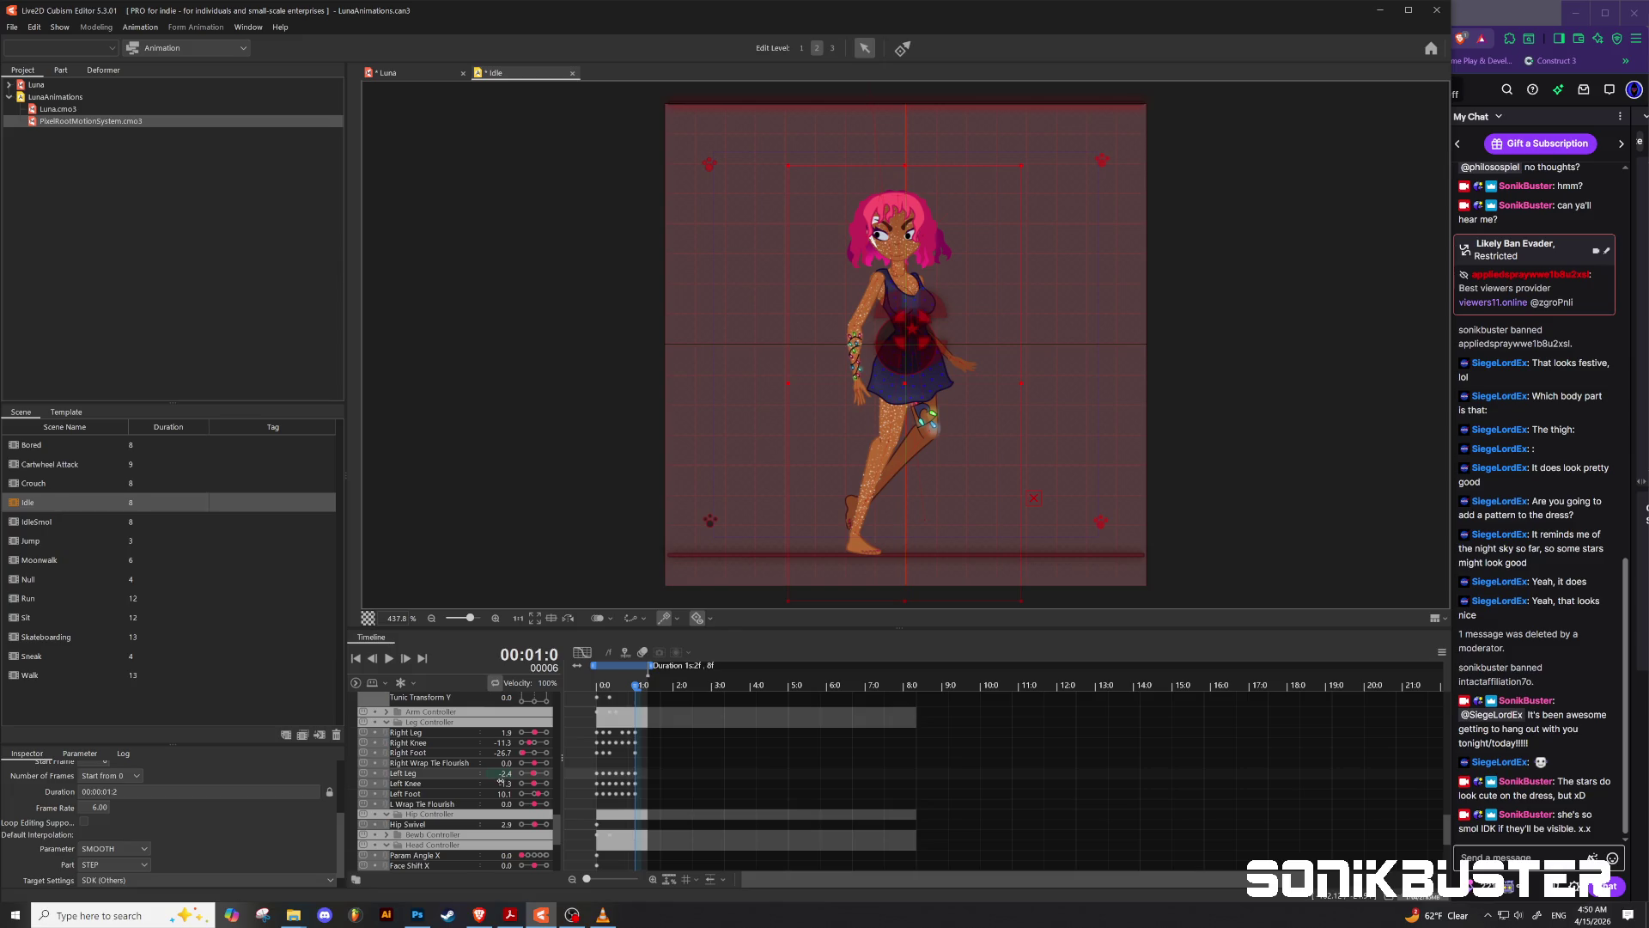
left_click_drag(503, 773, 502, 783)
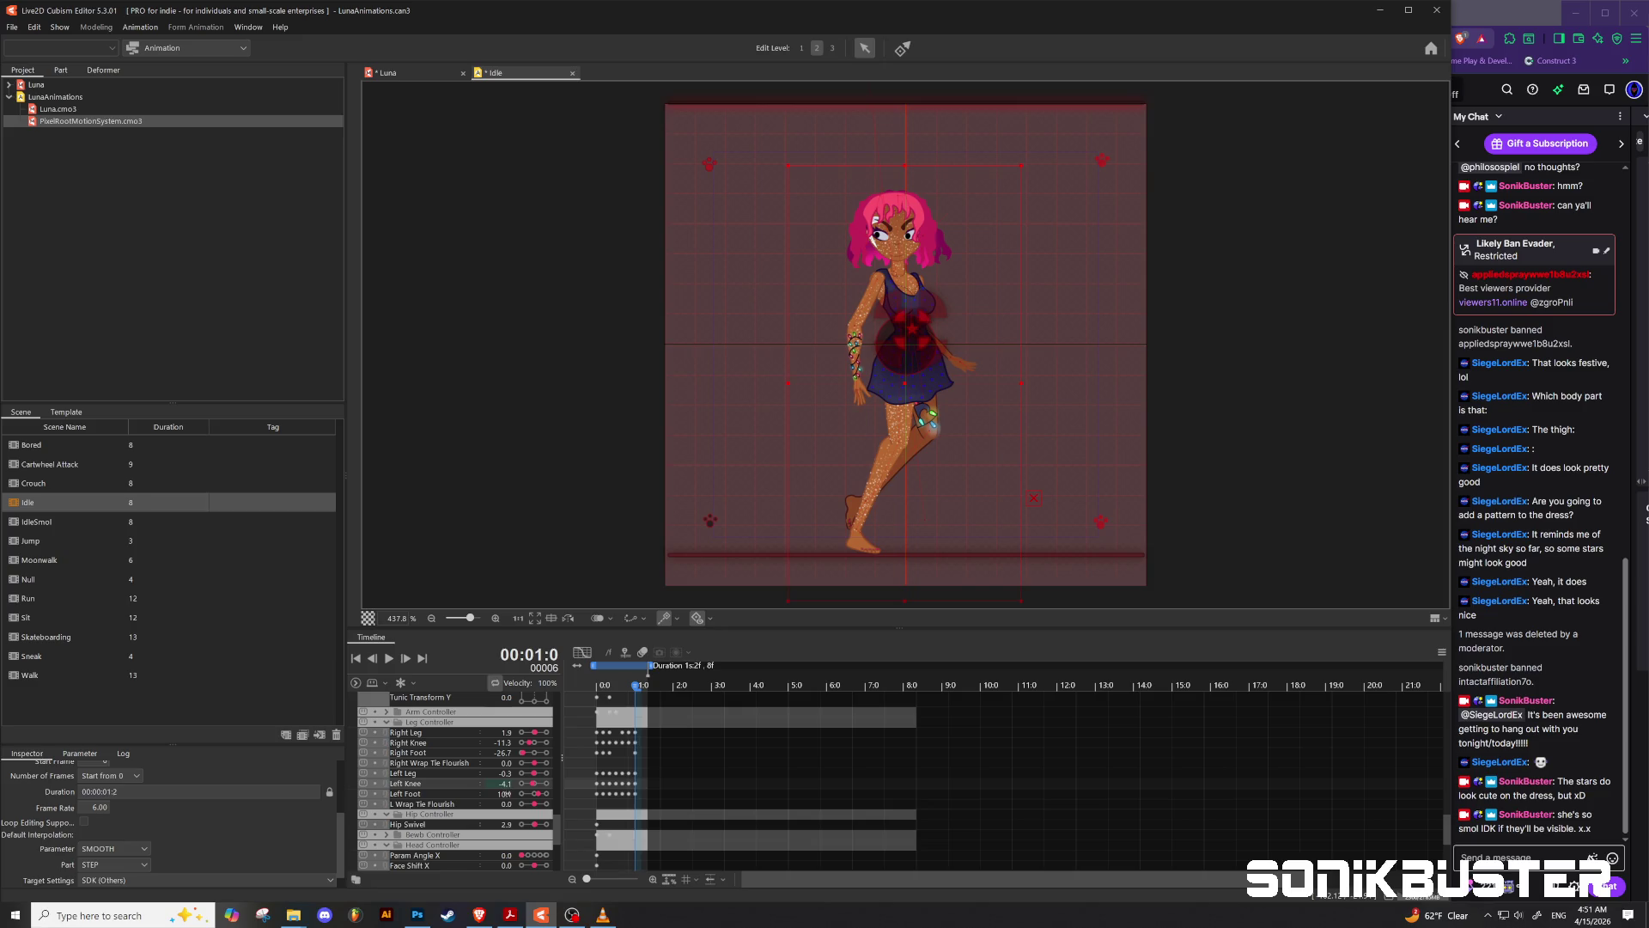
left_click_drag(507, 794, 513, 796)
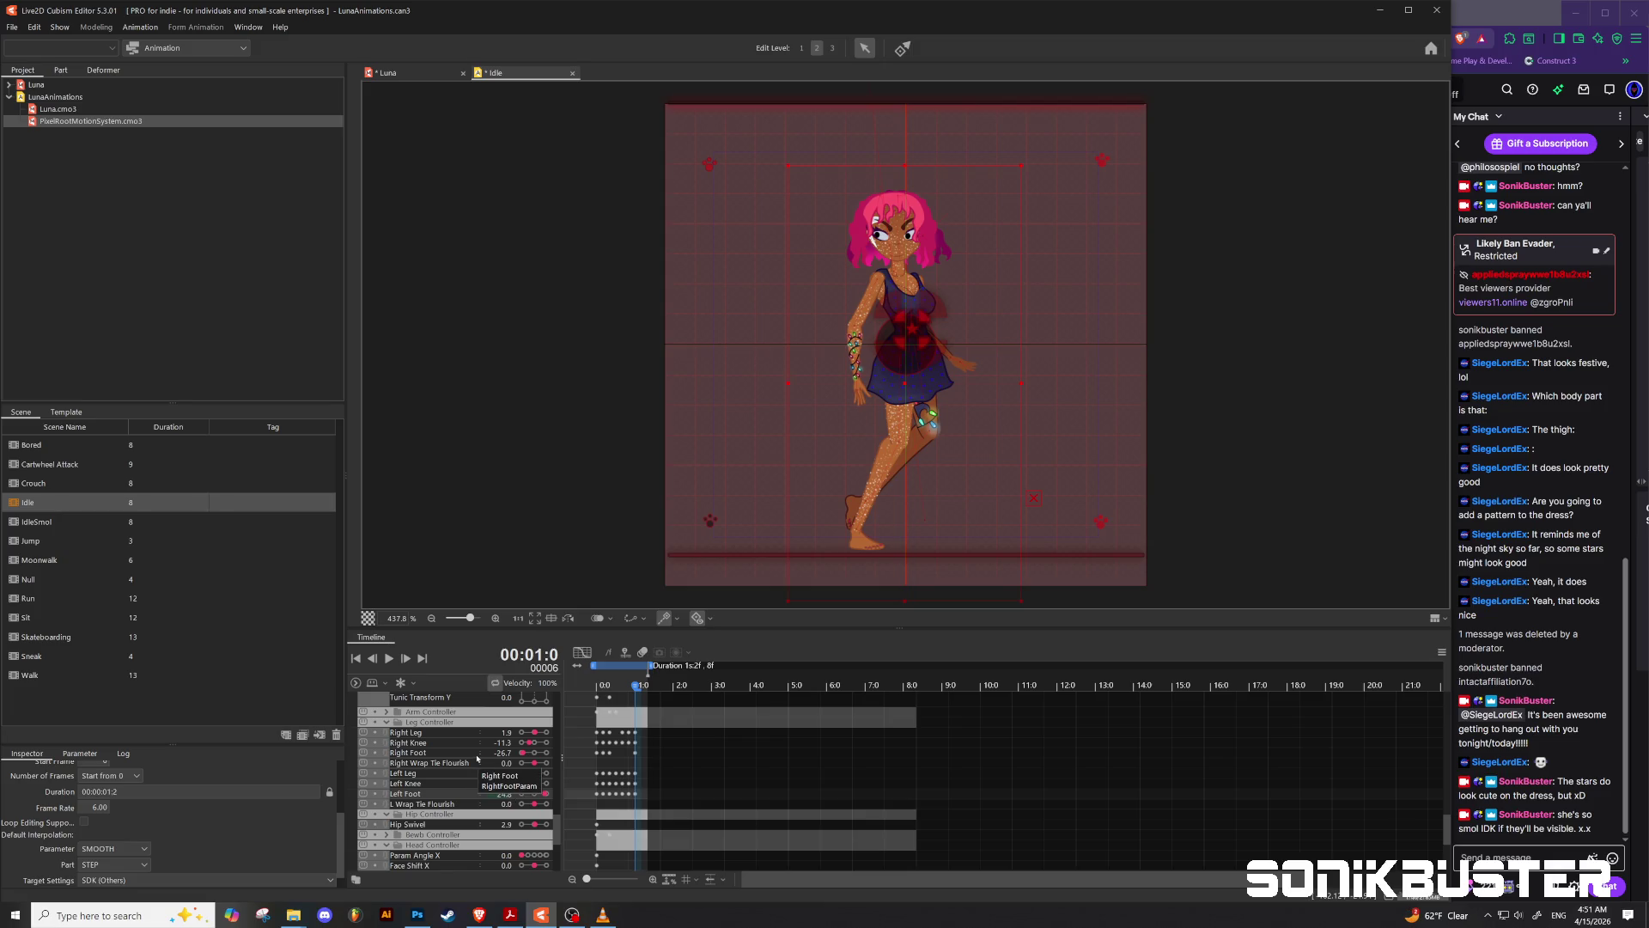
scroll(457, 762, "up", 5)
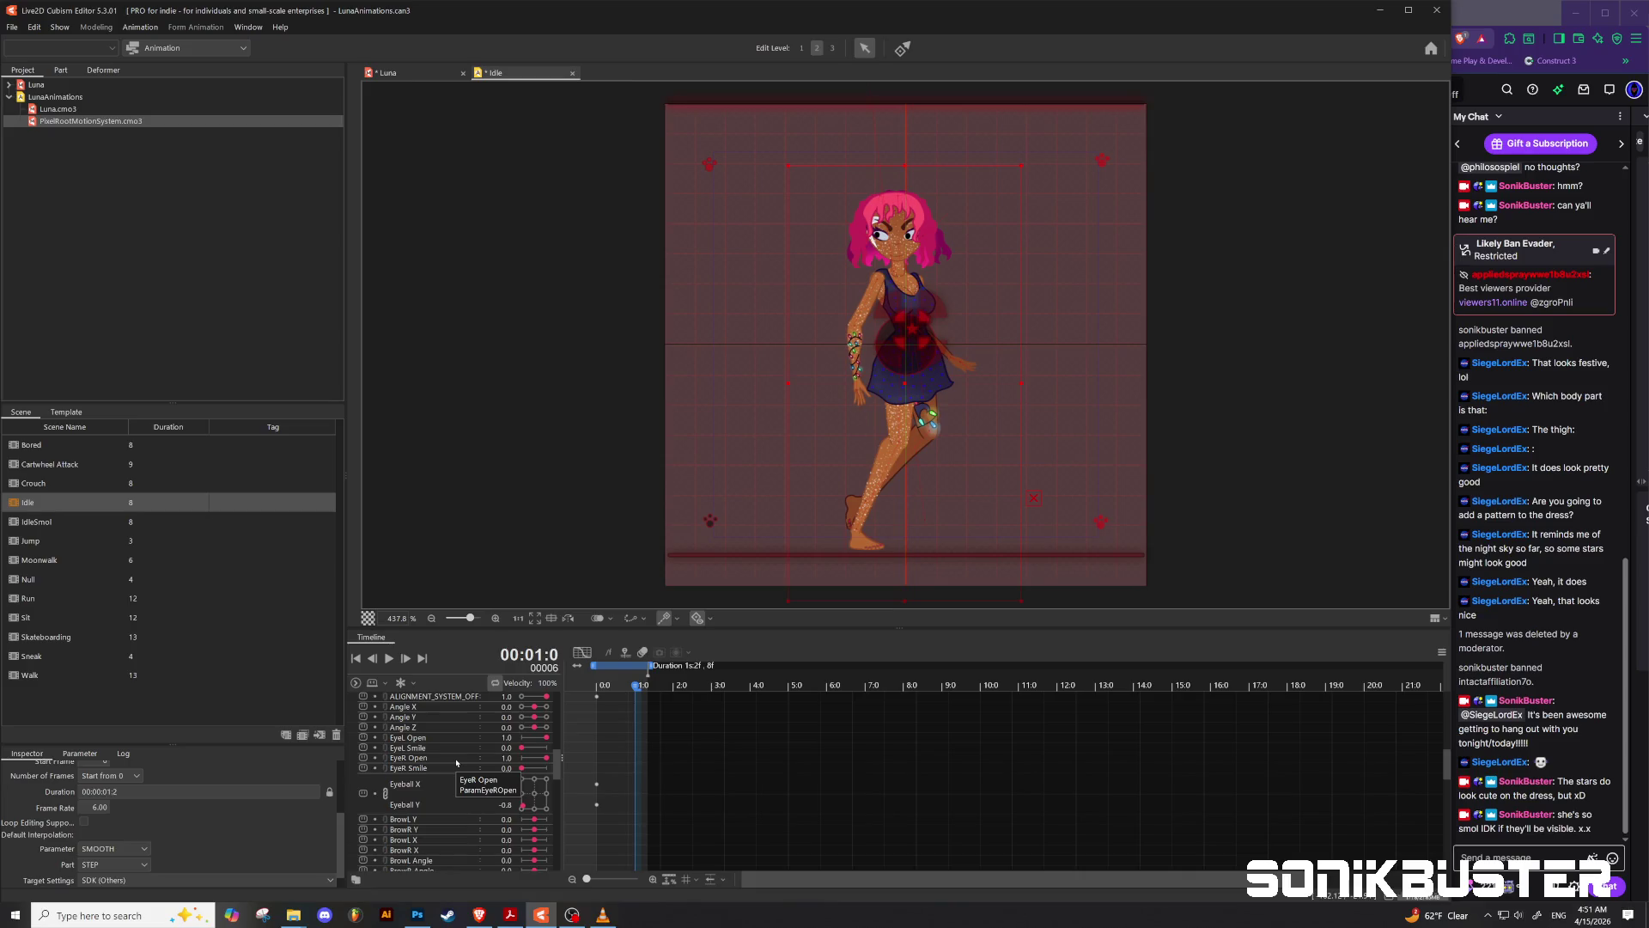
Lower Pivot Core Y to 53.2, then play the loop and scrub back through frames 0 to 4
scroll(457, 762, "up", 3)
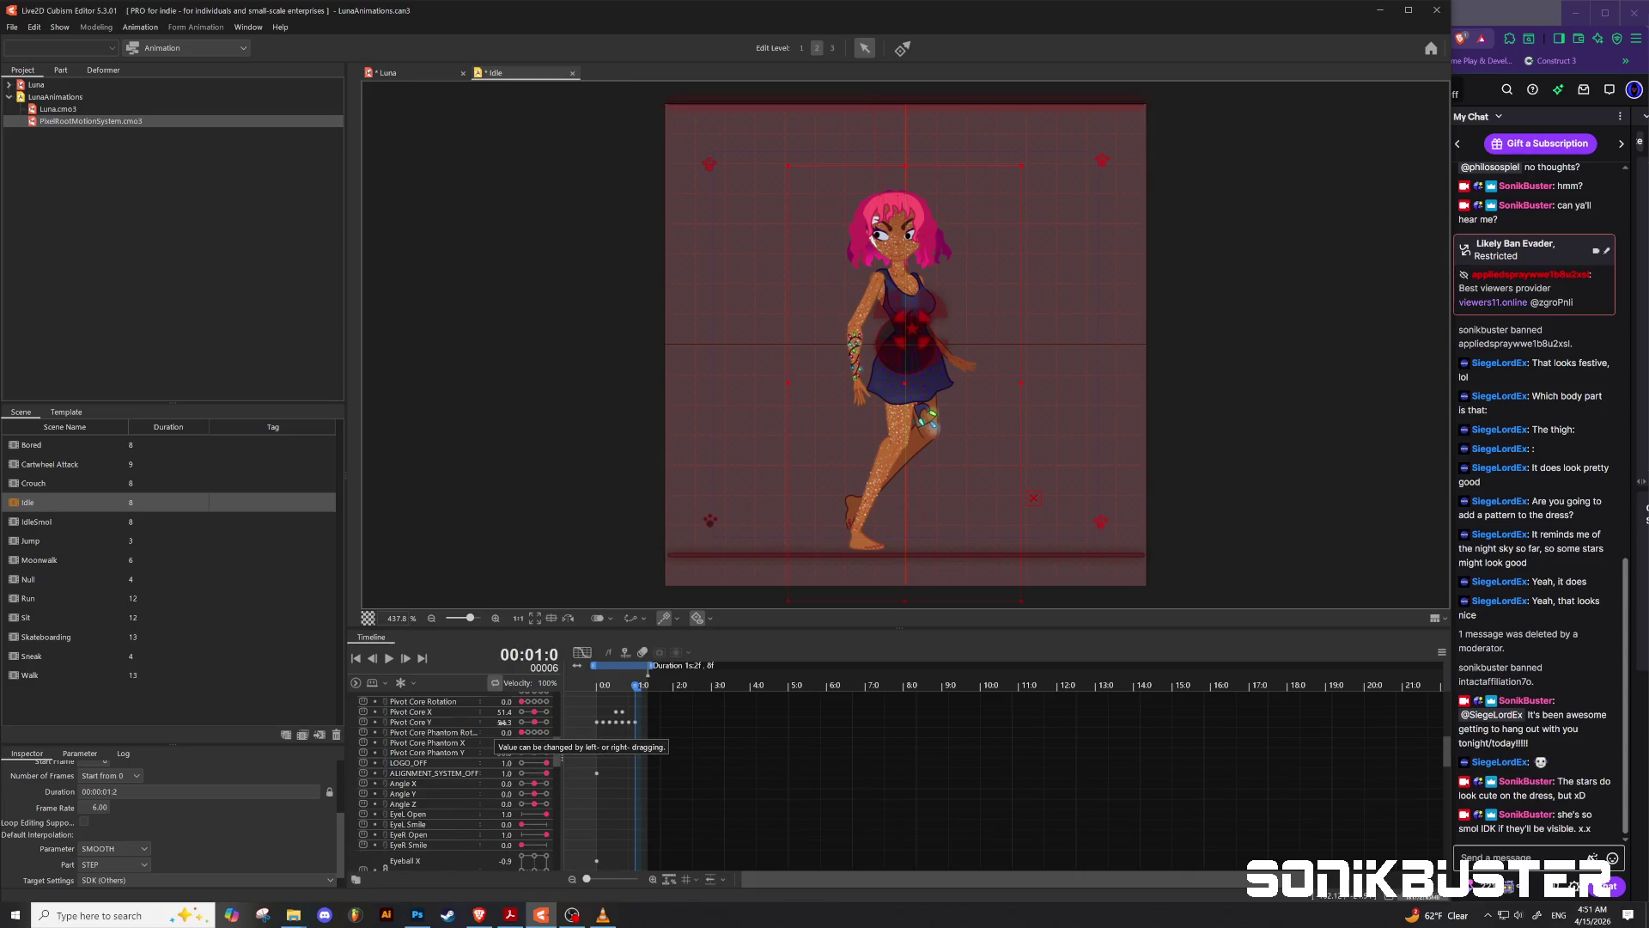
left_click_drag(504, 721, 491, 722)
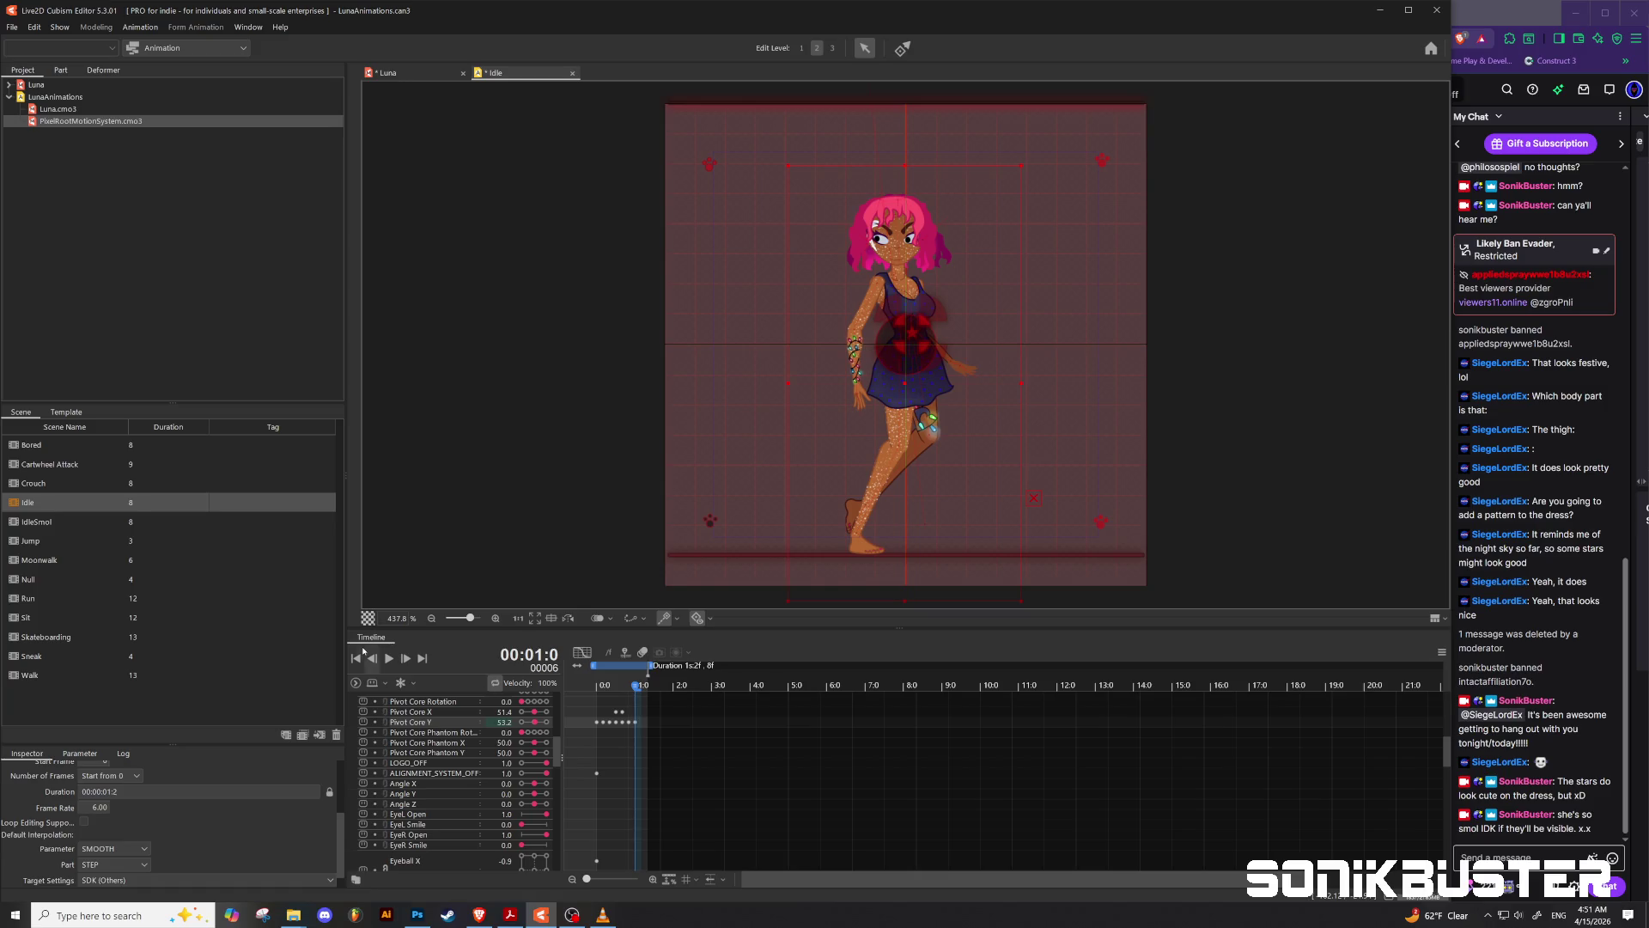
left_click(389, 658)
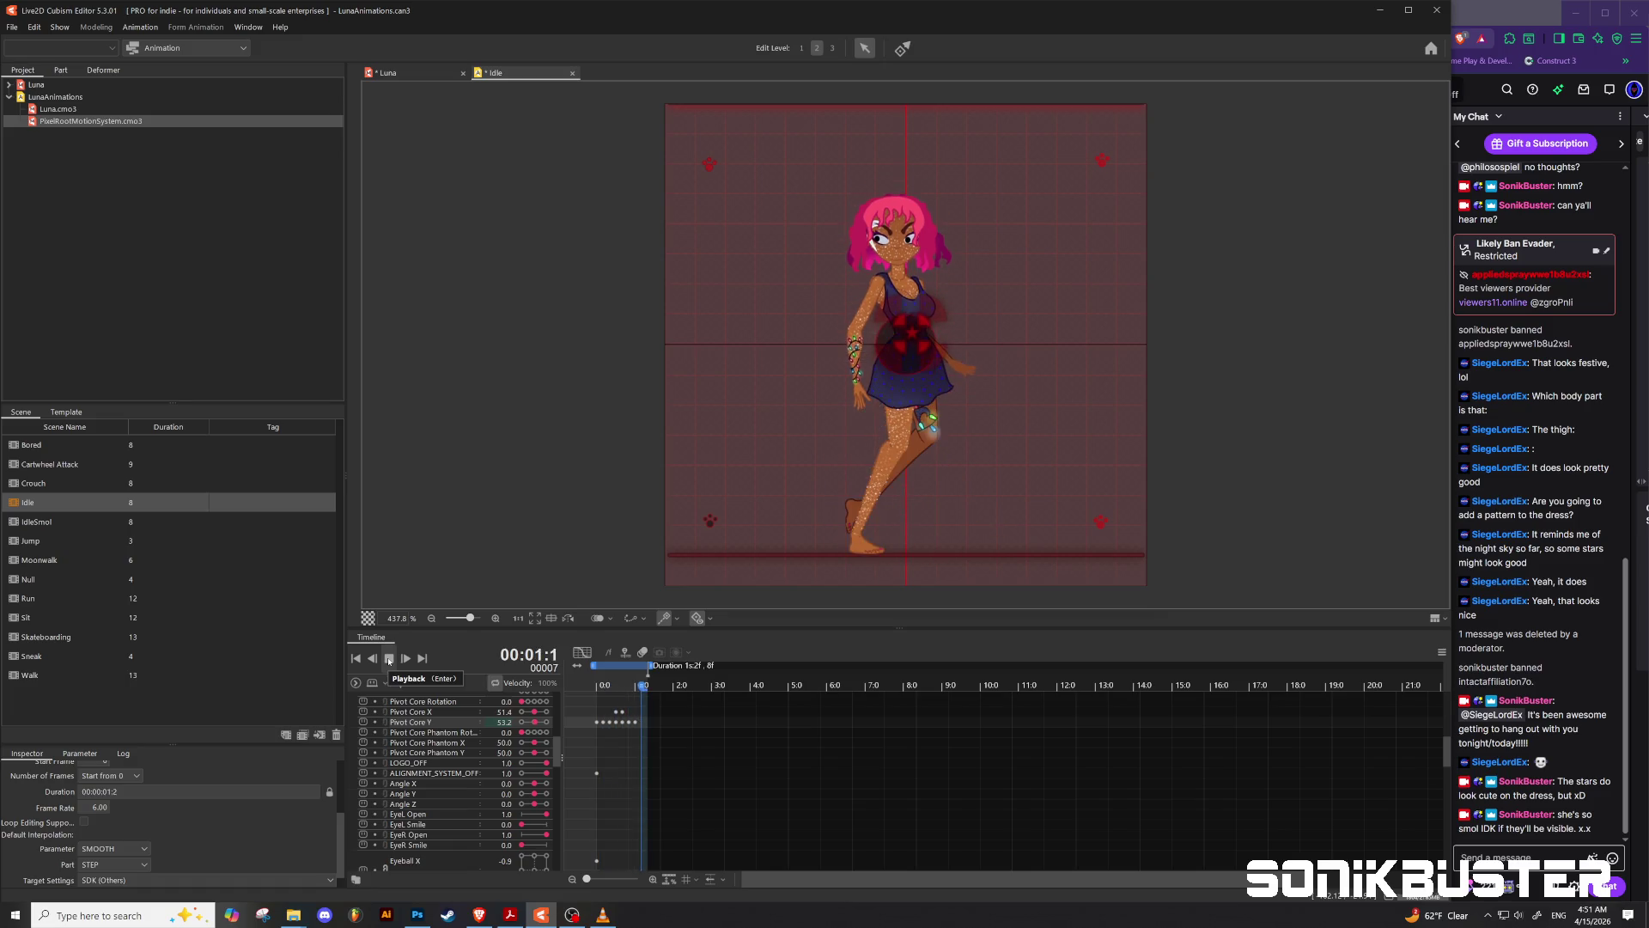
left_click(388, 658)
mouse_move(630, 689)
left_mouse_down()
mouse_move(596, 693)
mouse_move(615, 691)
left_mouse_up()
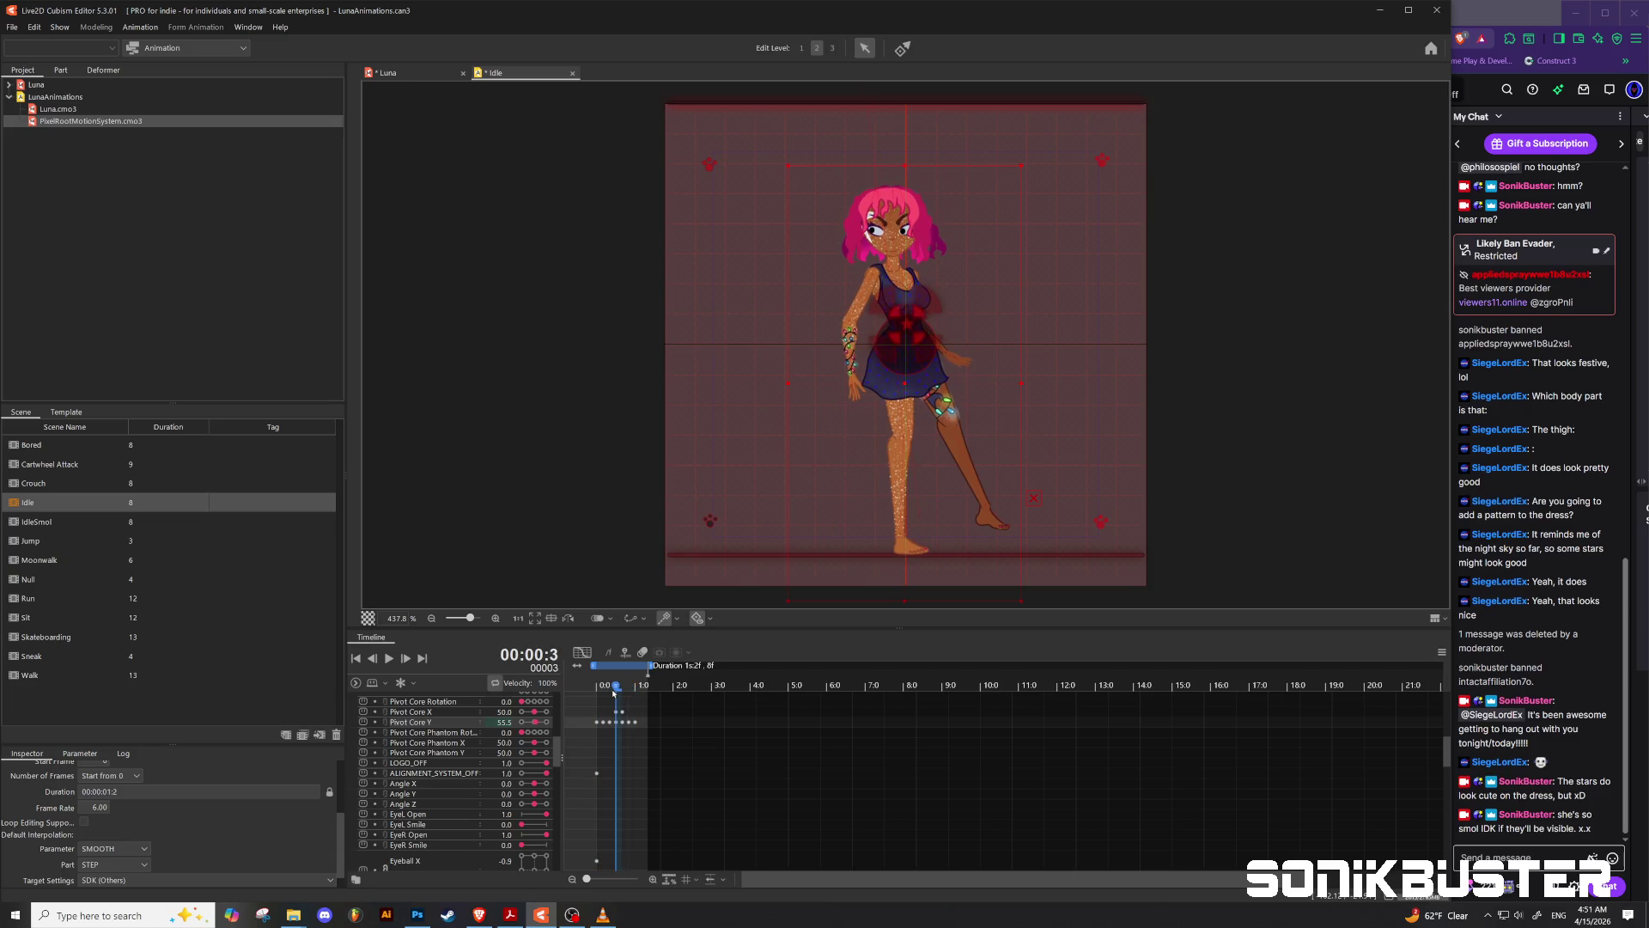
left_click_drag(615, 693, 639, 701)
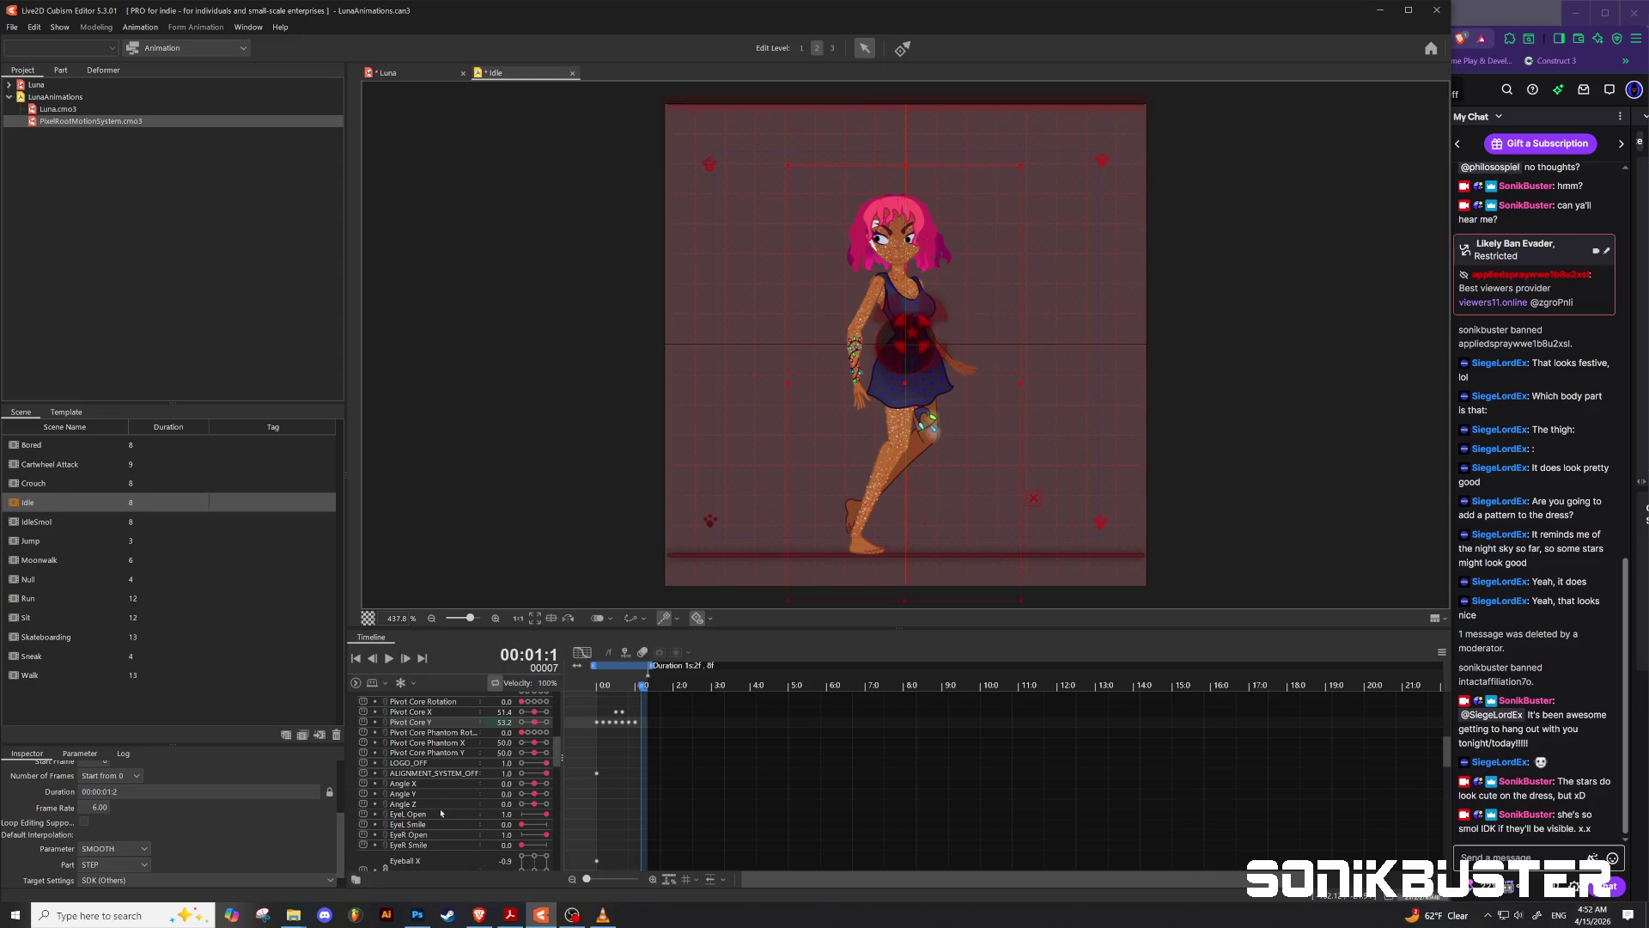
On frame 7, set Right Knee to 1.7, nudge the Right Leg forward and lower the Right Foot
scroll(441, 813, "down", 5)
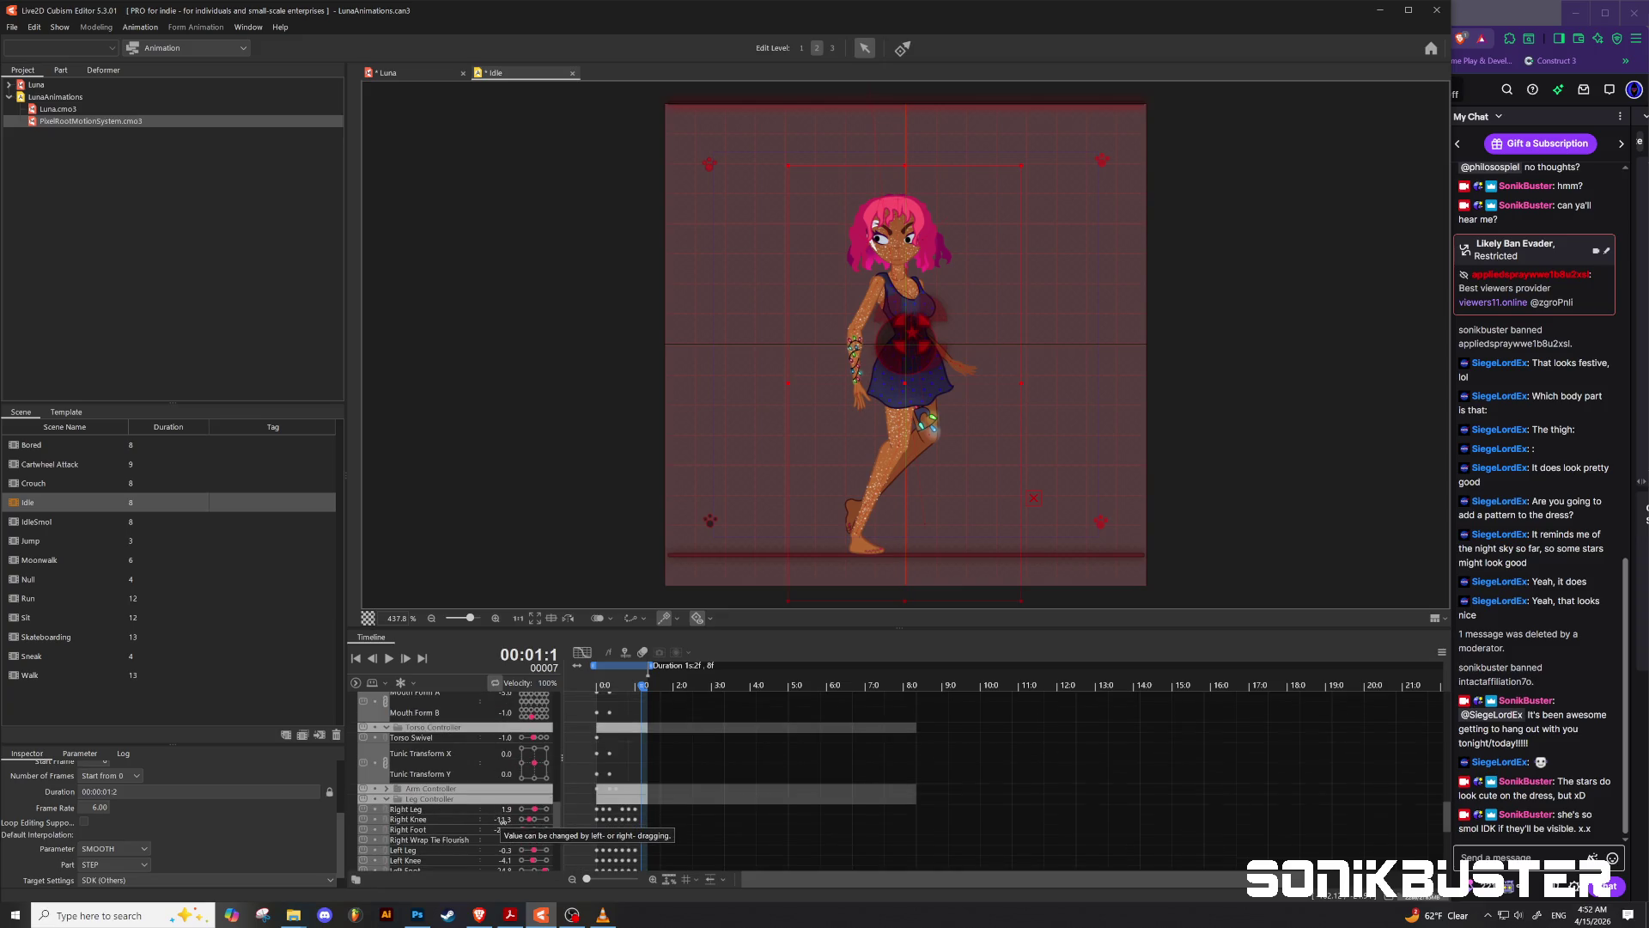
left_click_drag(502, 819, 534, 830)
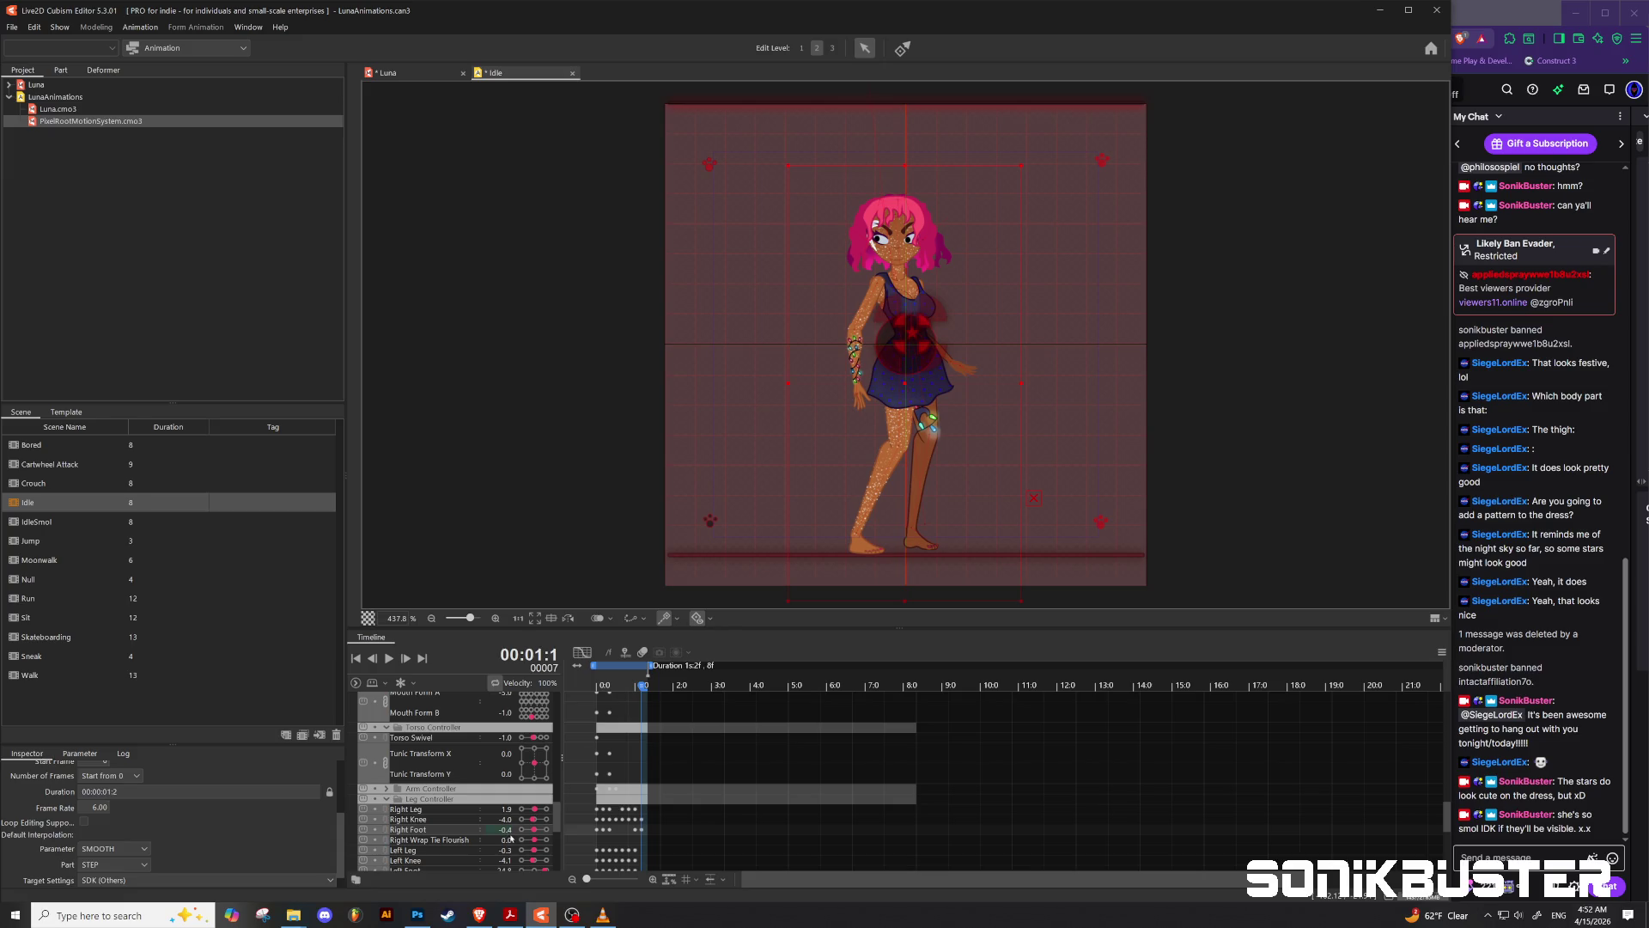
left_click_drag(504, 819, 513, 825)
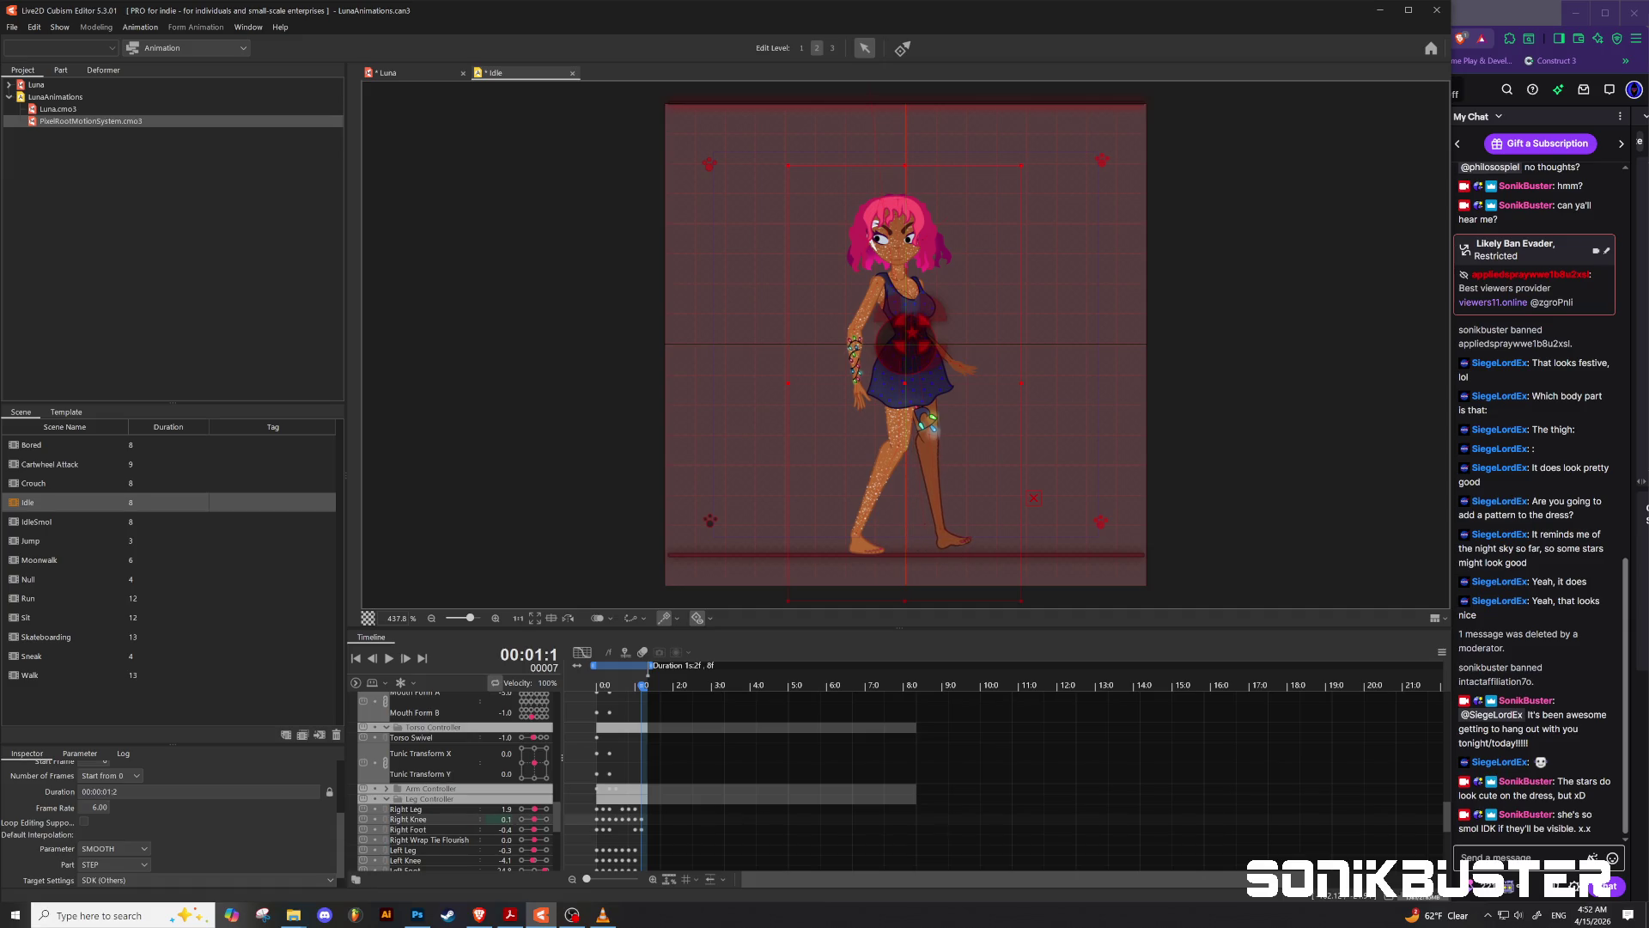
left_click_drag(930, 428, 941, 426)
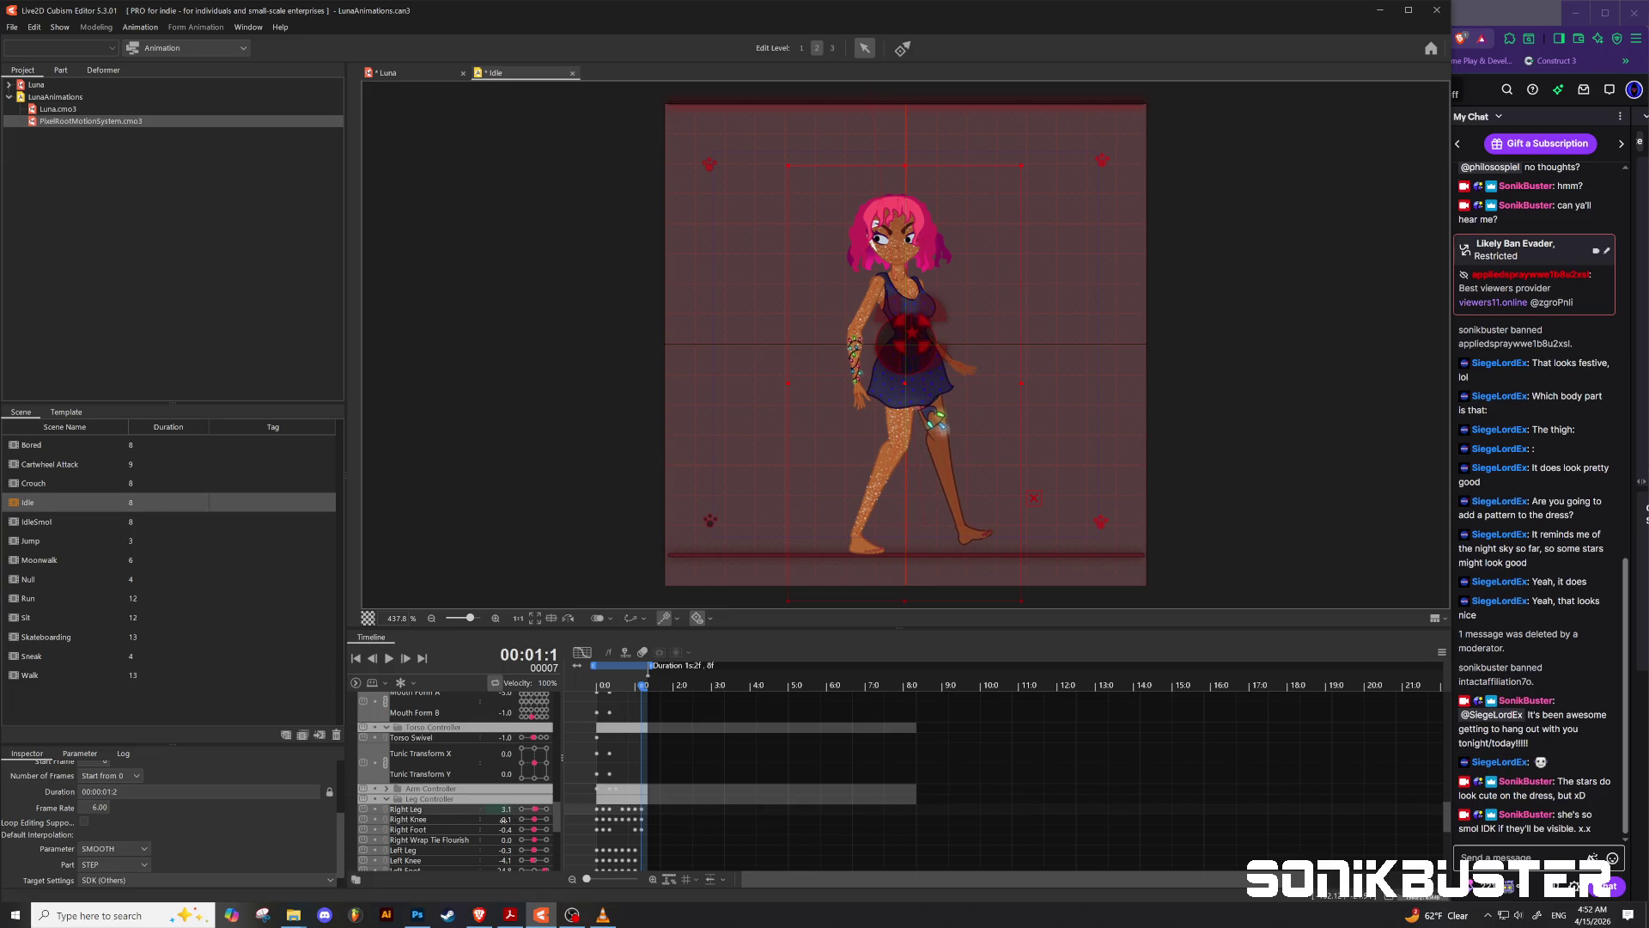
mouse_move(503, 819)
left_mouse_down()
mouse_move(533, 819)
mouse_move(474, 809)
left_mouse_up()
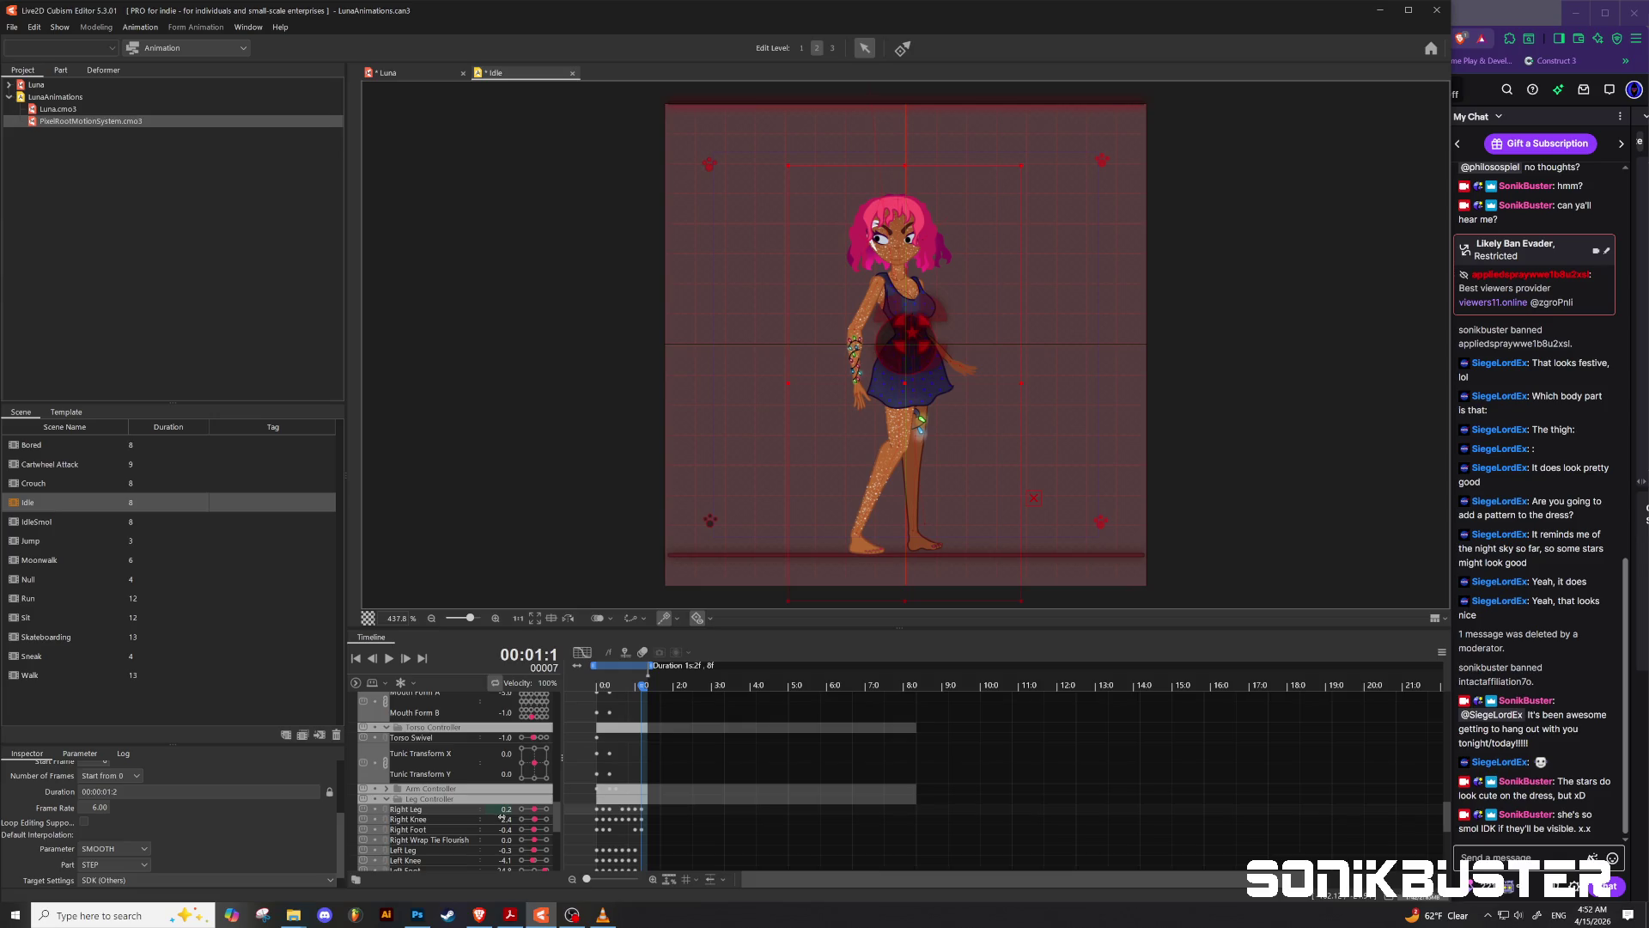
left_click_drag(506, 829, 502, 830)
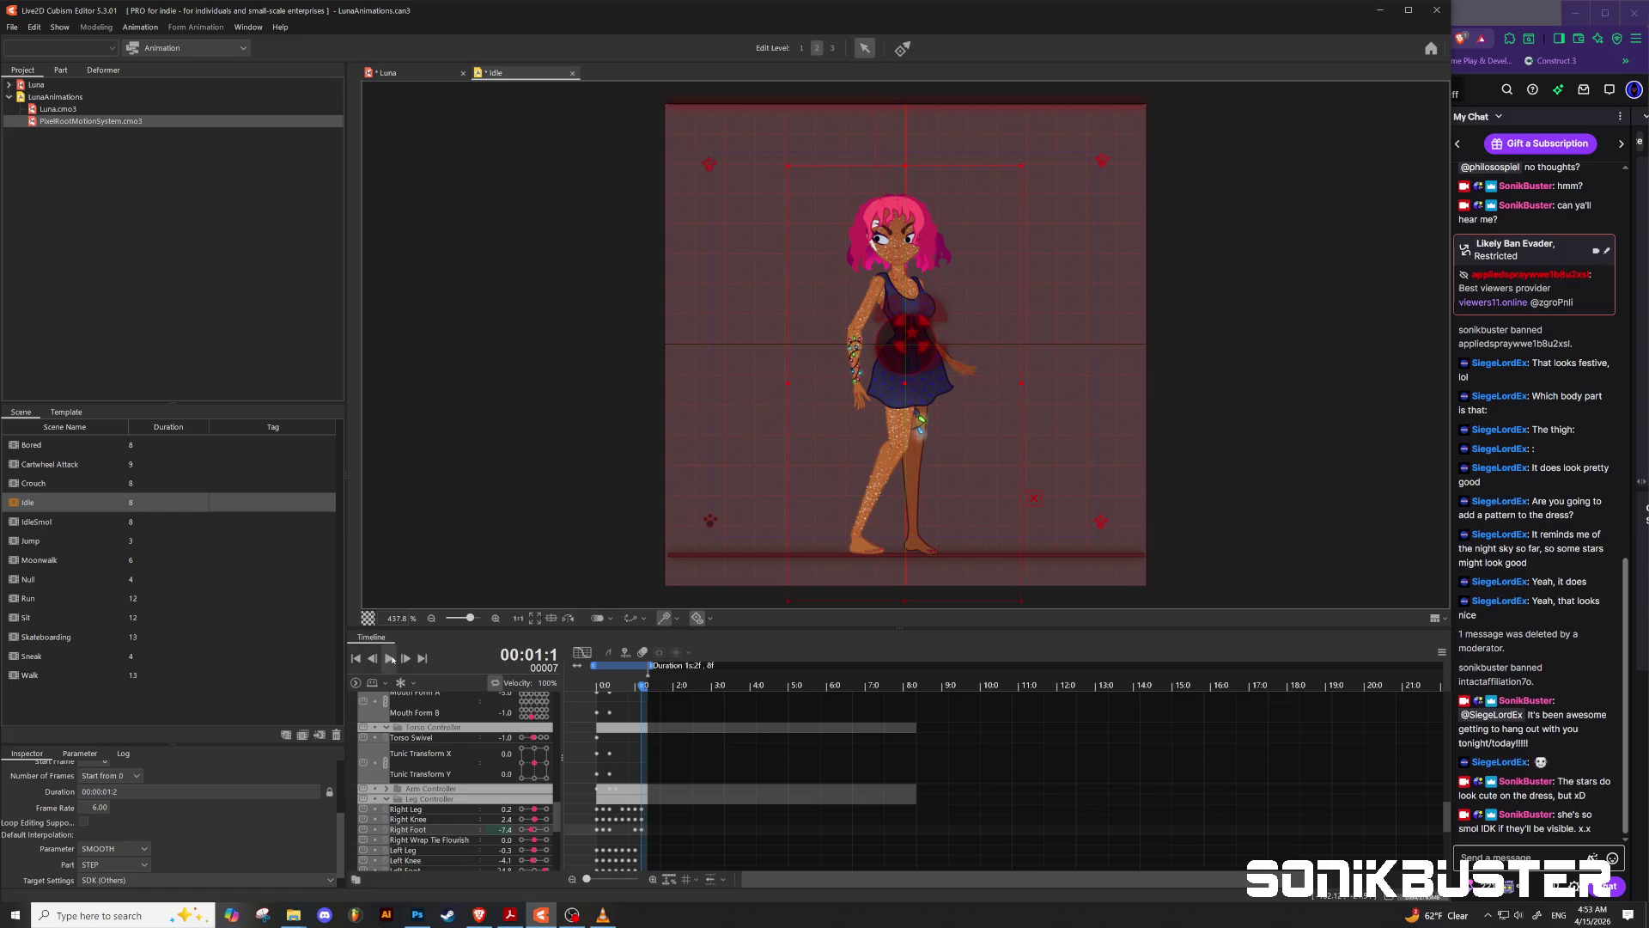
Start the Idle loop playing and restore the VLC player window from the taskbar
left_click(390, 658)
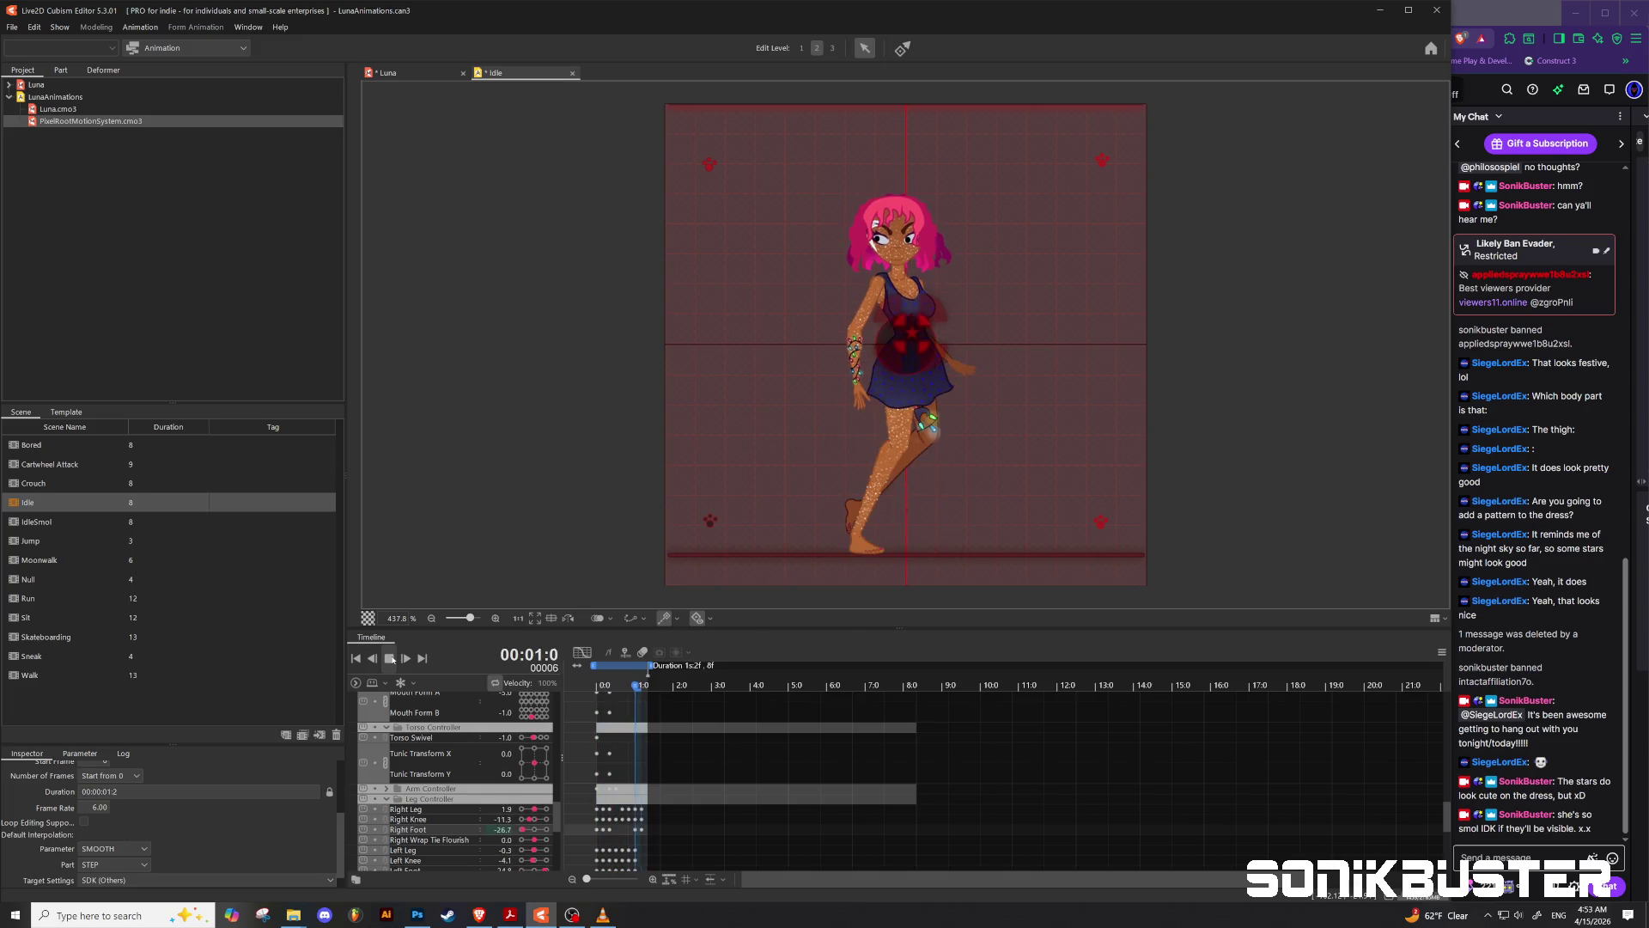
left_click(603, 914)
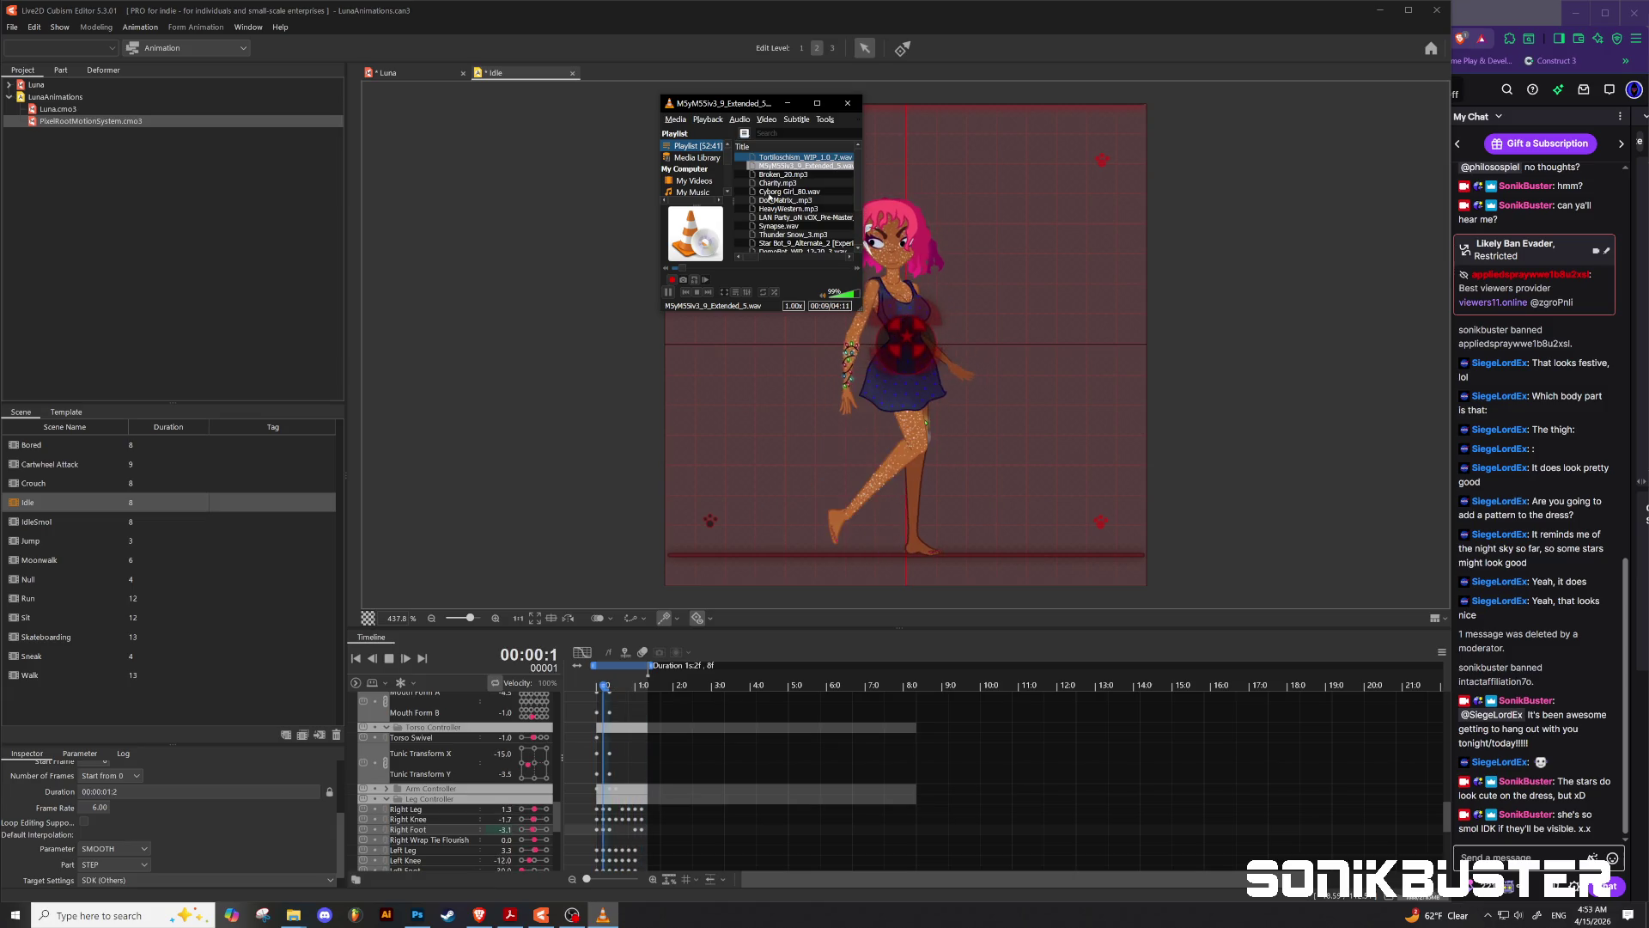
Scroll the VLC playlist and minimise the player window
scroll(770, 188, "down", 2)
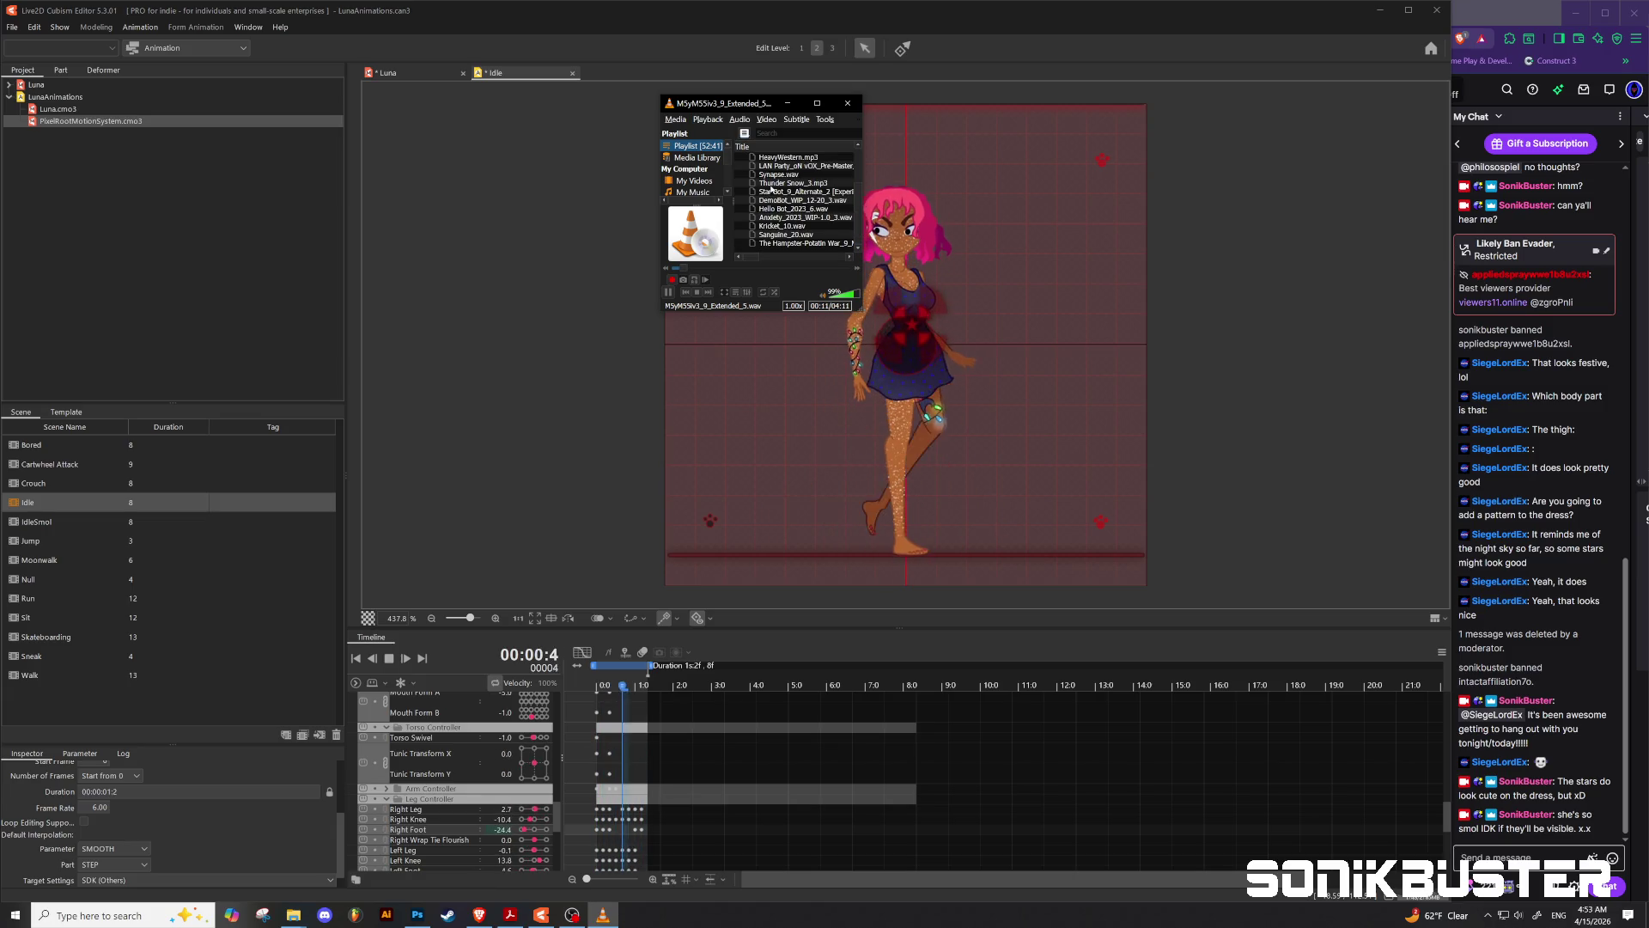
left_click(791, 103)
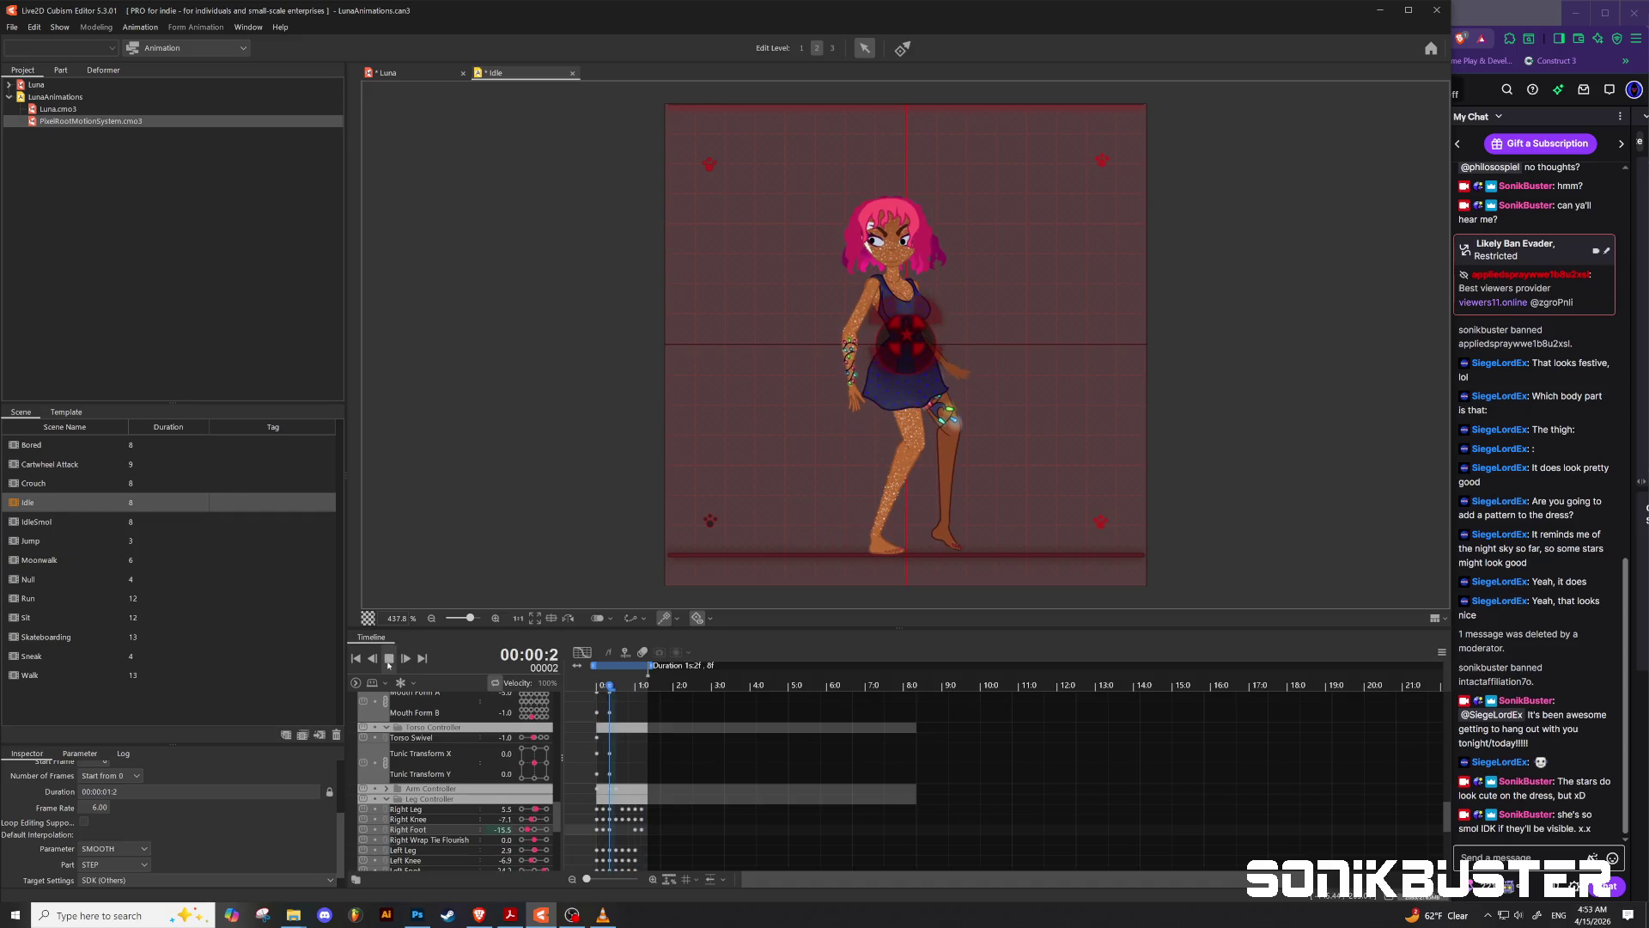
Stop the Idle loop, return to the first frame, and play it through once to inspect the pose
key("space")
left_click(639, 687)
left_click_drag(637, 685, 637, 692)
key("Home")
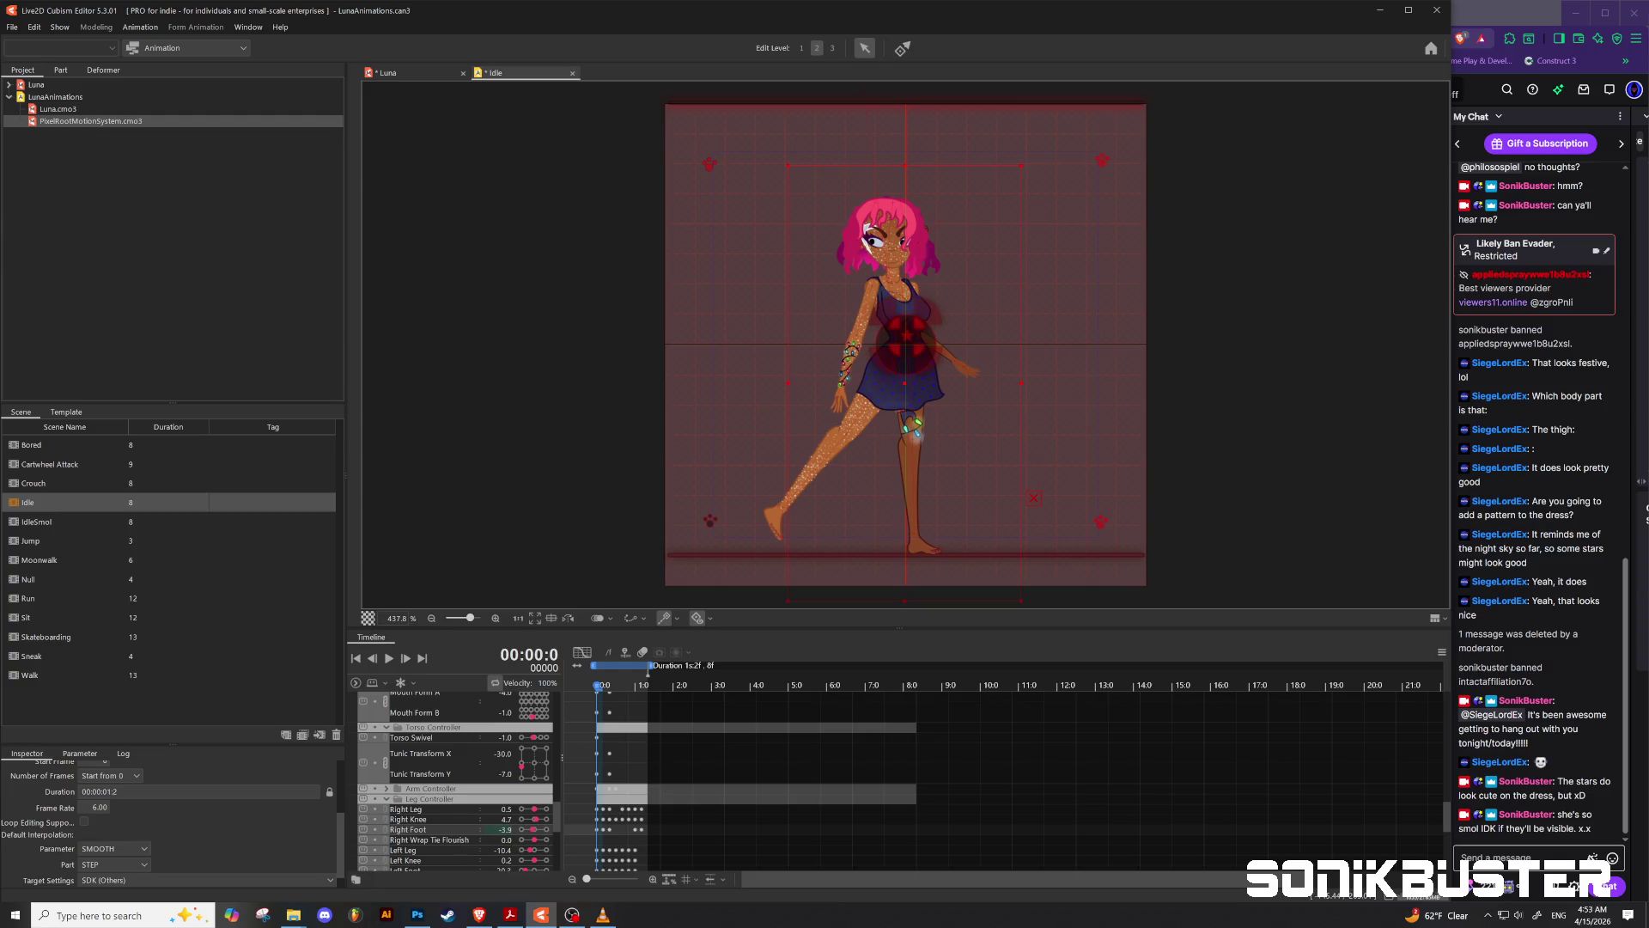
left_click(389, 659)
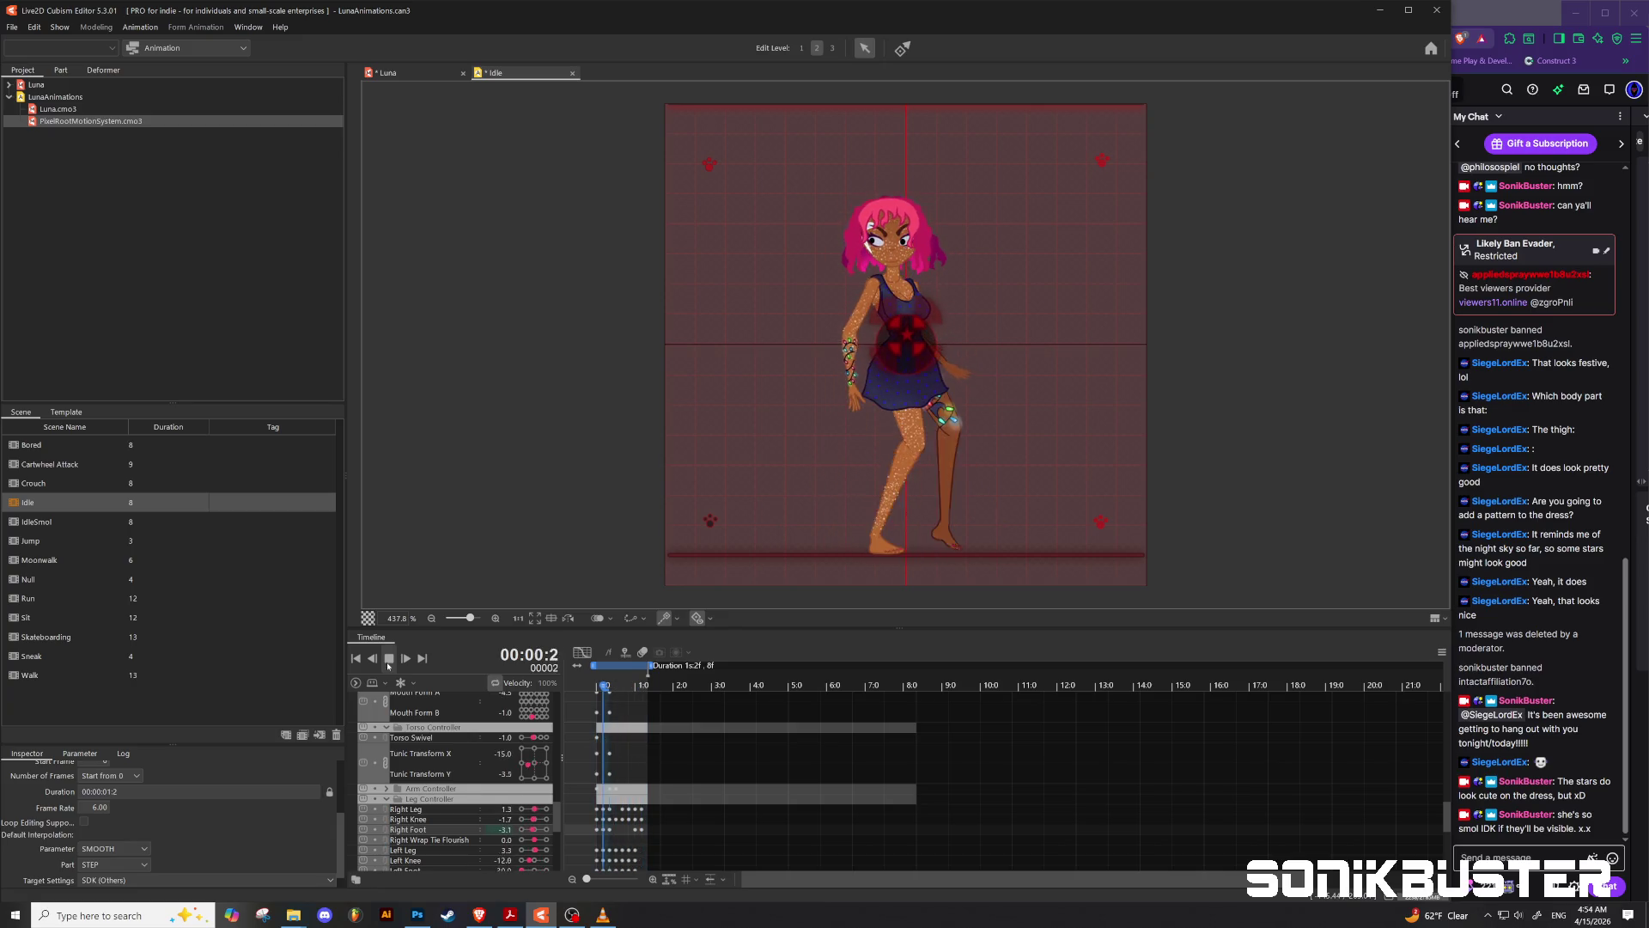
left_click(388, 660)
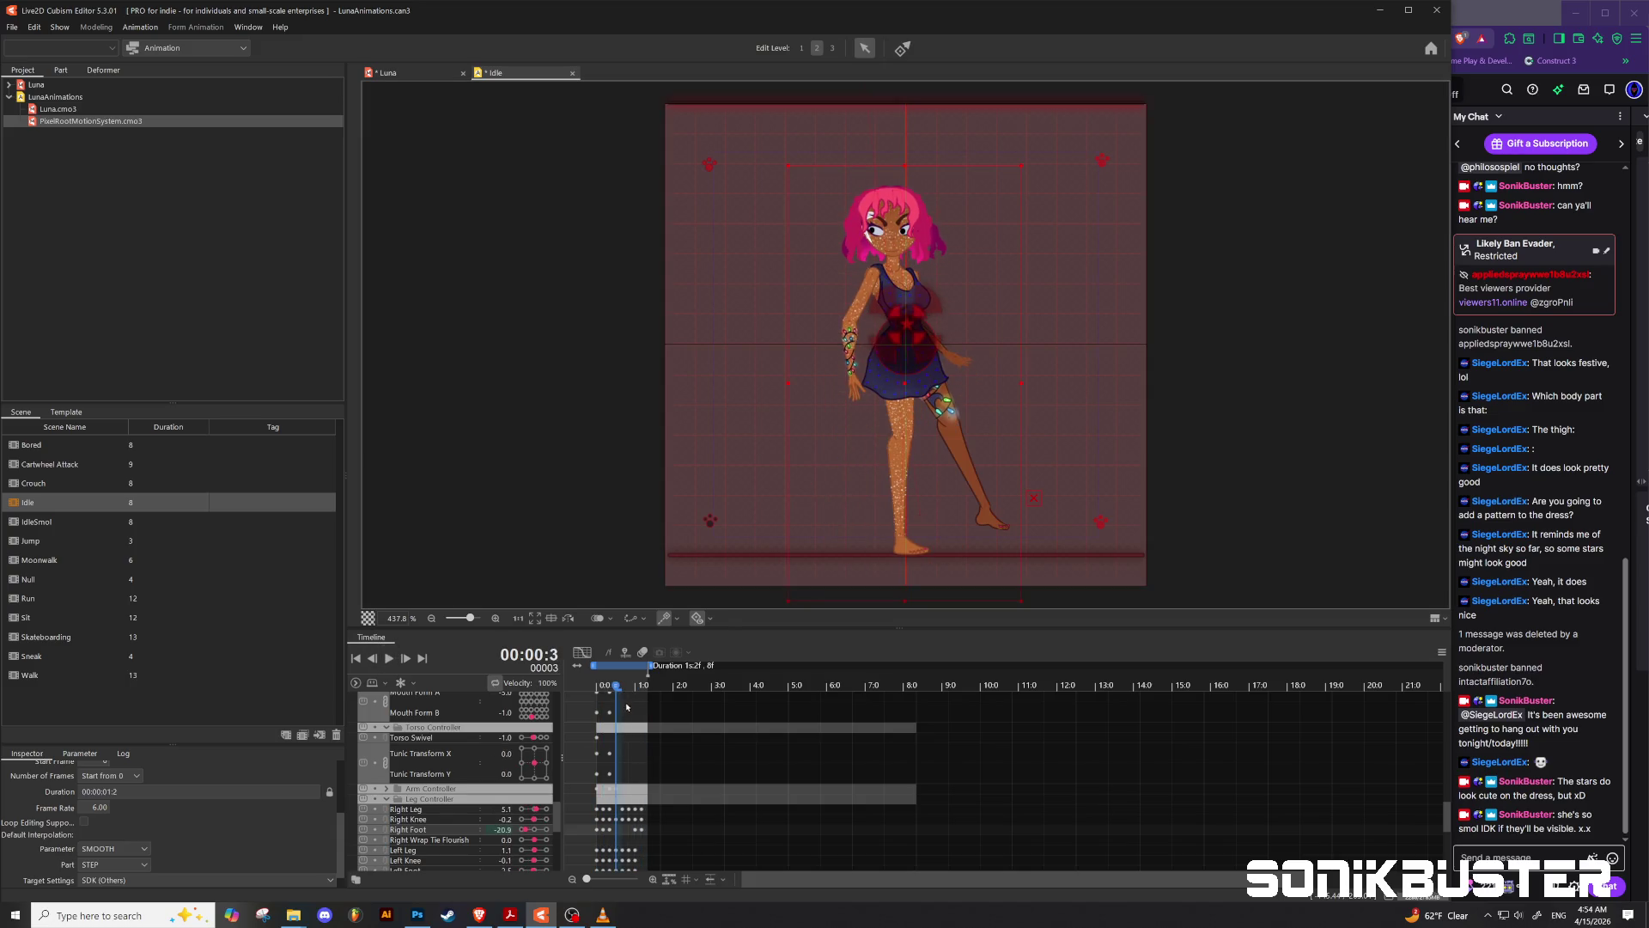
Set Luna's Left Leg to -0.2 at frame 5 and replay the Idle loop
mouse_move(616, 686)
left_mouse_down()
mouse_move(630, 688)
mouse_move(593, 694)
mouse_move(615, 701)
left_mouse_up()
left_click_drag(617, 702, 632, 707)
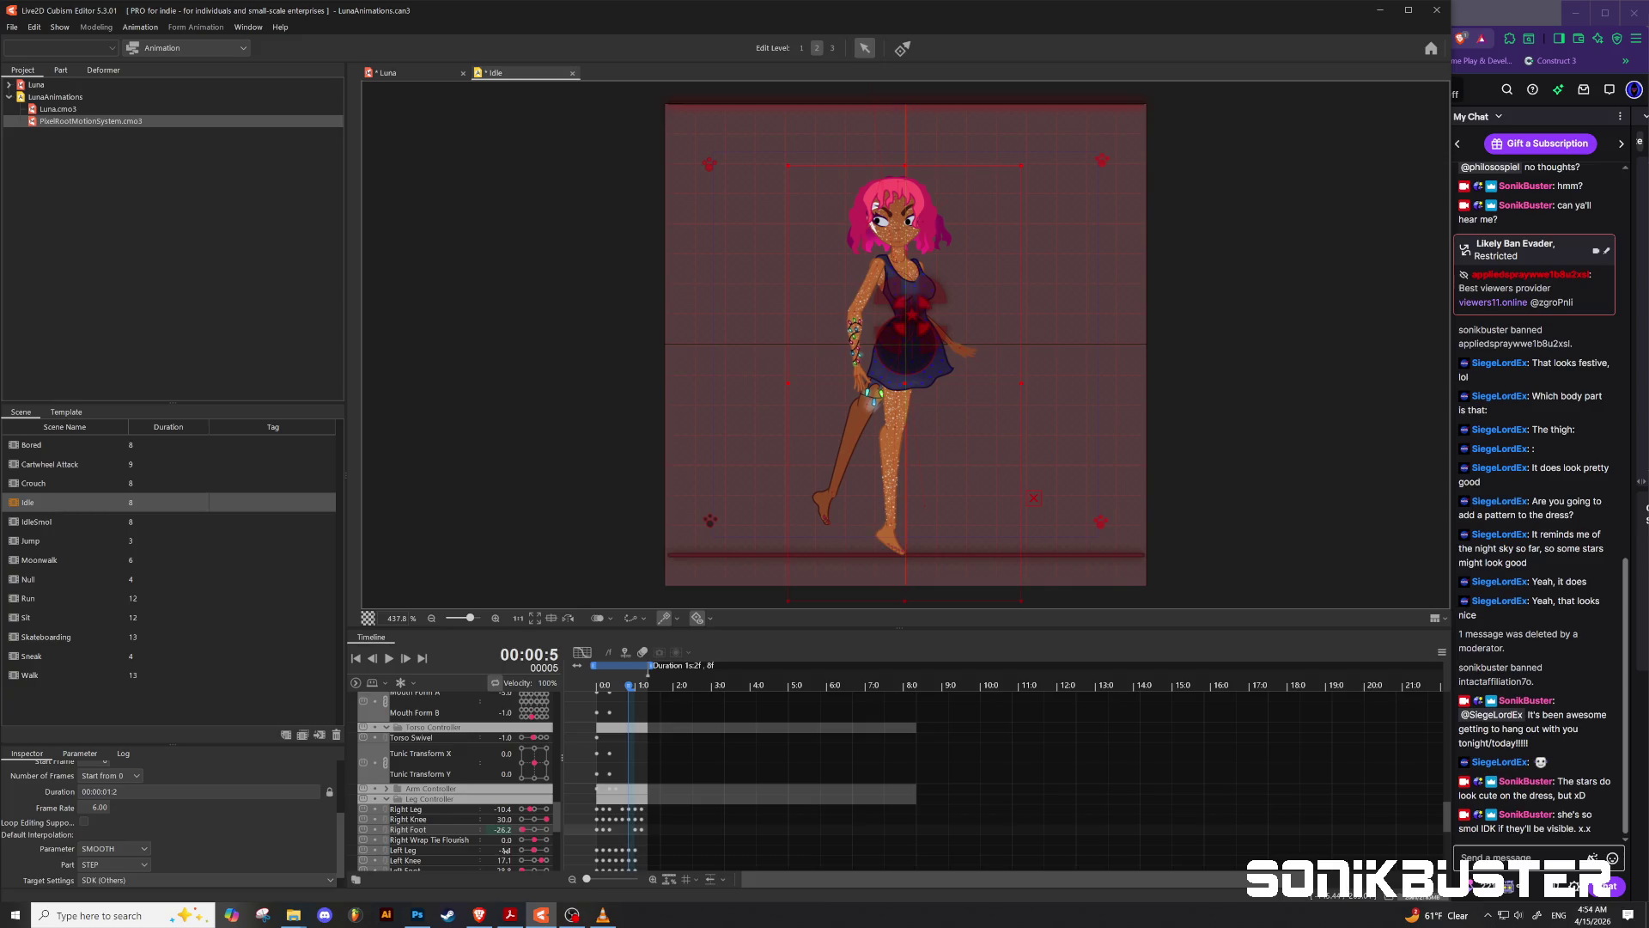
left_click_drag(506, 851, 533, 851)
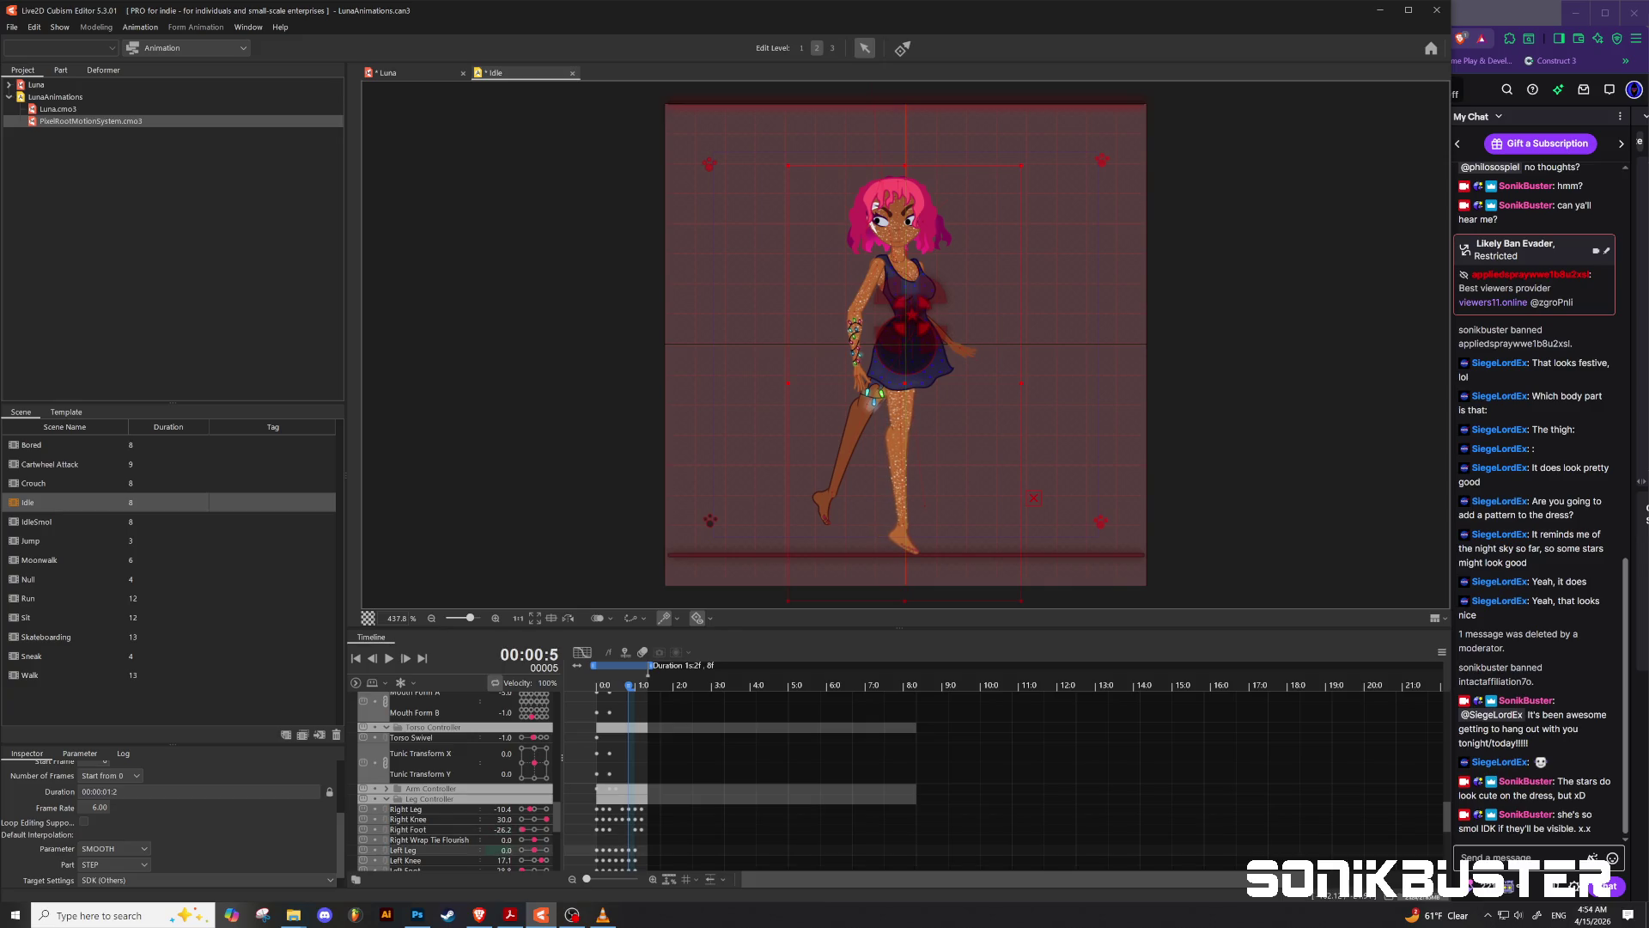
left_click_drag(534, 850, 531, 851)
left_click(389, 658)
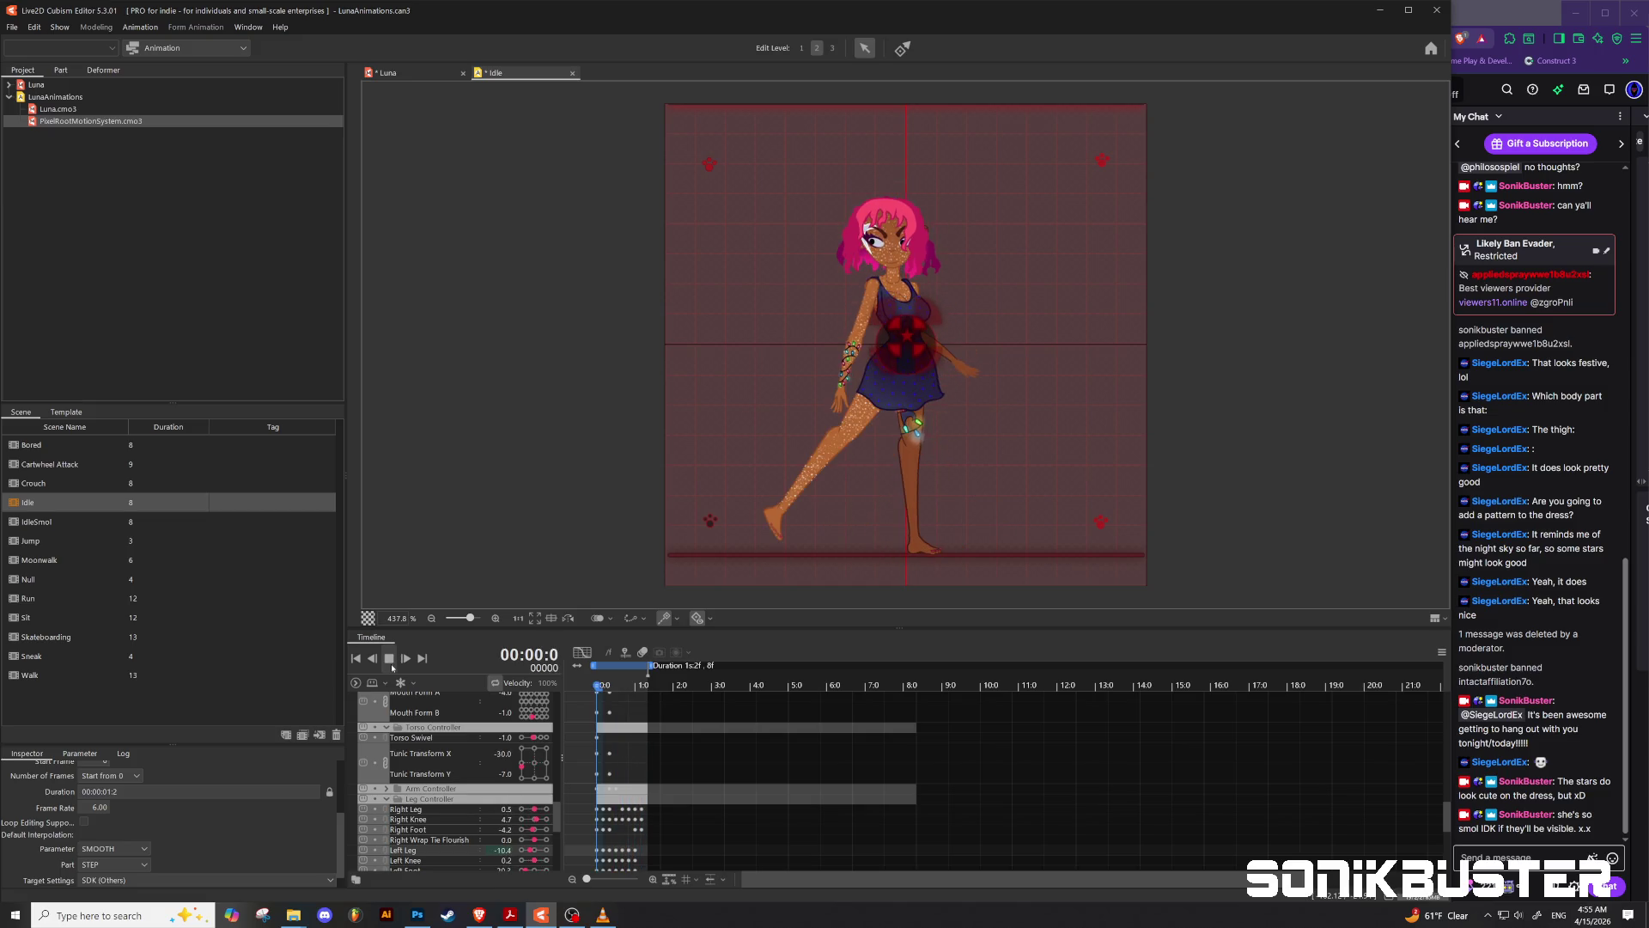
At frame 5, raise Right Leg to 1.7 and Right Foot to about -9.3, then preview the loop
left_click(391, 661)
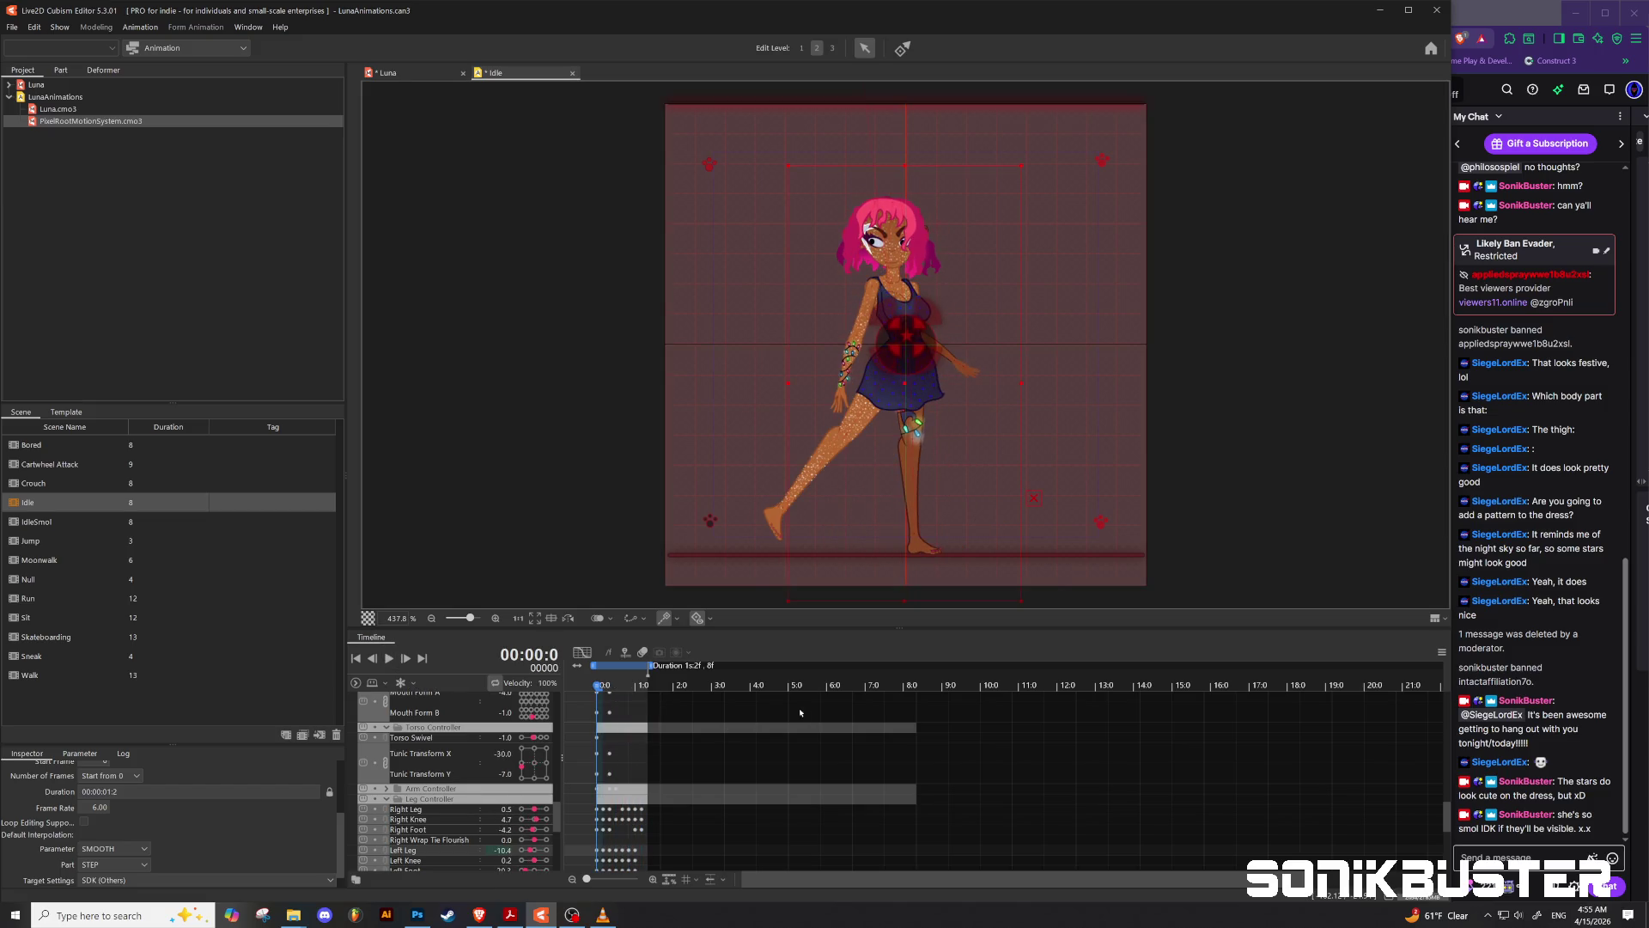
left_click_drag(598, 689, 628, 687)
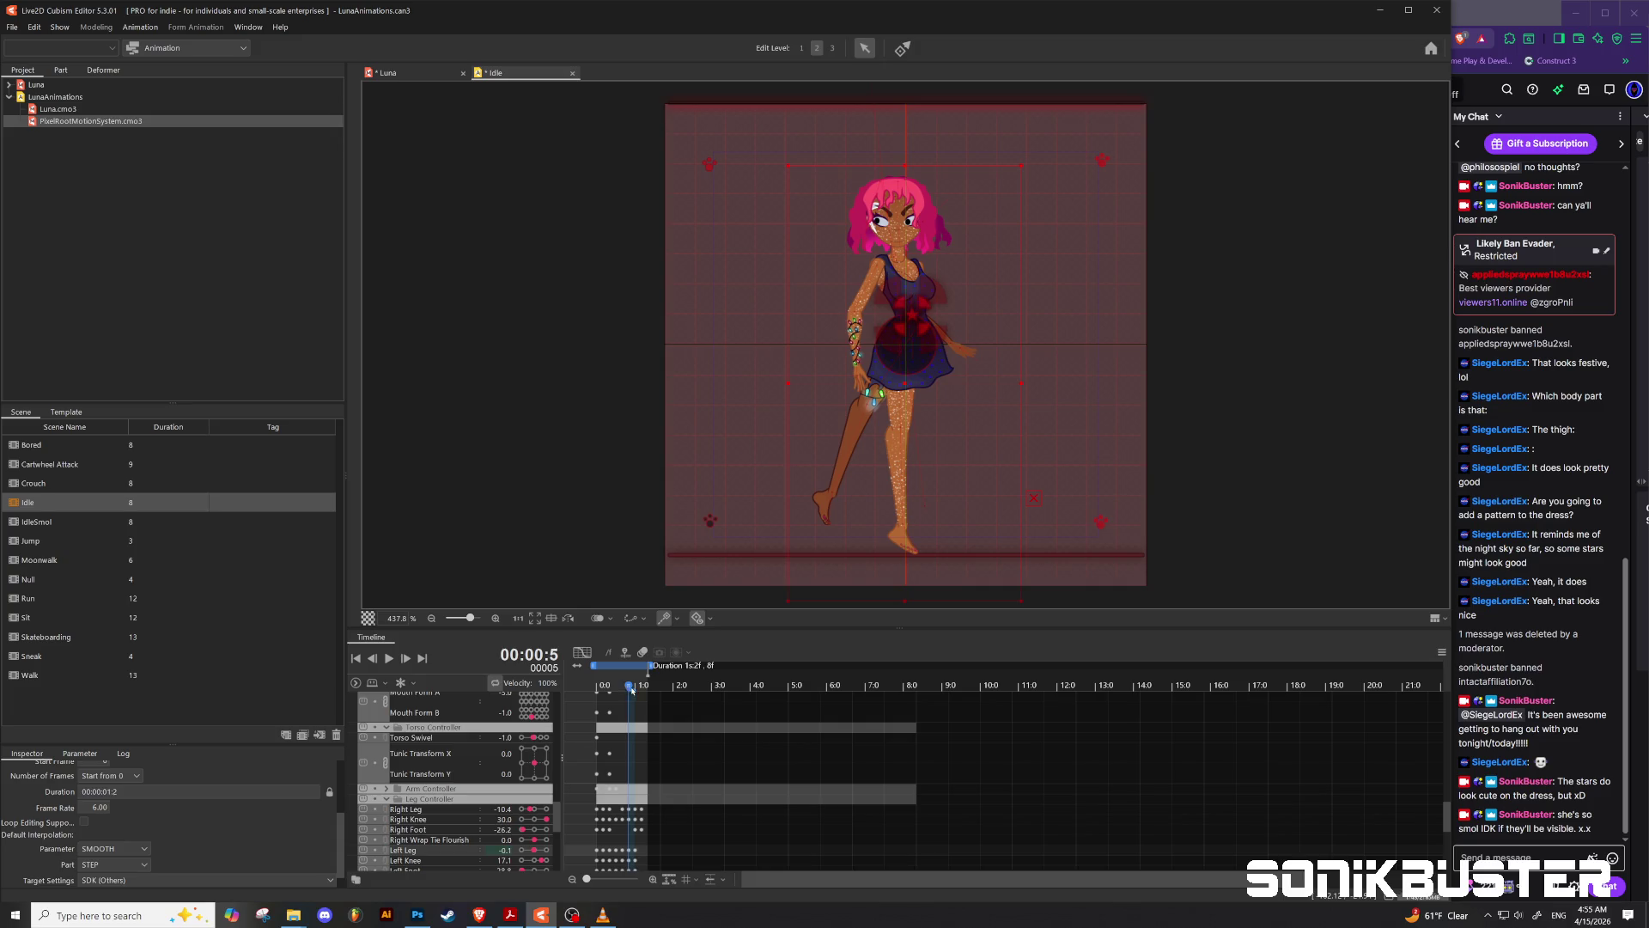
left_click_drag(633, 691, 633, 691)
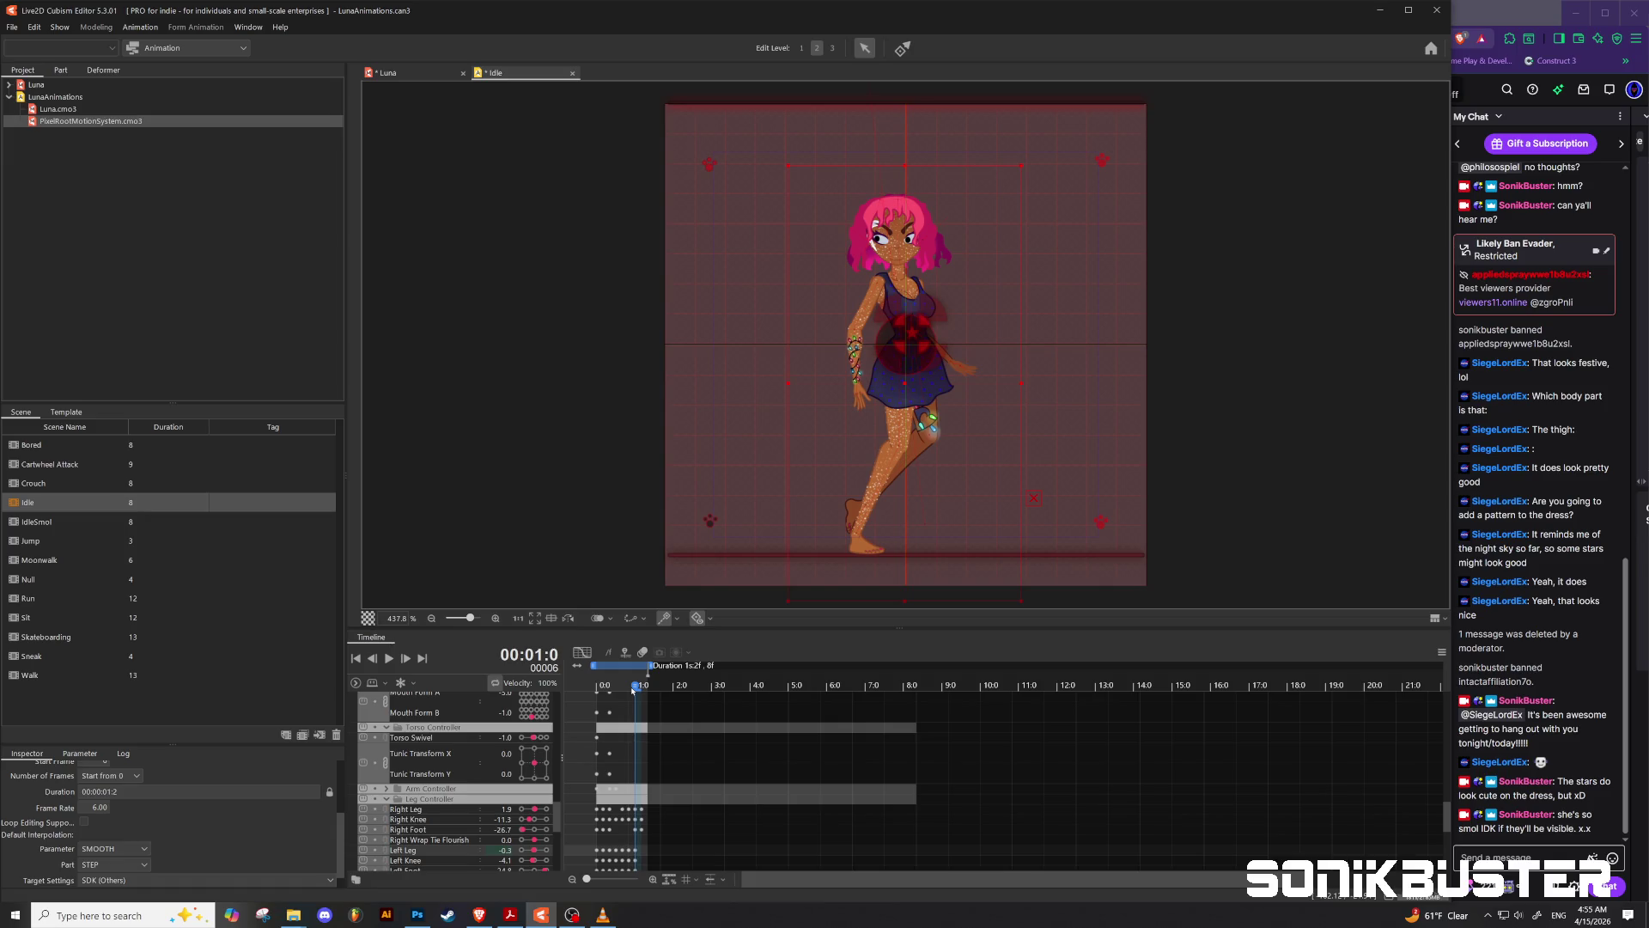
left_click_drag(634, 692, 641, 693)
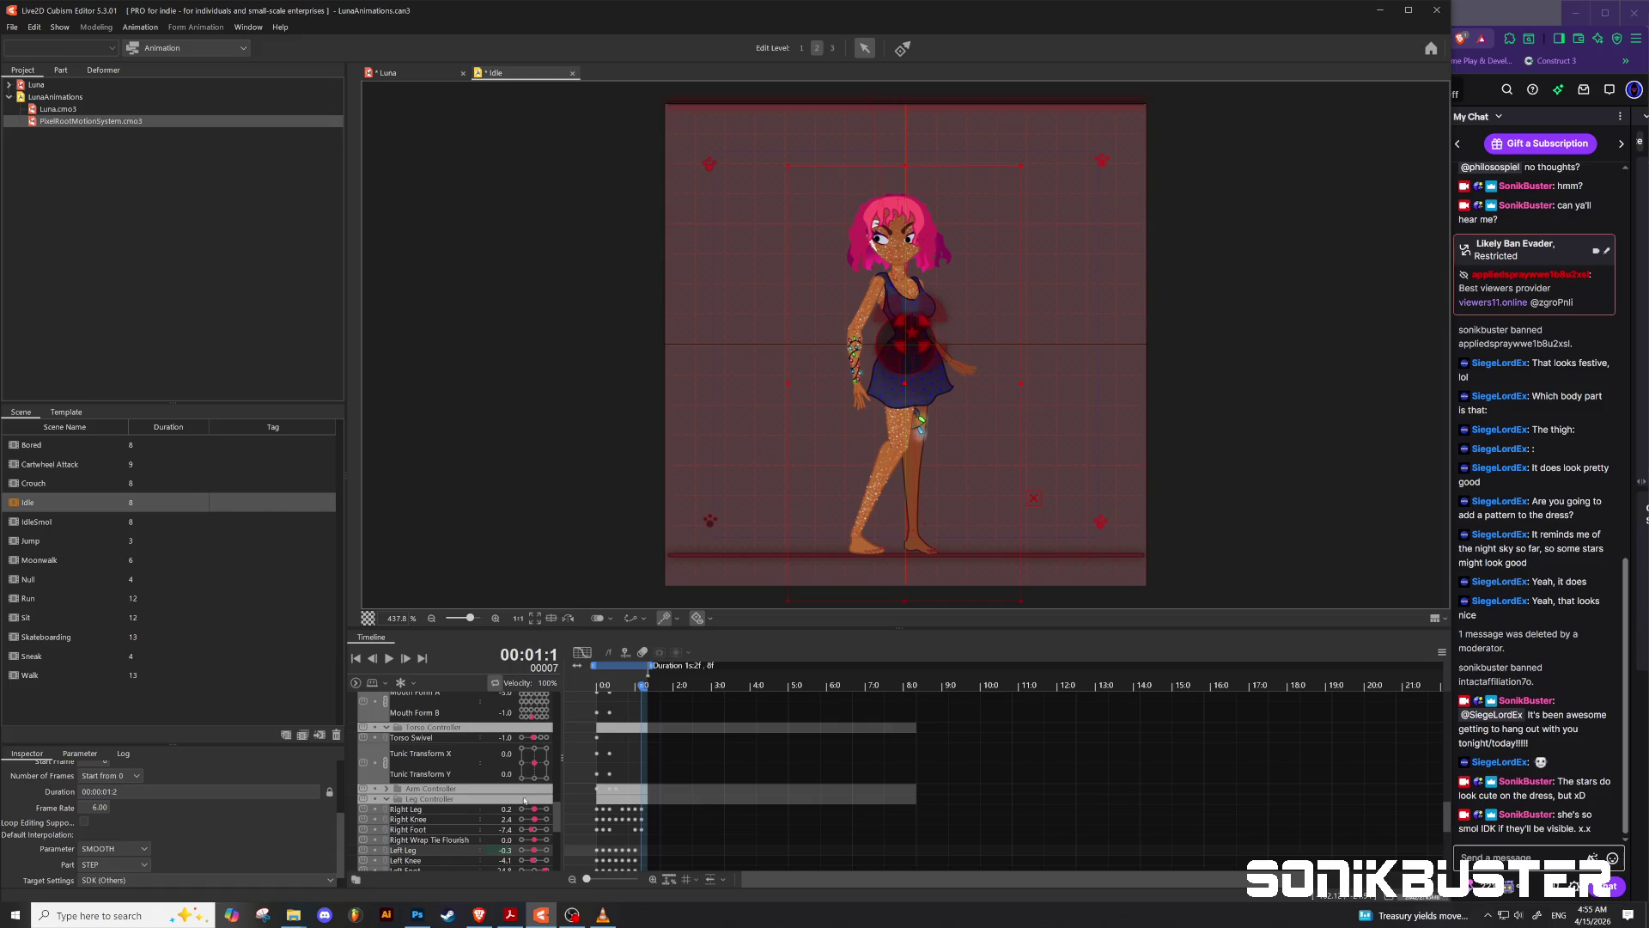
left_click_drag(506, 809, 517, 809)
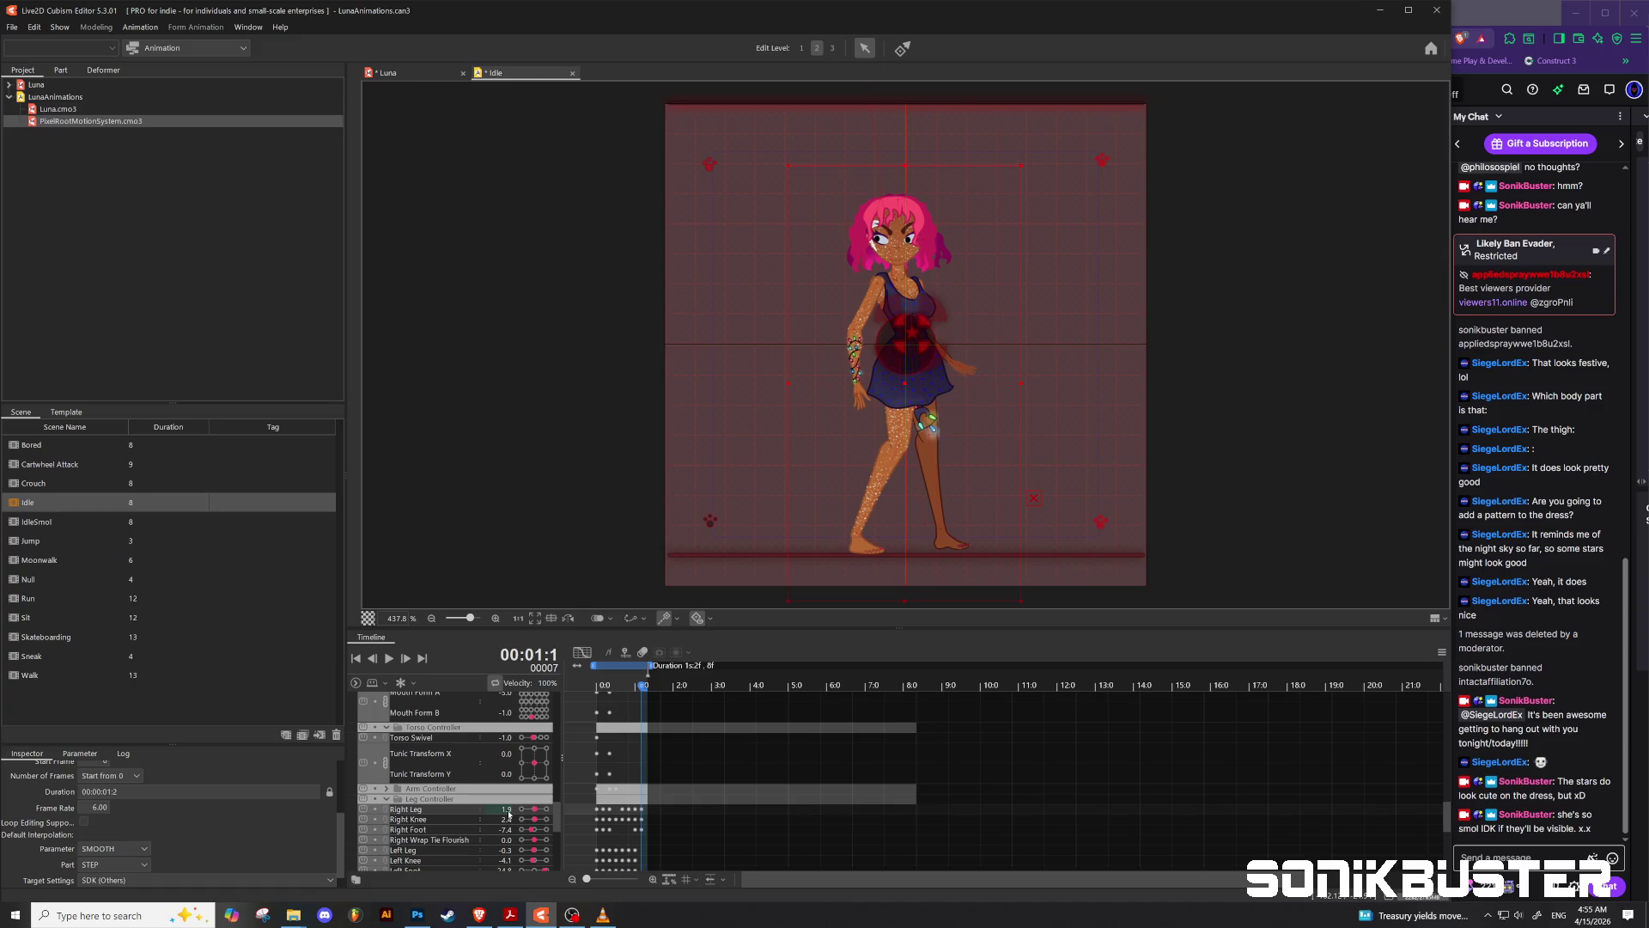
left_click_drag(508, 830, 501, 830)
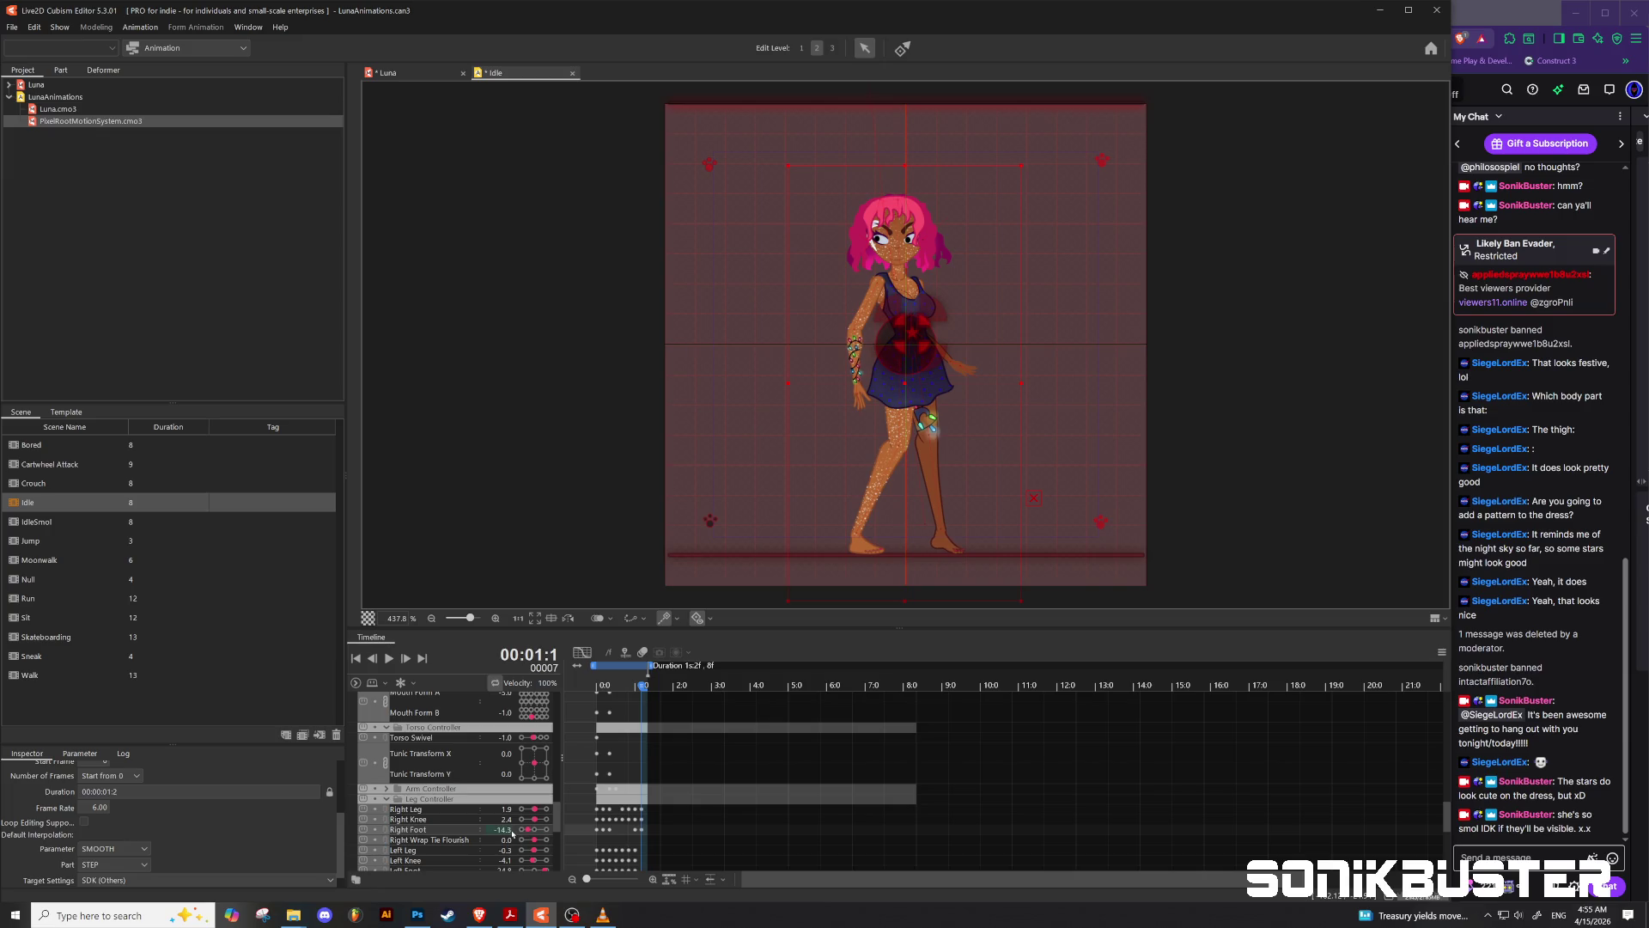
left_click(388, 658)
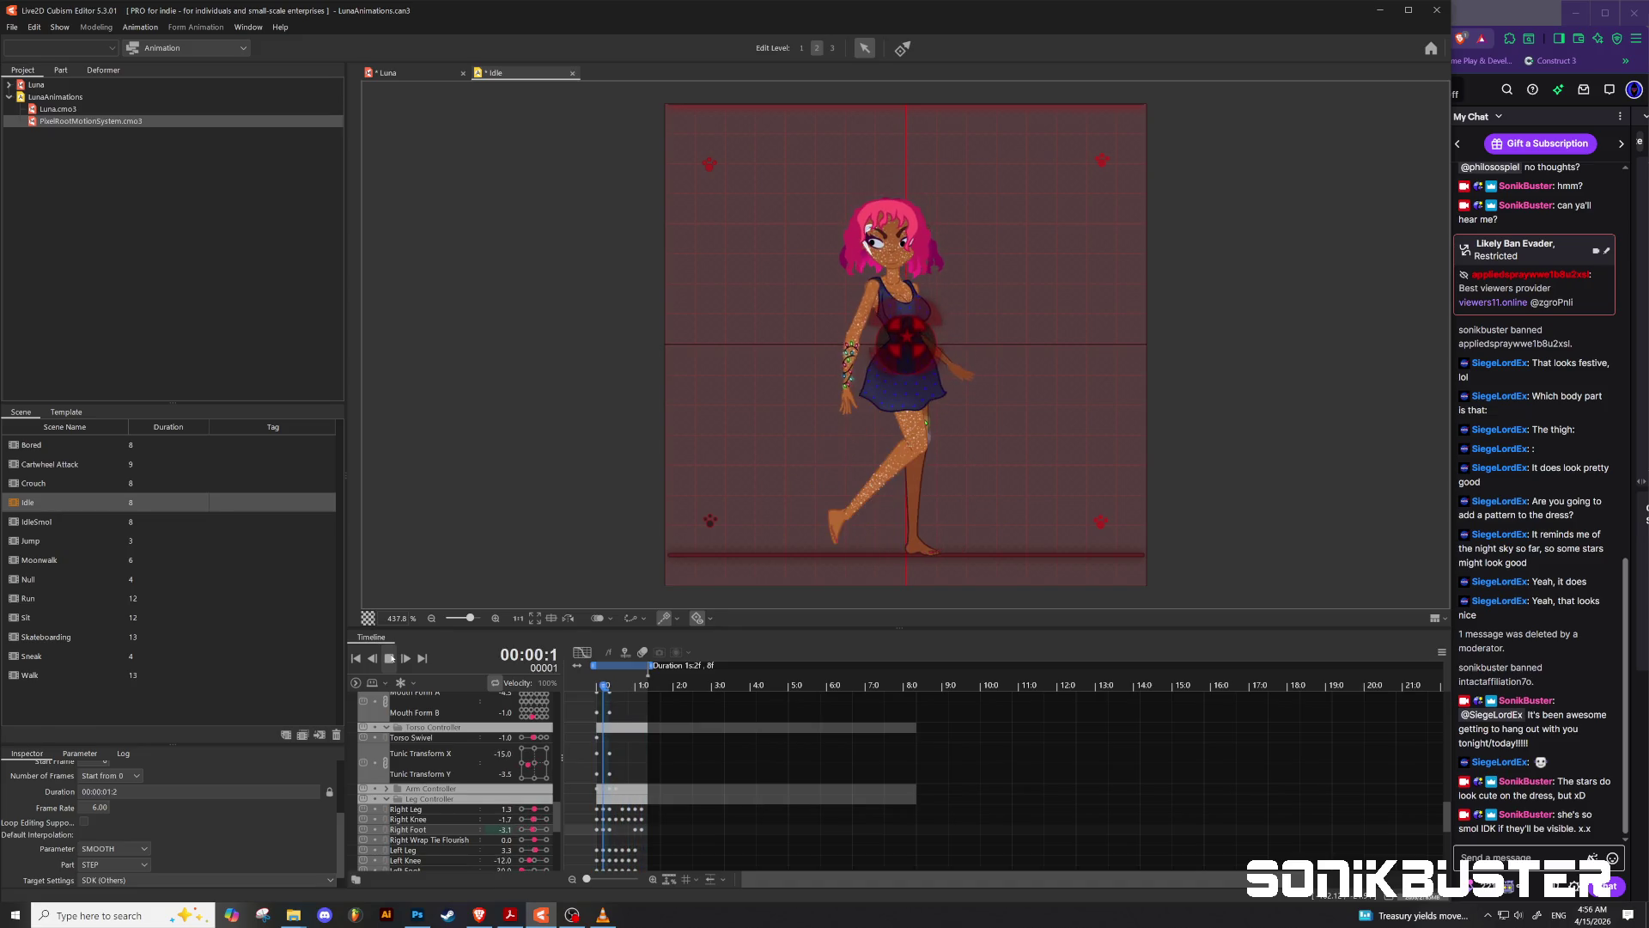
On frame 3, pull Left Leg from 1.1 back to 0.4, then play and stop to check
left_click(388, 658)
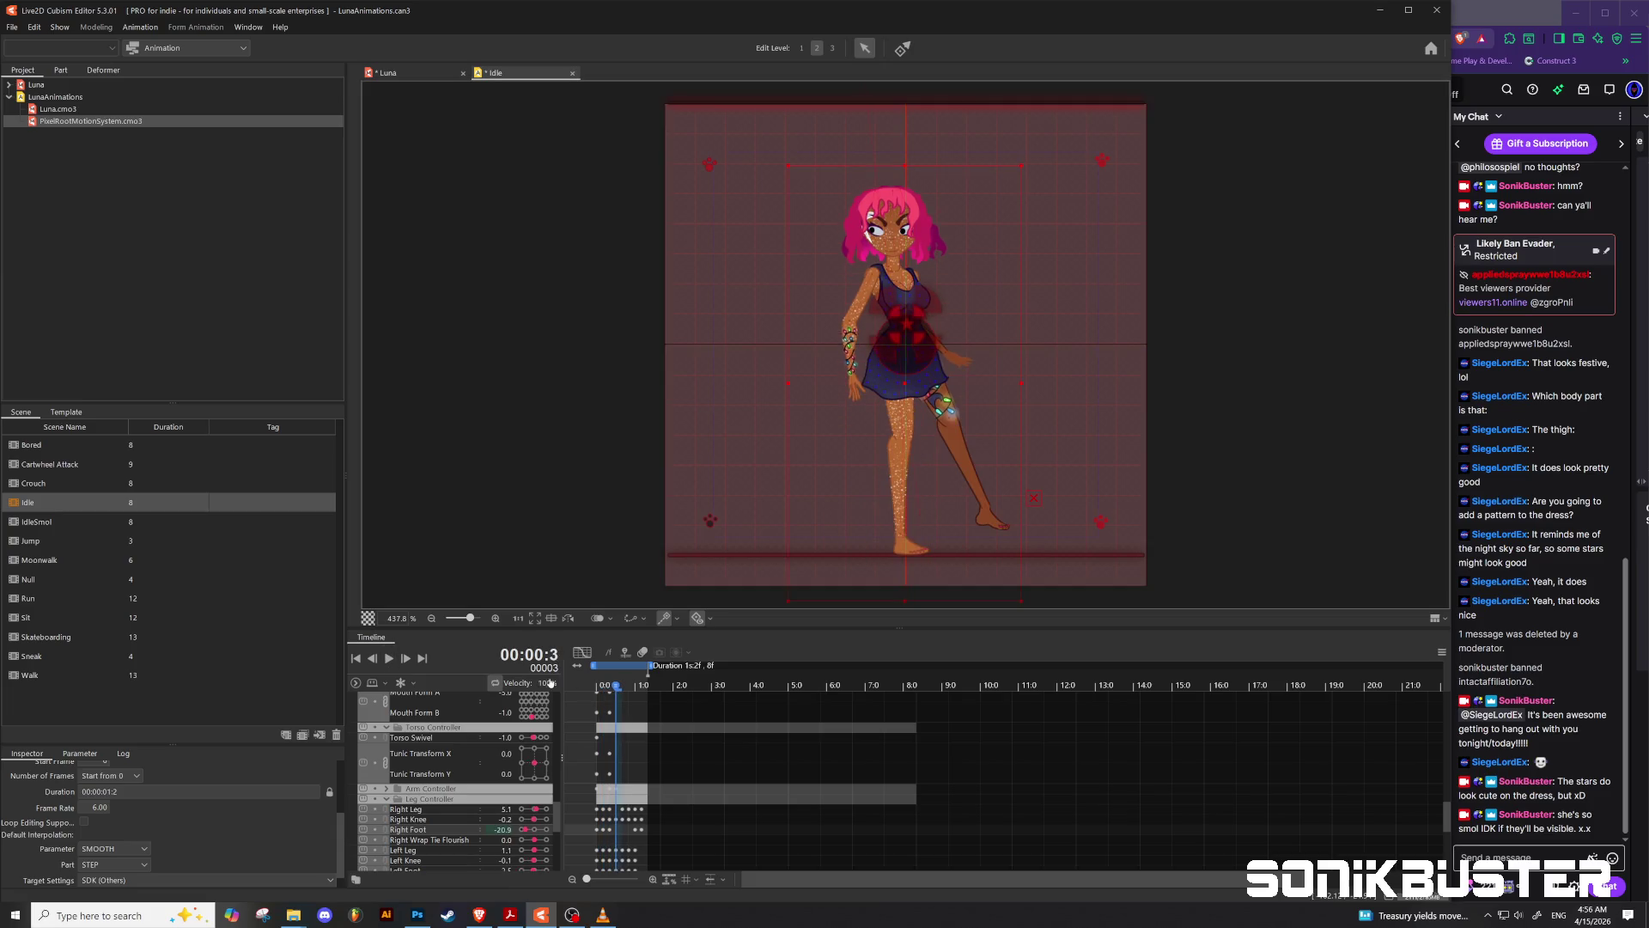
left_click_drag(627, 688, 604, 688)
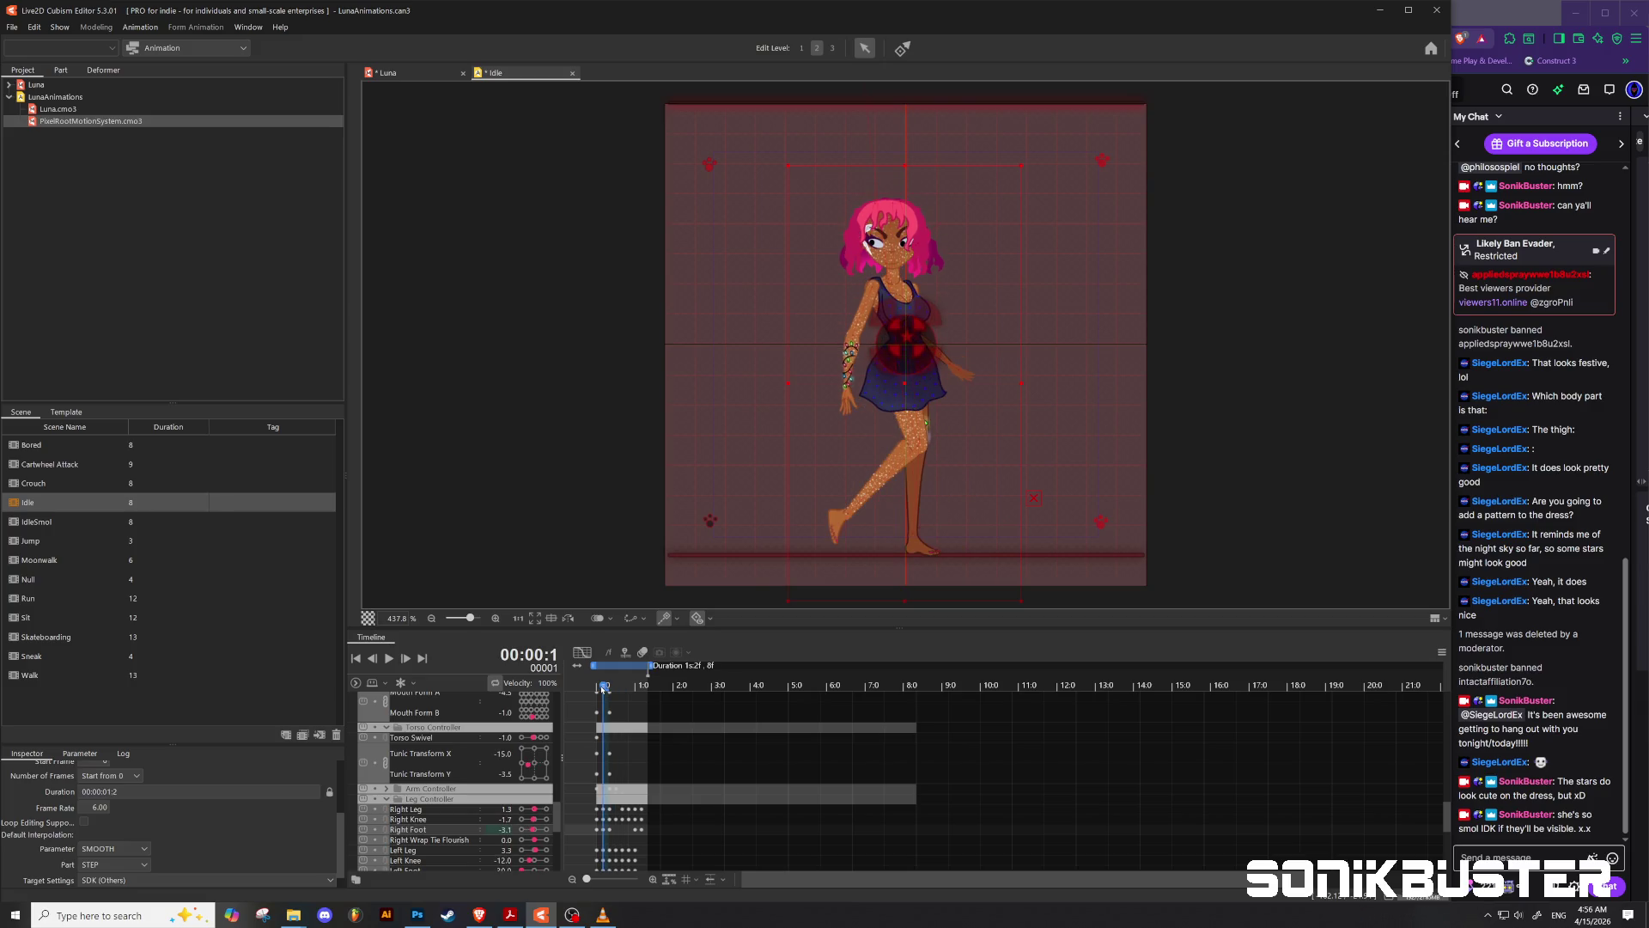
left_click_drag(605, 687, 616, 688)
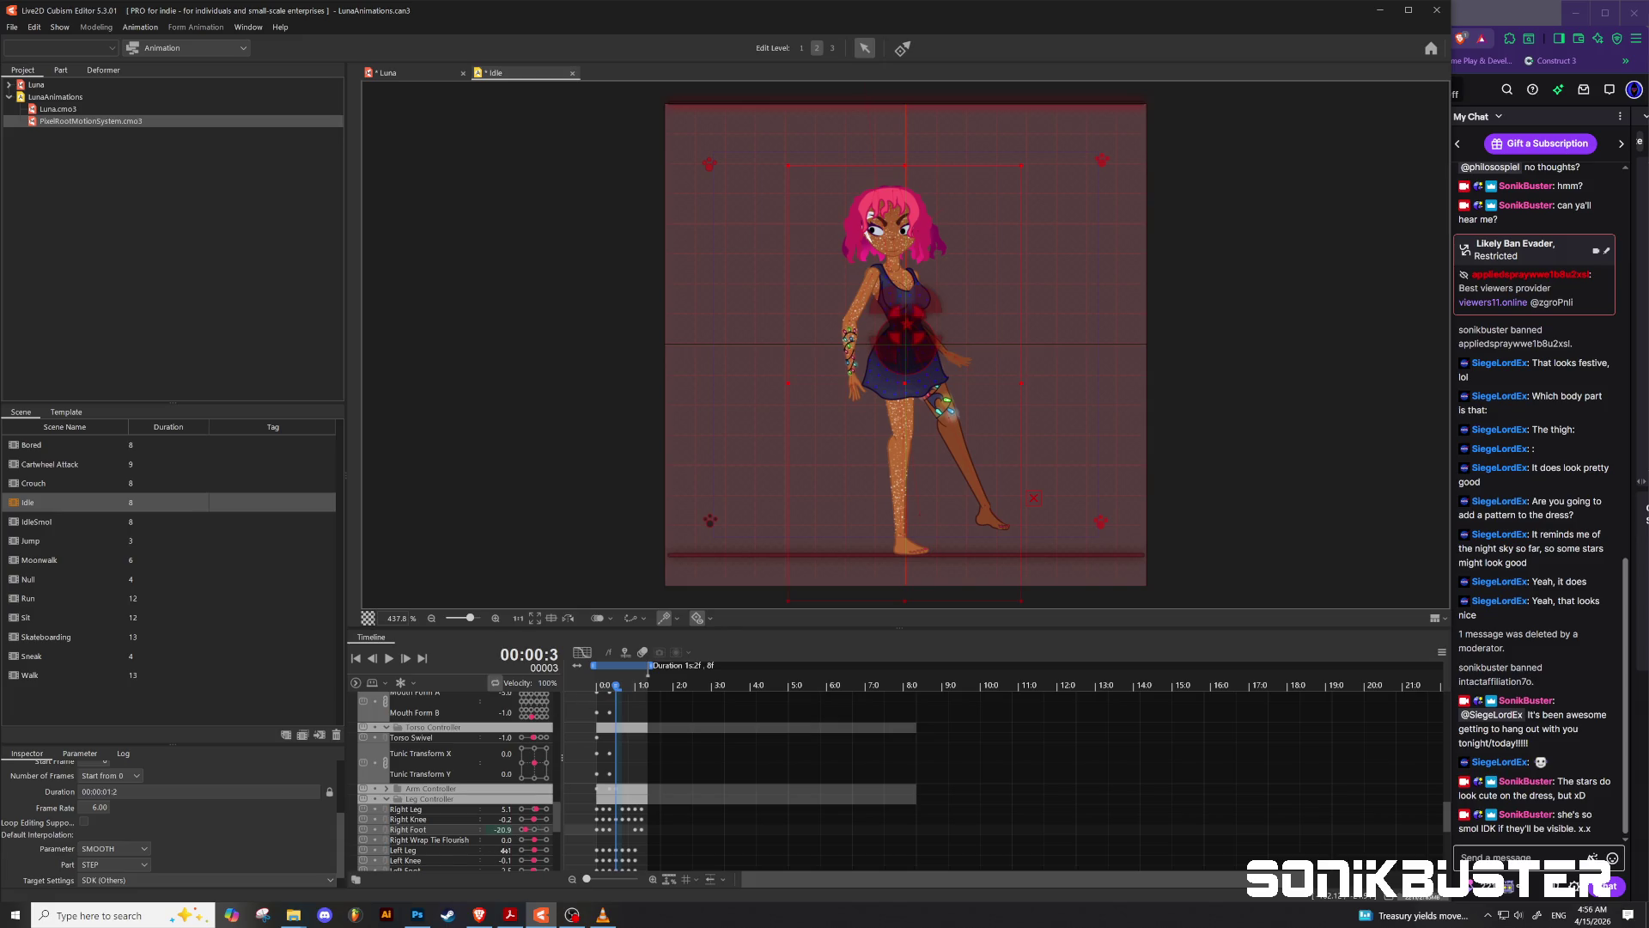
left_click_drag(506, 850, 495, 849)
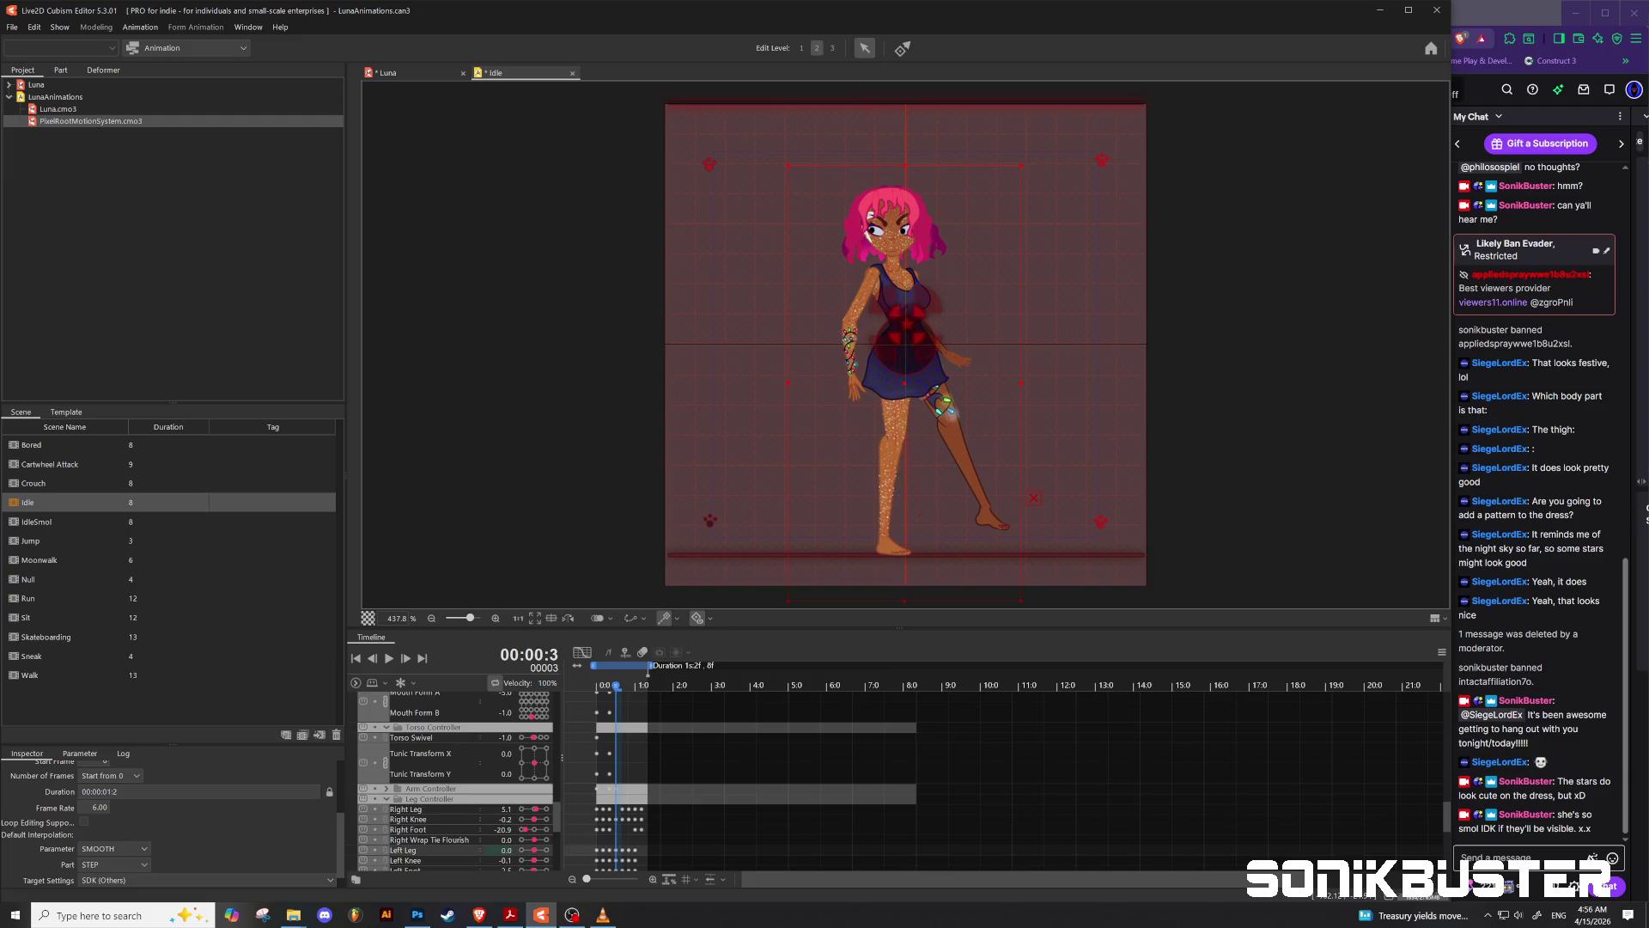
left_click(505, 862)
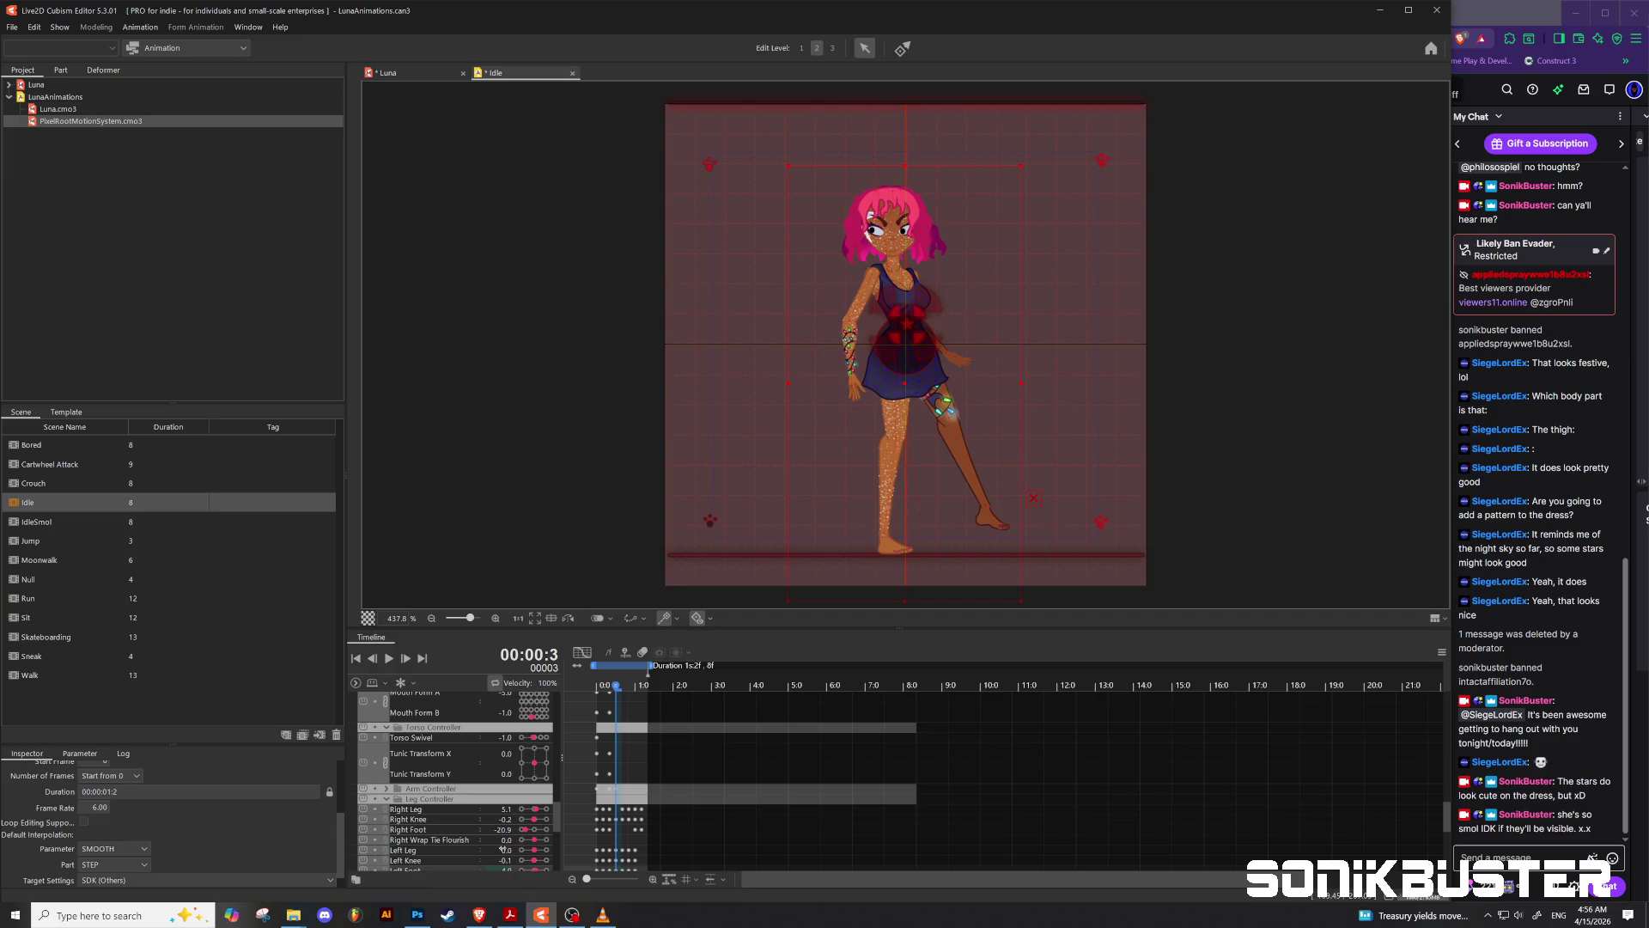
left_click(505, 850)
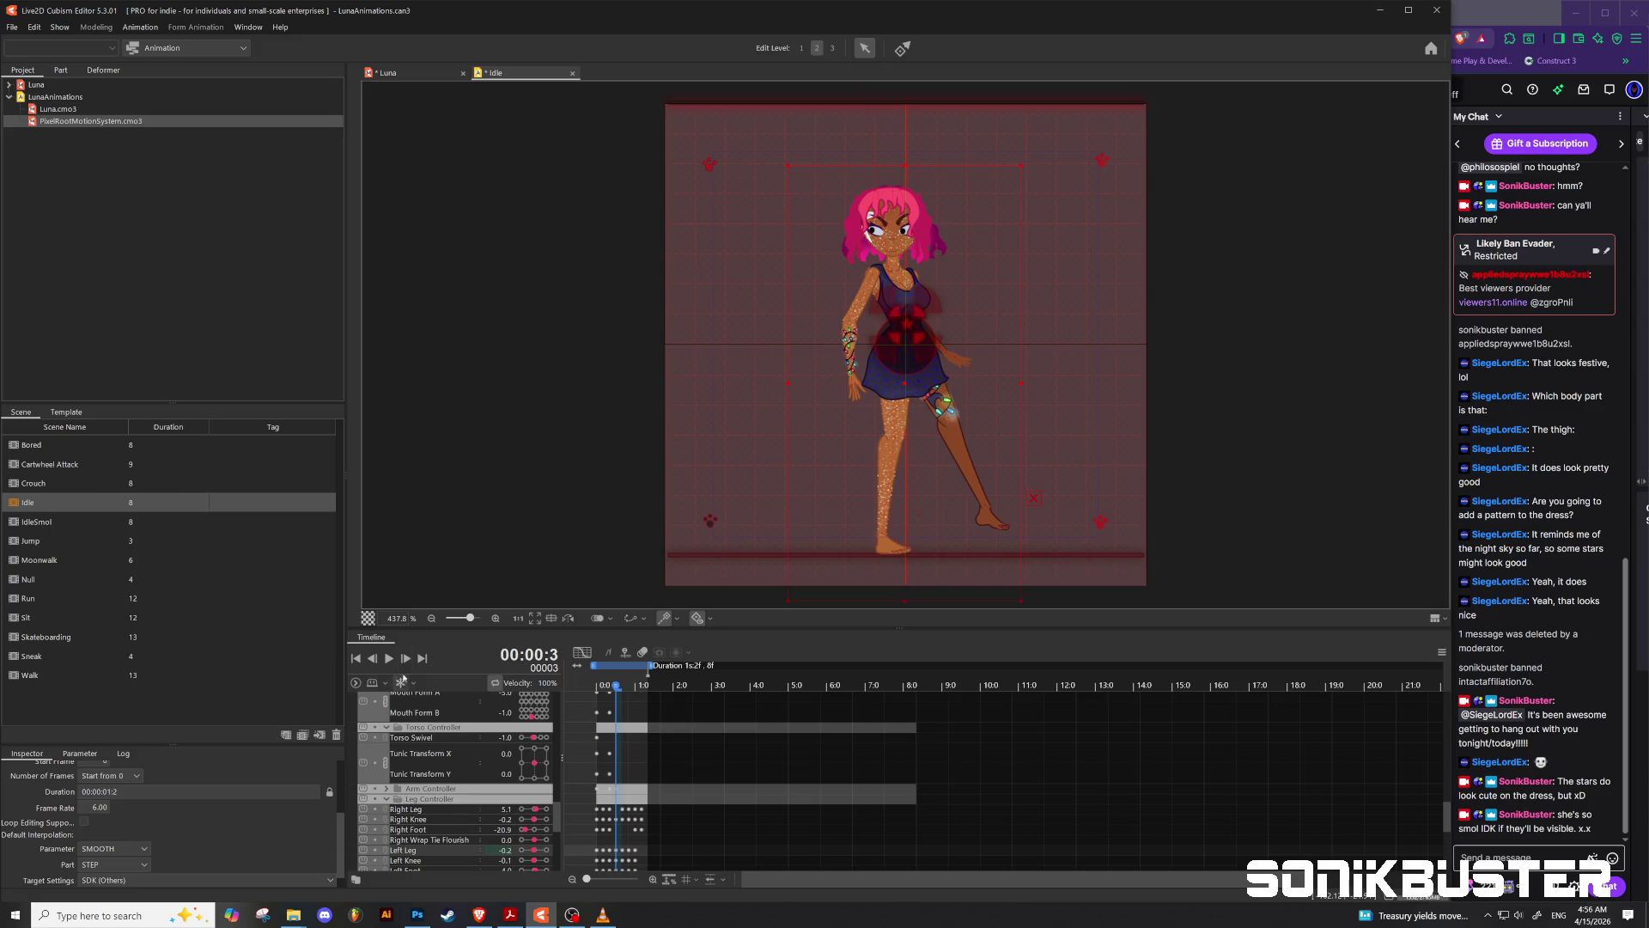
left_click(389, 658)
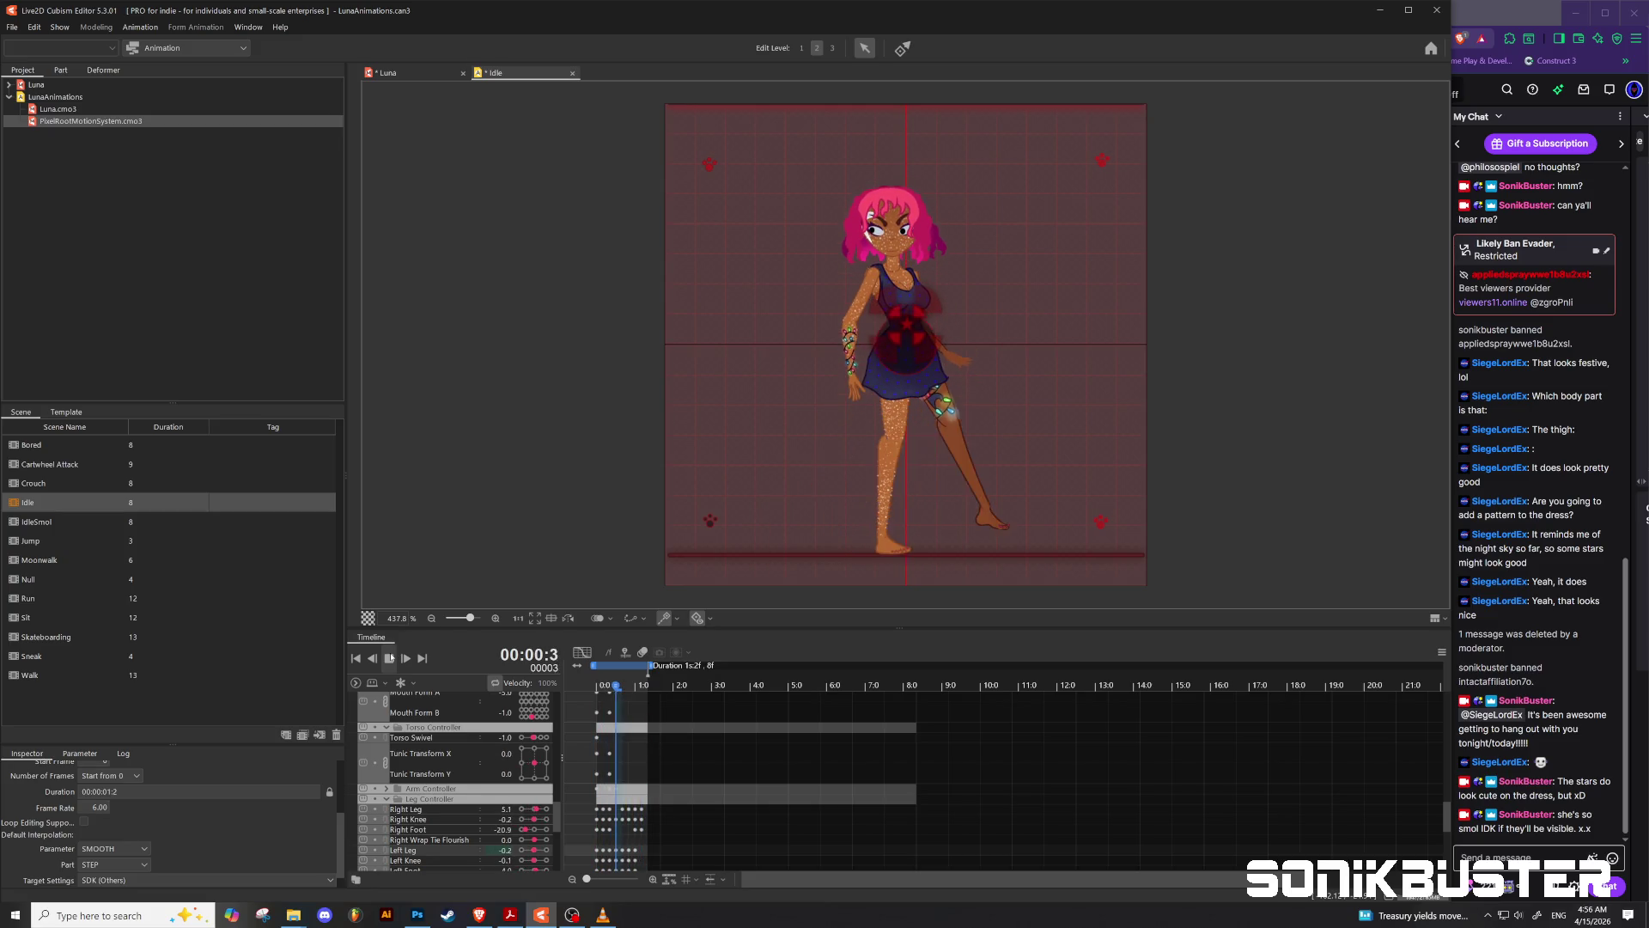
left_click(389, 658)
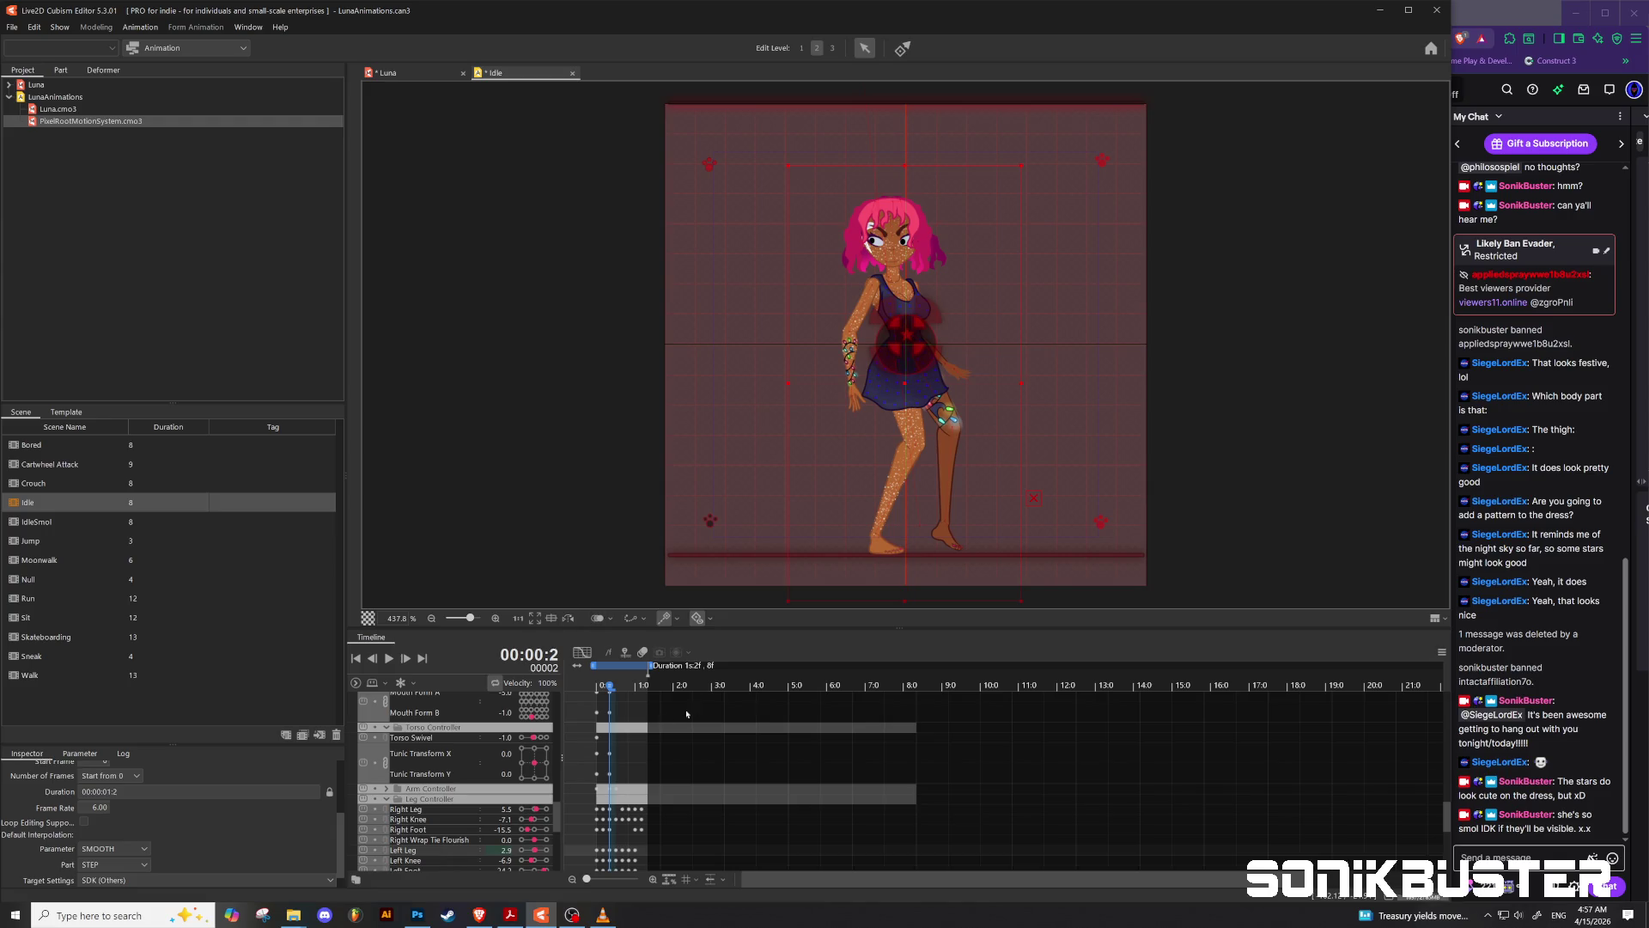
Reduce the Left Leg angle on frame 2 and preview the loop
left_click_drag(609, 690, 610, 691)
left_click_drag(506, 850, 506, 850)
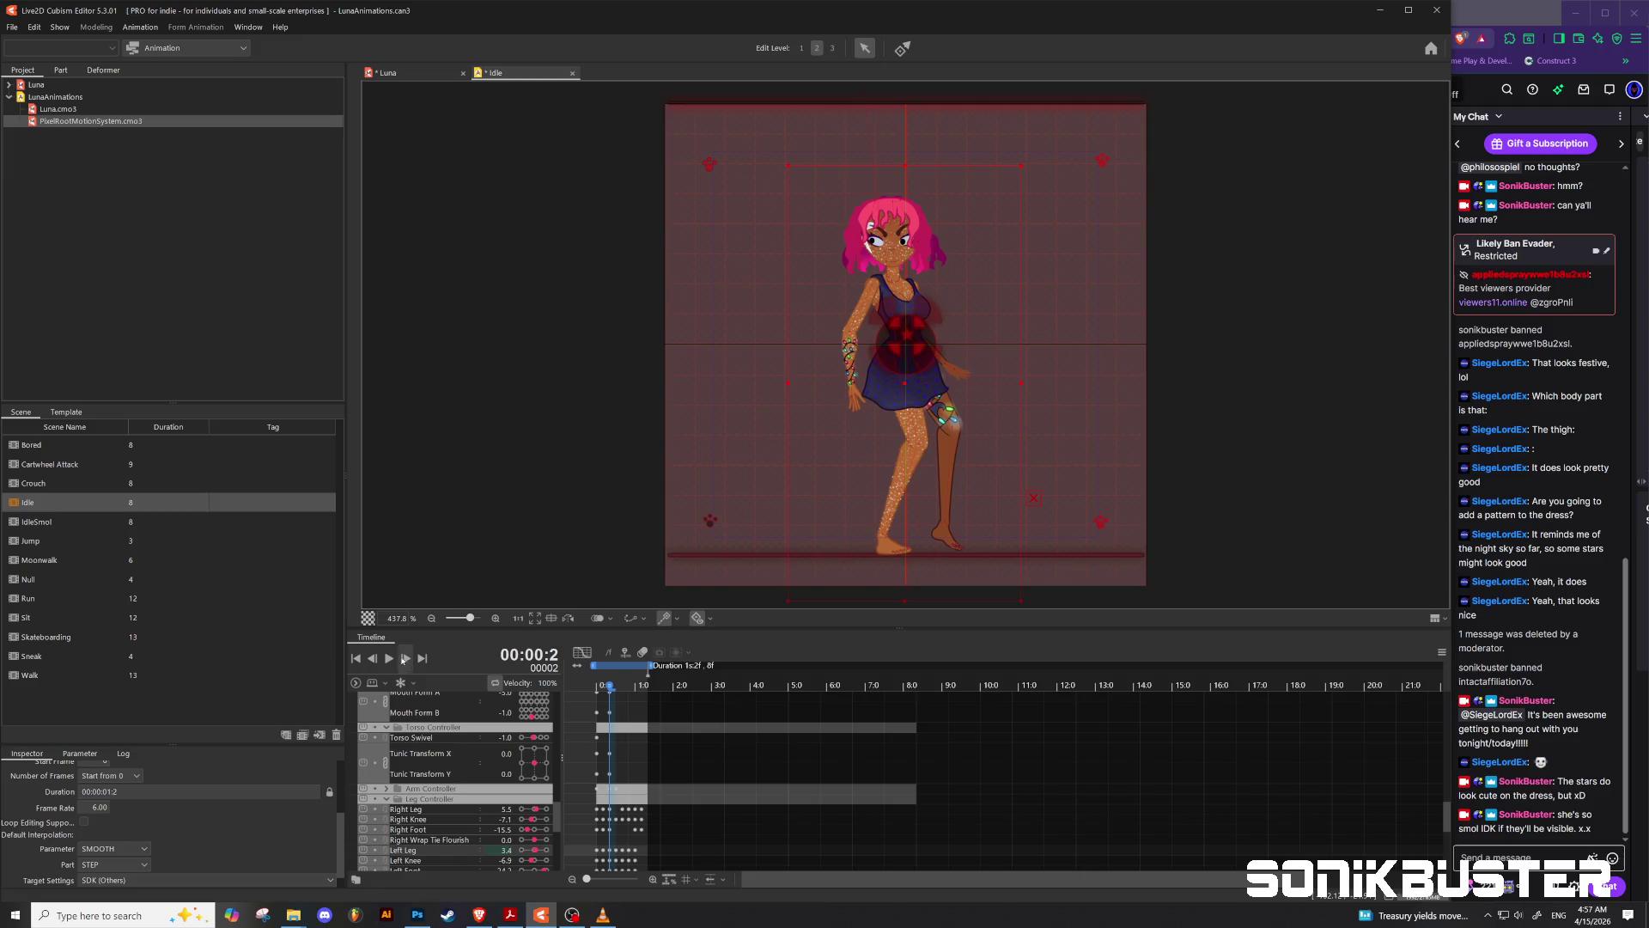
left_click(389, 659)
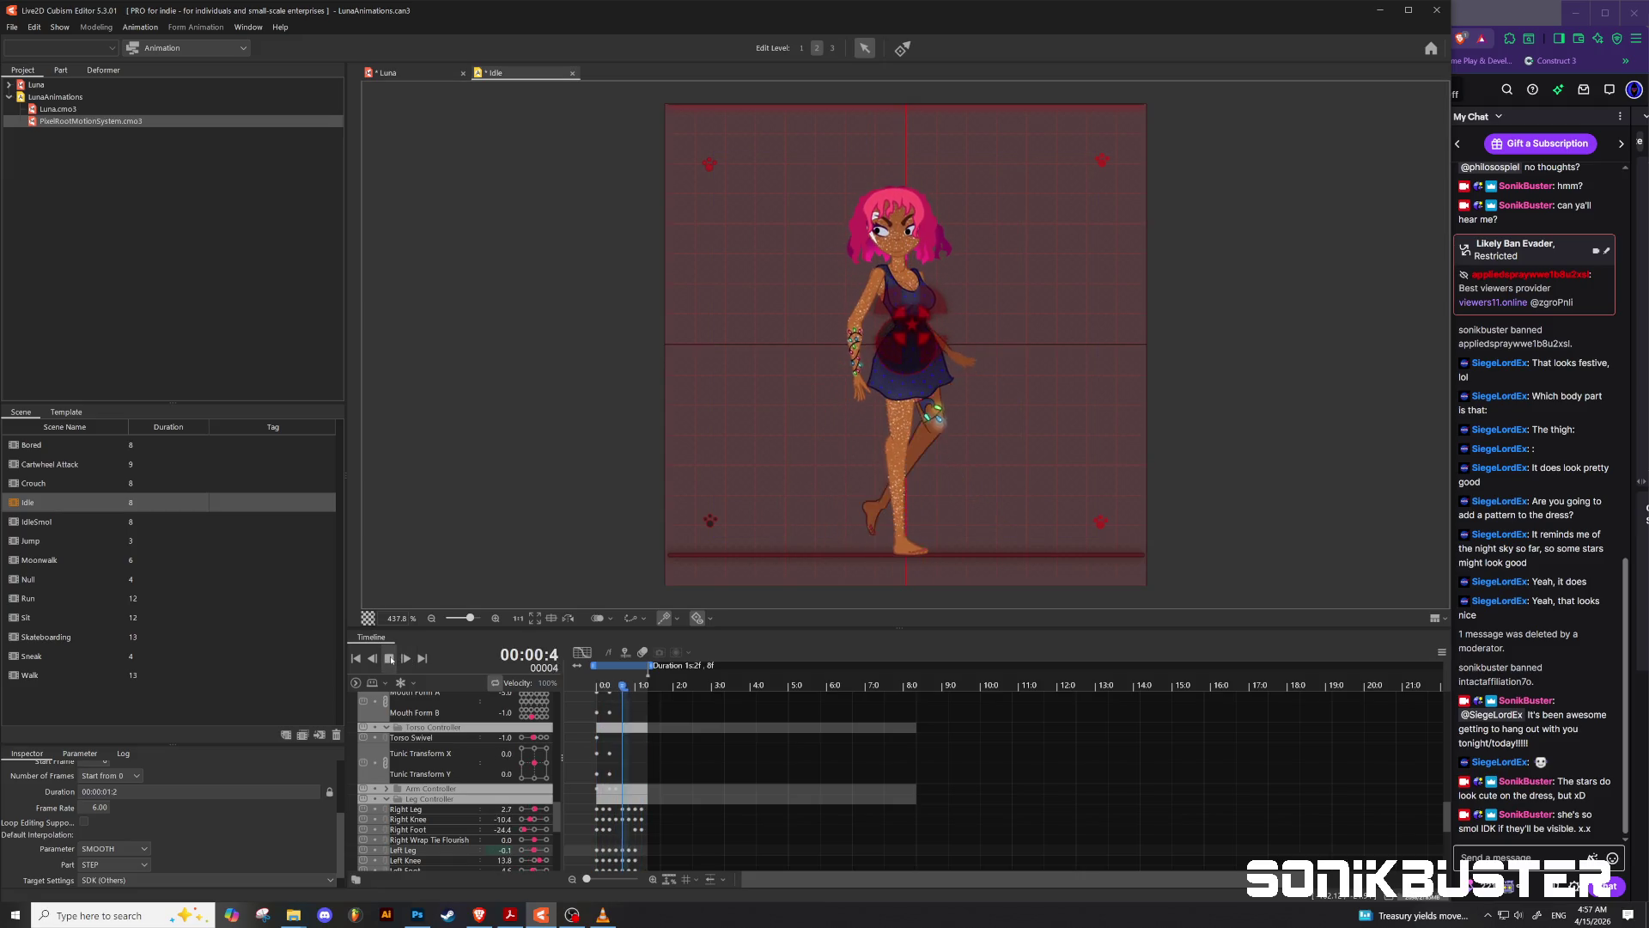
left_click(389, 658)
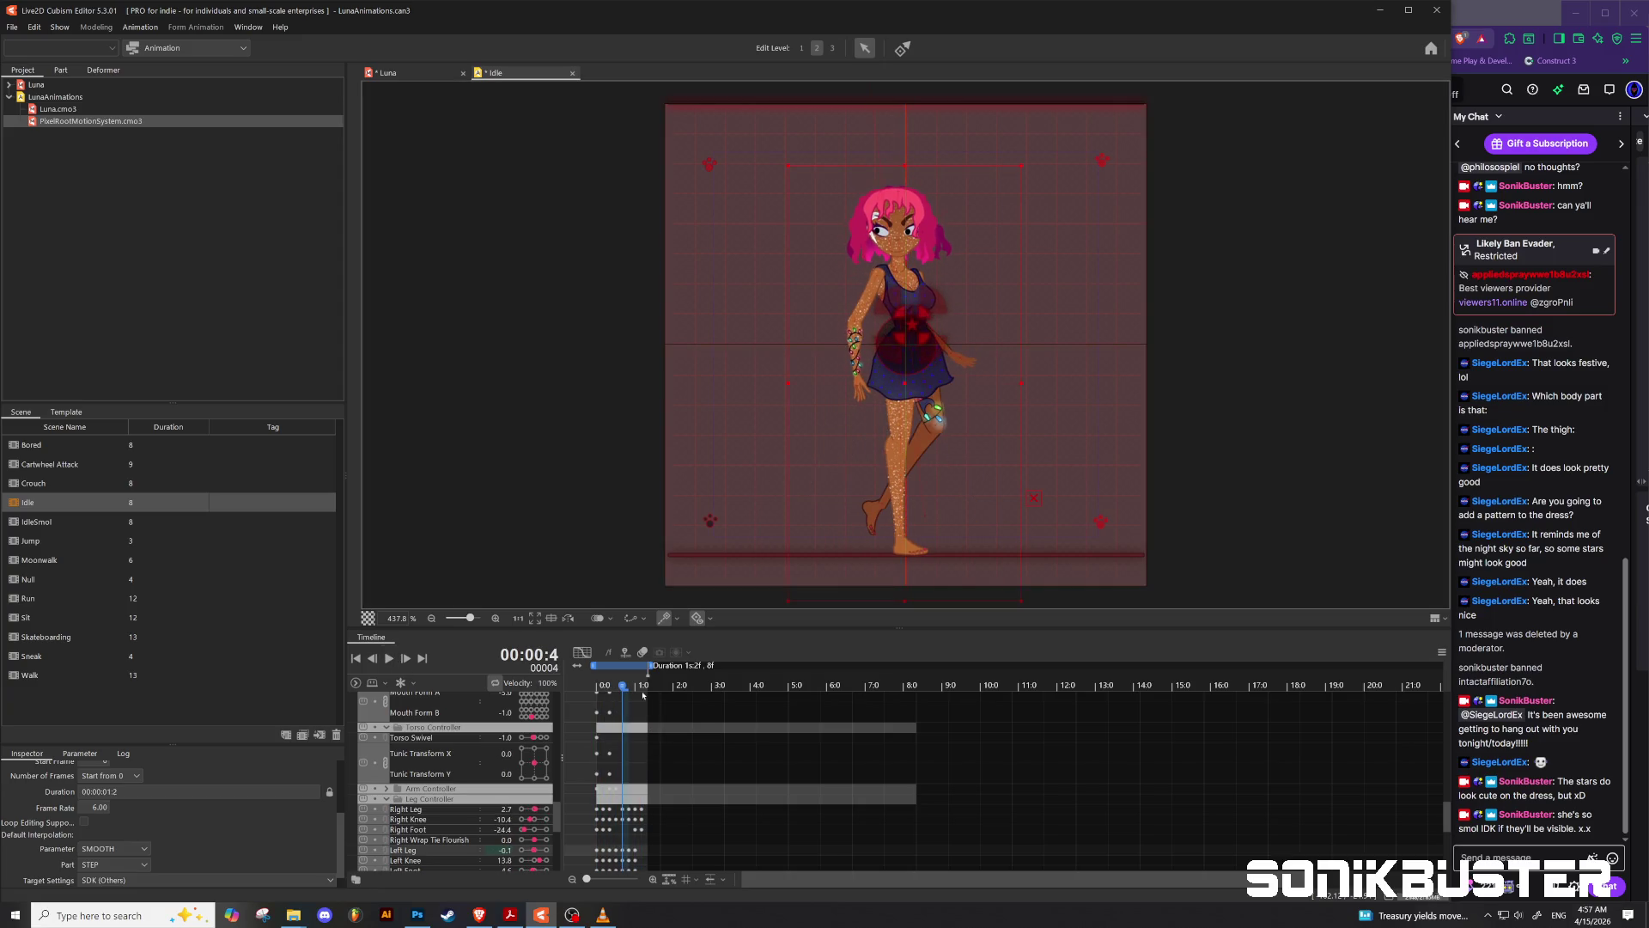
Bend Luna's left leg slightly the other way on frame 2, replay the loop, and save
left_click(617, 685)
left_click_drag(617, 688, 623, 685)
left_click_drag(505, 850, 491, 851)
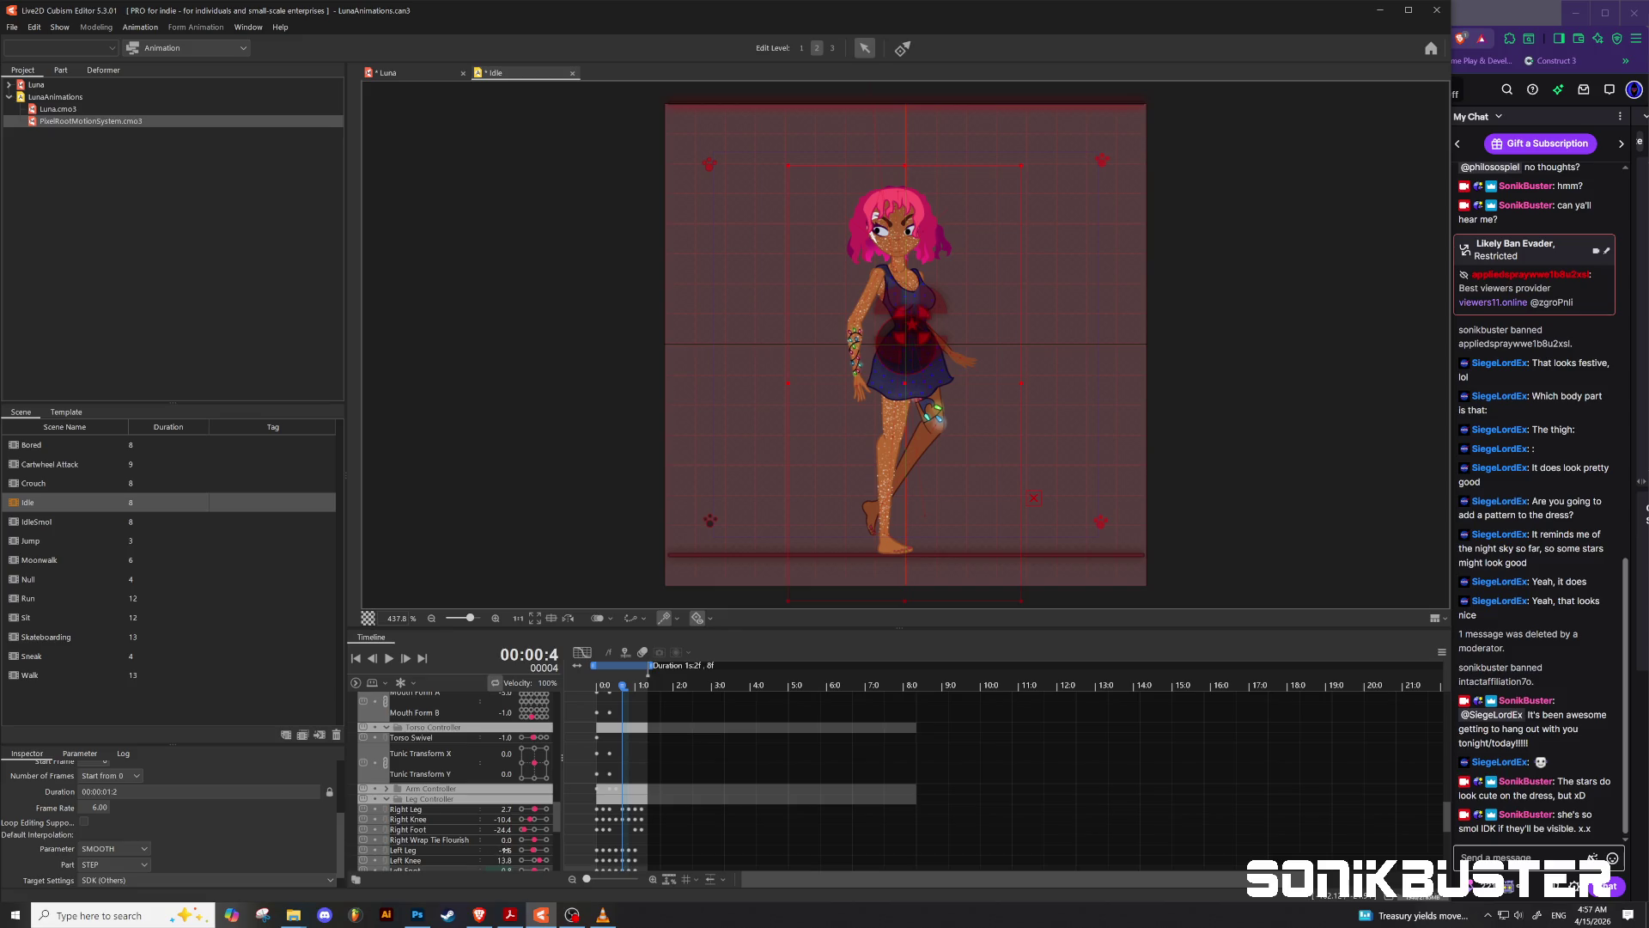
left_click_drag(505, 849, 502, 850)
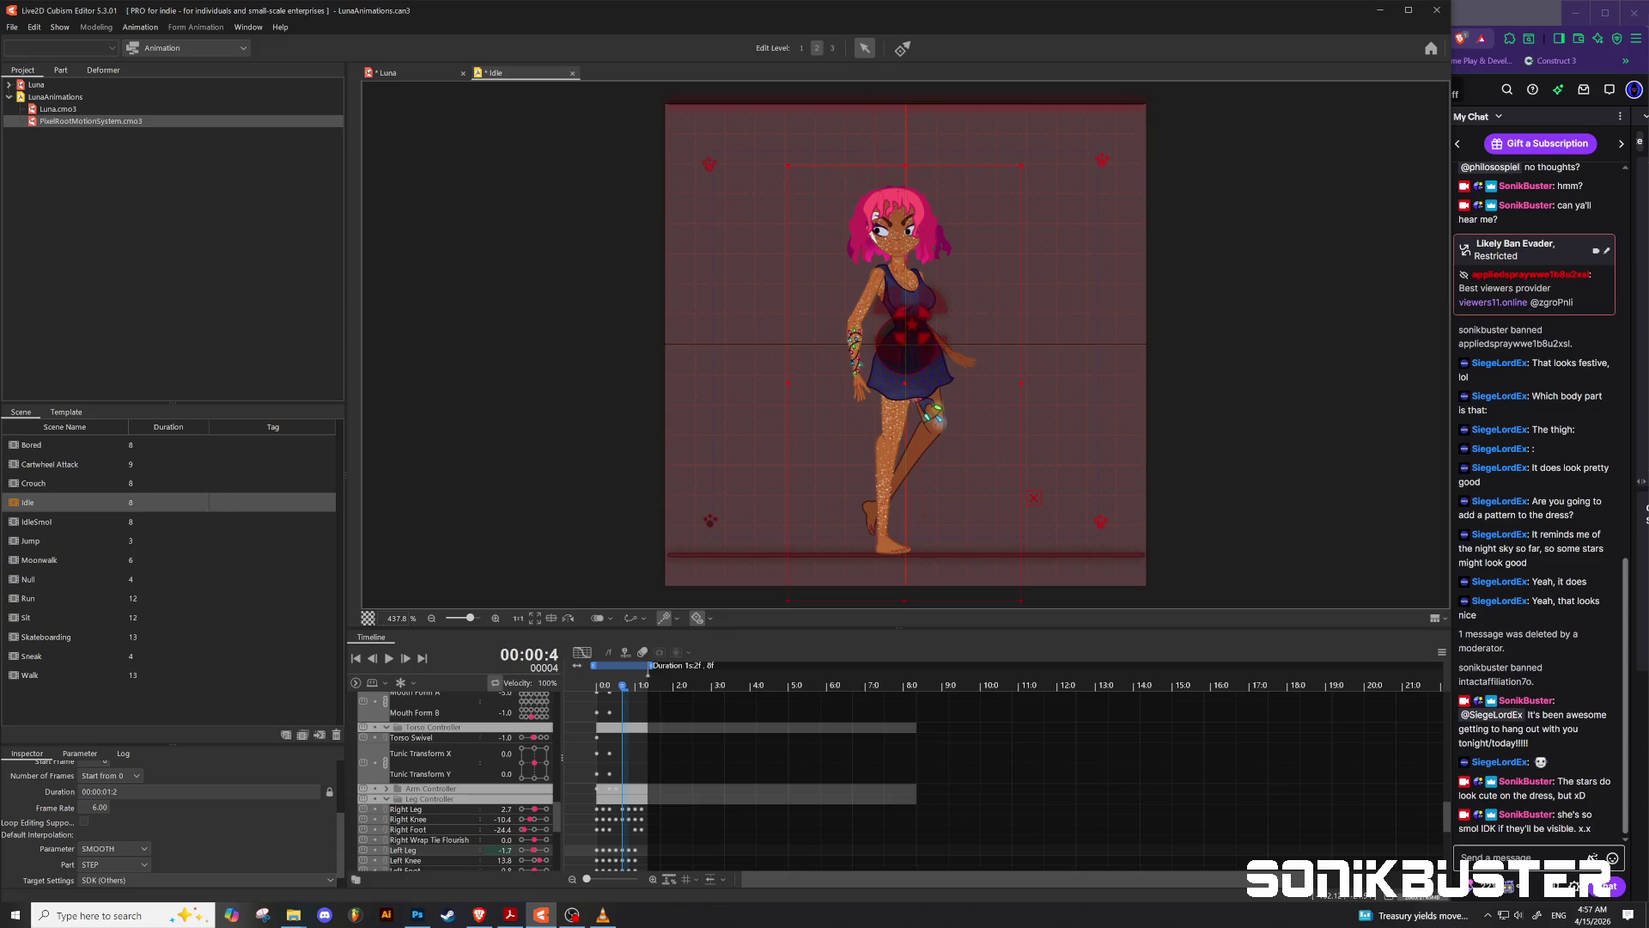
left_click(389, 658)
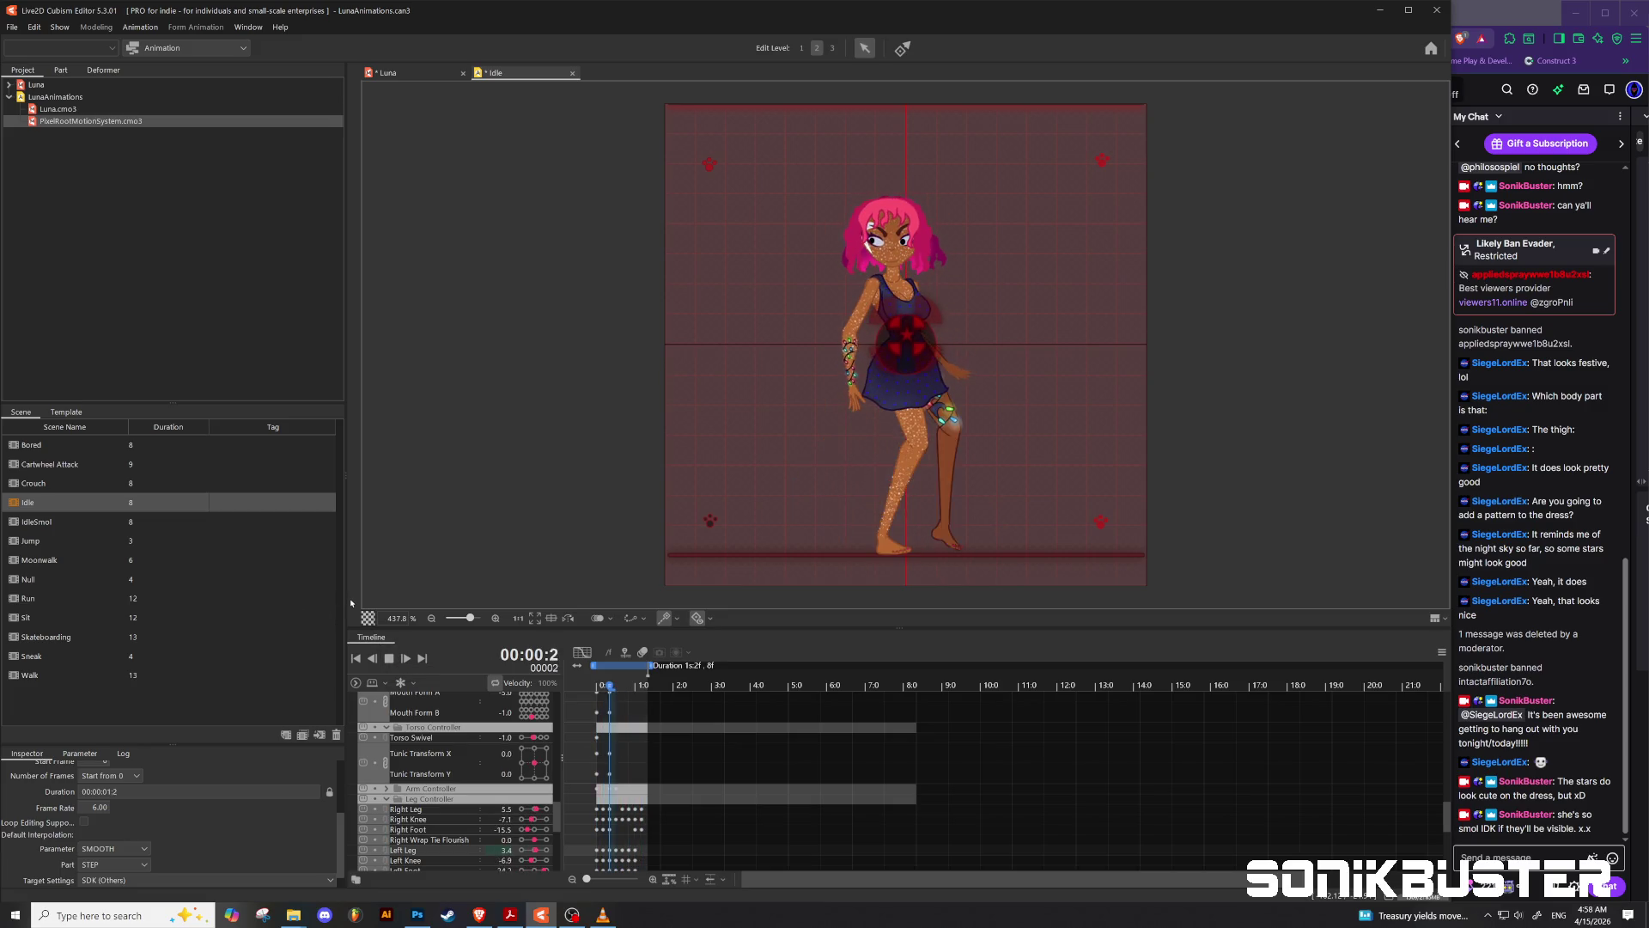
key("ctrl+s")
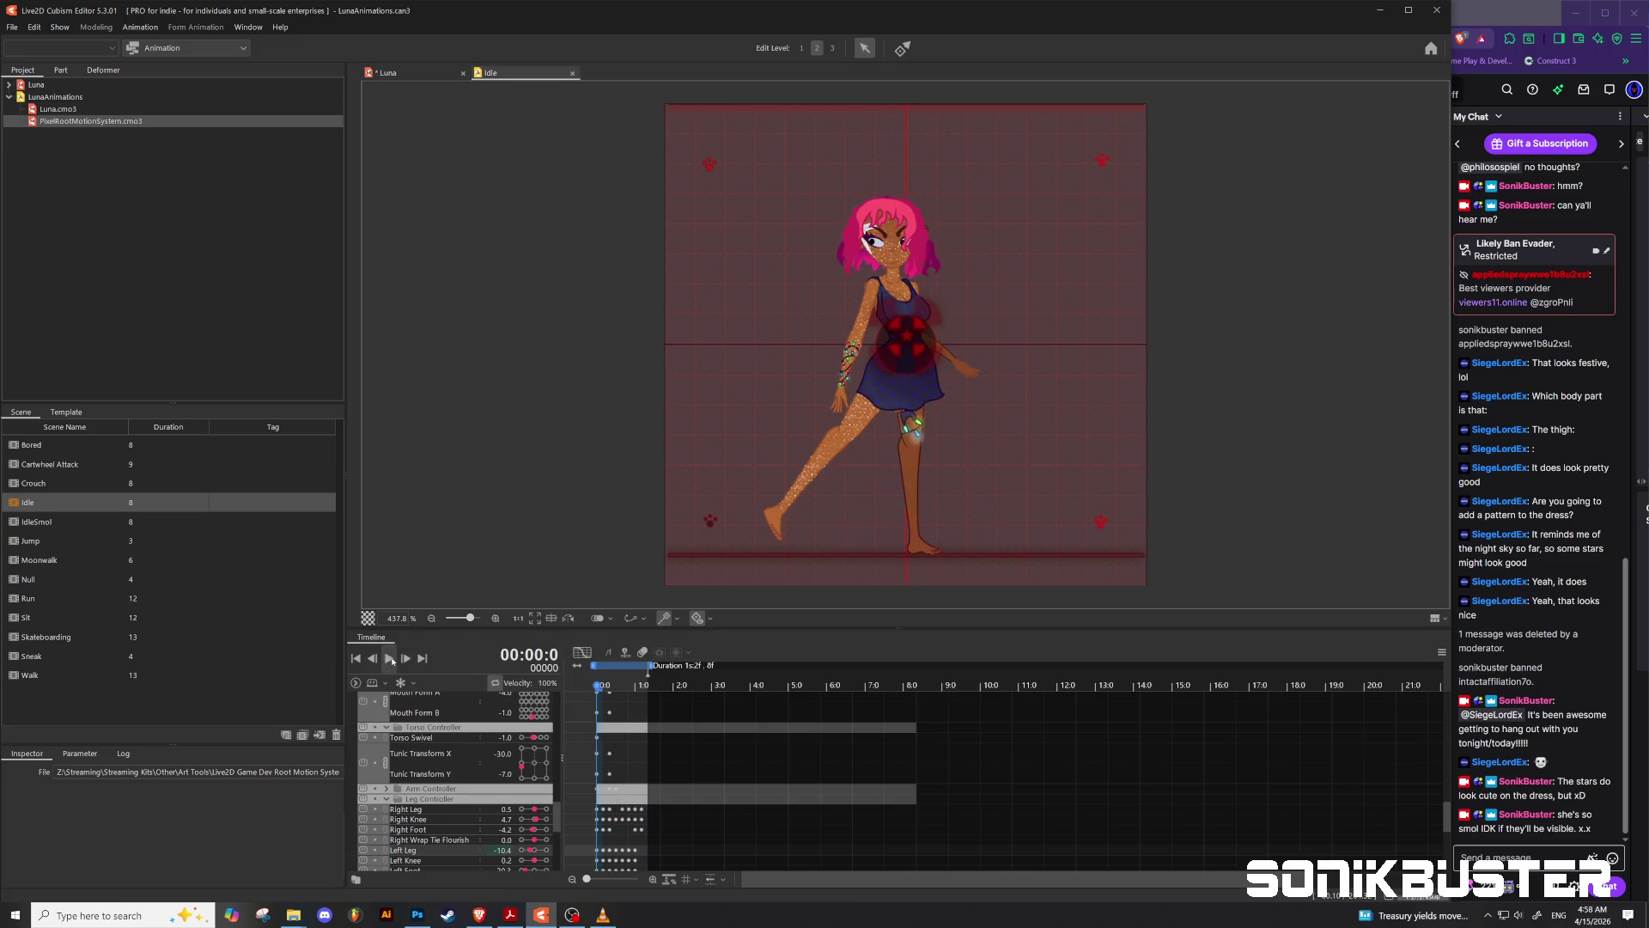
Stop on frame 3 and collapse the Leg Controller and Torso Controller parameter groups
left_click(389, 658)
left_click_drag(598, 688, 617, 687)
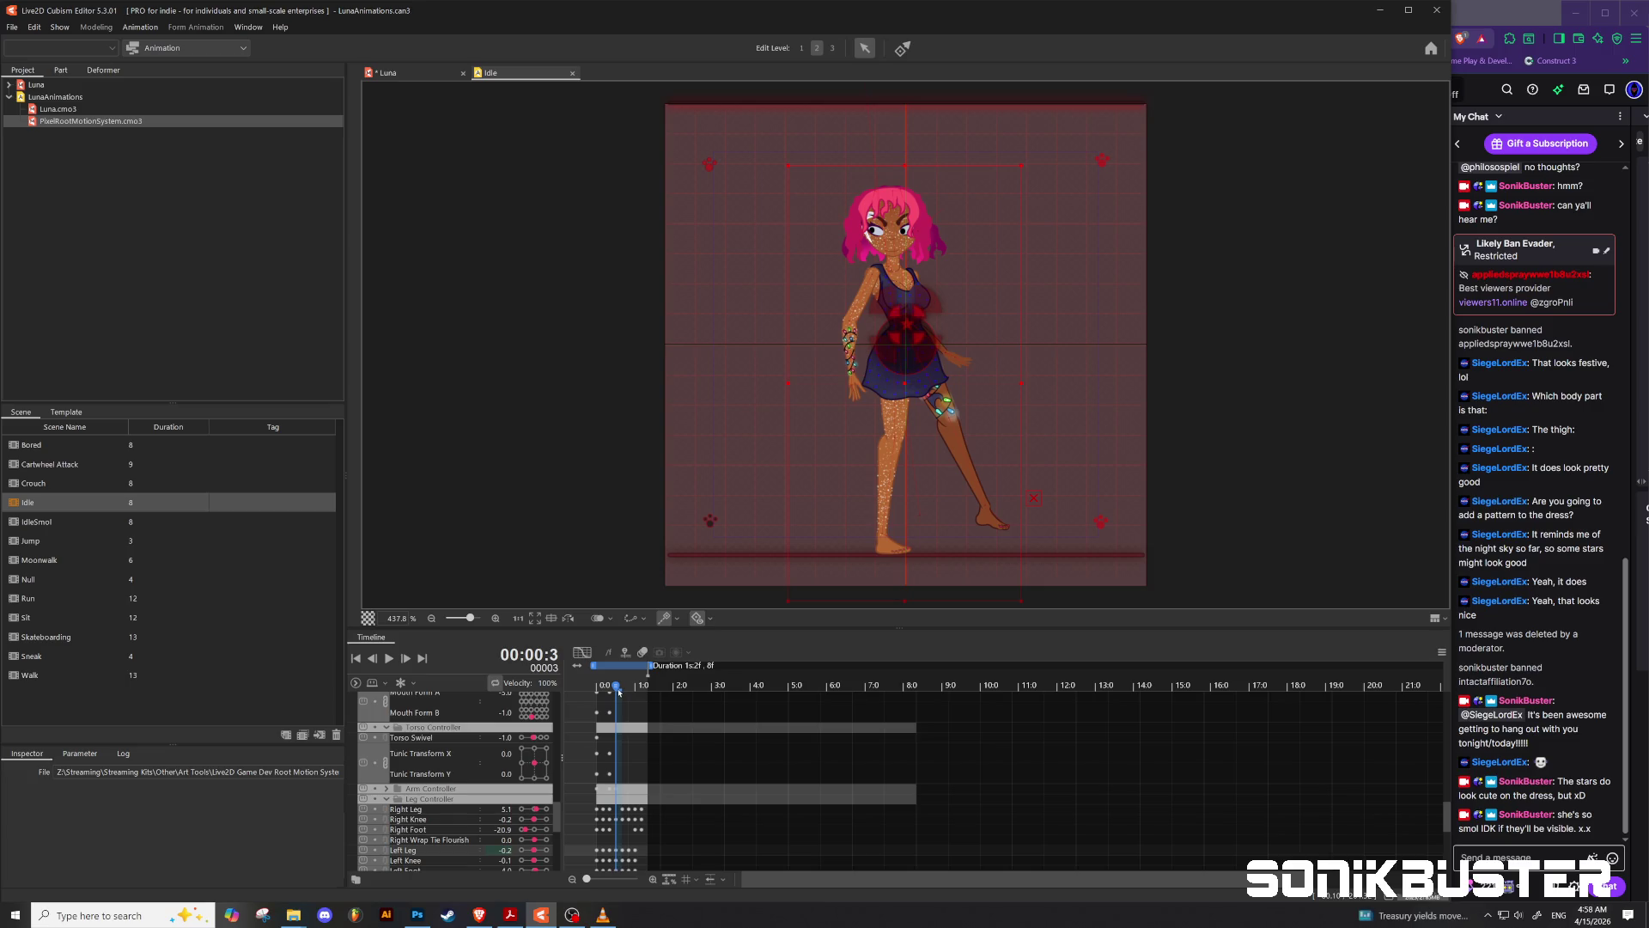
left_click(387, 799)
left_click(387, 727)
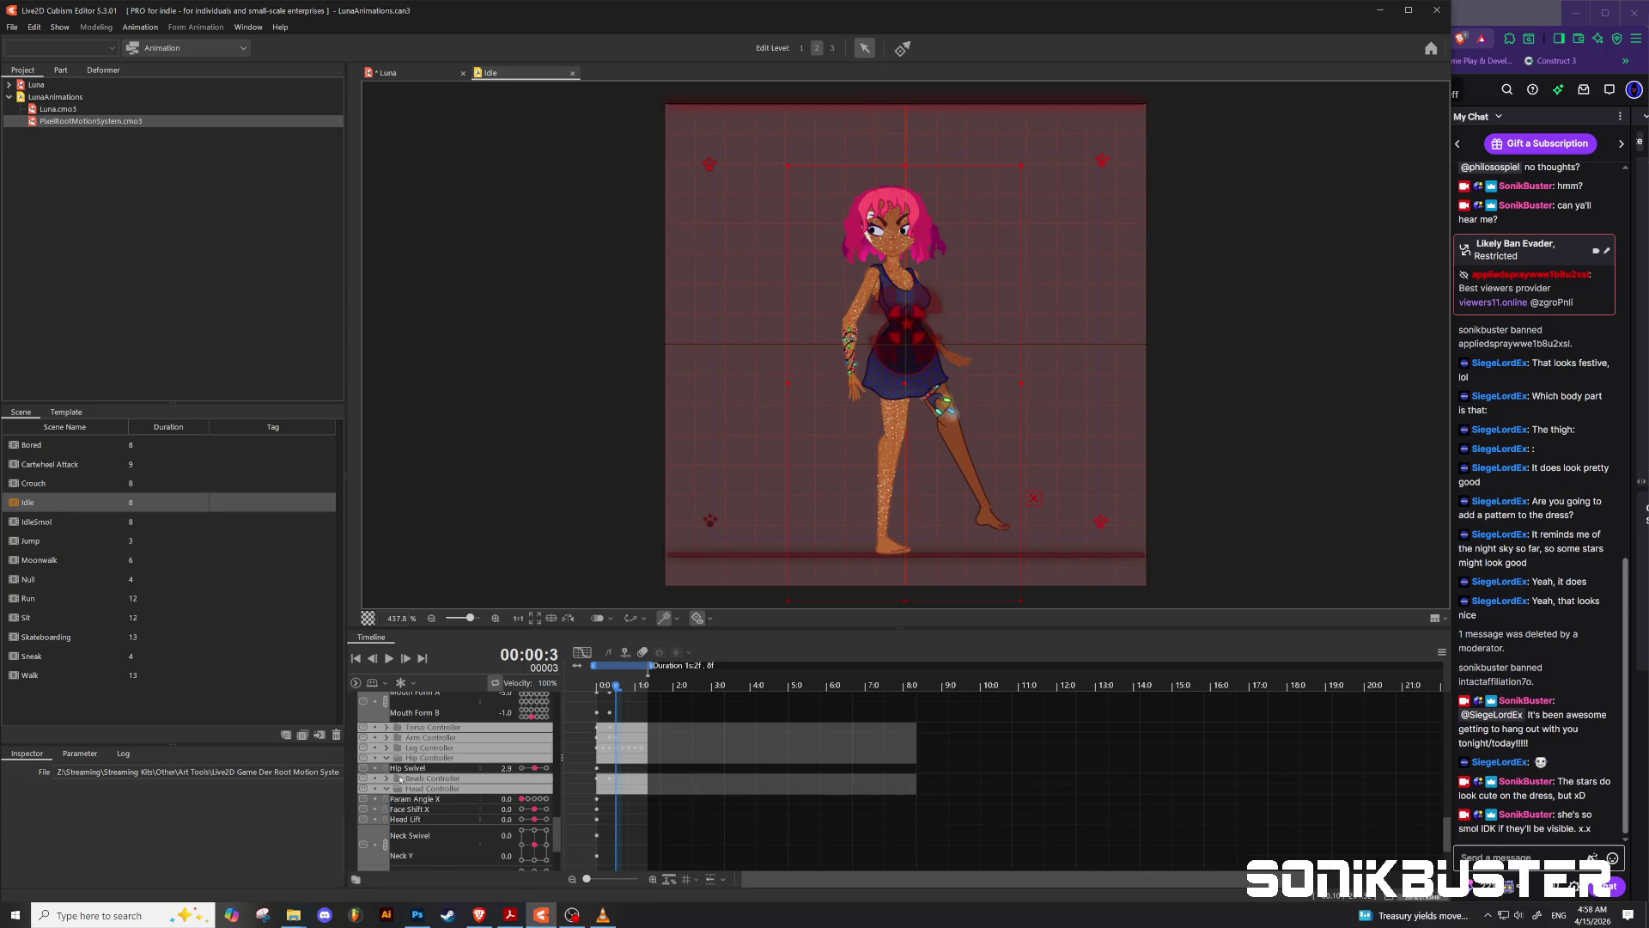
Collapse the Hip Controller group and add Param Angle X keyframes at frames 3 and 2
left_click(387, 757)
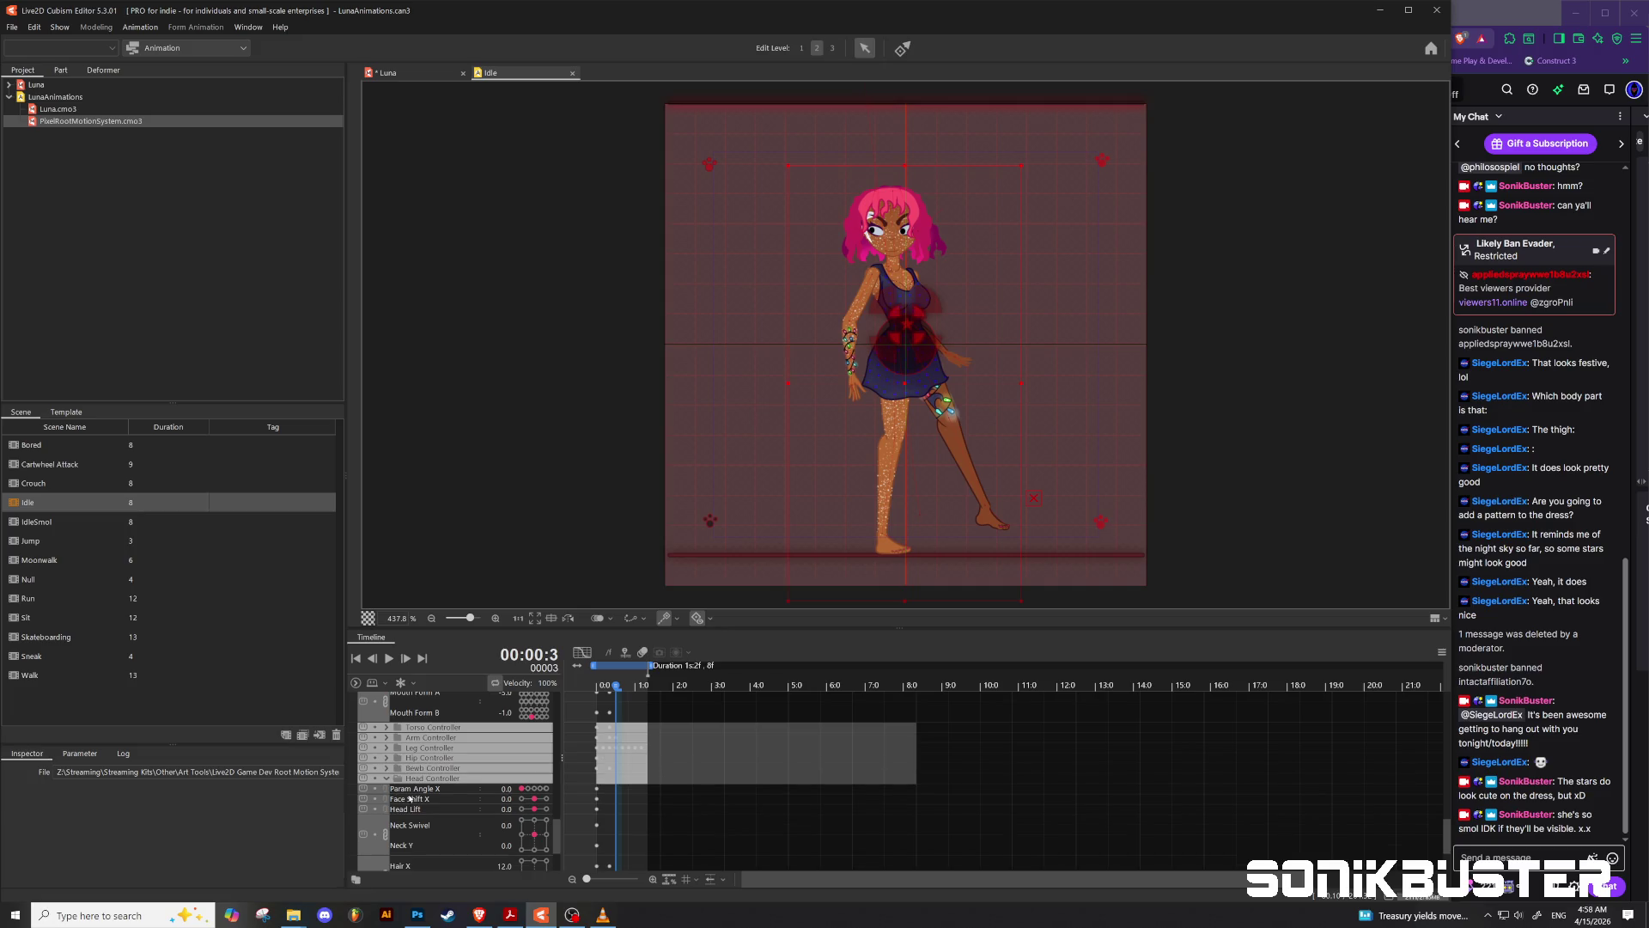
left_click(522, 790)
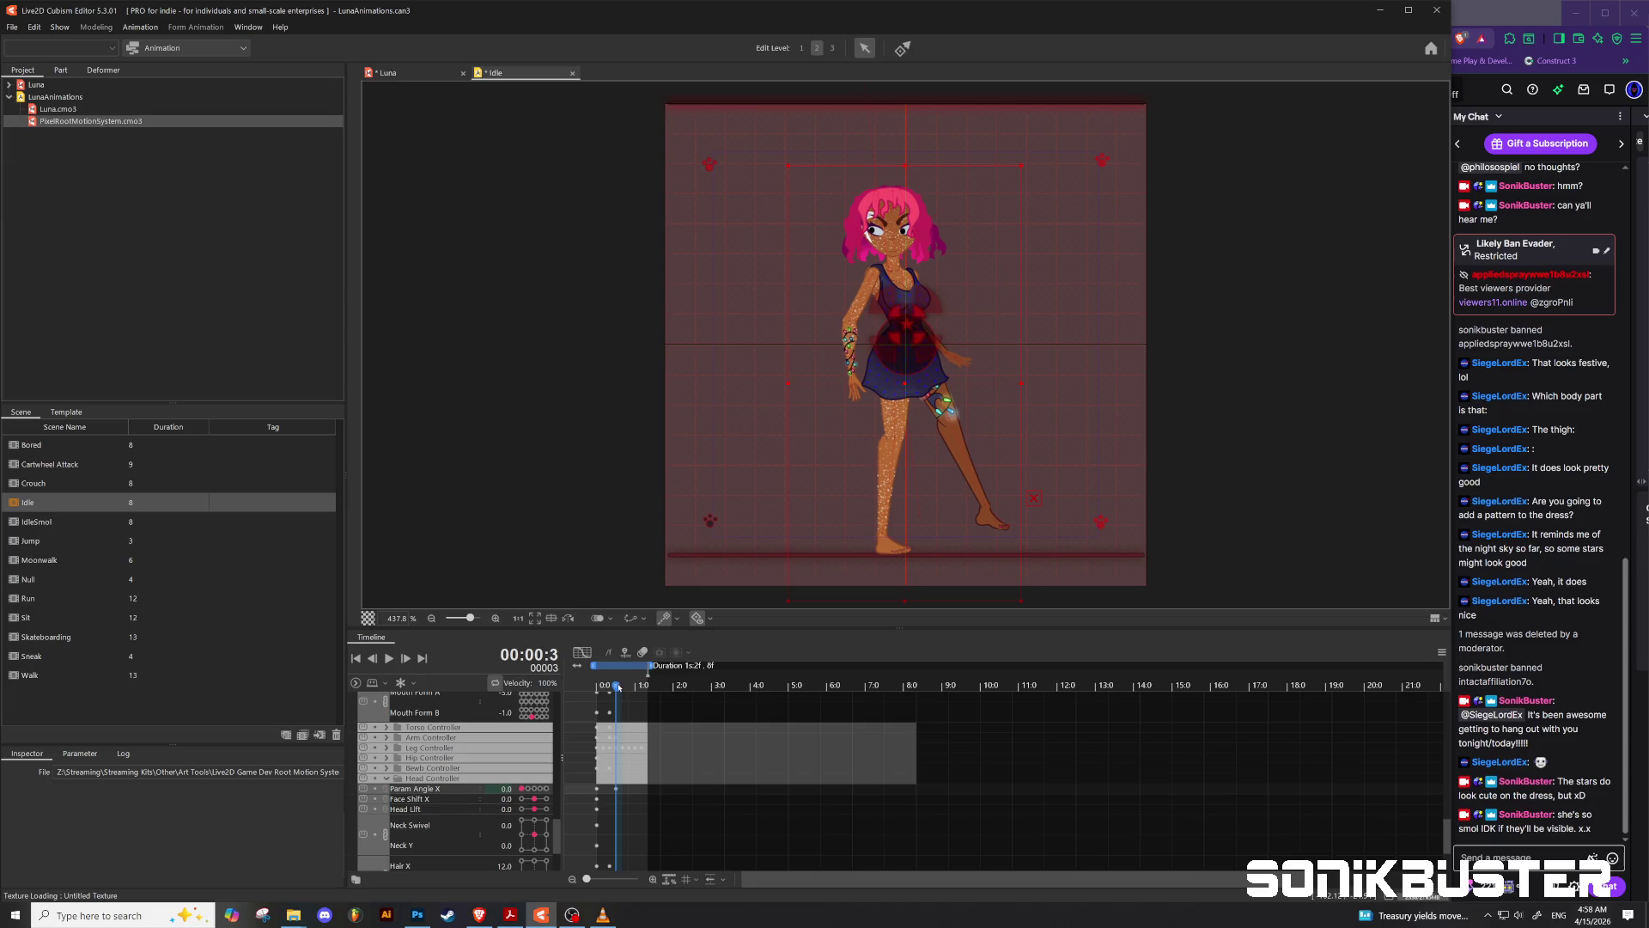
left_click_drag(616, 686, 610, 685)
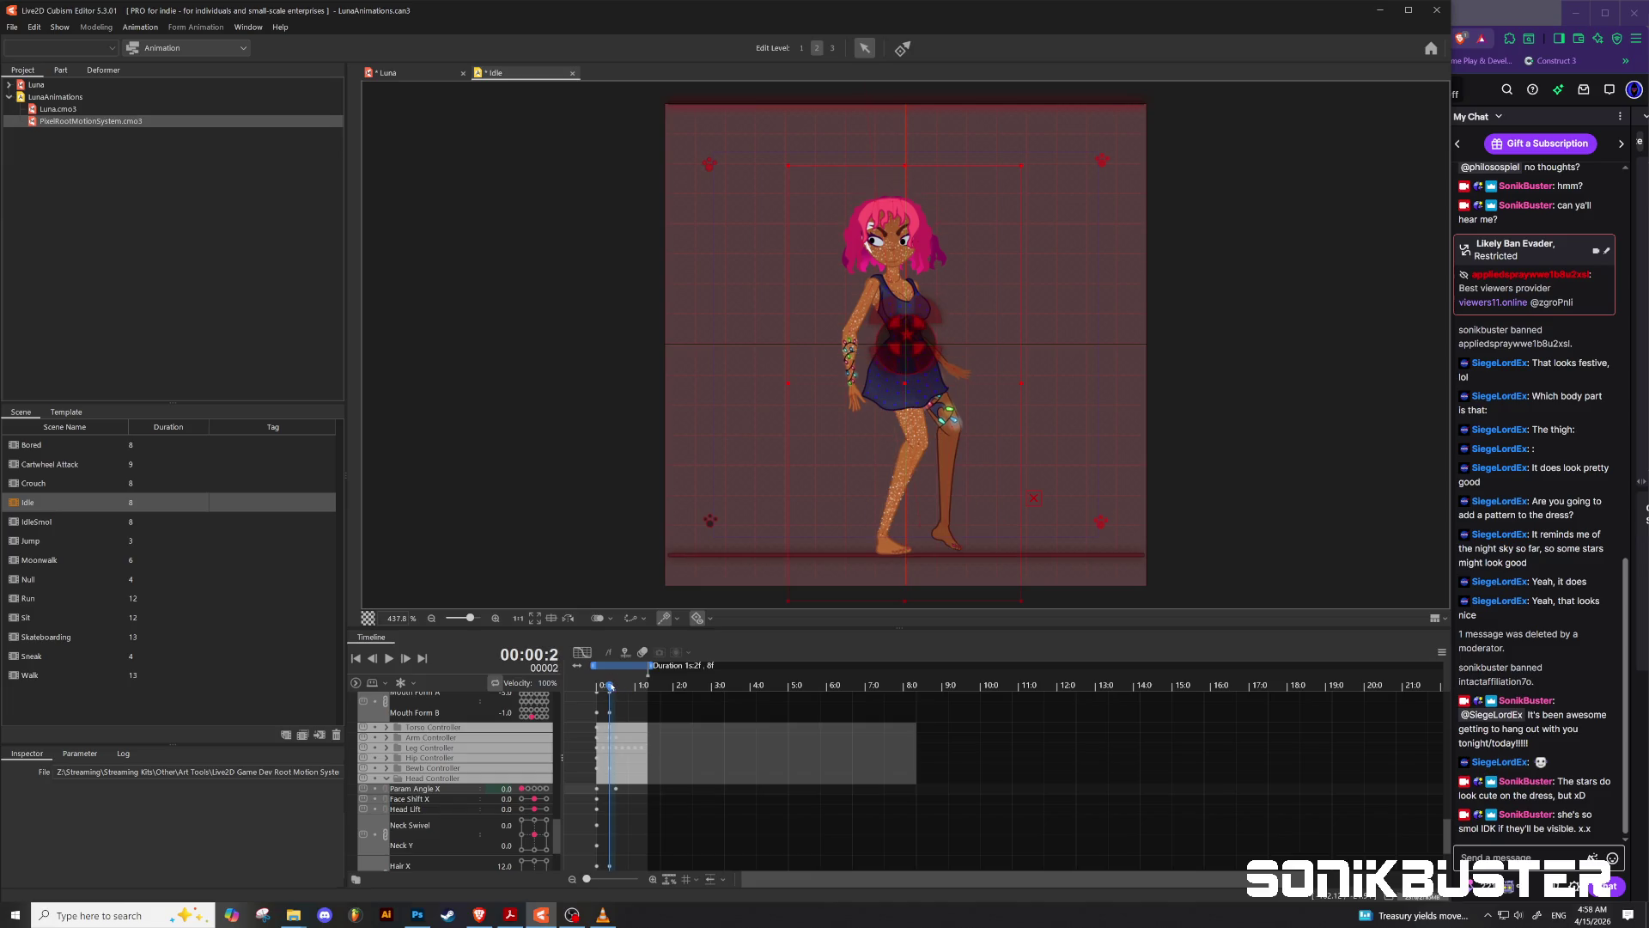
left_click(522, 790)
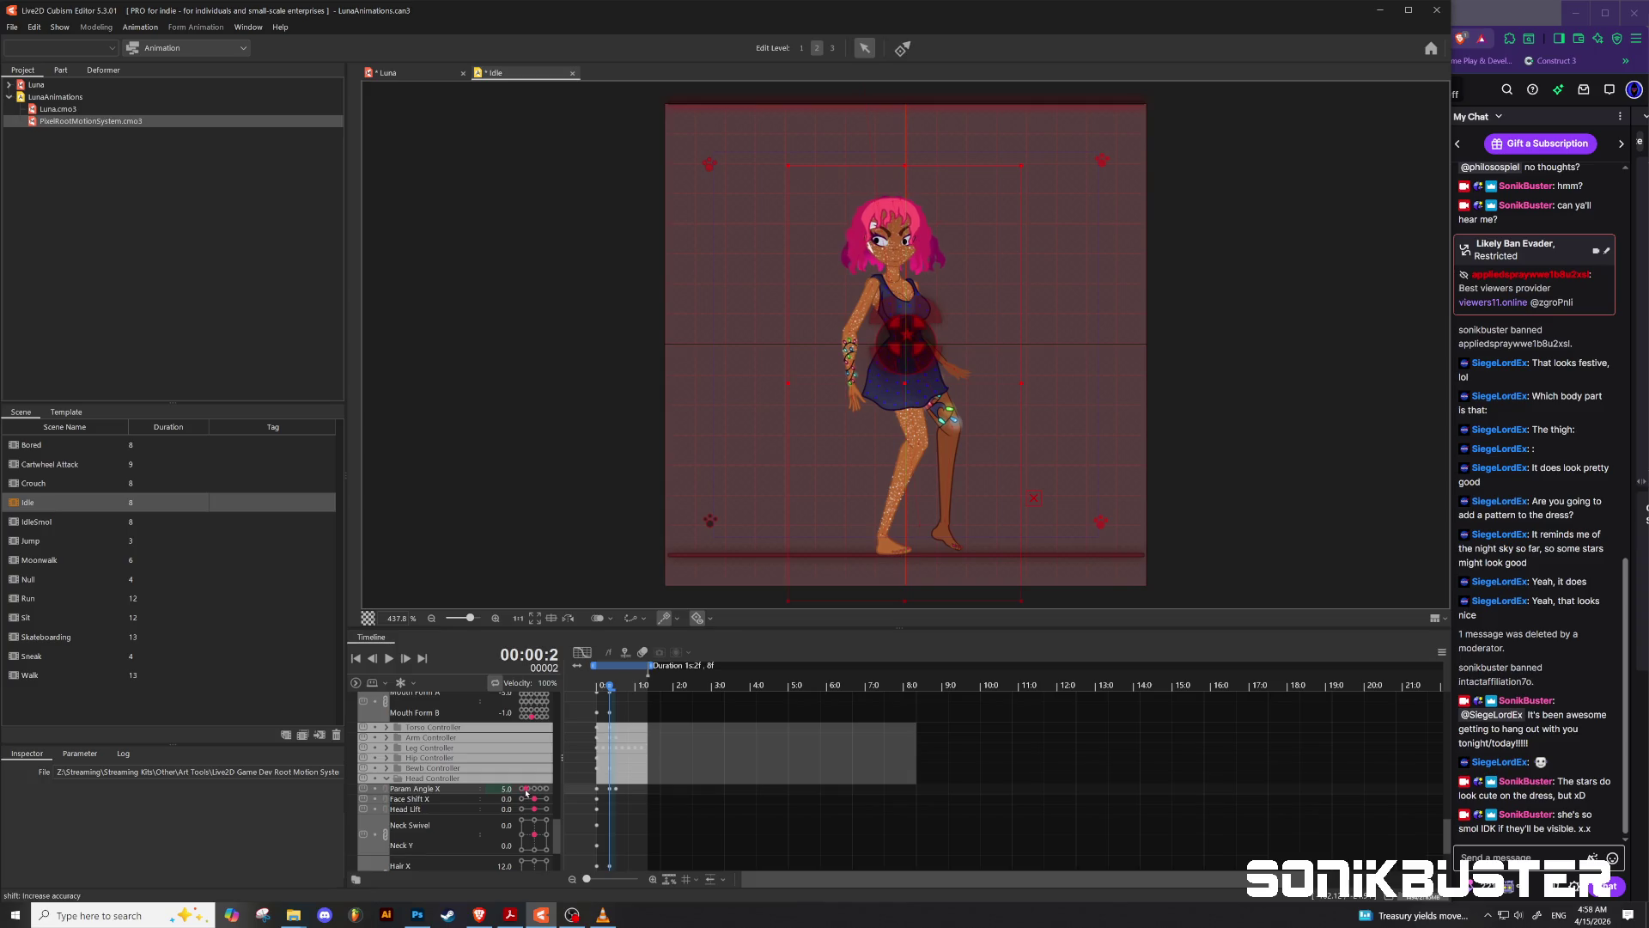
left_click_drag(610, 686, 623, 696)
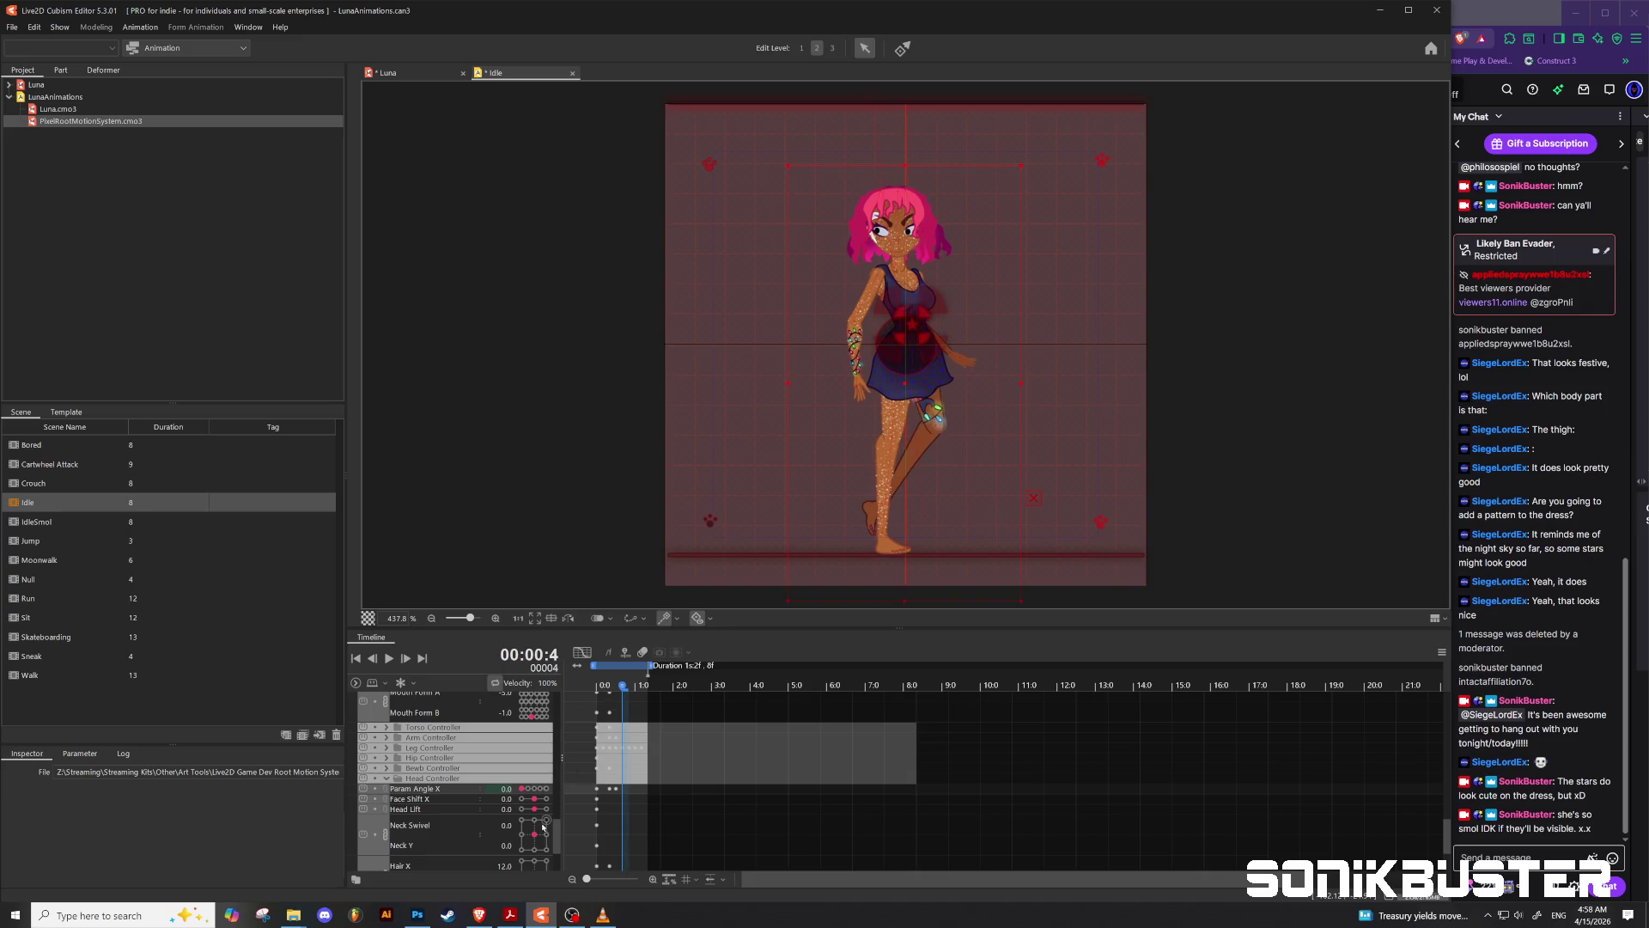
Key Angle X at frame 4, turn it to 22.5 on frame 2, and play the loop
left_click_drag(521, 789, 516, 791)
left_click(616, 788)
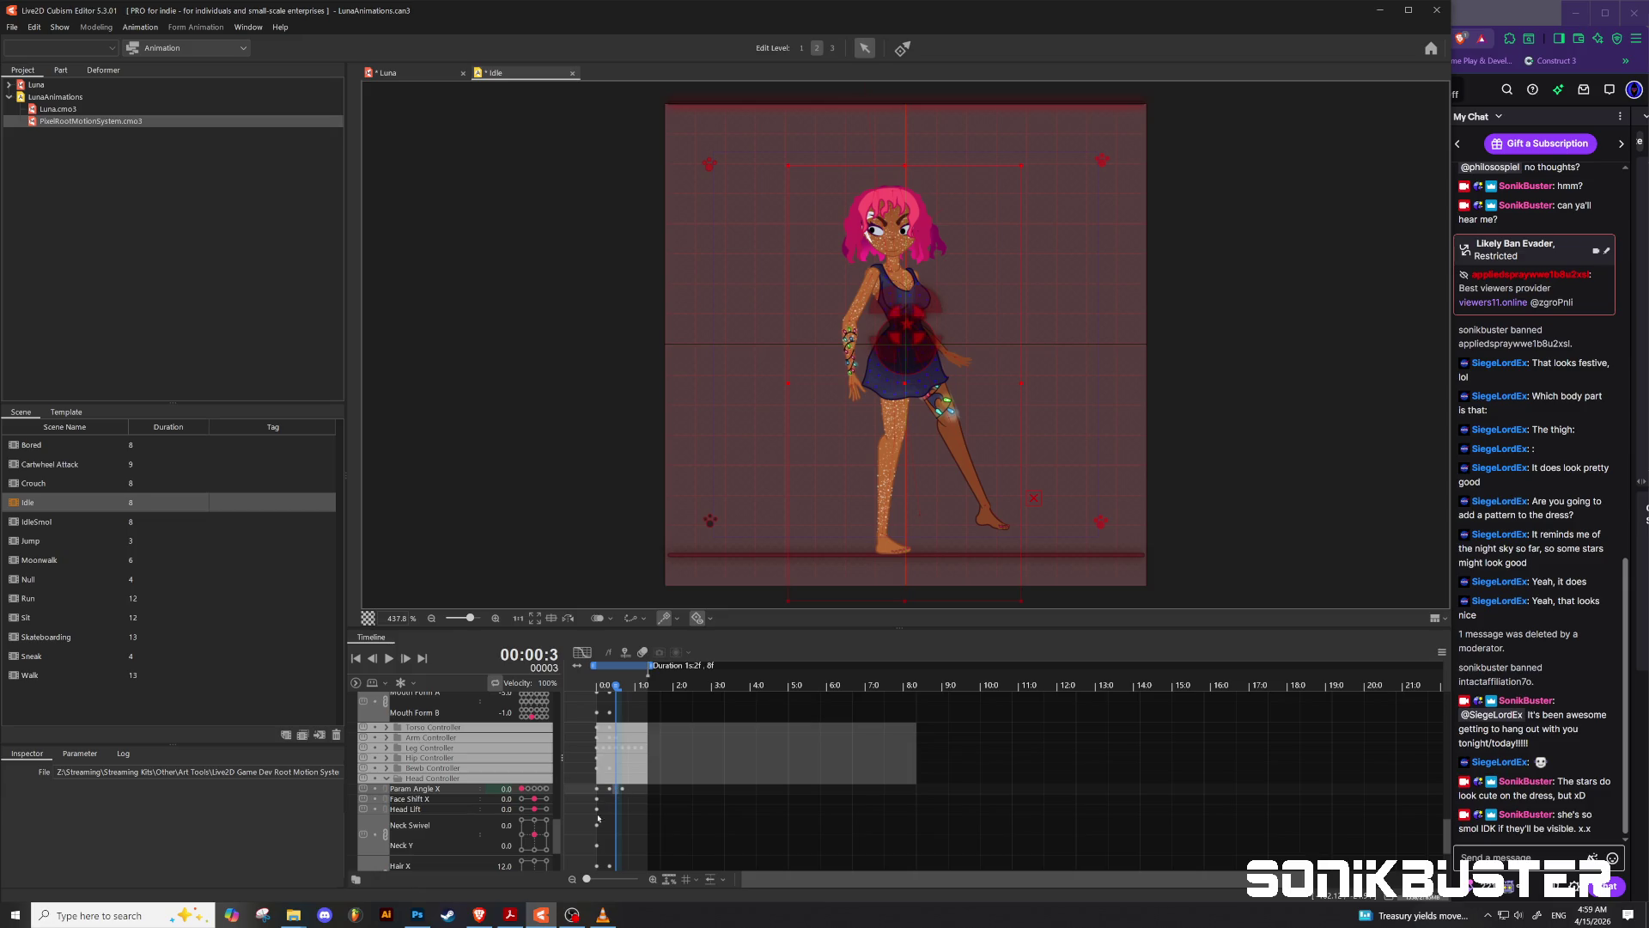
left_click(611, 790)
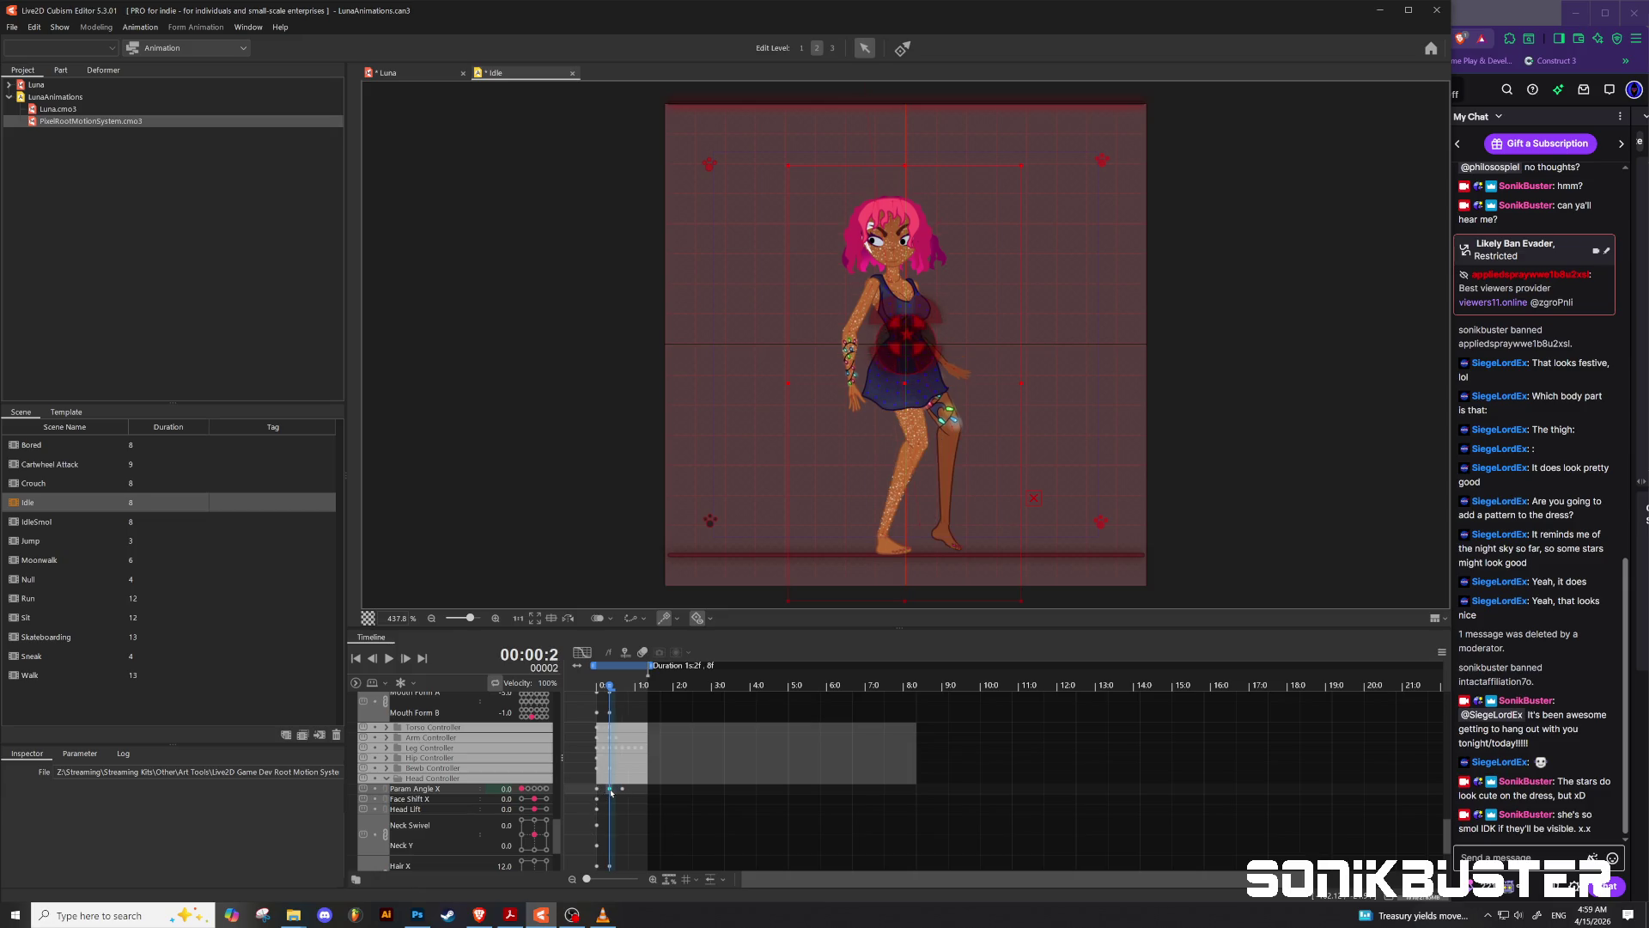
left_click_drag(522, 789, 541, 788)
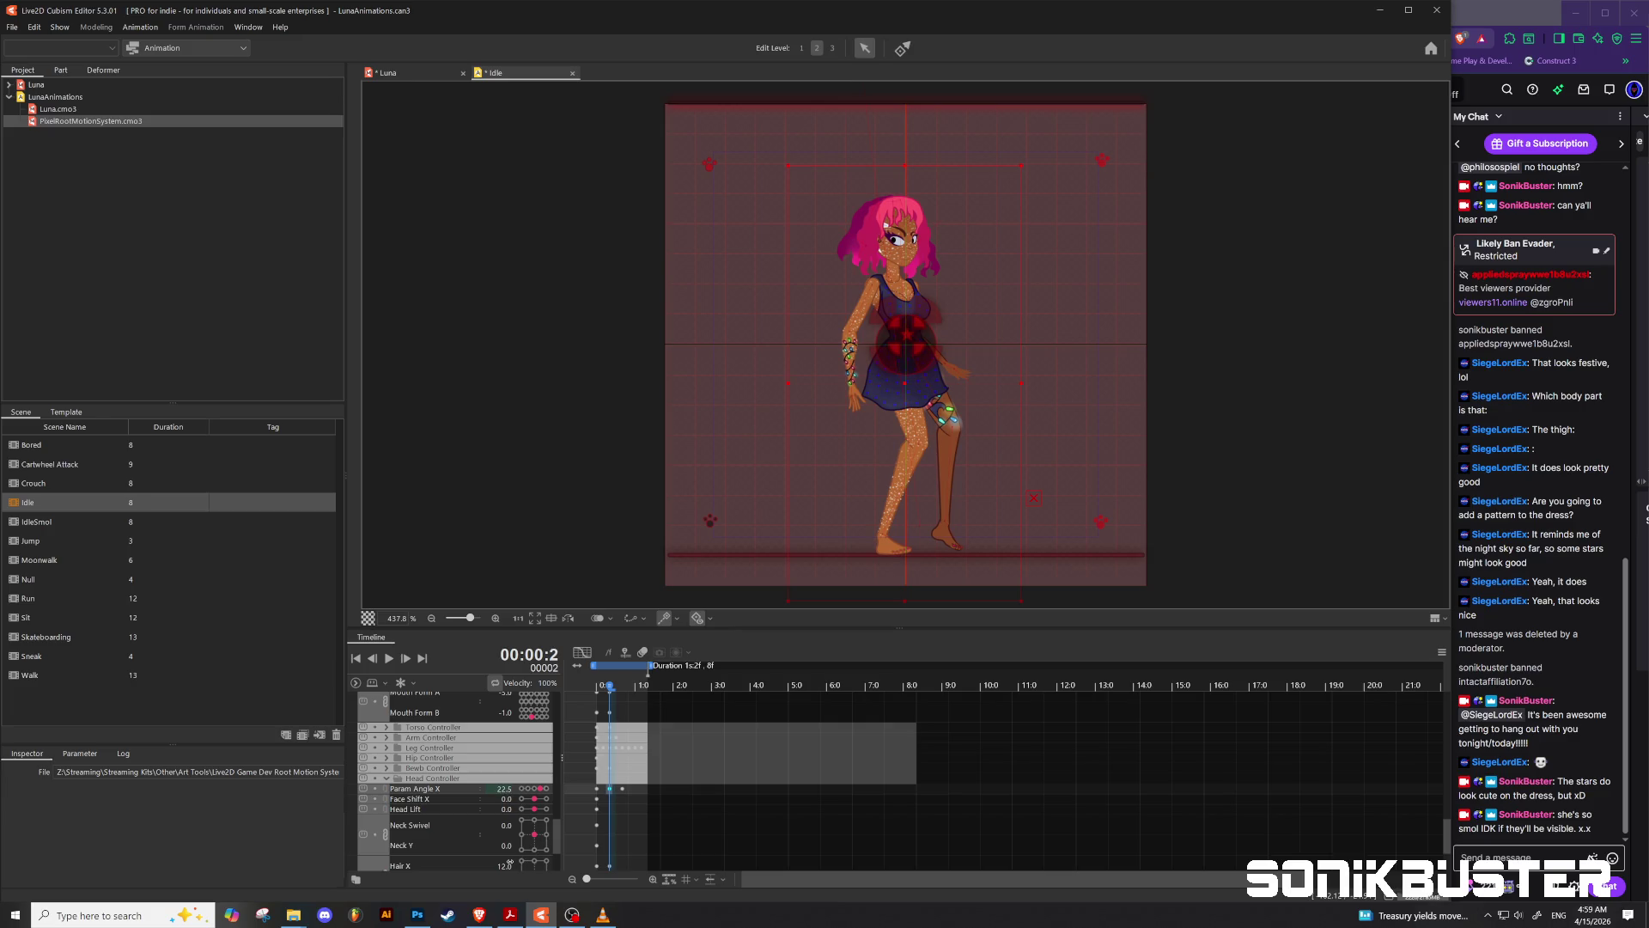
key("space")
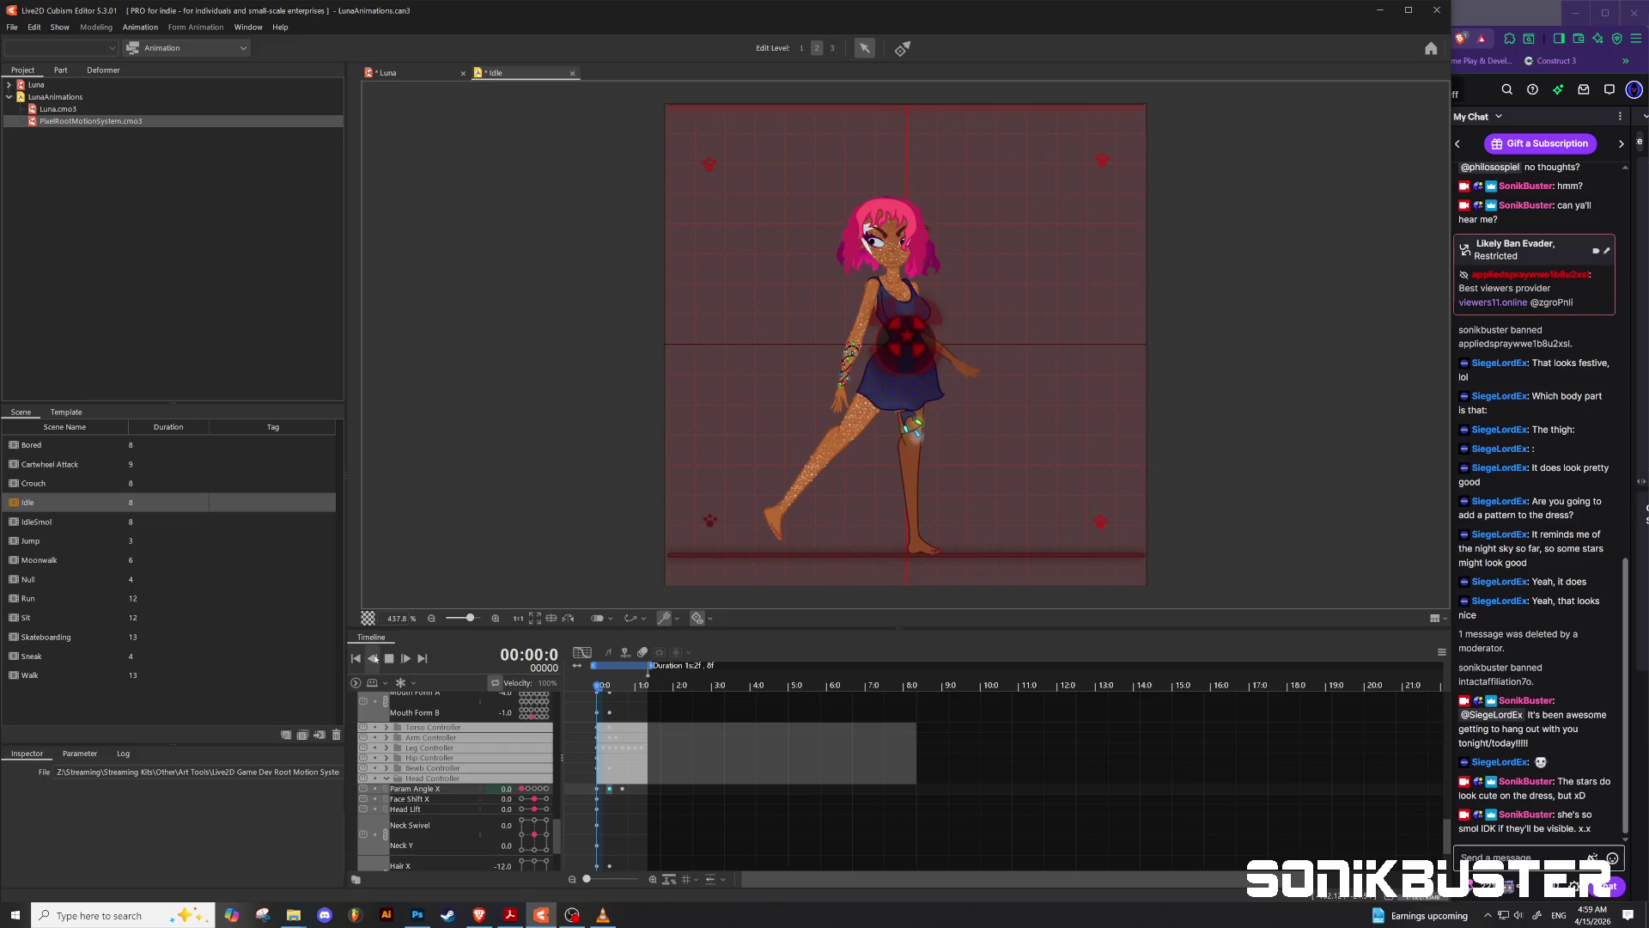
key("space")
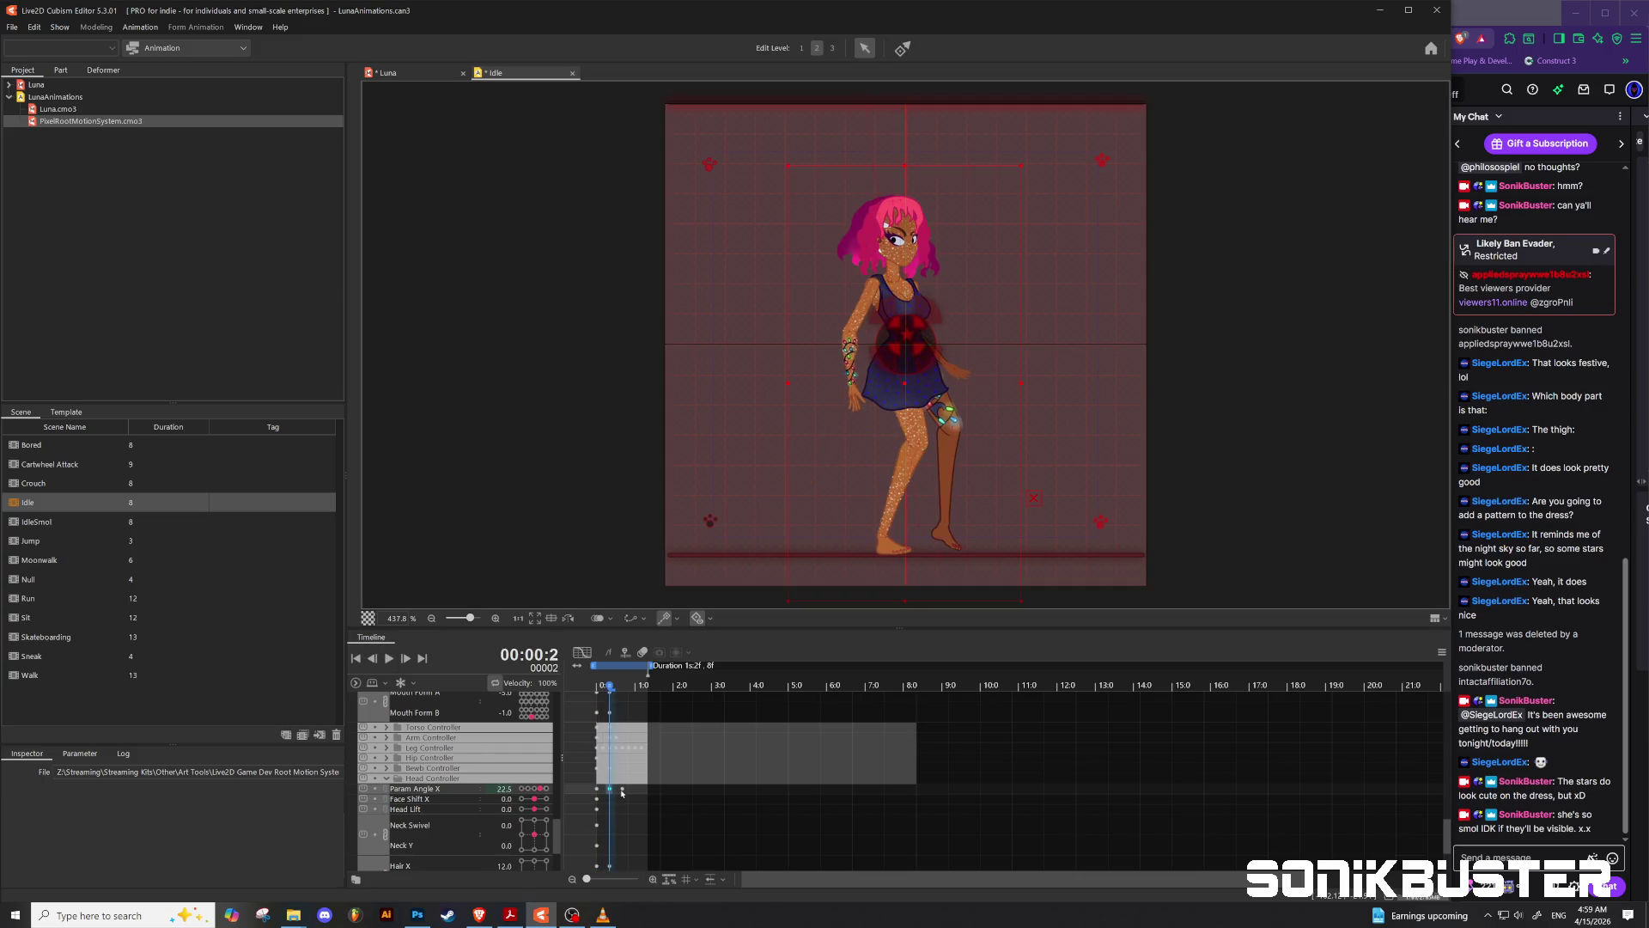
Raise and key the Angle X tilt at frame 3, then preview the loop
left_click(624, 686)
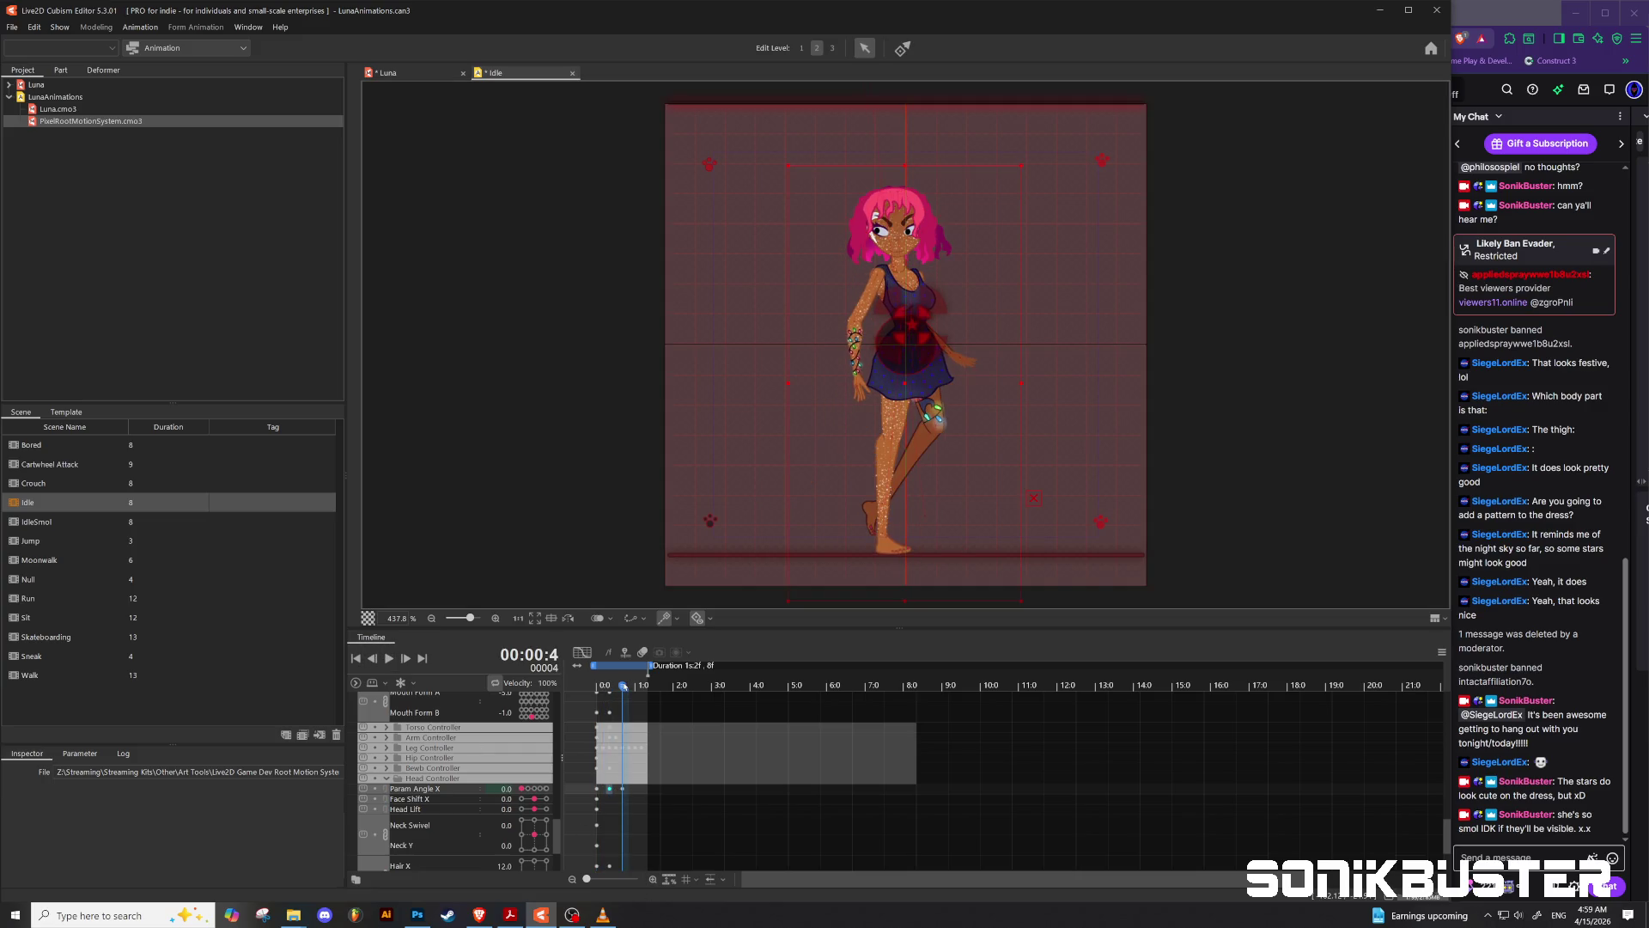
left_click_drag(606, 689, 637, 697)
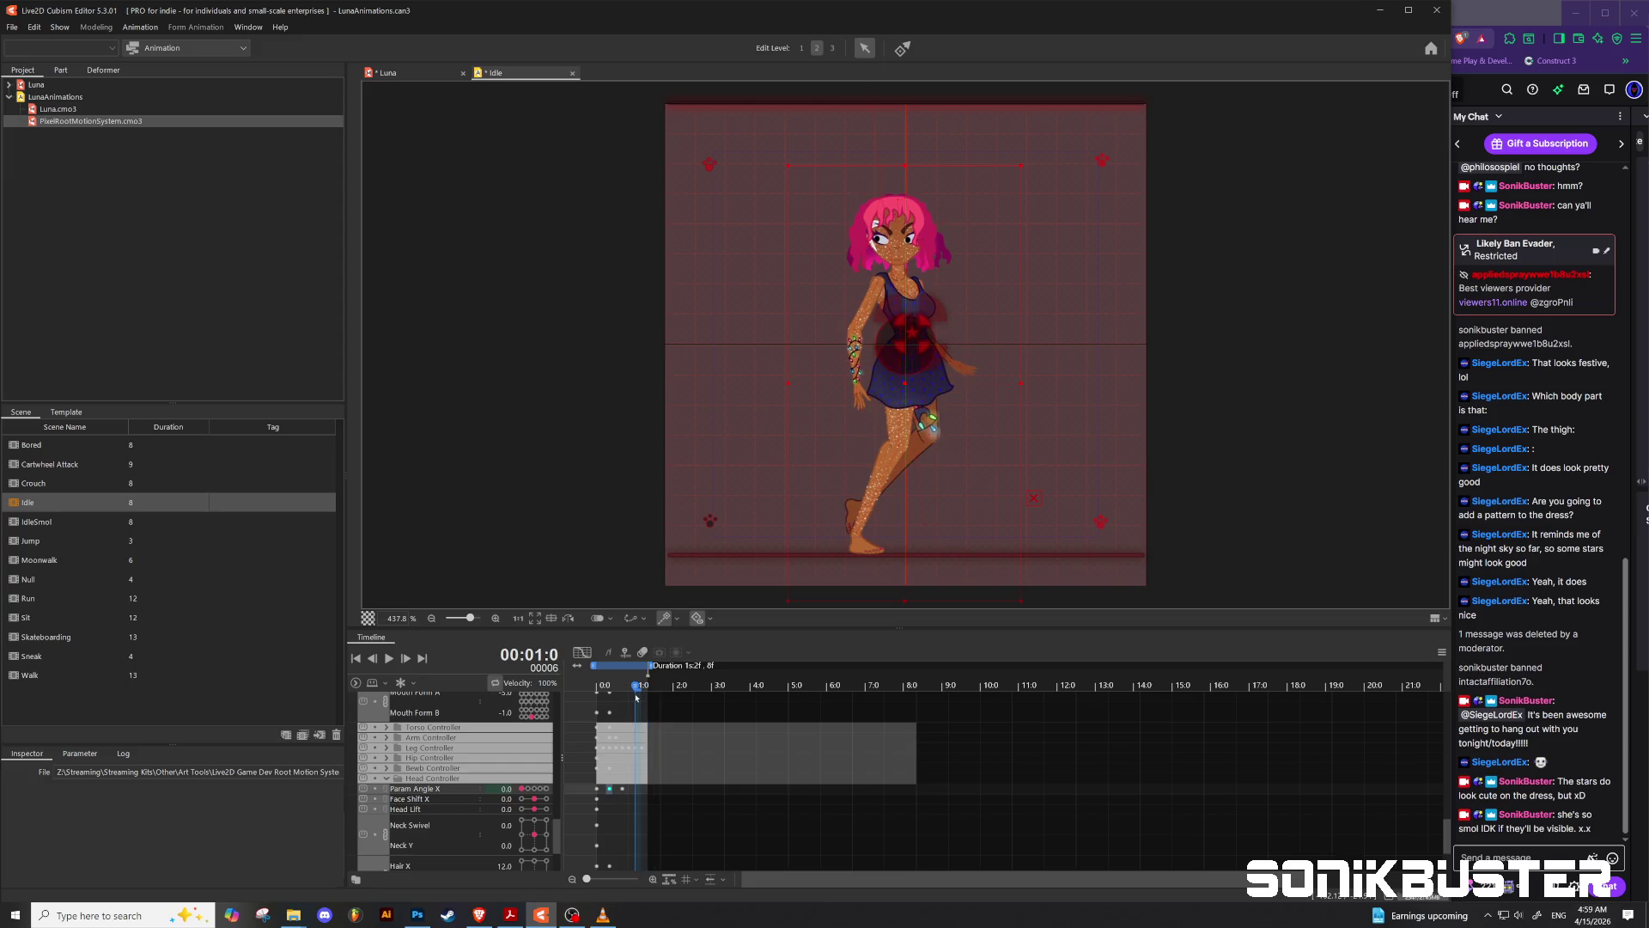
left_click_drag(526, 792, 542, 791)
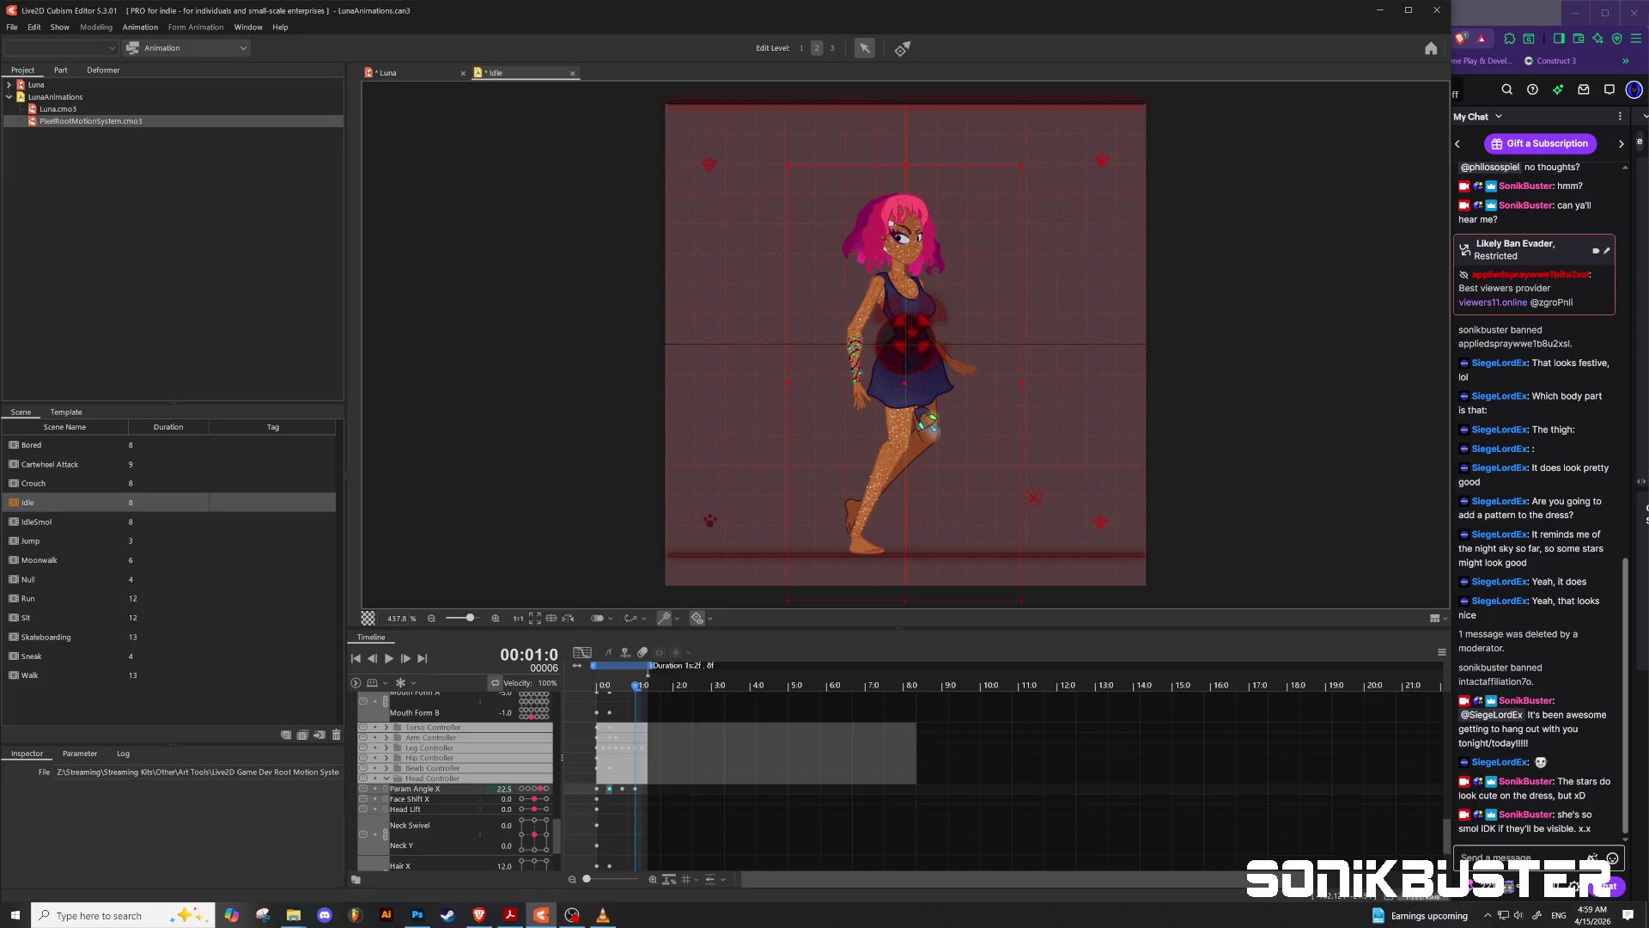
left_click(390, 658)
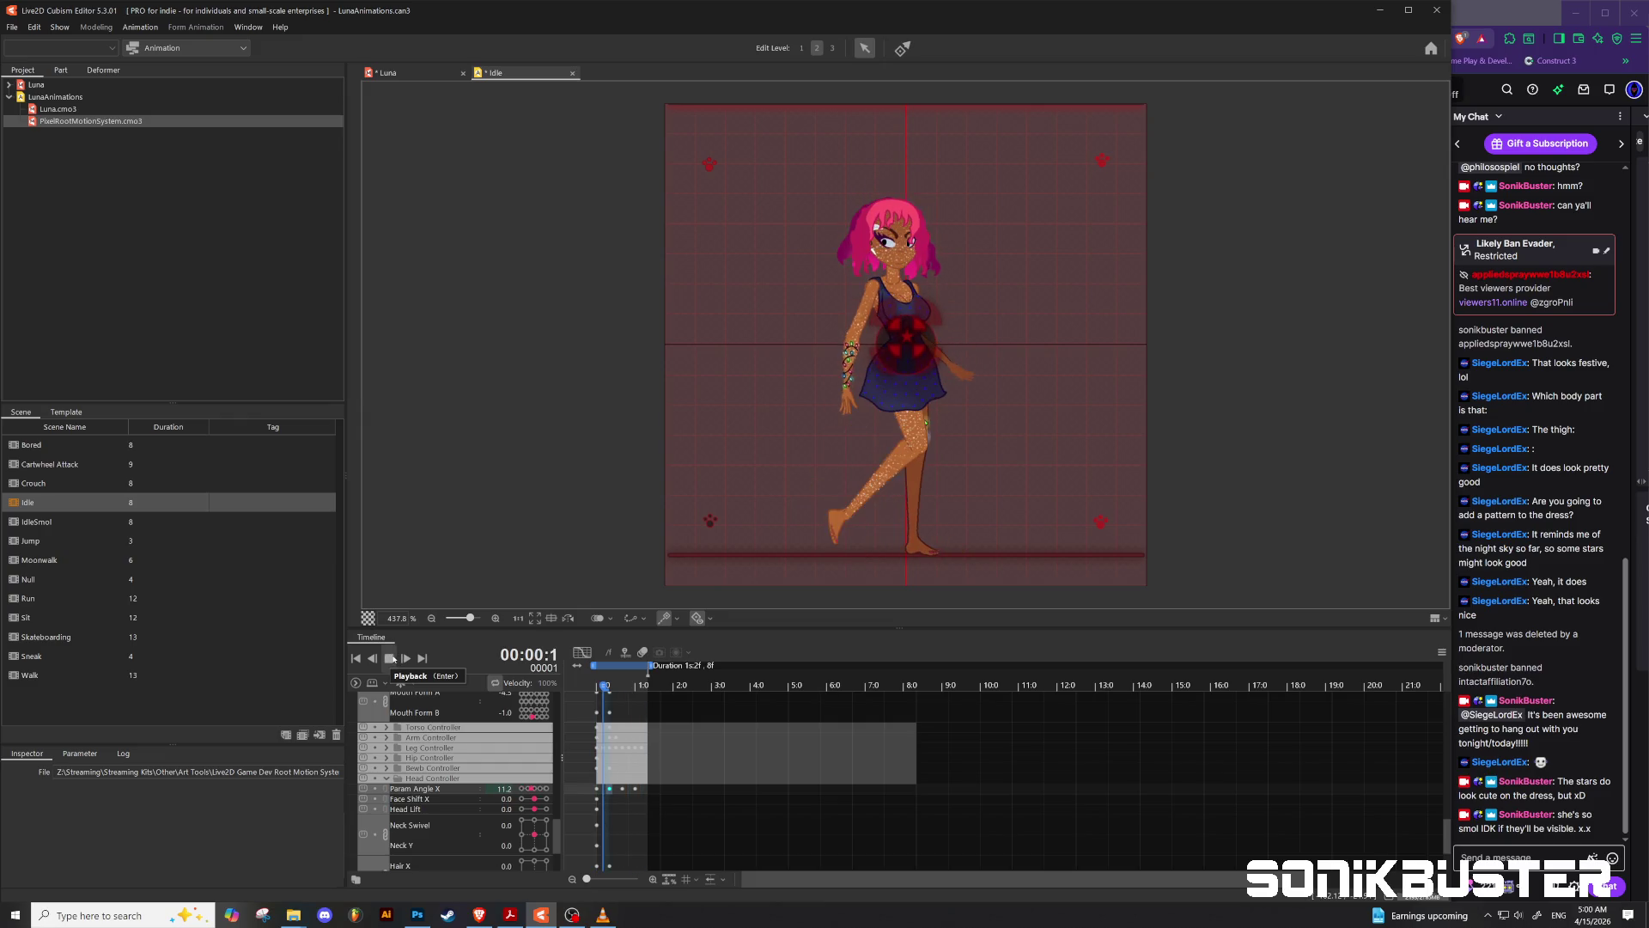
left_click(391, 658)
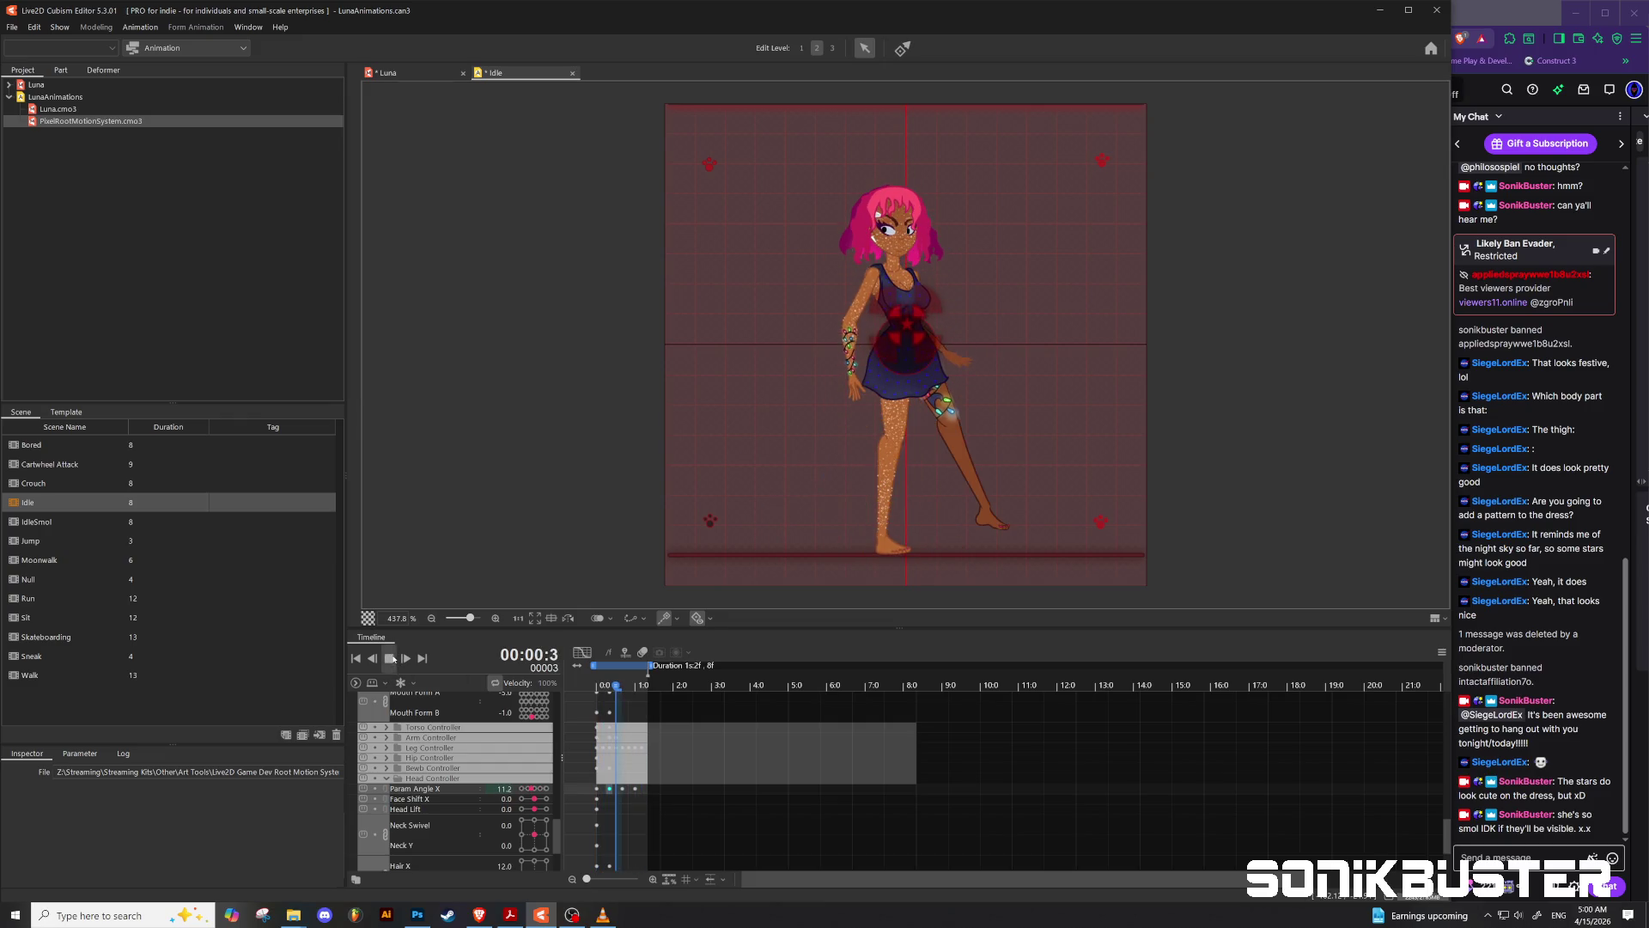
Delete the Angle X keyframes at frame 6 and replay the Idle loop without them
left_click(636, 688)
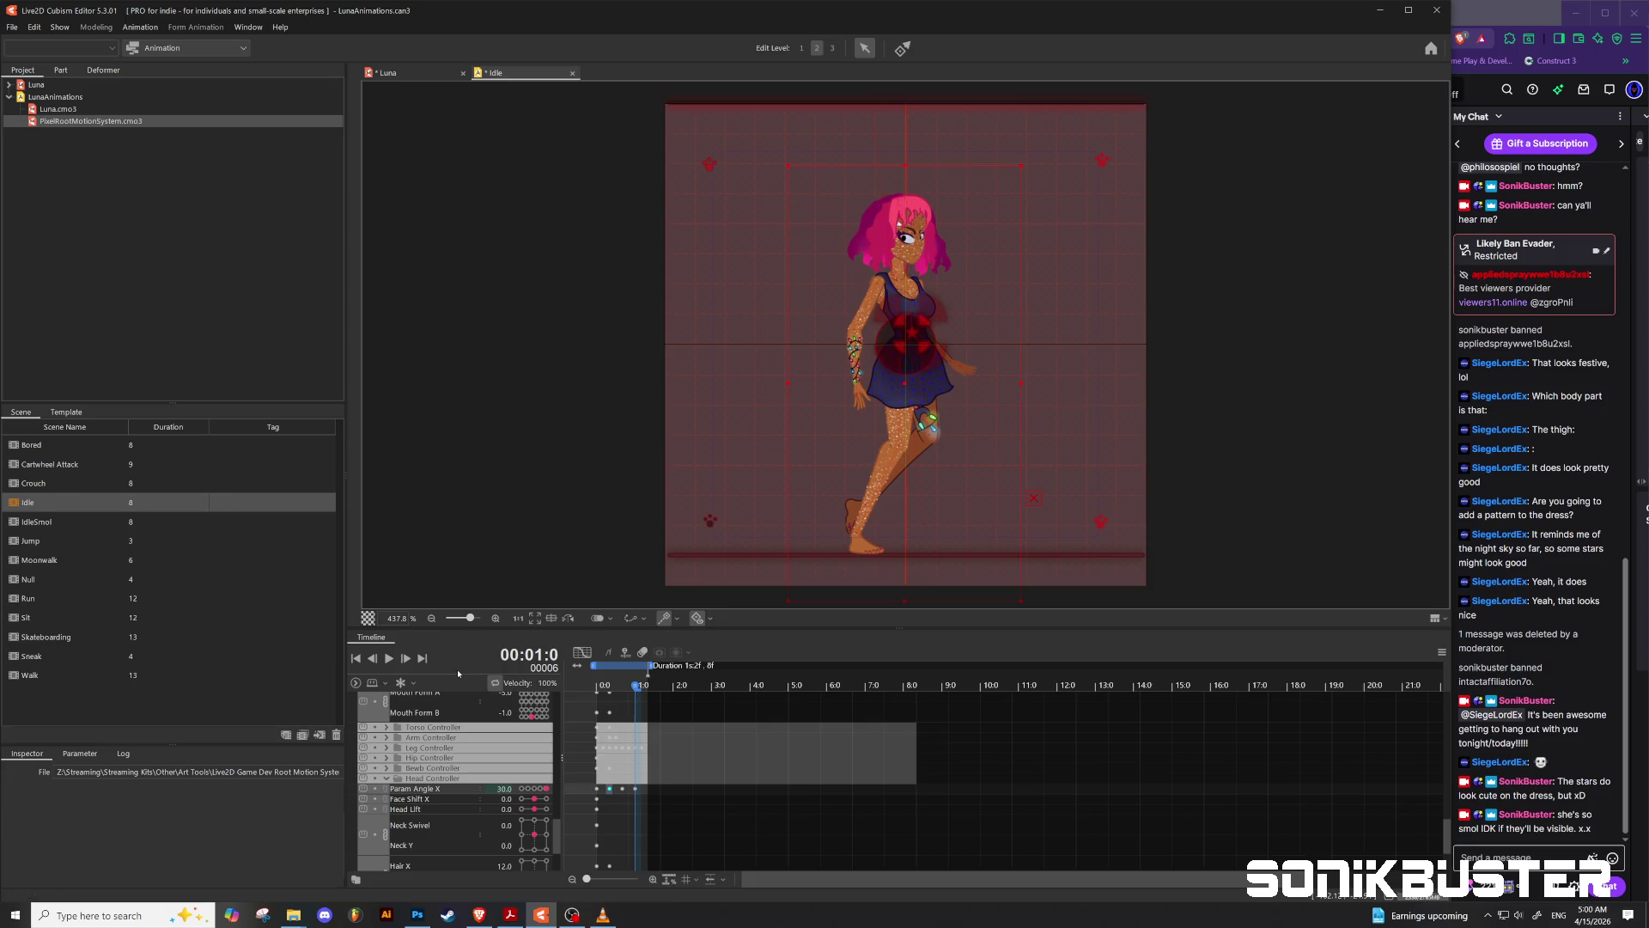
left_click(389, 658)
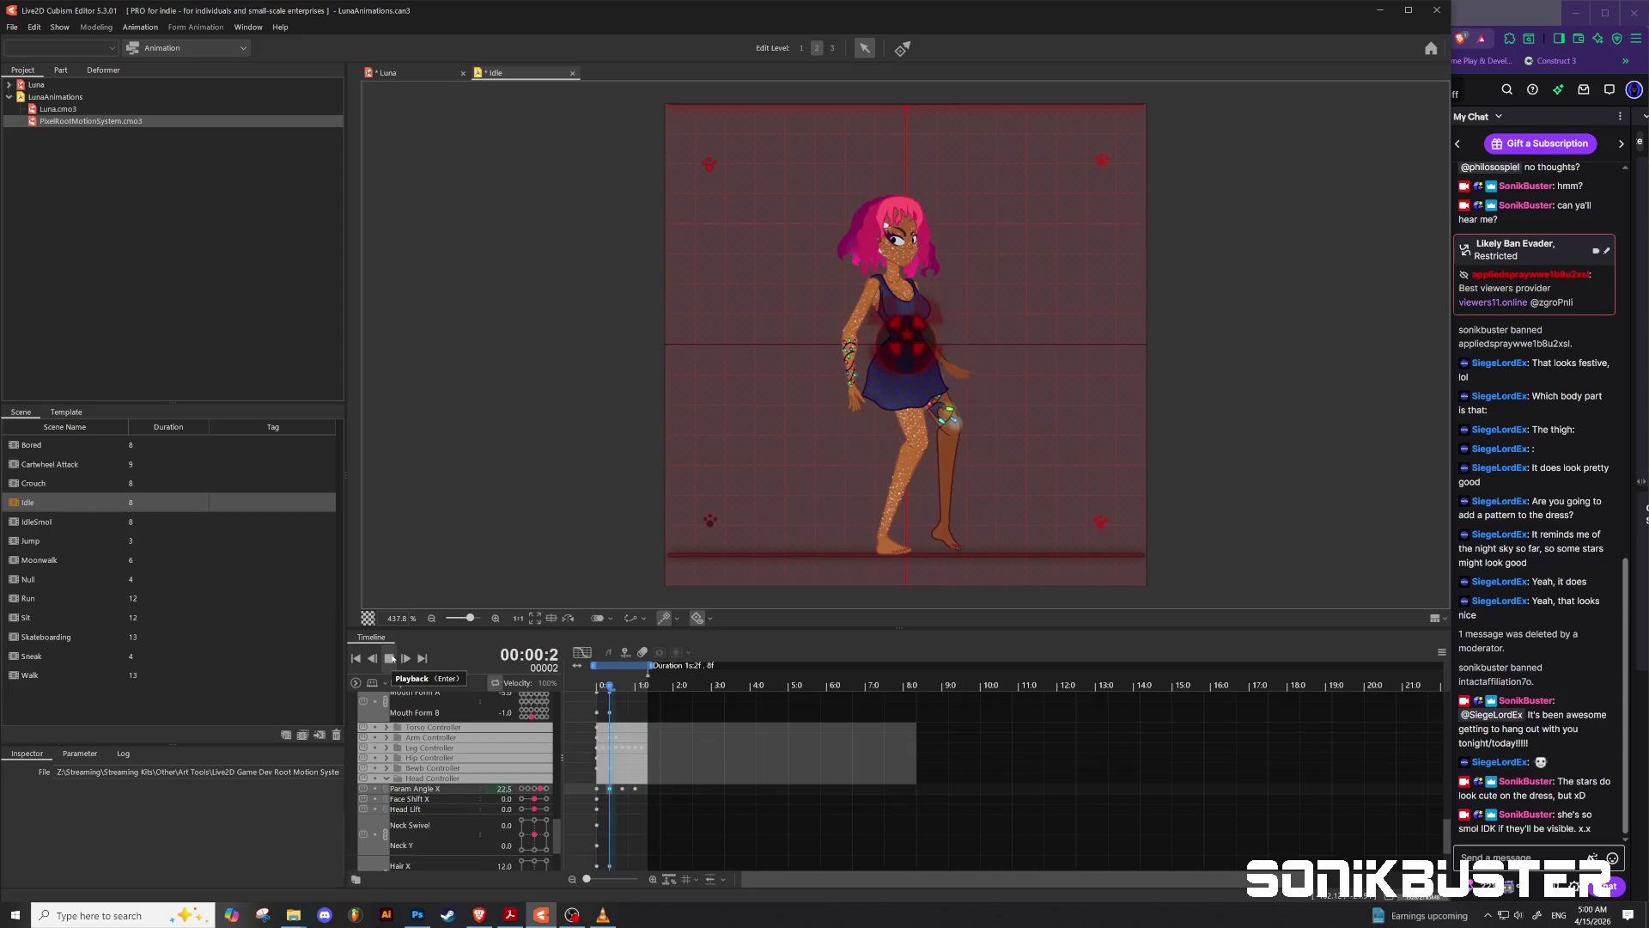
left_click(390, 658)
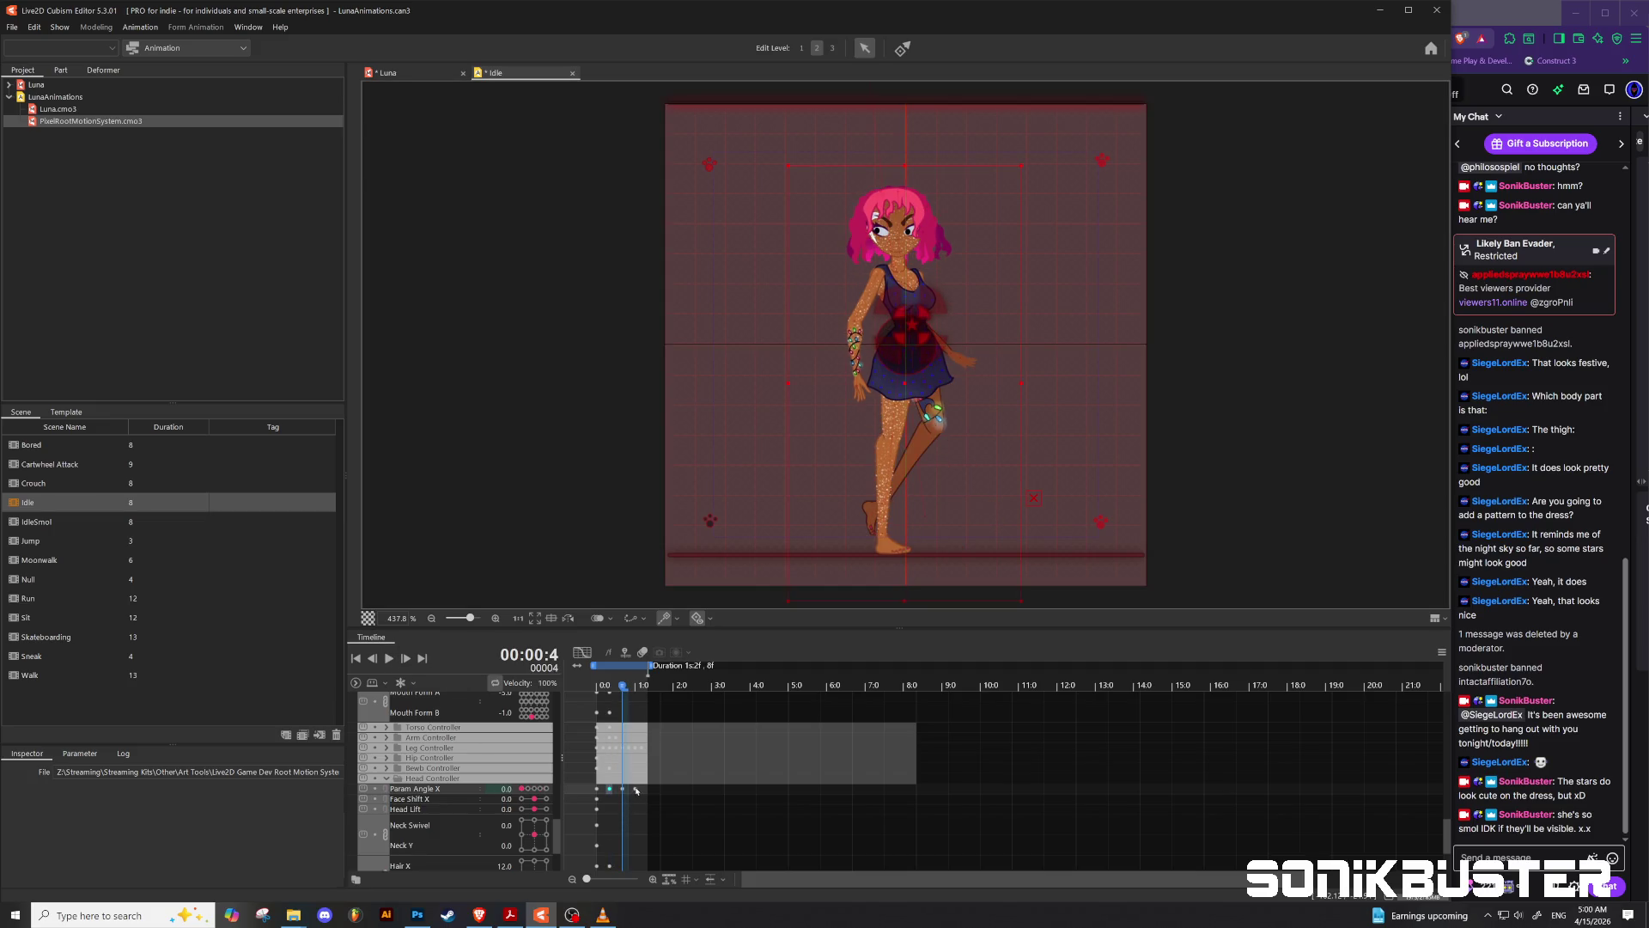
left_click(636, 789)
key("Delete")
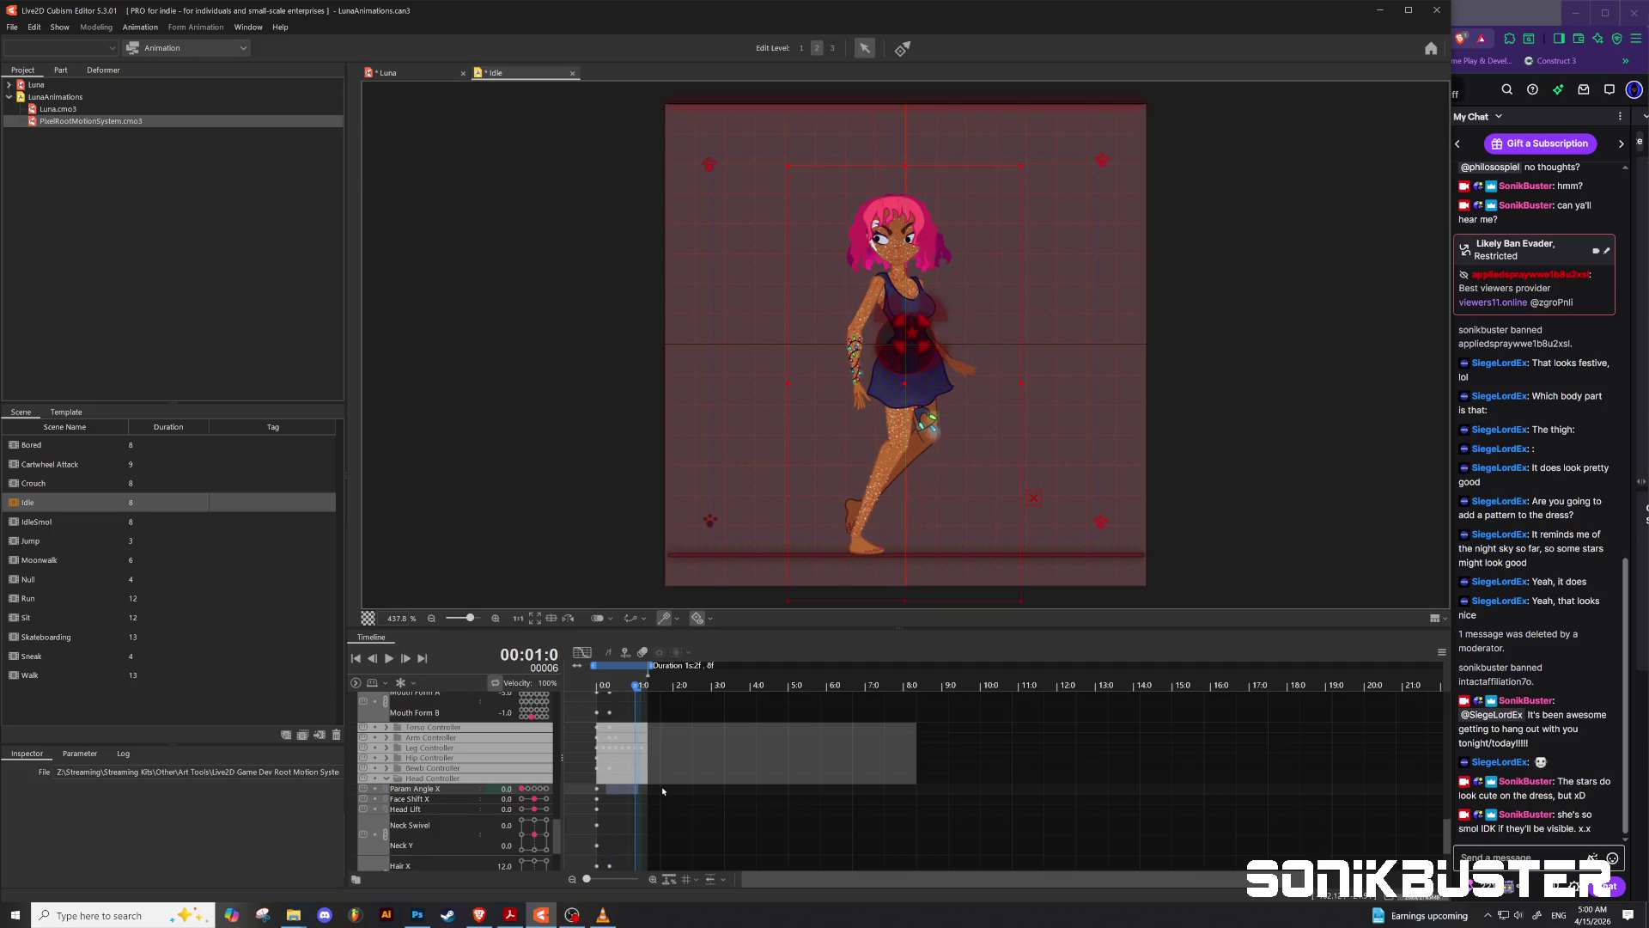
left_click(388, 658)
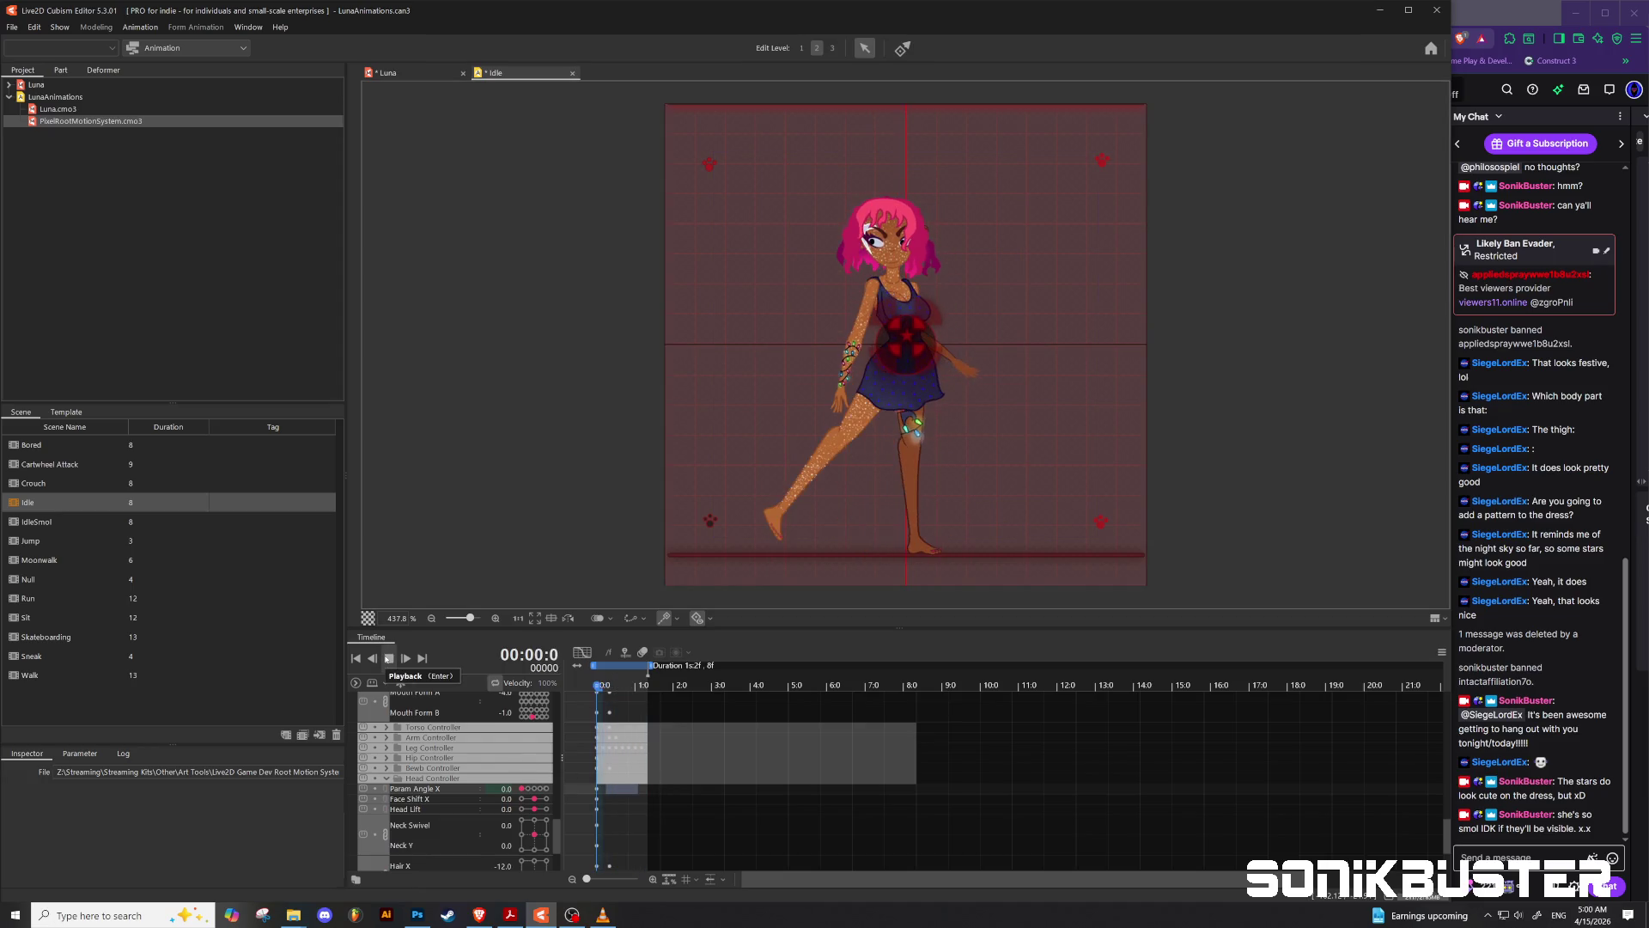
Key an Angle X pelvis tilt at frame 4 and return it to 0 at frame 8, then preview
left_click(388, 658)
left_click(622, 685)
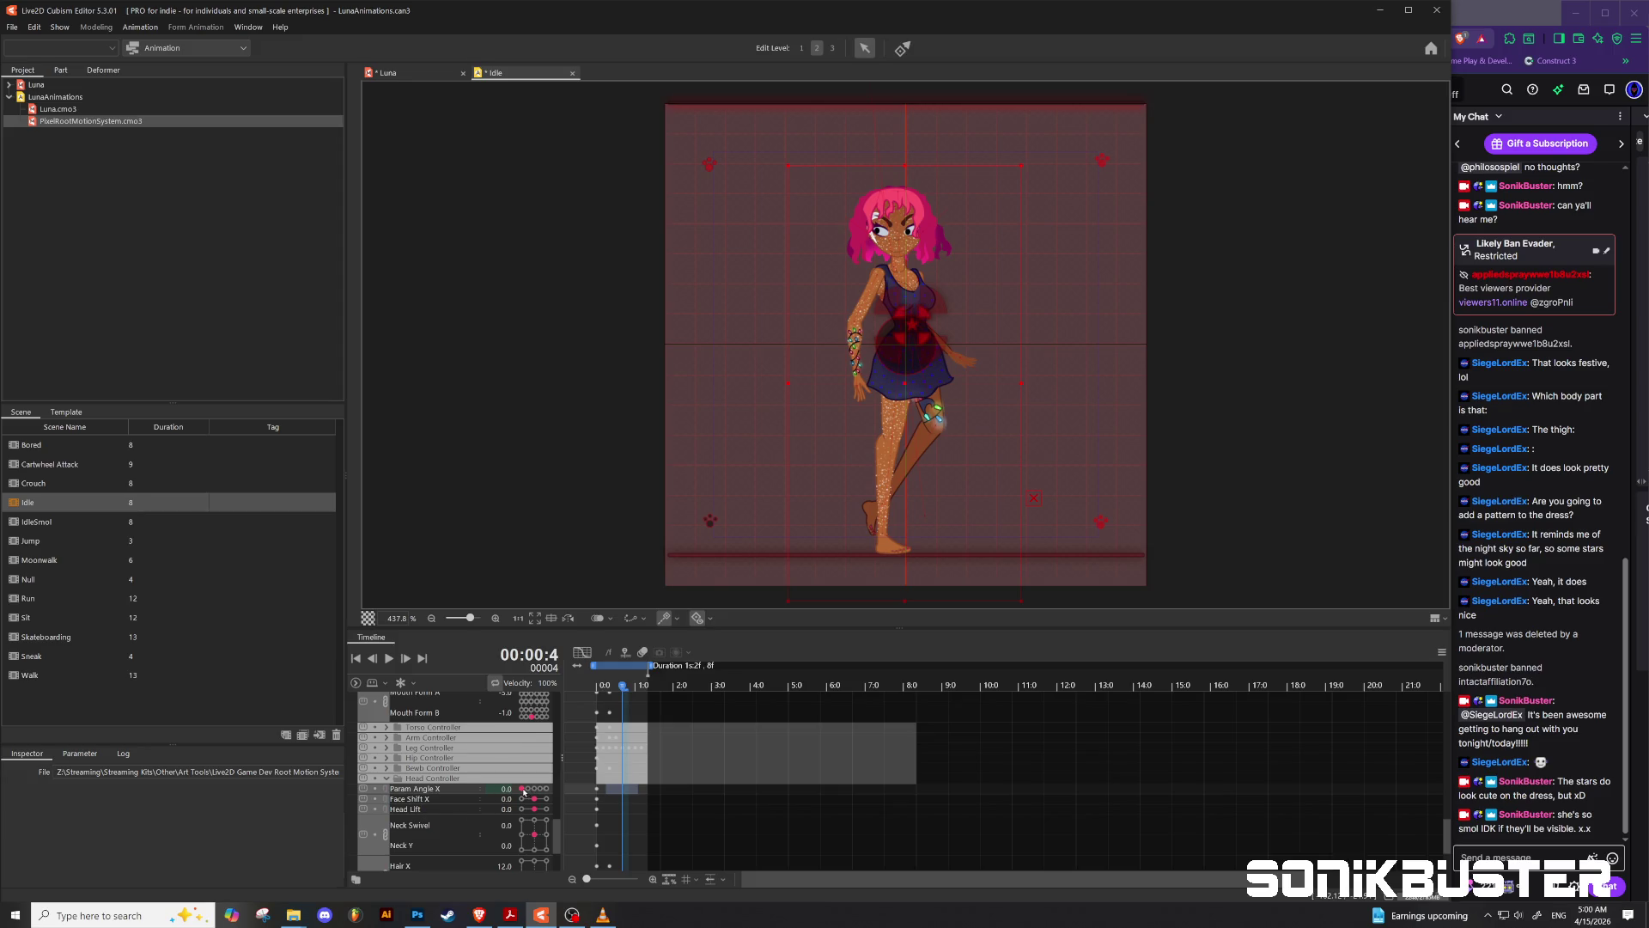
left_click_drag(522, 789, 525, 789)
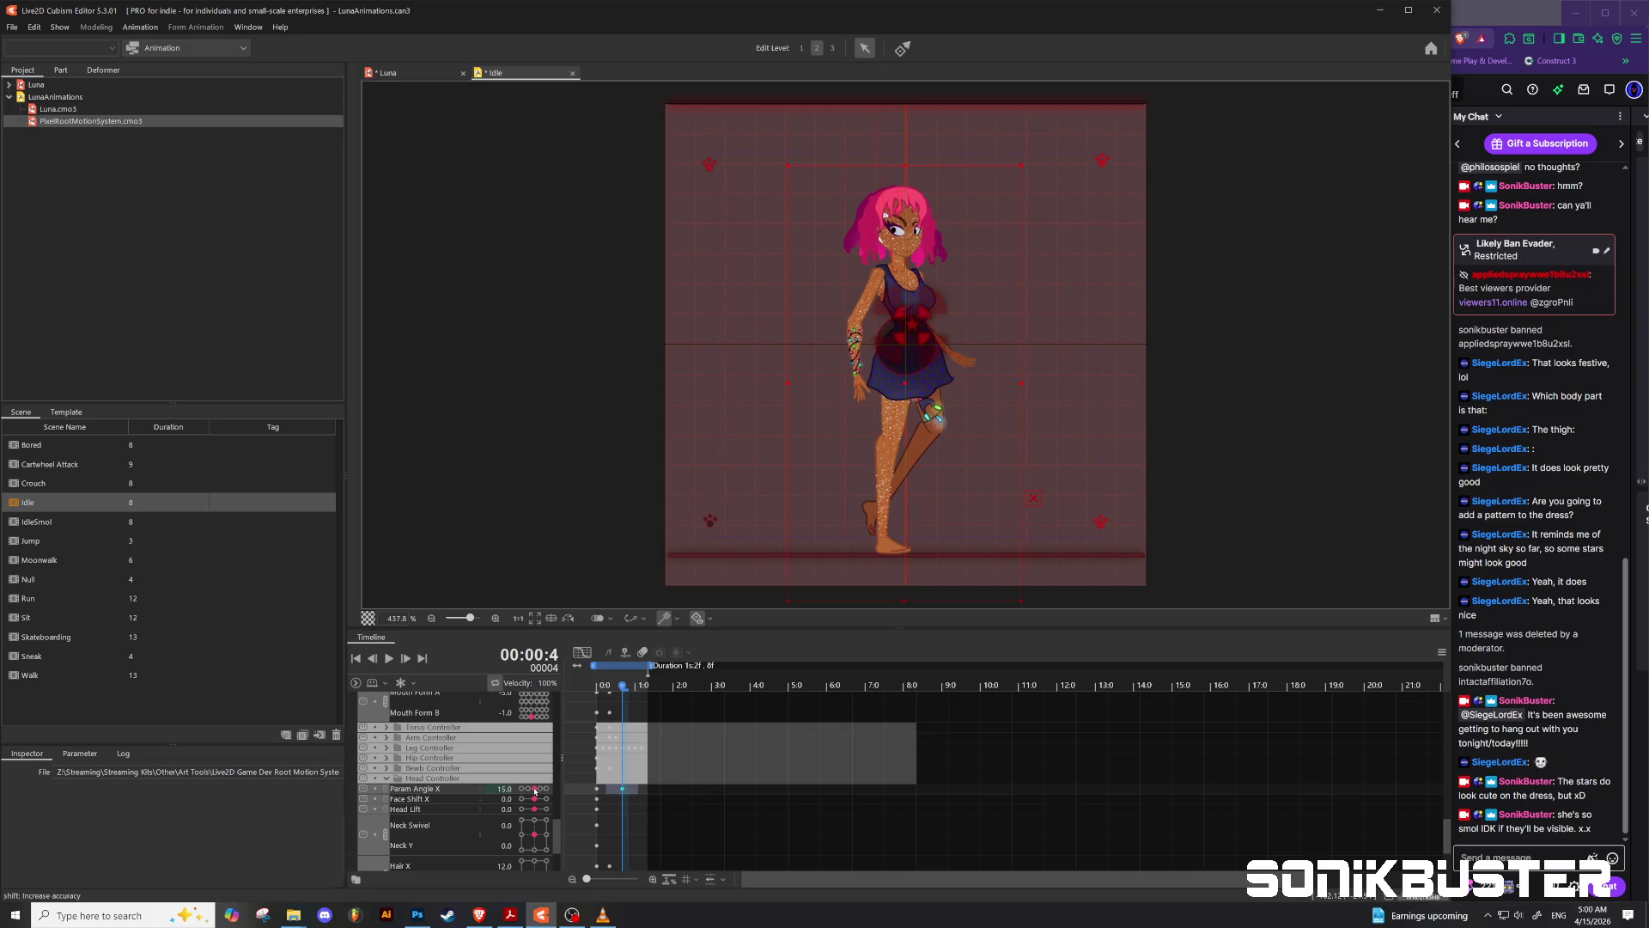
left_click_drag(627, 683, 647, 691)
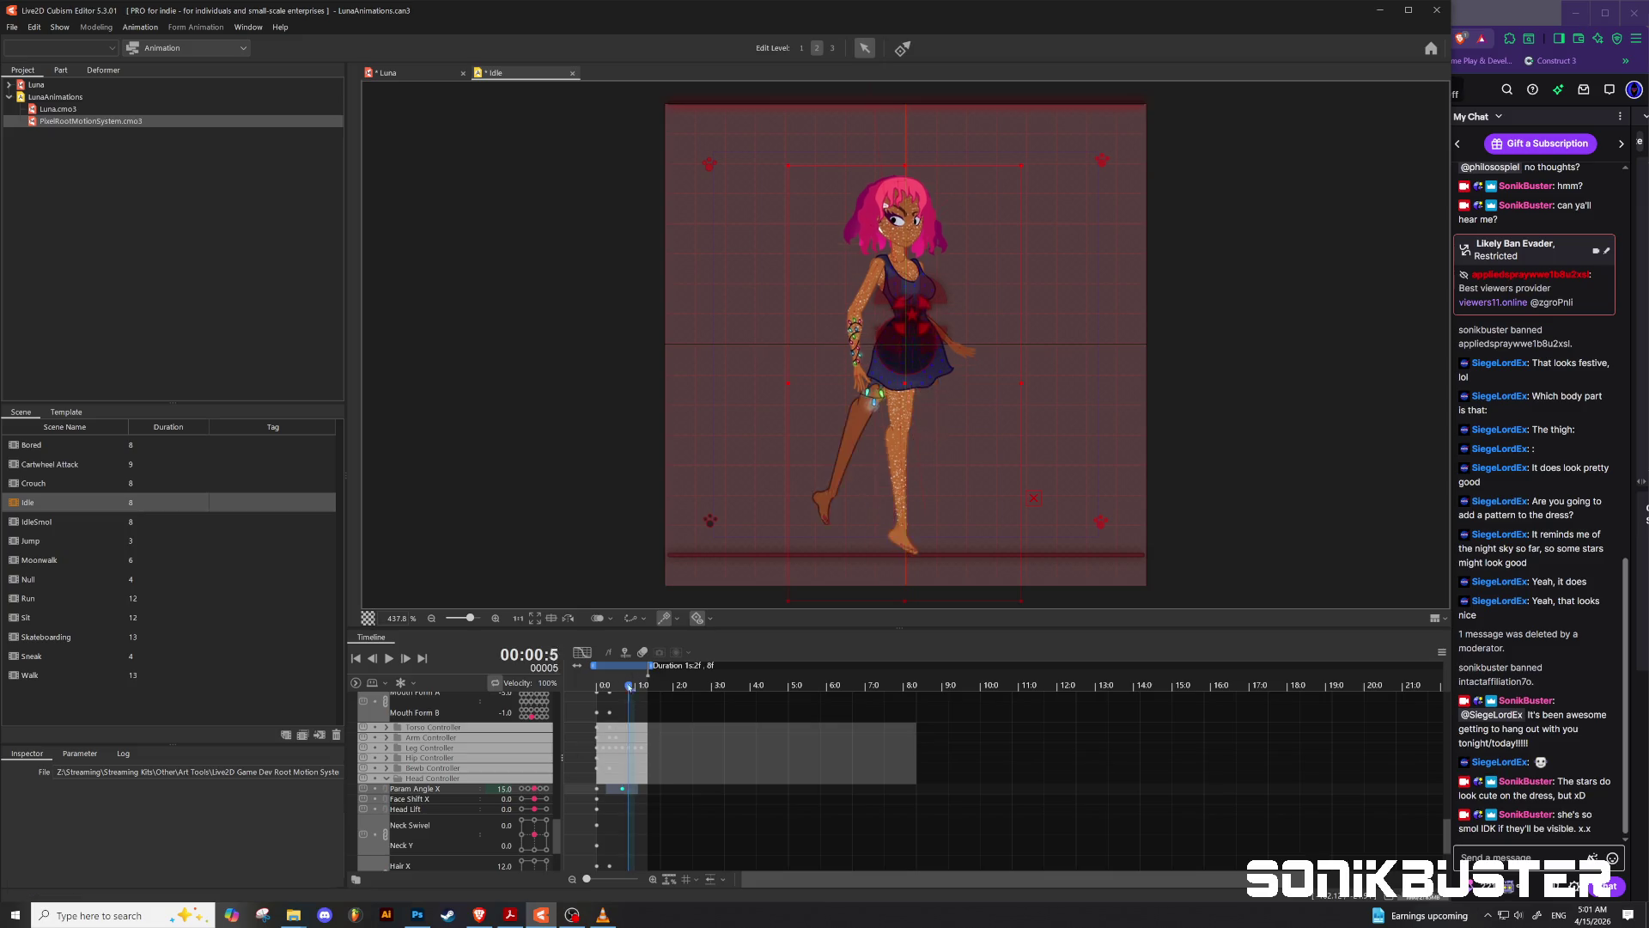
left_click_drag(534, 791, 381, 783)
left_click(389, 658)
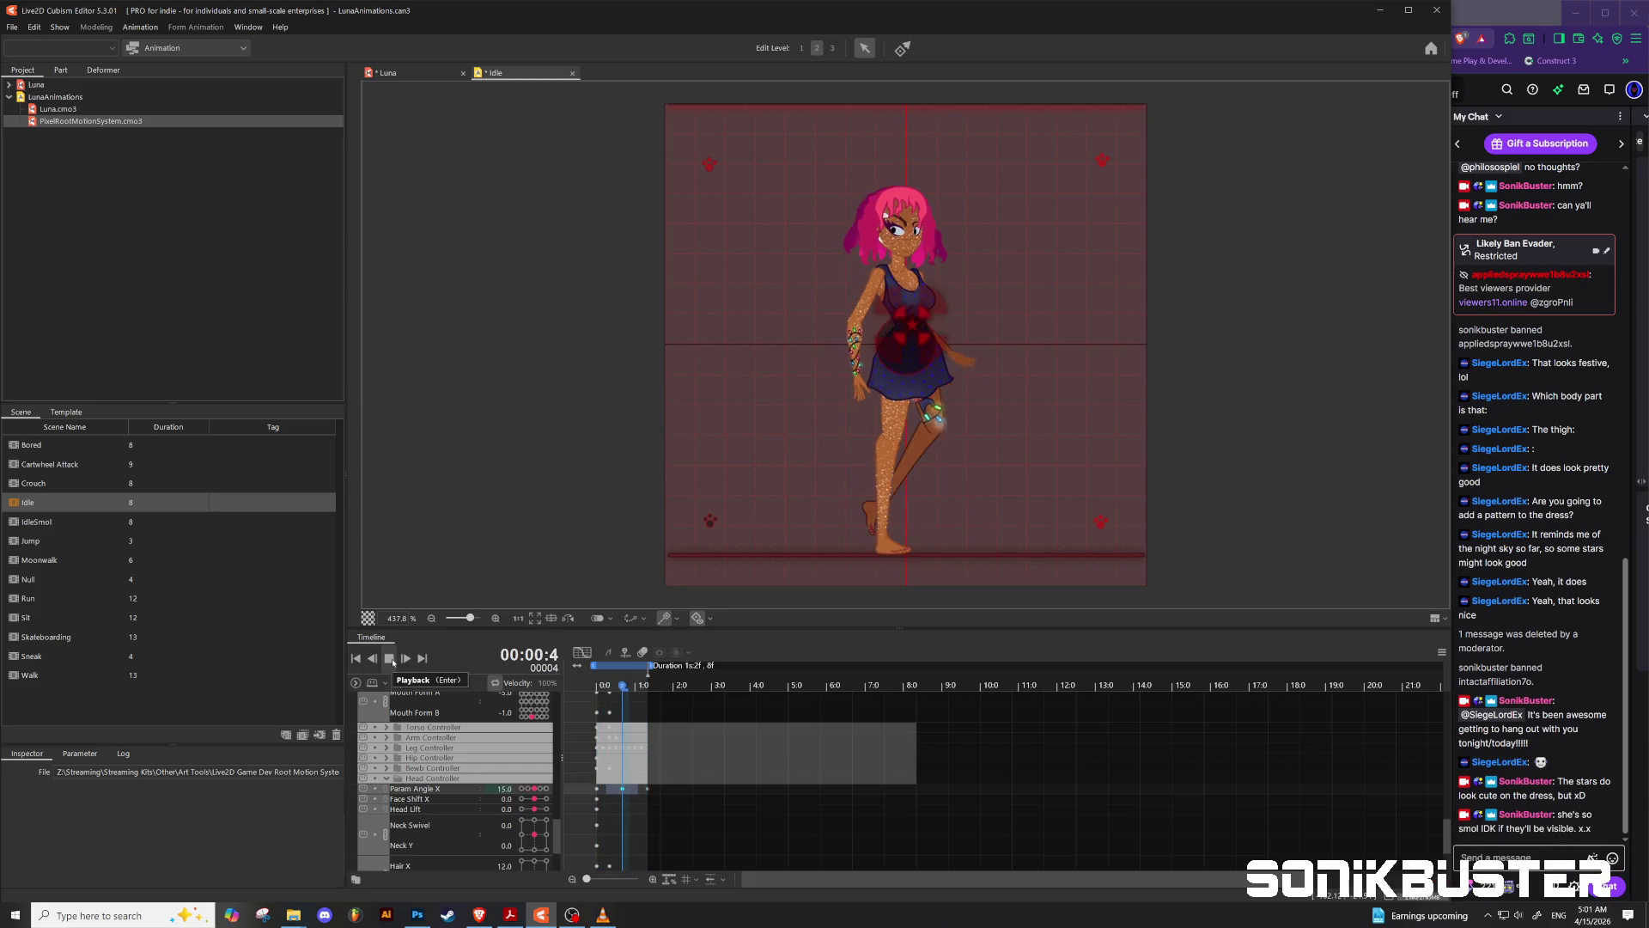
left_click(394, 661)
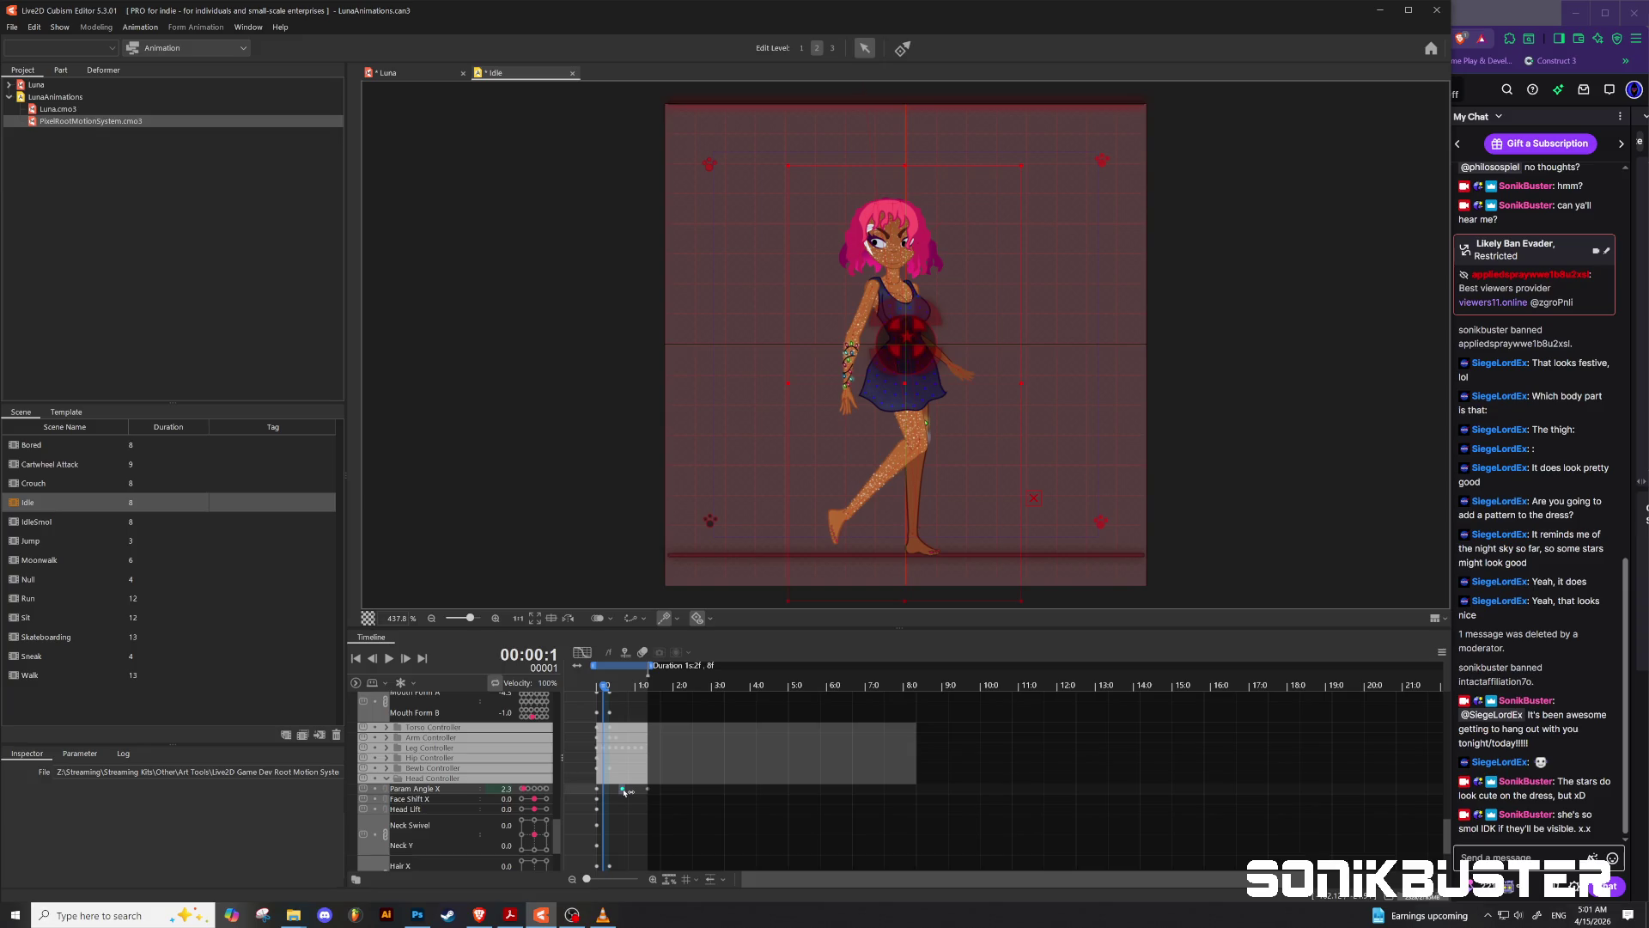
Raise Angle X to 7.5 at frame 1, key a tilt at frame 6, and replay
left_click_drag(612, 791, 652, 790)
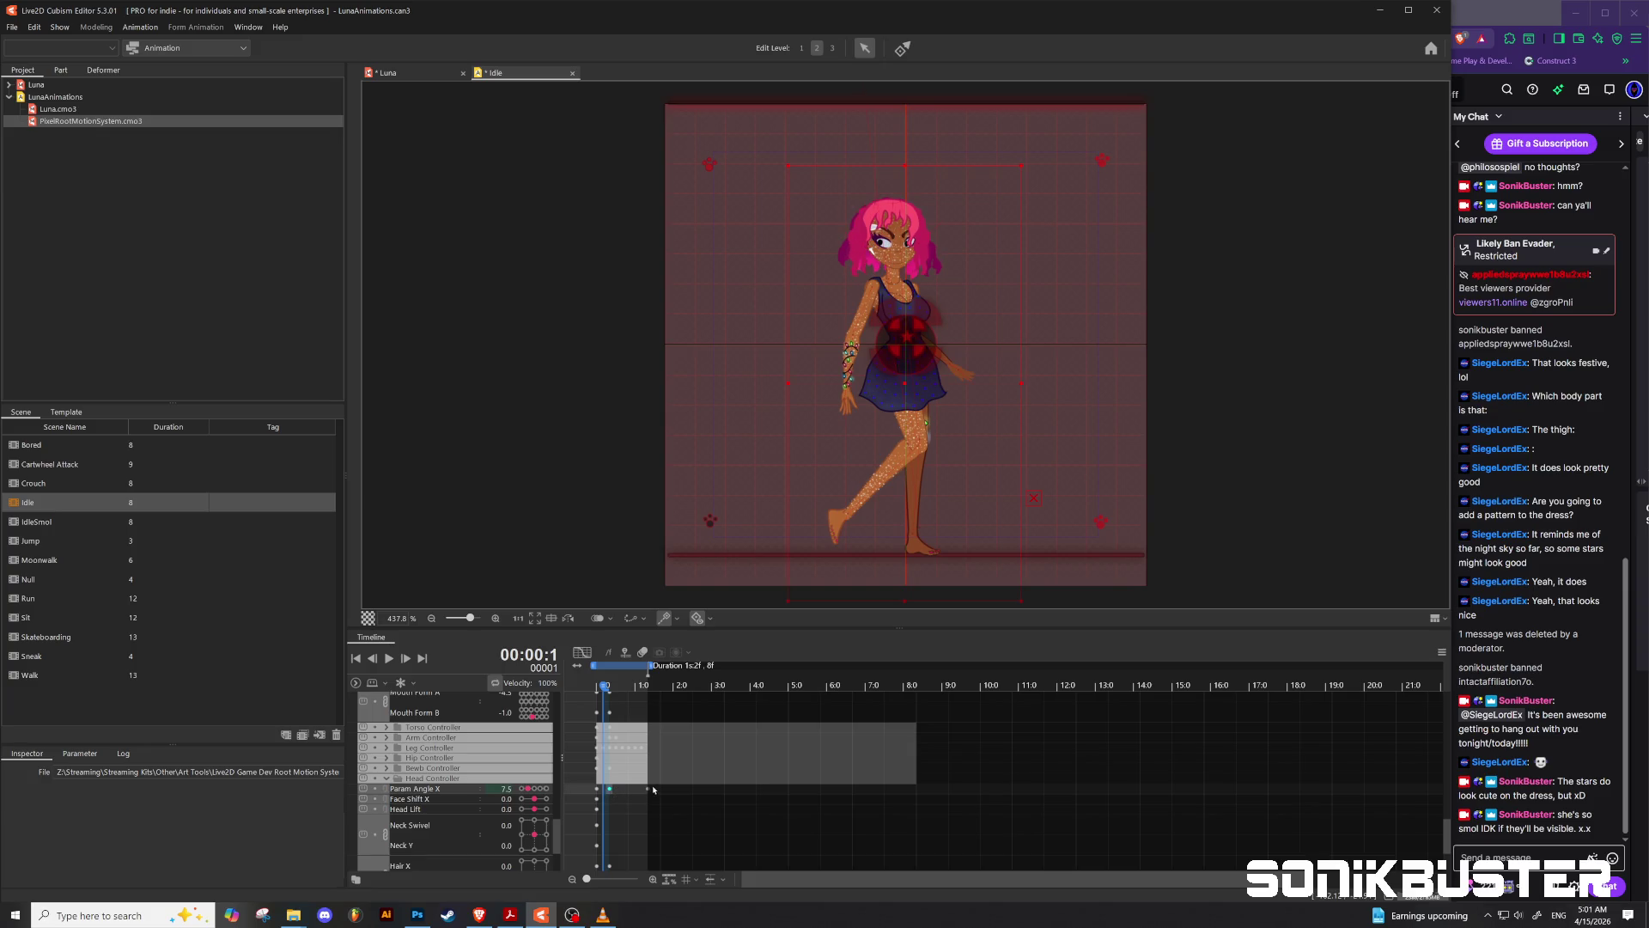
left_click(648, 791)
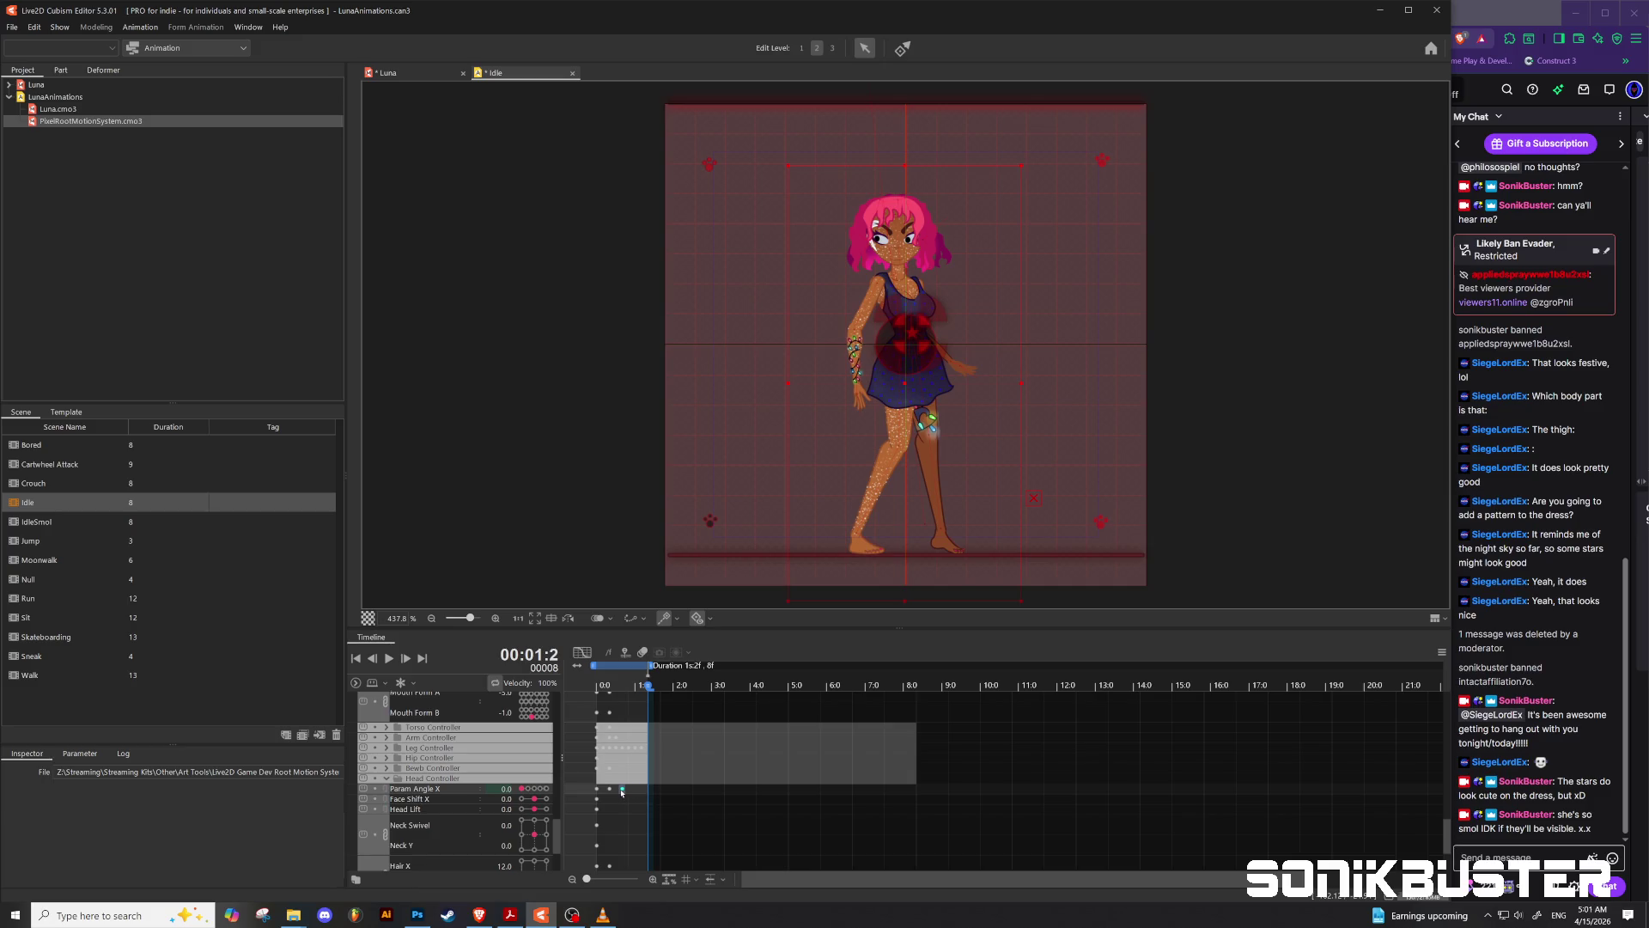
left_click(636, 687)
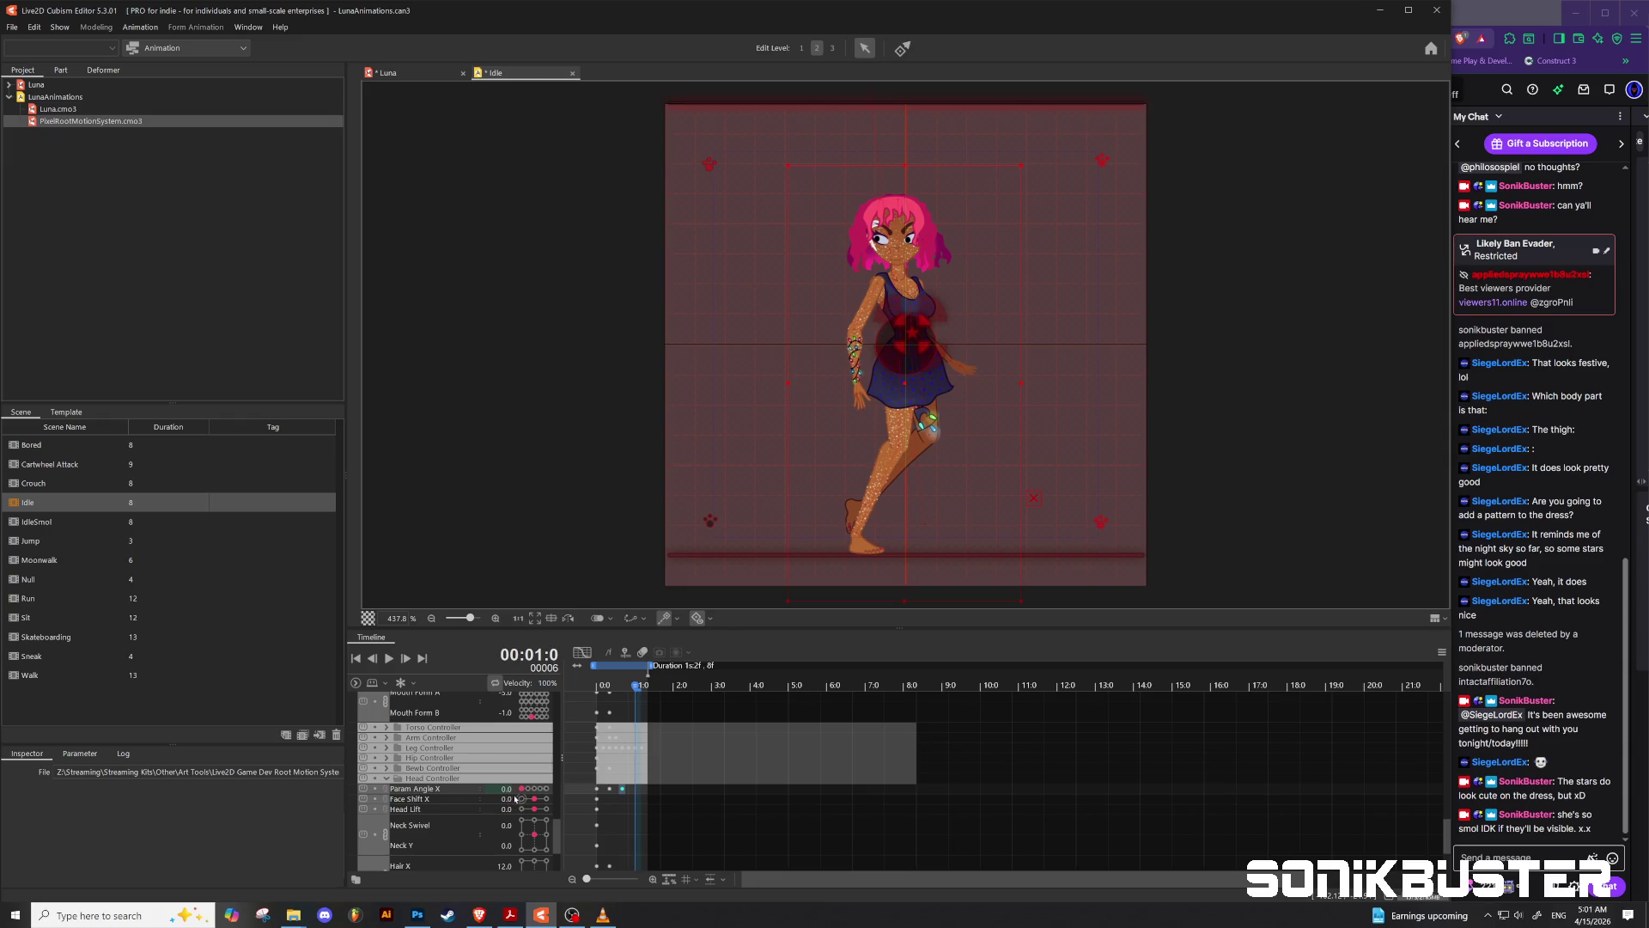
left_click_drag(521, 789, 534, 788)
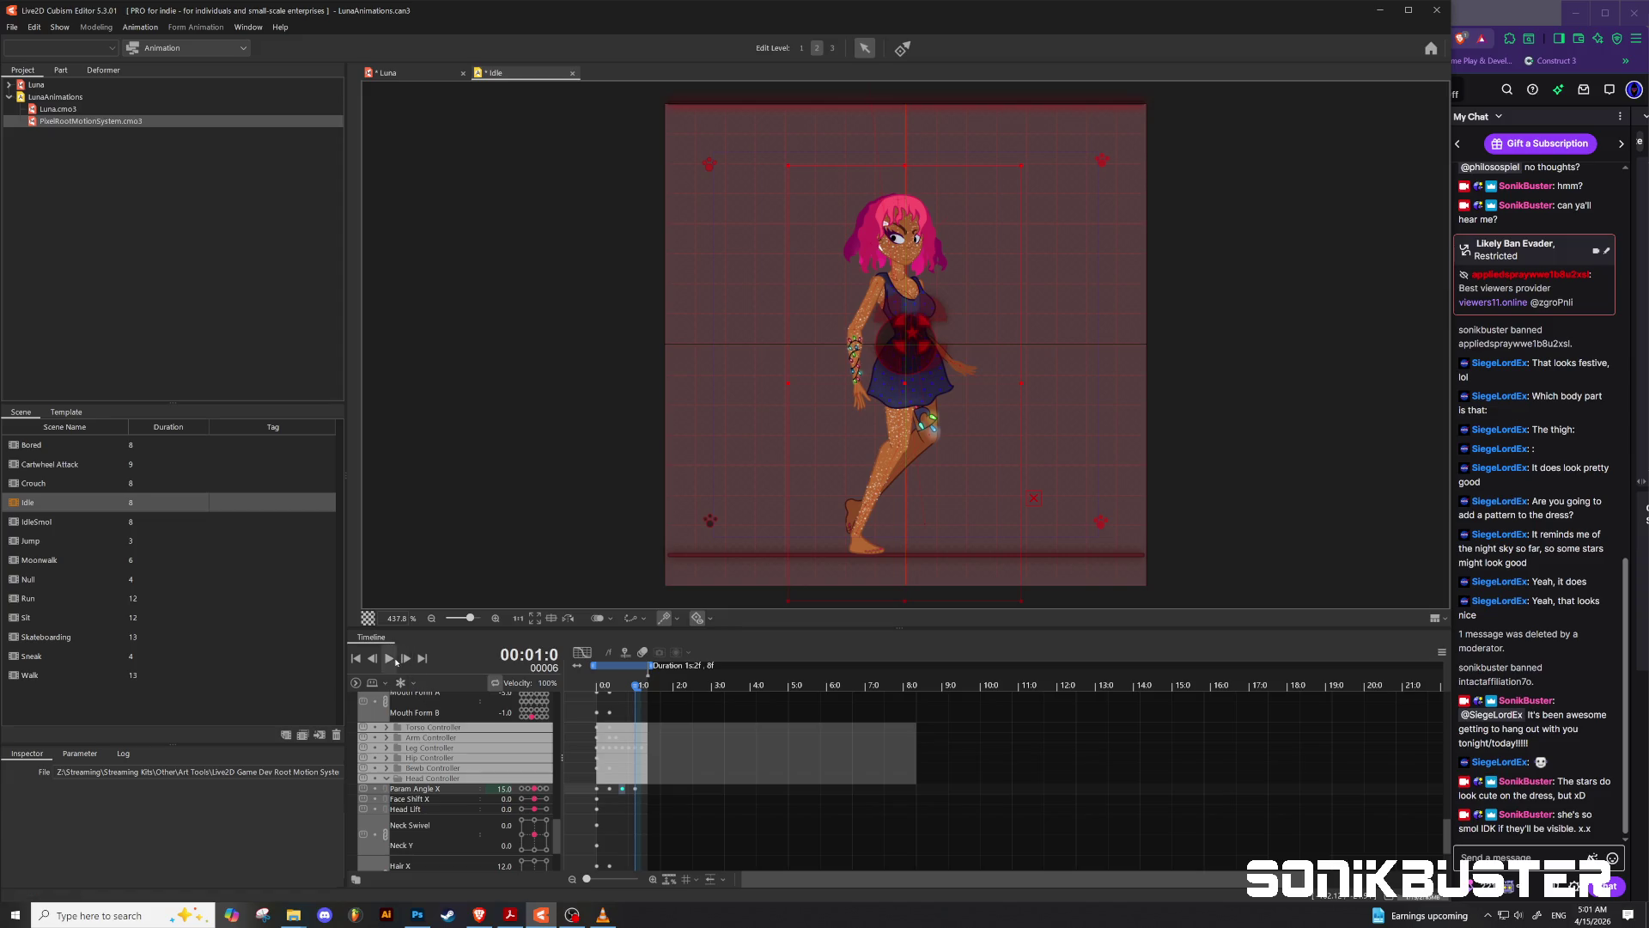
left_click(389, 658)
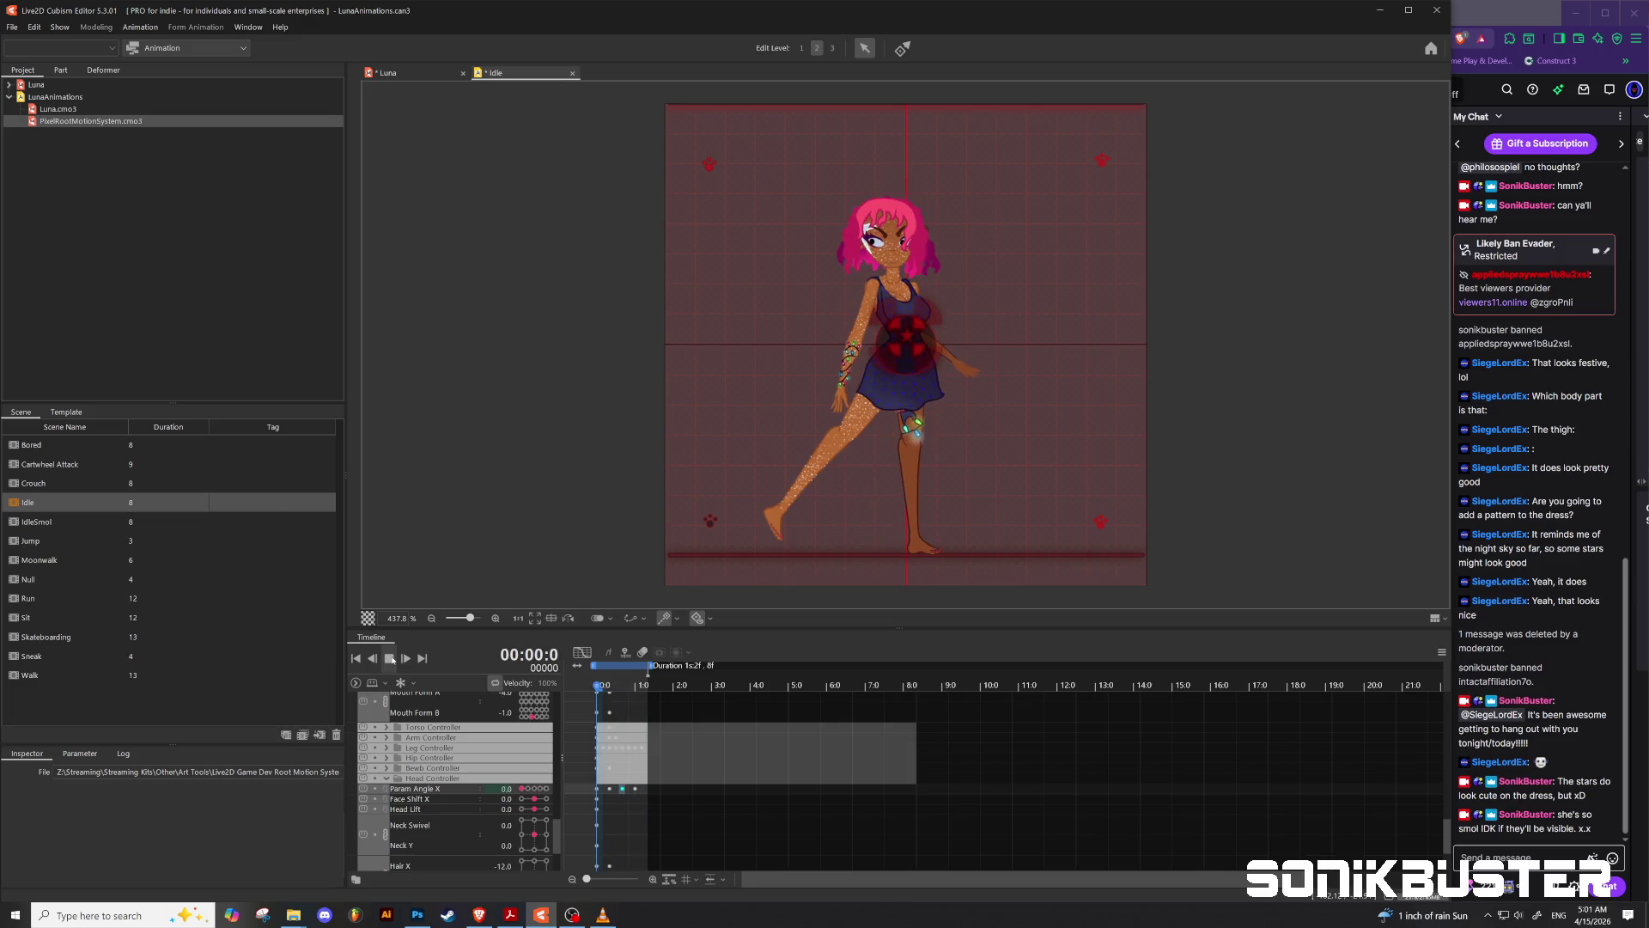
left_click(391, 658)
mouse_move(615, 687)
left_mouse_down()
mouse_move(597, 686)
mouse_move(648, 696)
left_mouse_up()
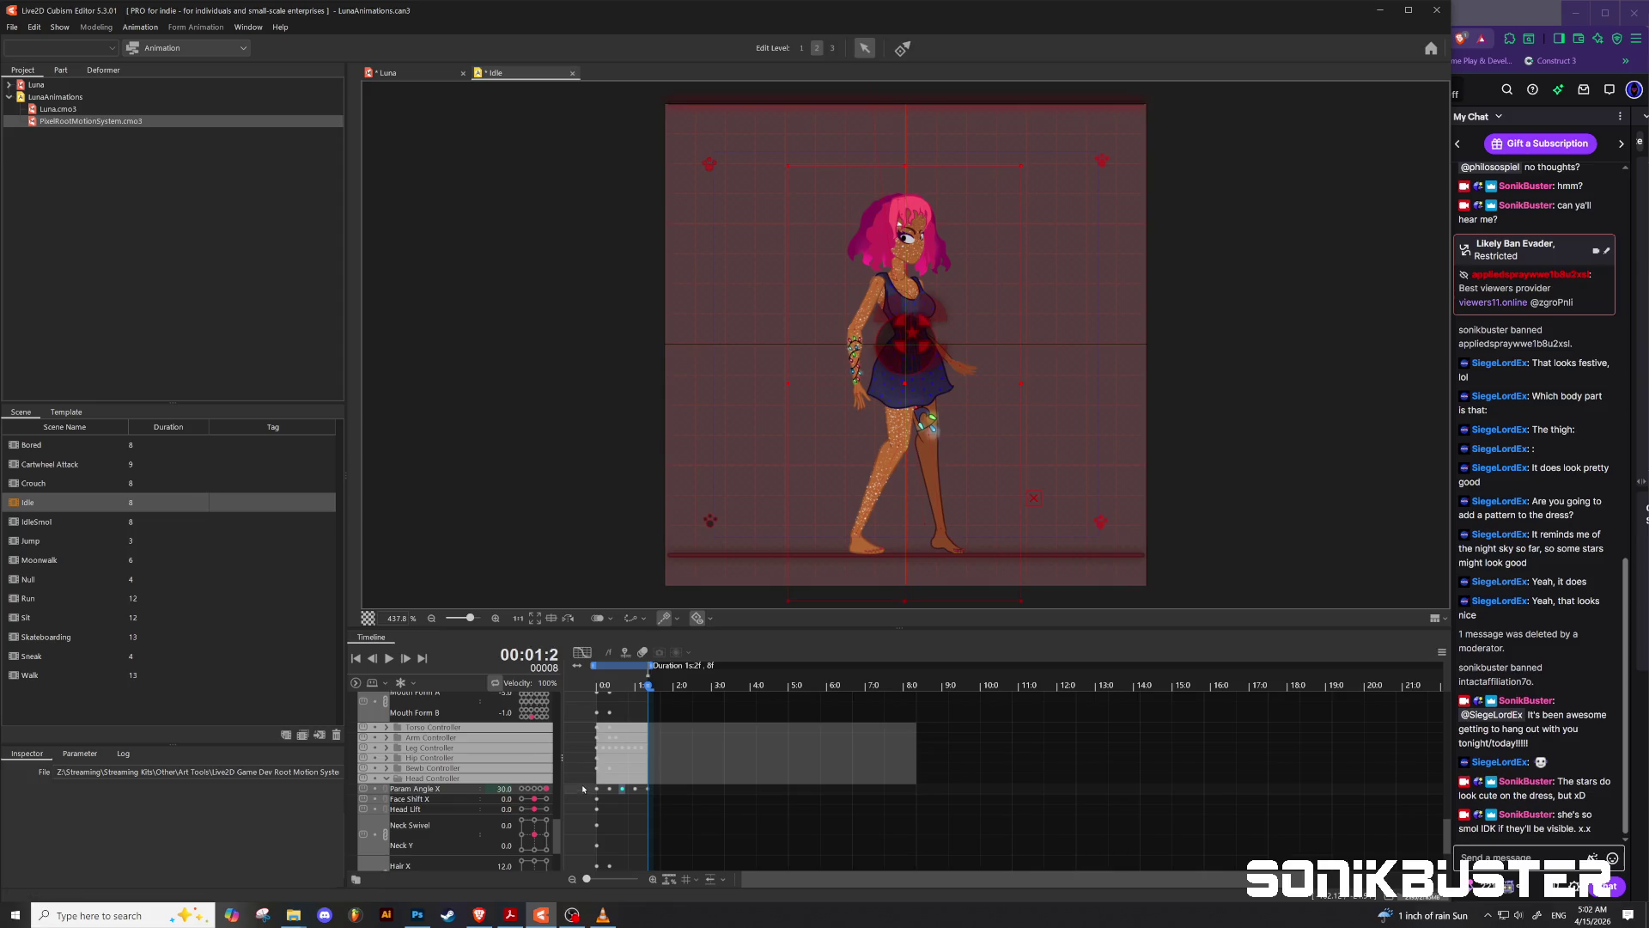
left_click(389, 660)
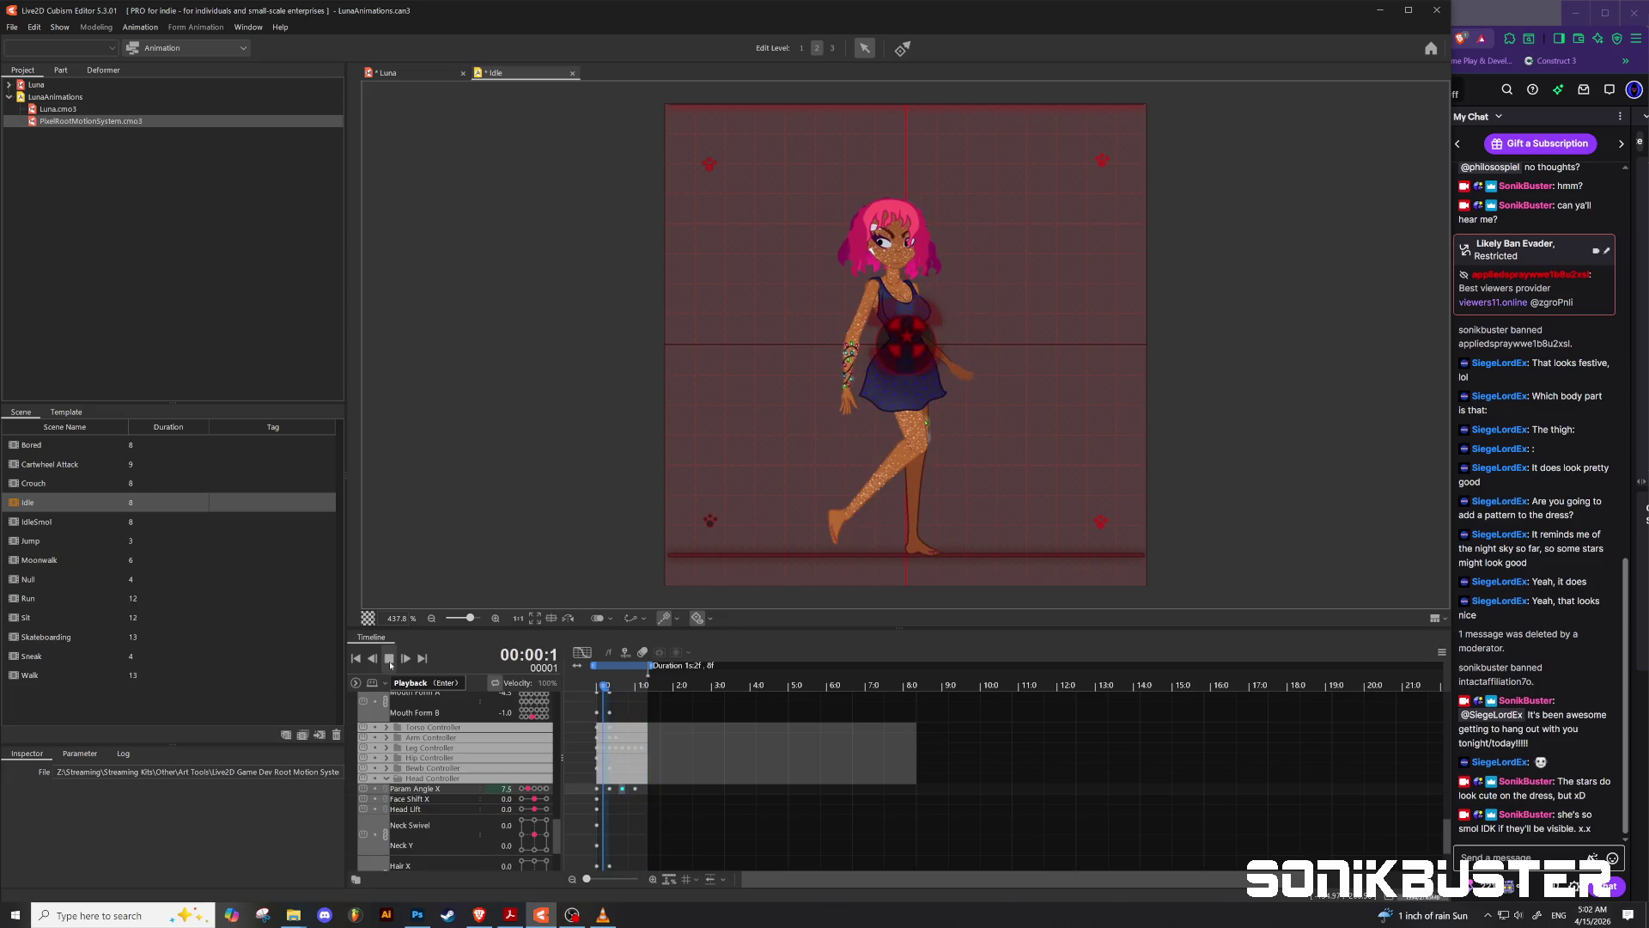
left_click(389, 659)
left_click_drag(622, 690, 622, 684)
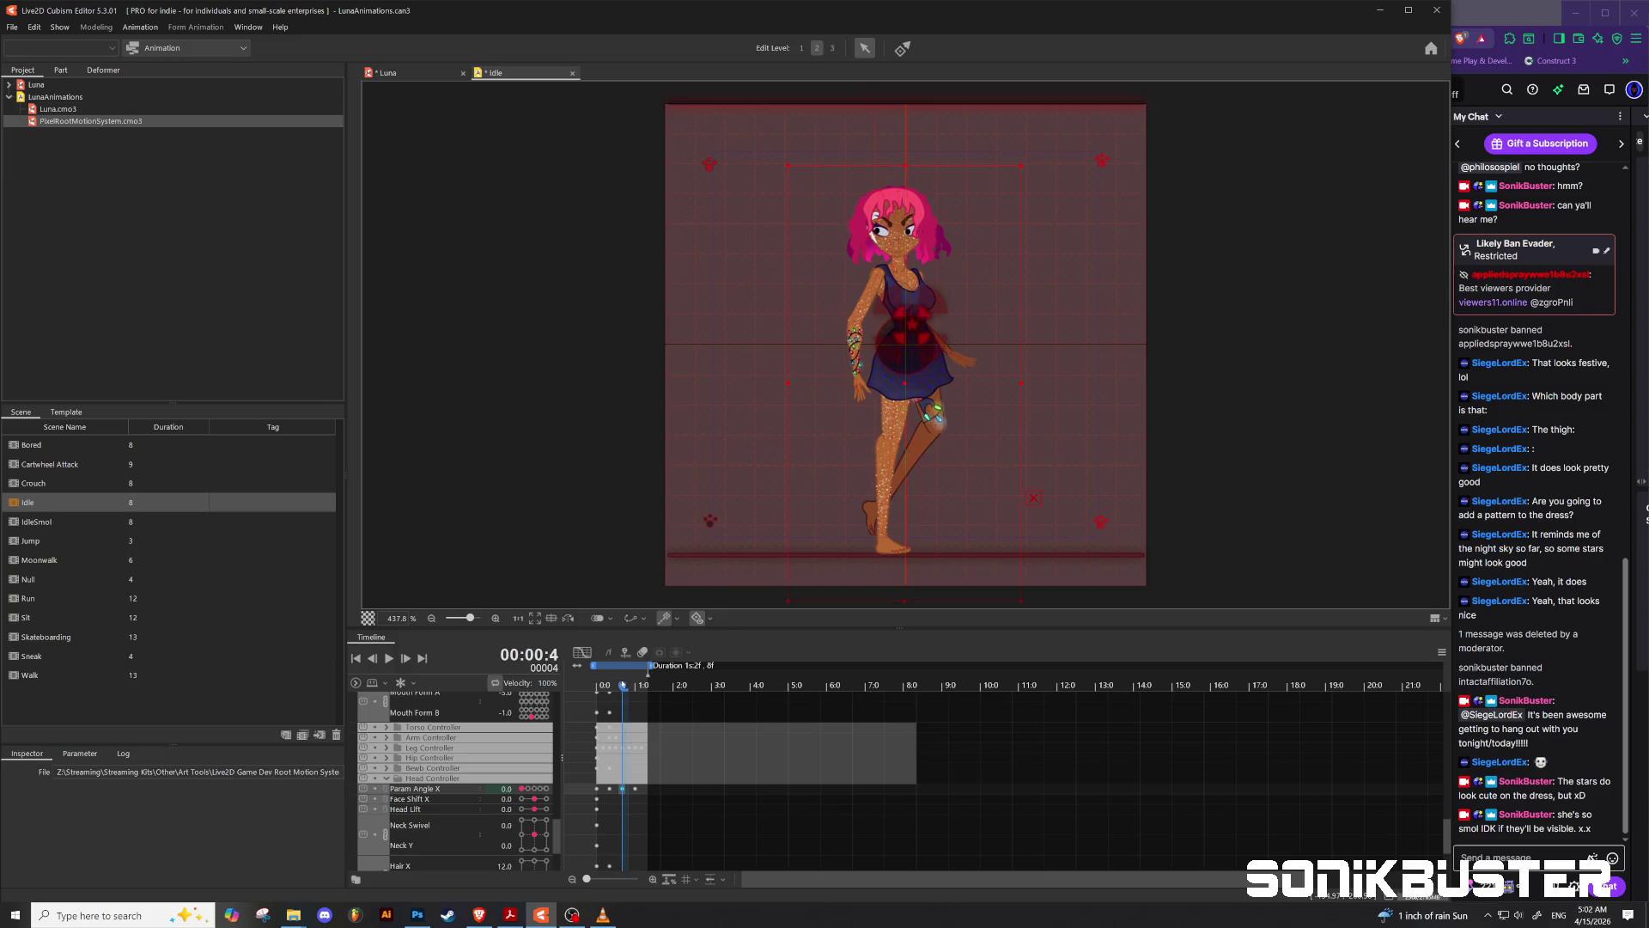
left_click(637, 790)
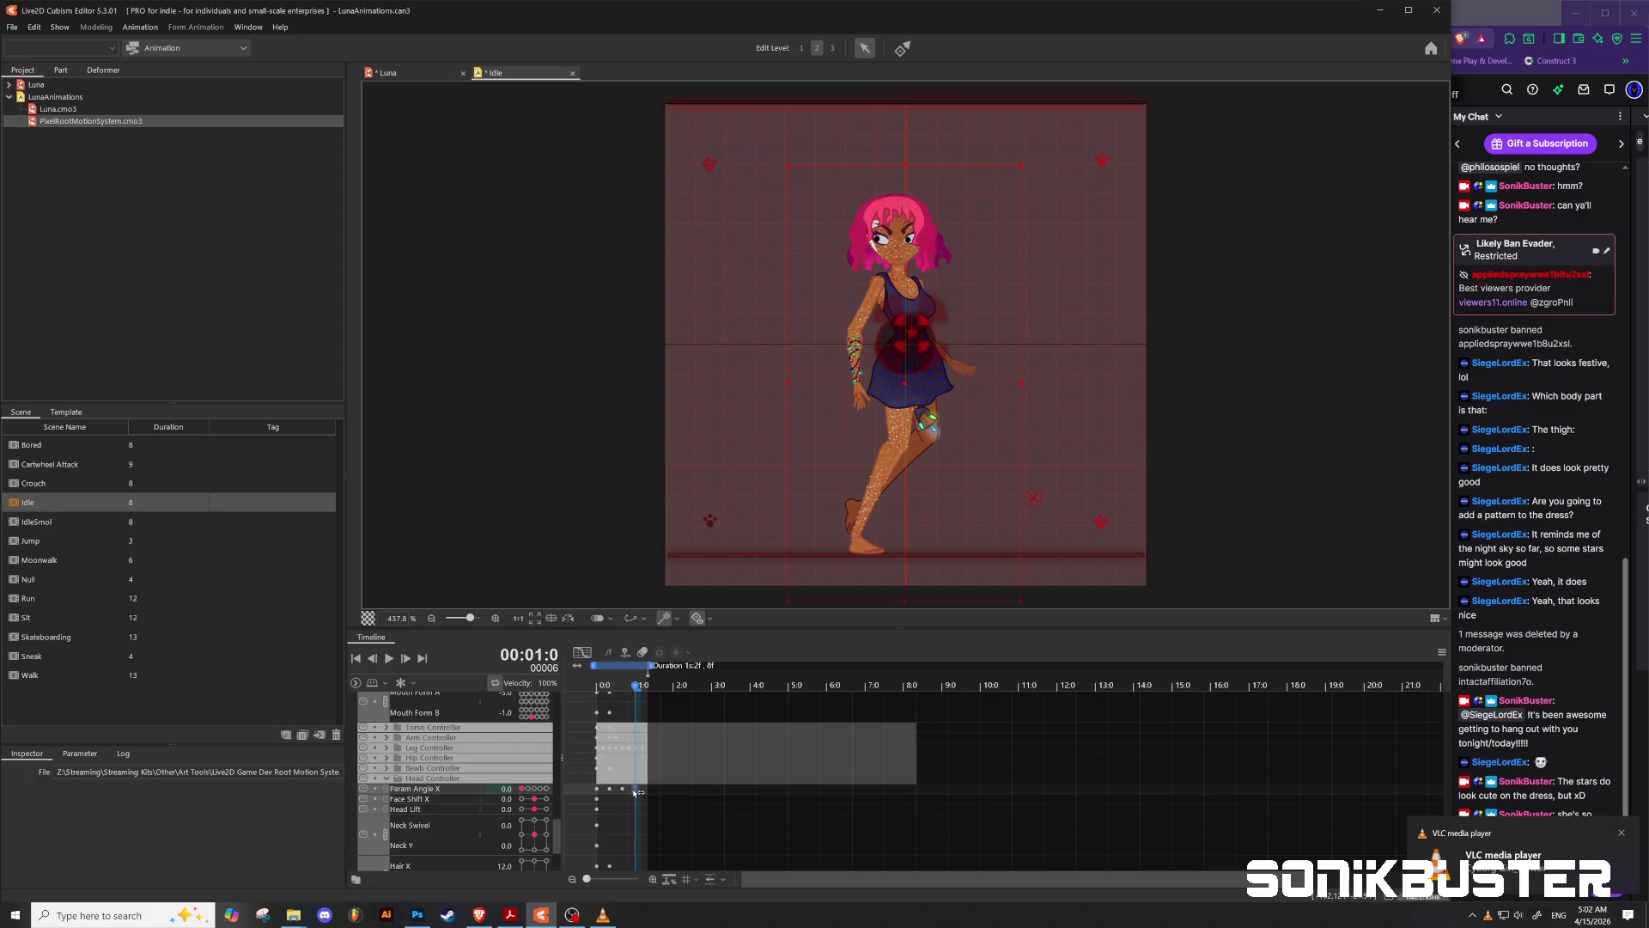
key("space")
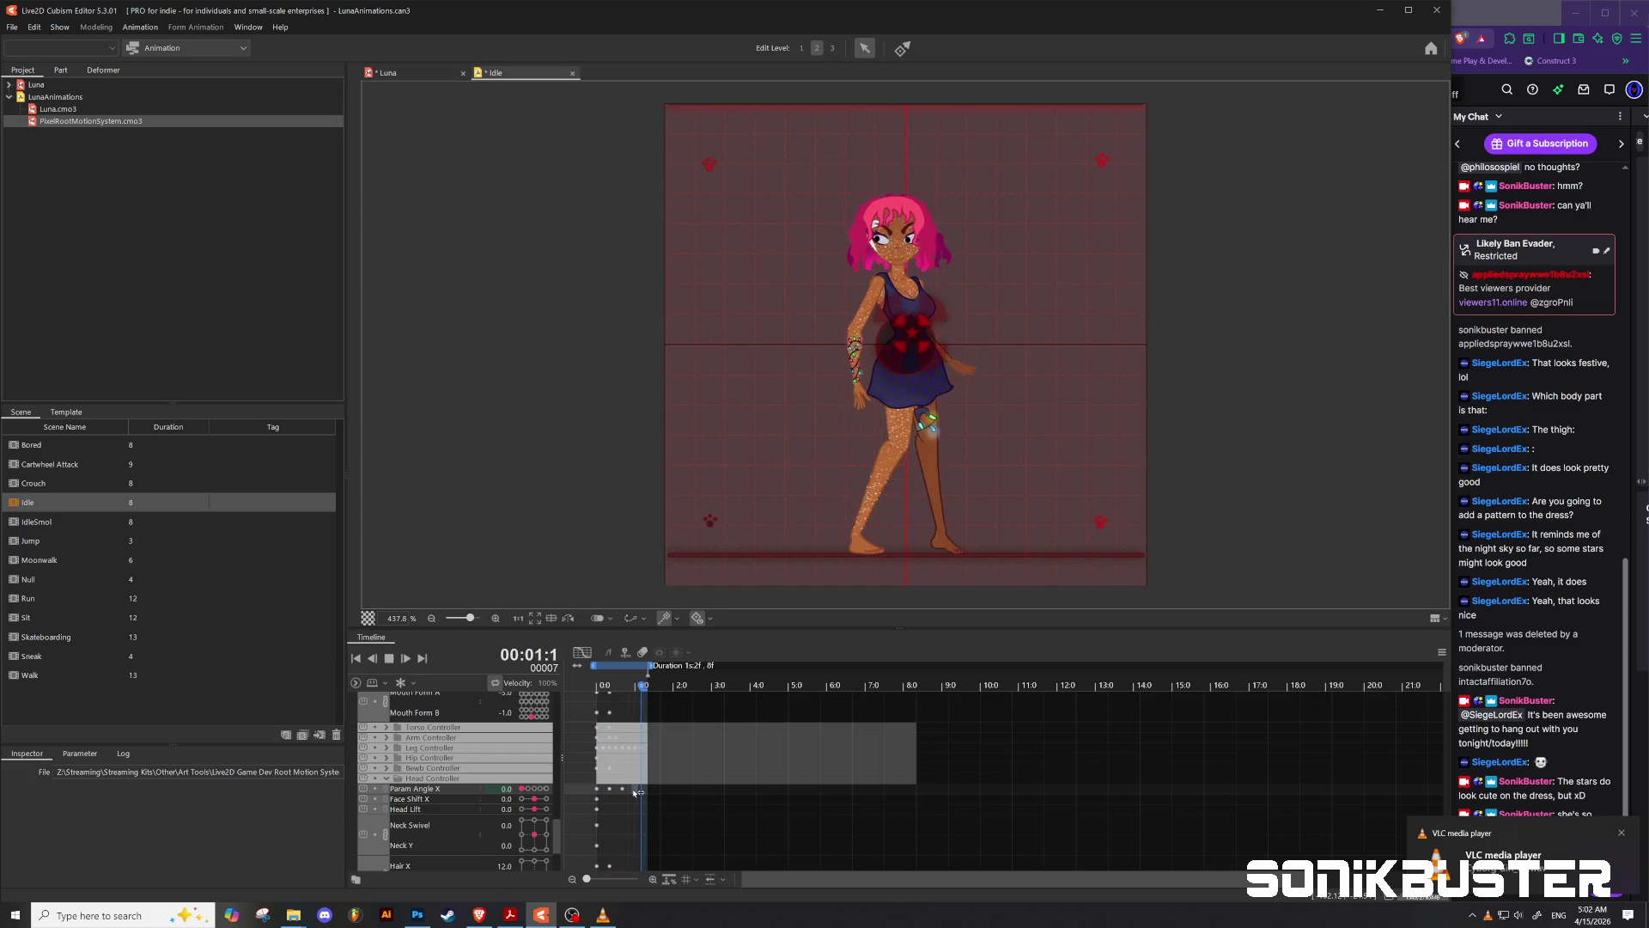
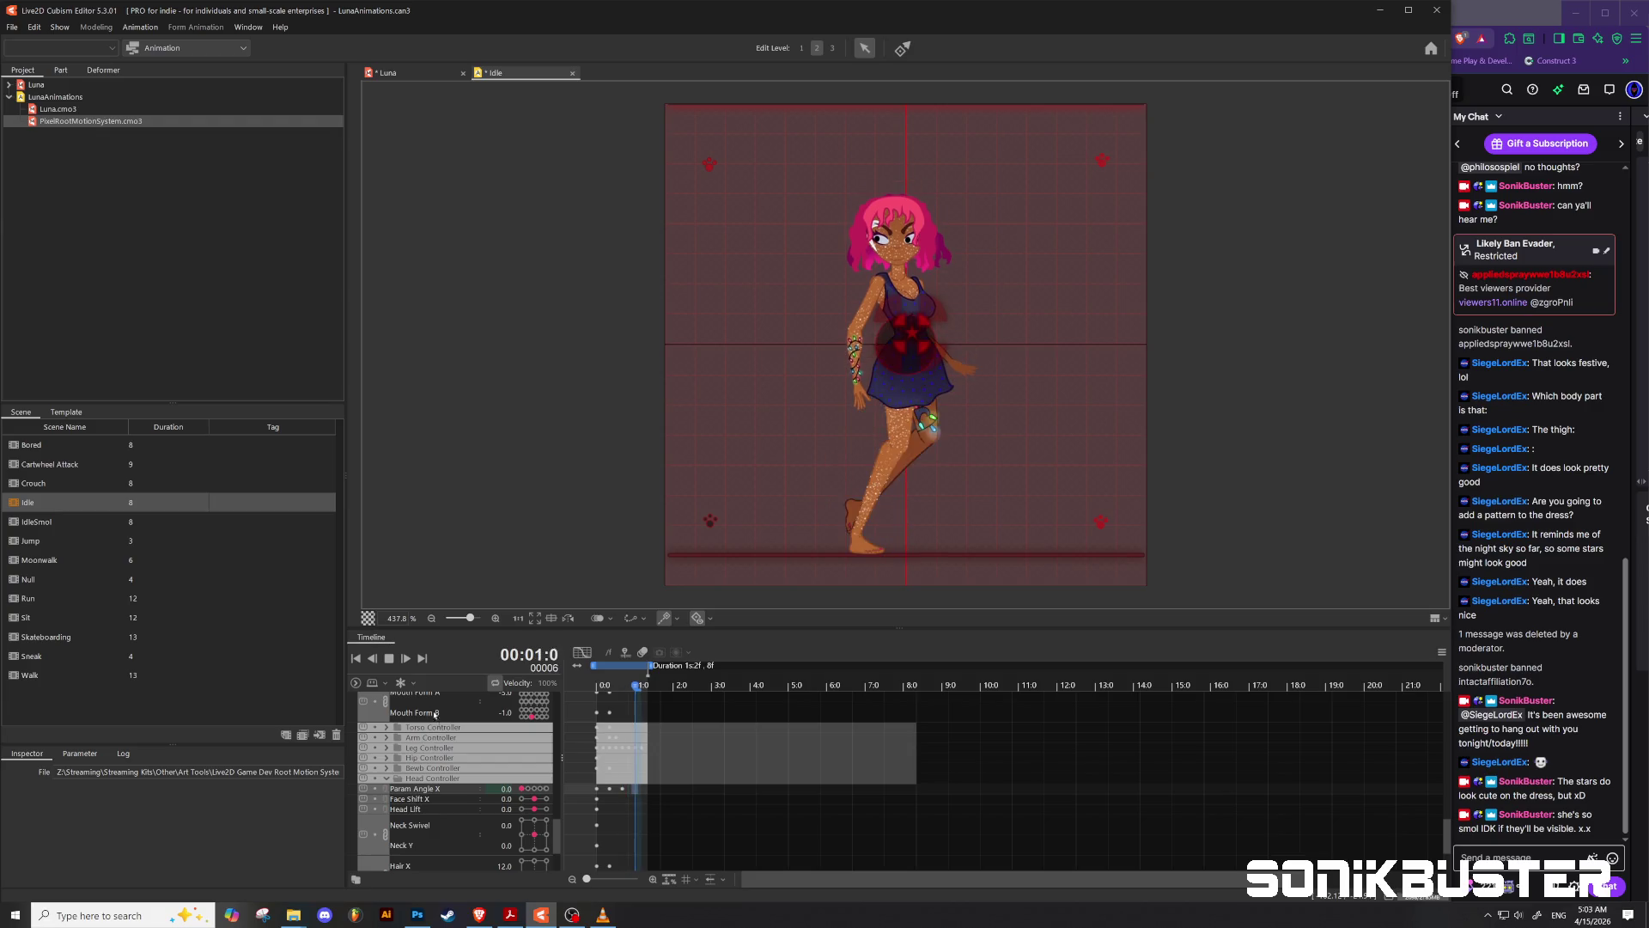
Stop the Idle animation on frame 7, collapse Head Controller and expand Leg Controller
left_click(611, 686)
mouse_move(612, 685)
left_mouse_down()
mouse_move(642, 695)
mouse_move(565, 702)
mouse_move(656, 706)
left_mouse_up()
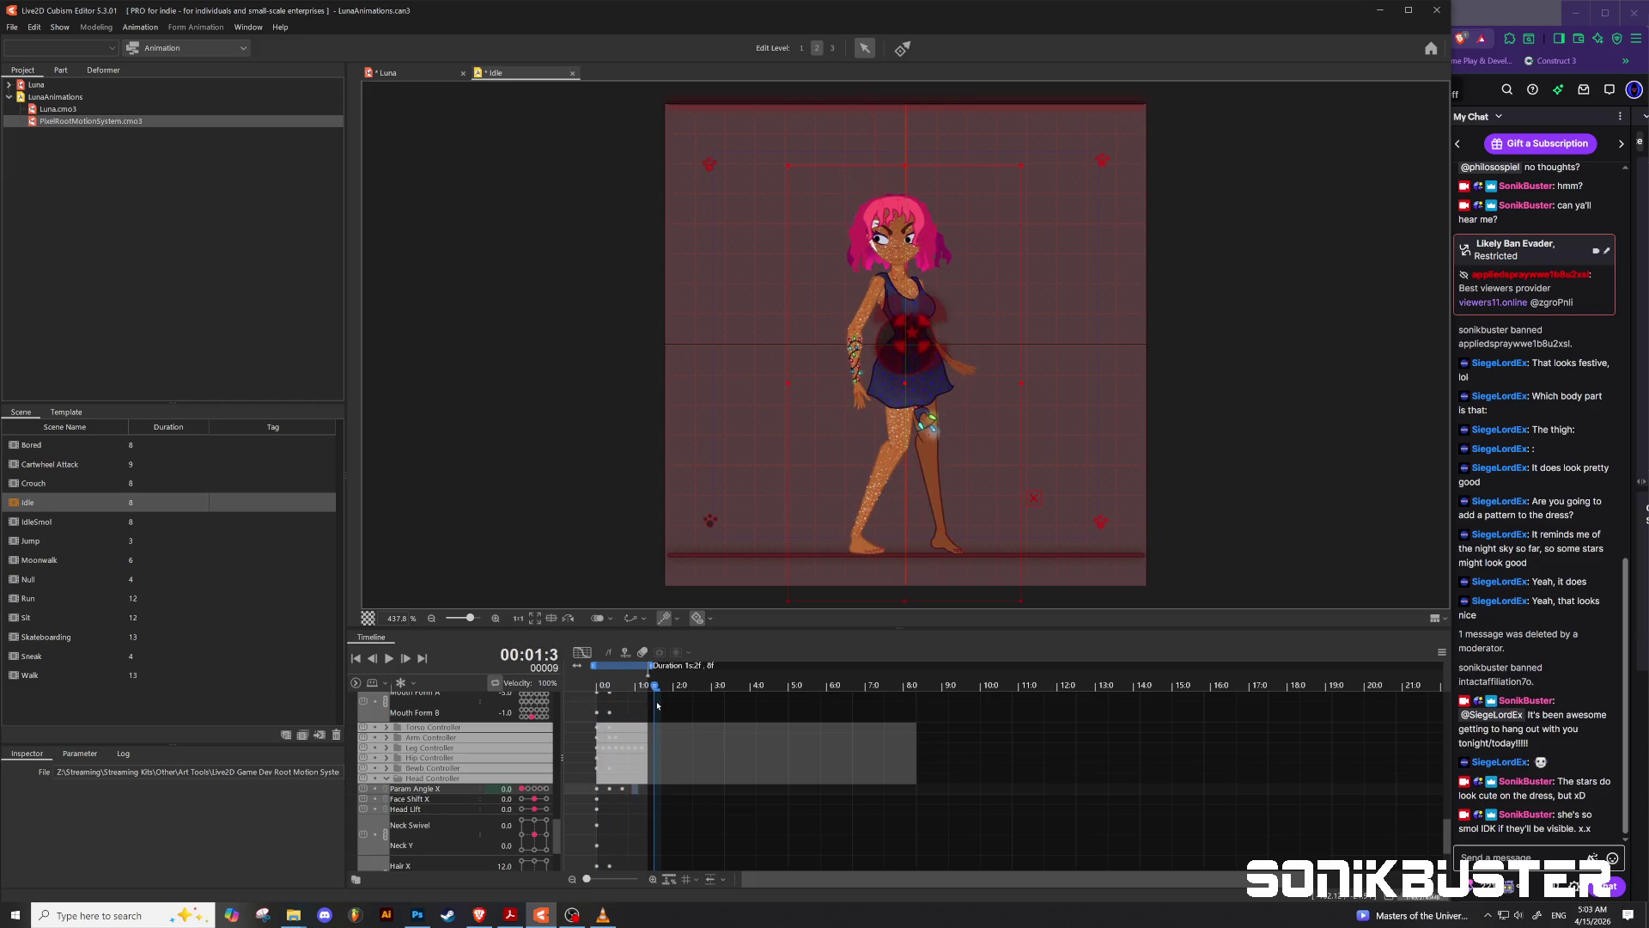
left_click_drag(656, 705, 643, 709)
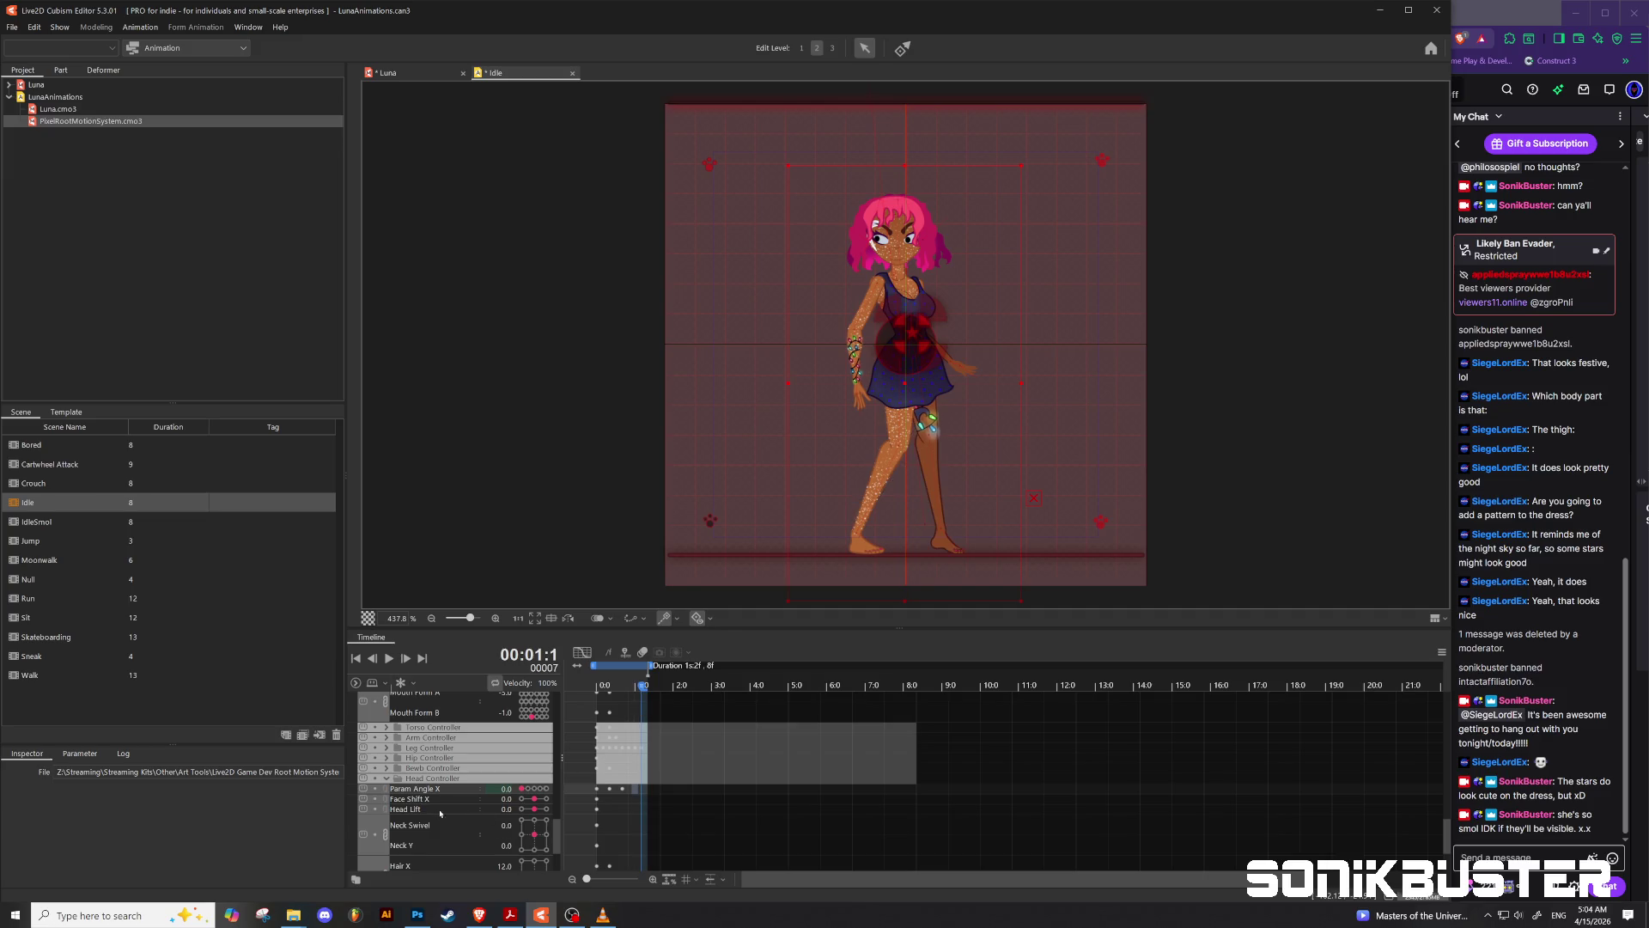
left_click(388, 780)
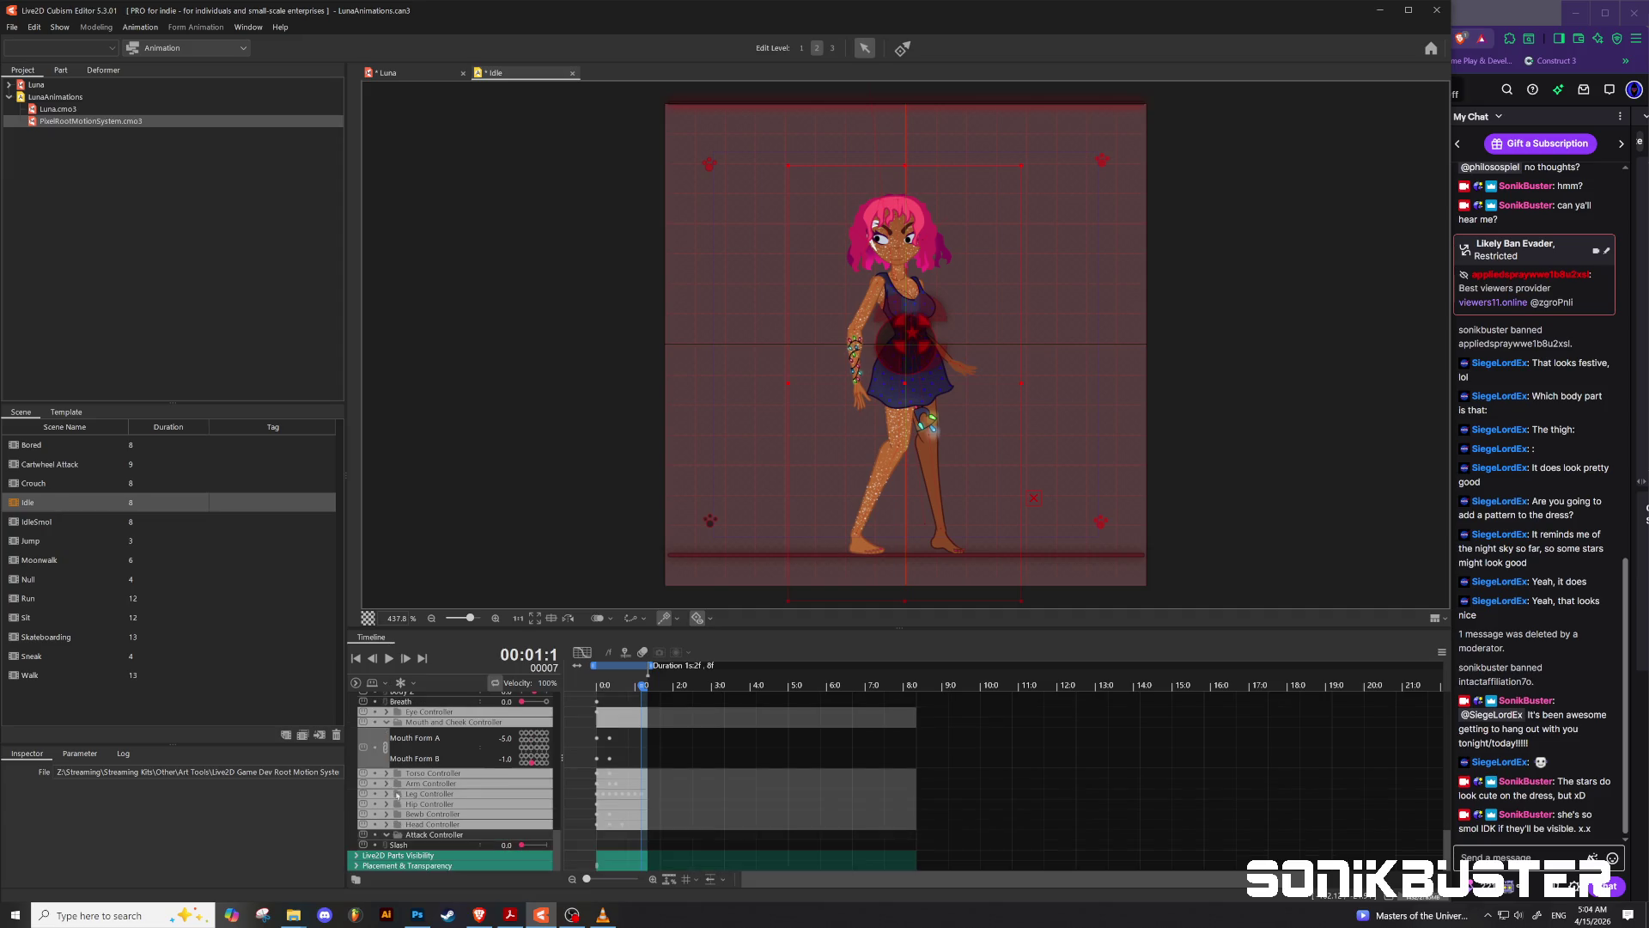
left_click(387, 795)
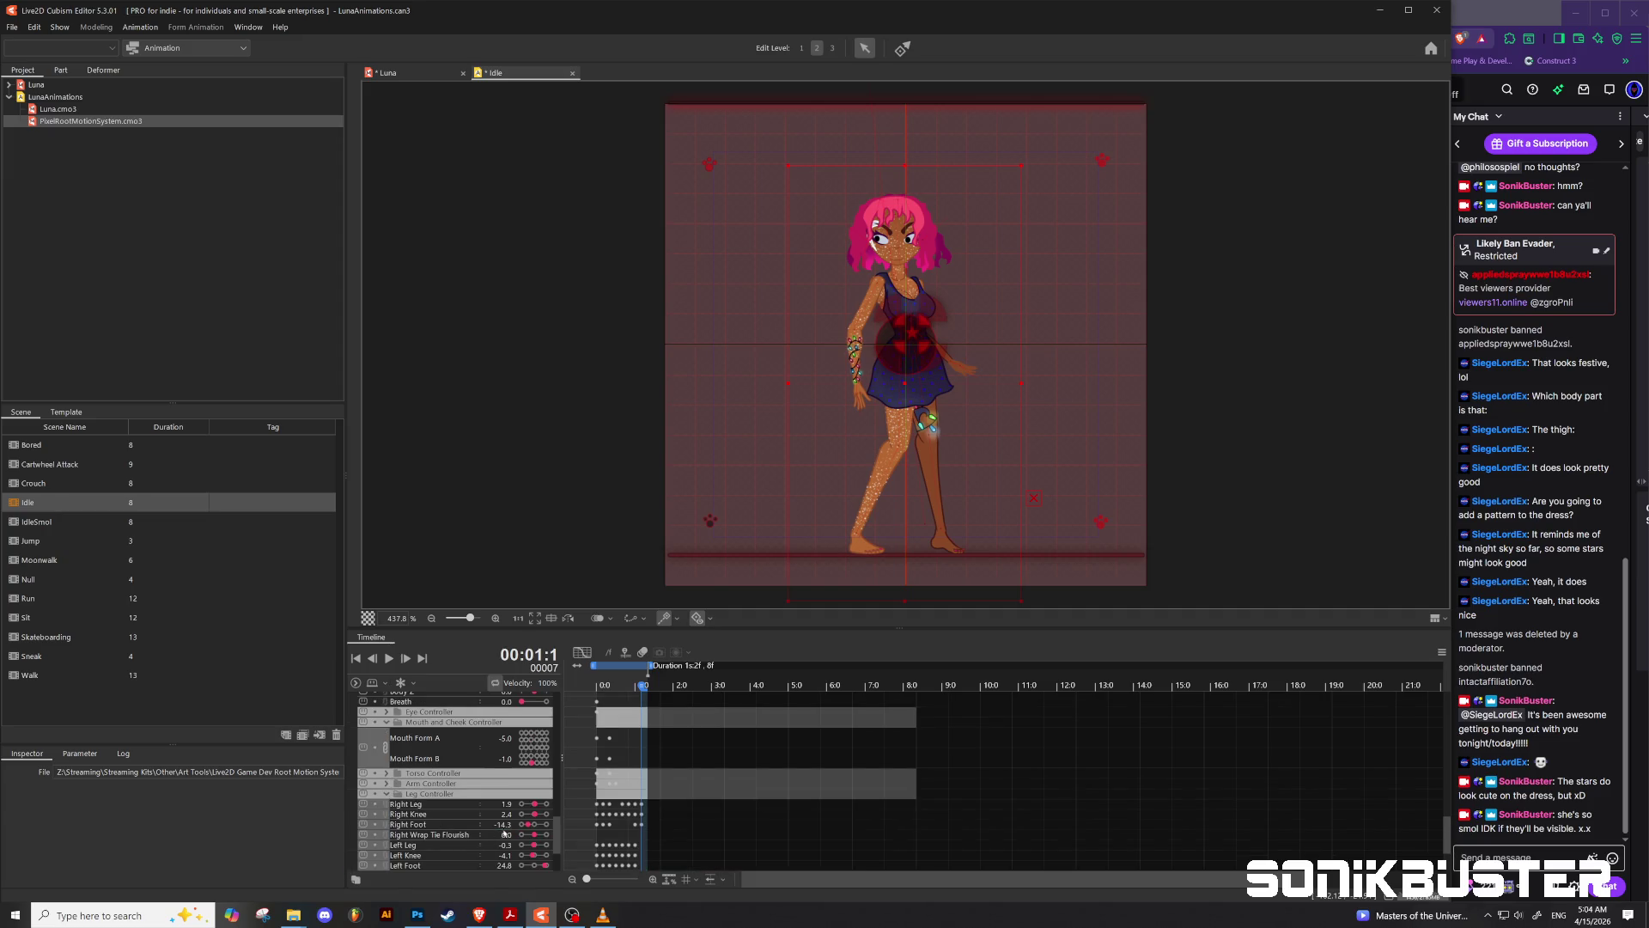
Nudge the Right Foot value on frame 7 and play the animation to preview it
left_click_drag(502, 824, 494, 824)
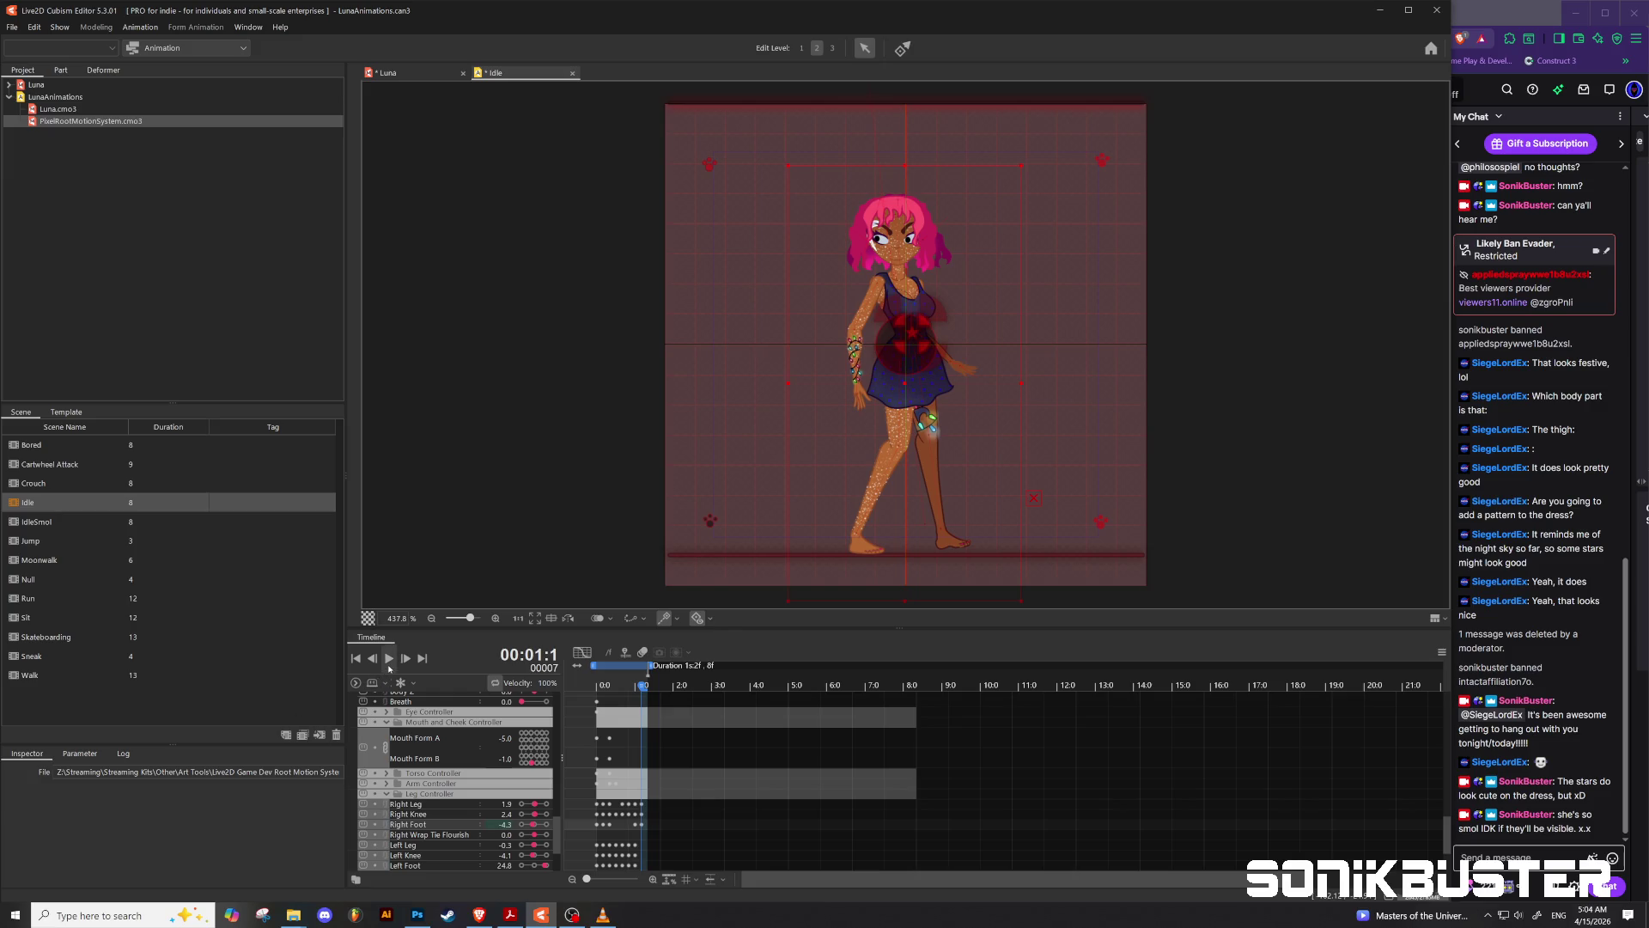
left_click(390, 666)
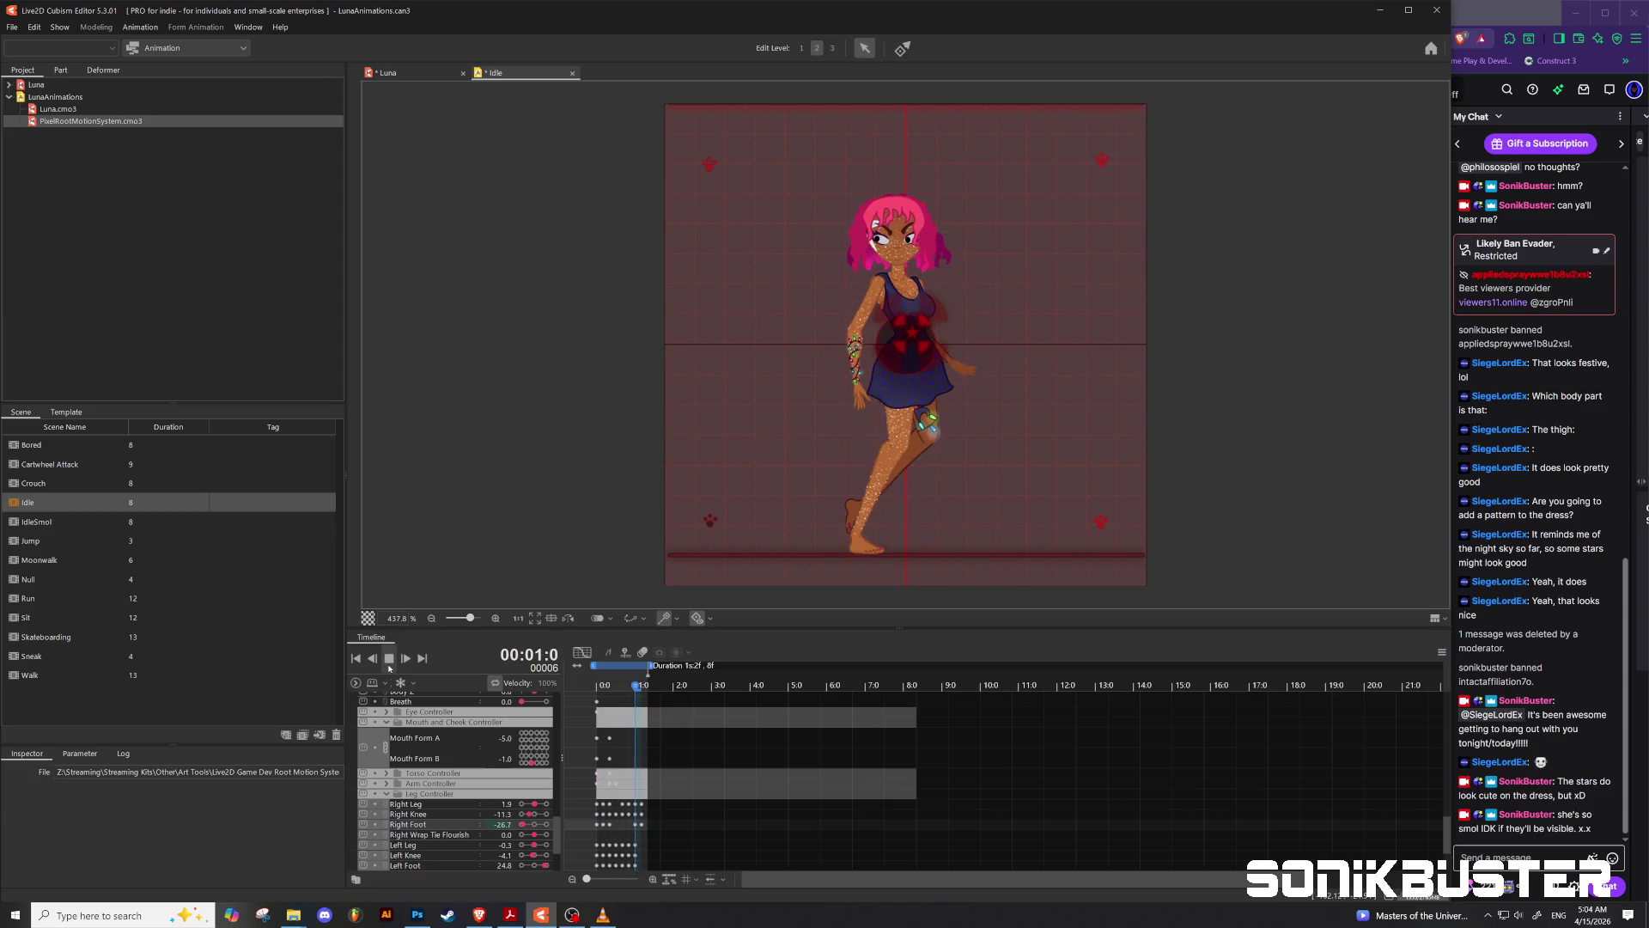
Set Right Knee to -13.9 at frame 4 and replay the Idle animation to check it
left_click(389, 659)
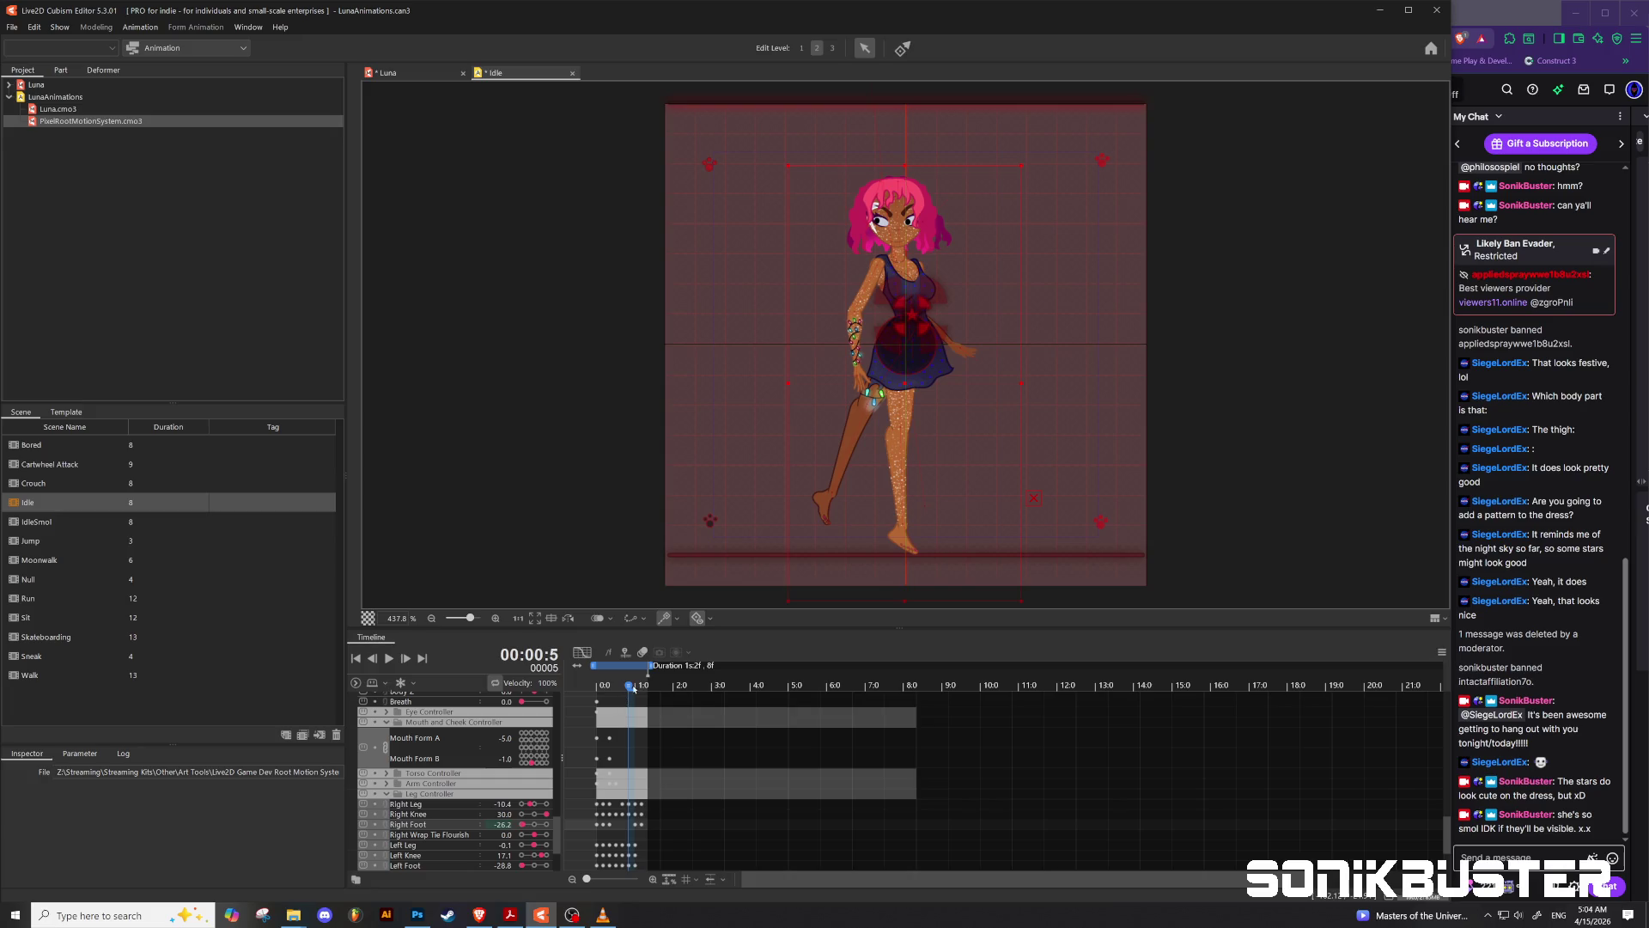
mouse_move(630, 687)
left_mouse_down()
mouse_move(599, 686)
mouse_move(624, 692)
left_mouse_up()
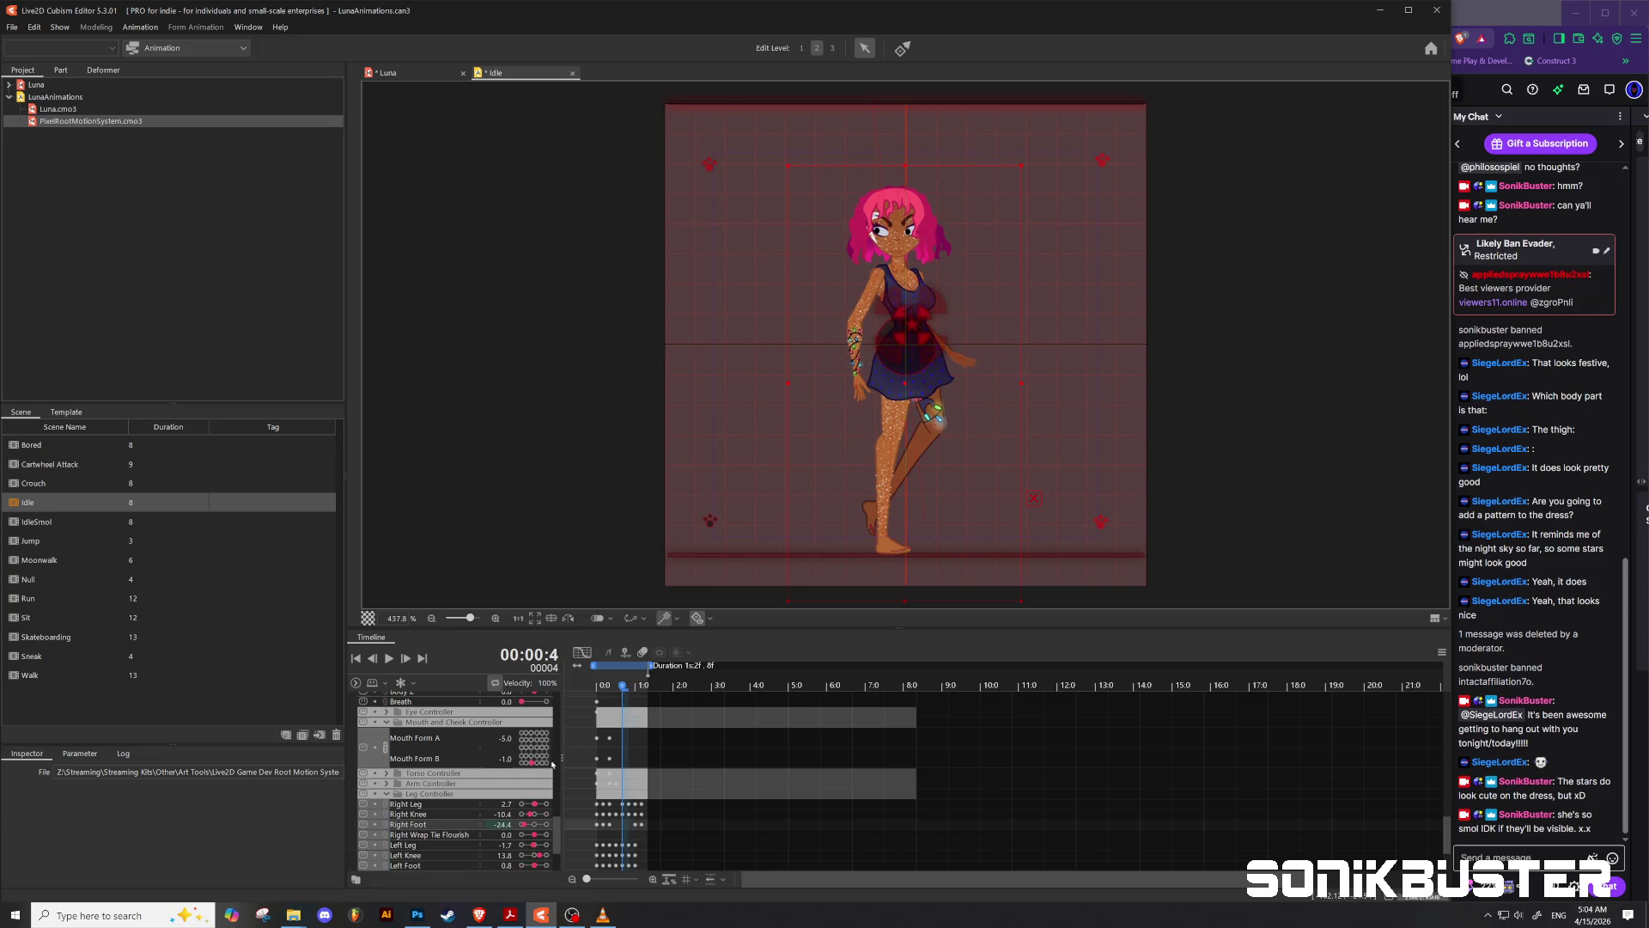
mouse_move(505, 814)
left_mouse_down()
mouse_move(492, 814)
mouse_move(507, 815)
left_mouse_up()
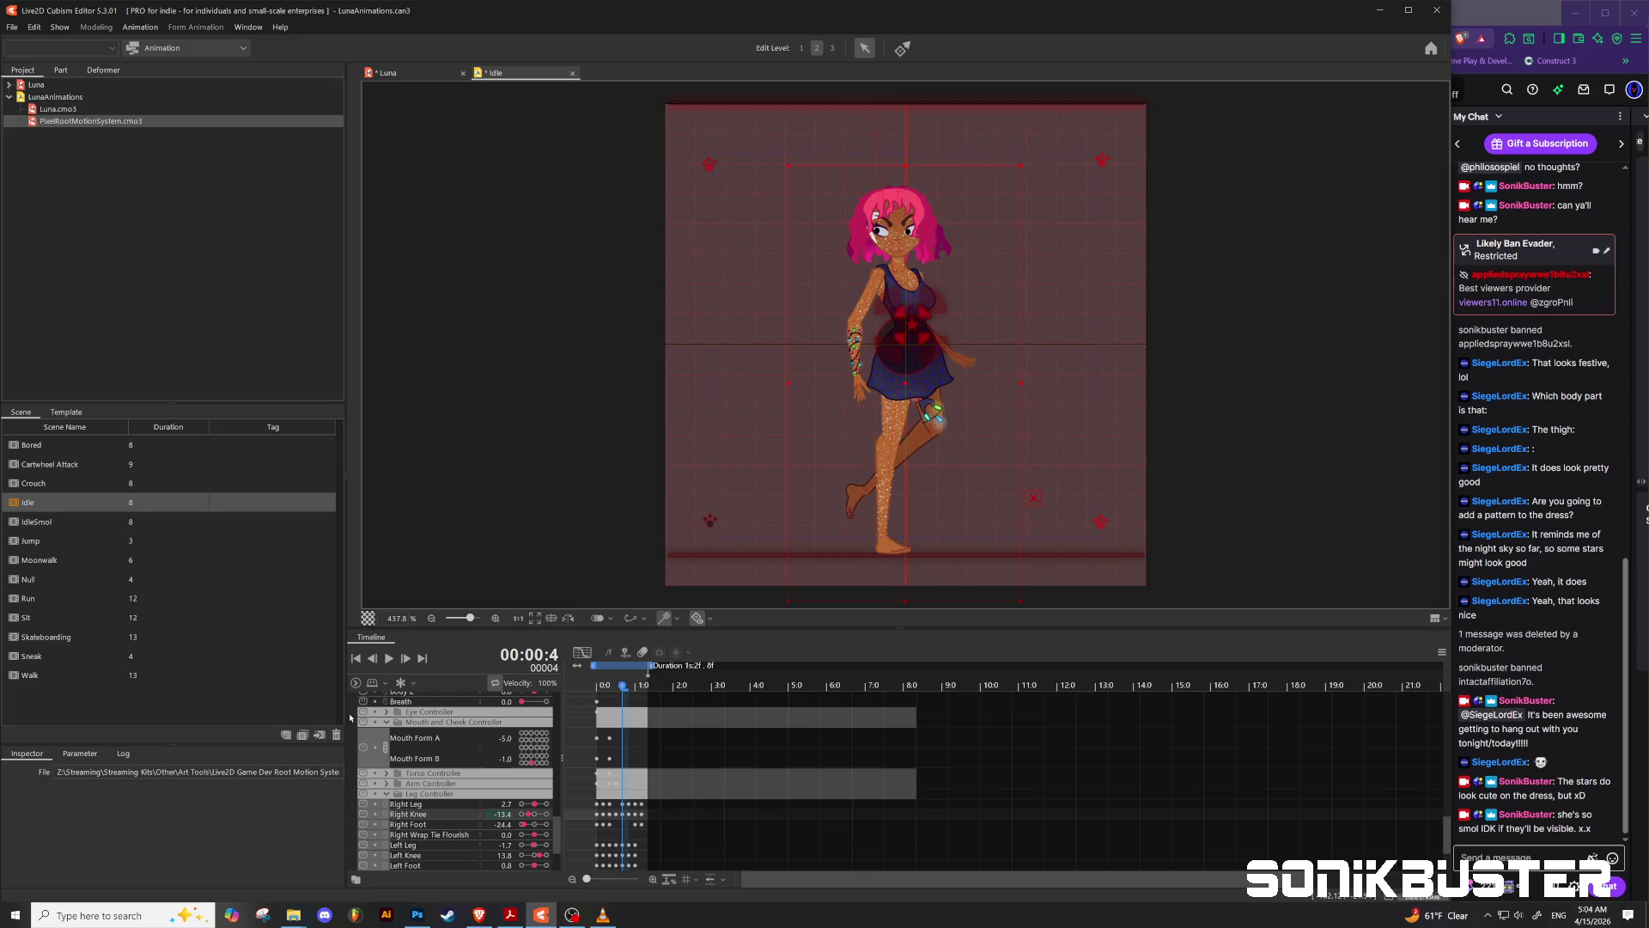
left_click(389, 658)
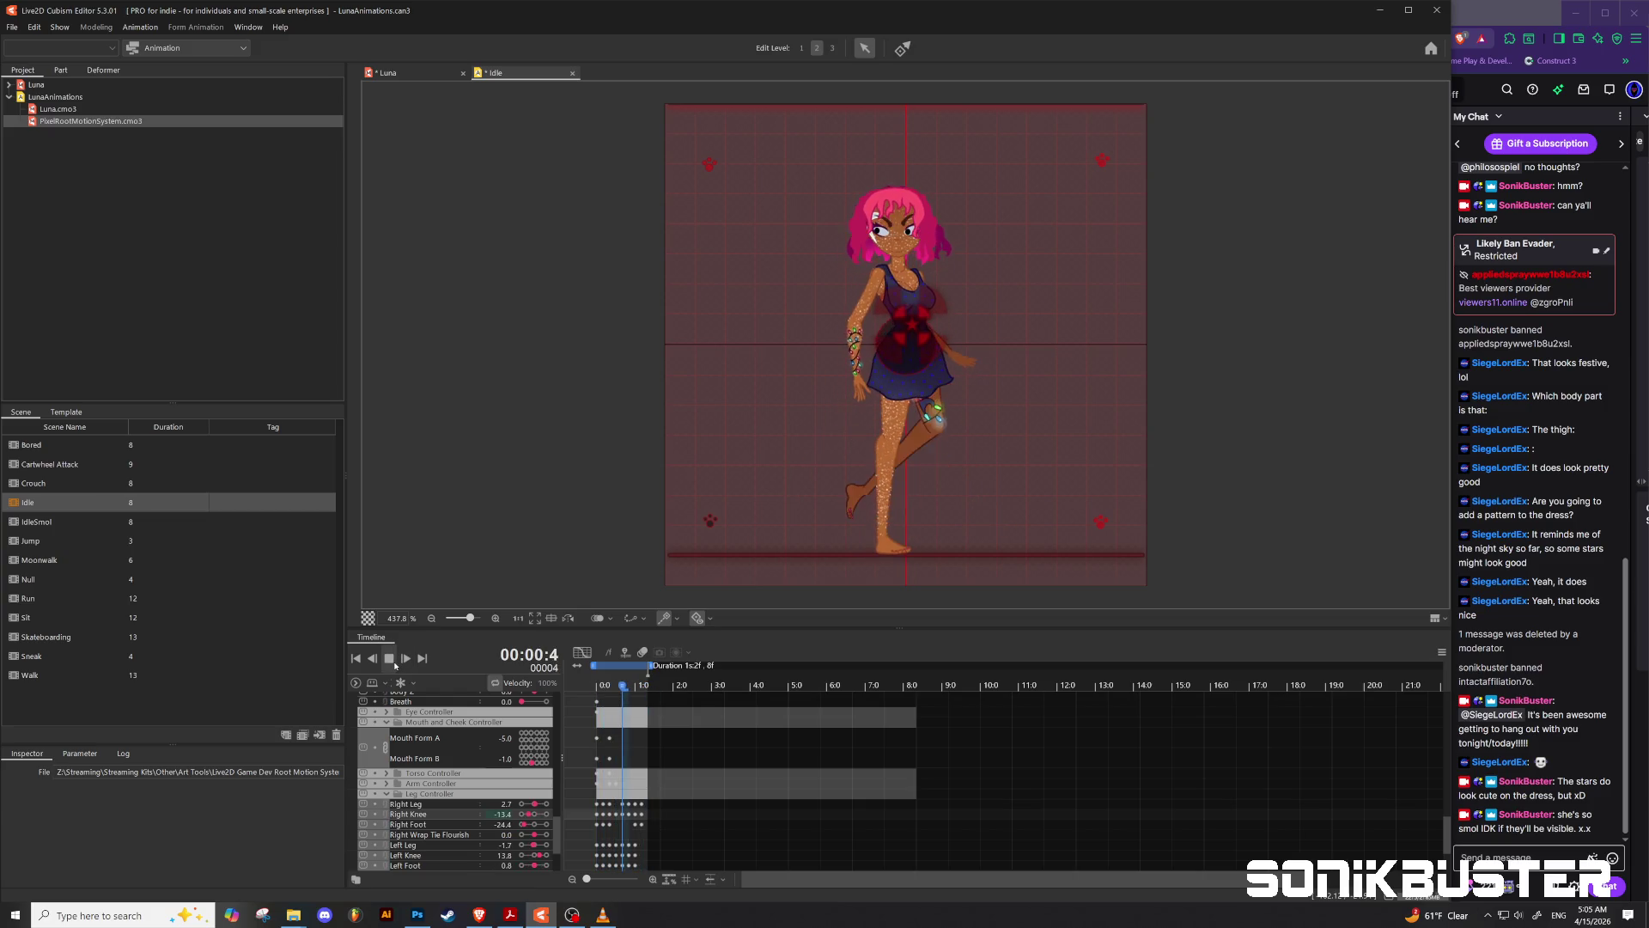
left_click(390, 660)
left_click(391, 660)
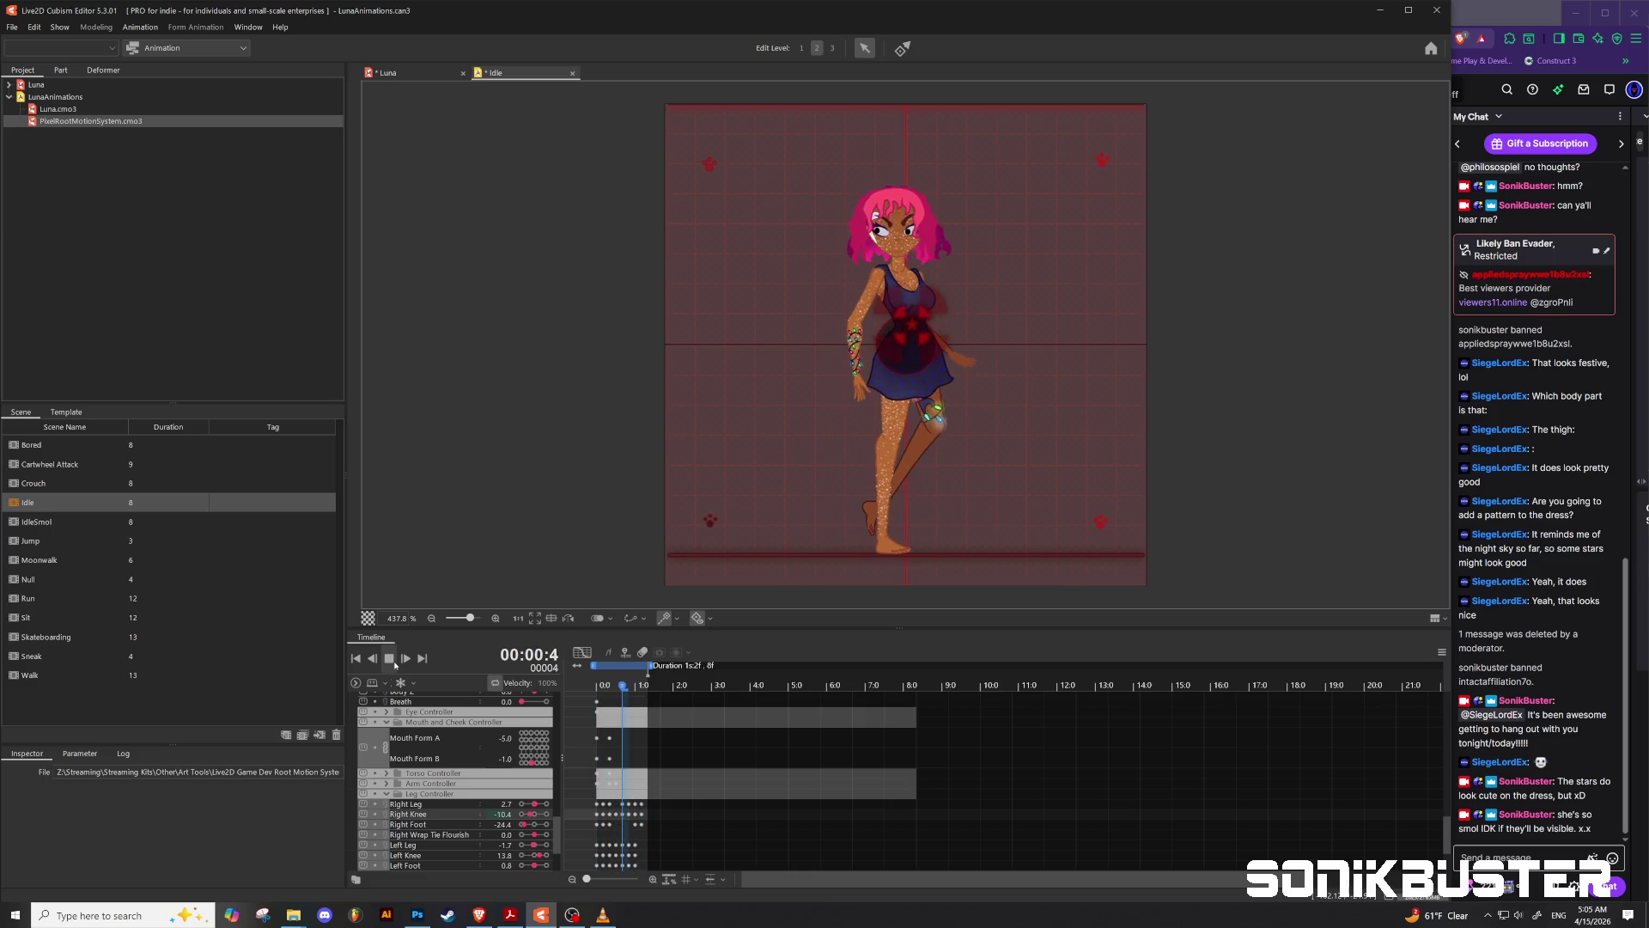
Stop playback and set the Right Knee key to about -13.1
left_click(391, 660)
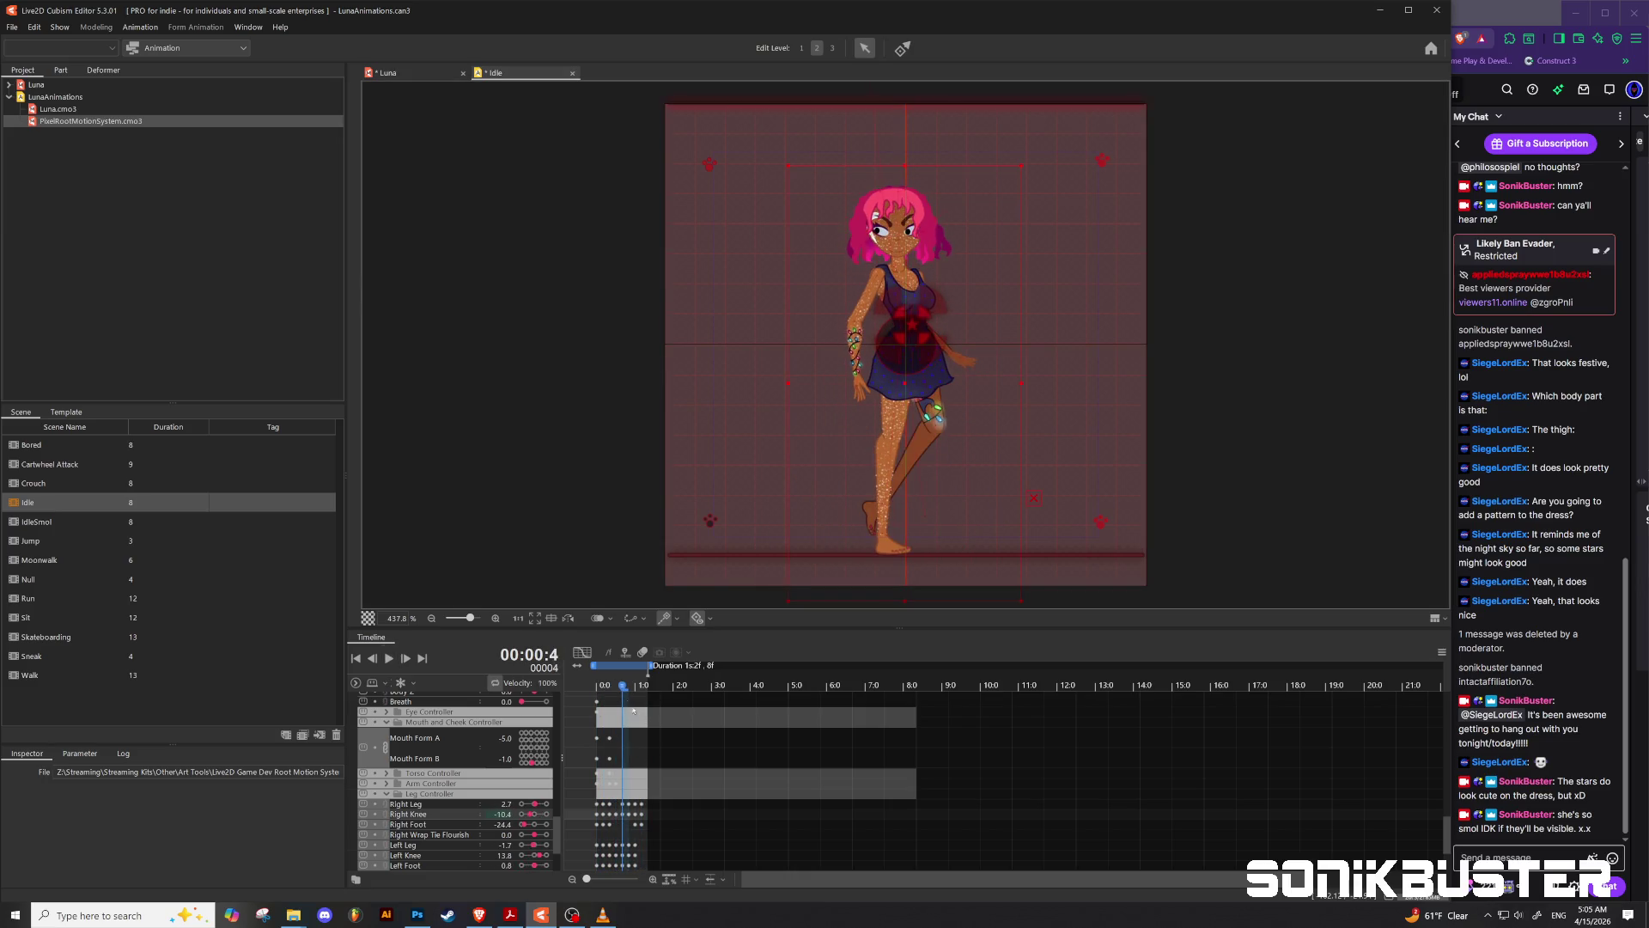
mouse_move(623, 691)
left_mouse_down()
mouse_move(582, 687)
mouse_move(624, 694)
left_mouse_up()
left_click_drag(507, 814, 503, 815)
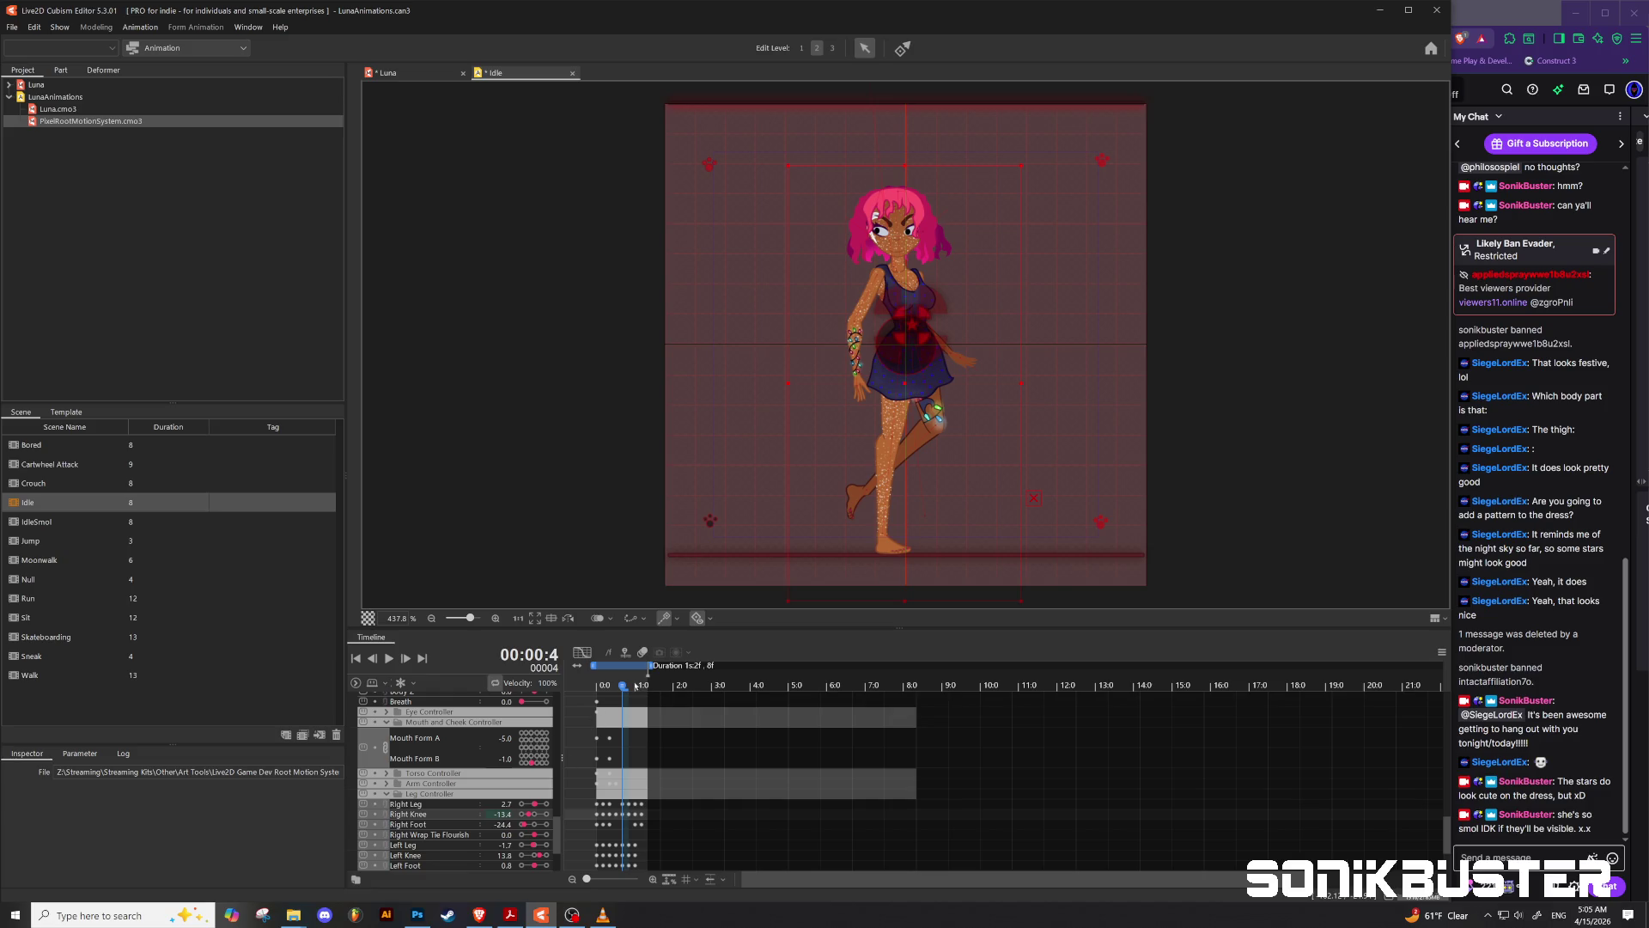
Scrub through frames 4–8, then lower Right Leg from 1.9 to about 0.4 at frame 7
left_click_drag(623, 687, 624, 689)
left_click_drag(623, 689, 632, 694)
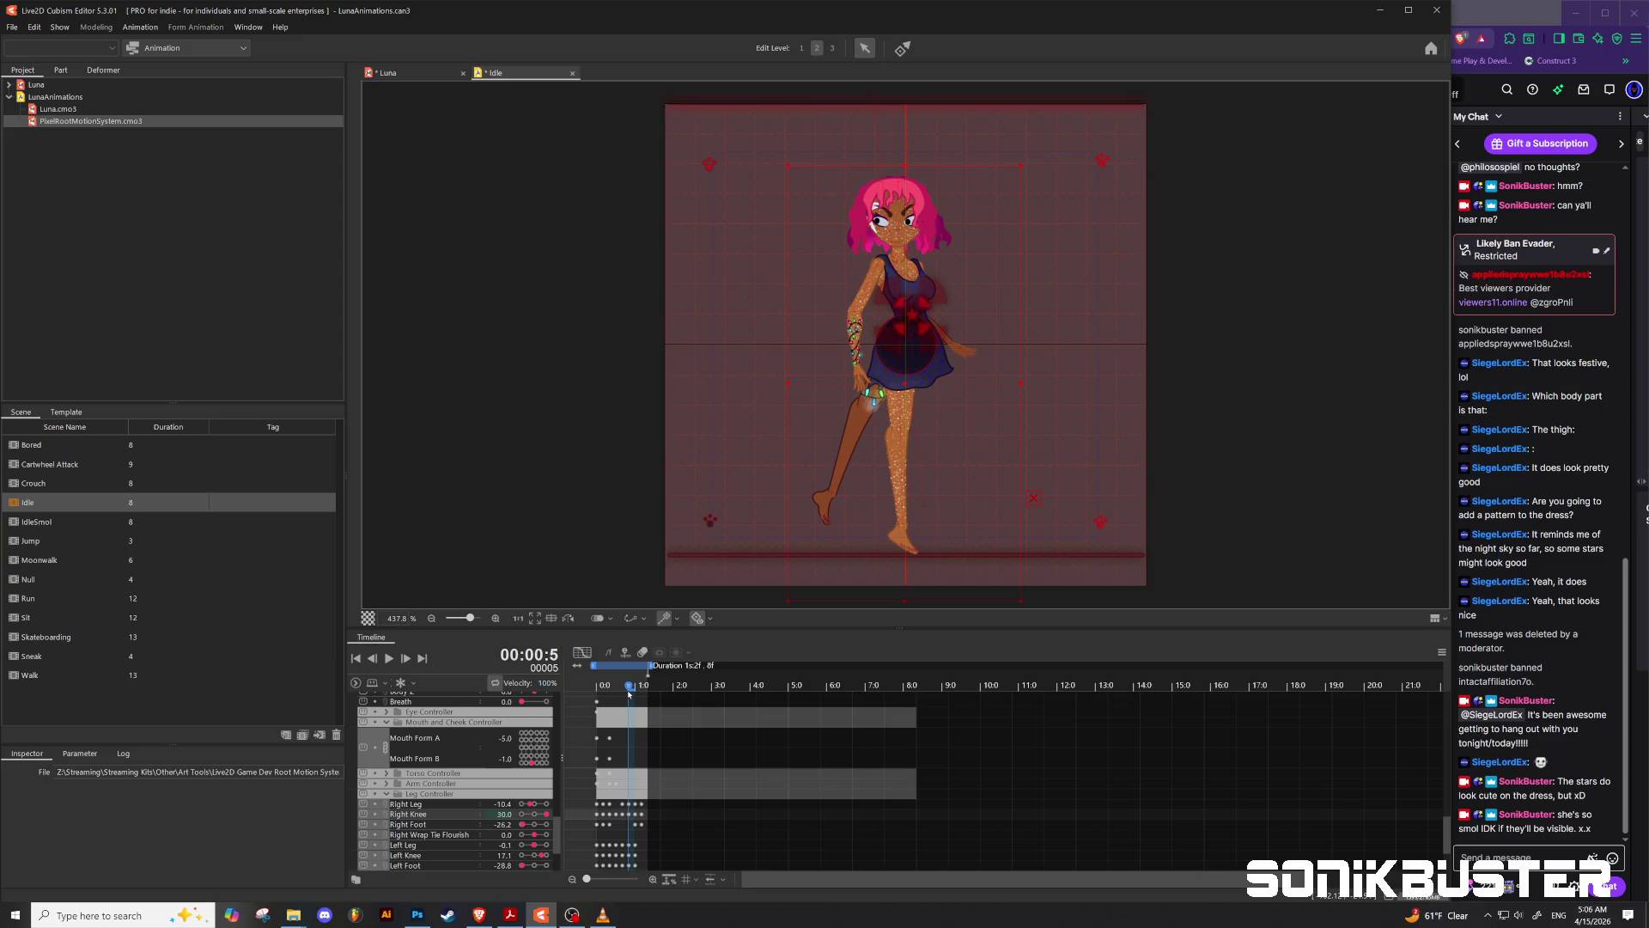
left_click_drag(629, 695, 628, 696)
left_click_drag(633, 695, 626, 698)
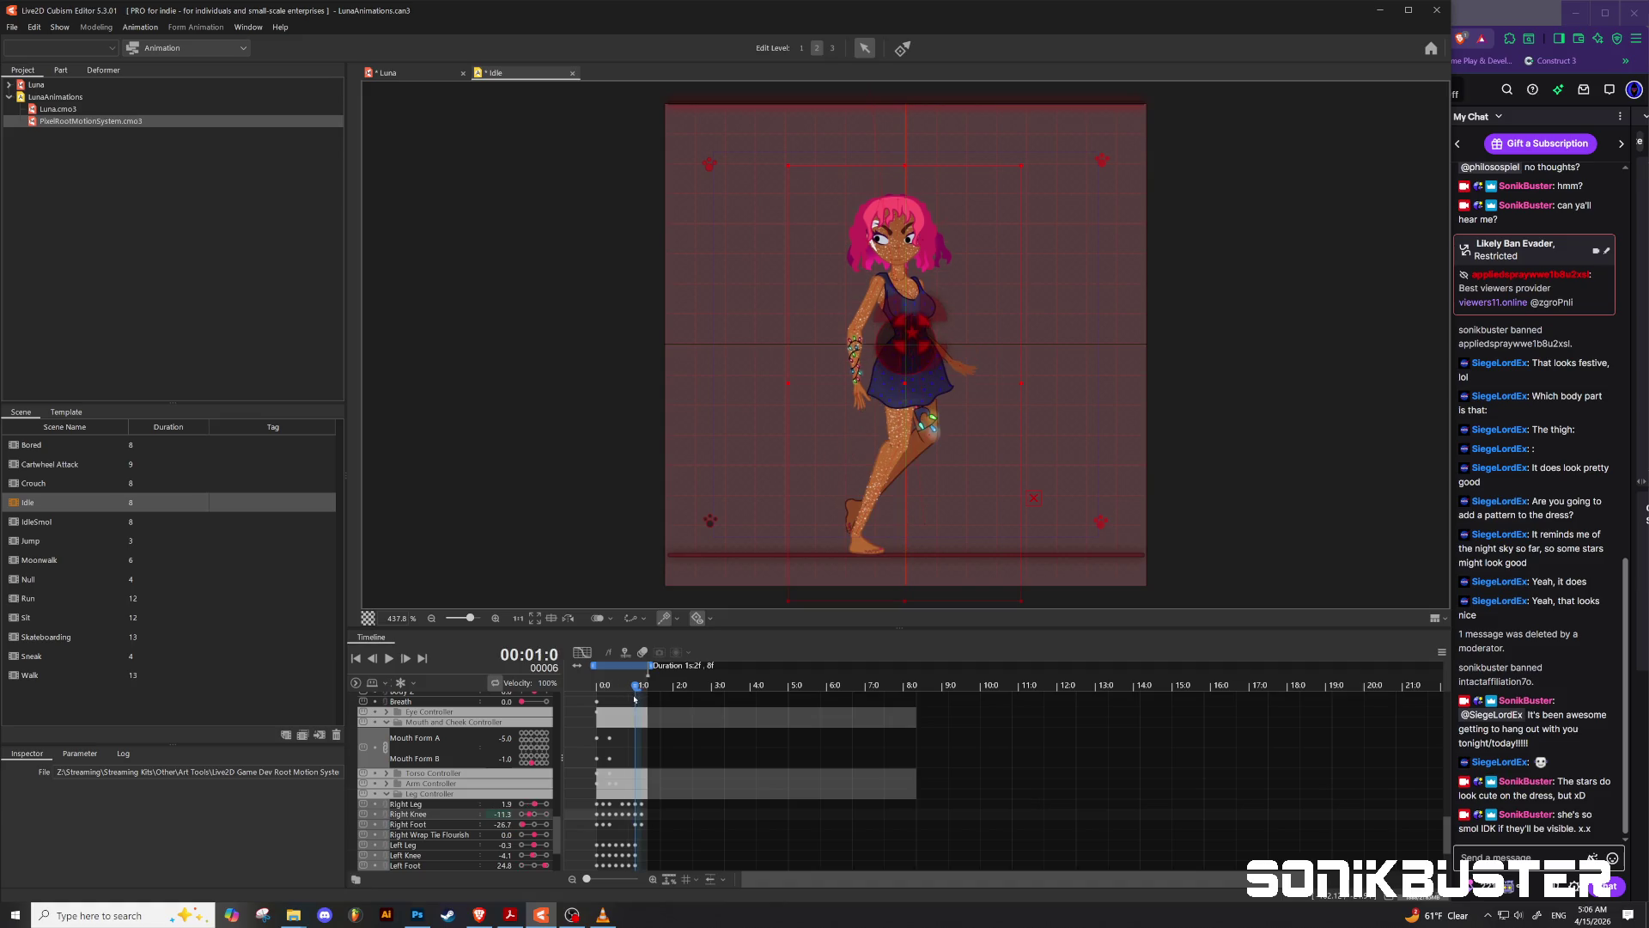
mouse_move(628, 698)
left_mouse_down()
mouse_move(591, 698)
mouse_move(645, 713)
left_mouse_up()
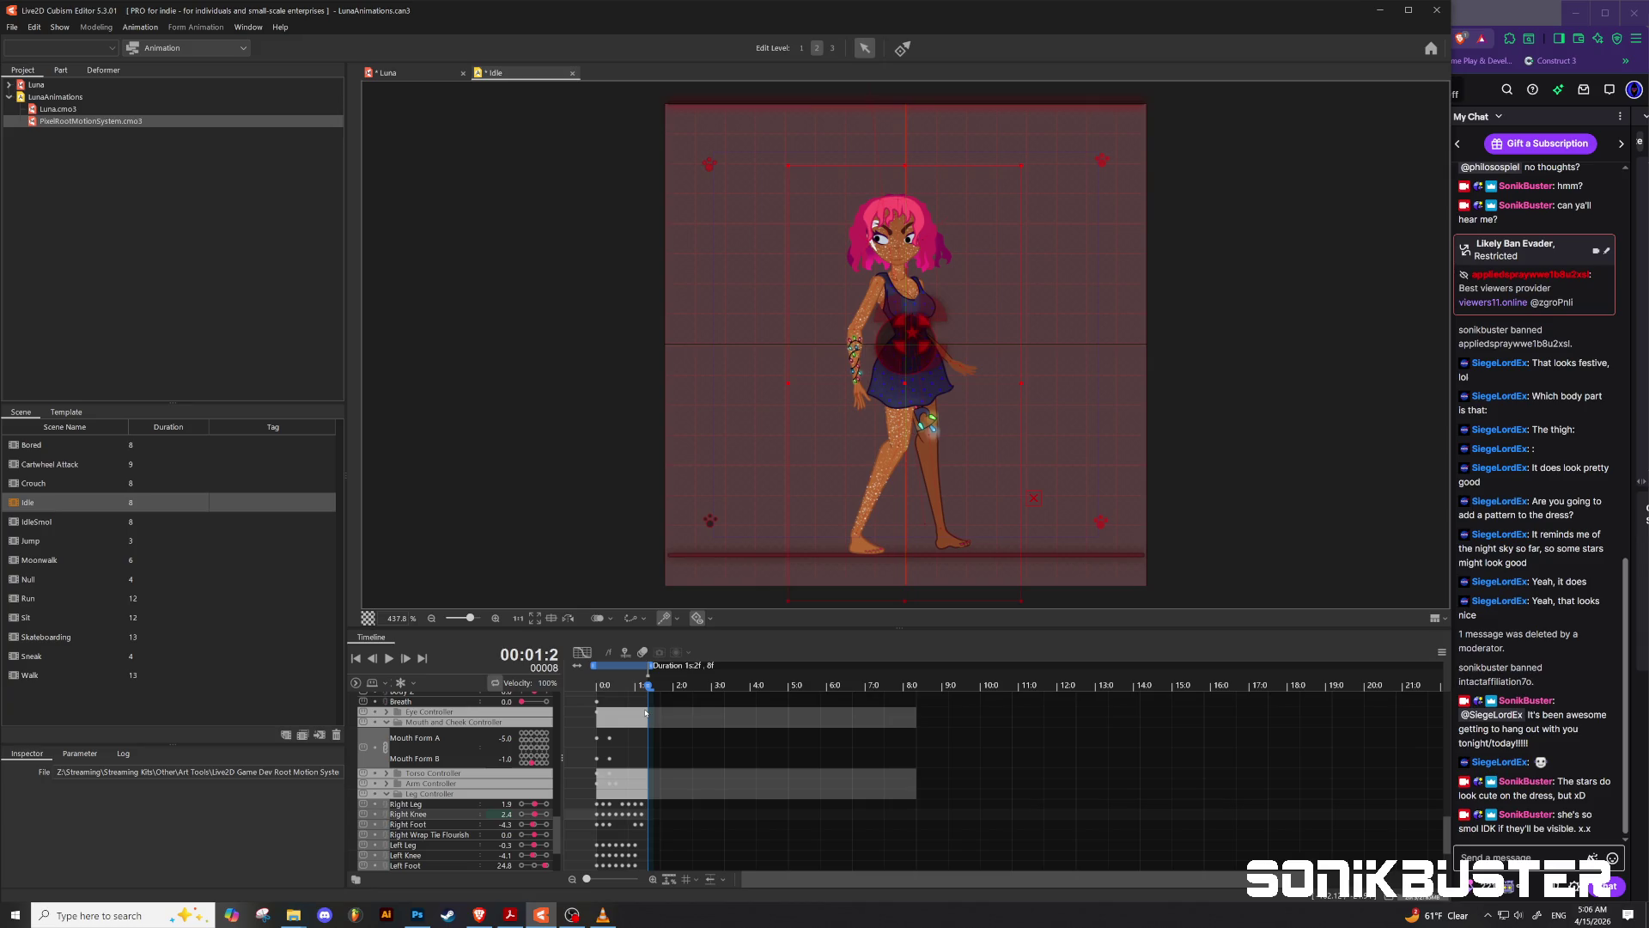
left_click_drag(645, 713, 639, 714)
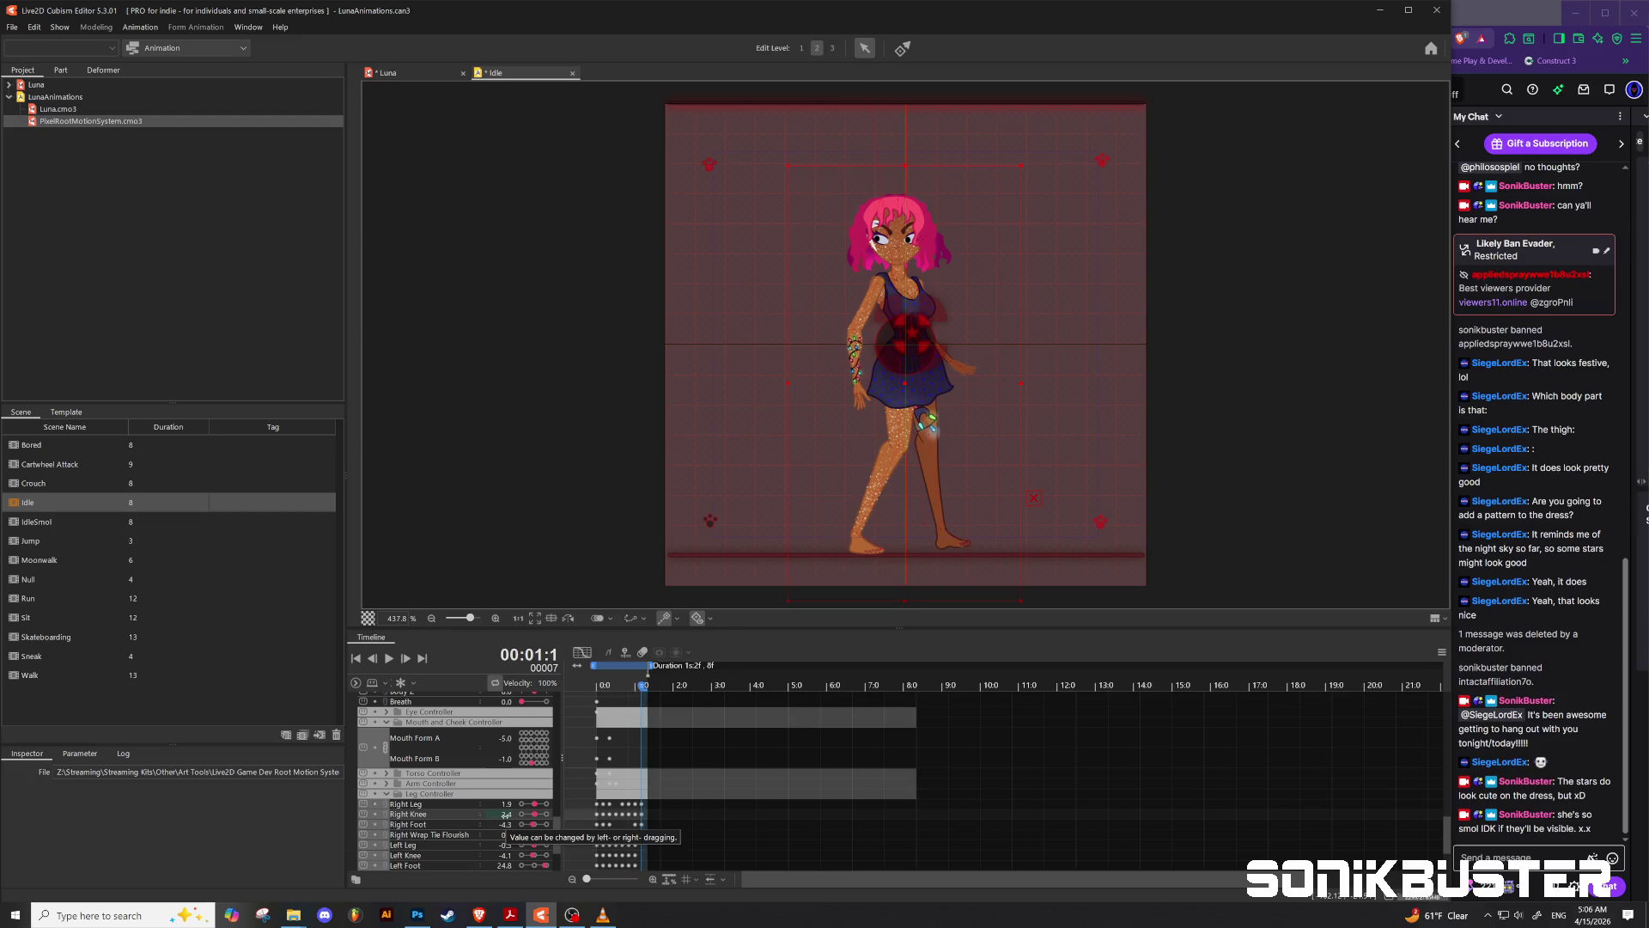
mouse_move(505, 805)
left_mouse_down()
mouse_move(481, 805)
mouse_move(501, 804)
left_mouse_up()
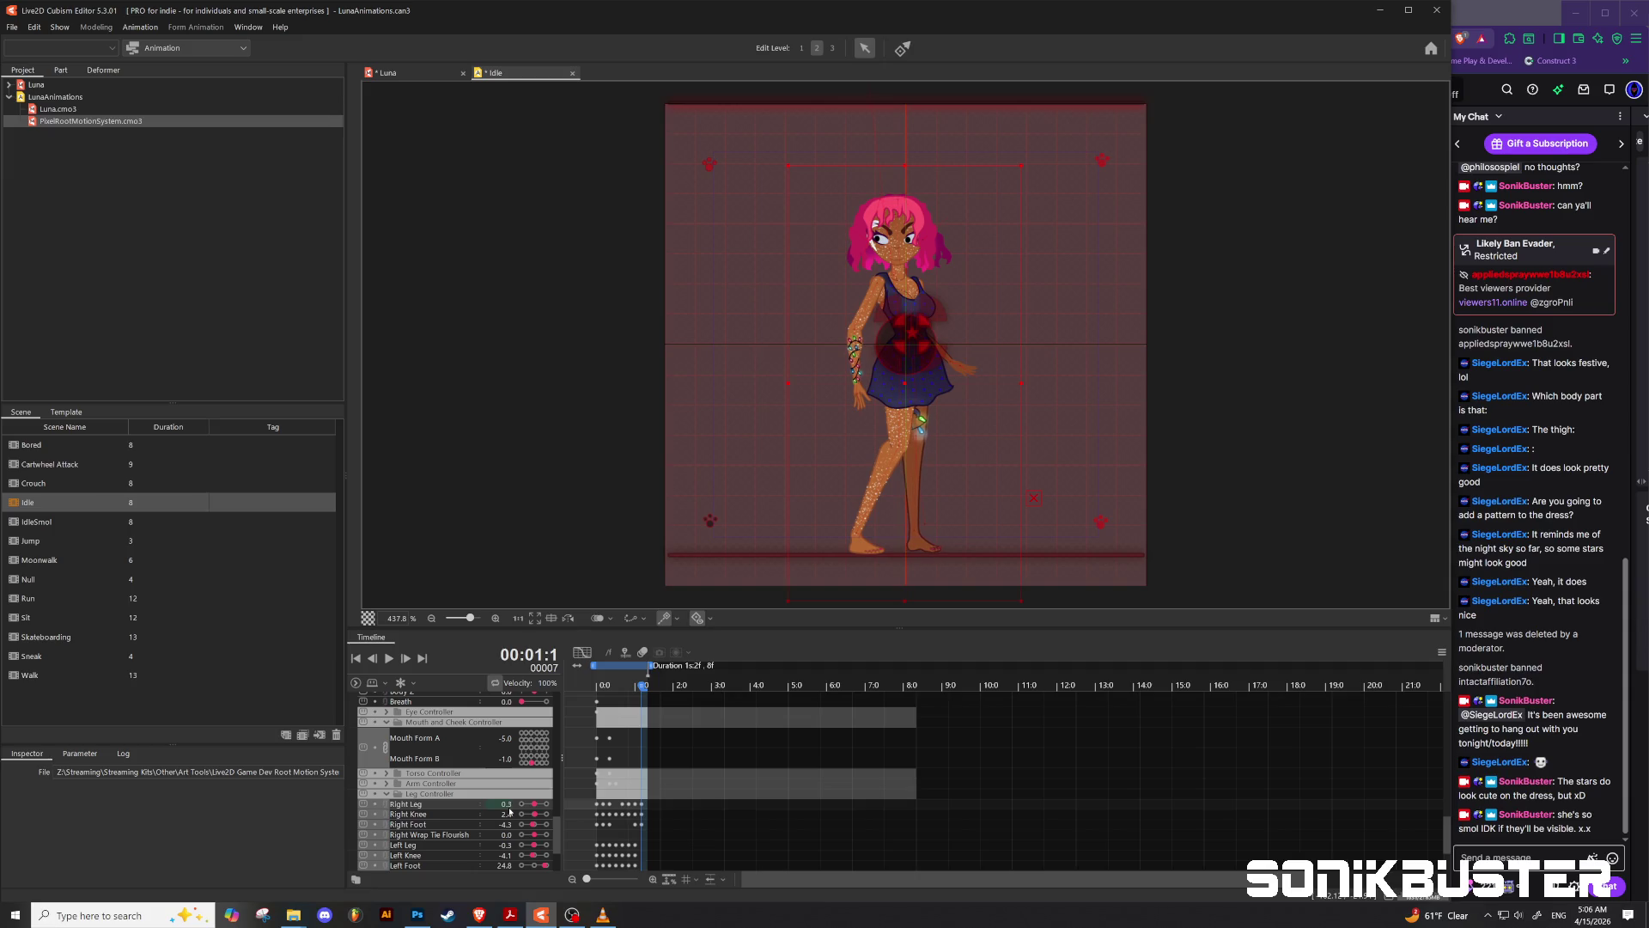
Set Pivot Core Y to 52.8 on frame 7
scroll(486, 811, "up", 3)
scroll(487, 811, "up", 3)
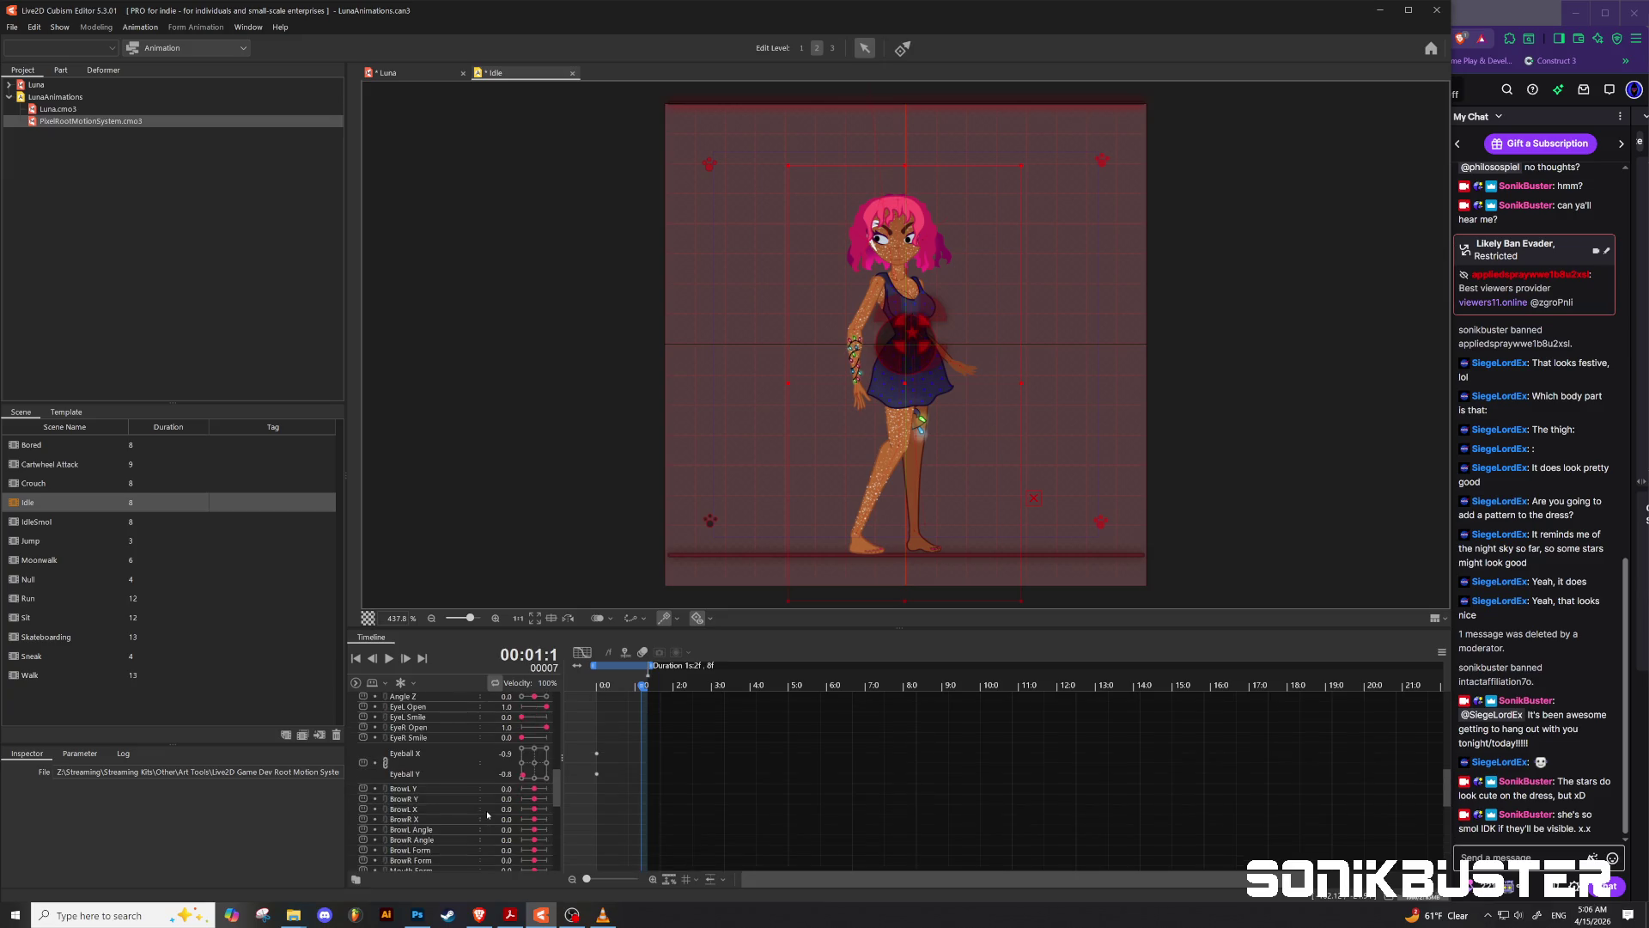
scroll(487, 811, "up", 3)
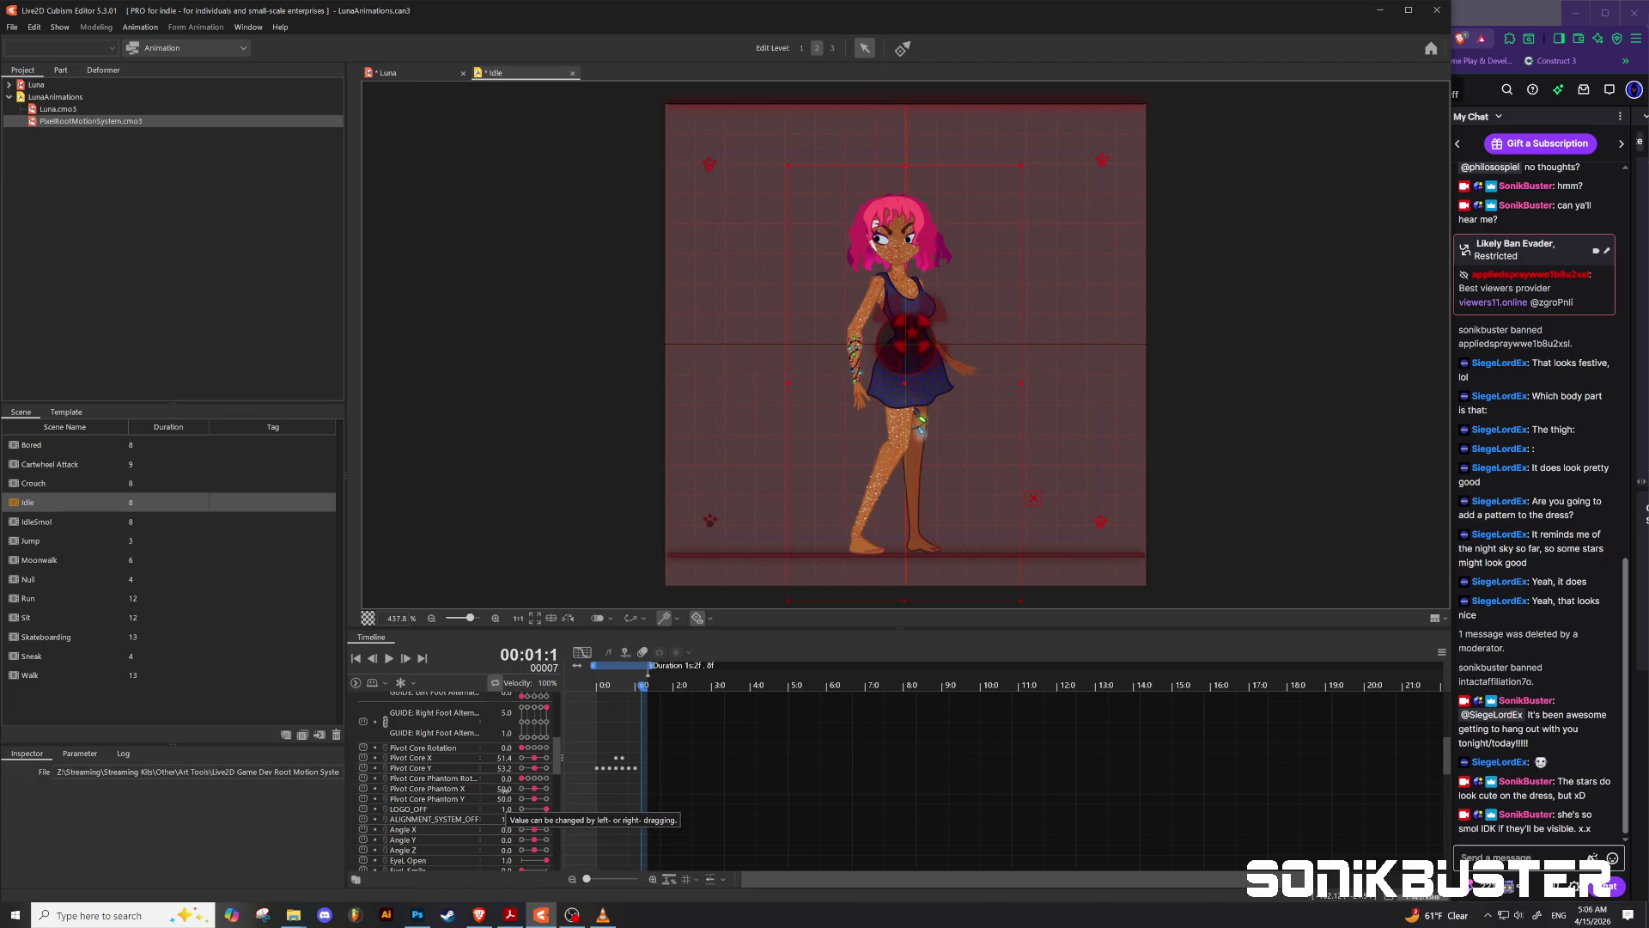
left_click_drag(503, 767, 515, 768)
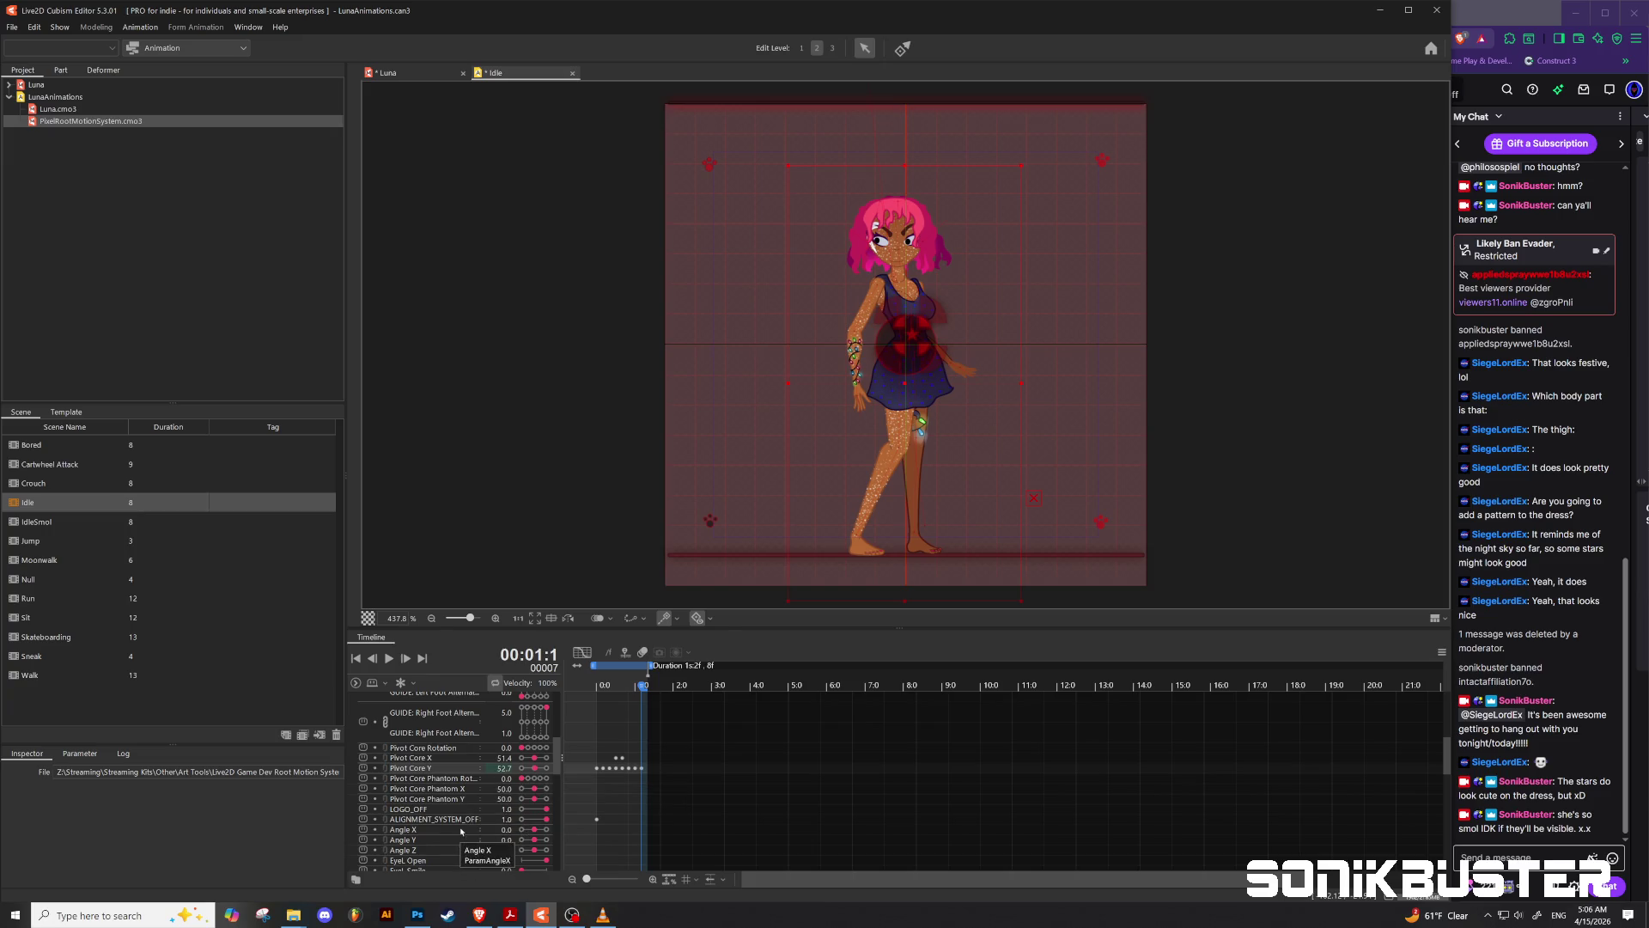
Set Left Leg to -0.4, Left Foot to 25.4, Left Knee to -4.3, and preview the animation
scroll(461, 831, "down", 5)
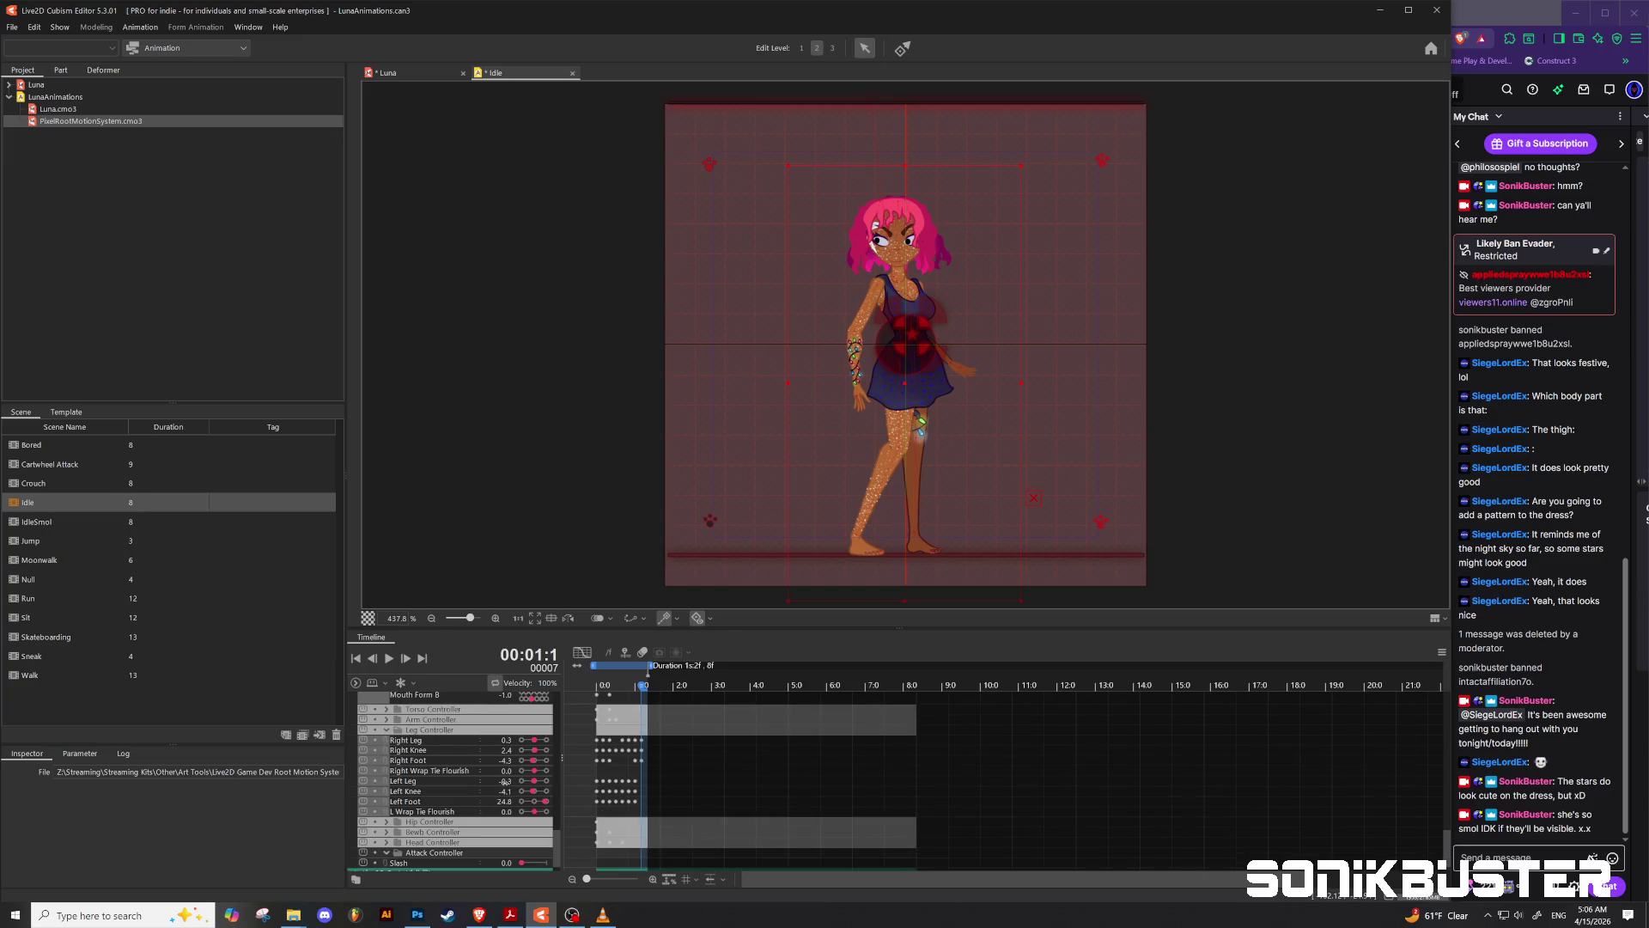
left_click_drag(502, 783, 505, 786)
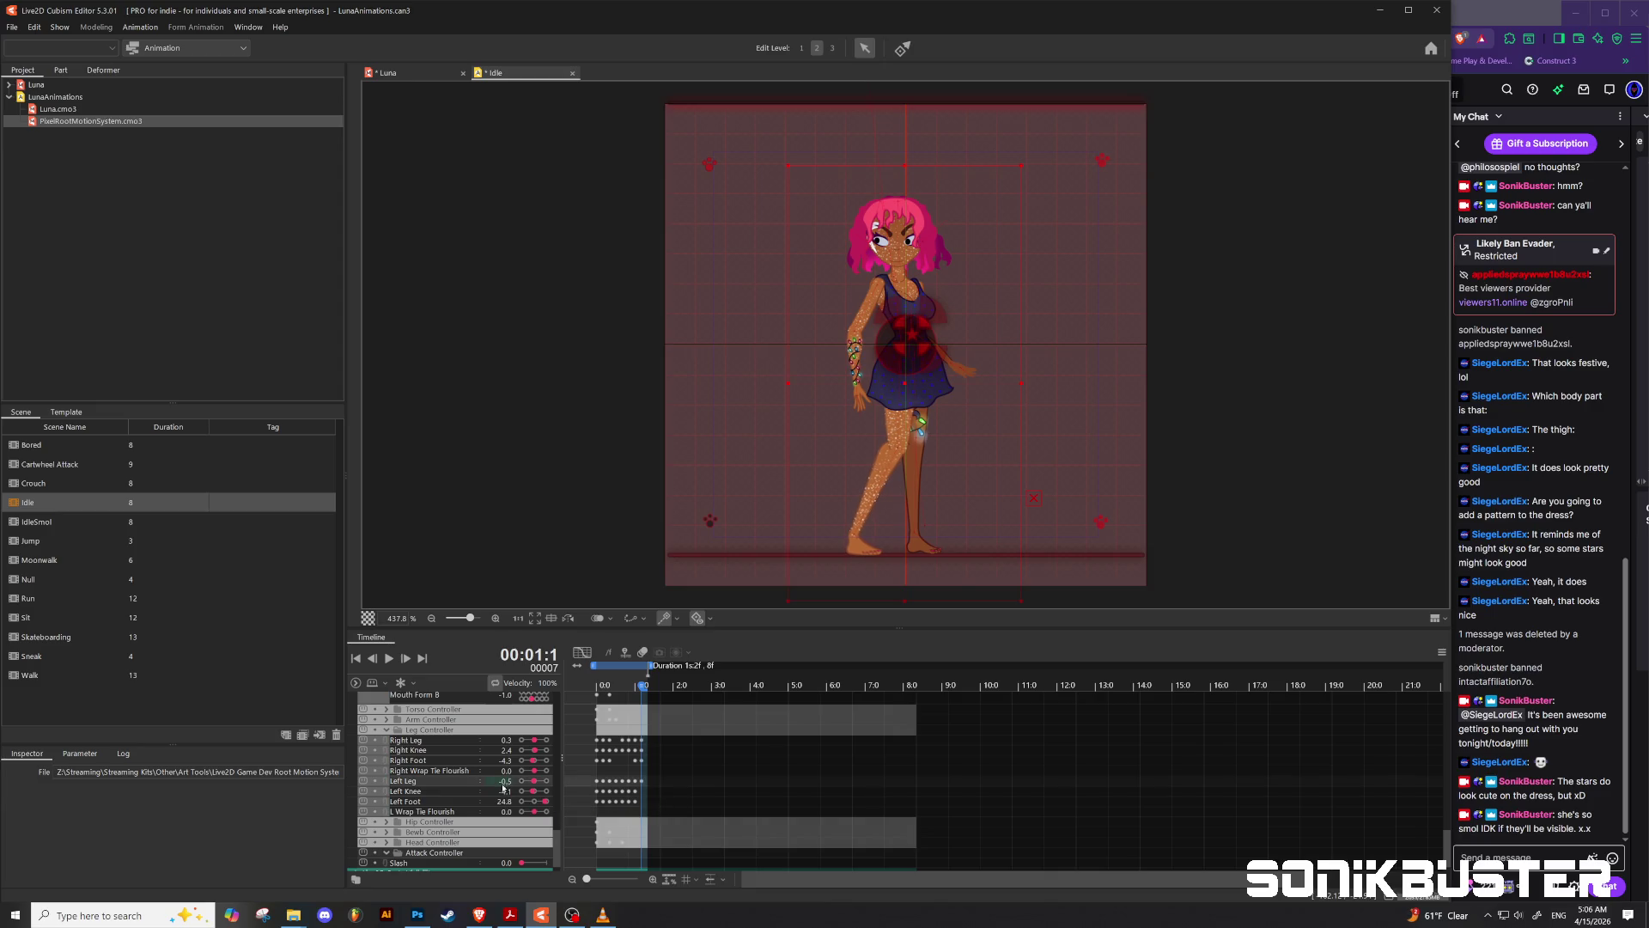
left_click_drag(504, 791, 498, 791)
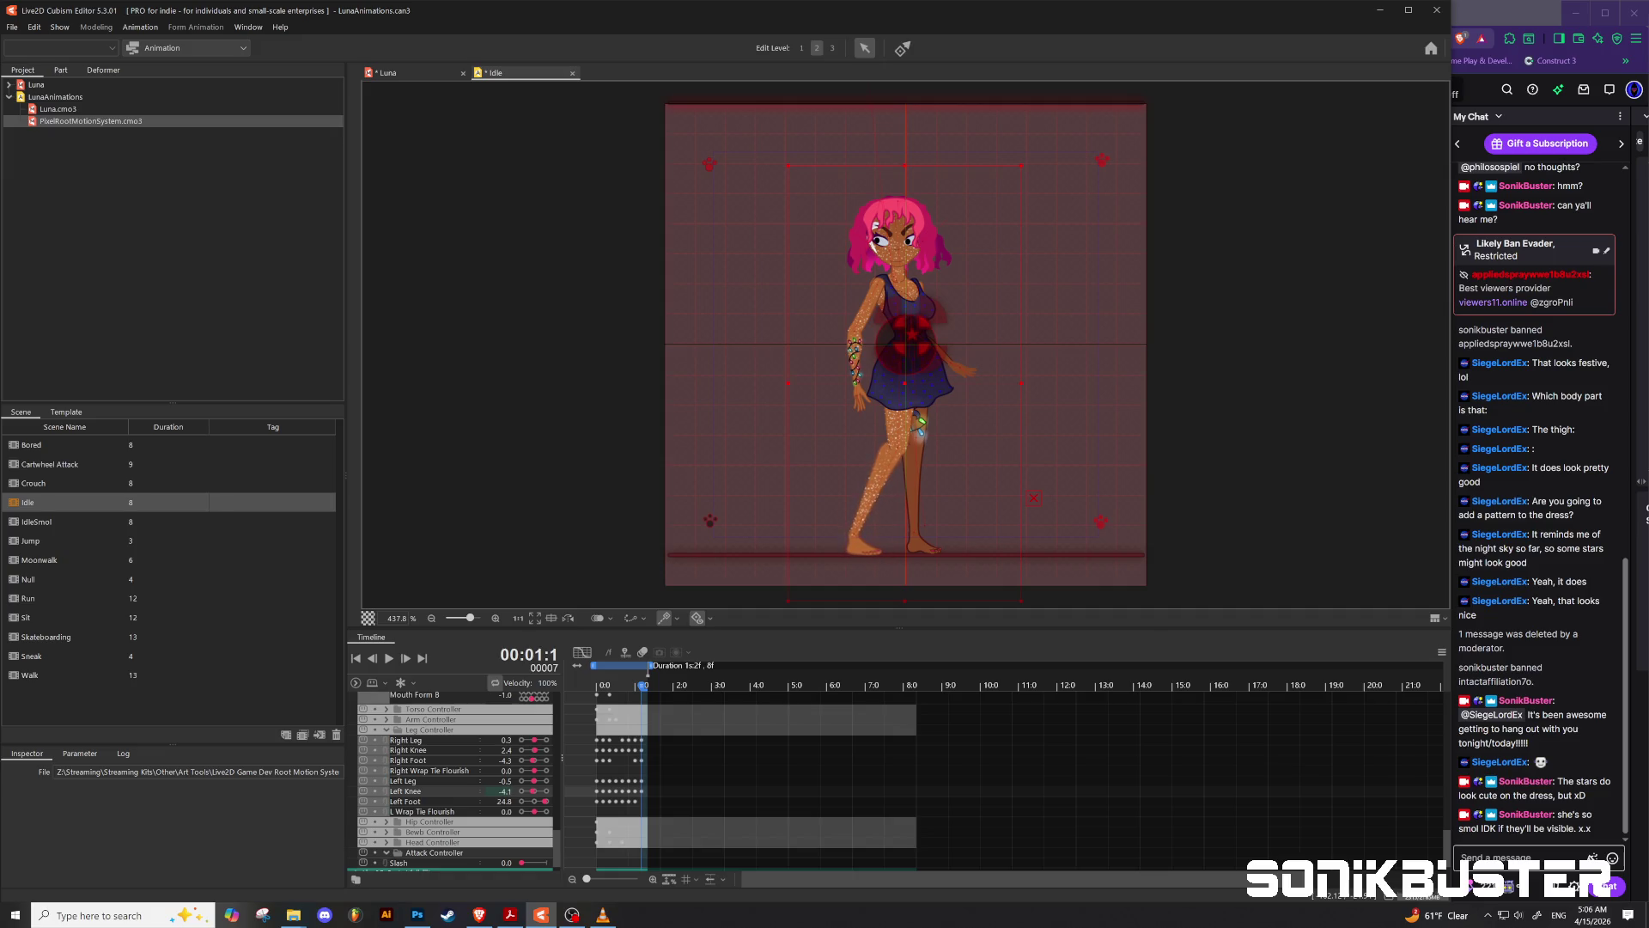
left_click_drag(506, 801, 510, 802)
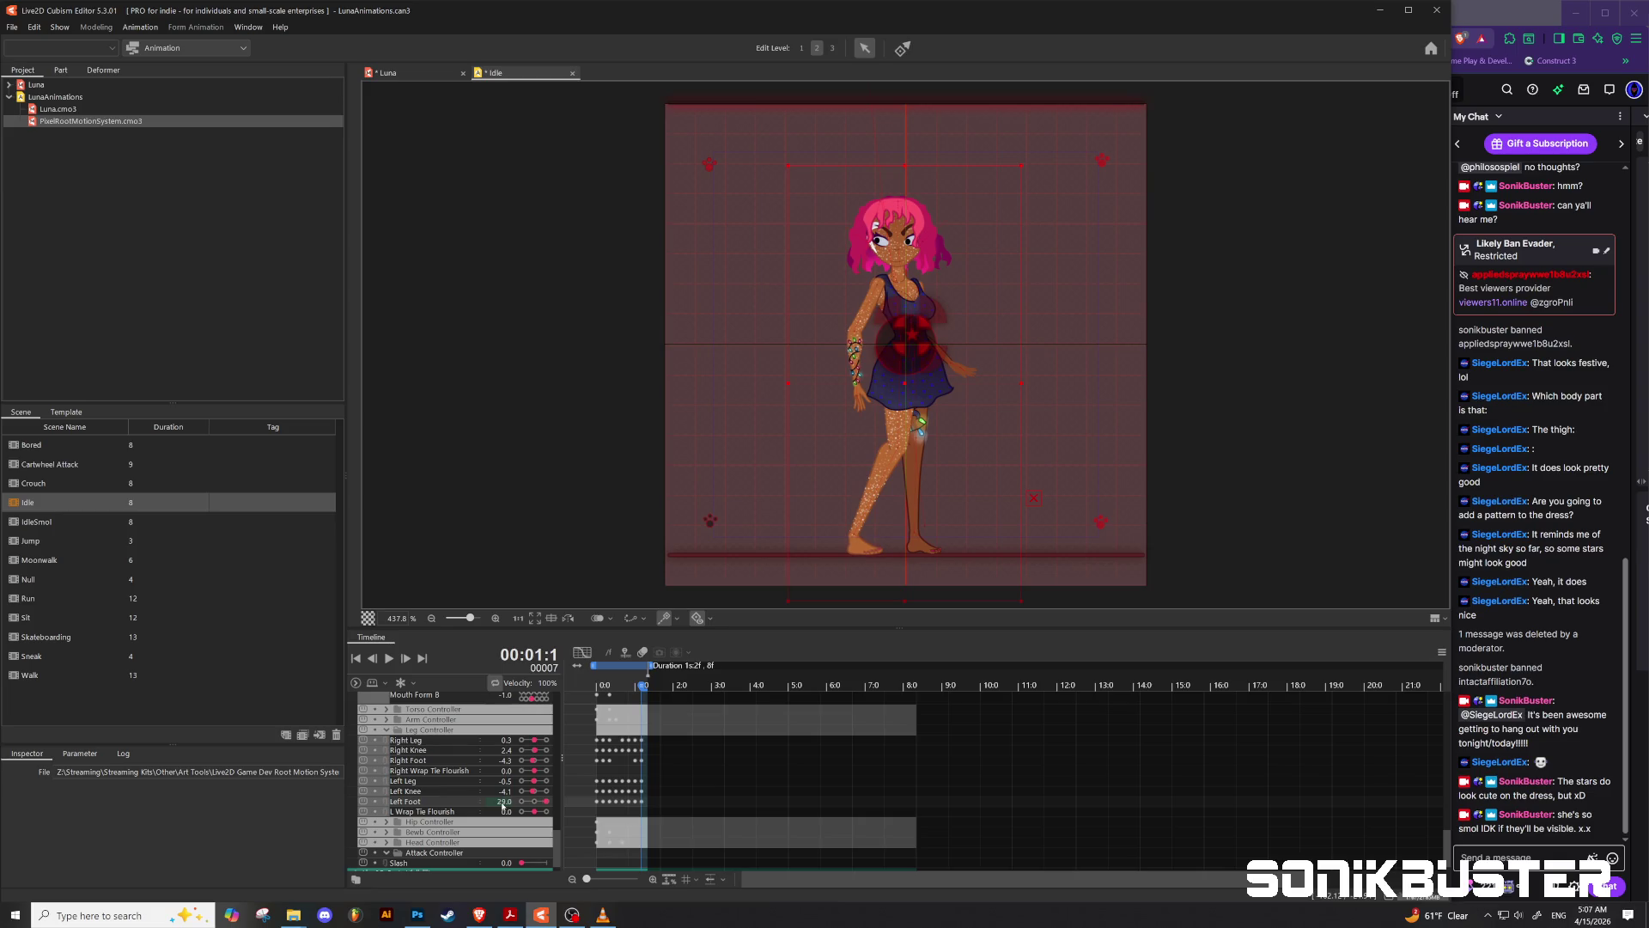
left_click_drag(504, 792, 502, 791)
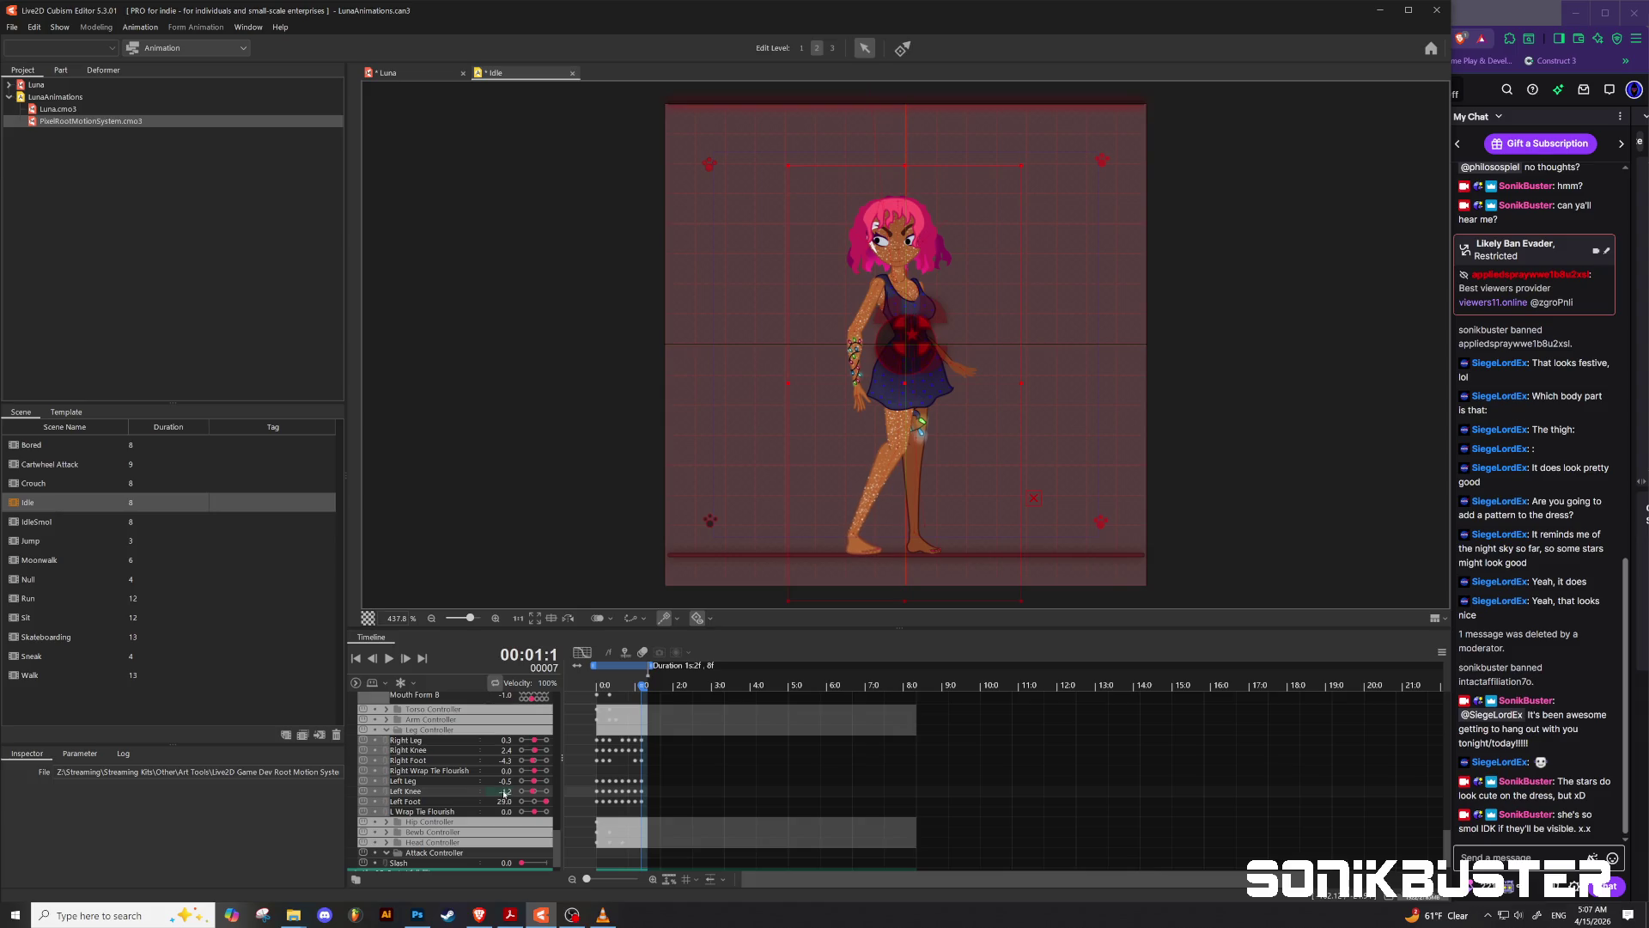
left_click(389, 658)
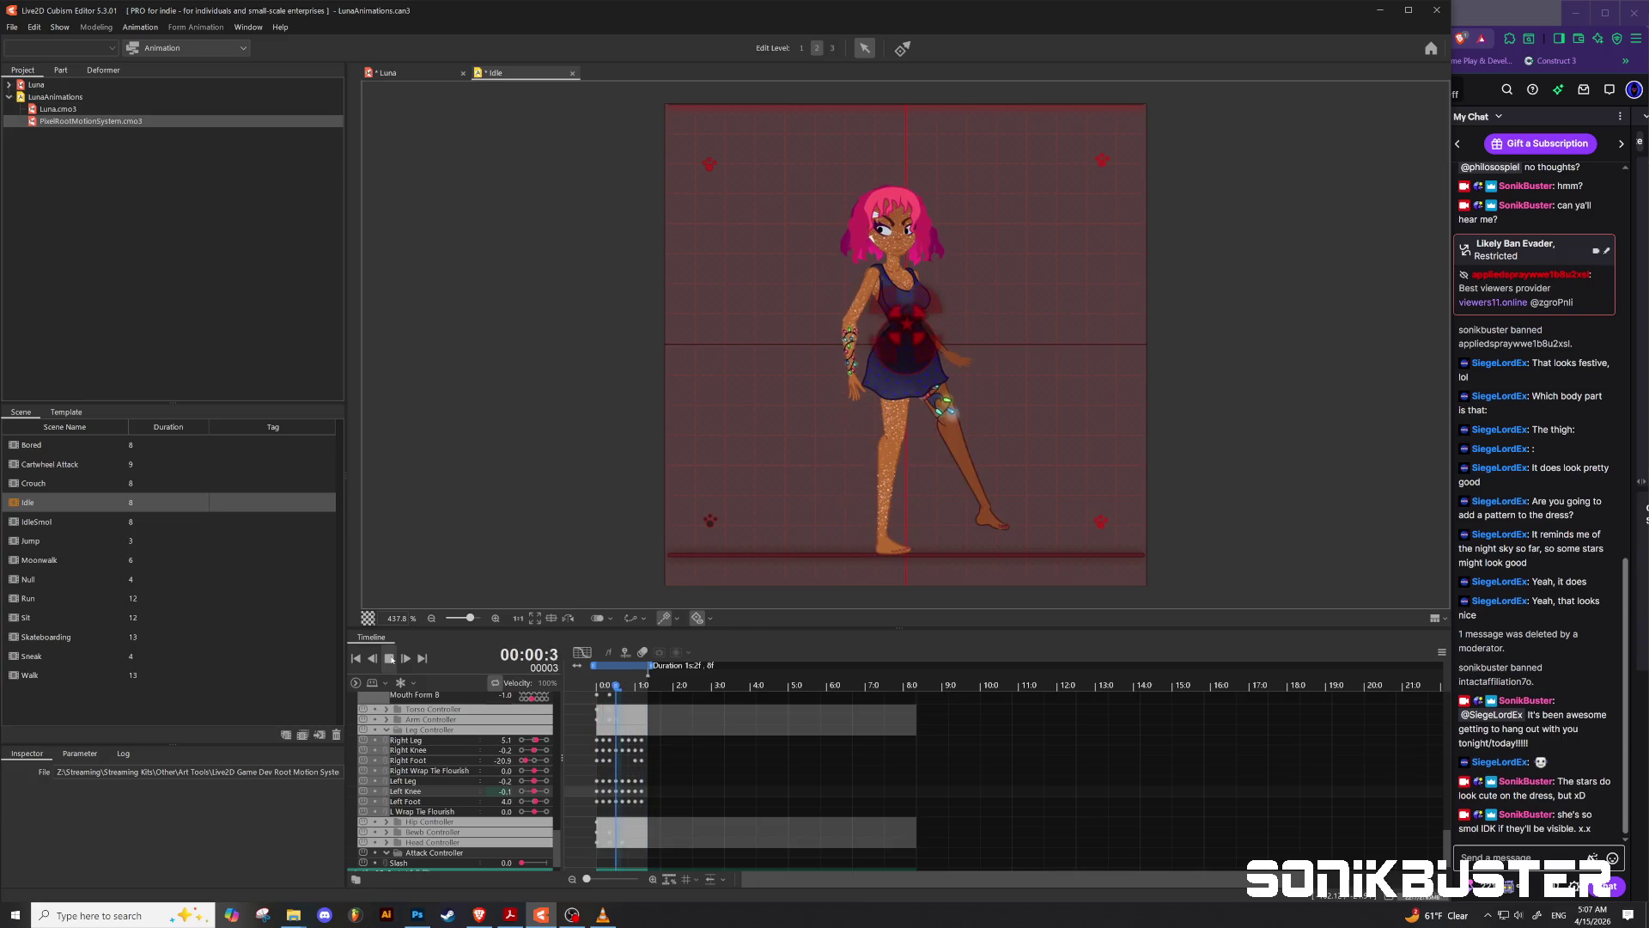
Stop the Idle animation and rewind the playhead to frame 0
left_click(355, 658)
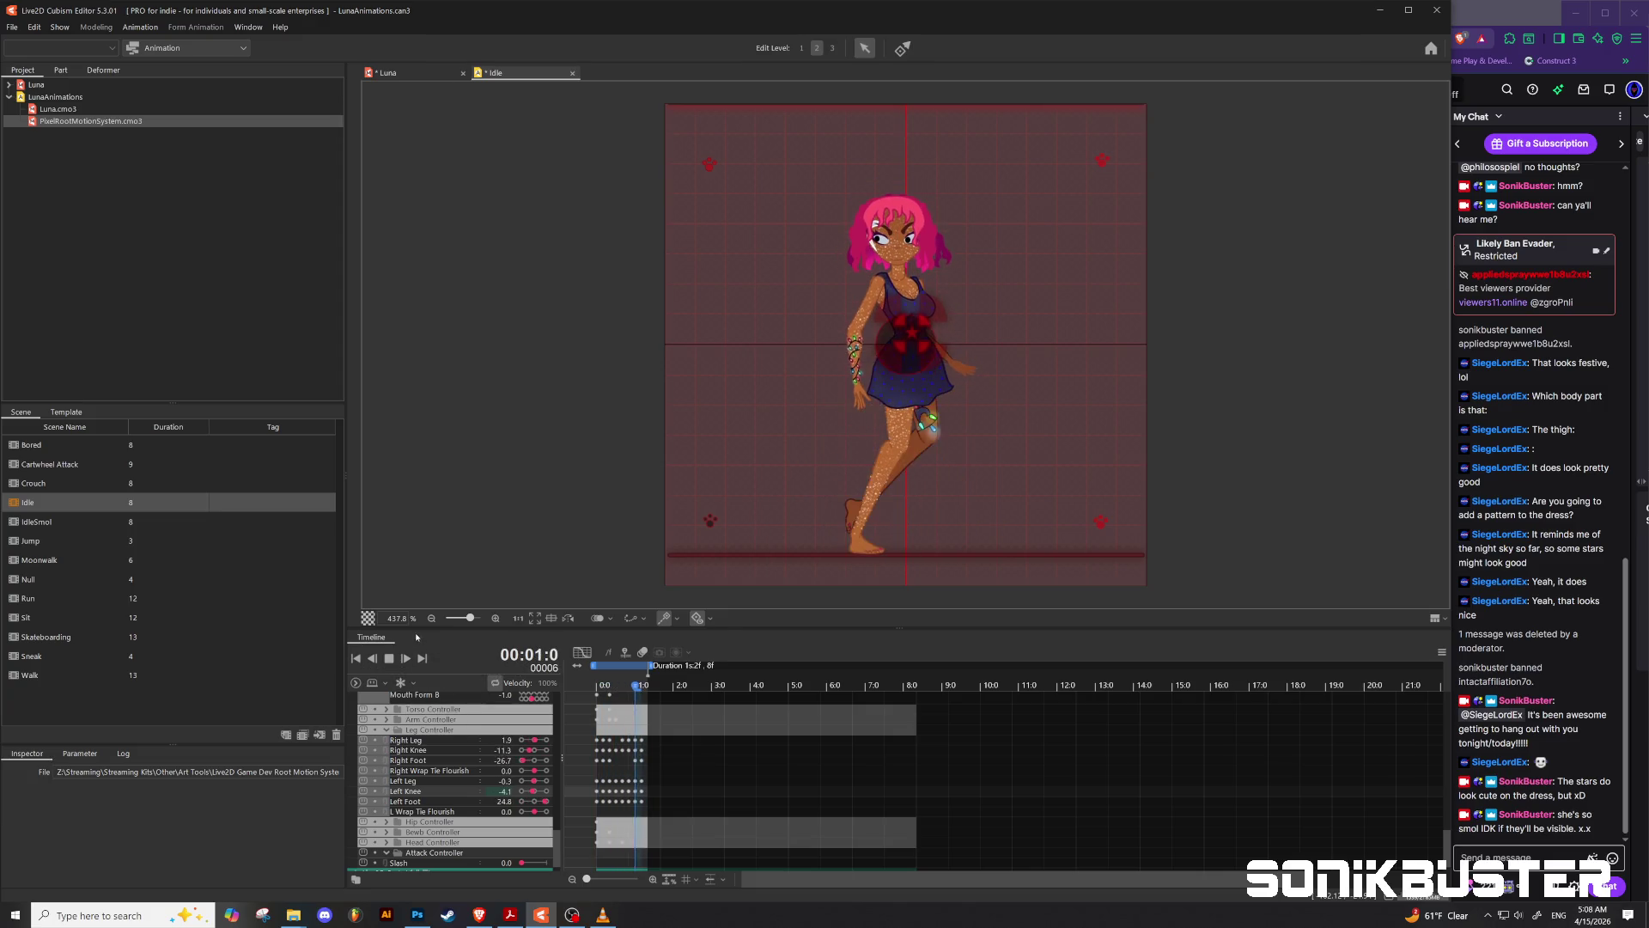
left_click(405, 658)
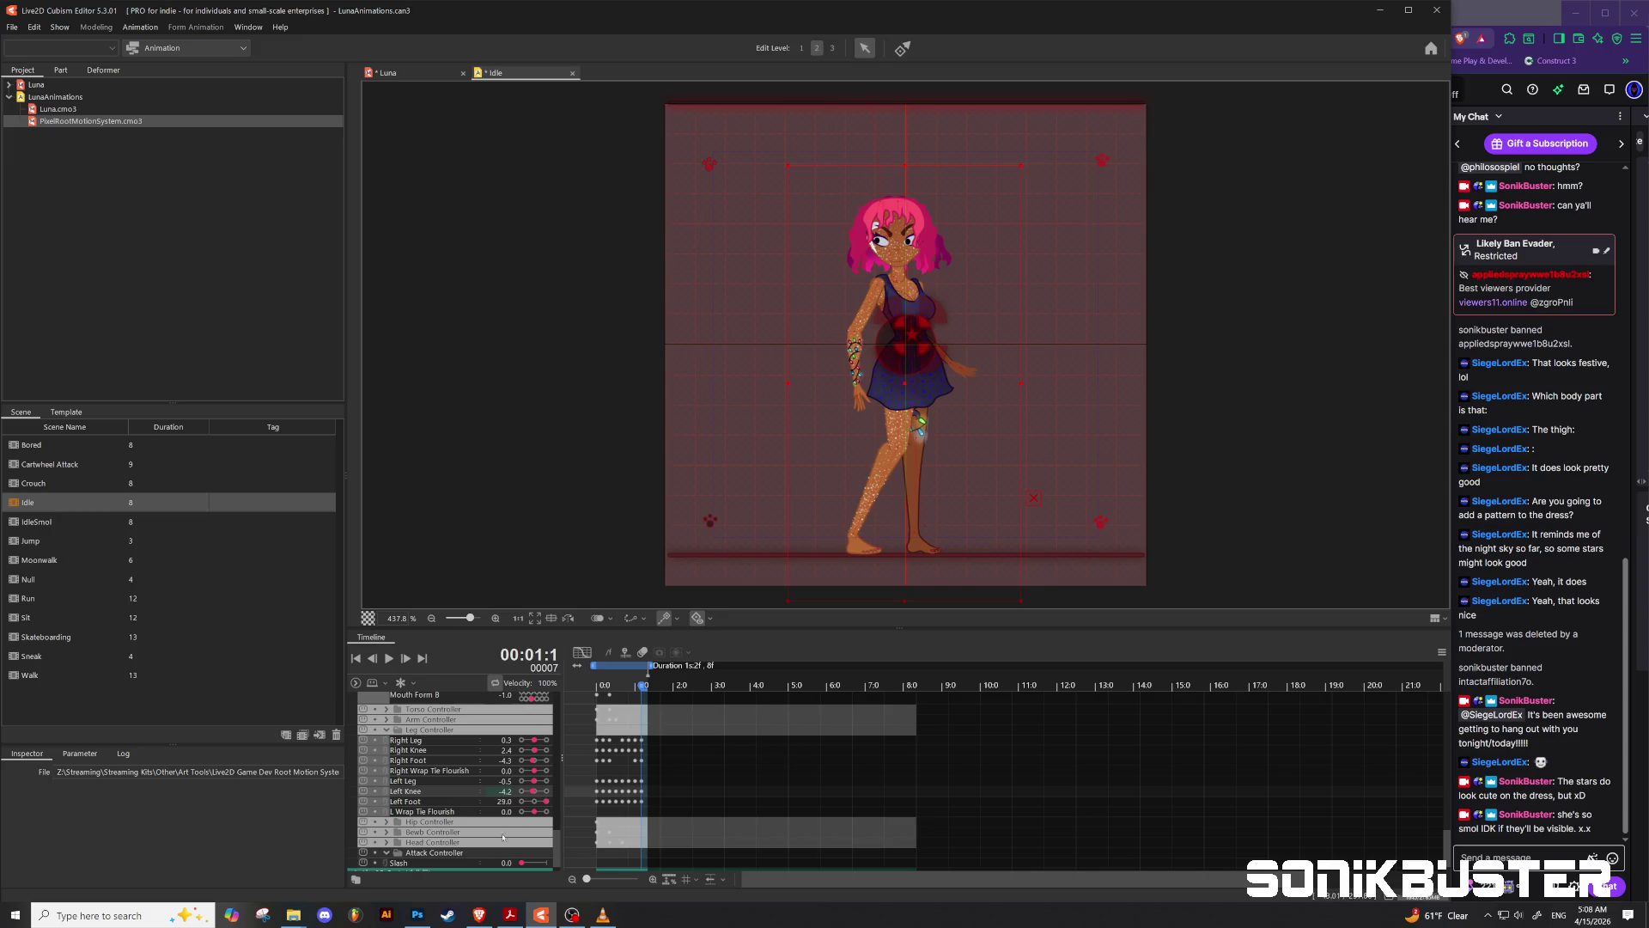
left_click_drag(645, 687, 599, 686)
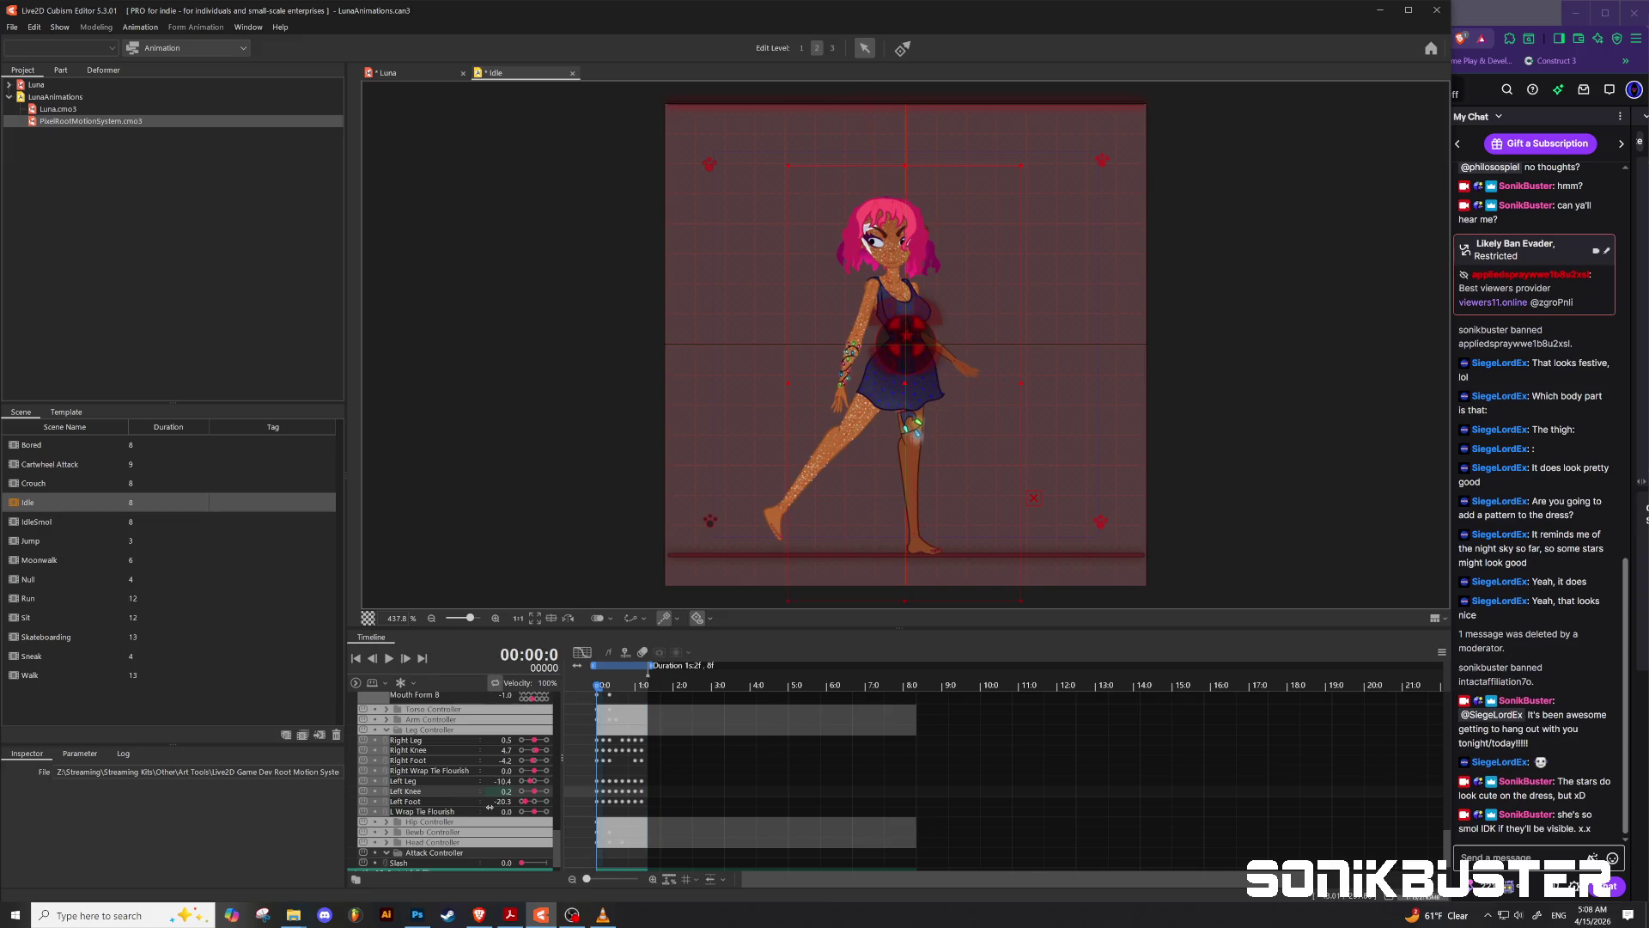
scroll(490, 809, "up", 2)
scroll(491, 809, "up", 3)
Turn off the red alignment overlay, preview the Idle animation, and save with Ctrl+S
left_click(537, 758)
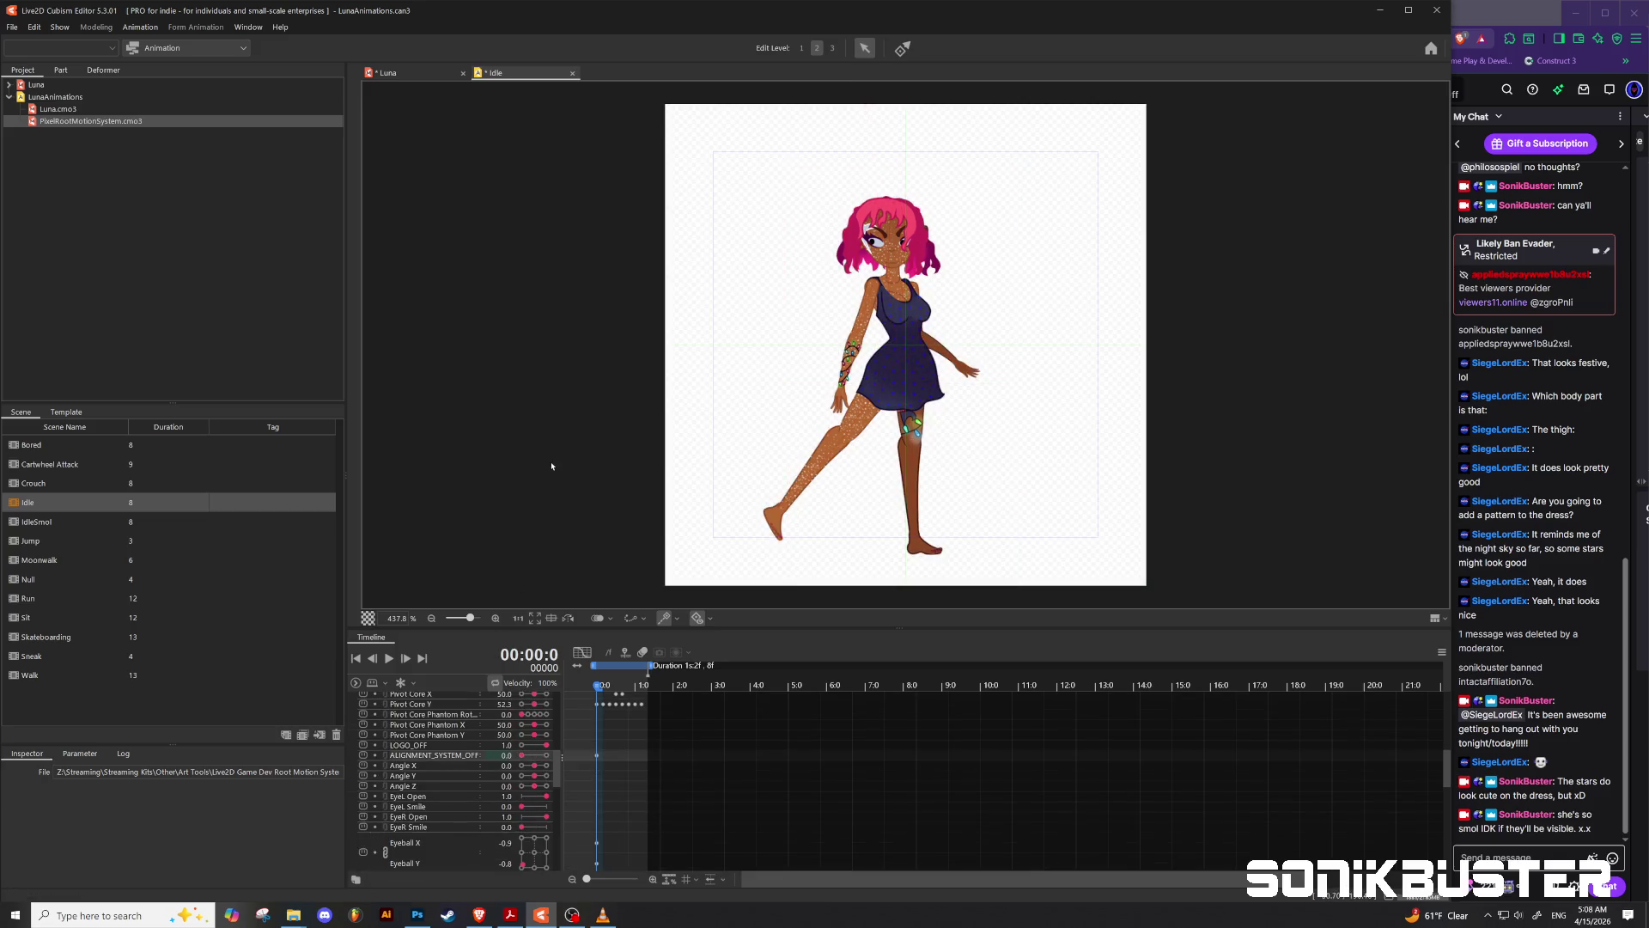
left_click(388, 658)
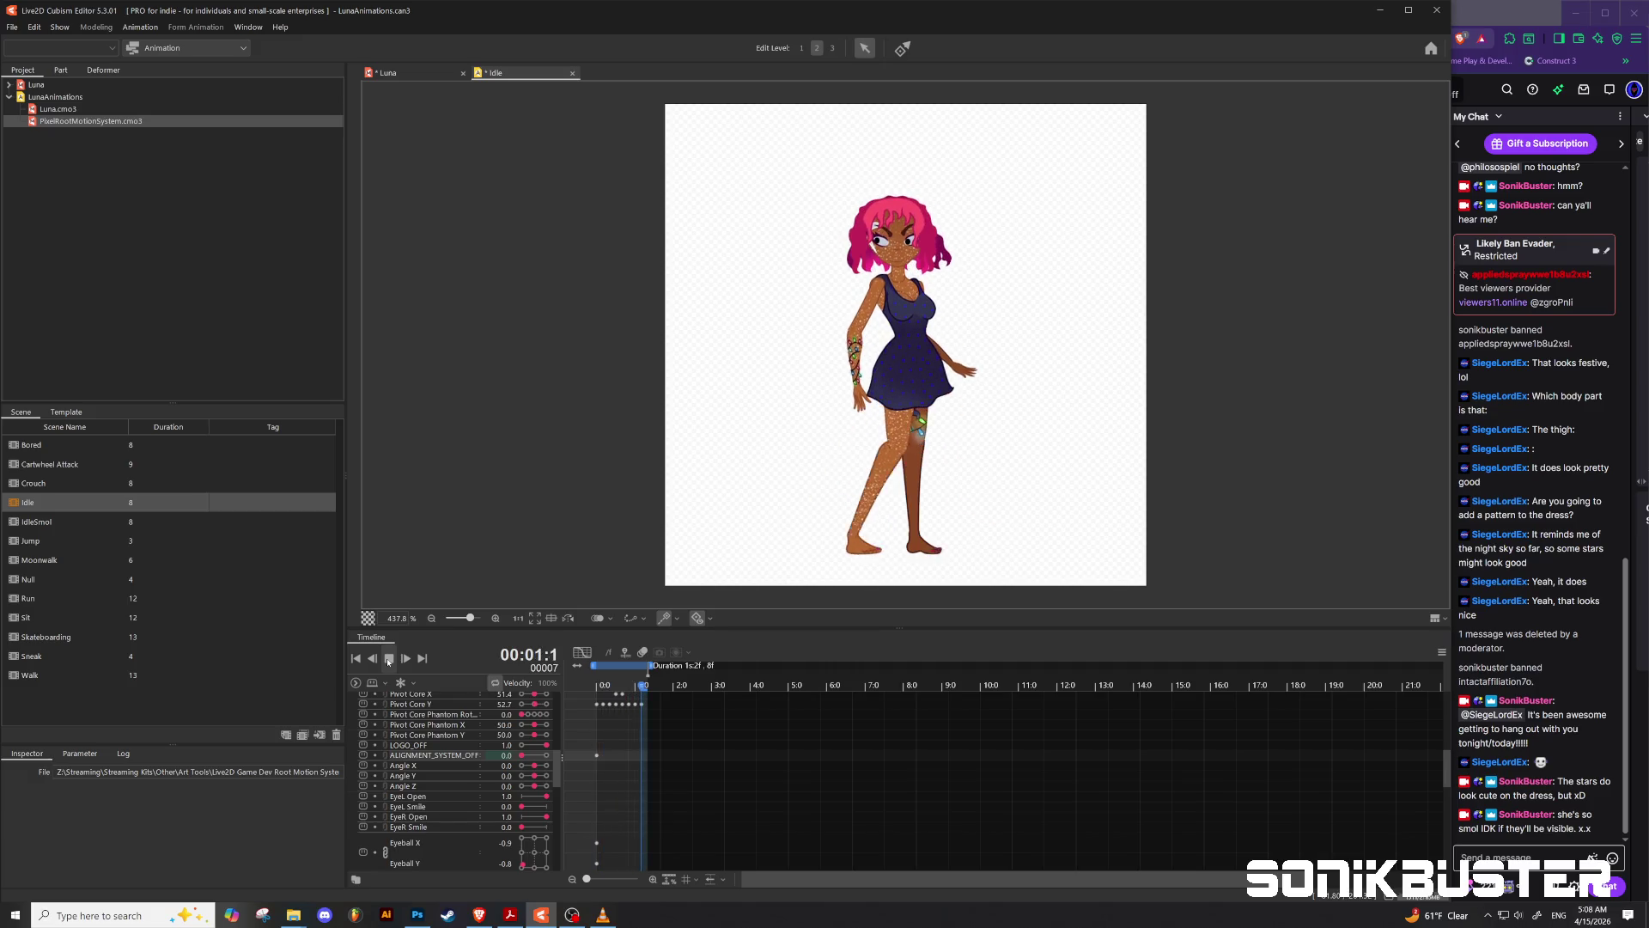
left_click(388, 658)
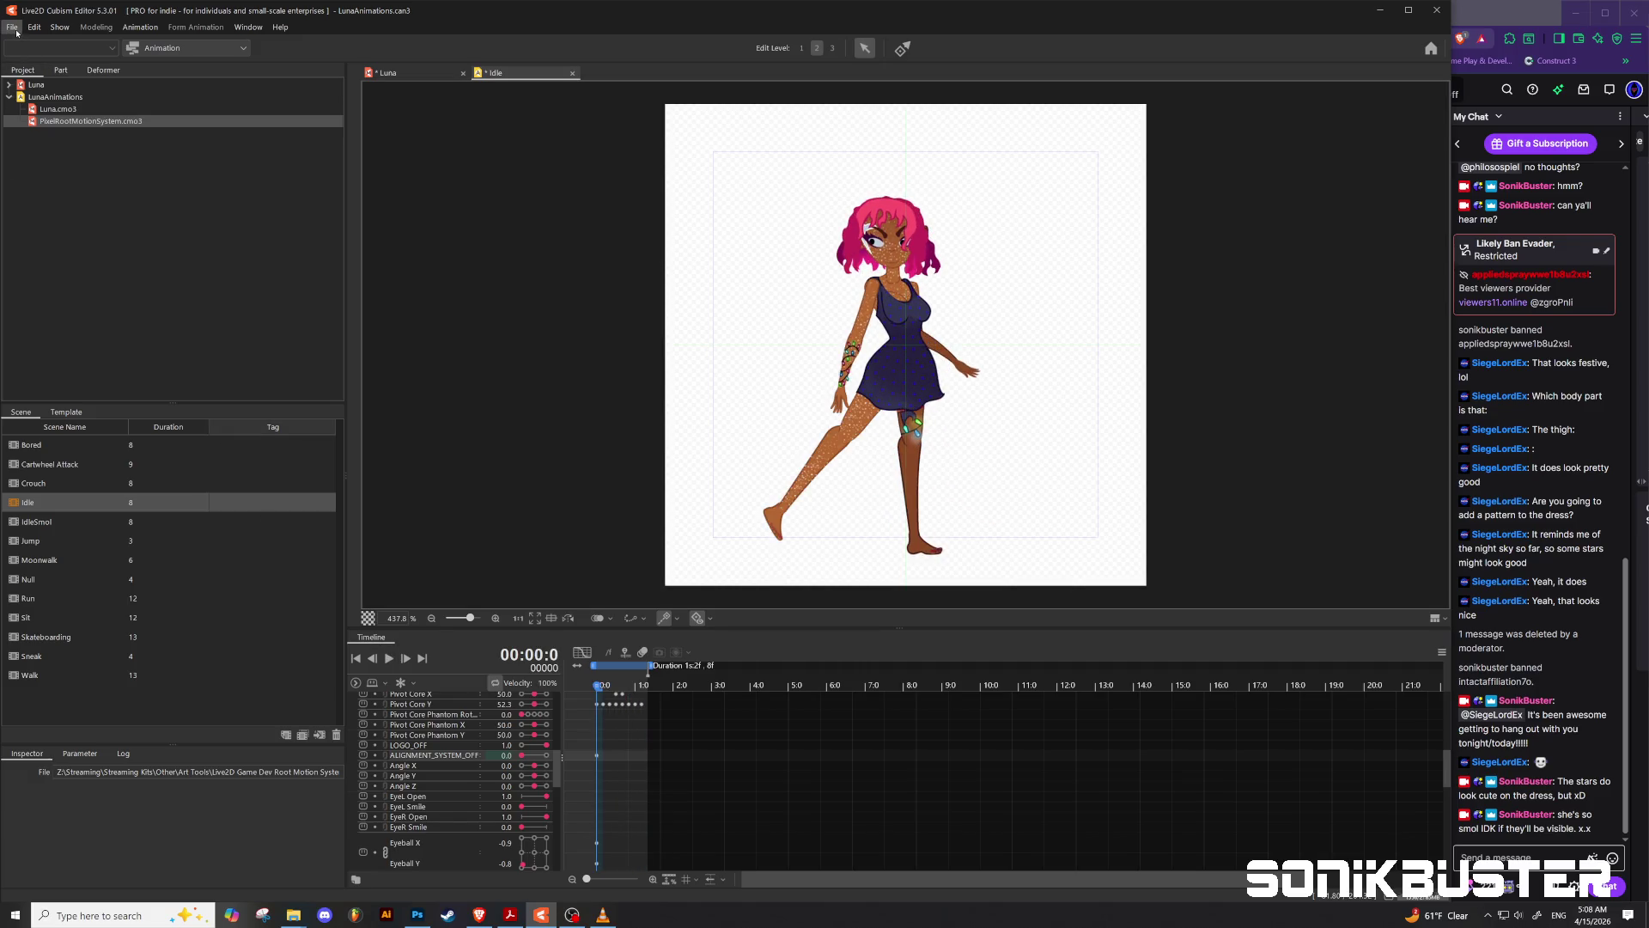
key("ctrl+s")
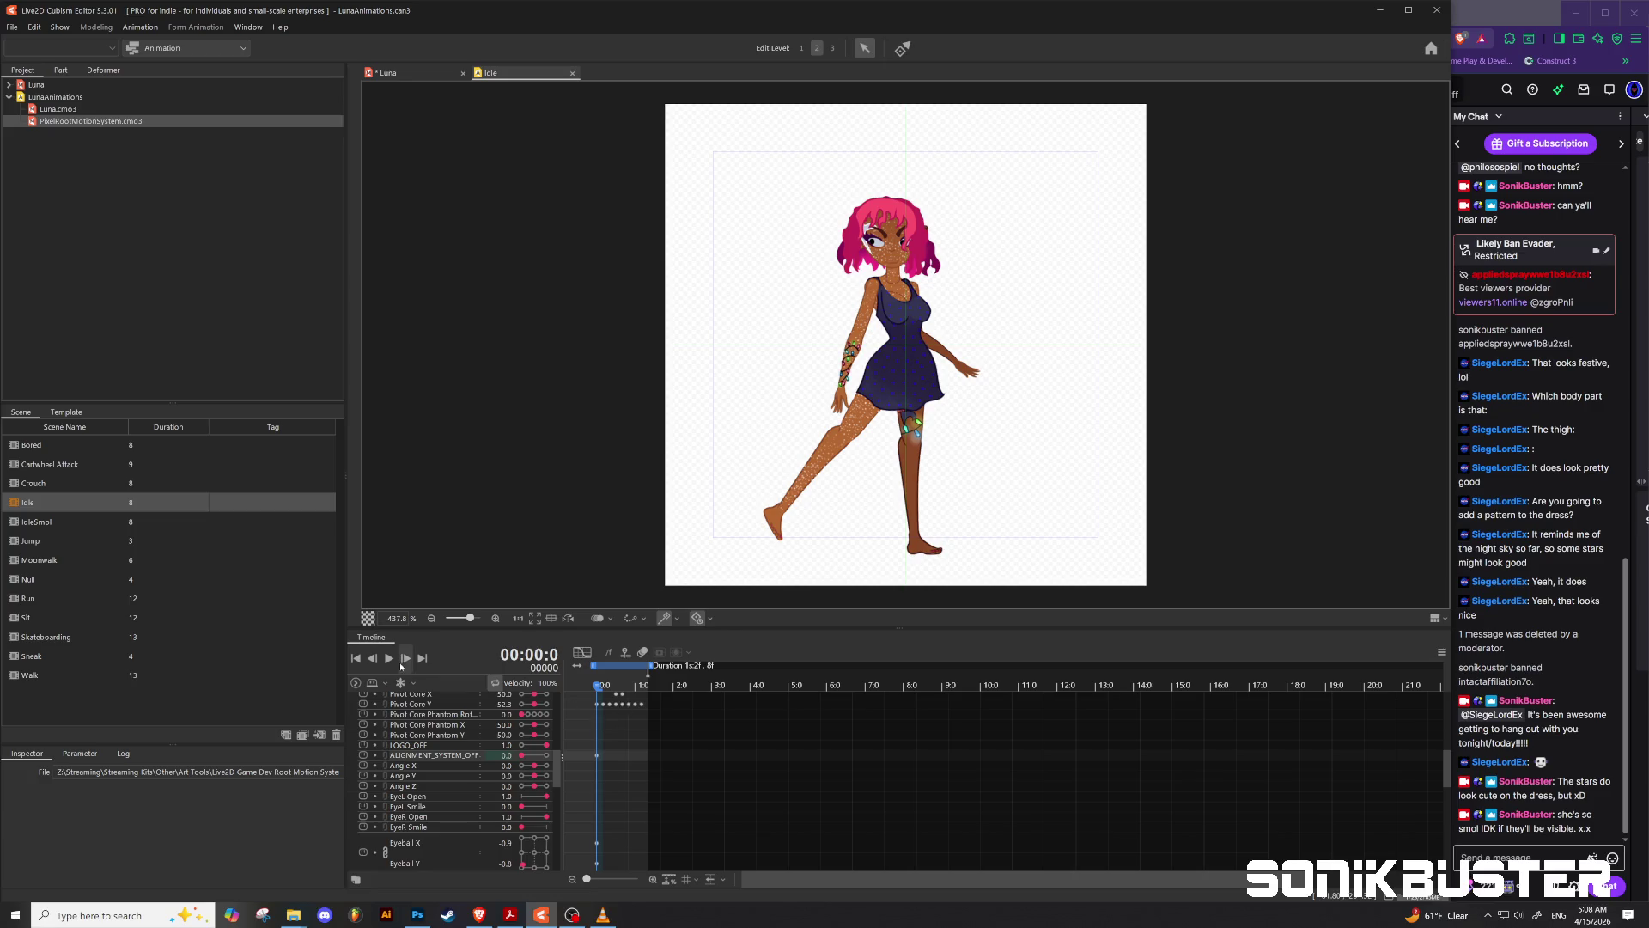
Replay the Idle animation and show the Idle scene's properties in the Inspector
left_click(389, 658)
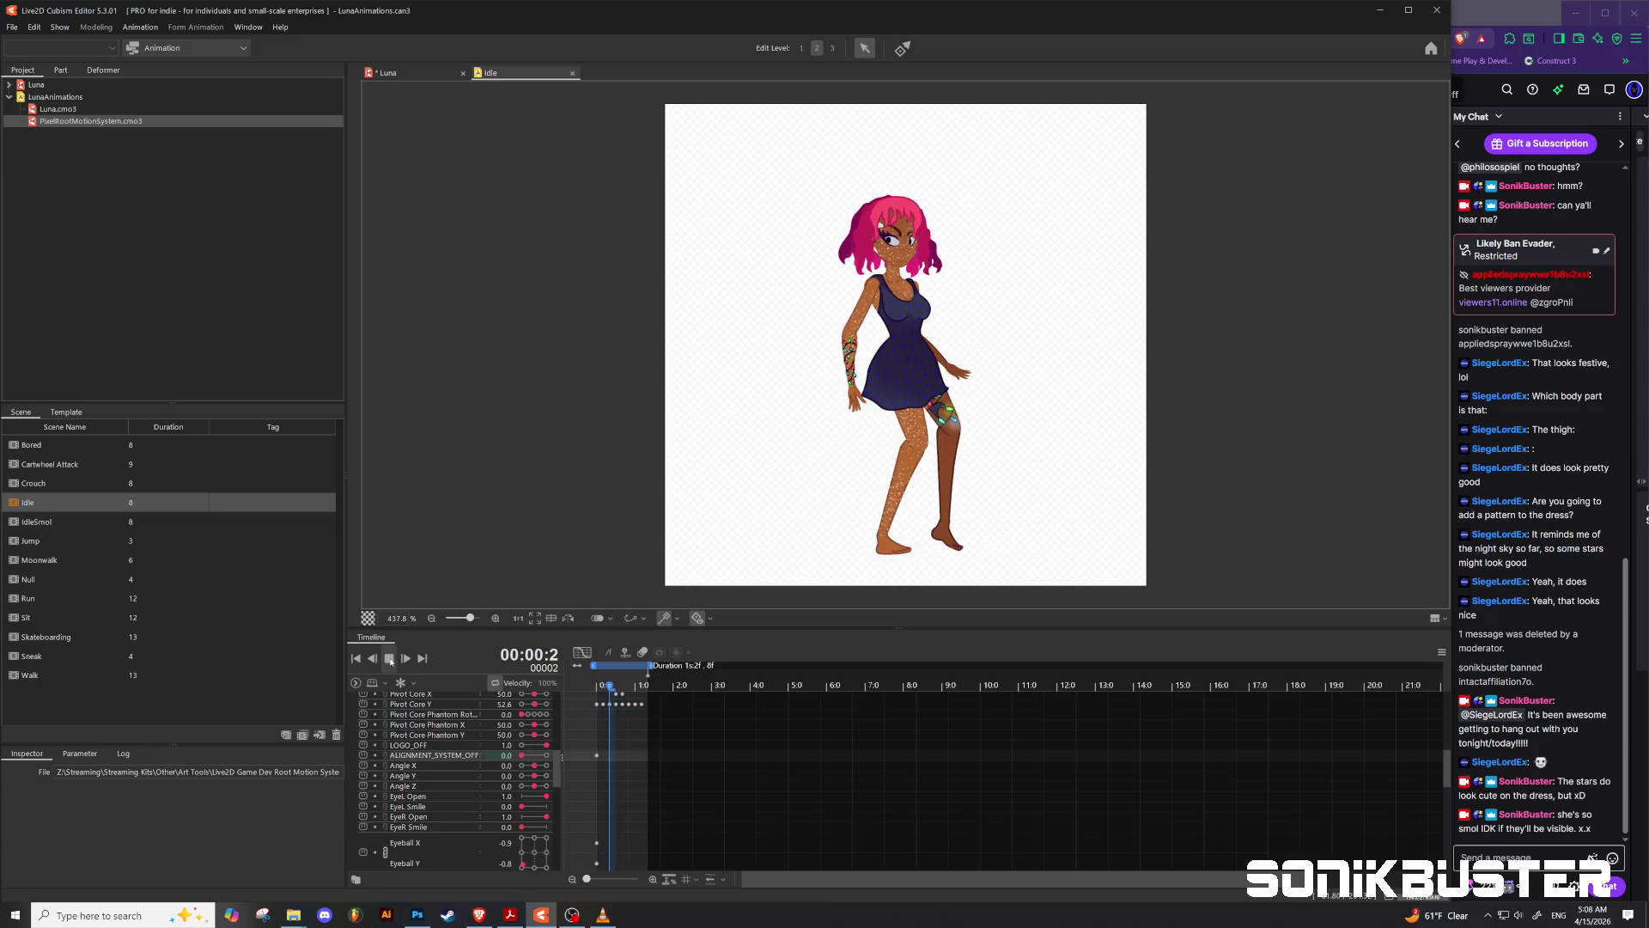
left_click(391, 659)
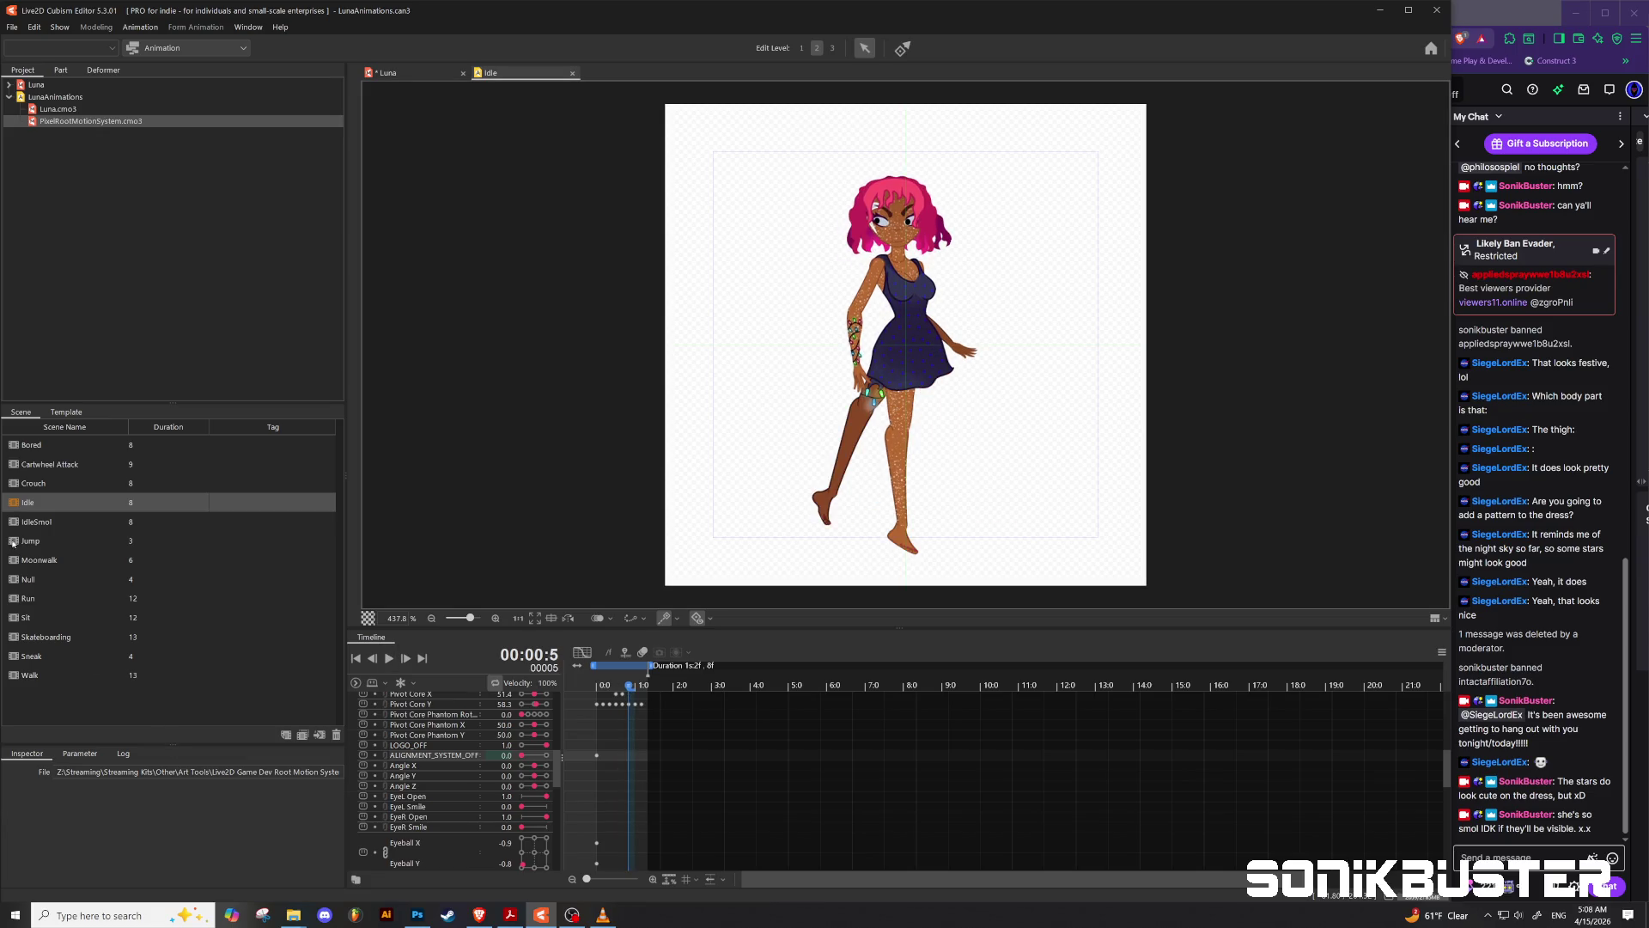
left_click(40, 505)
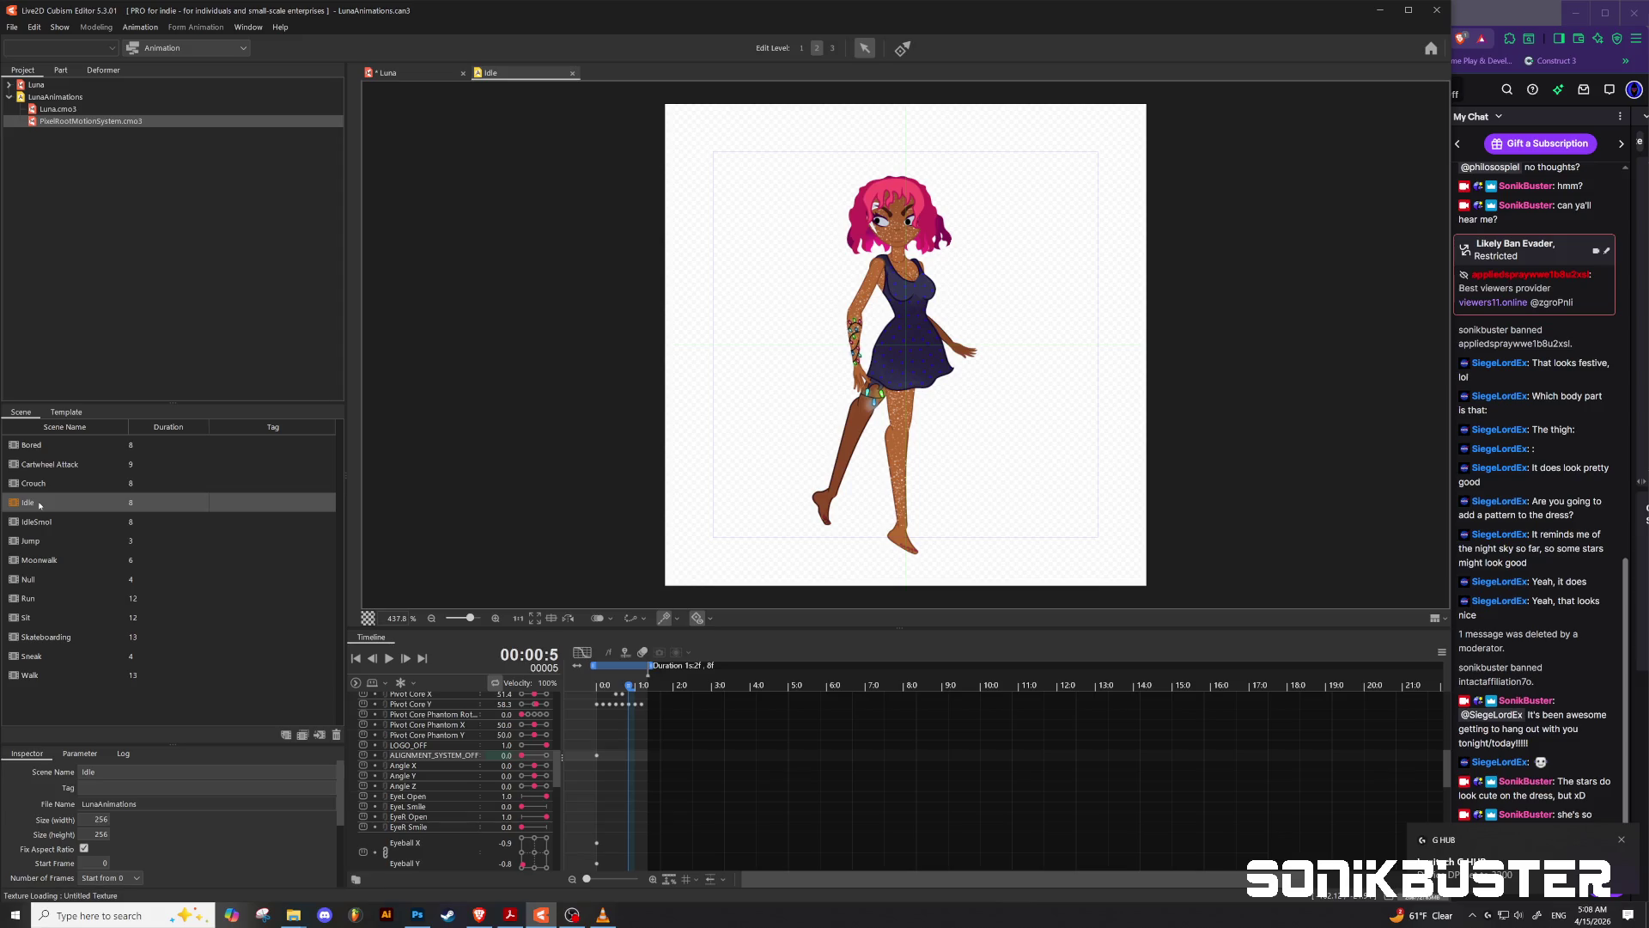
left_click(388, 658)
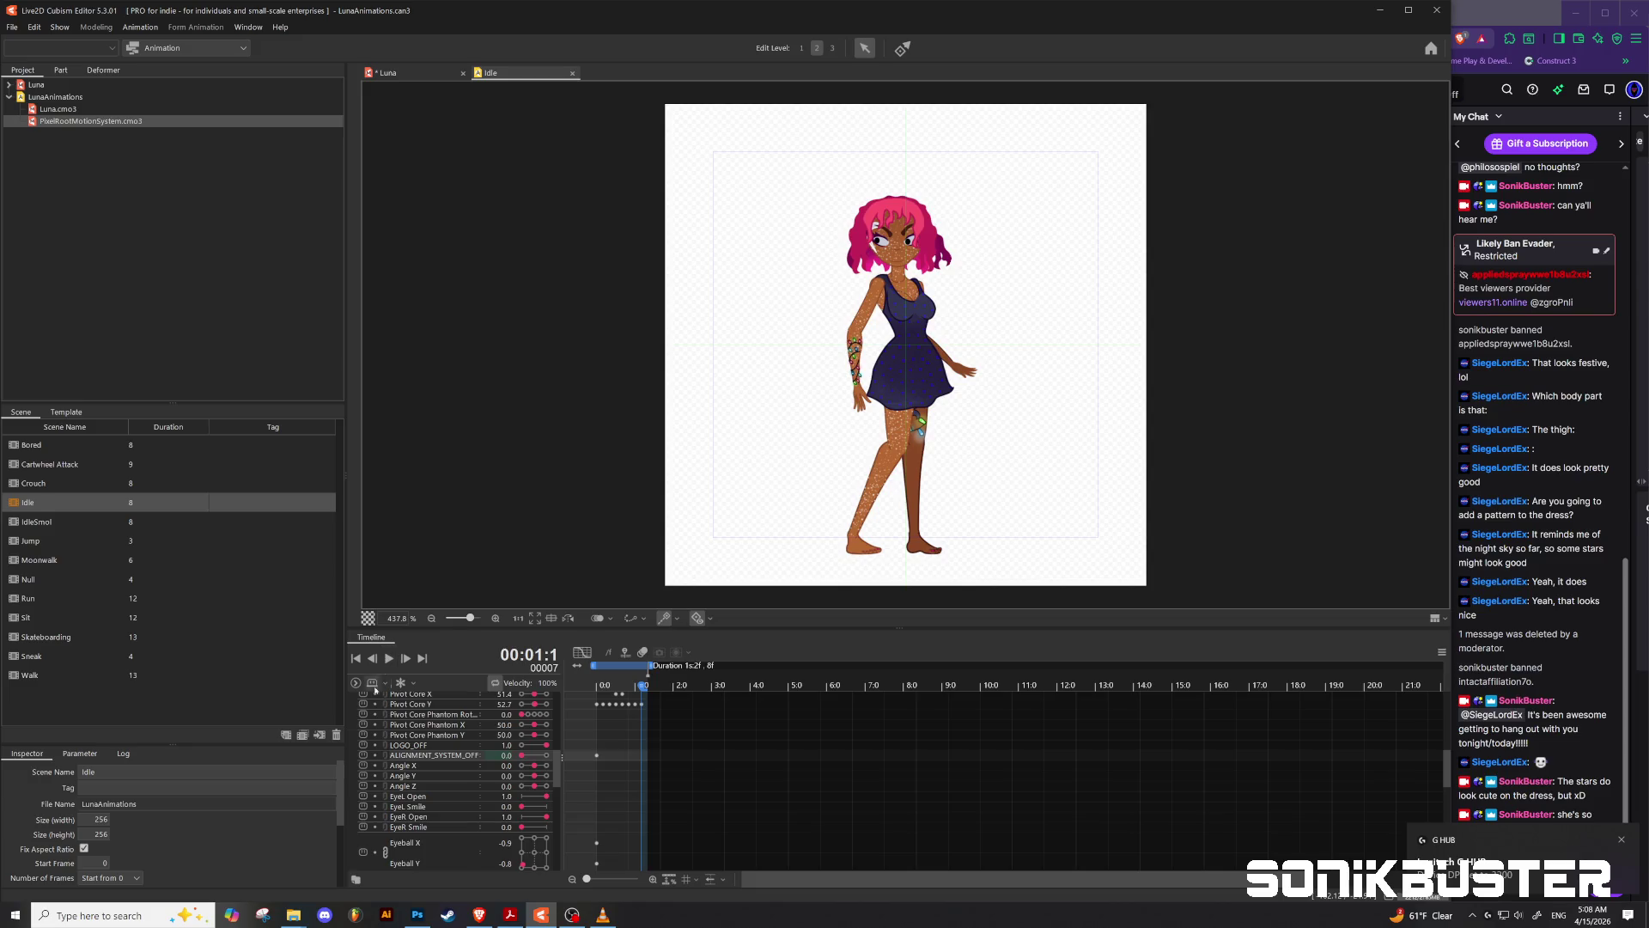
Rename the Idle scene to Dance, then stop the Run scene at frame 0
double_click(88, 771)
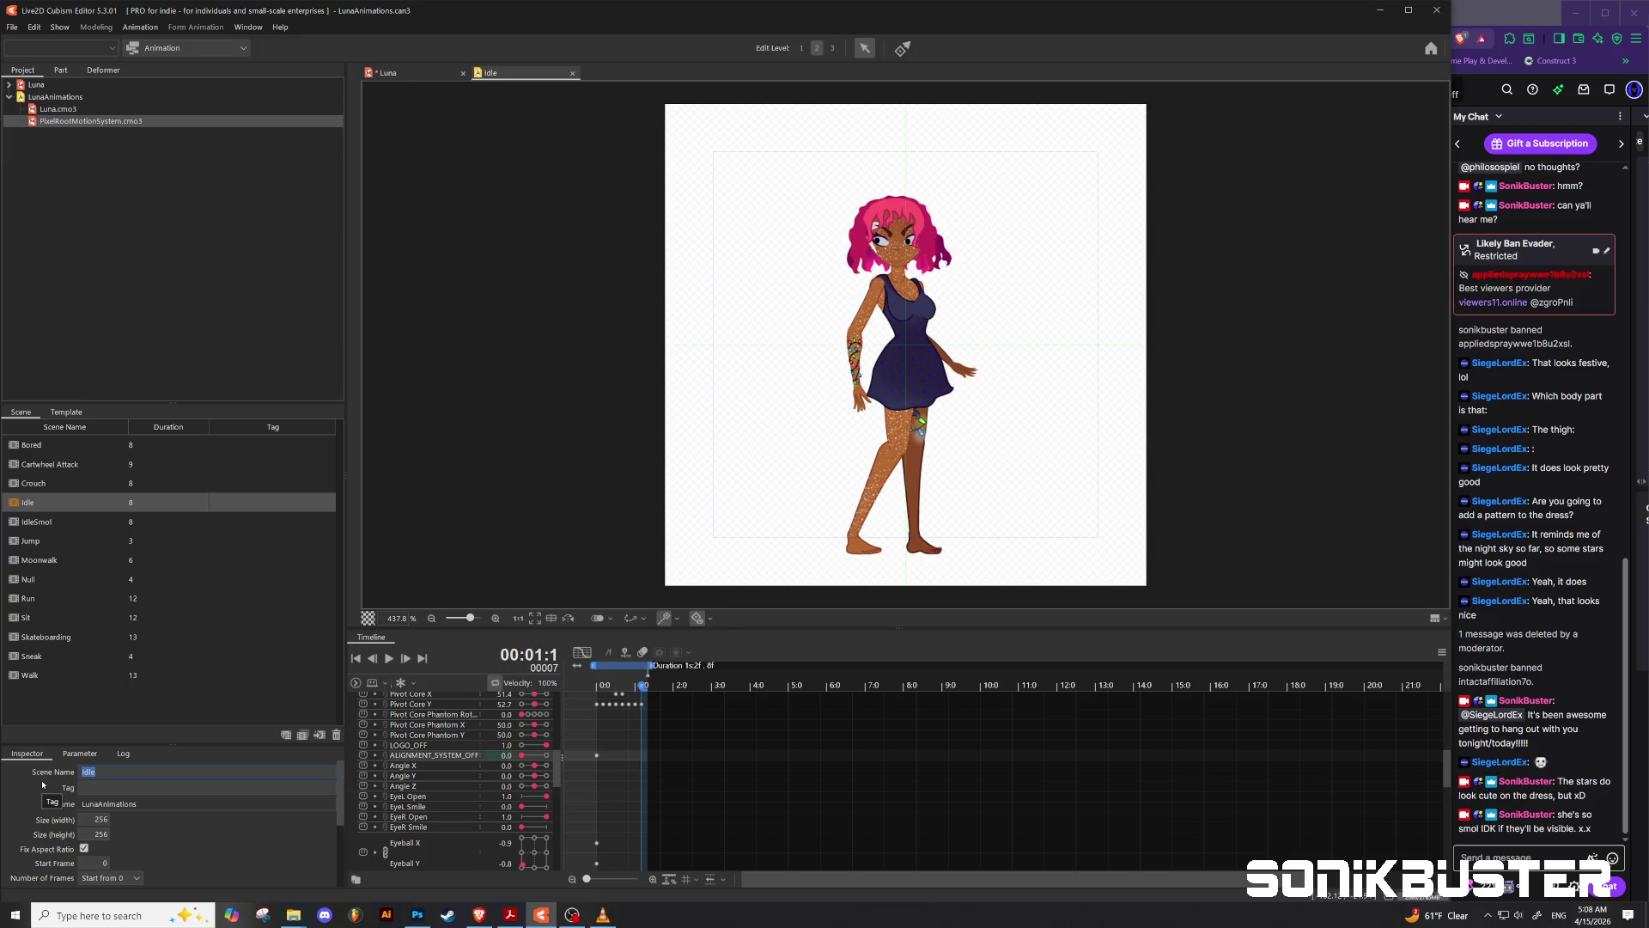
type("Dance")
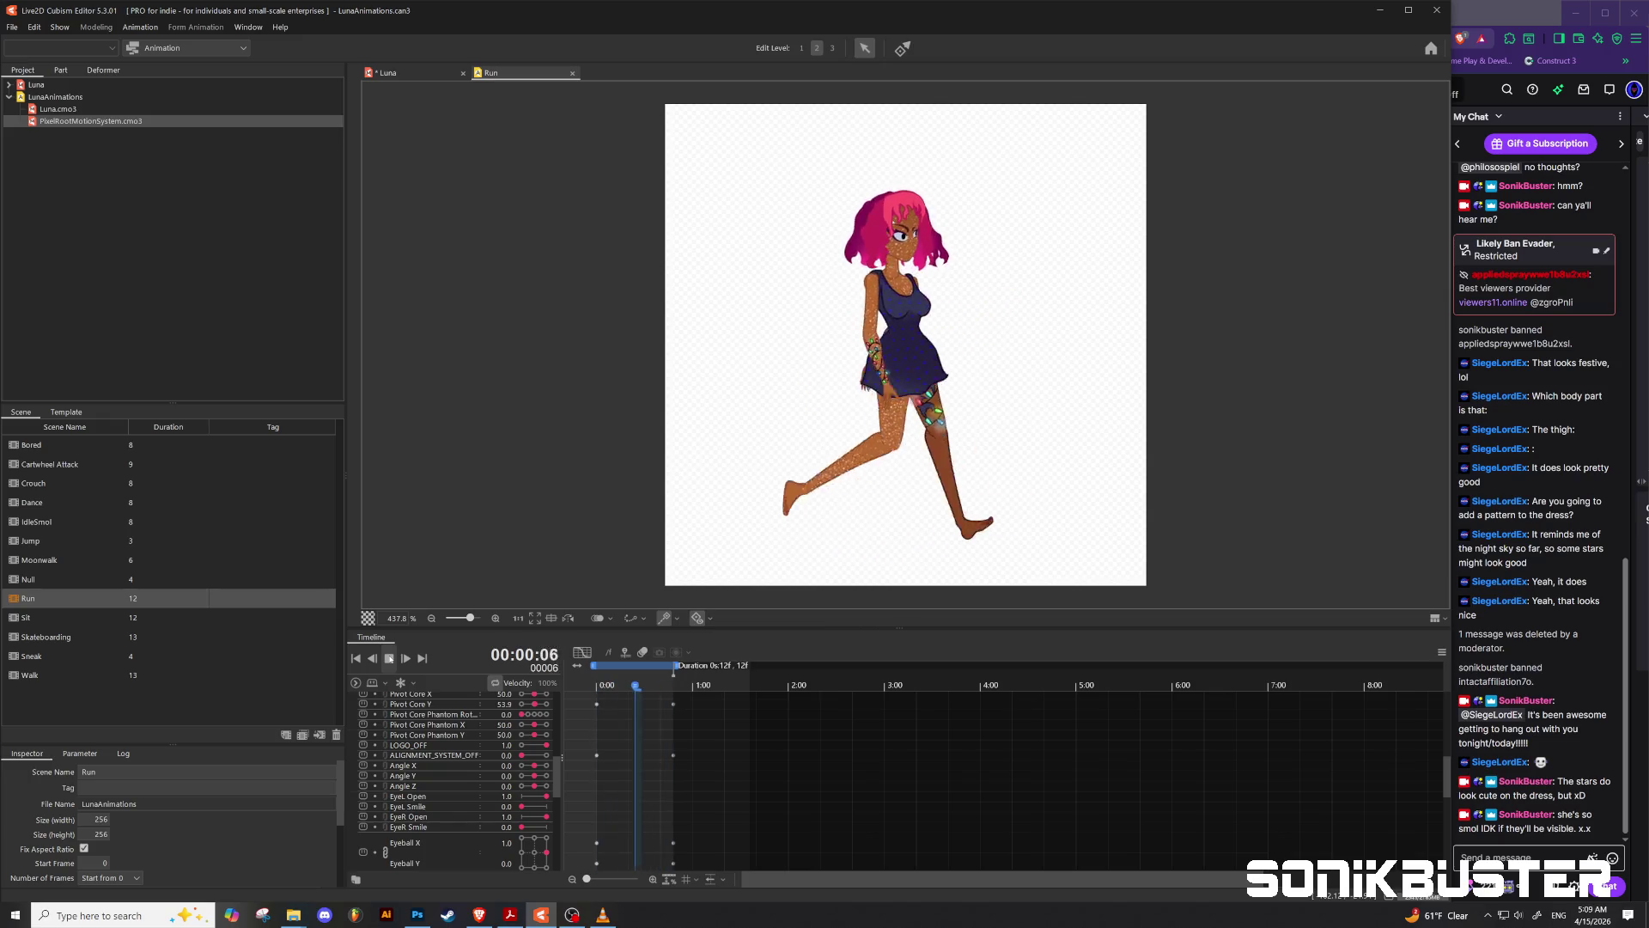
key("space")
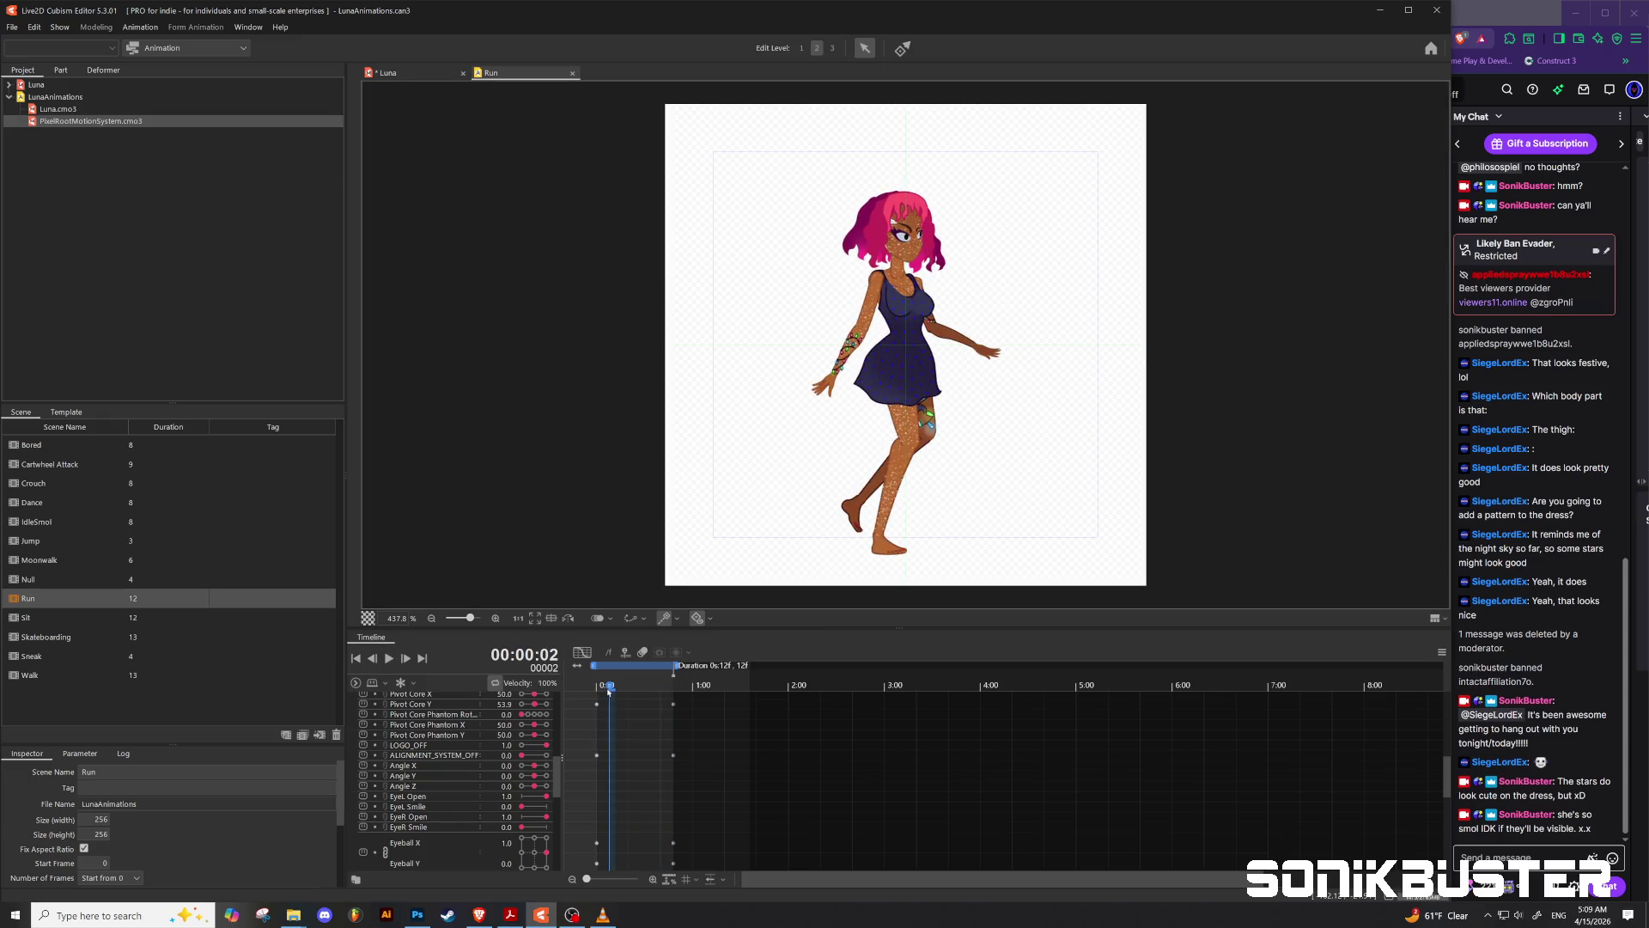
left_click_drag(611, 688, 598, 688)
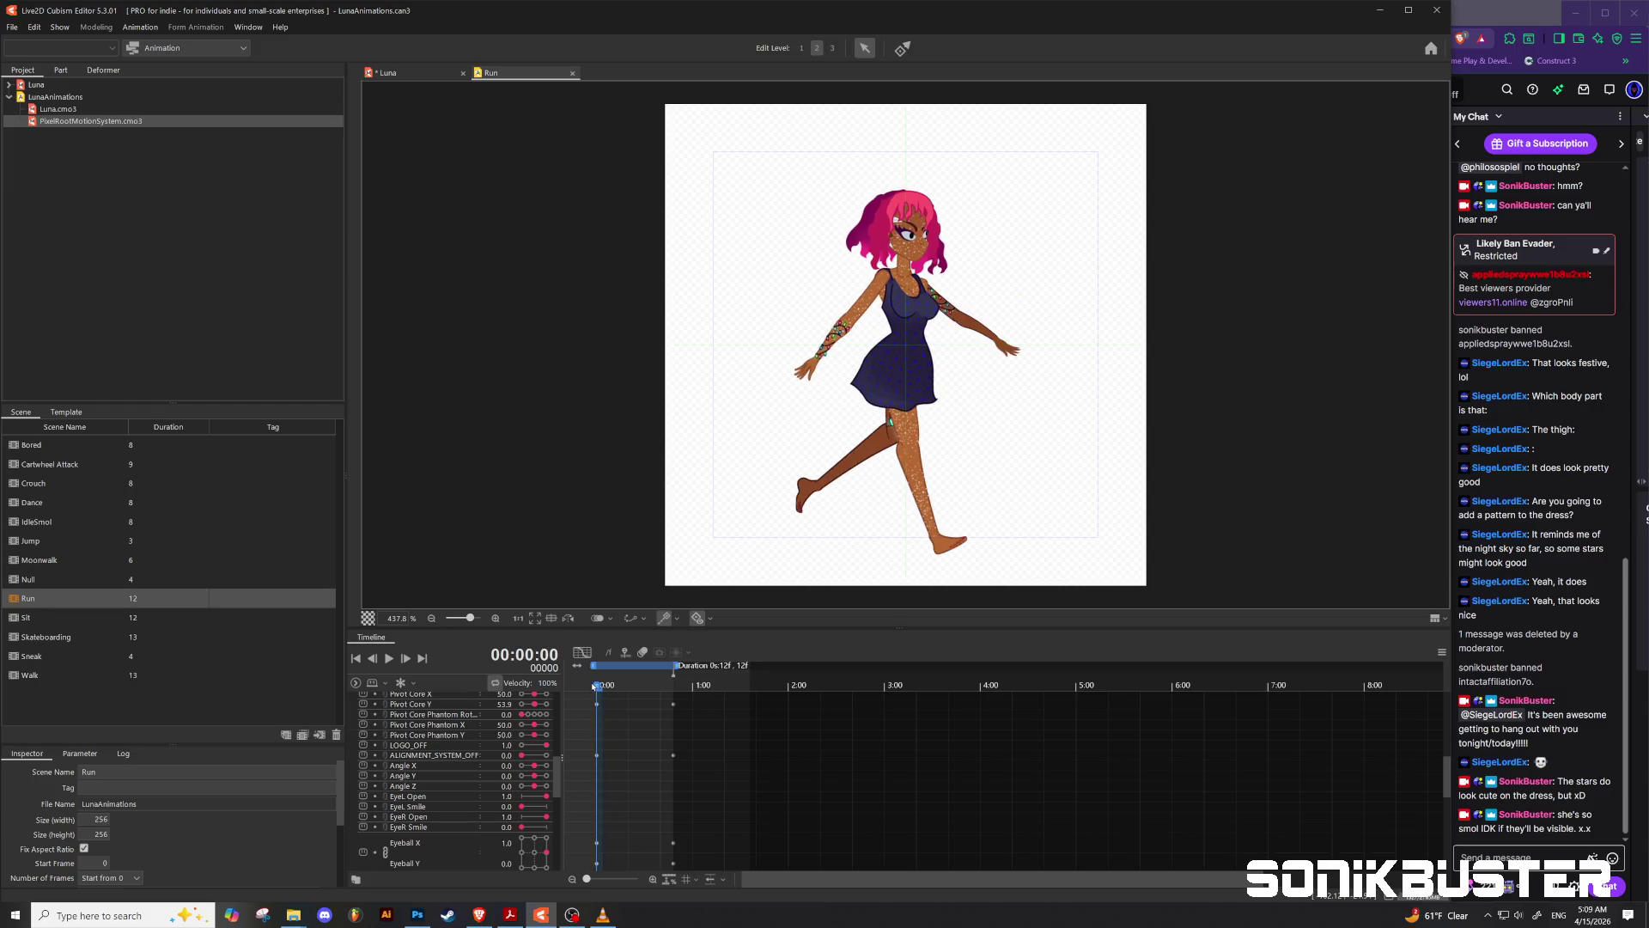
Collapse Torso Controller, expand Arm Controller, and set Left Arm to -7.3 at the Run animation's start
scroll(464, 806, "down", 5)
scroll(456, 805, "down", 5)
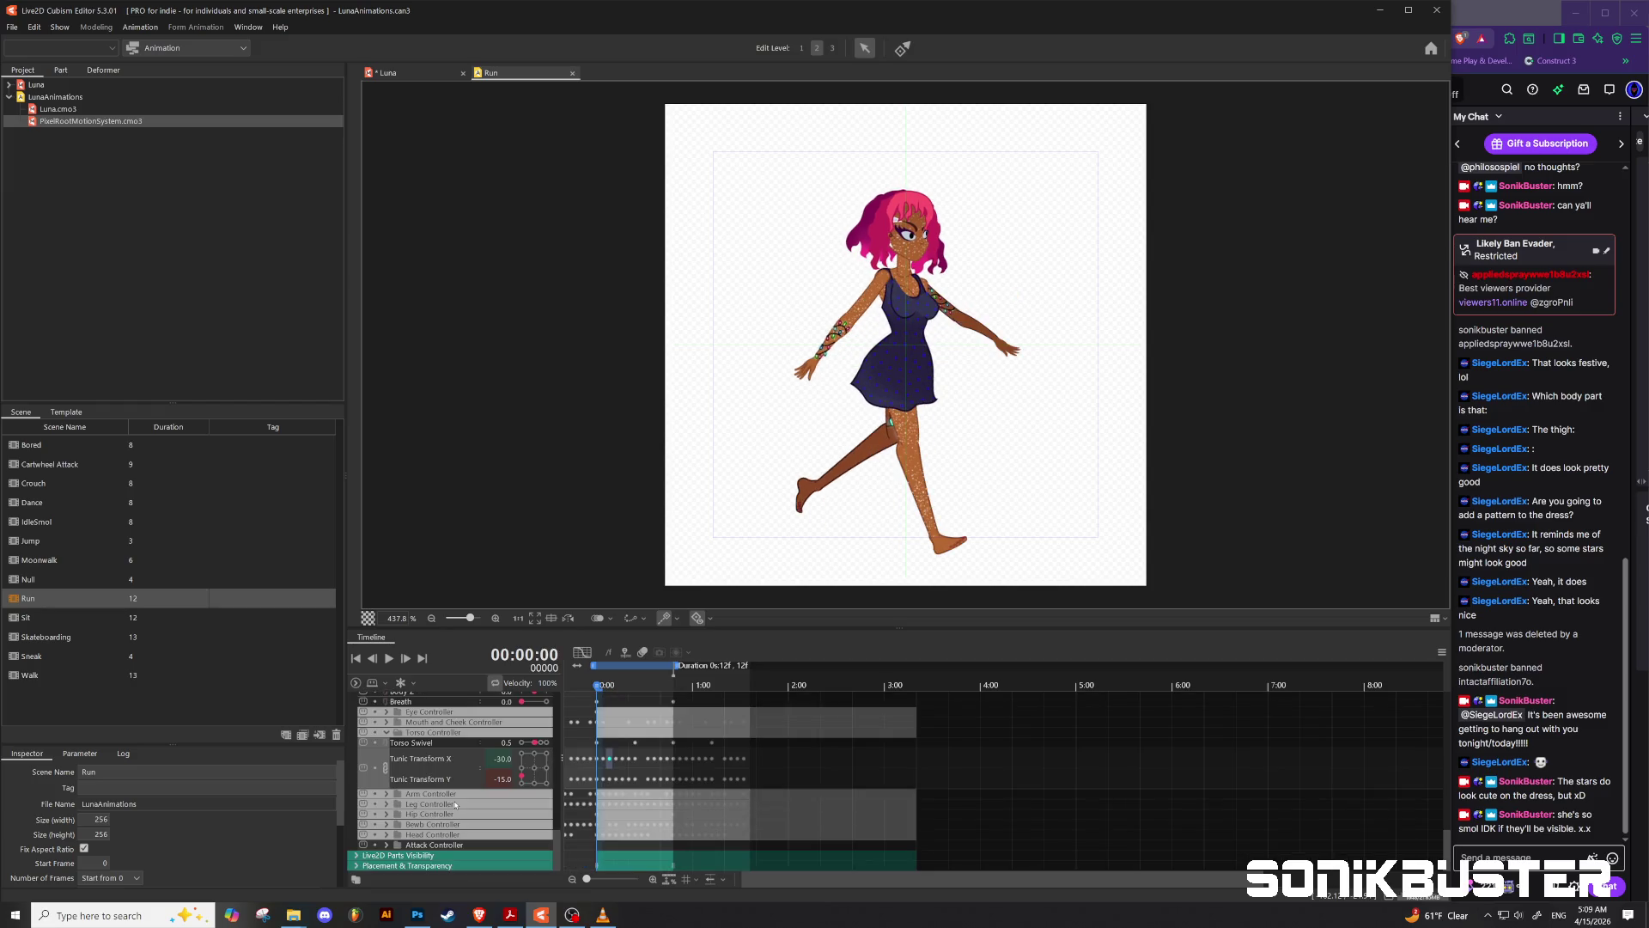
left_click(387, 733)
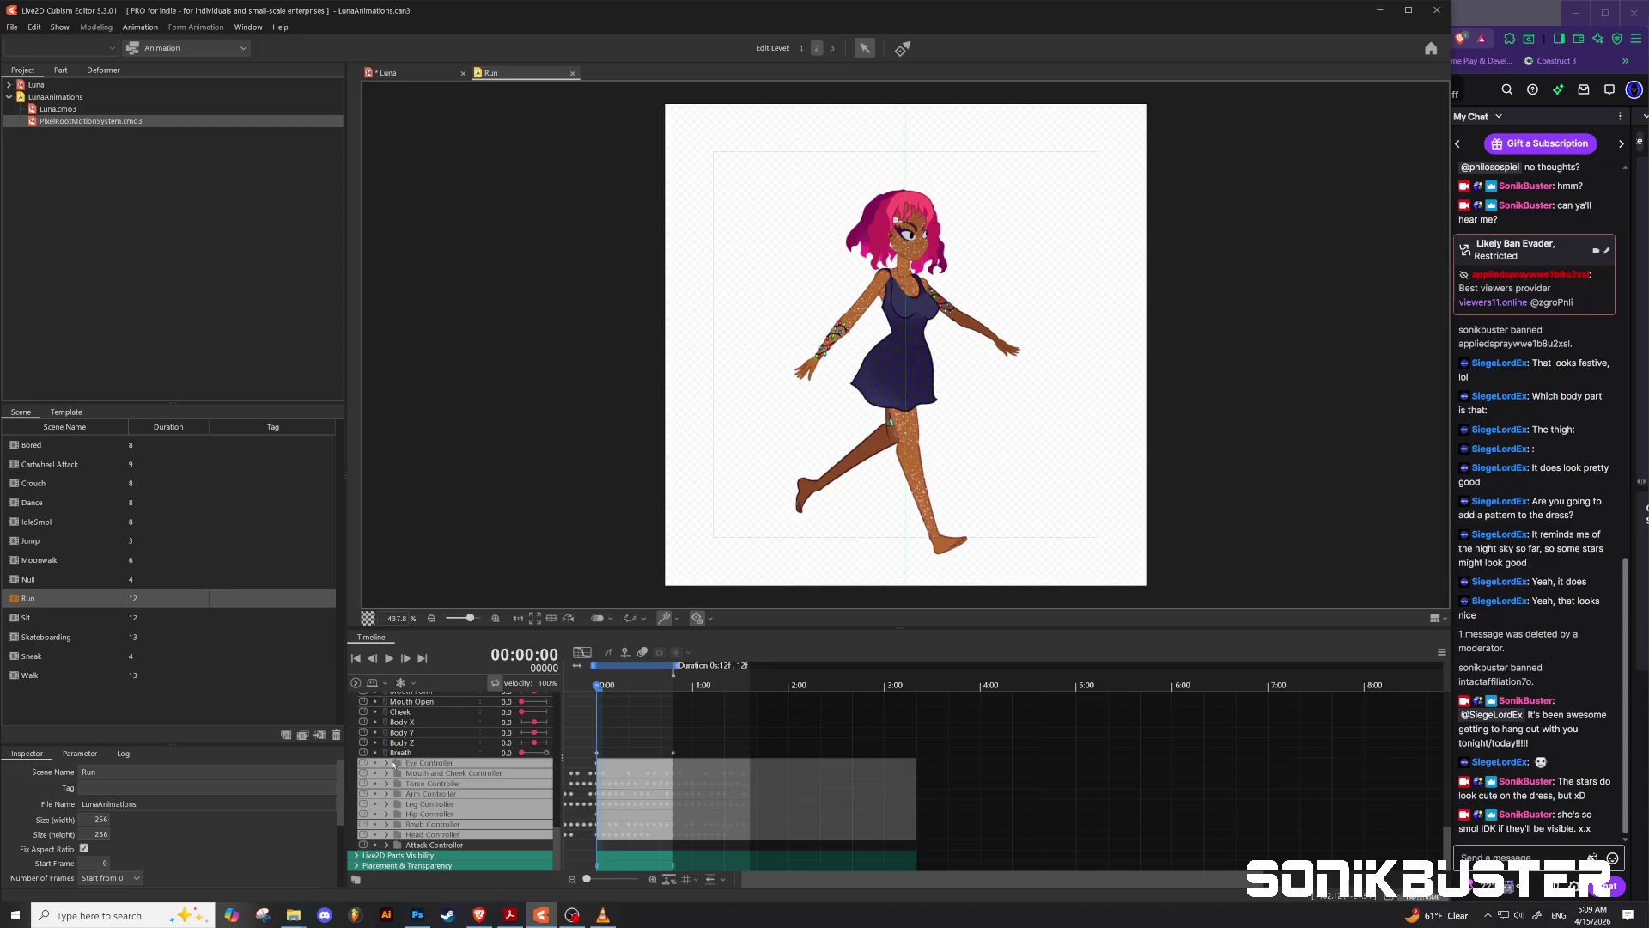
left_click(386, 794)
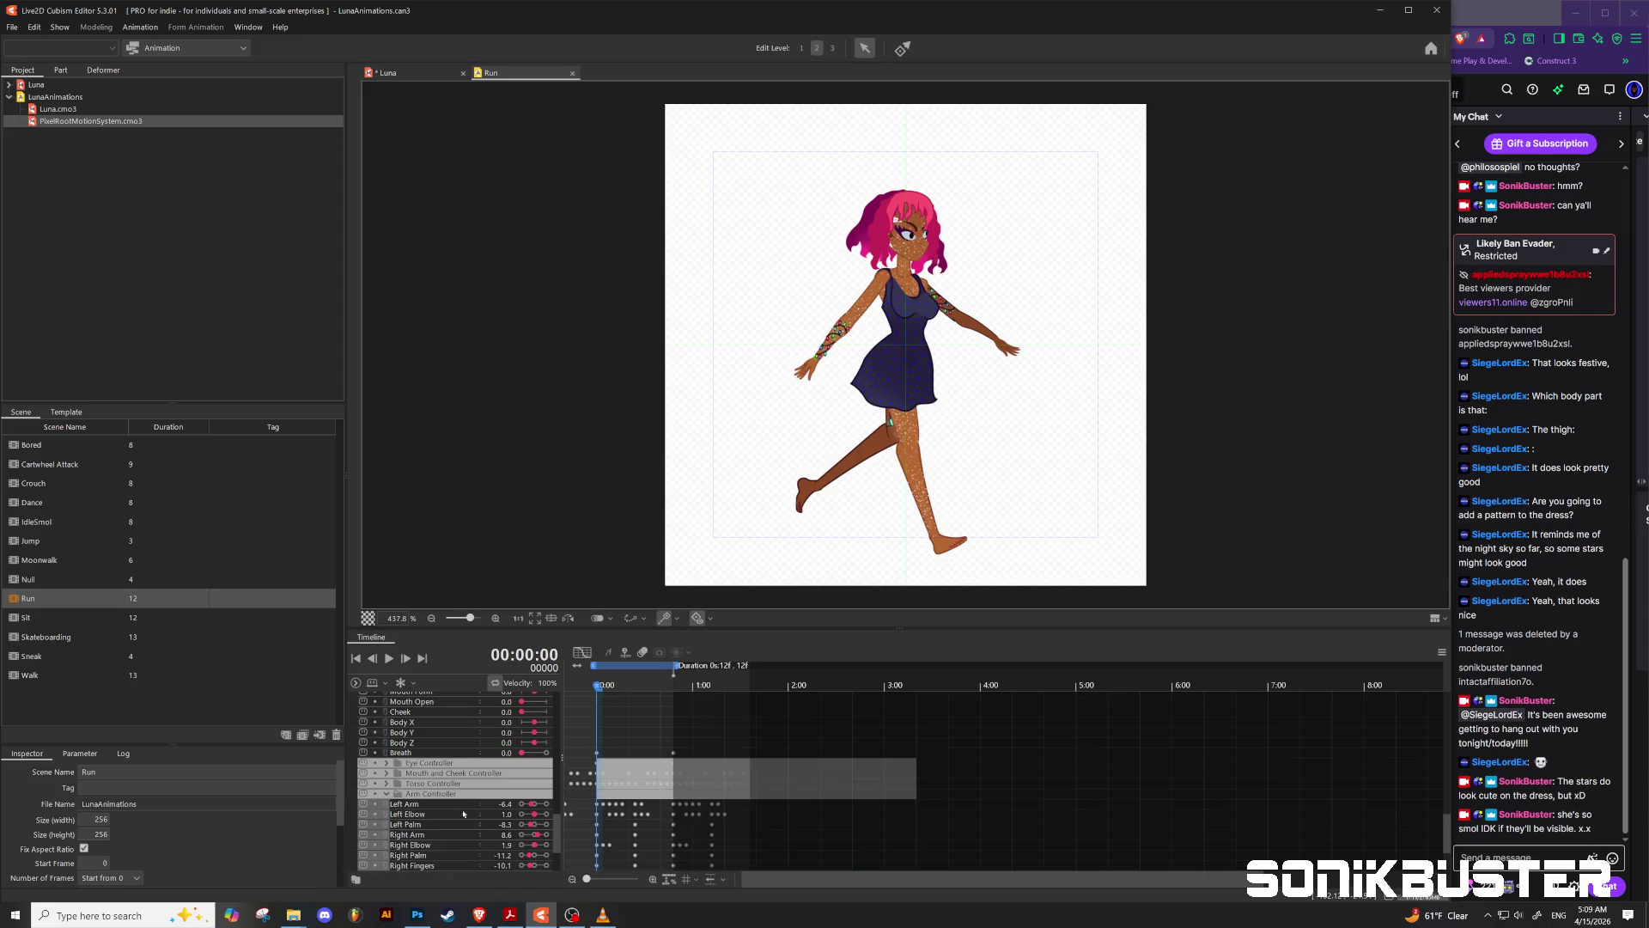
left_click_drag(534, 805, 531, 804)
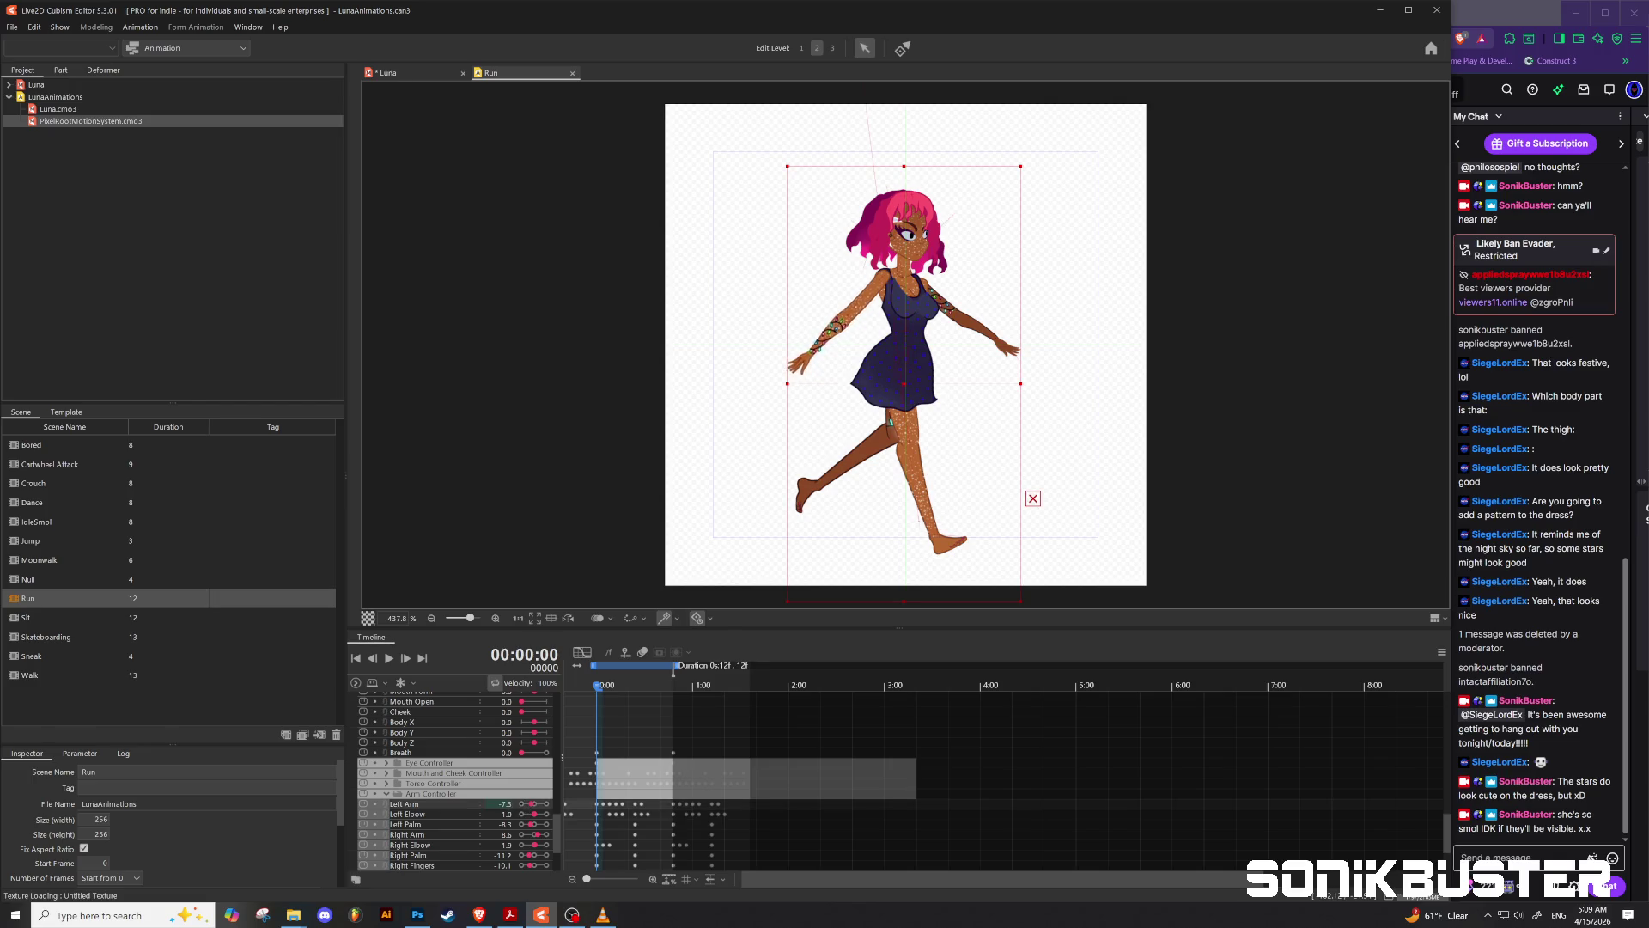
Play the Run animation, then scrub to frame 5 and replay it to review the arm
left_click(390, 659)
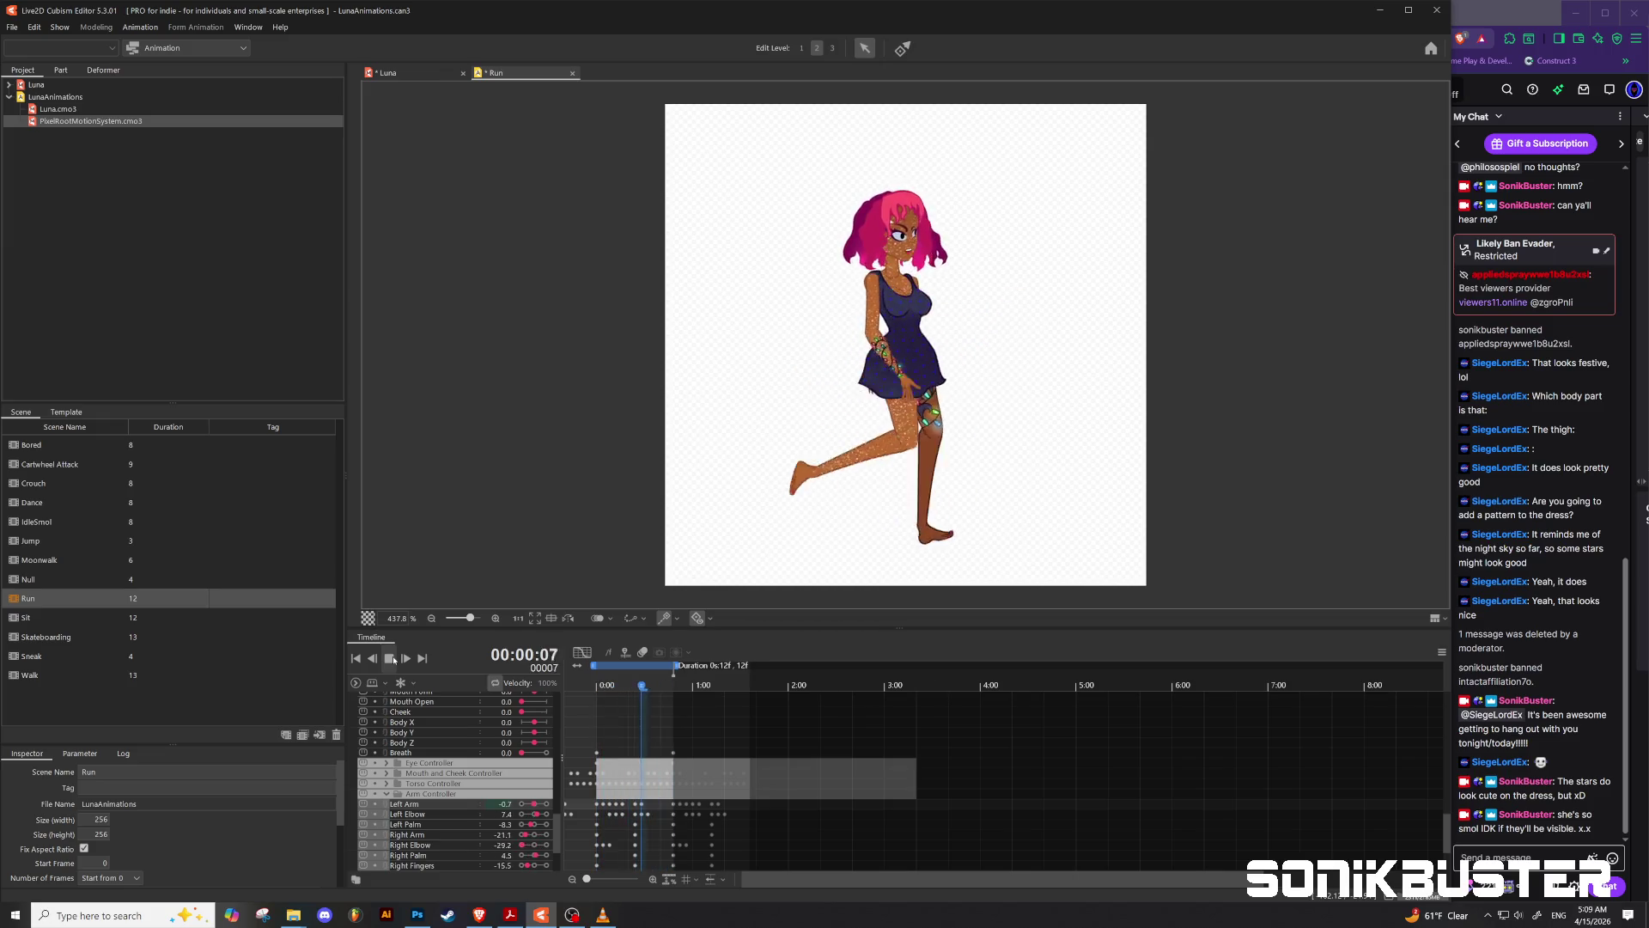
left_click(391, 659)
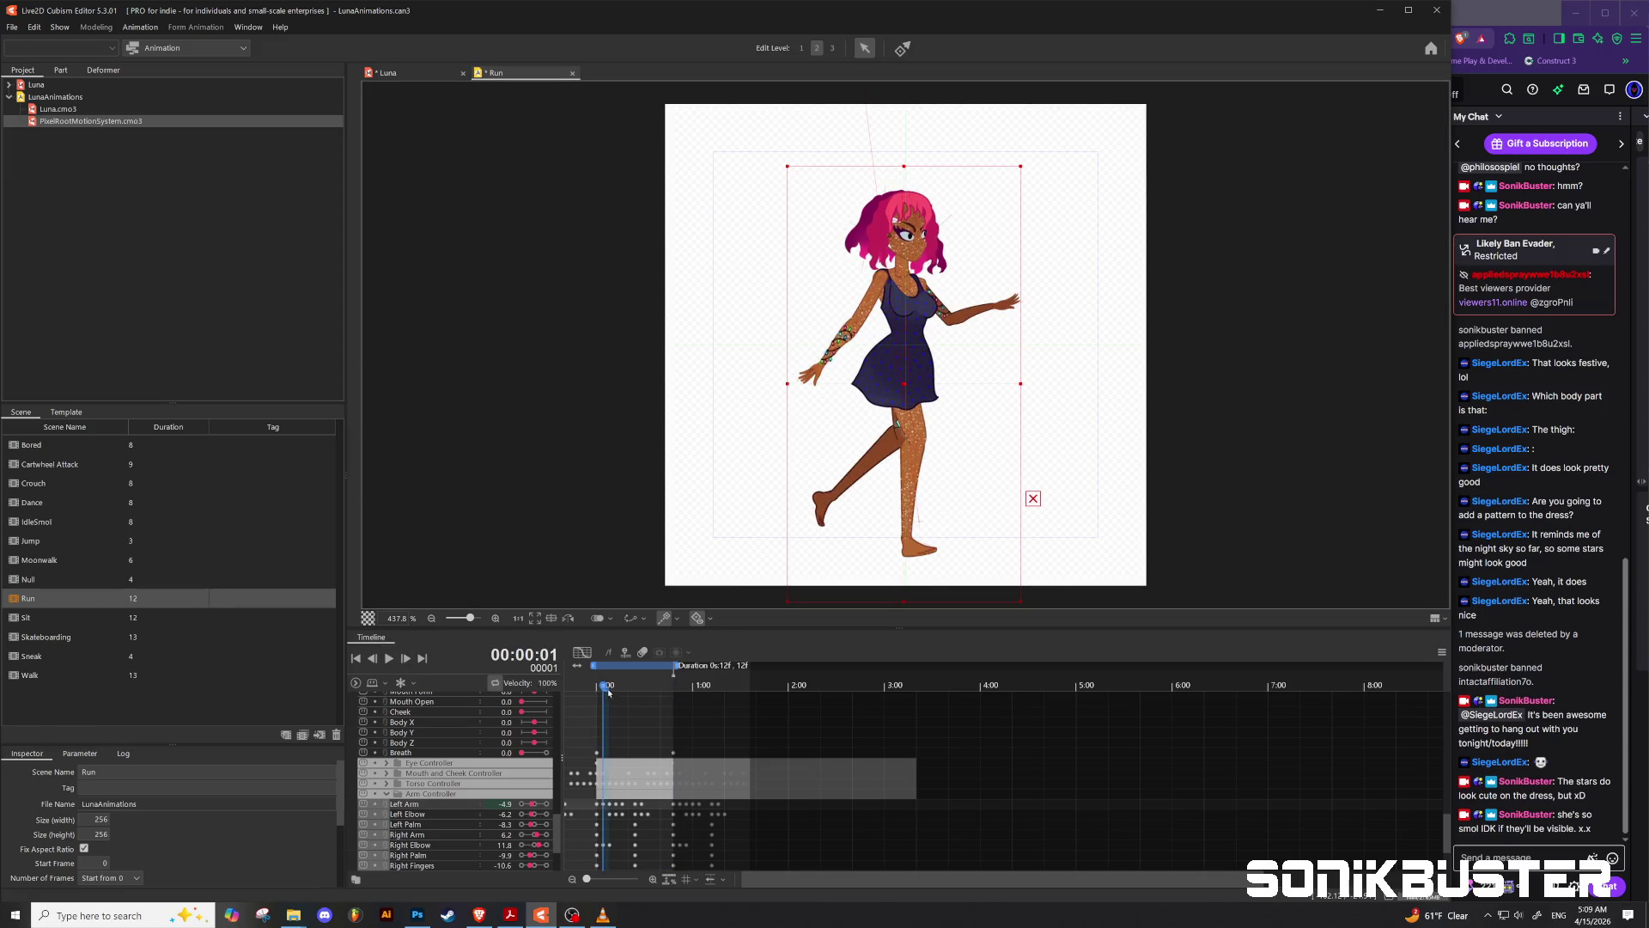
left_click_drag(605, 687, 629, 692)
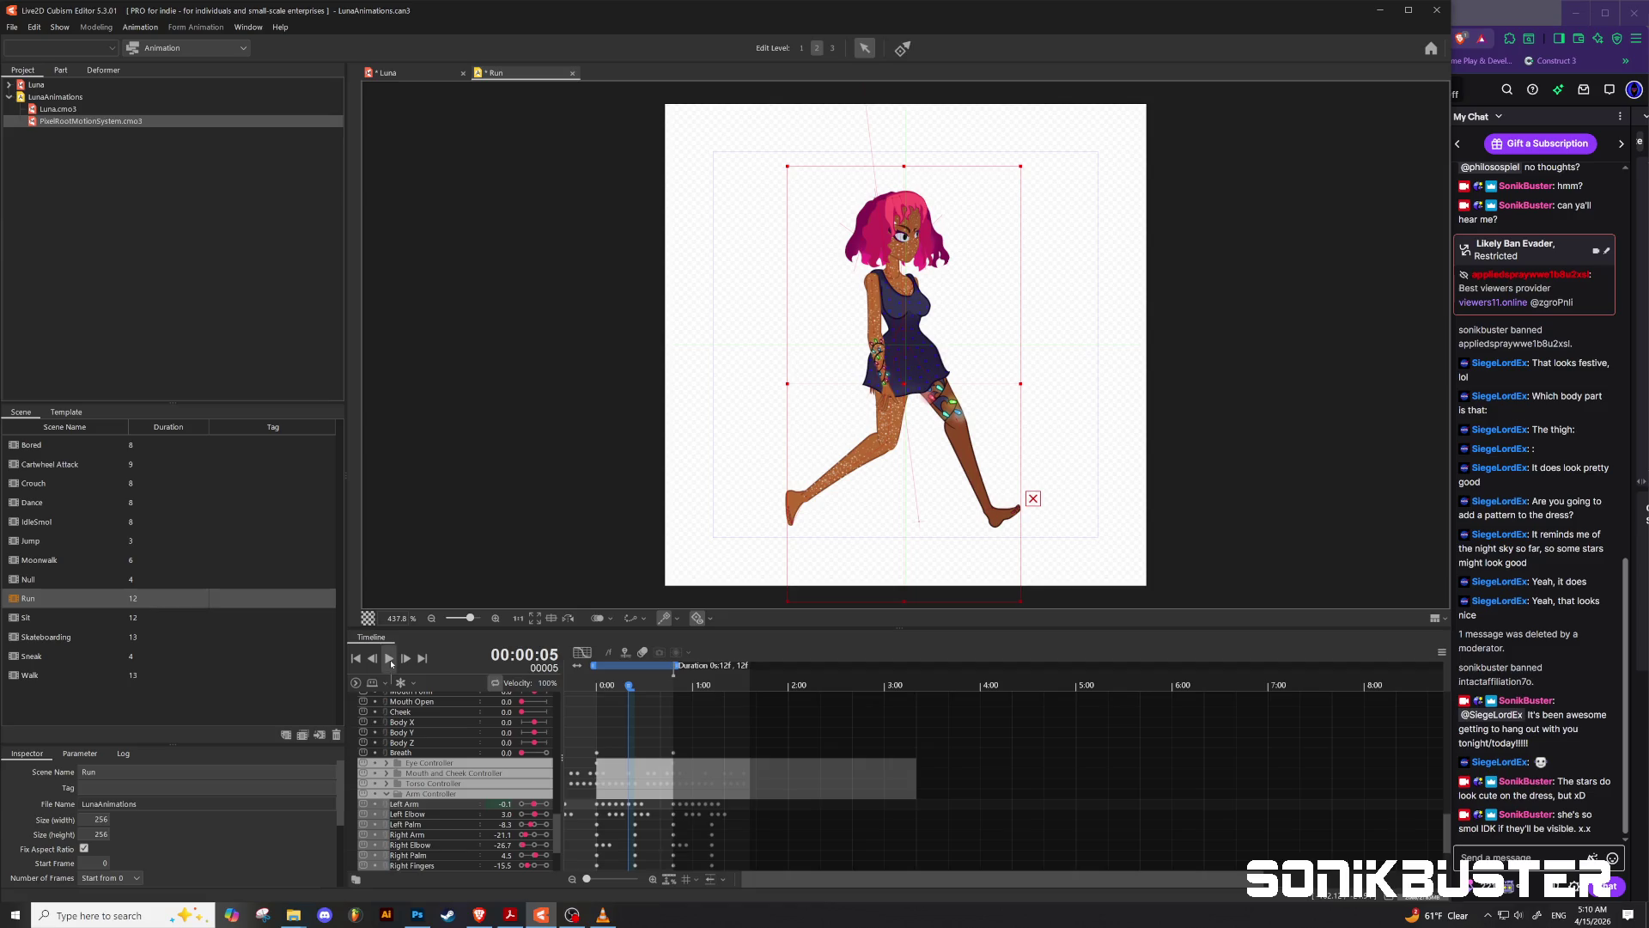
left_click(391, 663)
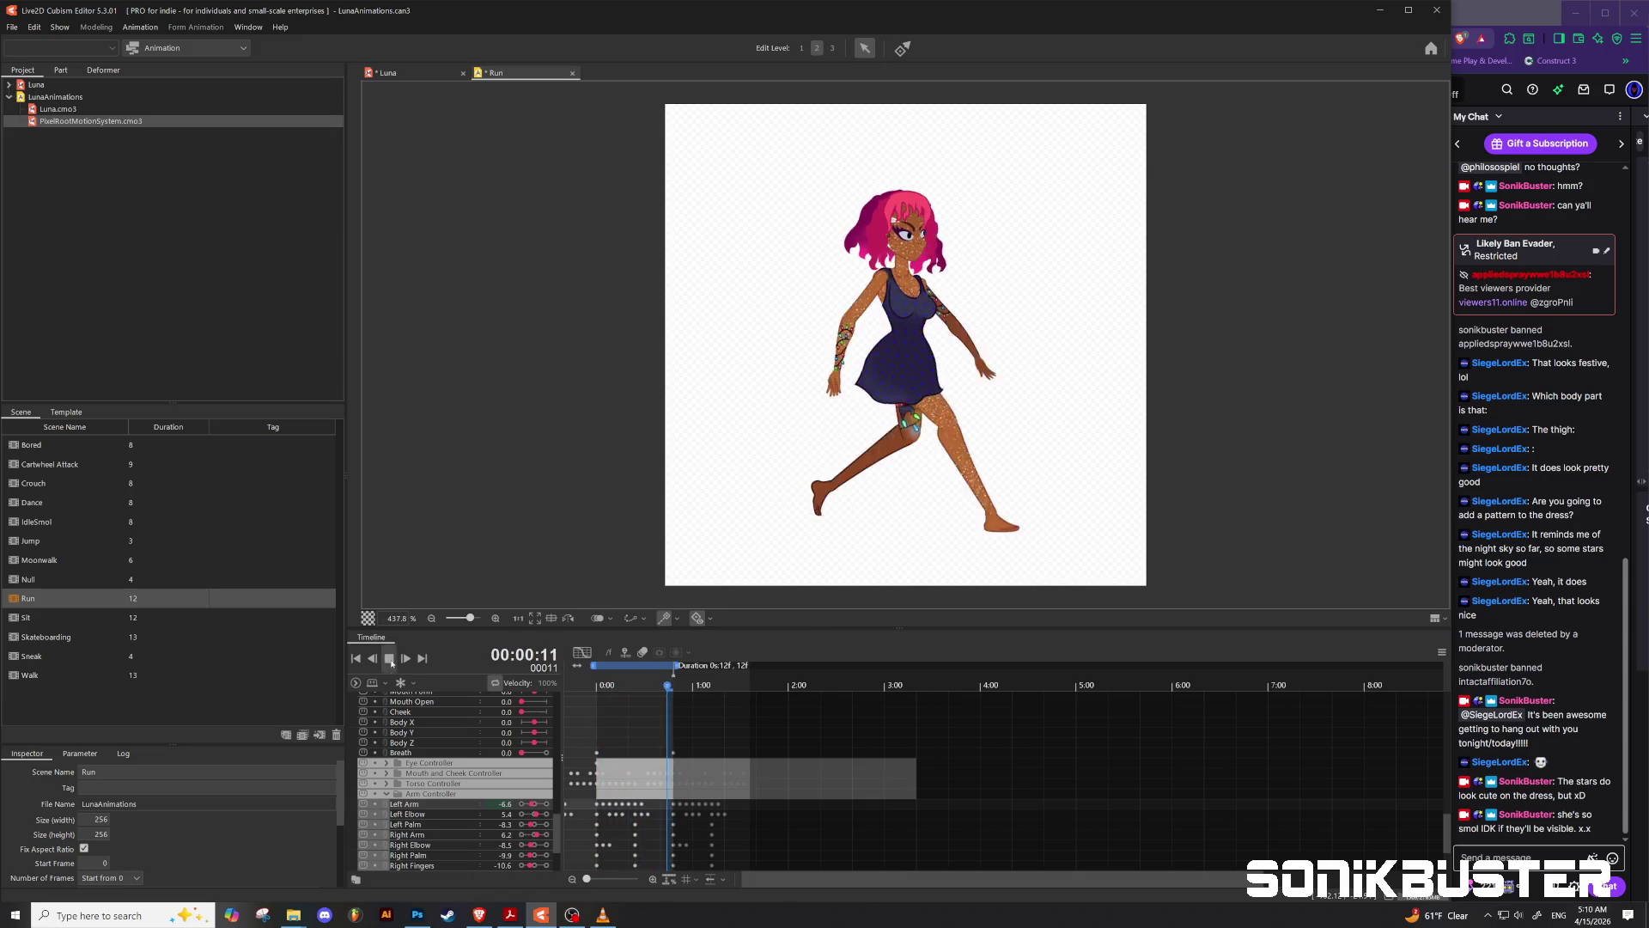
Change the Run animation's Left Arm value from -6.1 to -0.8 at frame 7
left_click(389, 658)
left_click_drag(599, 688, 635, 706)
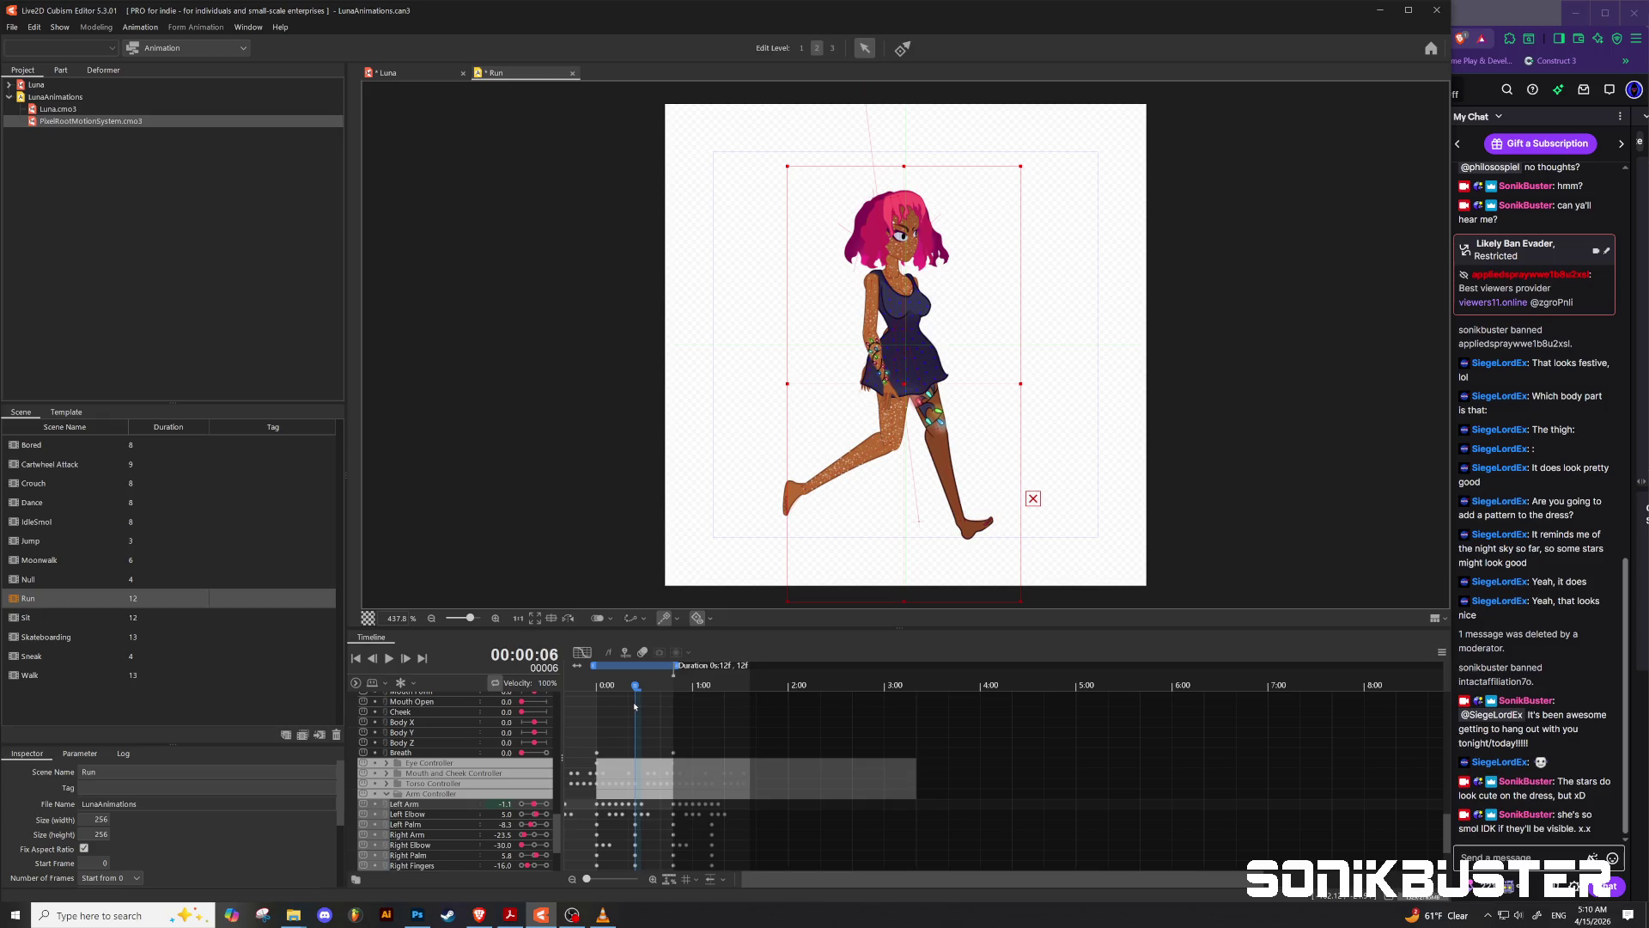
left_click_drag(635, 706, 634, 710)
left_click_drag(505, 803, 516, 803)
Play and scrub through the Run cycle to review the arm, then open the Sneak scene
left_click_drag(636, 690, 675, 706)
key("space")
left_click(386, 662)
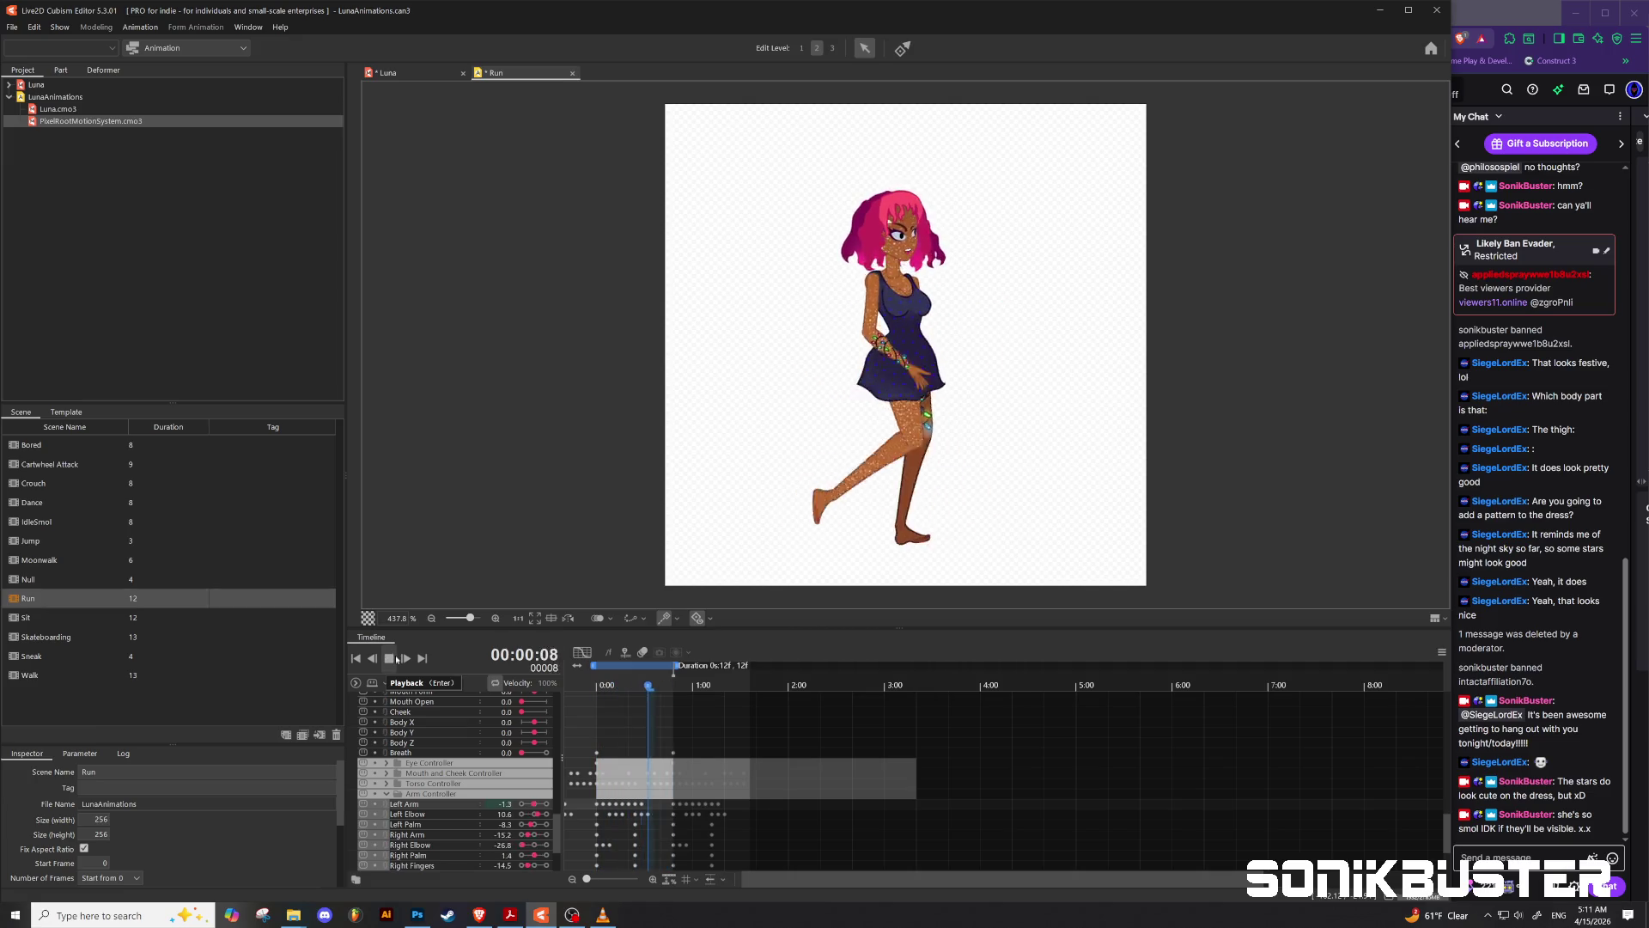
left_click(388, 658)
left_click_drag(595, 685, 646, 697)
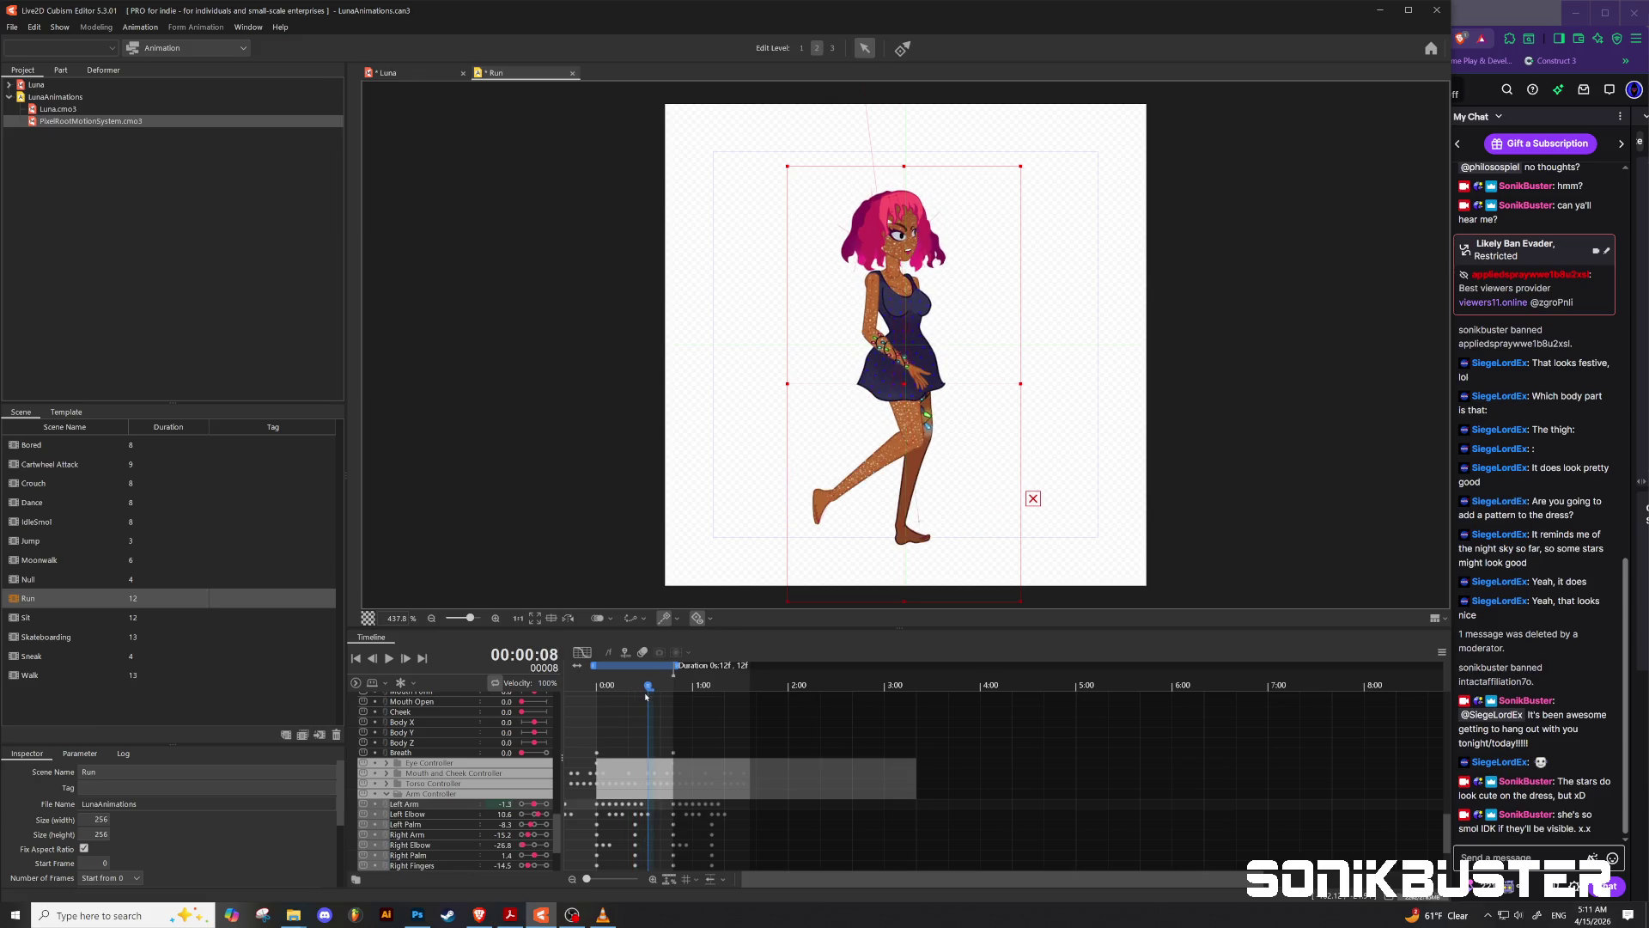
left_click_drag(650, 697, 682, 706)
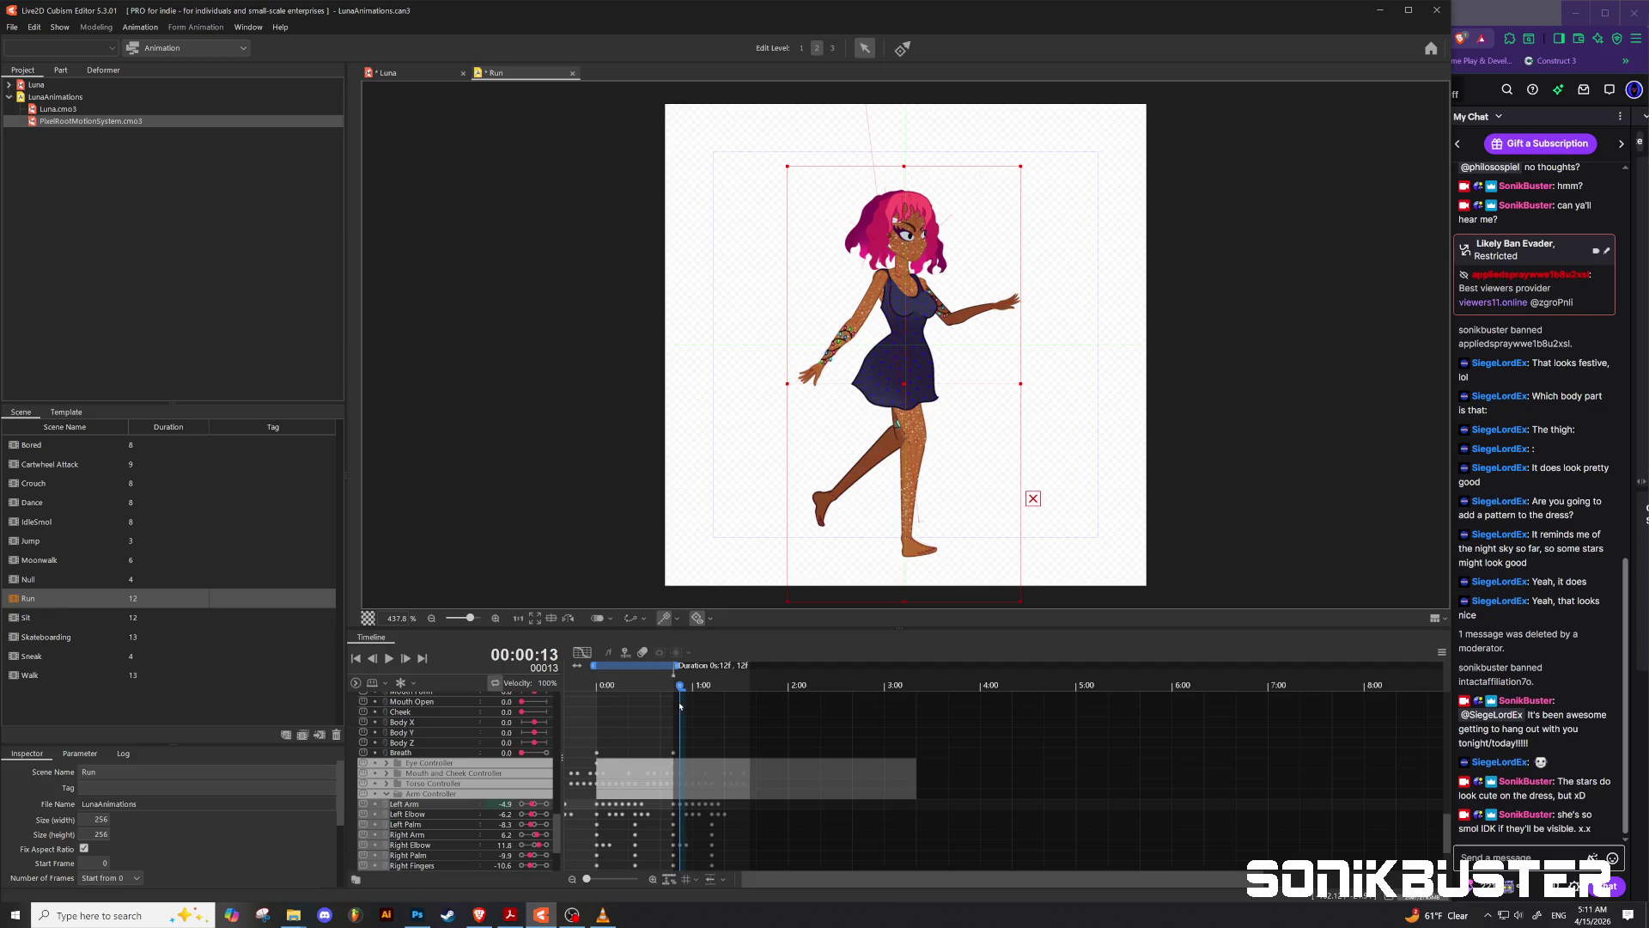
left_click(389, 658)
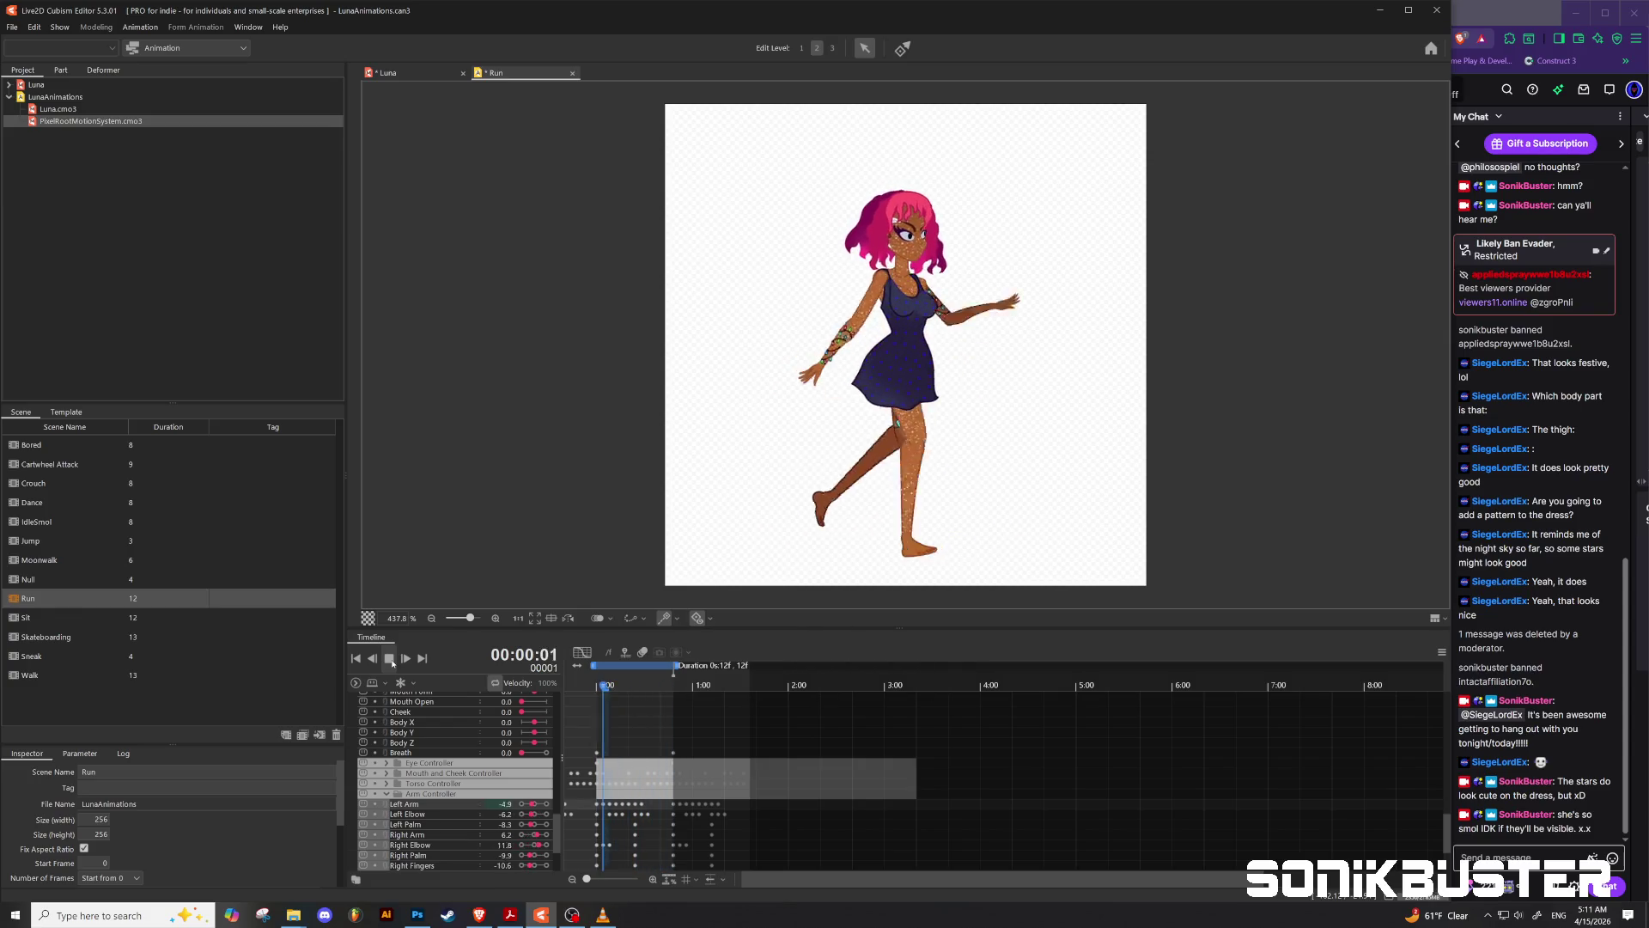
left_click(389, 658)
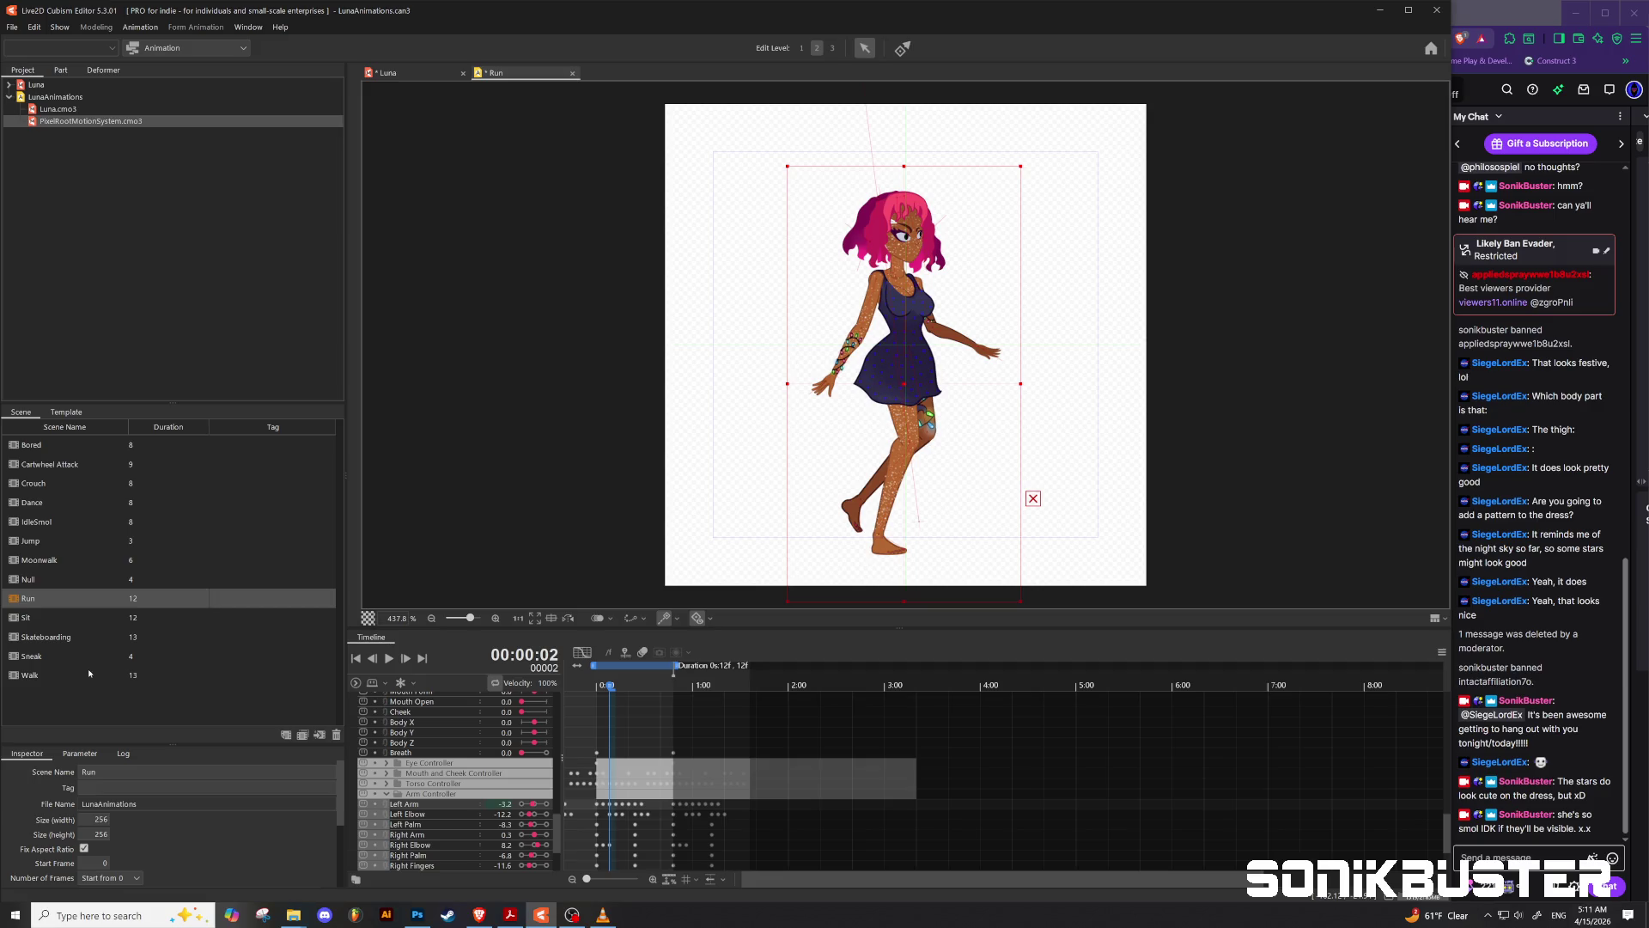
left_click(38, 658)
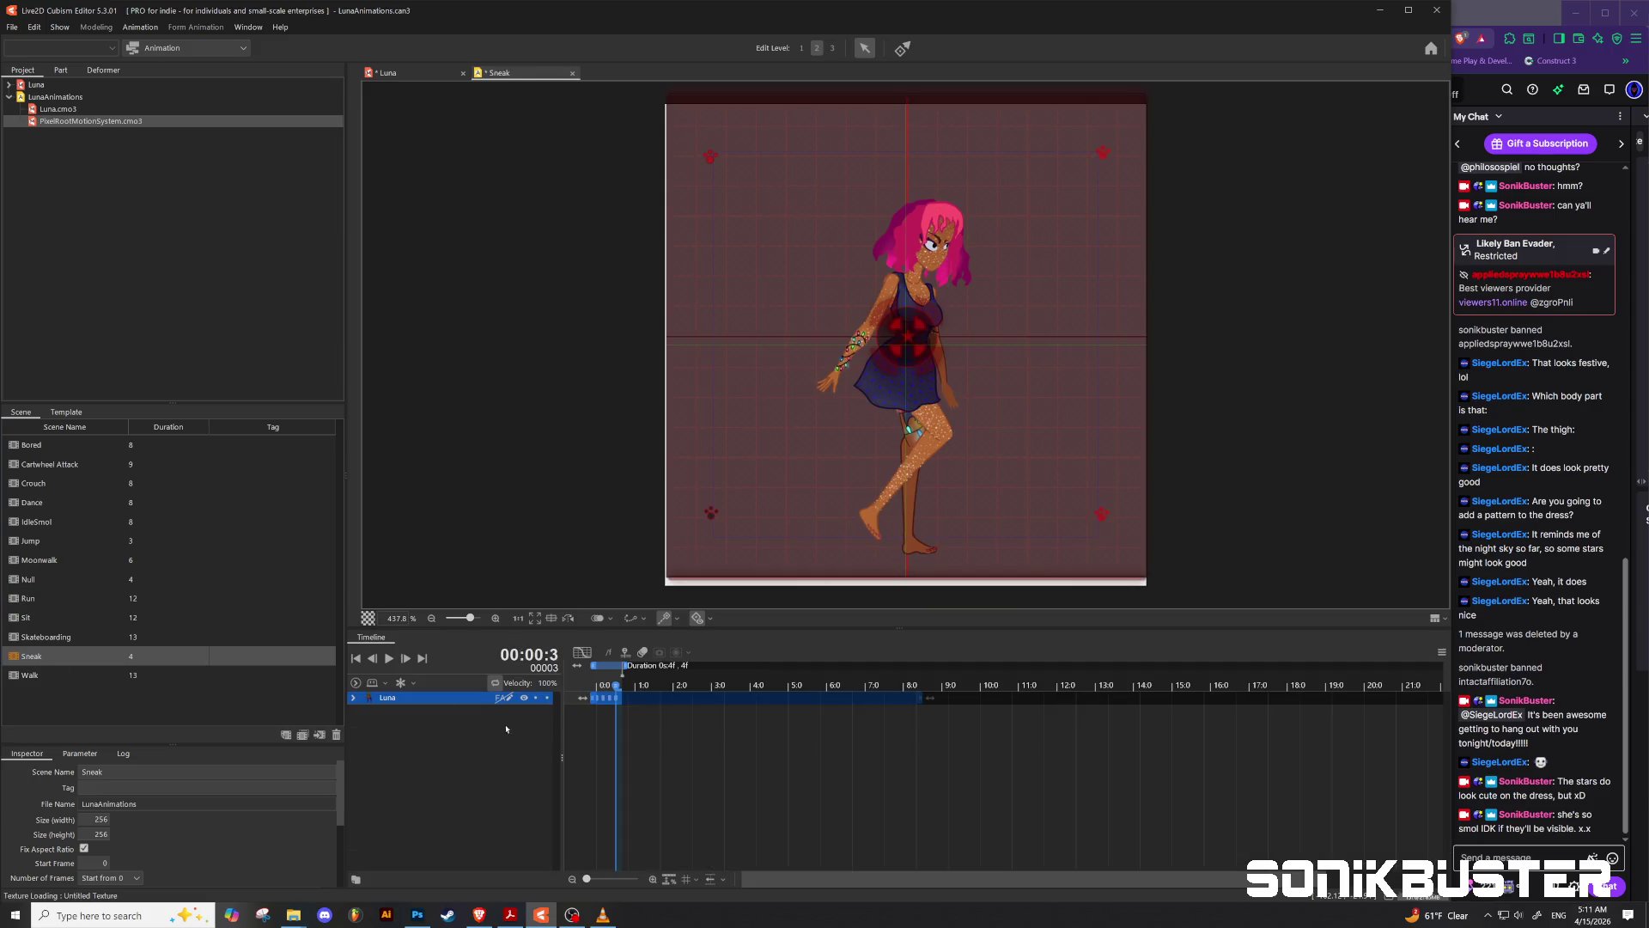
Preview the Sneak animation, then switch to the Walk scene
left_click(389, 658)
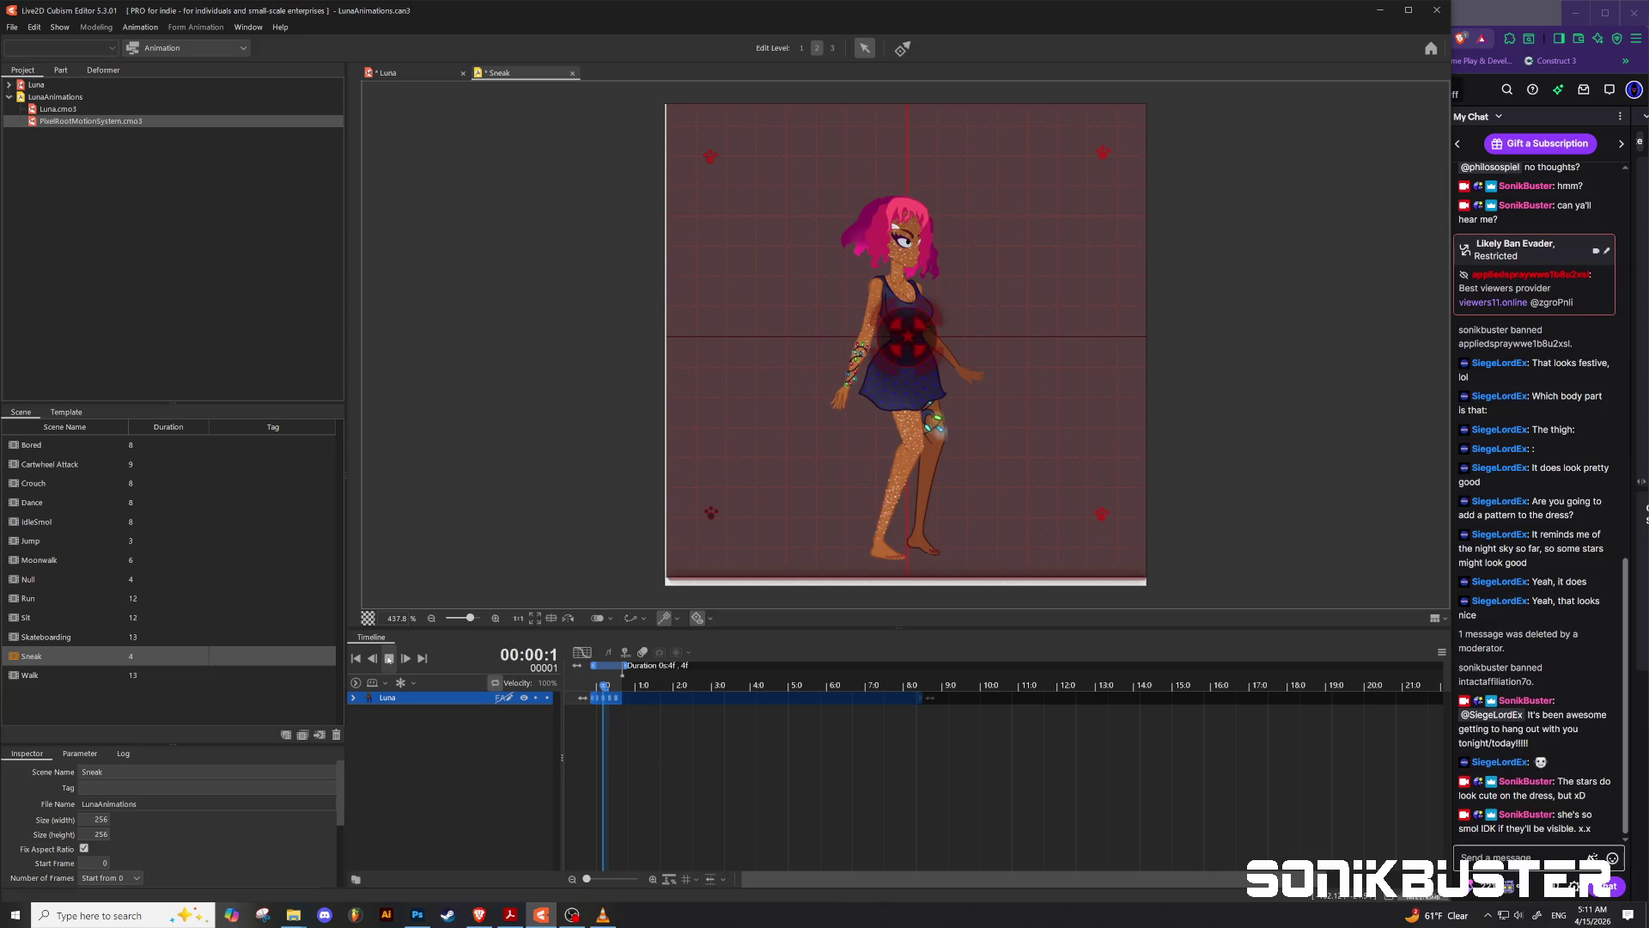
left_click(389, 658)
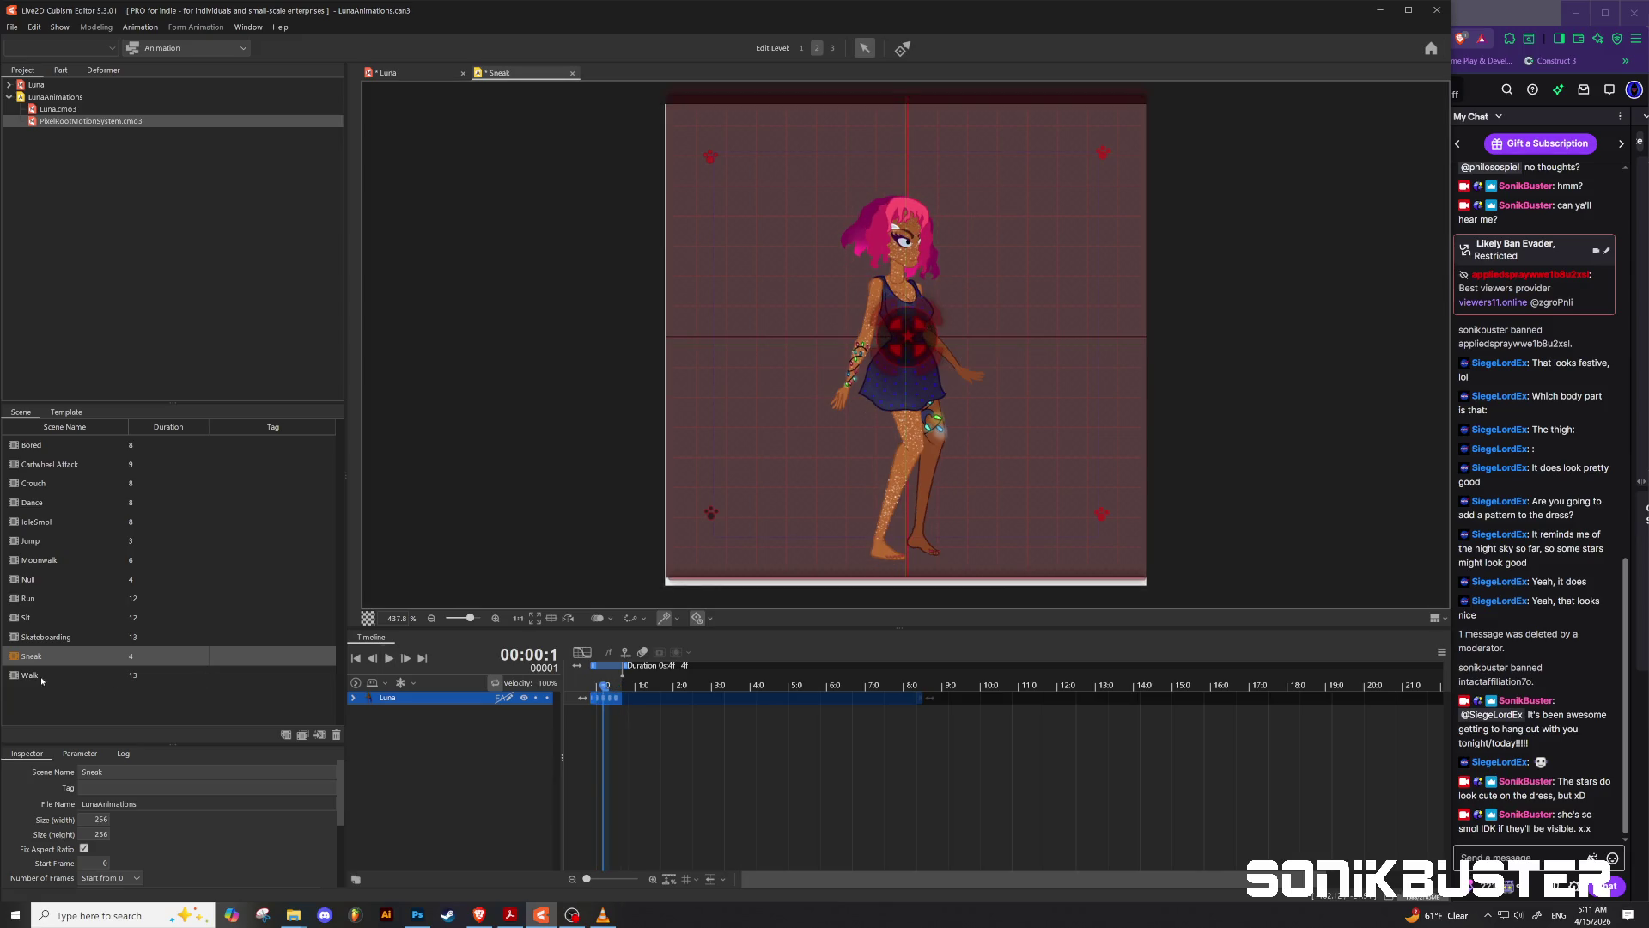
left_click(38, 675)
Preview the Walk animation, park on frame 1 and expand Luna's track
left_click(389, 658)
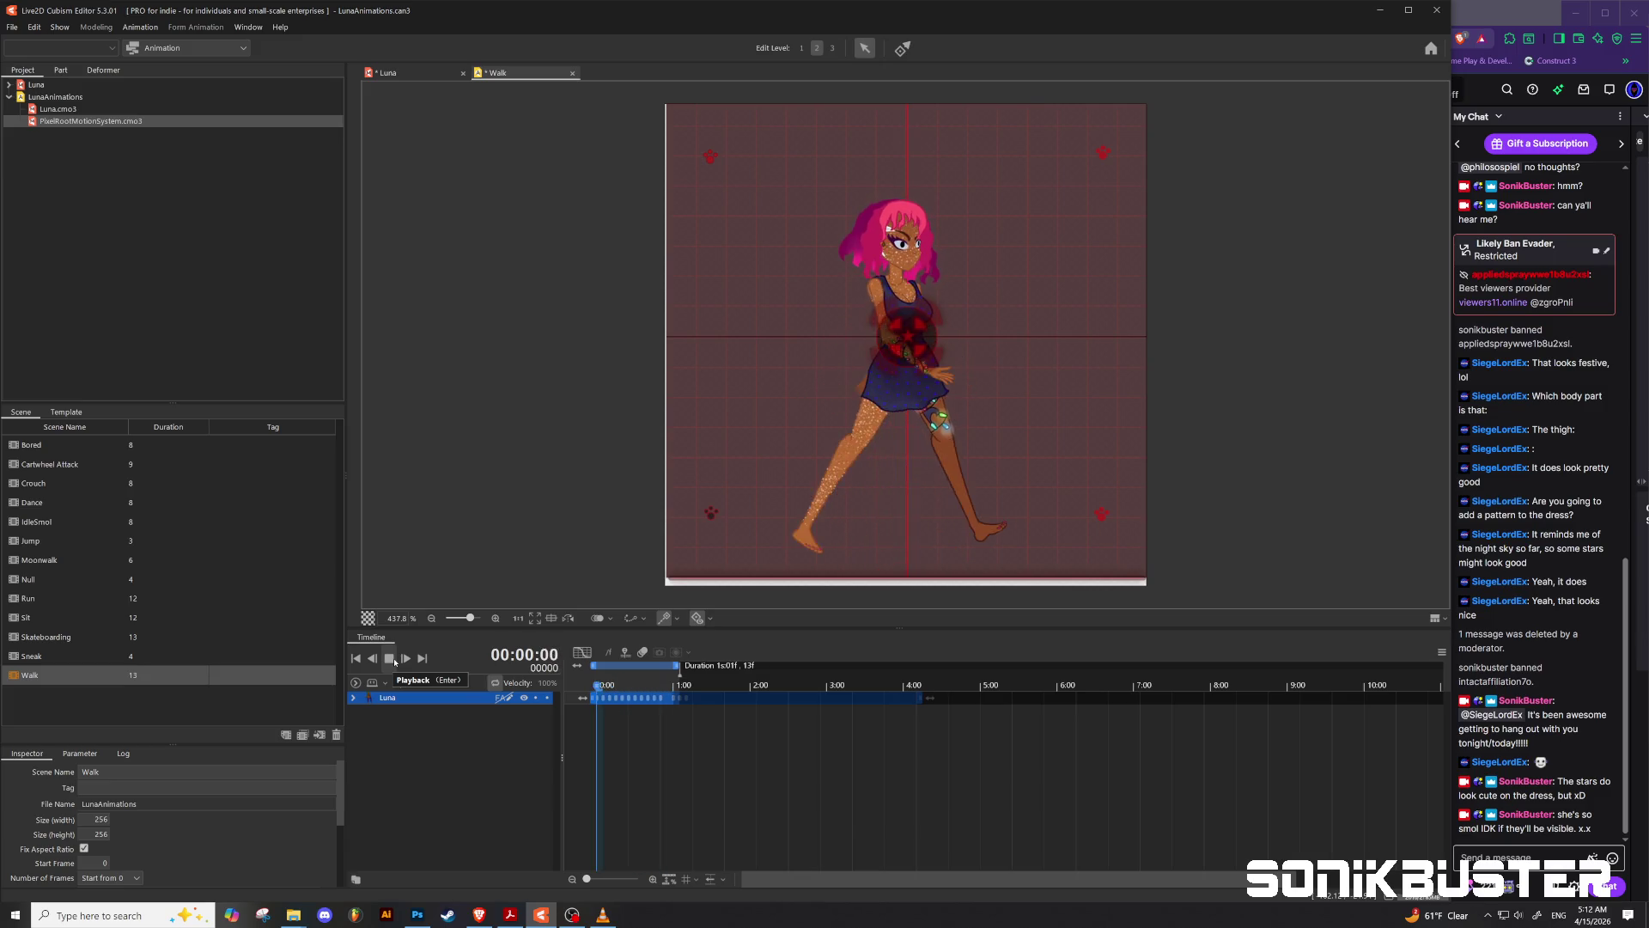
left_click(394, 661)
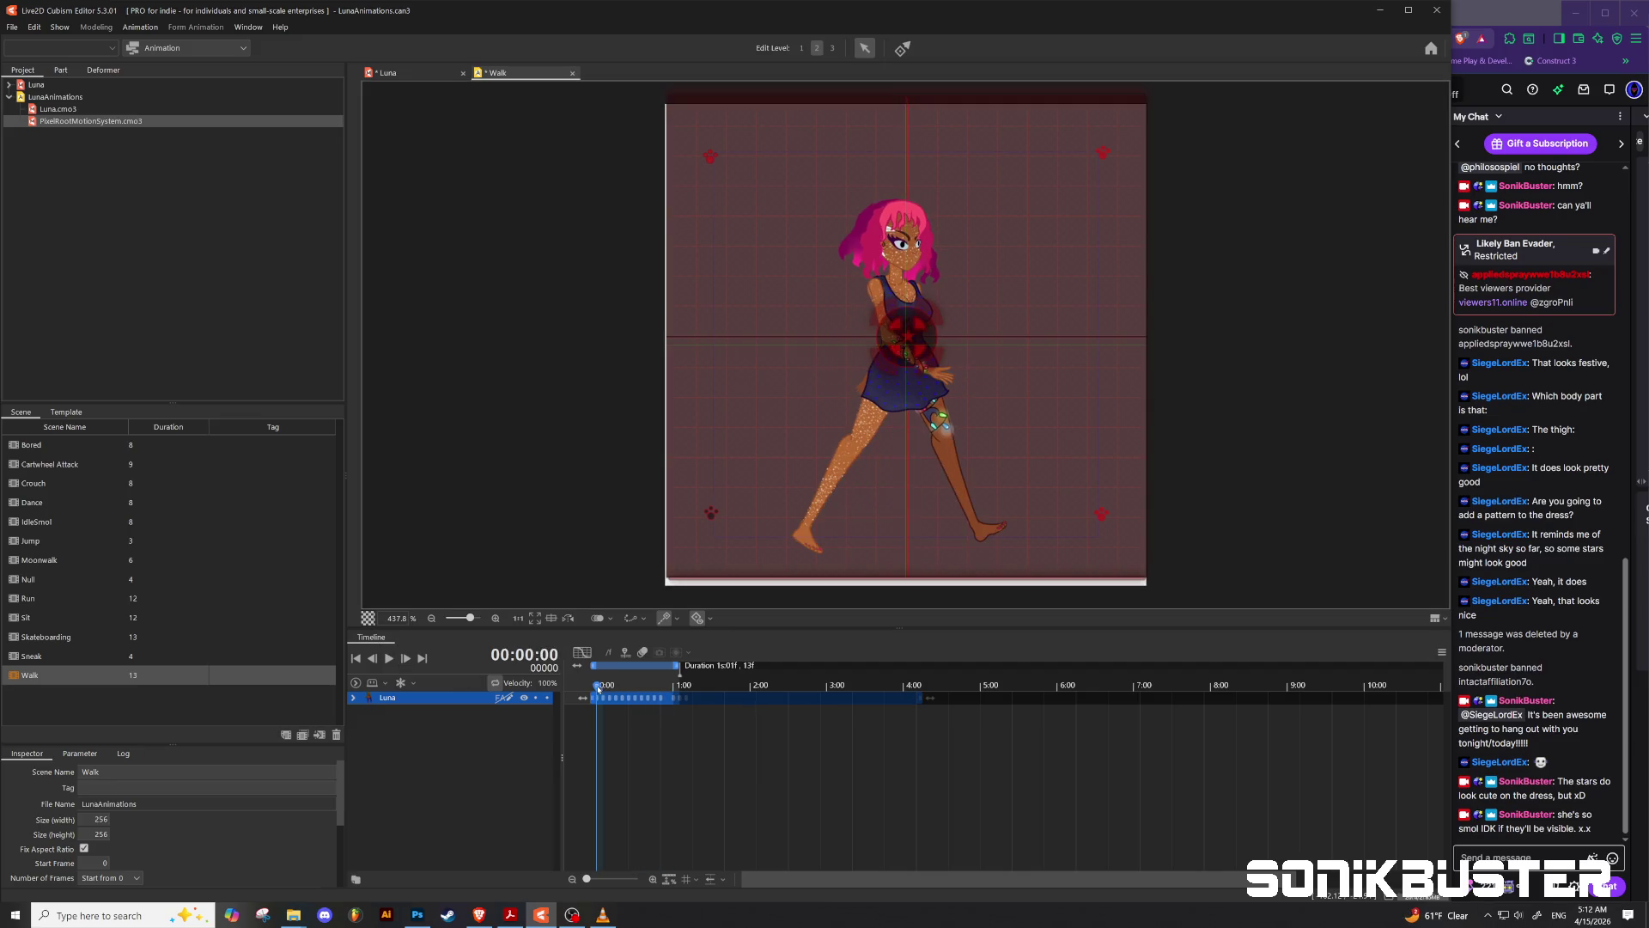
left_click_drag(599, 689, 619, 695)
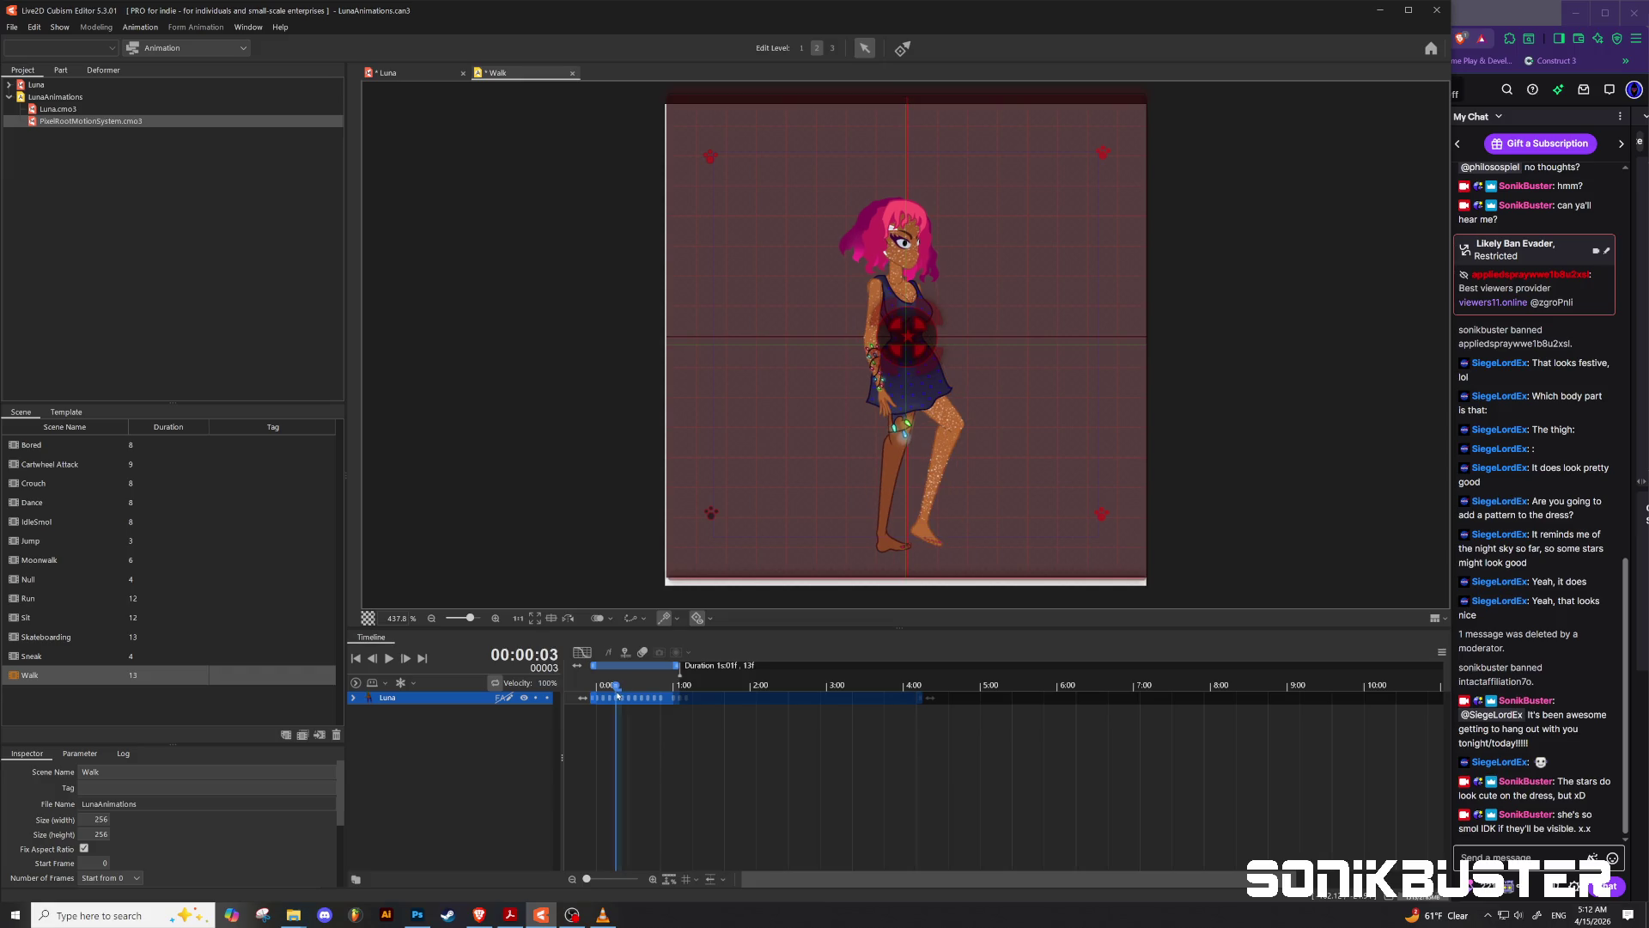
left_click(353, 698)
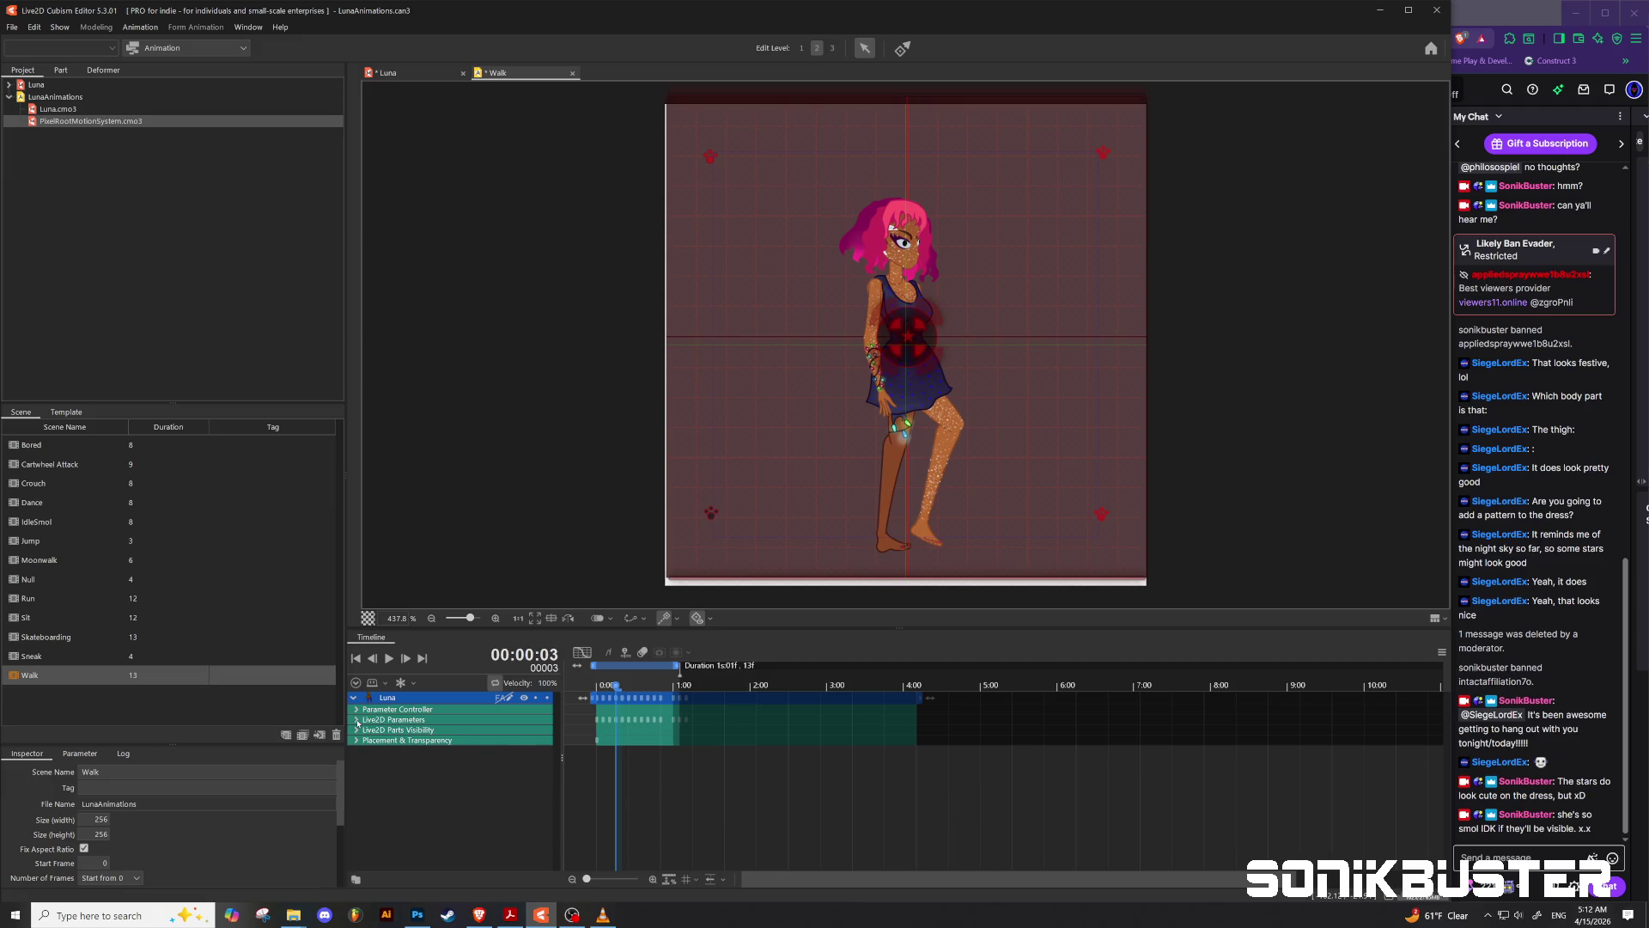
Show Live2D Parameters and Leg Controller tracks, collapsing the Head and Hip Controller groups
left_click(357, 723)
scroll(395, 773, "down", 2)
scroll(397, 790, "down", 3)
scroll(399, 805, "down", 2)
scroll(399, 805, "down", 2)
scroll(400, 804, "down", 2)
scroll(400, 805, "up", 3)
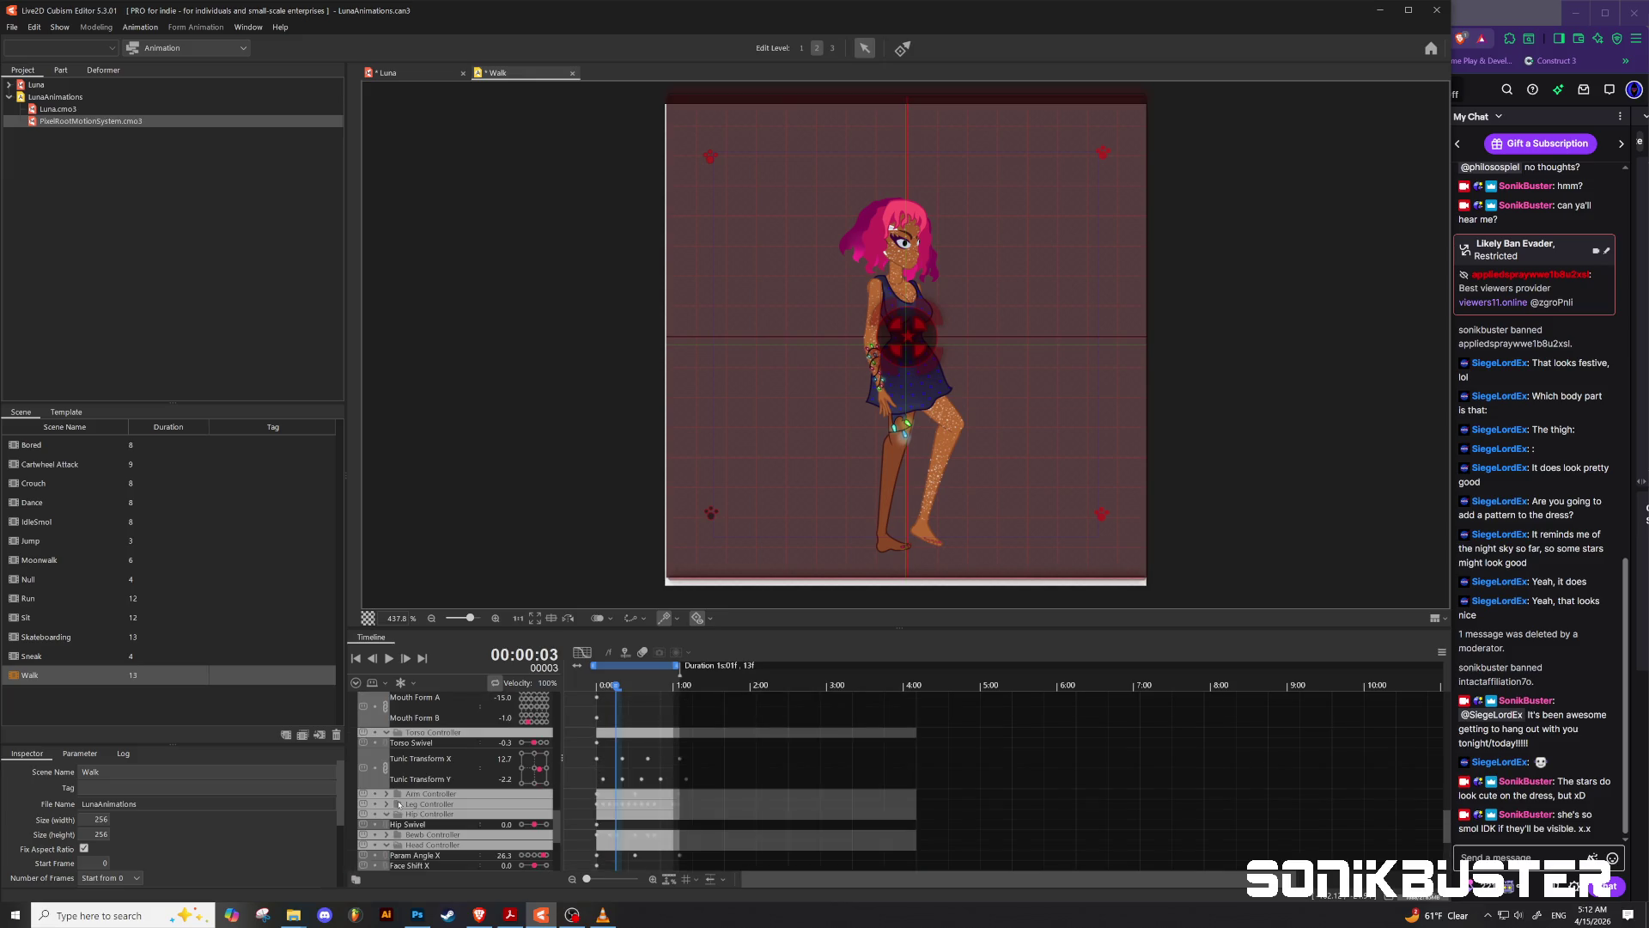
left_click(387, 845)
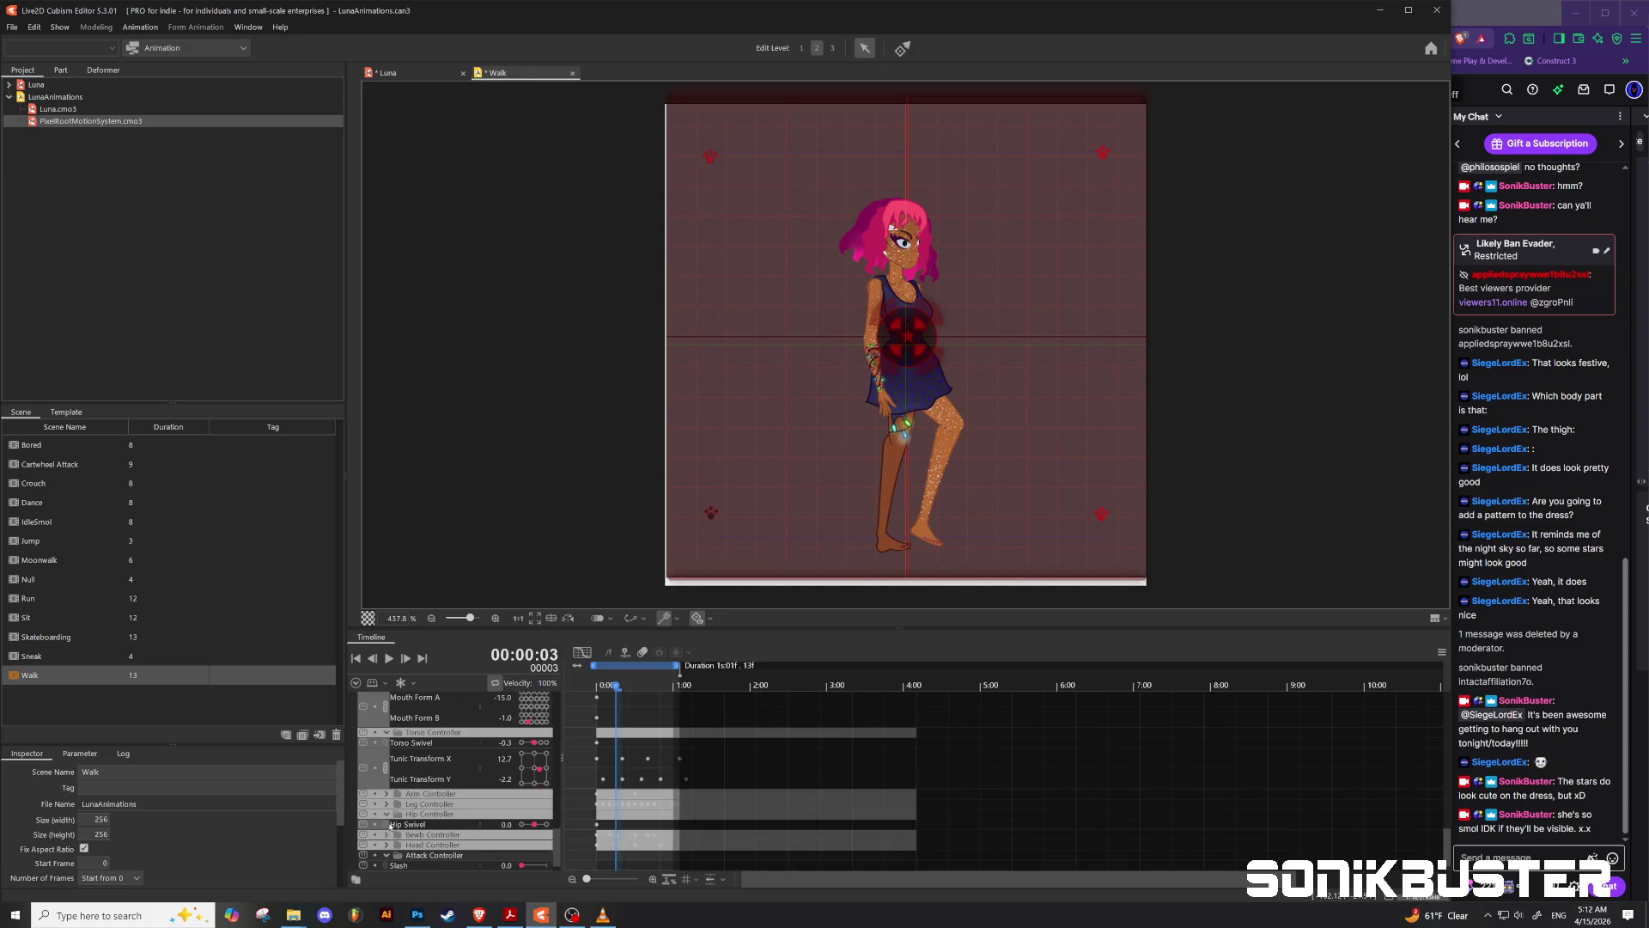
left_click(388, 814)
left_click(388, 805)
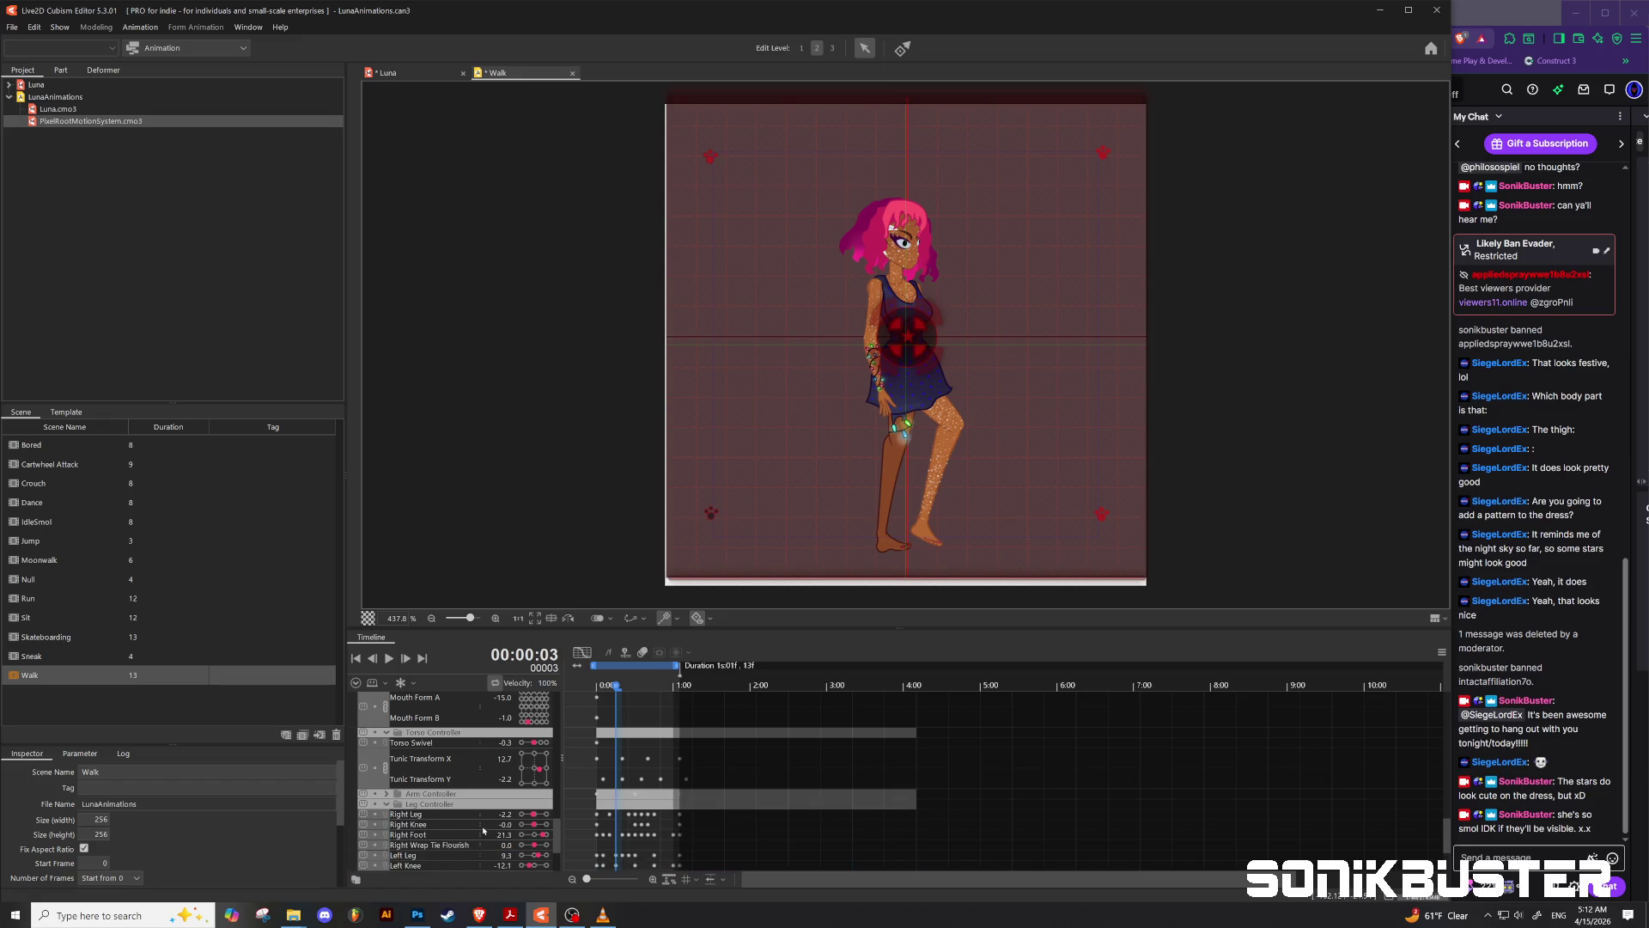
Set Left Leg to 10.3 at frame 3, then Right Leg -10.7 and Left Leg 3.7 at frame 6
left_click_drag(506, 856, 534, 856)
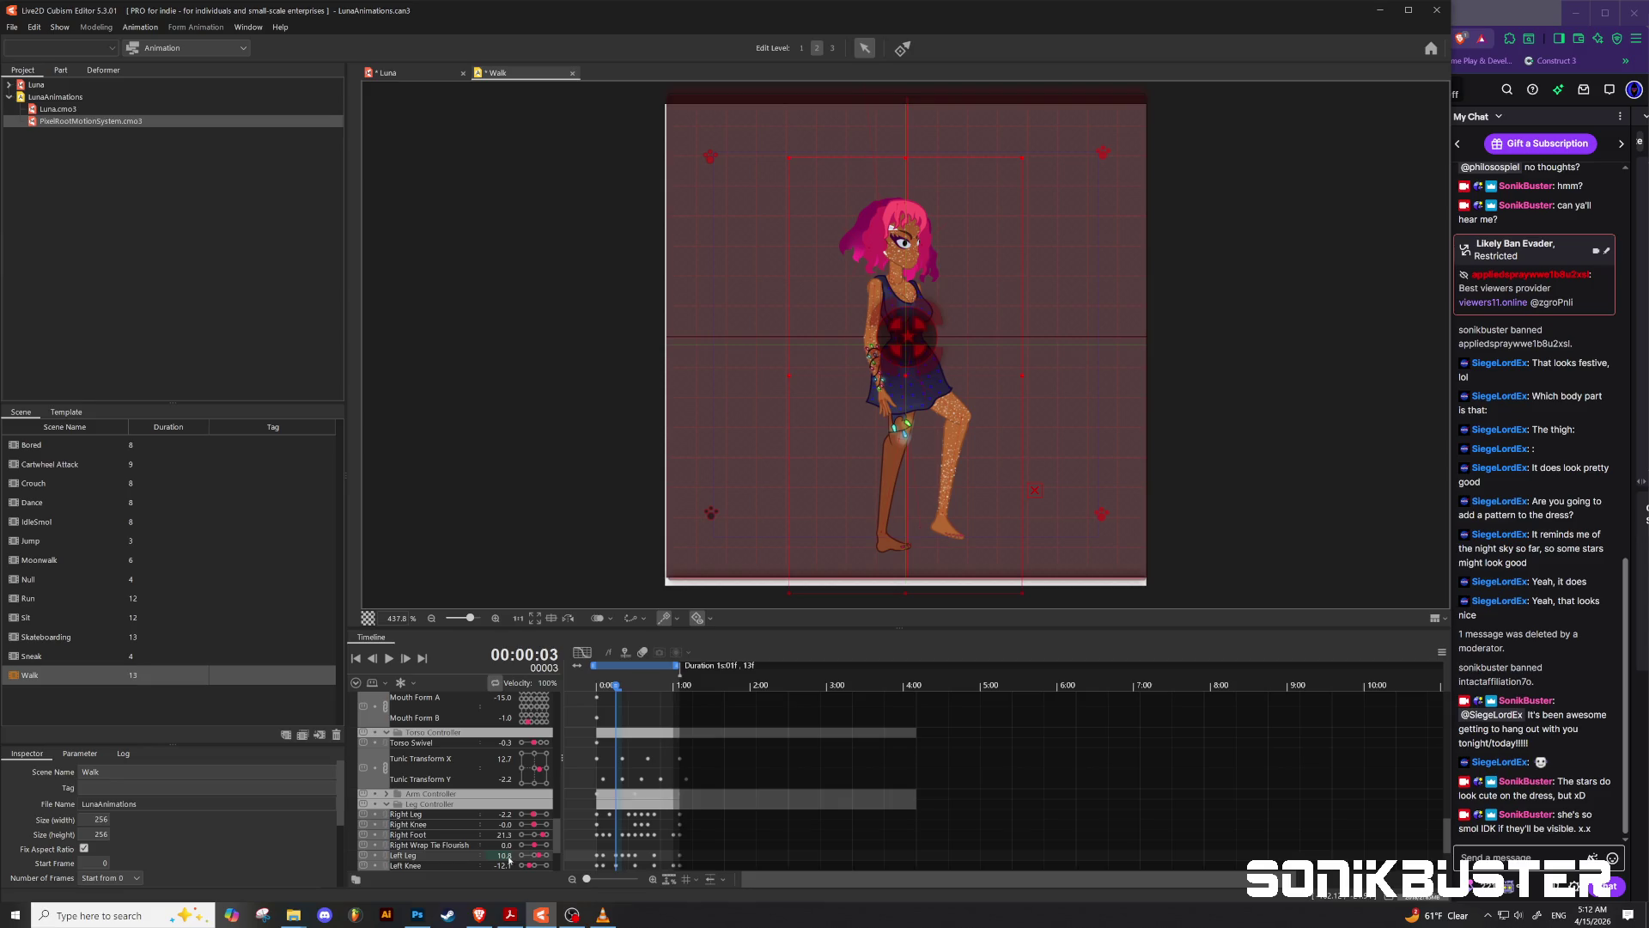
left_click_drag(615, 687, 637, 696)
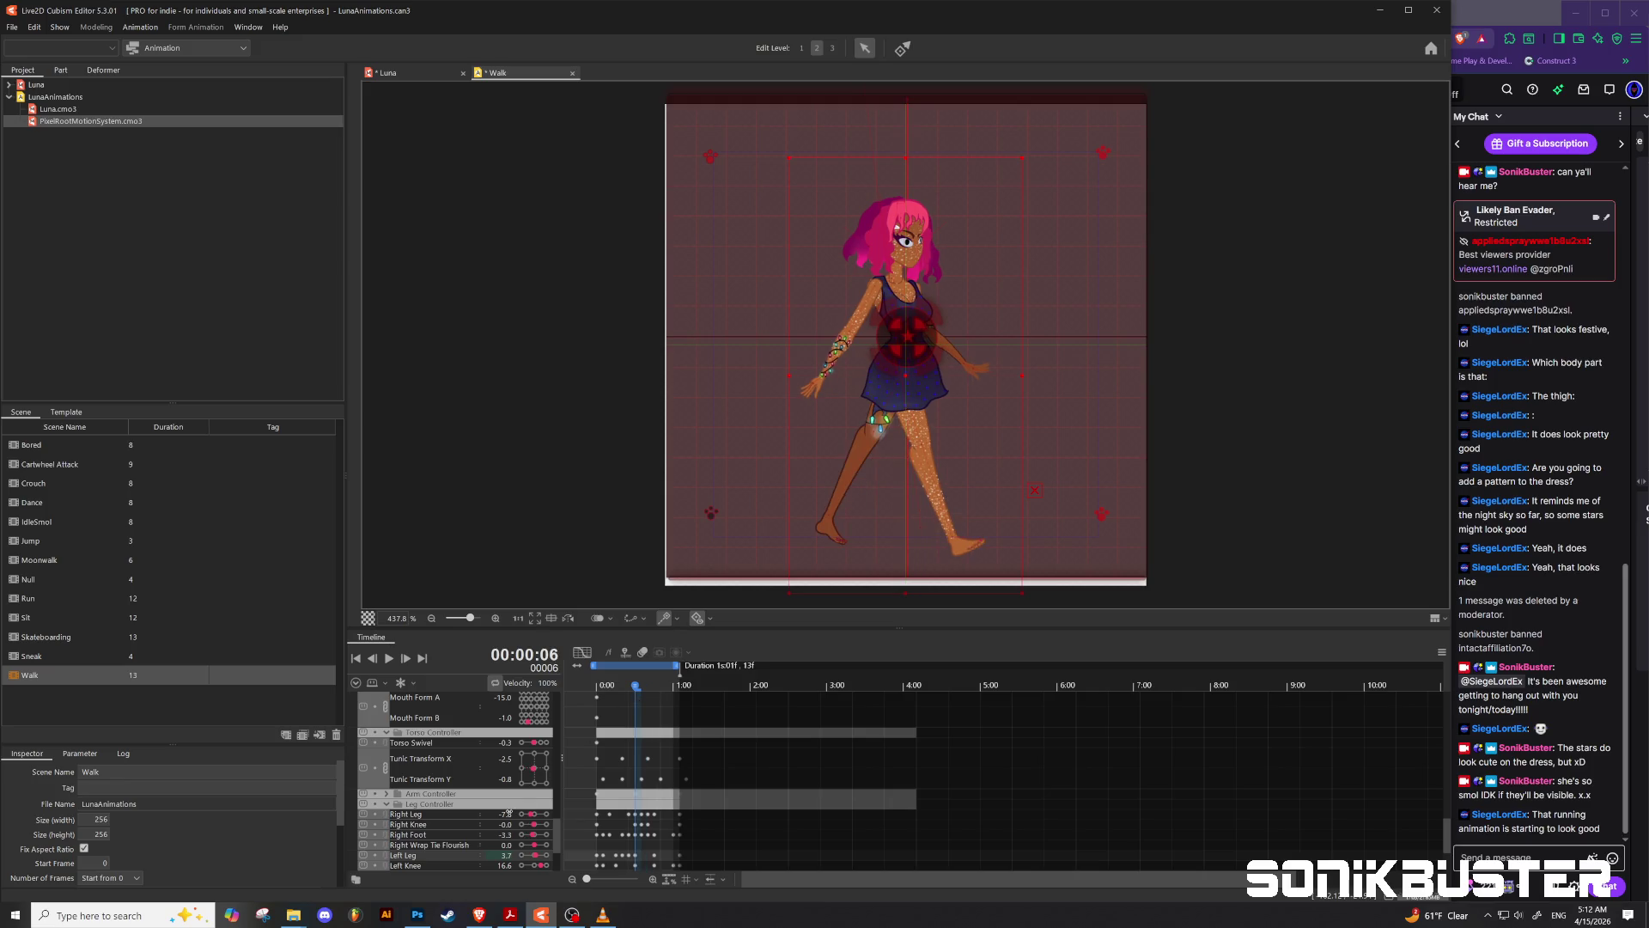
left_click_drag(507, 813, 482, 814)
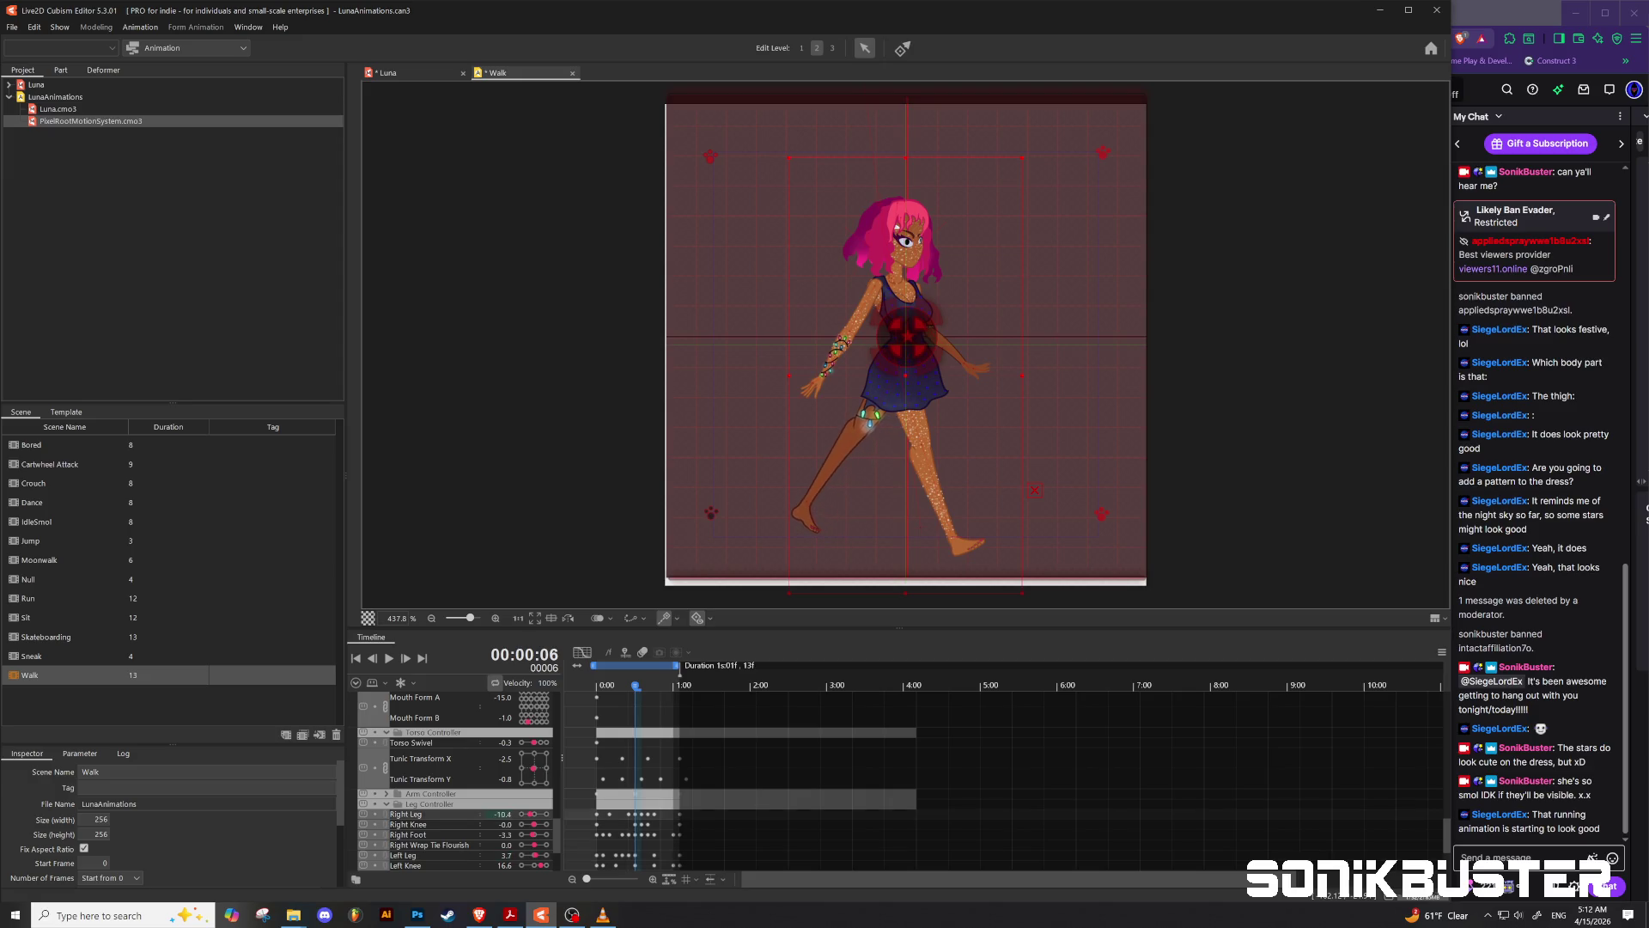
left_click_drag(502, 814, 505, 814)
left_click_drag(866, 423, 869, 425)
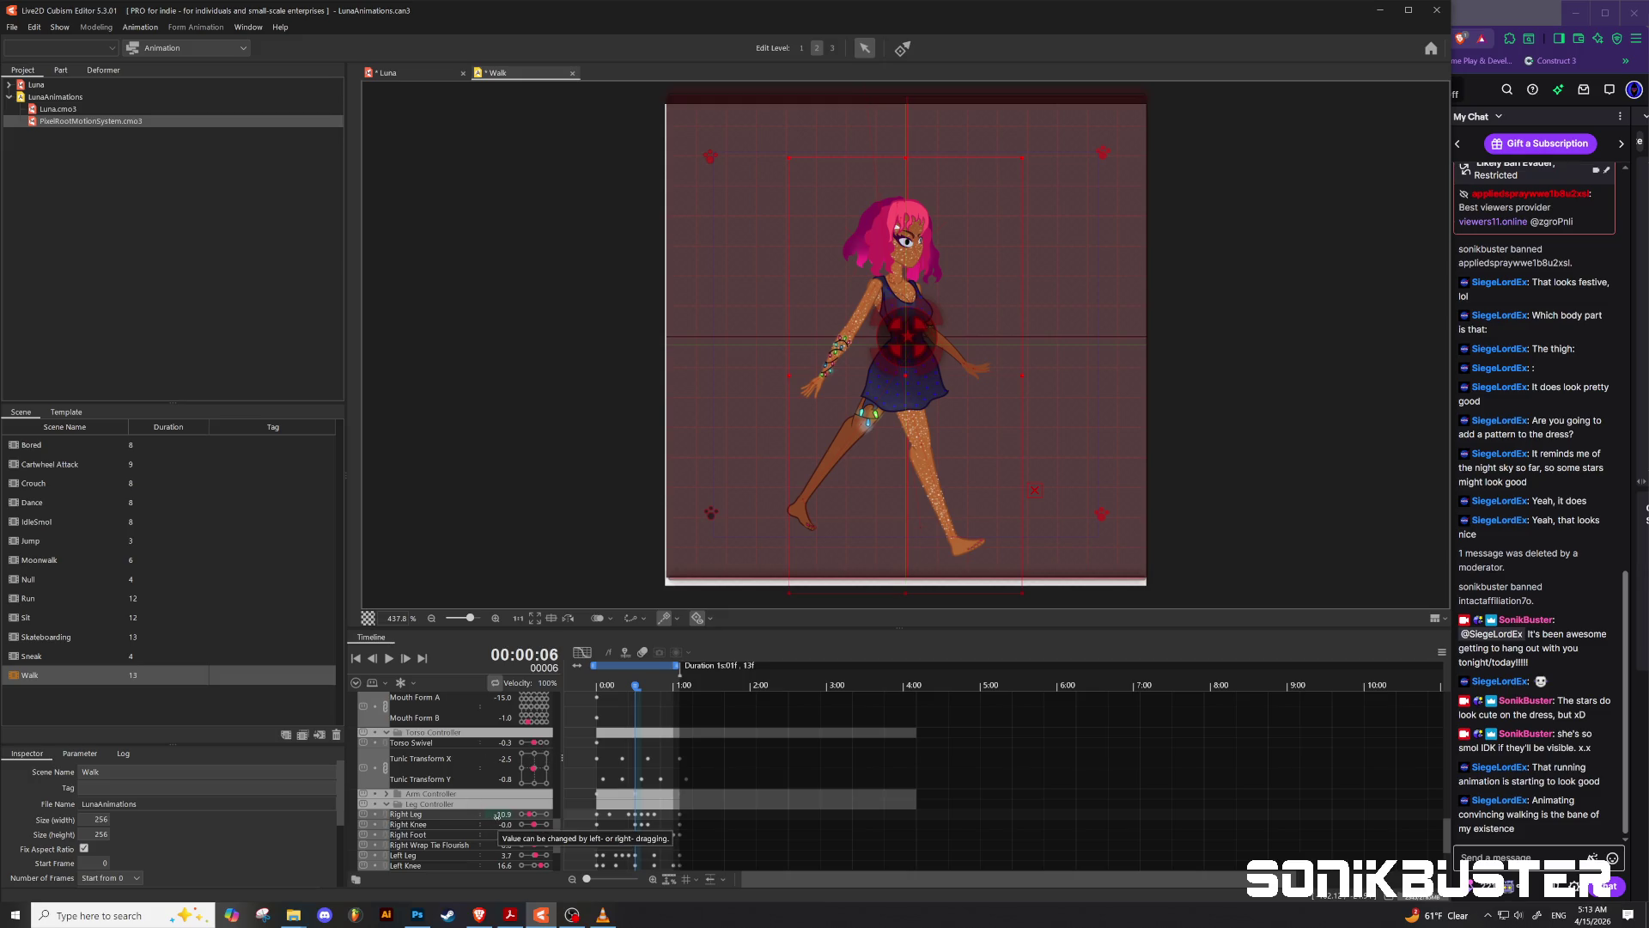
left_click_drag(497, 813, 505, 814)
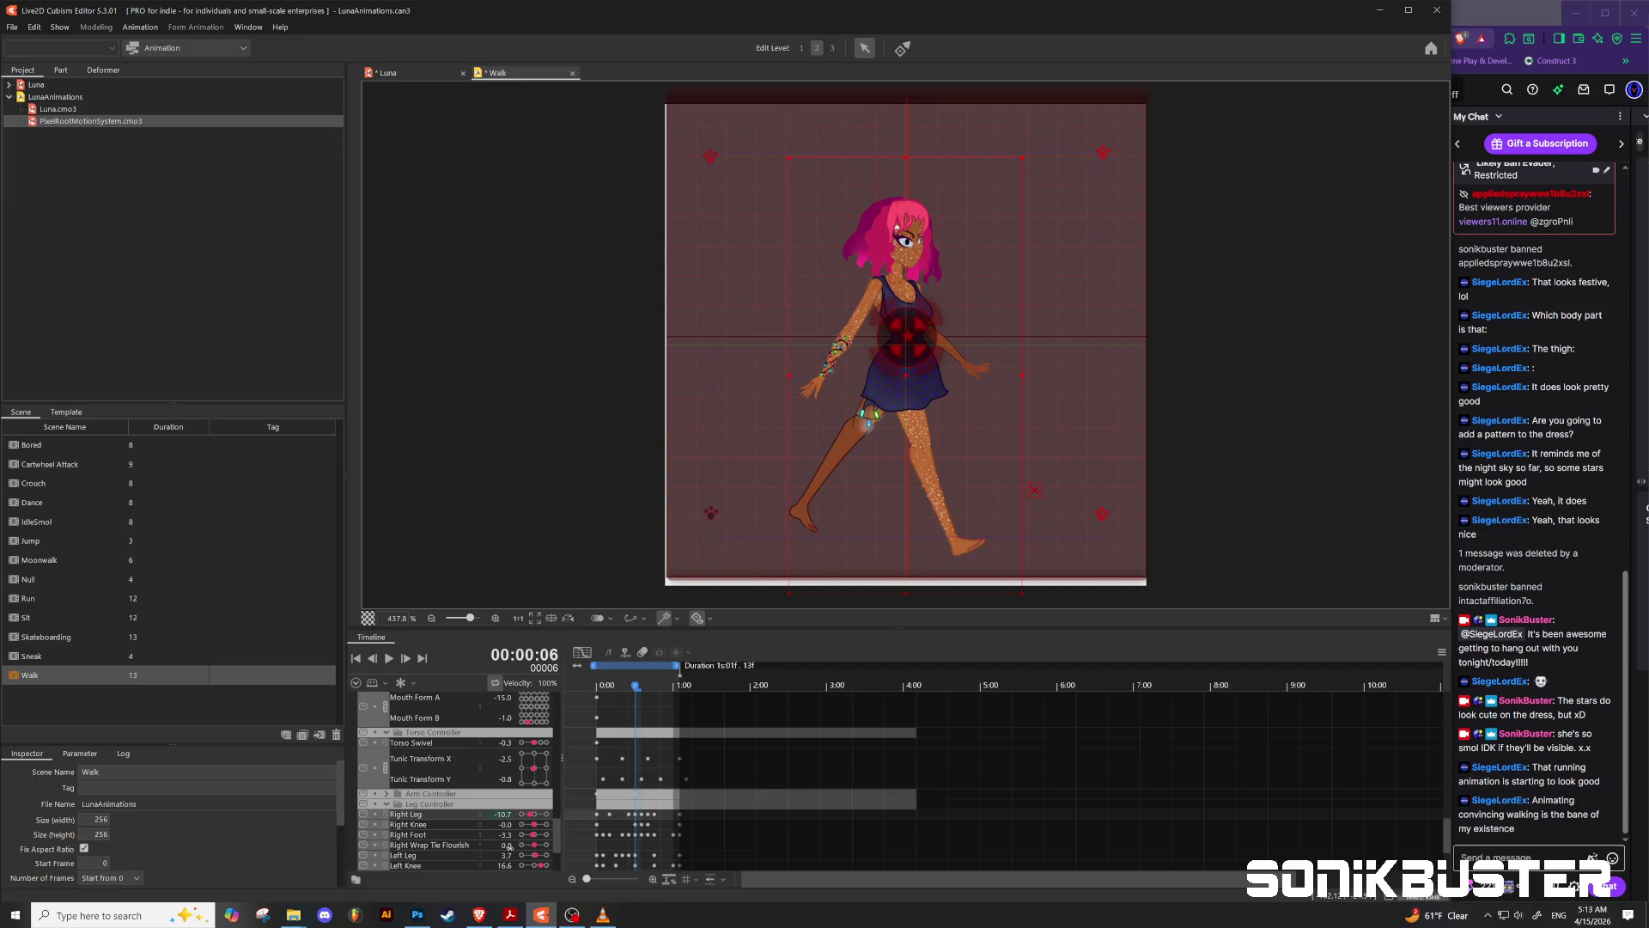
left_click_drag(506, 855, 525, 855)
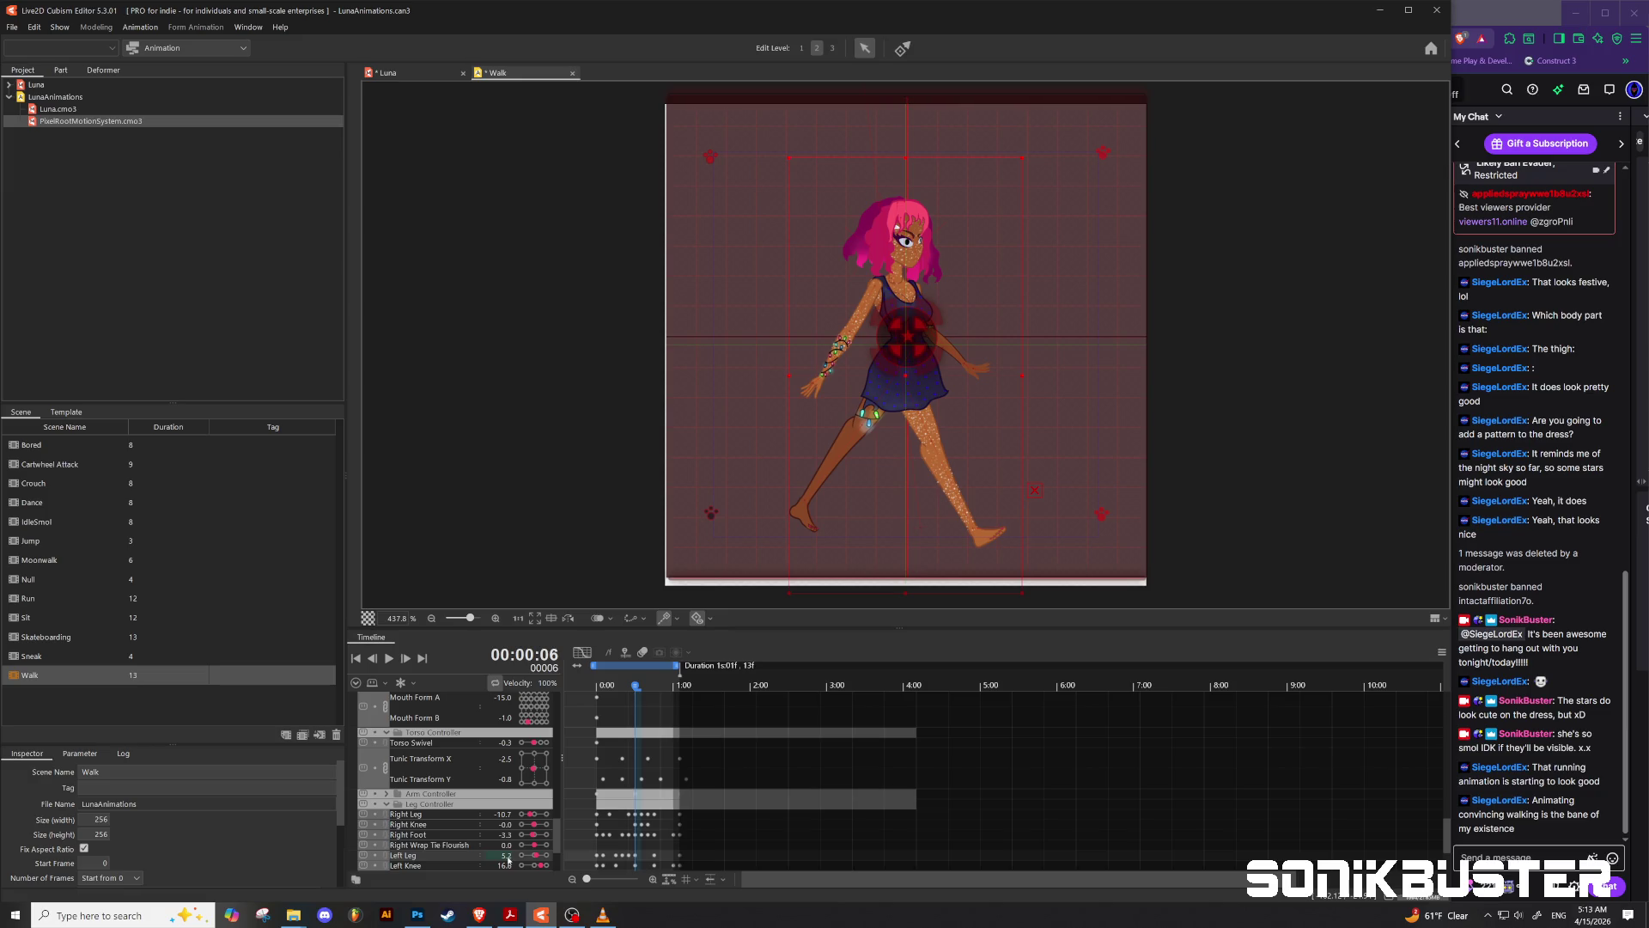
left_click_drag(509, 847, 494, 847)
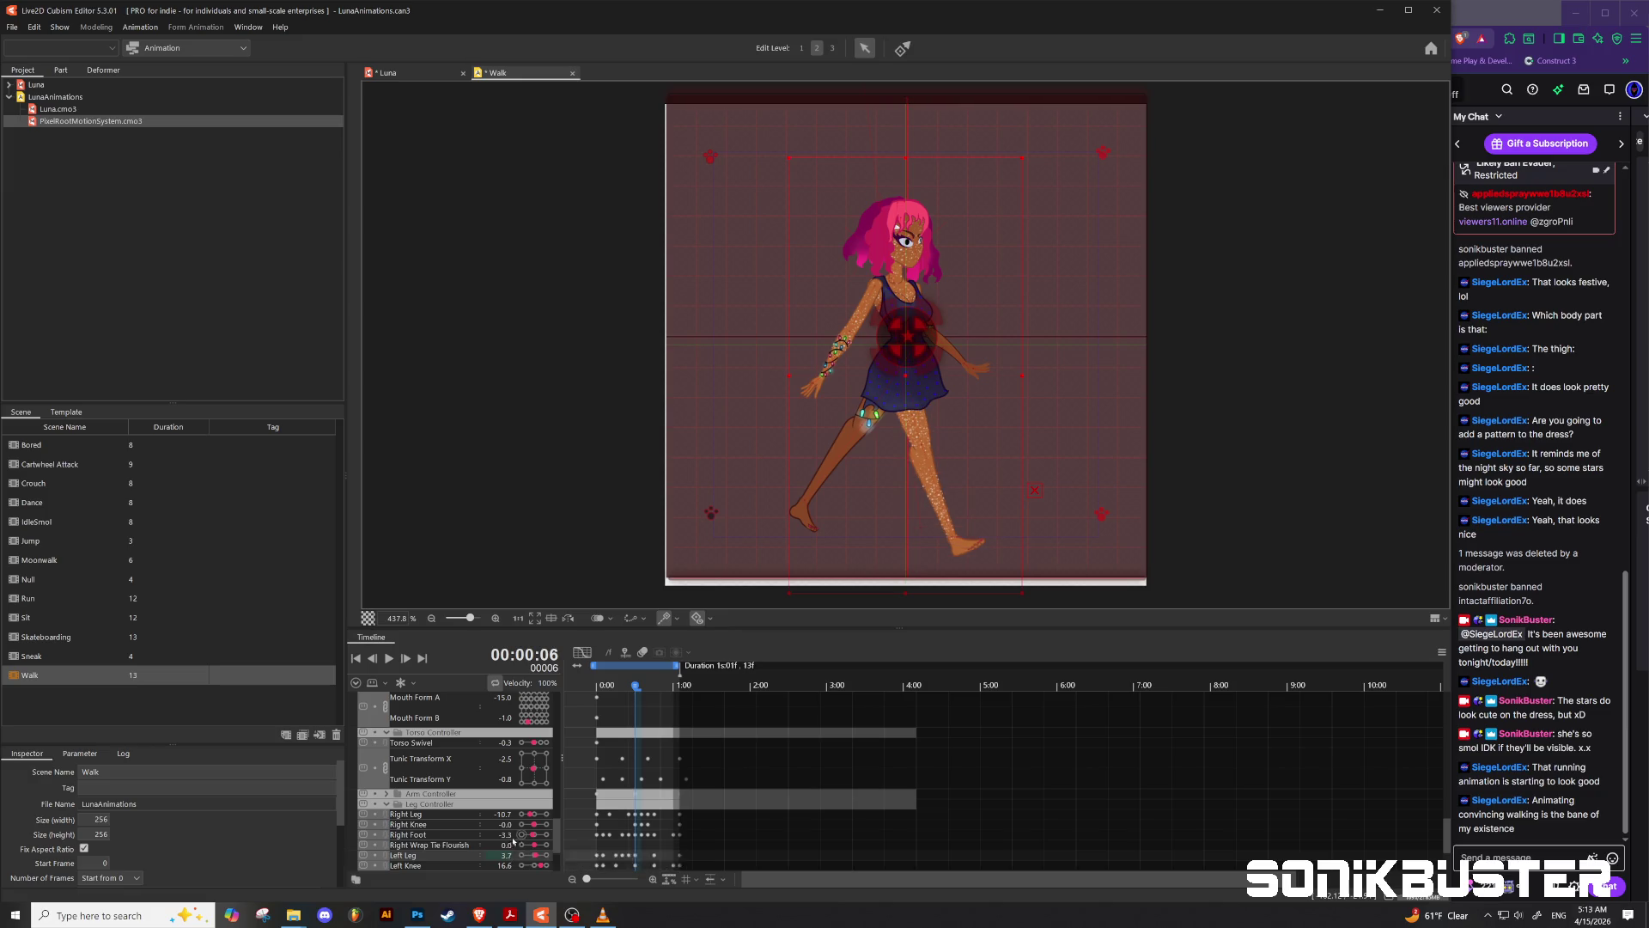
Loop the Walk, scrub frames 0 to 6, select the Right Foot track and replay it
left_click(391, 658)
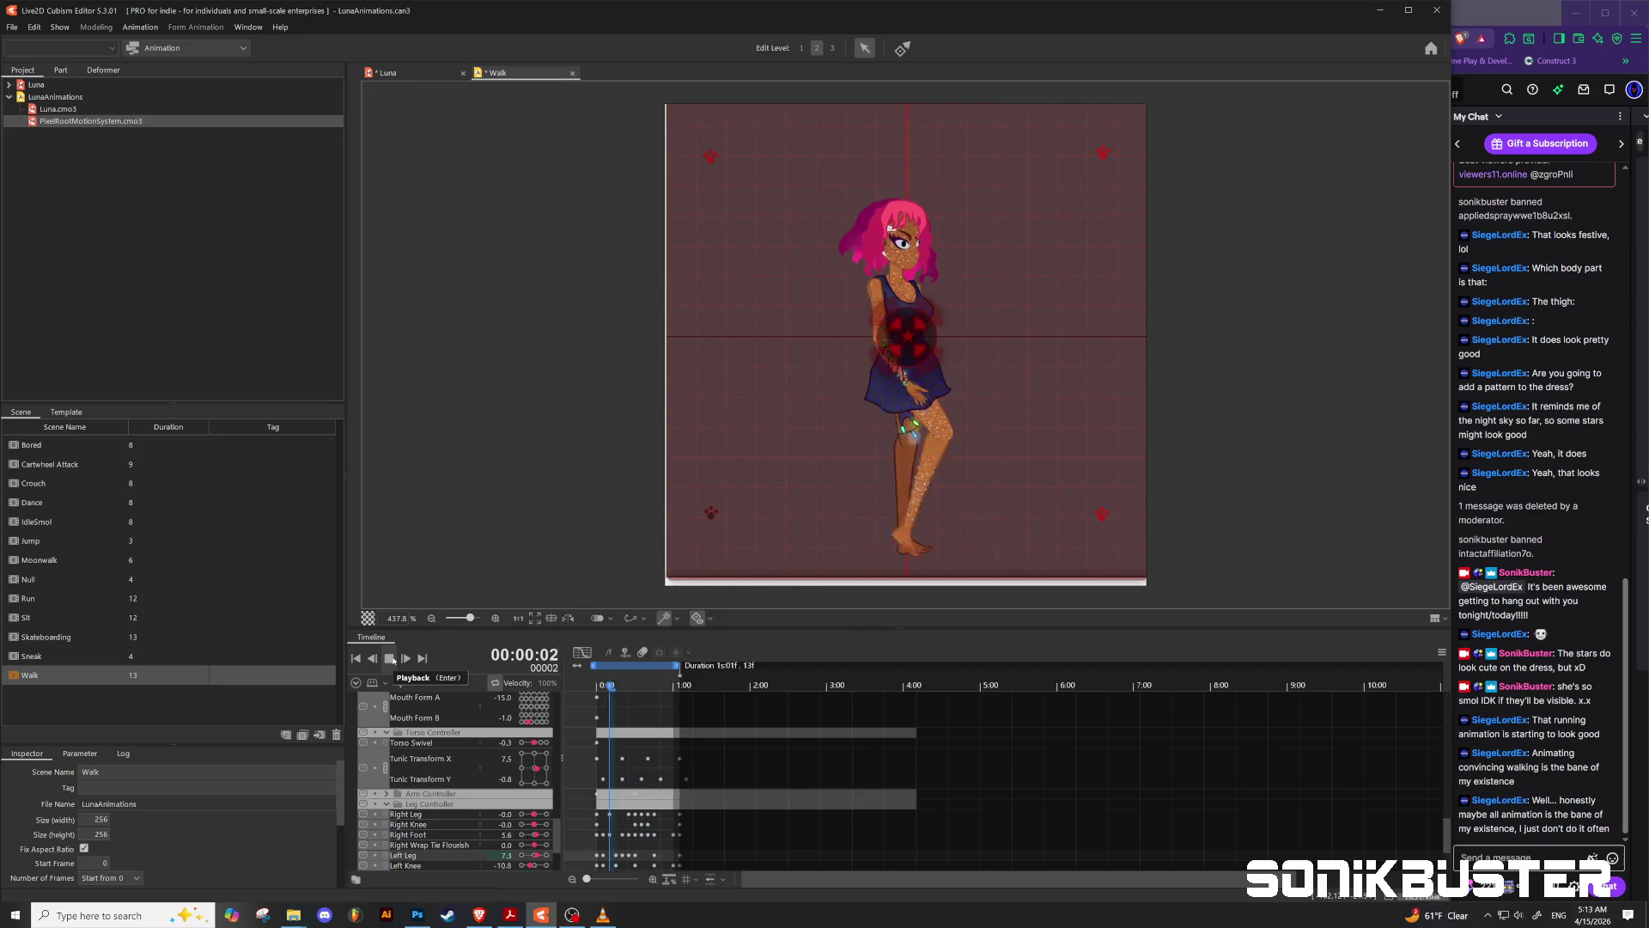
left_click(389, 658)
mouse_move(644, 689)
left_mouse_down()
mouse_move(579, 684)
mouse_move(618, 685)
left_mouse_up()
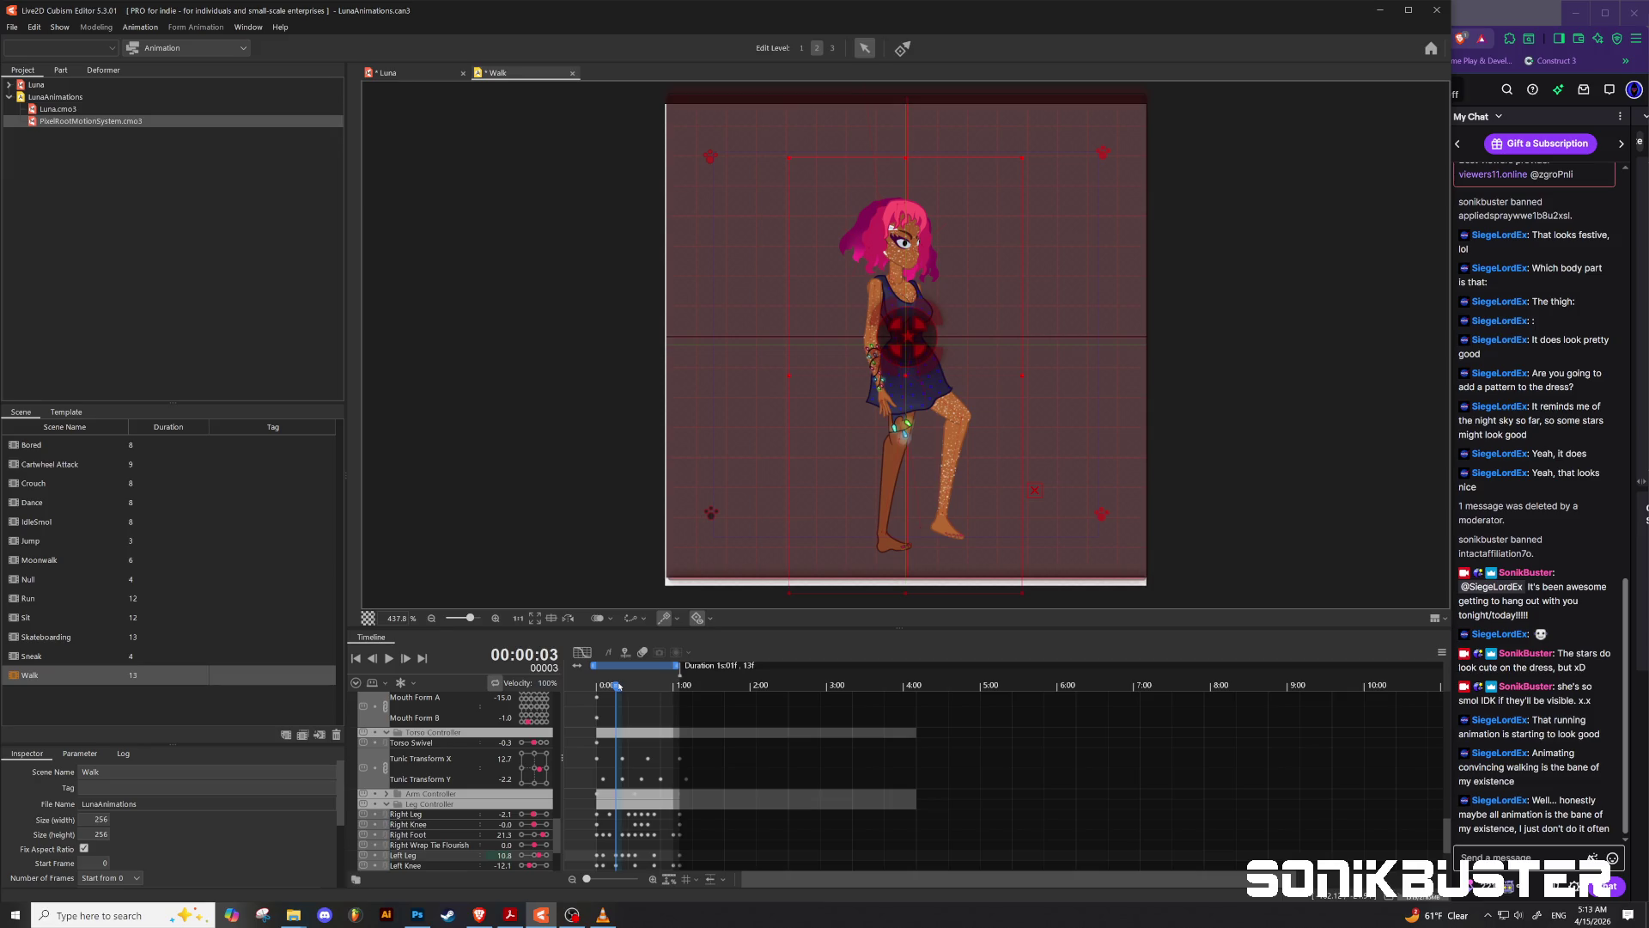
mouse_move(618, 685)
left_mouse_down()
mouse_move(636, 688)
mouse_move(616, 688)
left_mouse_up()
left_click(504, 834)
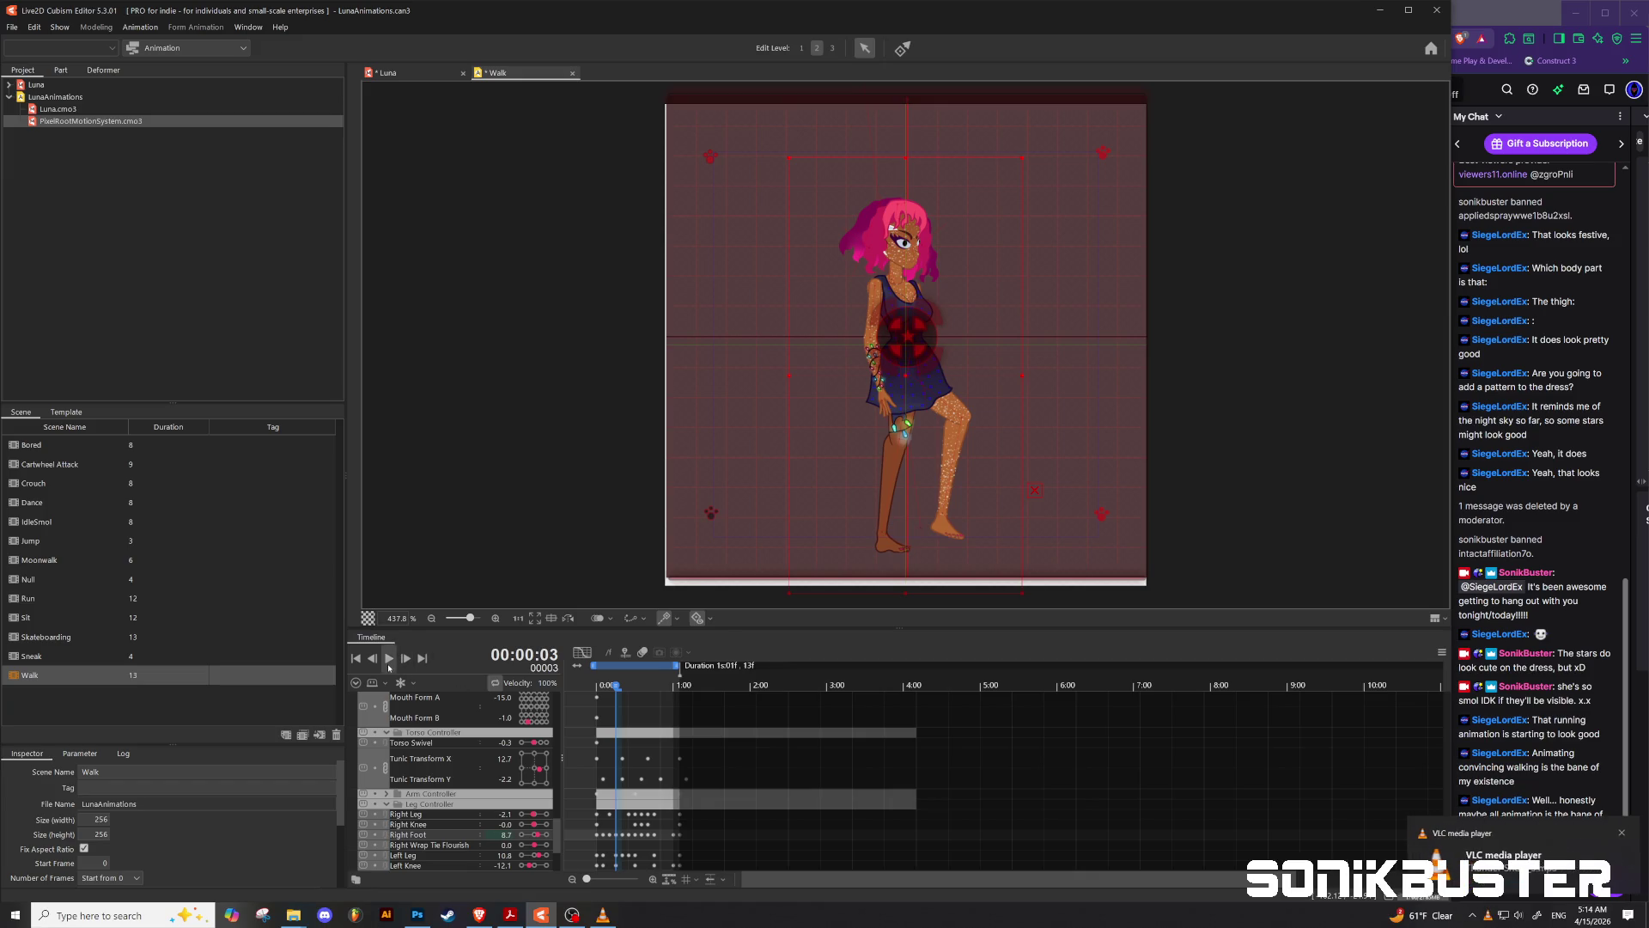
left_click(388, 659)
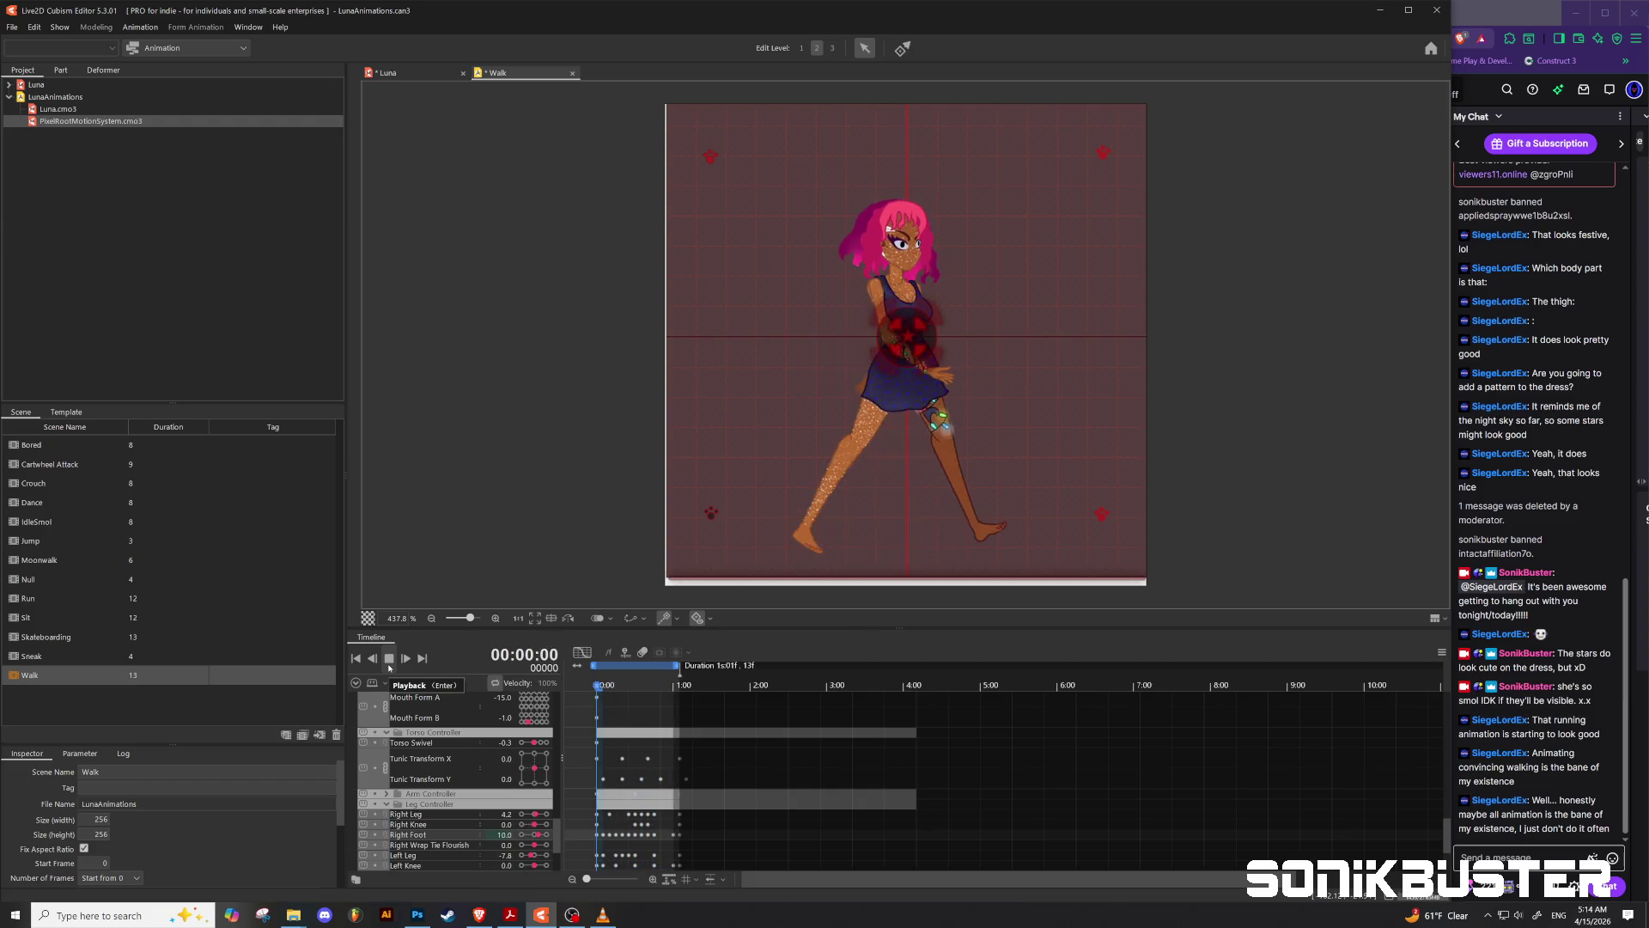
Stop playback and raise the Right Leg value slightly on the Walk's final frame
left_click(389, 662)
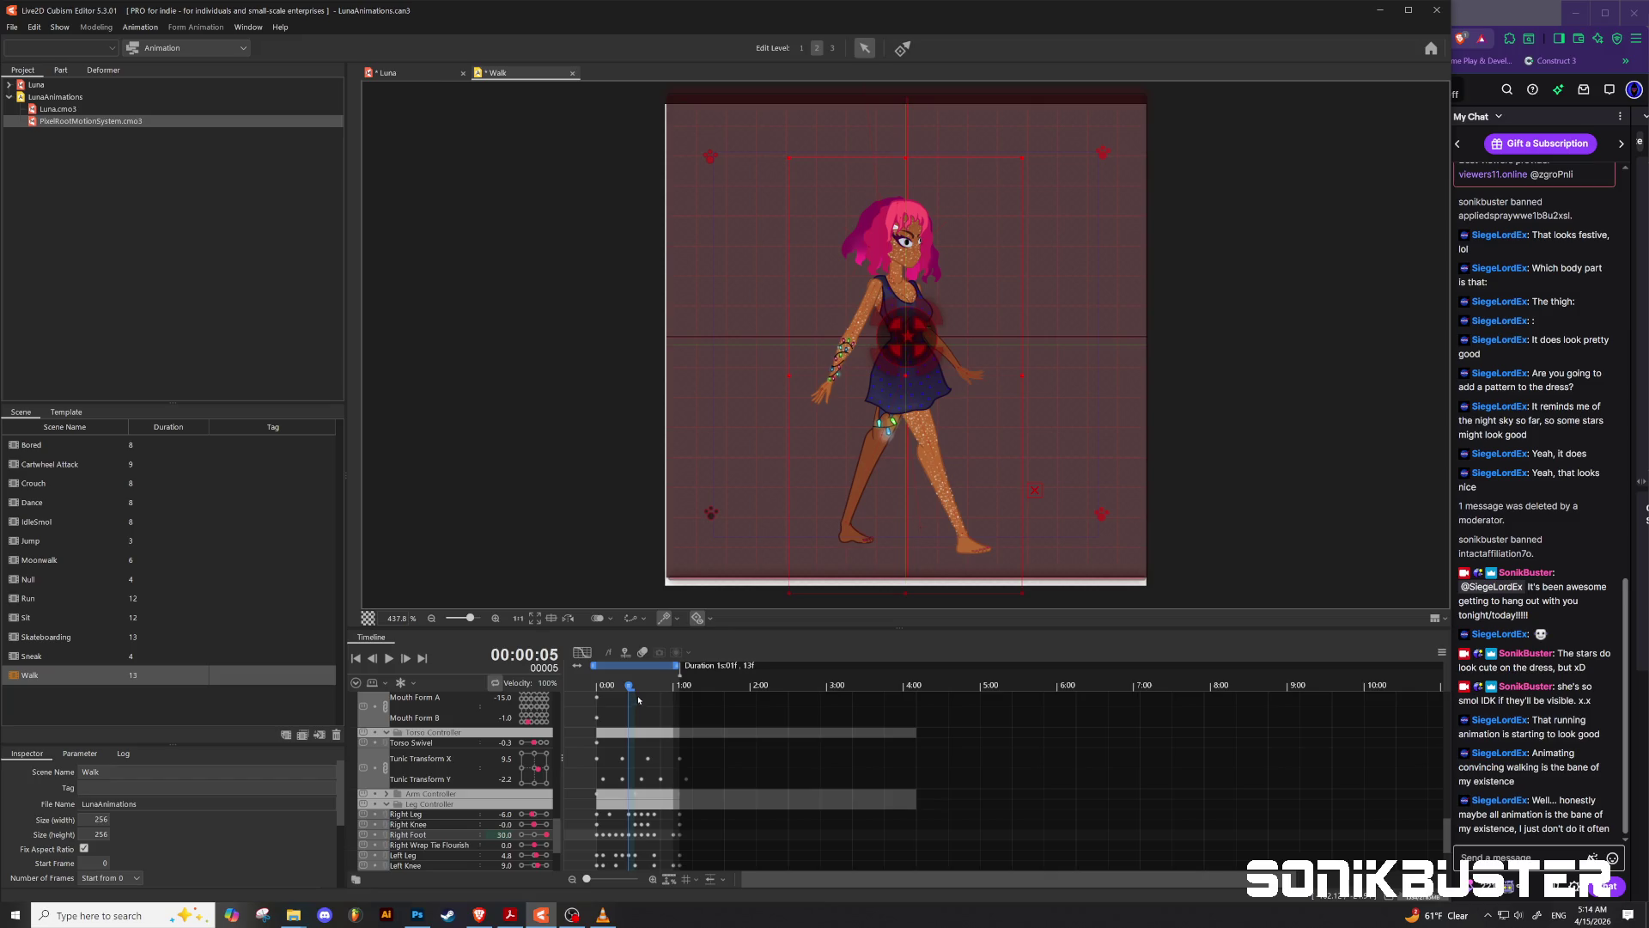
left_click_drag(630, 688, 634, 689)
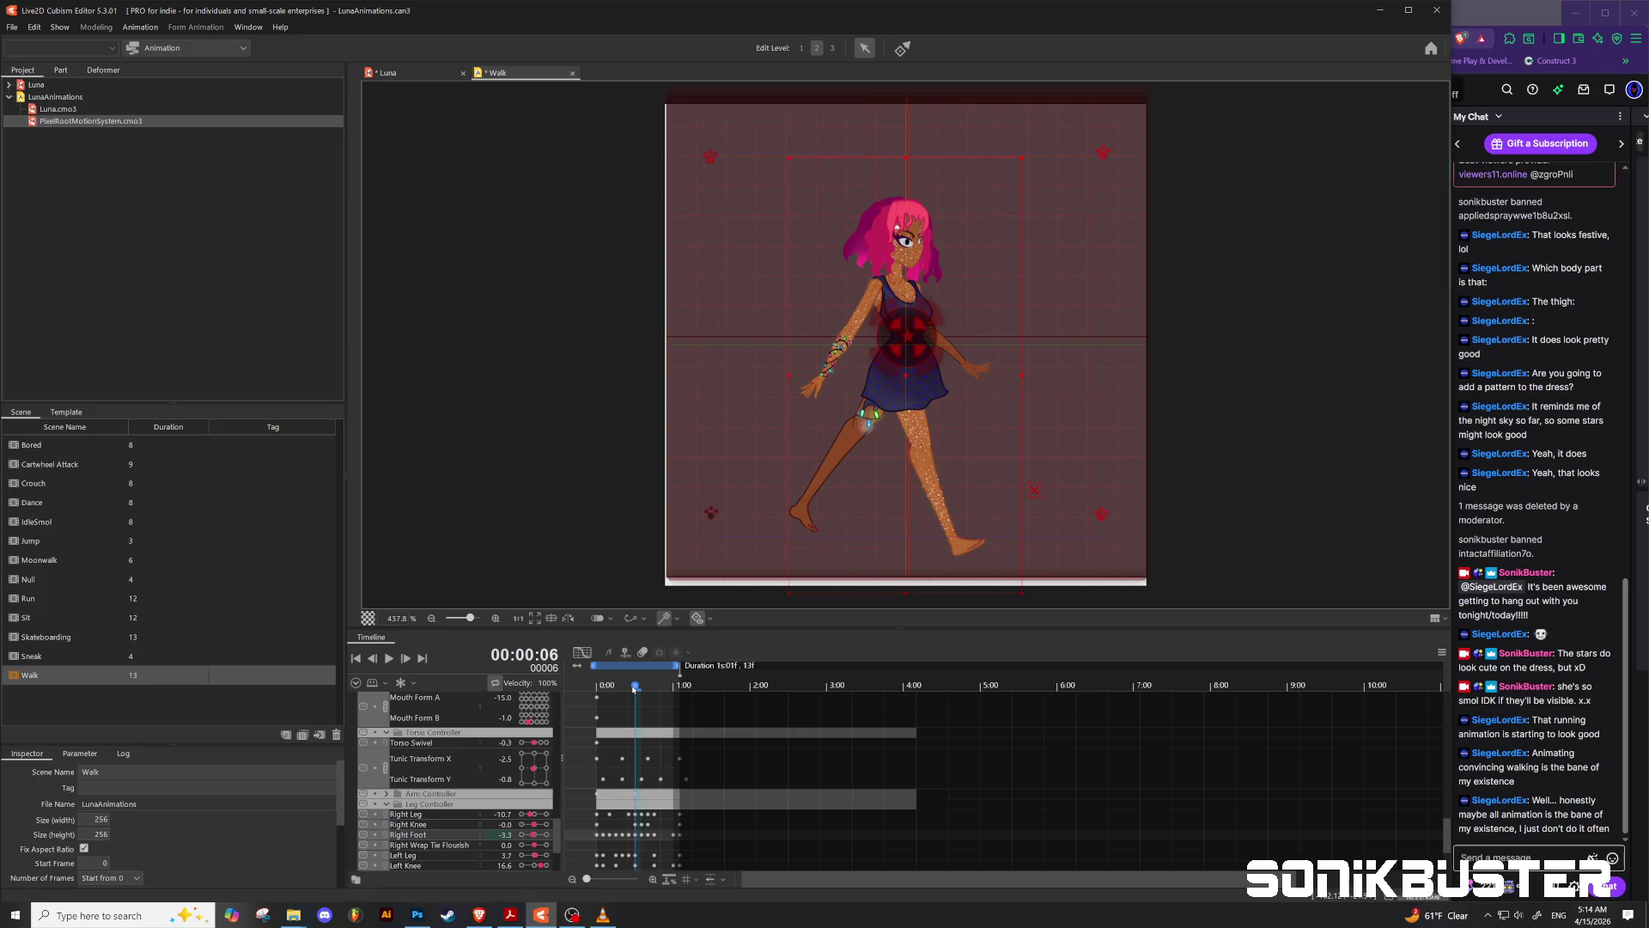
left_click_drag(637, 689, 680, 705)
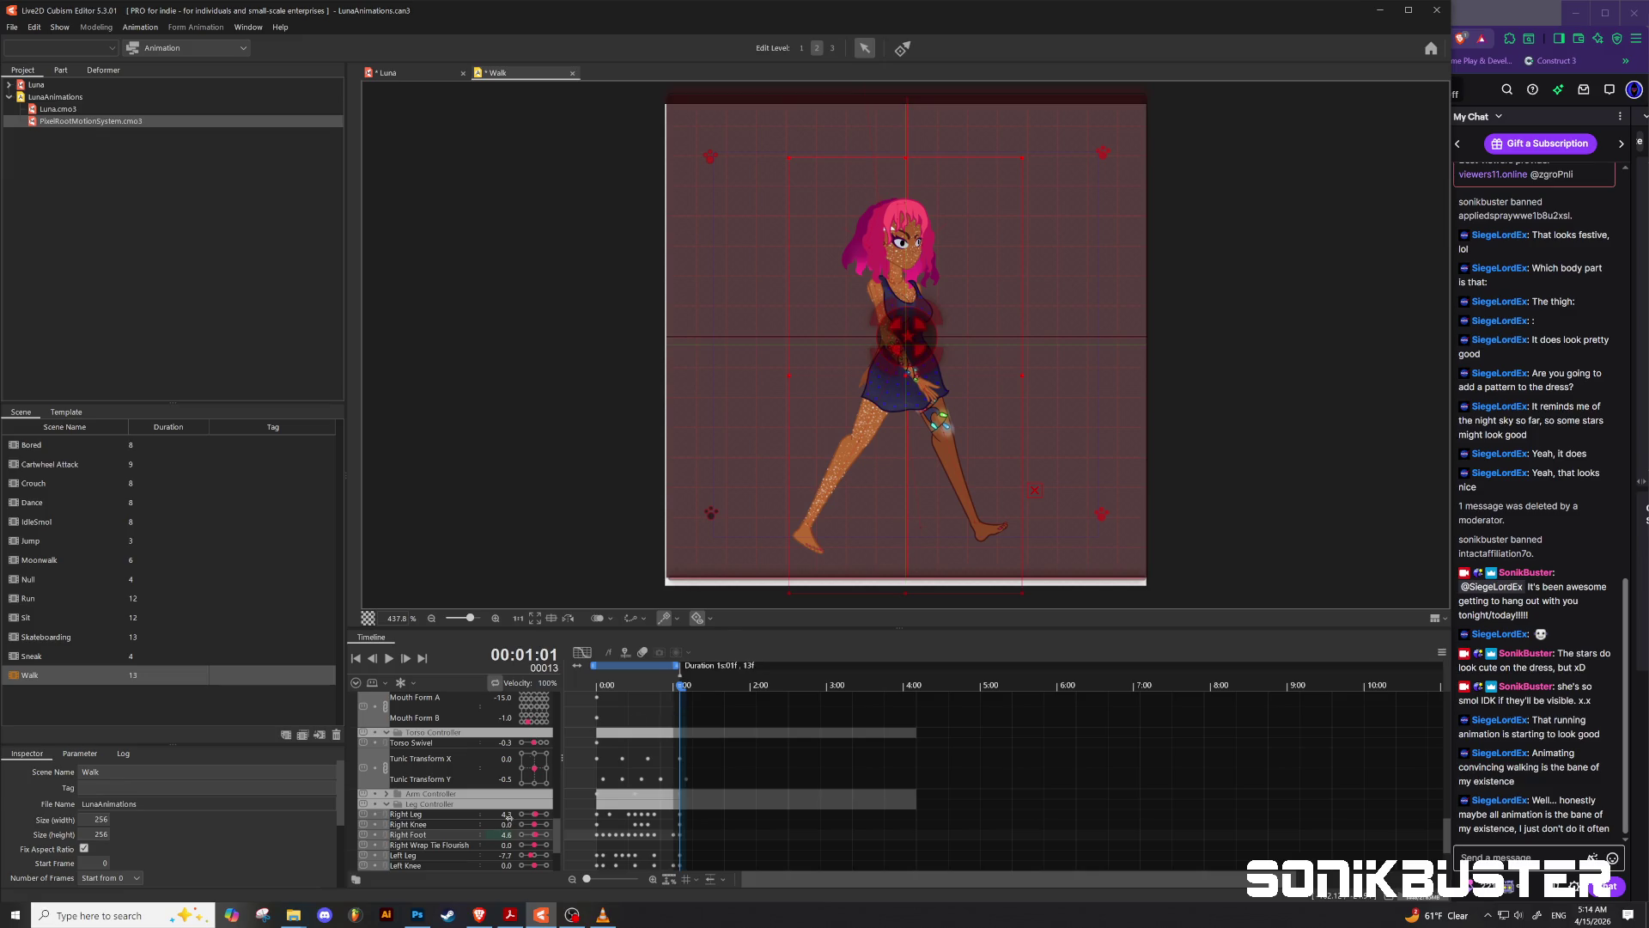
left_click_drag(506, 814, 512, 815)
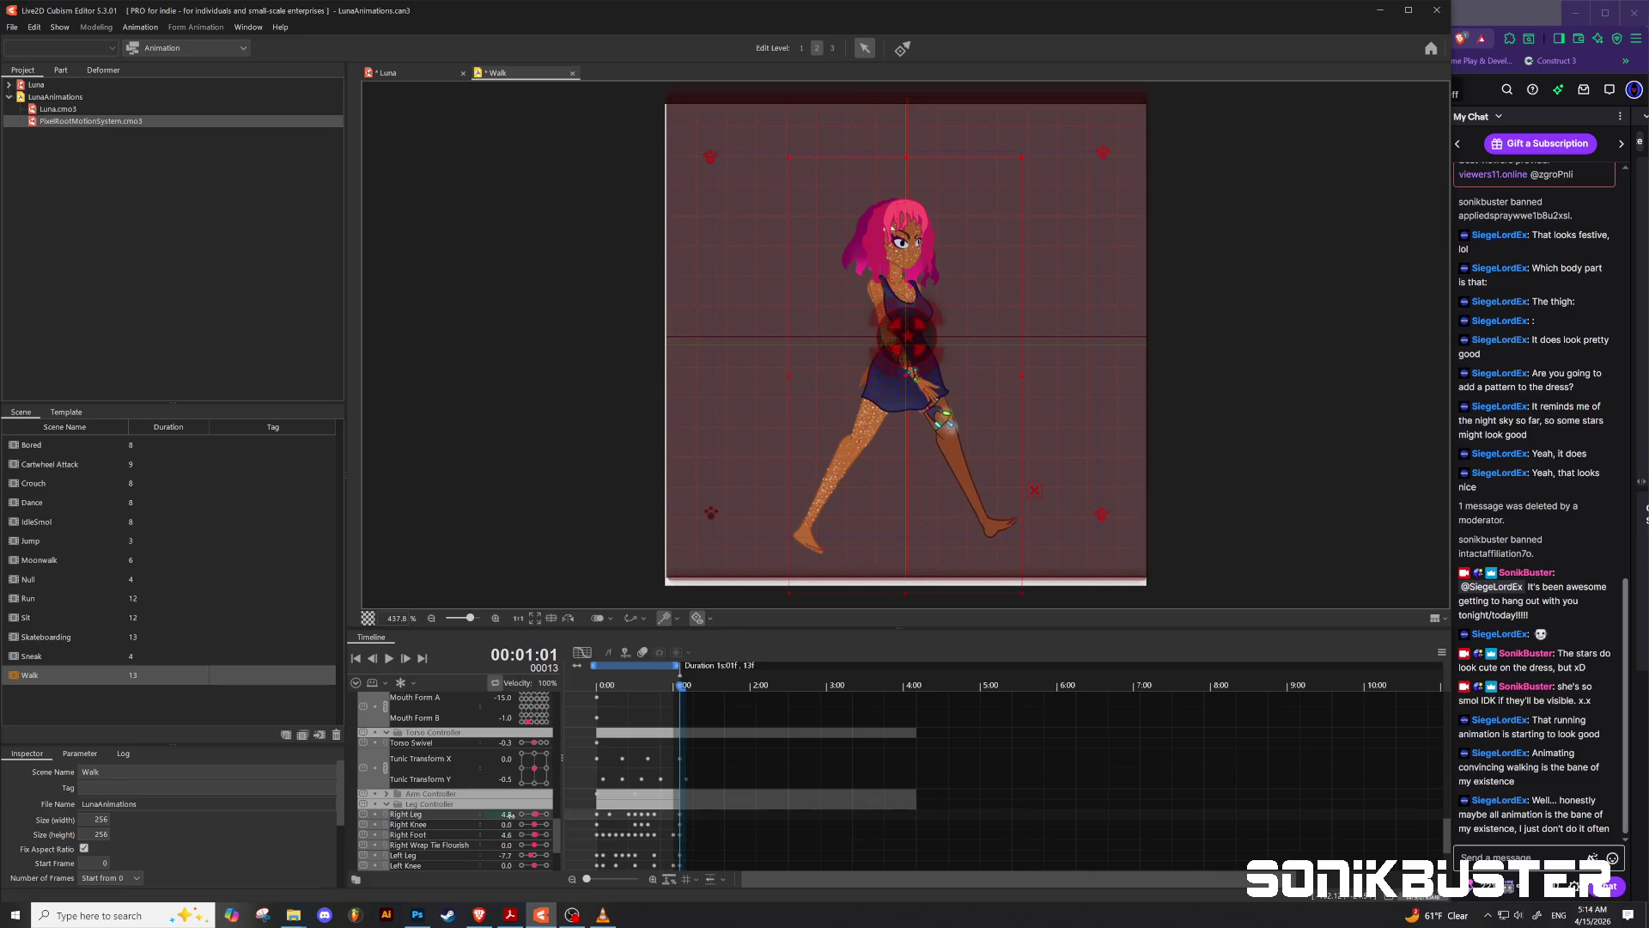
left_click_drag(509, 815, 508, 814)
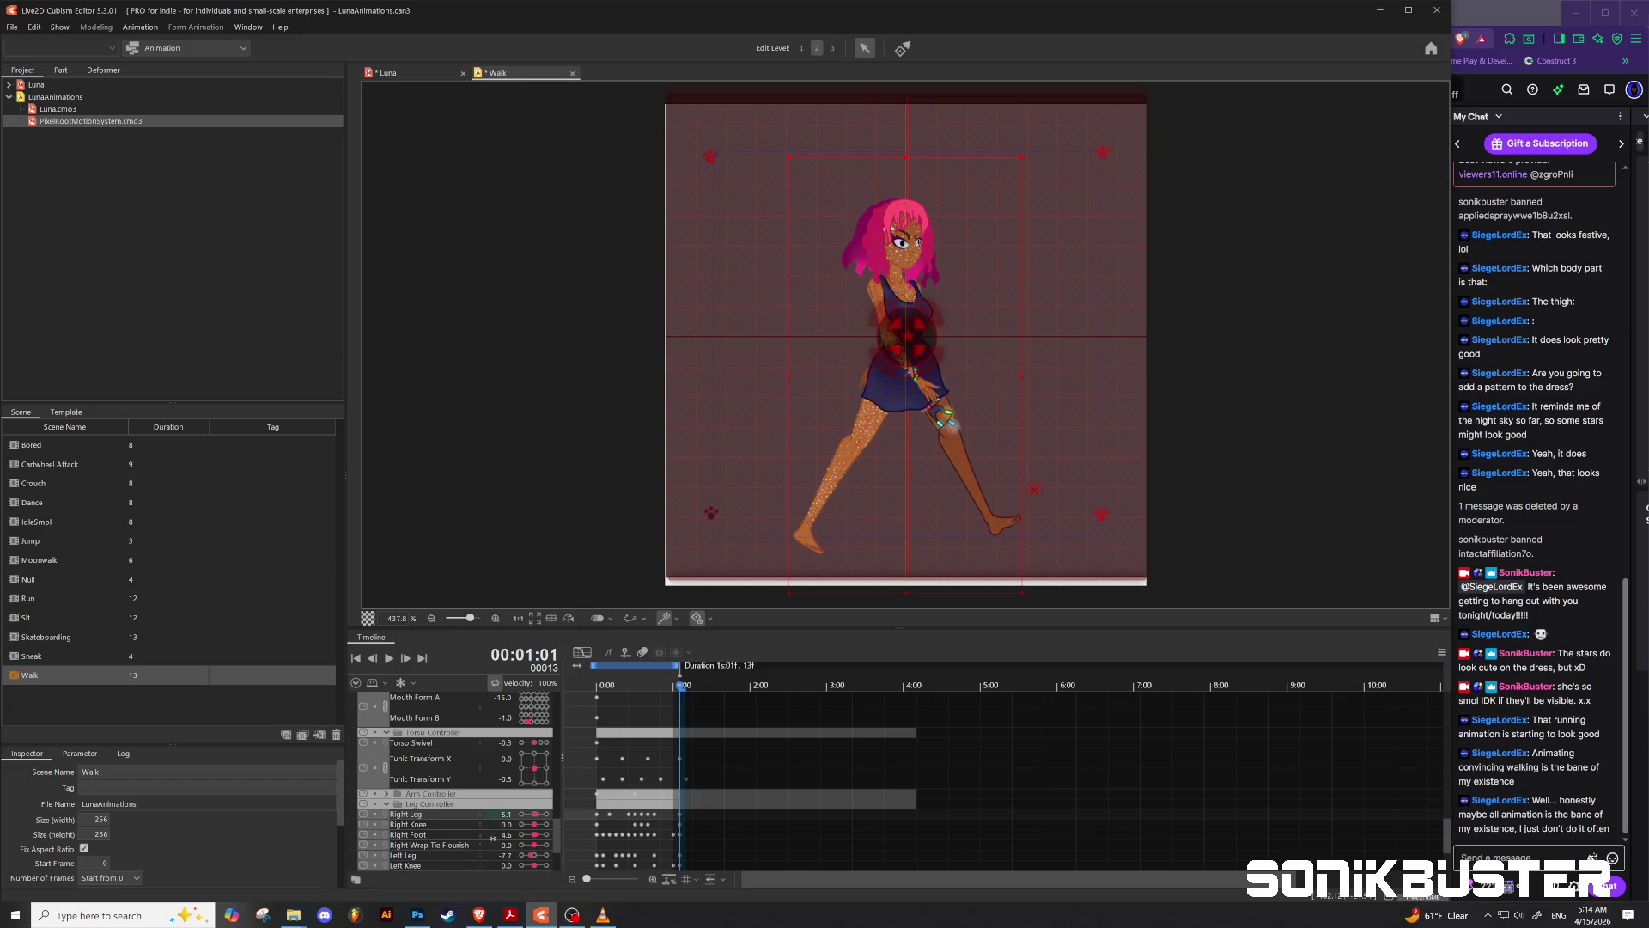
Replay the Walk to check it, then return to frame 1 with Right Foot selected
left_click(507, 856)
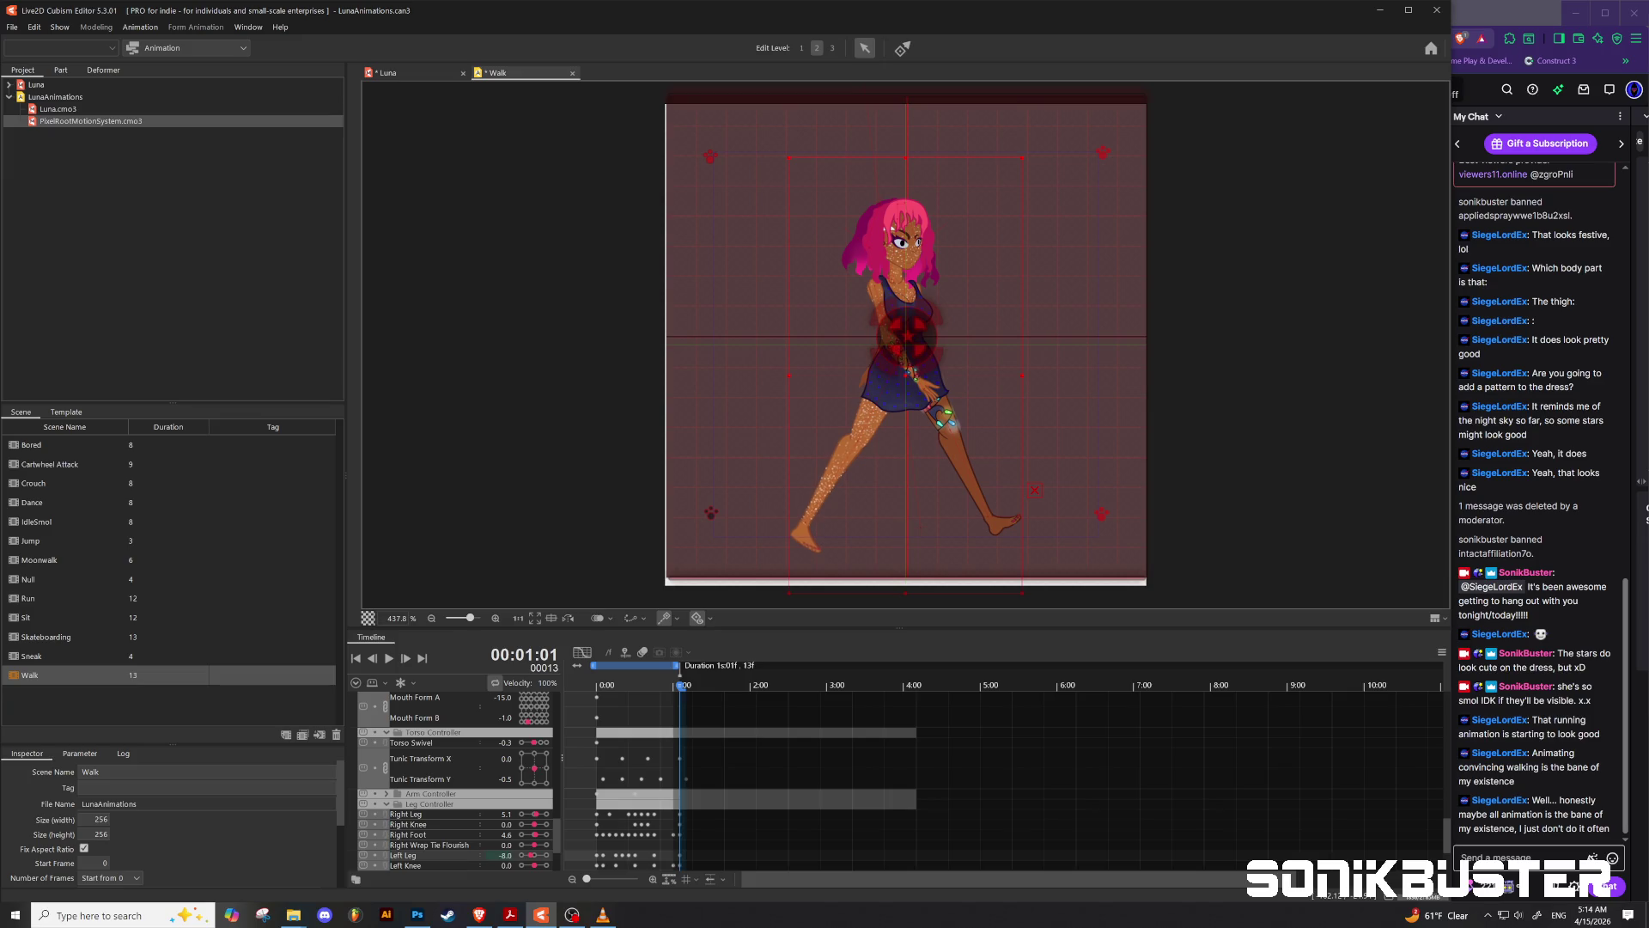
left_click(389, 659)
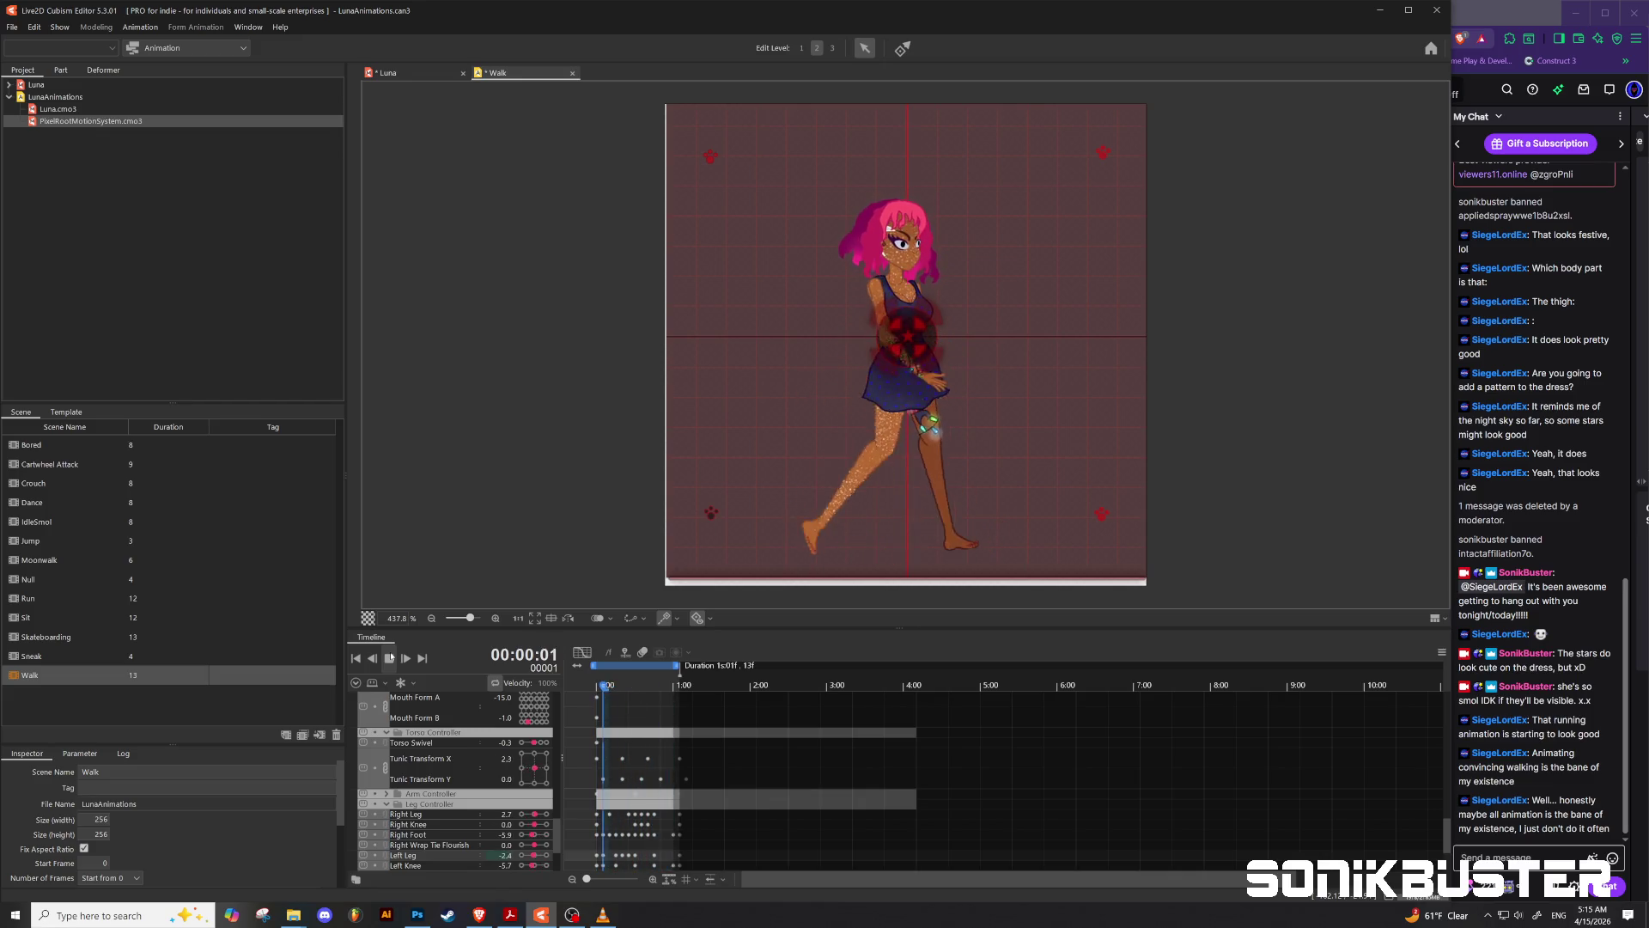
key("space")
mouse_move(649, 688)
left_mouse_down()
mouse_move(591, 684)
mouse_move(623, 685)
left_mouse_up()
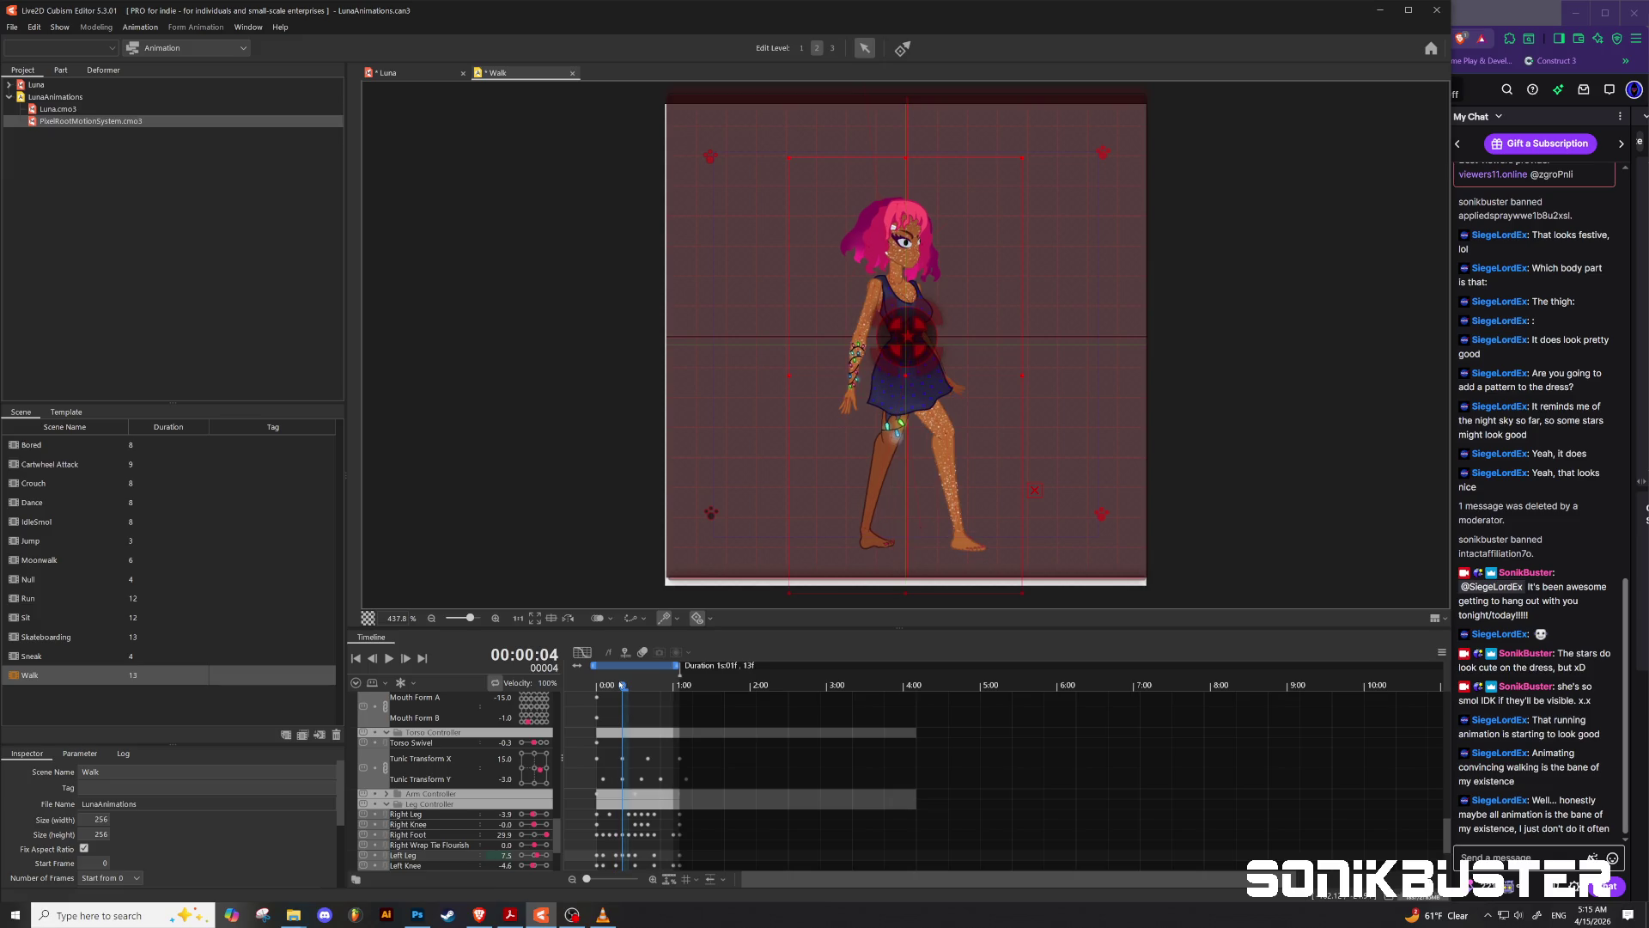
left_click(502, 835)
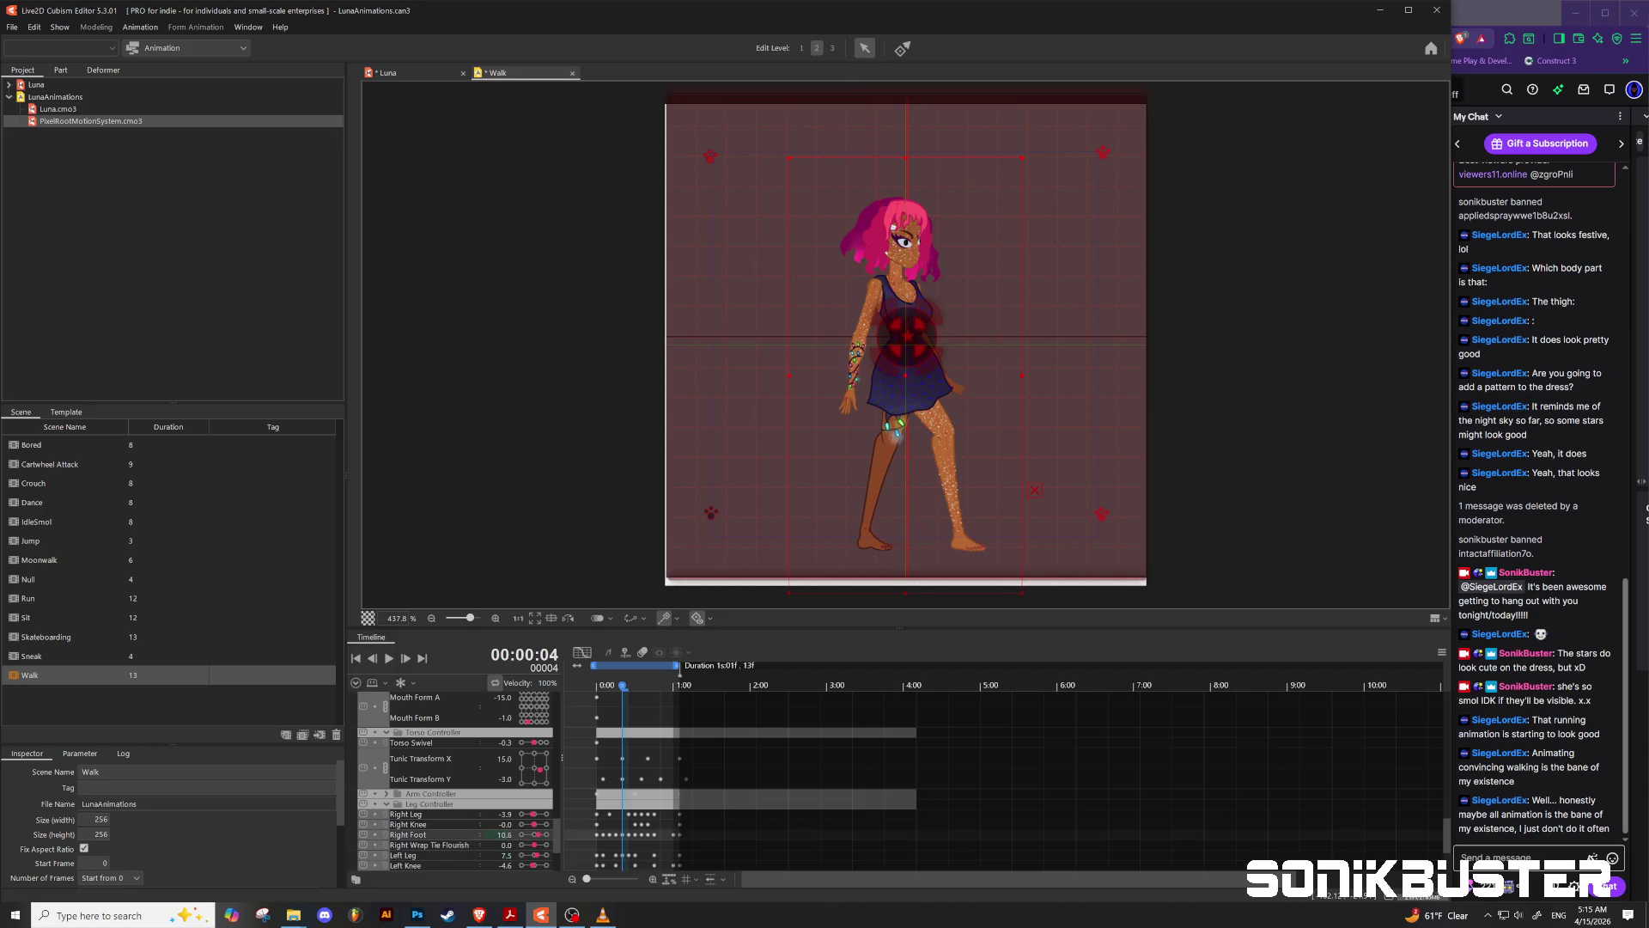
Rotate the Right Foot to -16.1 at frame 6
left_click_drag(622, 687, 630, 692)
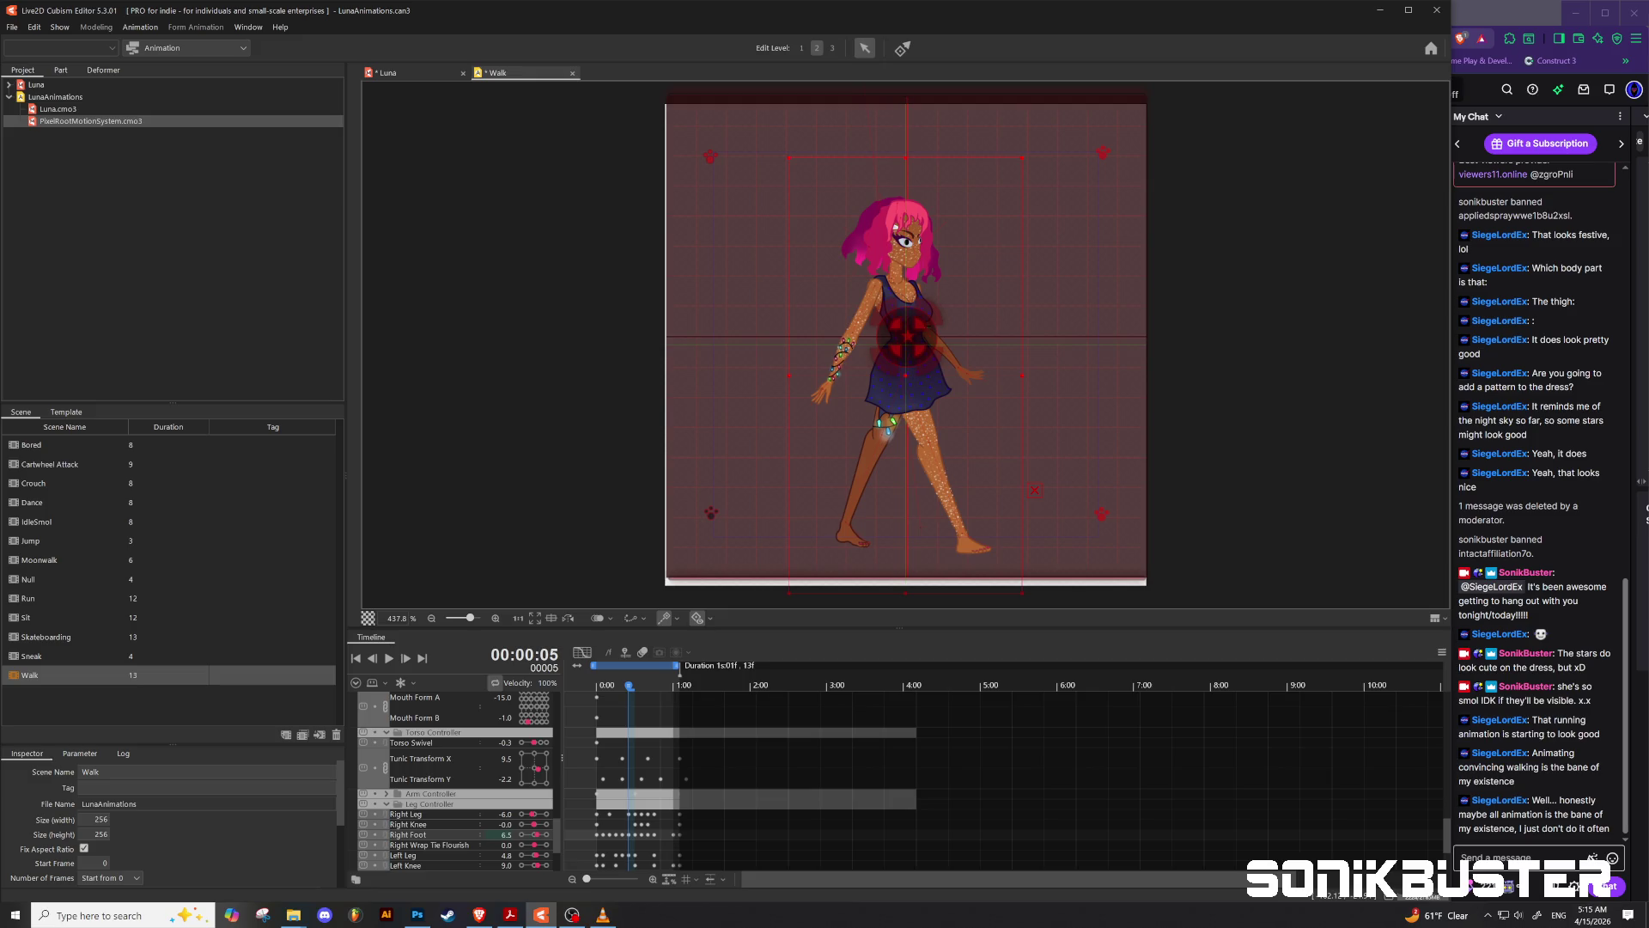
left_click_drag(630, 688, 628, 699)
left_click_drag(630, 689, 636, 699)
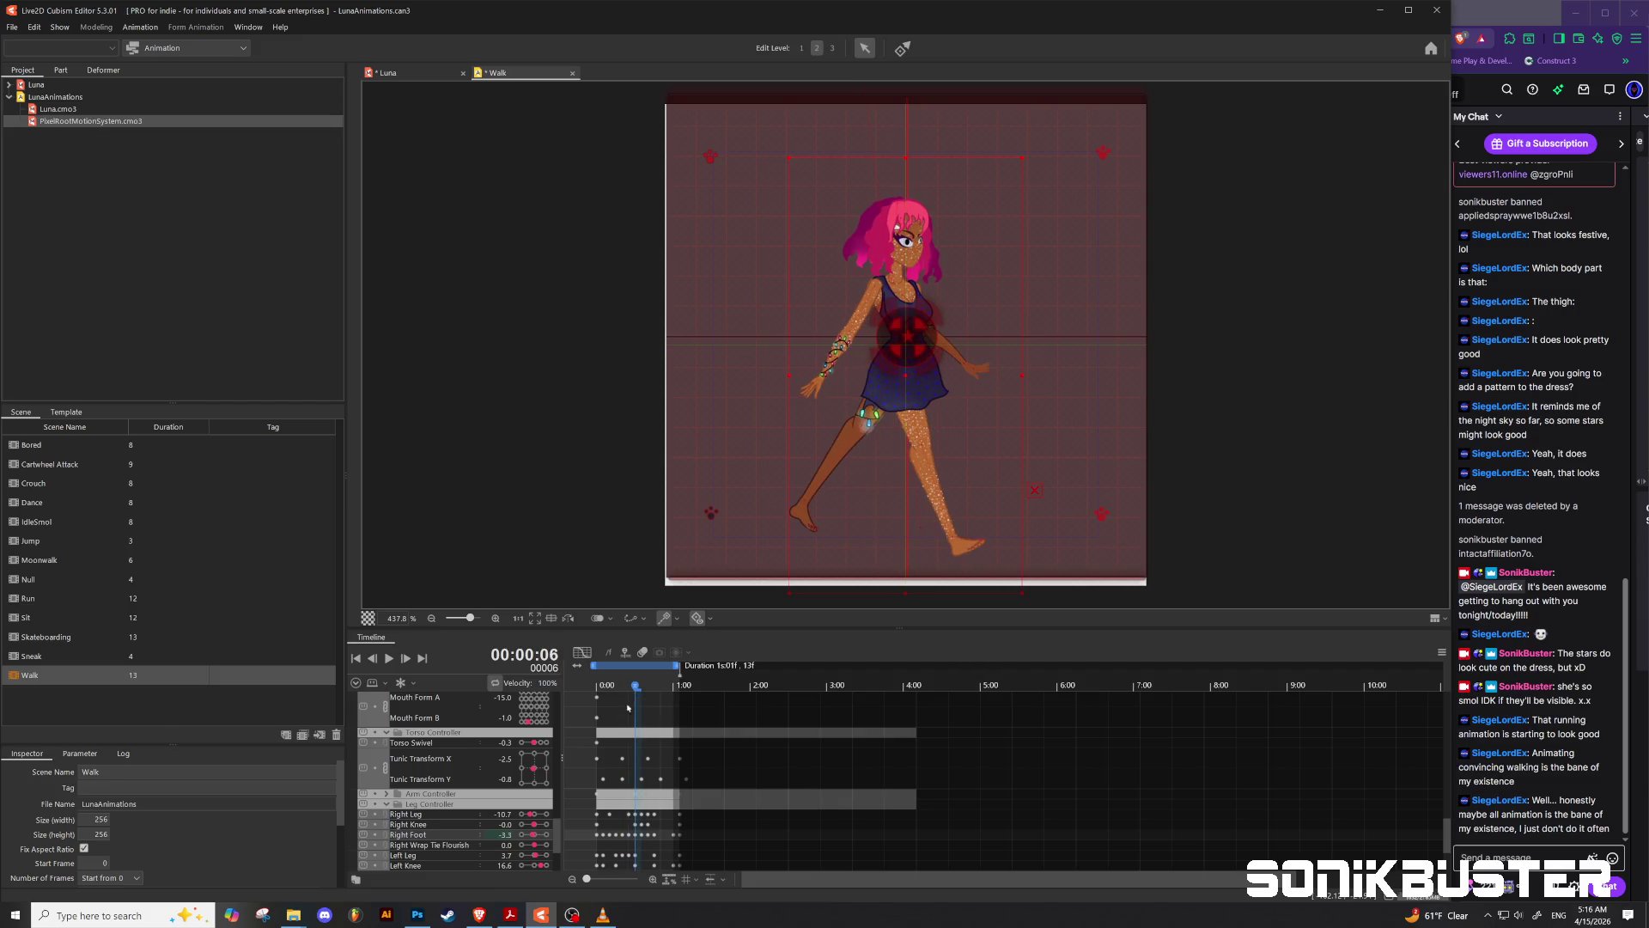
mouse_move(504, 835)
left_mouse_down()
mouse_move(481, 835)
mouse_move(496, 834)
left_mouse_up()
Bend the Right Knee further to -9.7 around frames 6–7
left_click(629, 686)
mouse_move(628, 686)
left_mouse_down()
mouse_move(616, 697)
mouse_move(642, 701)
left_mouse_up()
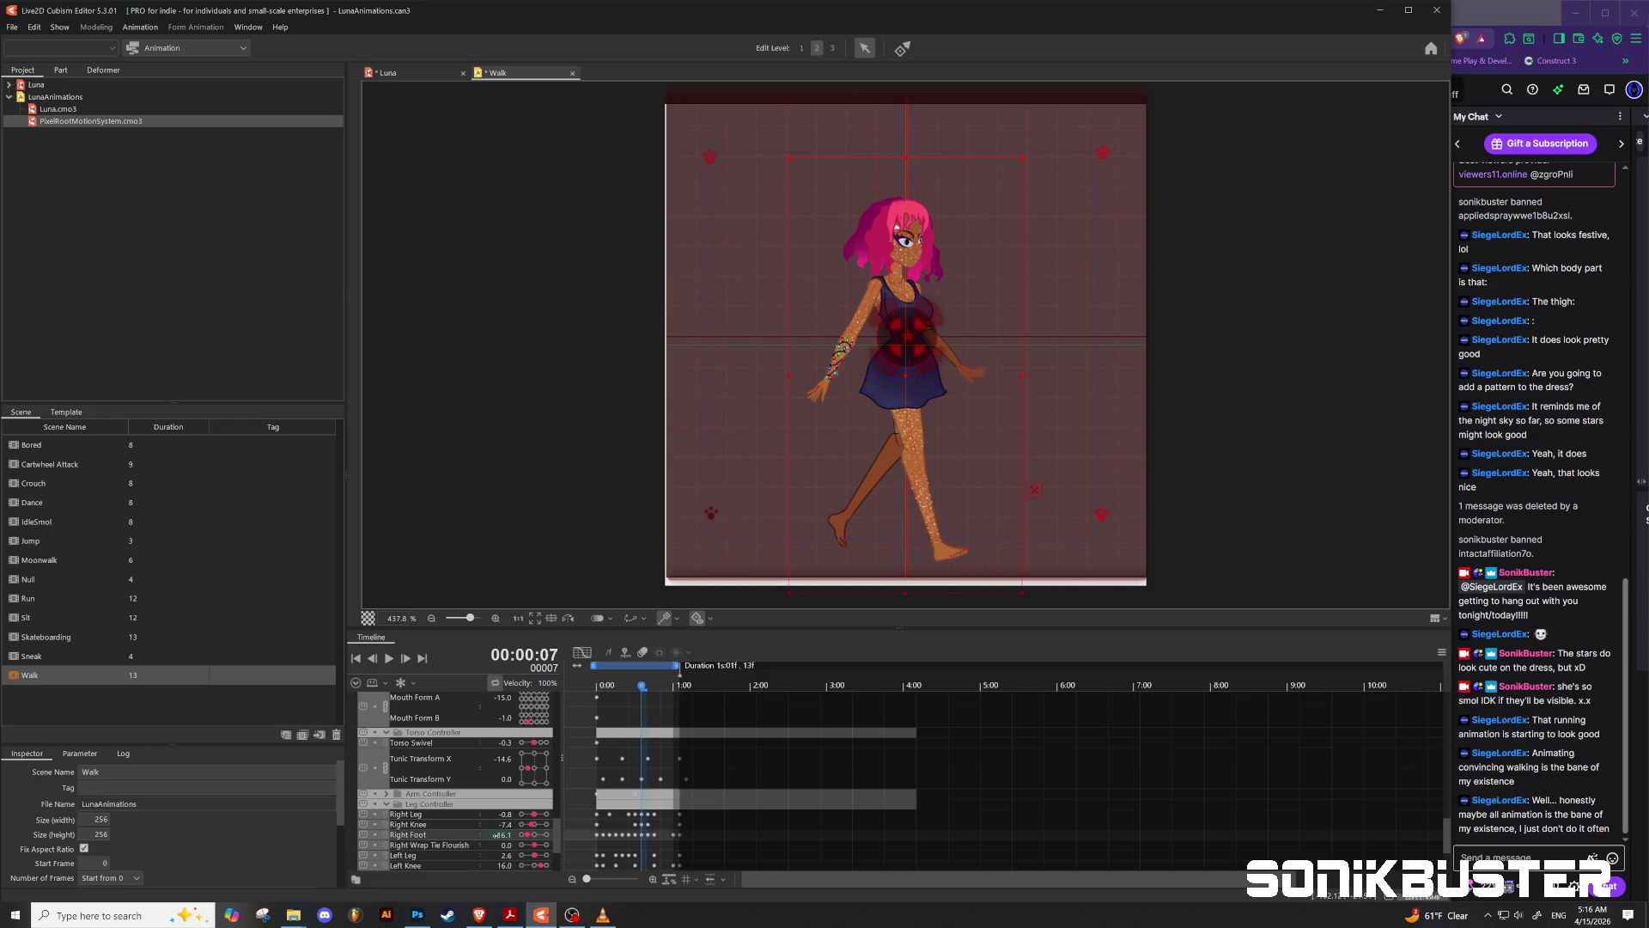
mouse_move(505, 825)
left_mouse_down()
mouse_move(481, 824)
mouse_move(502, 824)
left_mouse_up()
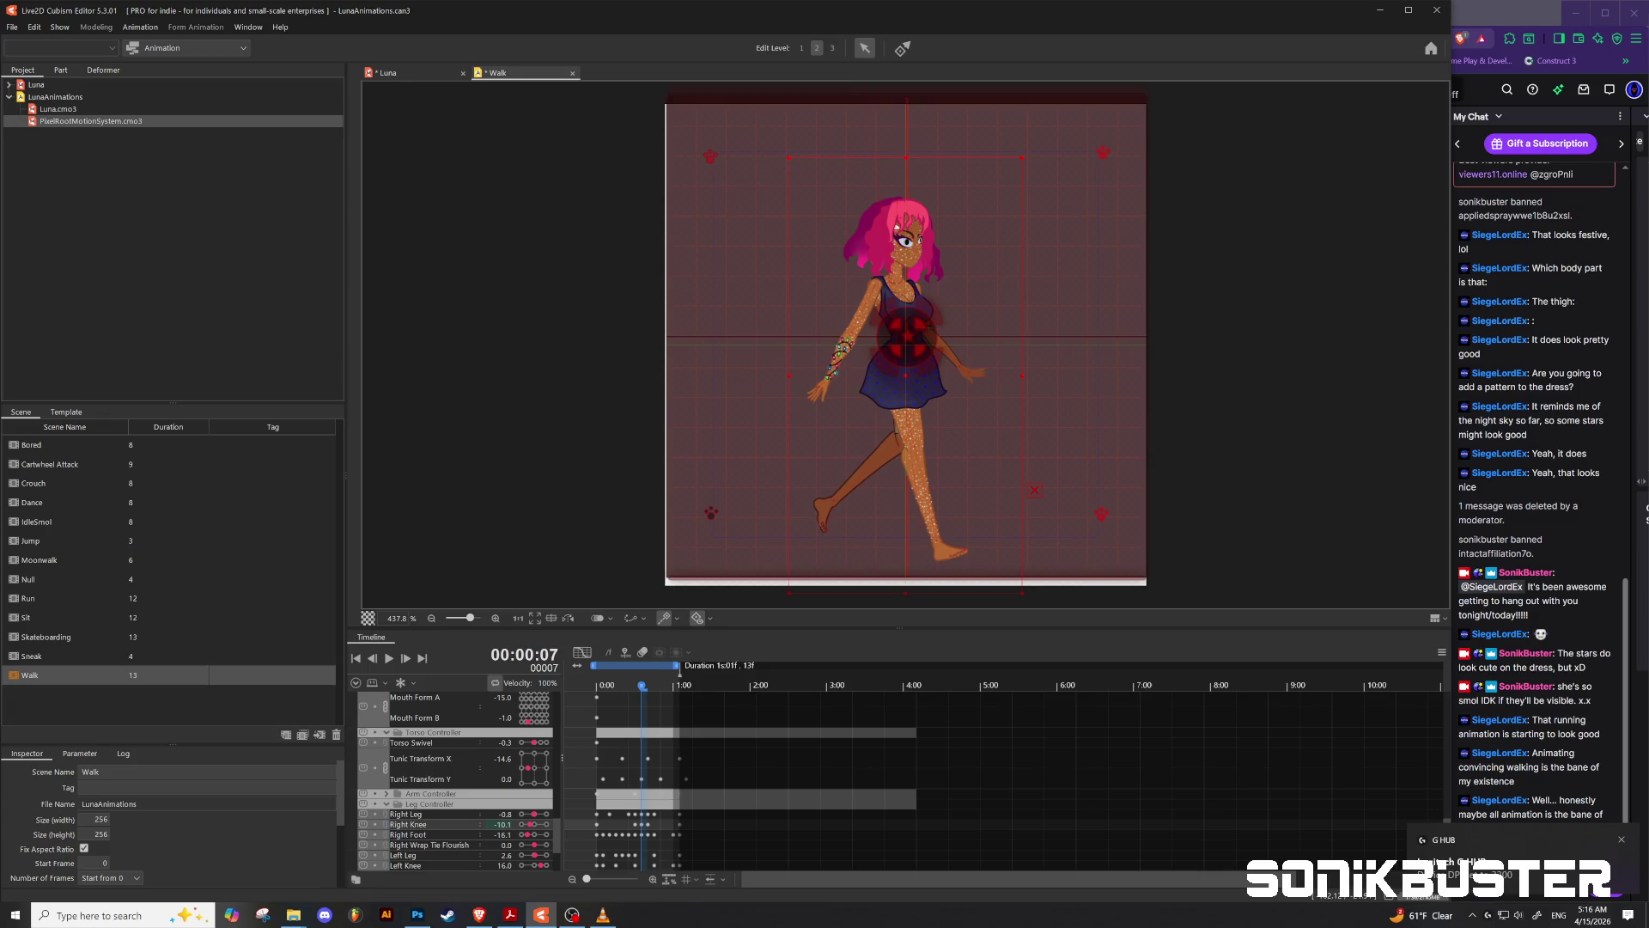
Scrub through the cycle and play the Walk, dismissing the media player notification
left_click_drag(642, 687, 648, 698)
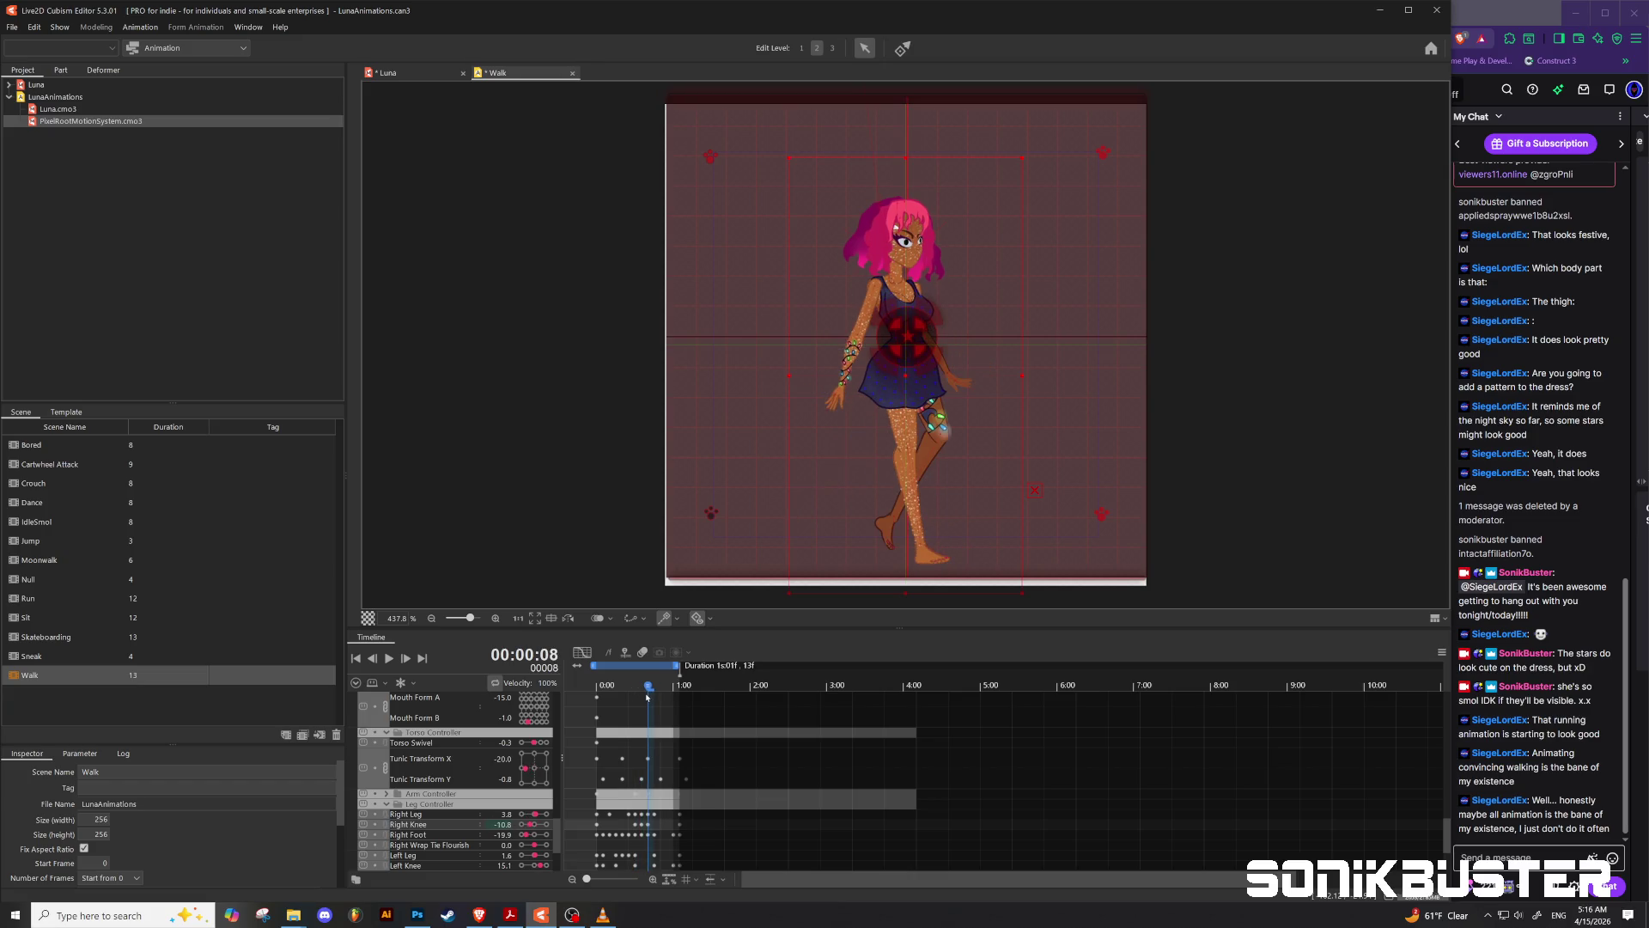
mouse_move(647, 698)
left_mouse_down()
mouse_move(599, 708)
mouse_move(709, 726)
left_mouse_up()
left_click(389, 659)
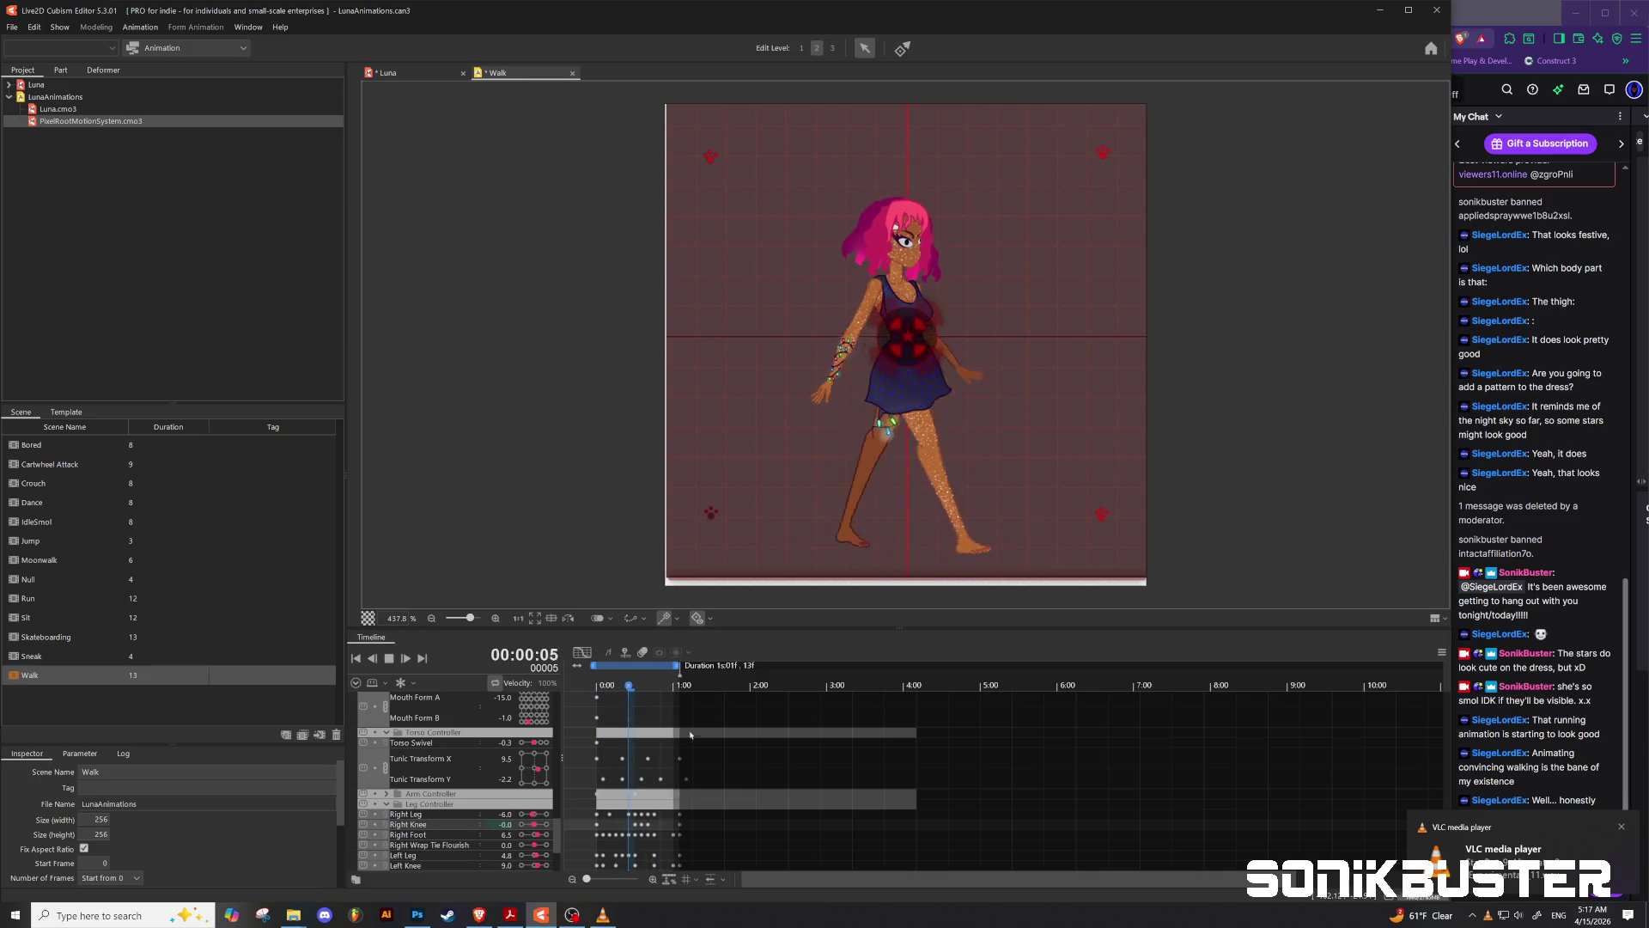
left_click(1624, 830)
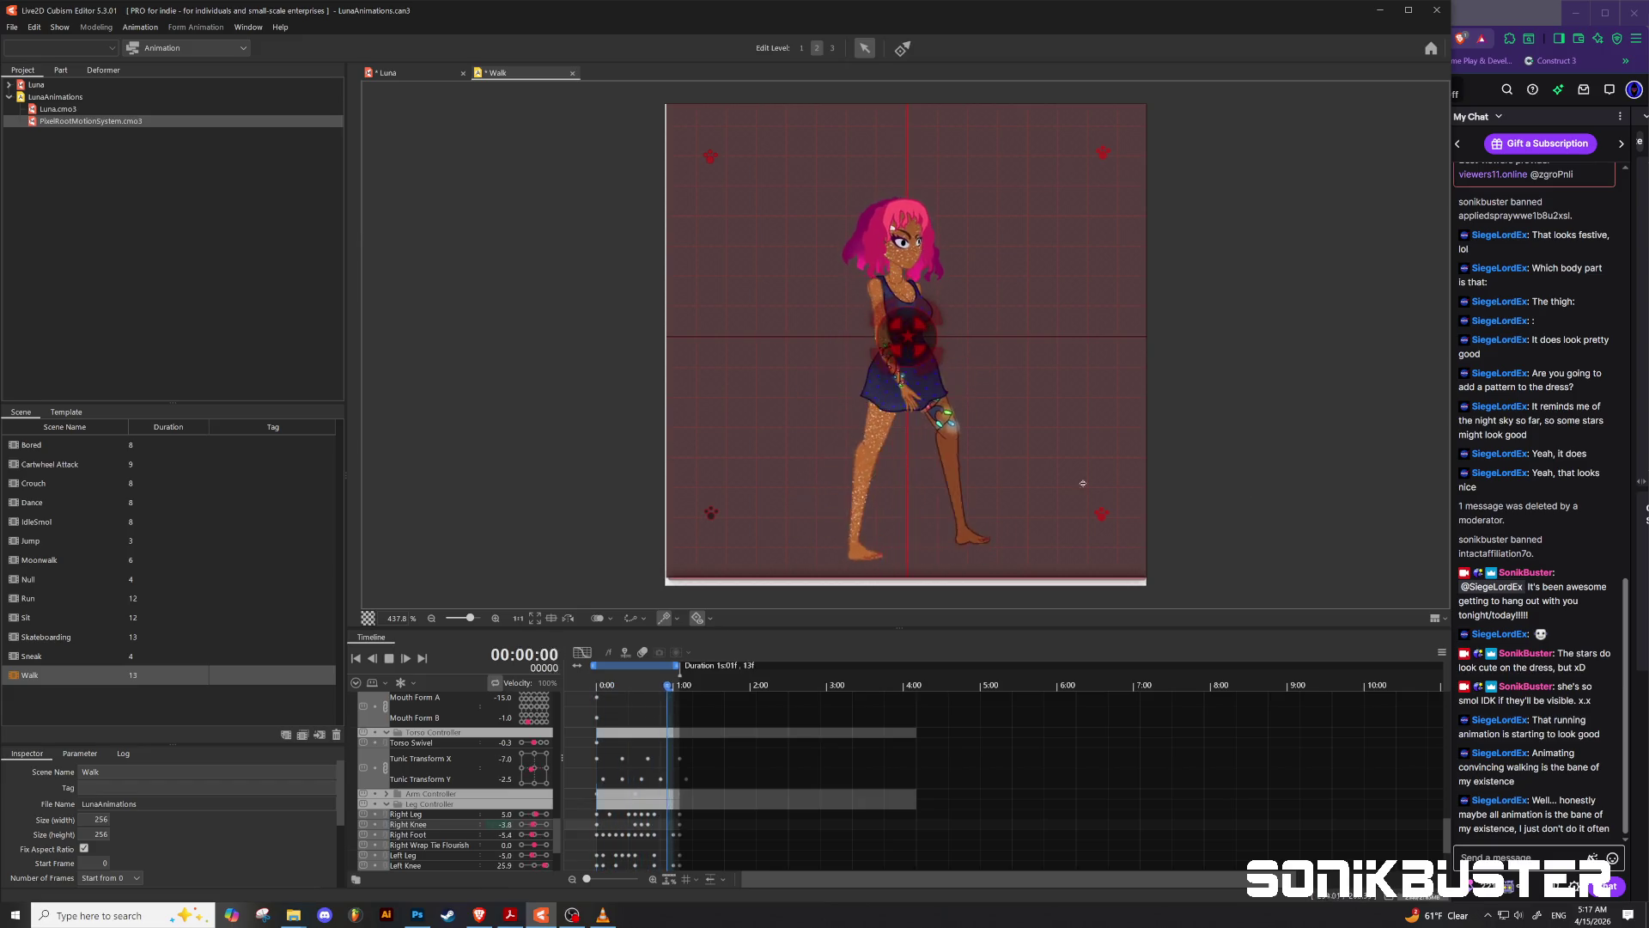
Stop playback and nudge the Right Leg at frame 6 from -10.7 to -10.1
left_click(388, 658)
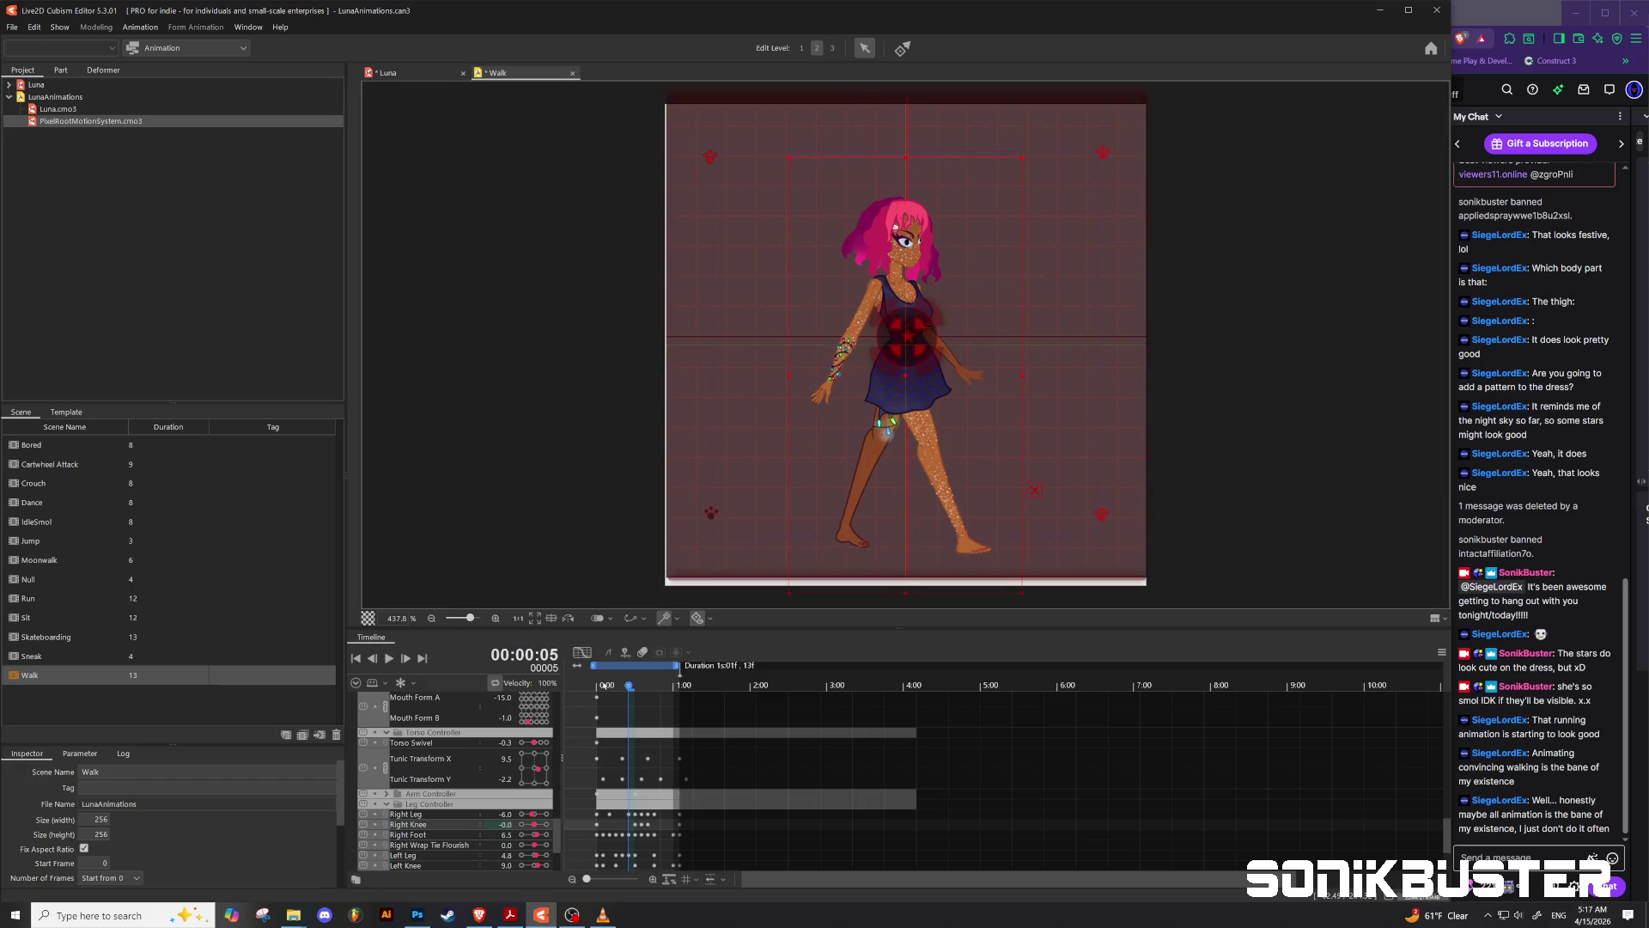
mouse_move(630, 689)
left_mouse_down()
mouse_move(597, 688)
mouse_move(639, 701)
mouse_move(593, 701)
left_mouse_up()
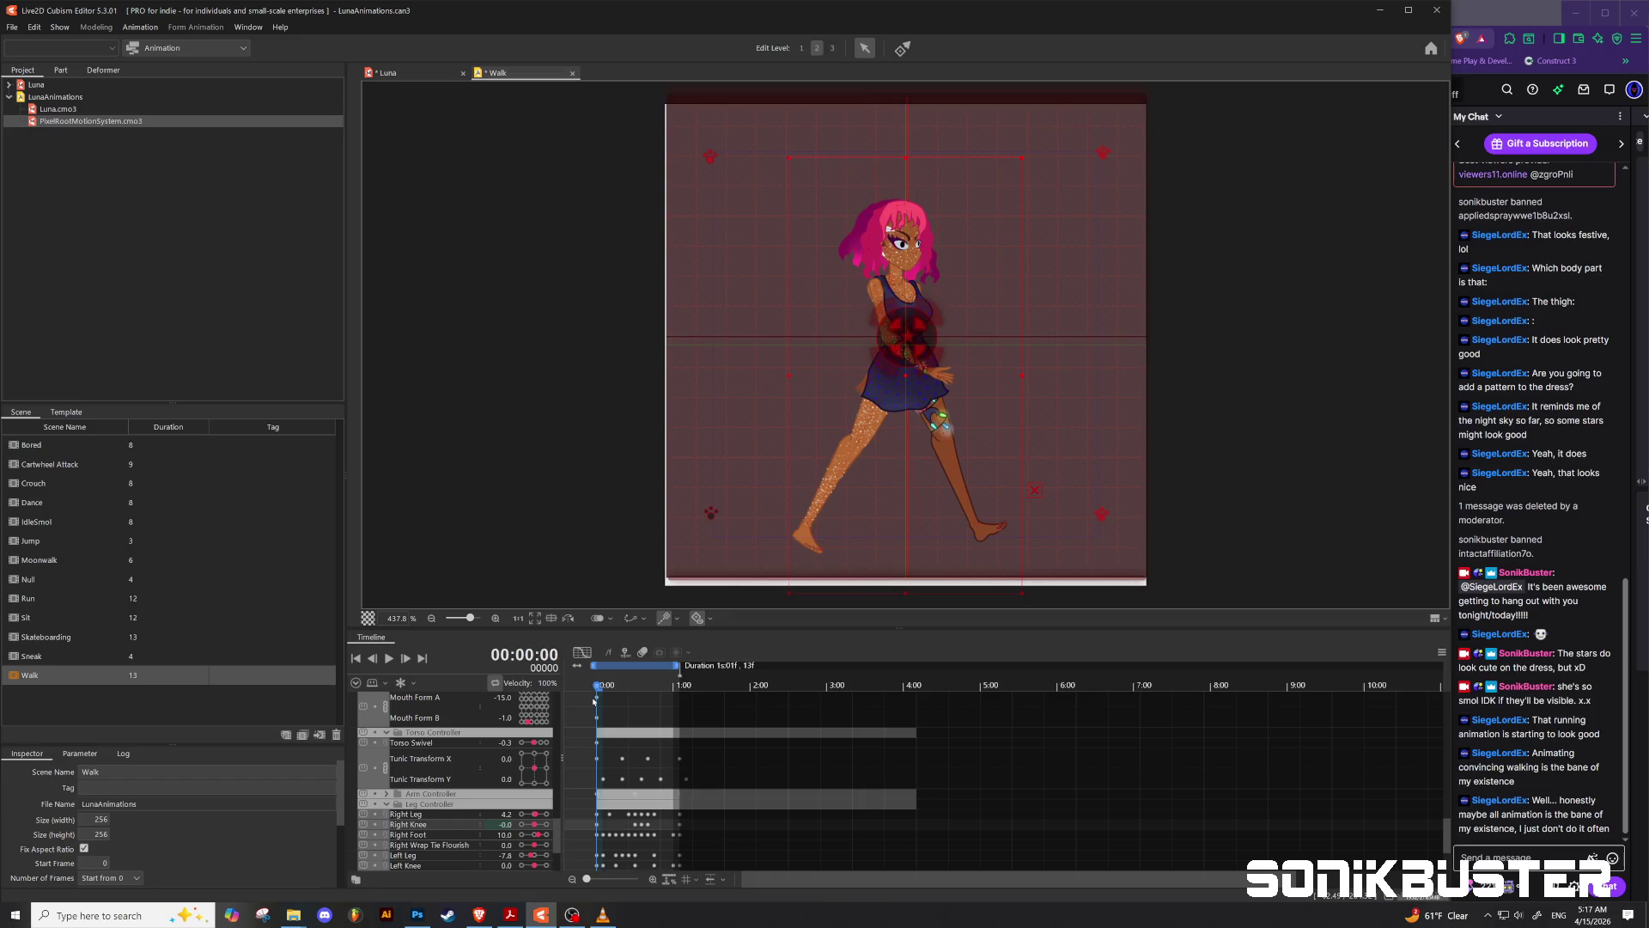
left_click_drag(600, 702, 636, 712)
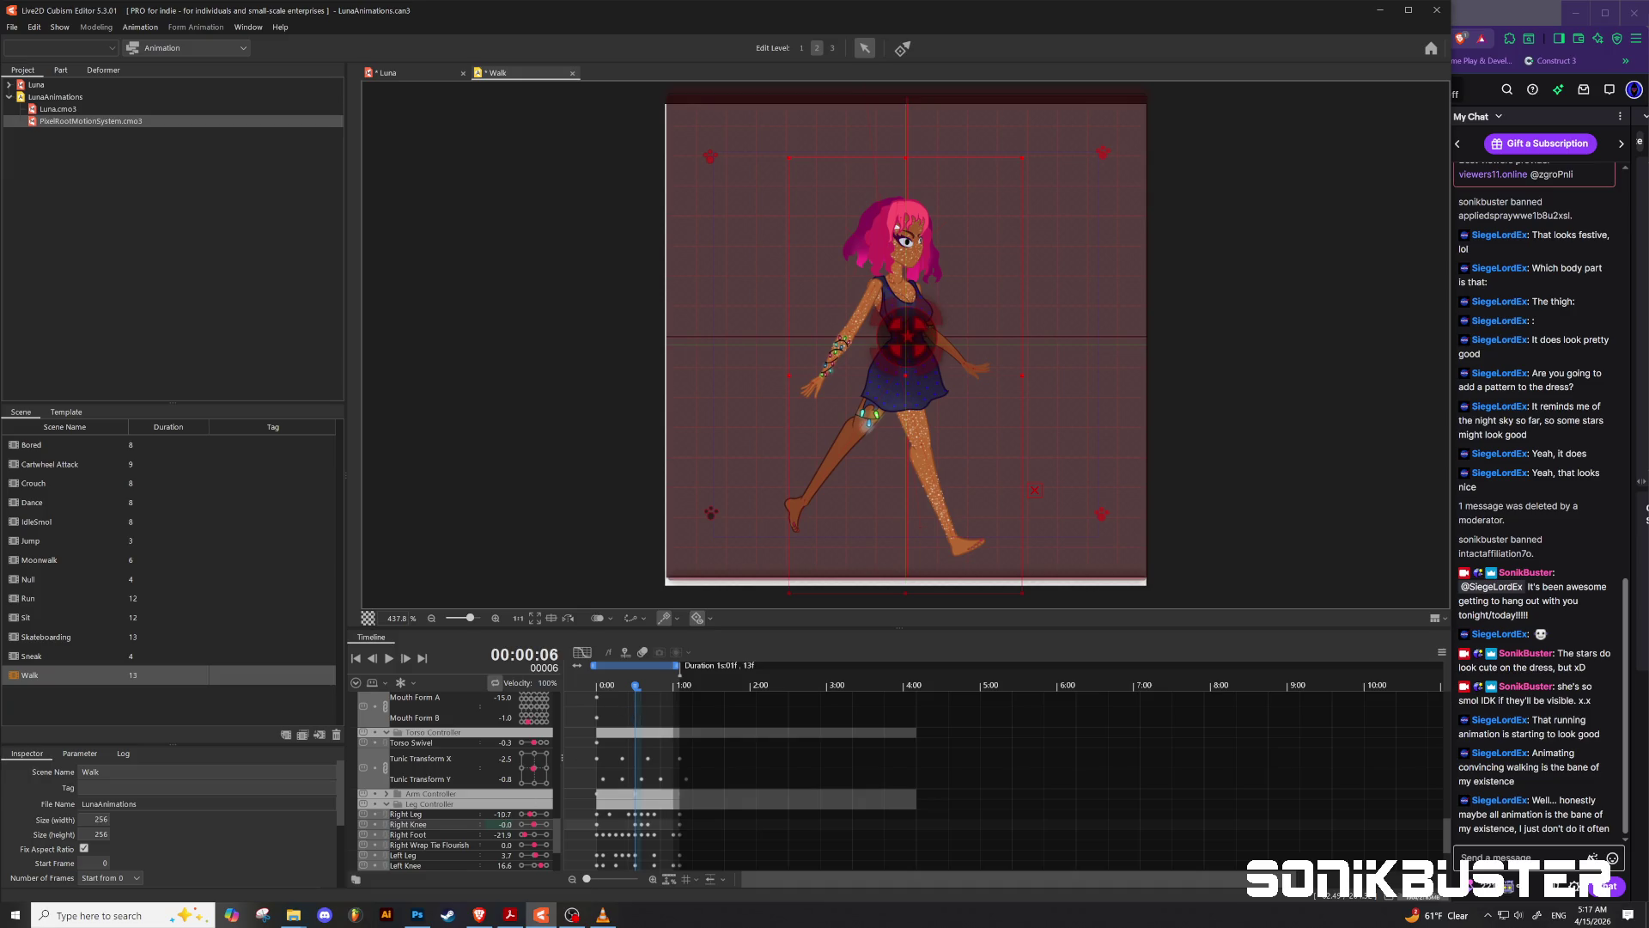
left_click_drag(502, 814, 507, 814)
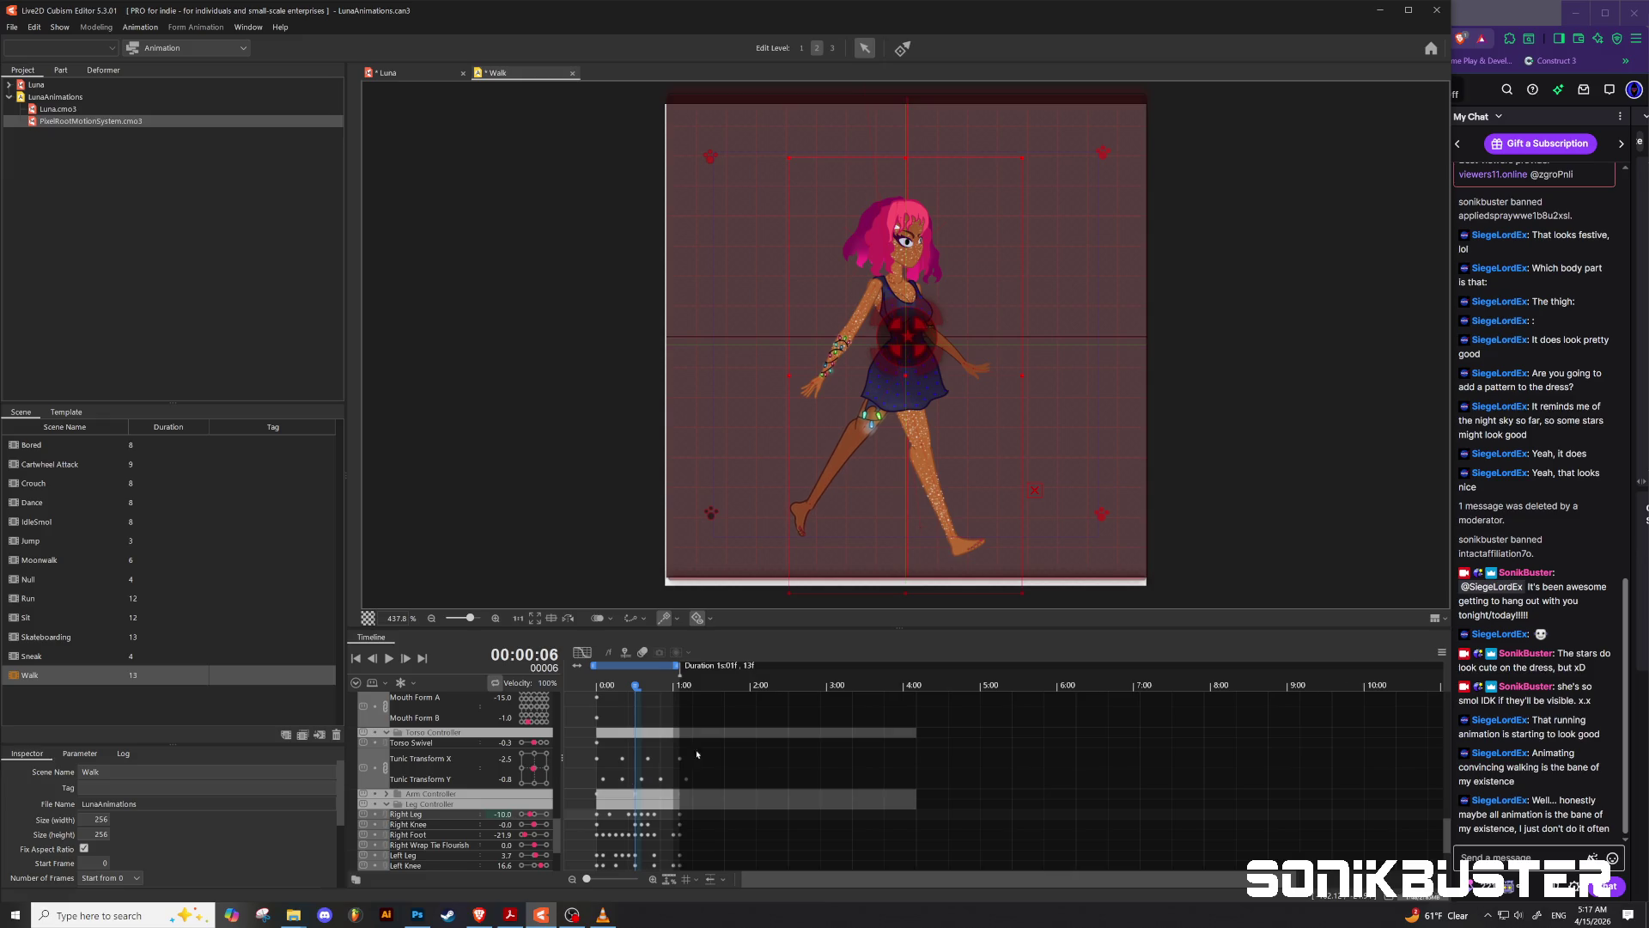
Return to the cycle's start, check frame 2 and select the Left Leg track
left_click_drag(637, 688, 581, 692)
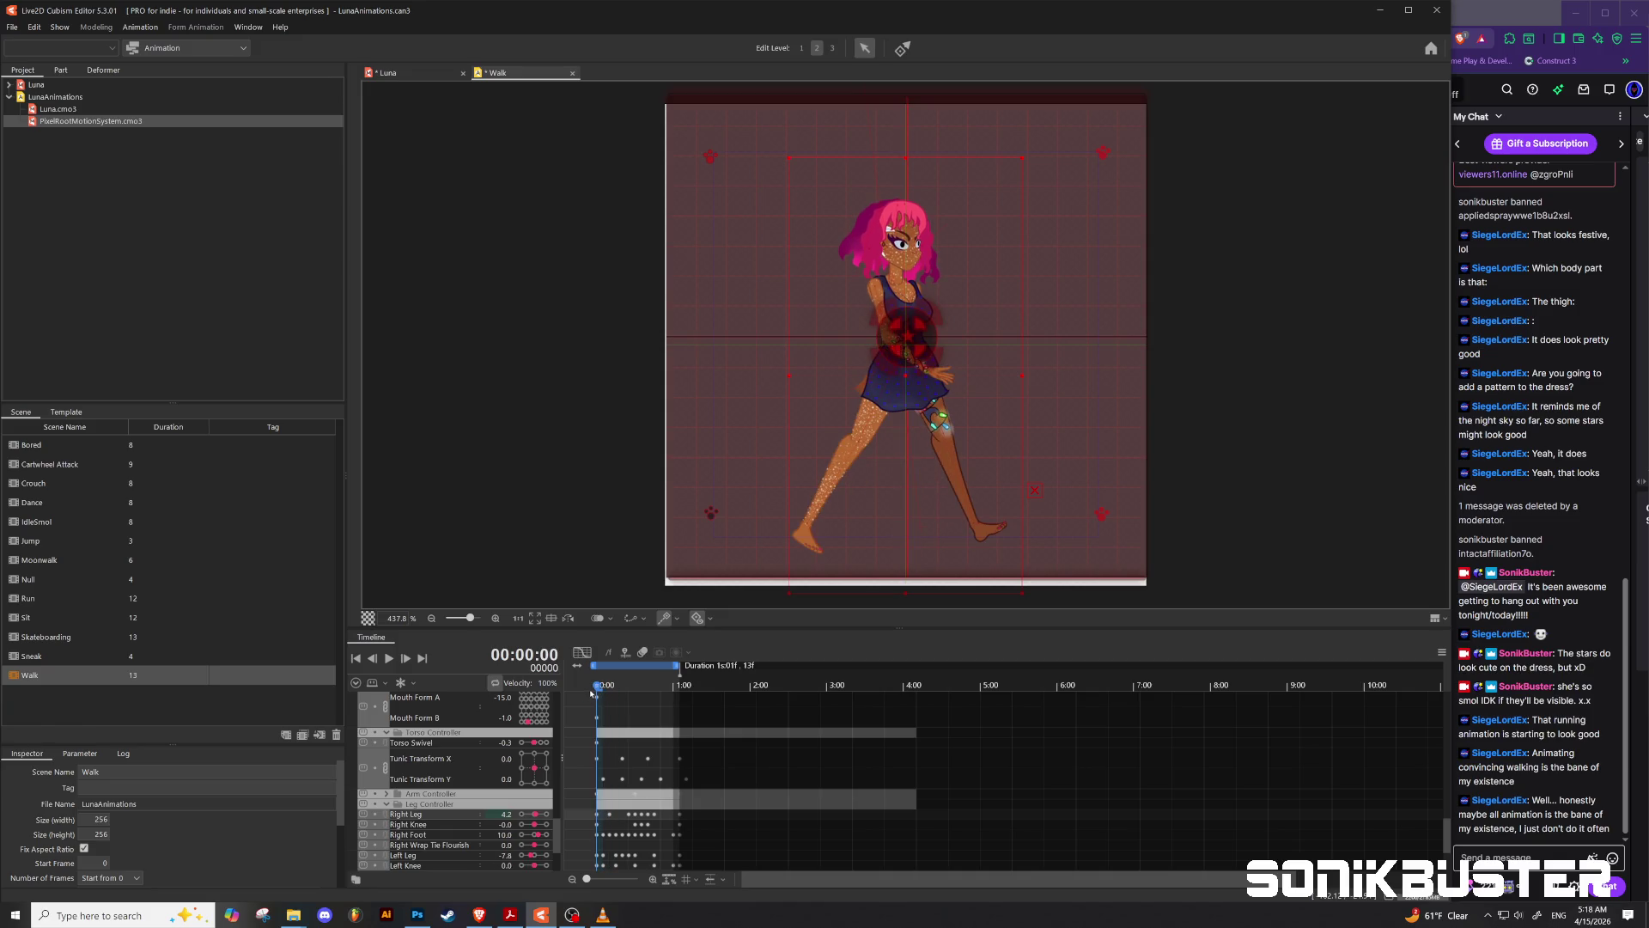
mouse_move(596, 694)
left_mouse_down()
mouse_move(609, 697)
mouse_move(573, 694)
left_mouse_up()
left_click(505, 856)
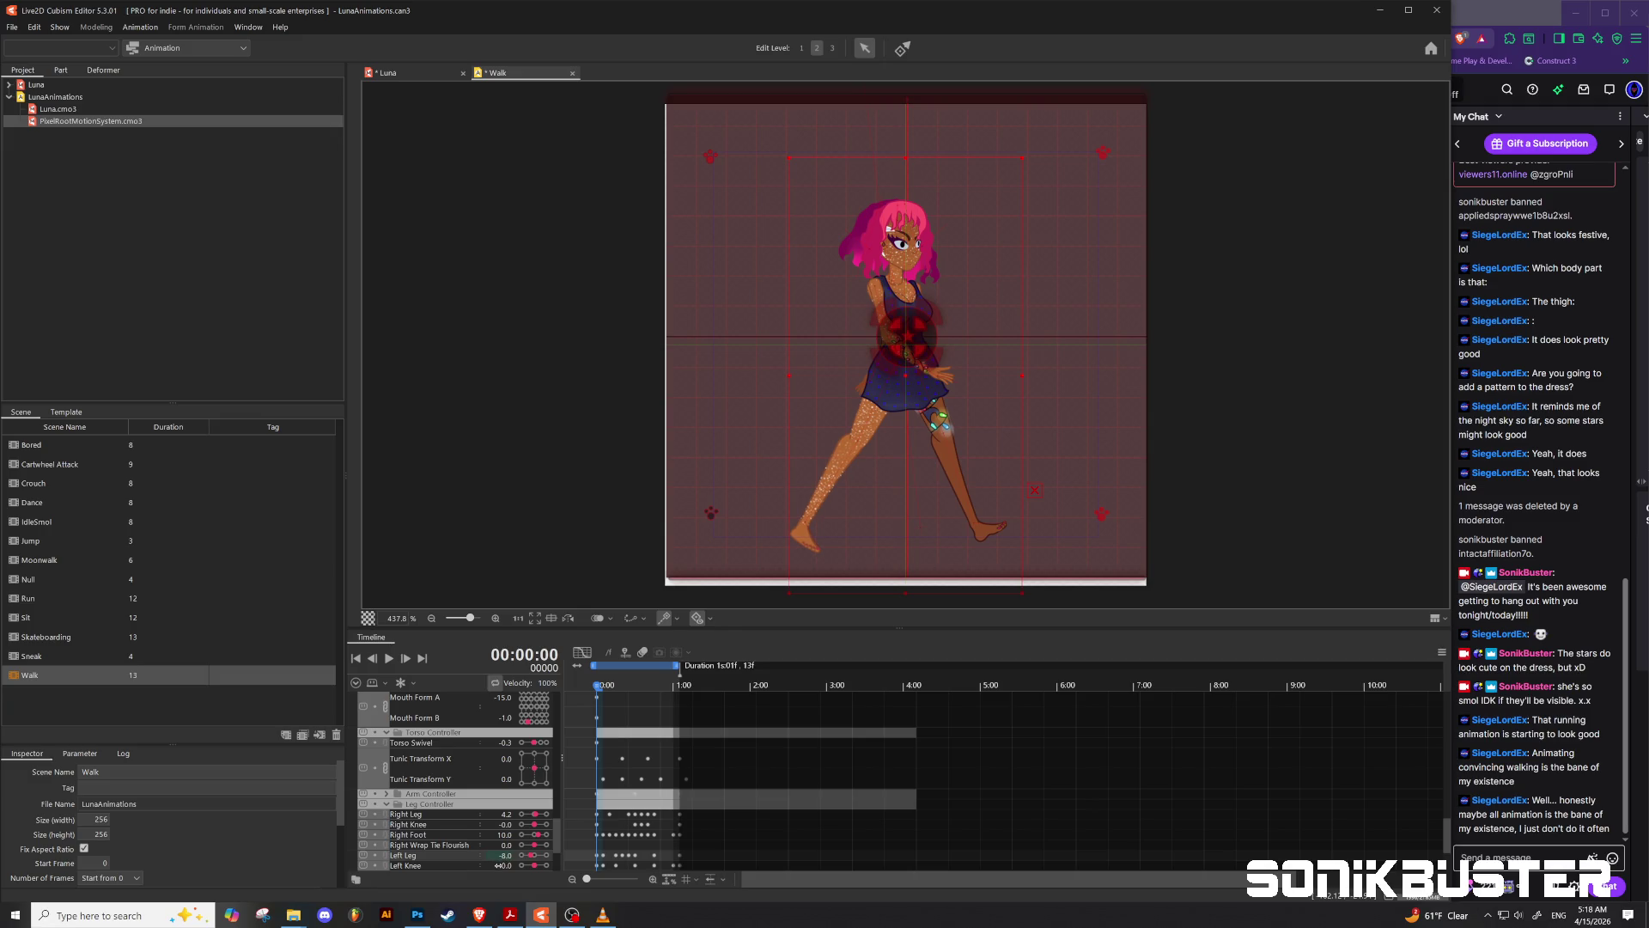
scroll(501, 865, "down", 3)
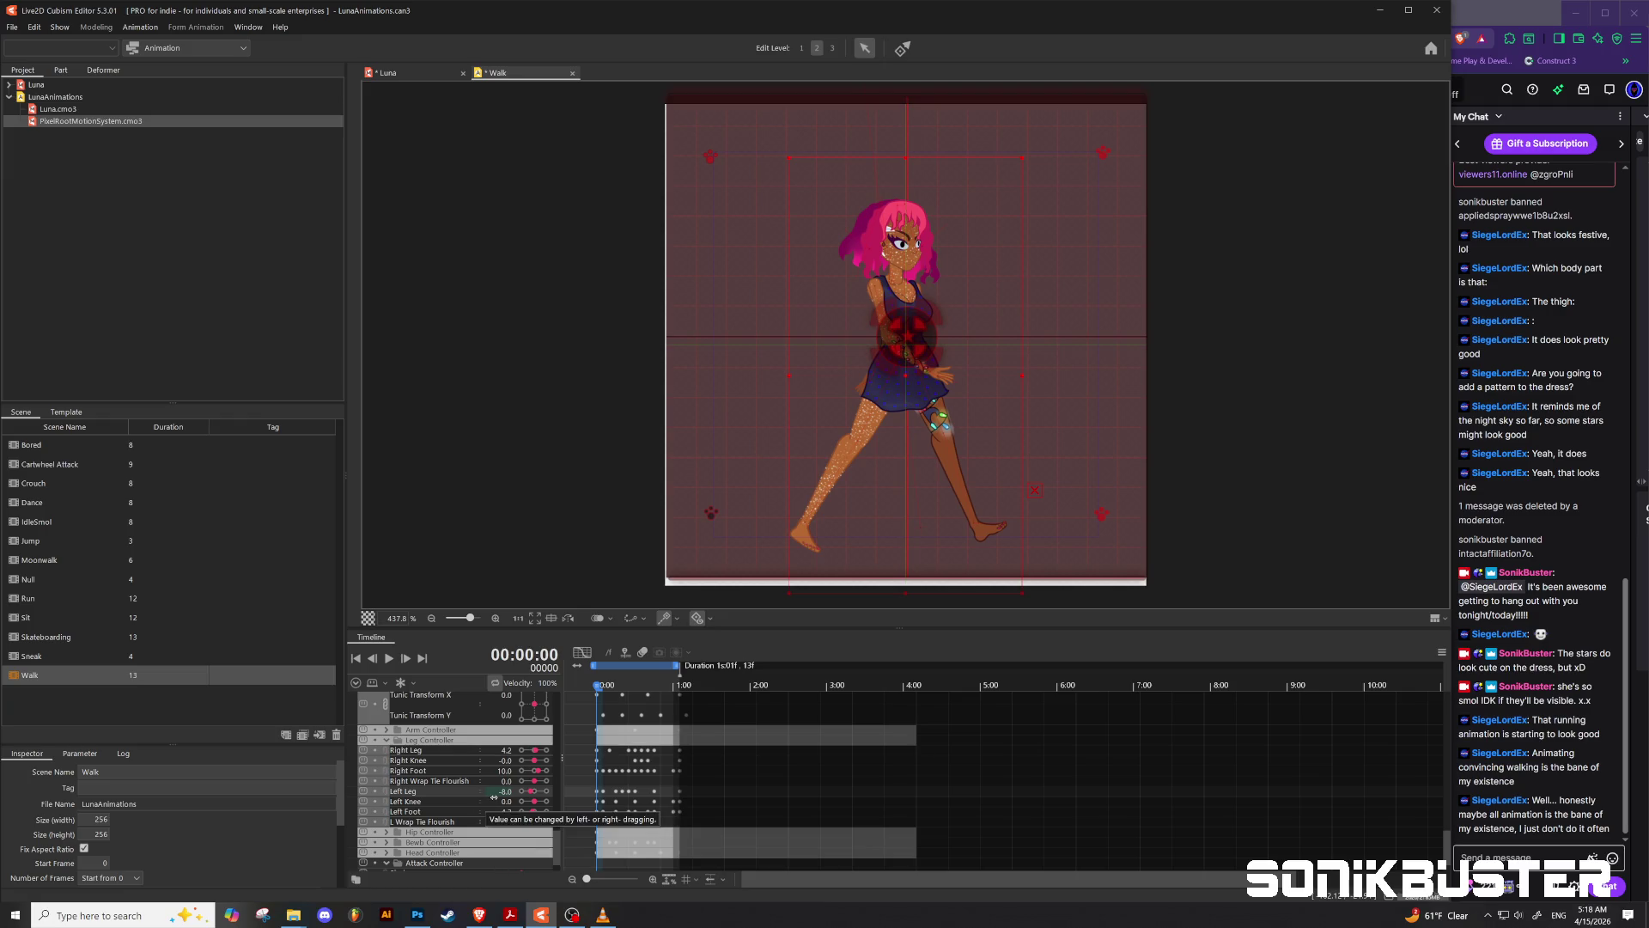
Raise Left Foot on frame 0, then turn it further to -30 on frame 2
mouse_move(505, 811)
left_mouse_down()
mouse_move(524, 811)
mouse_move(502, 811)
left_mouse_up()
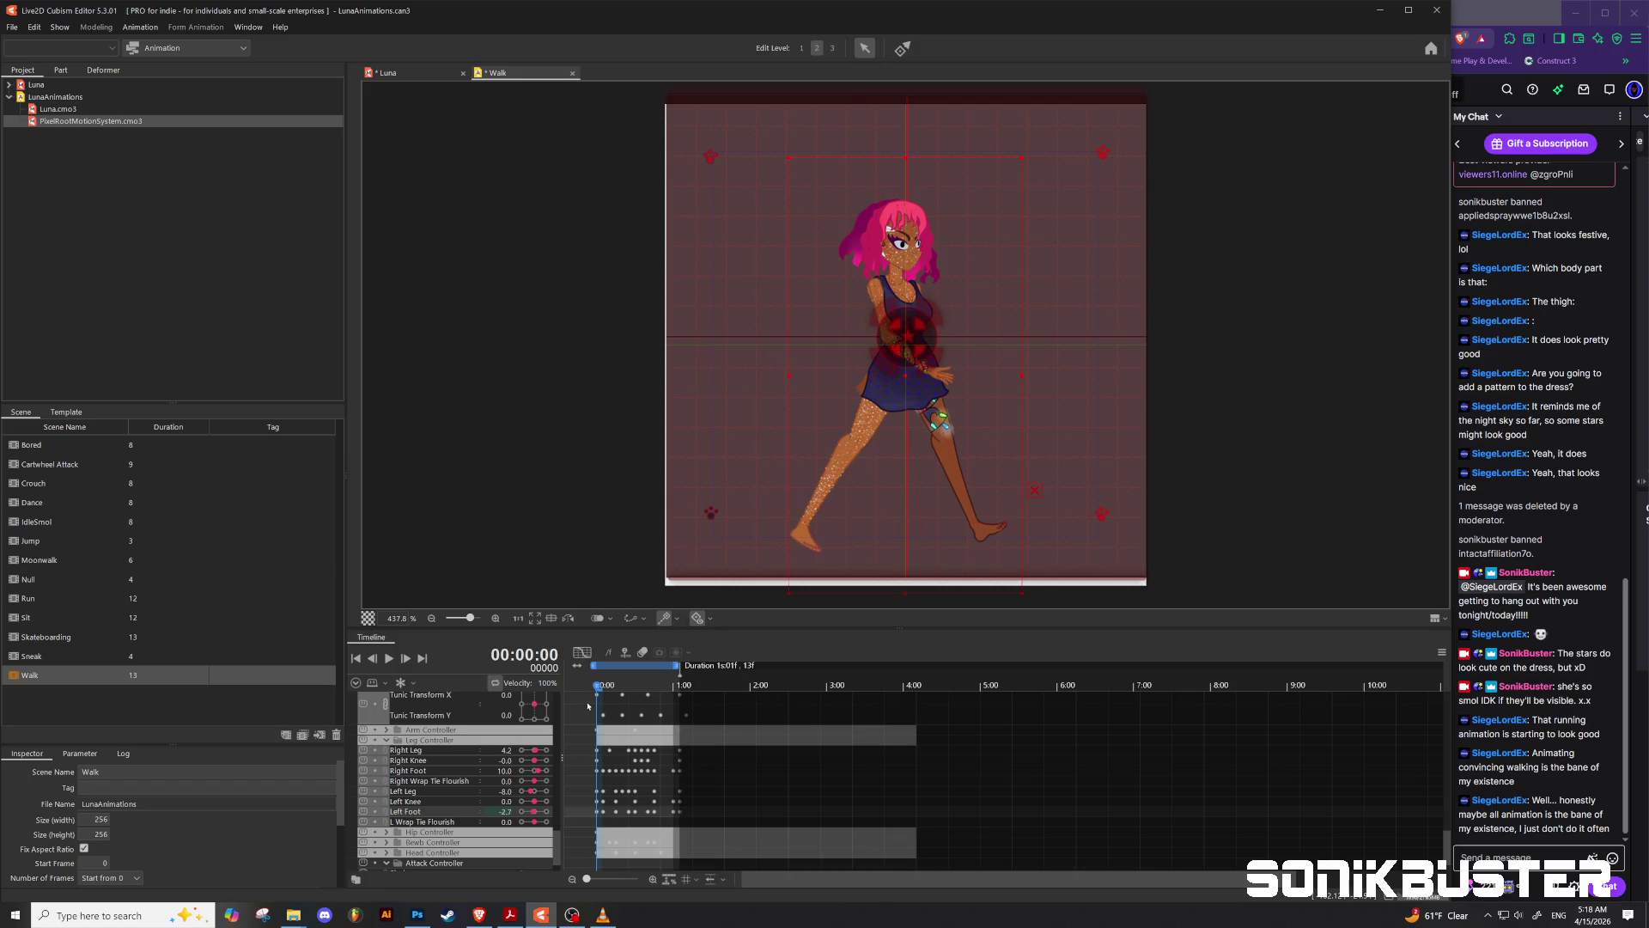
left_click_drag(596, 689, 605, 690)
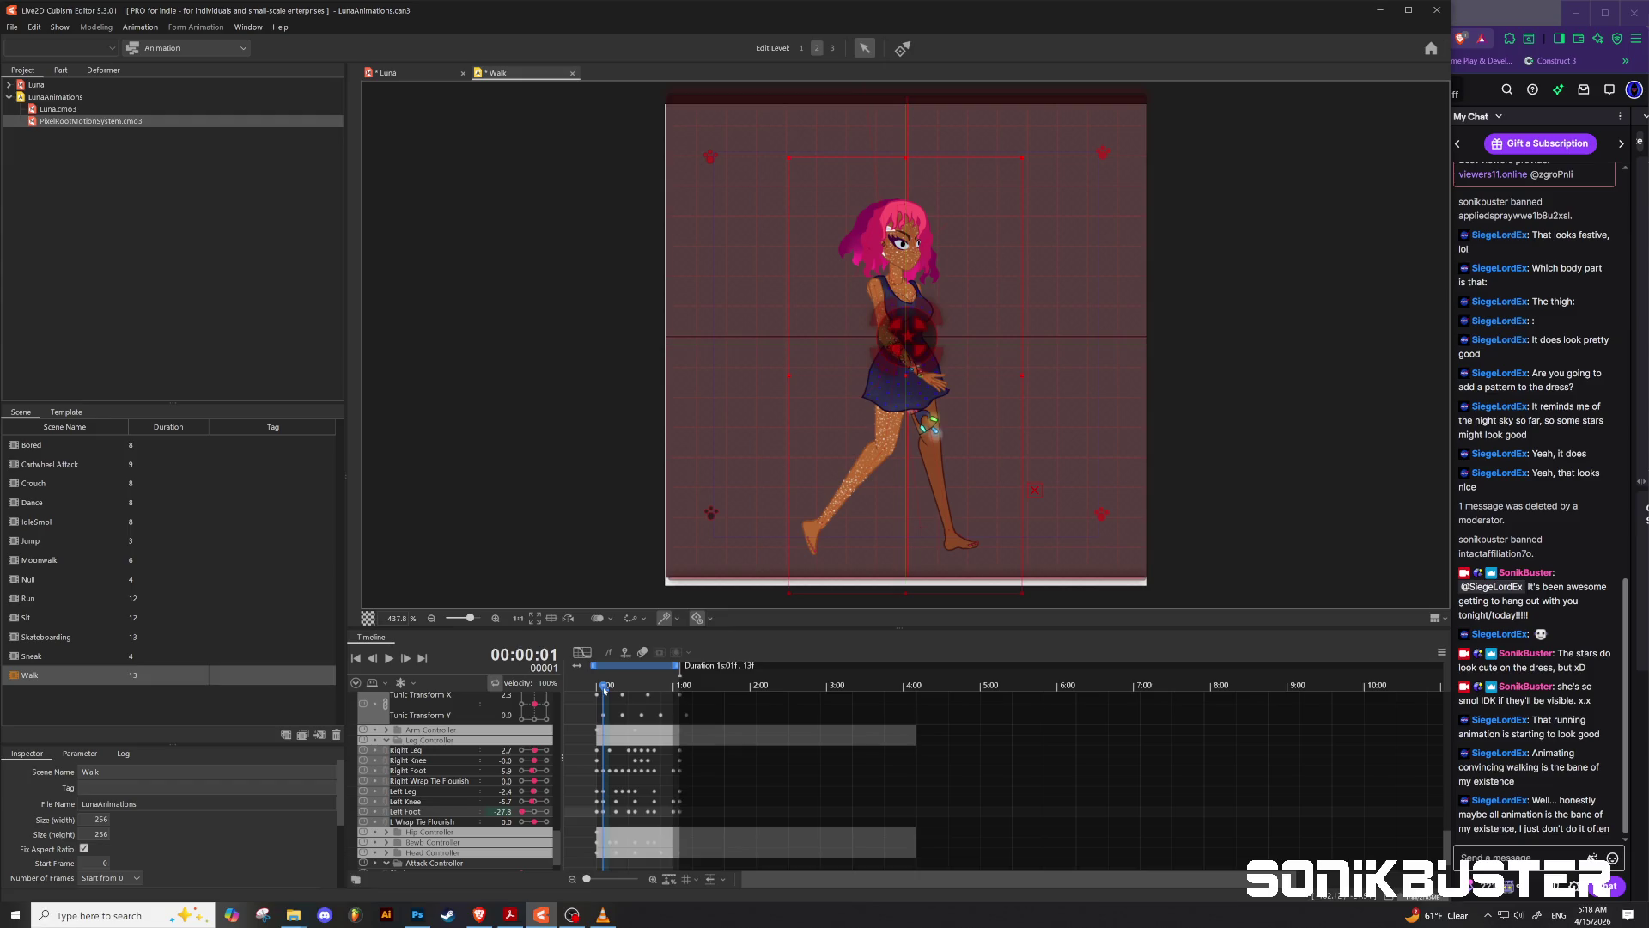
left_click_drag(605, 690, 612, 693)
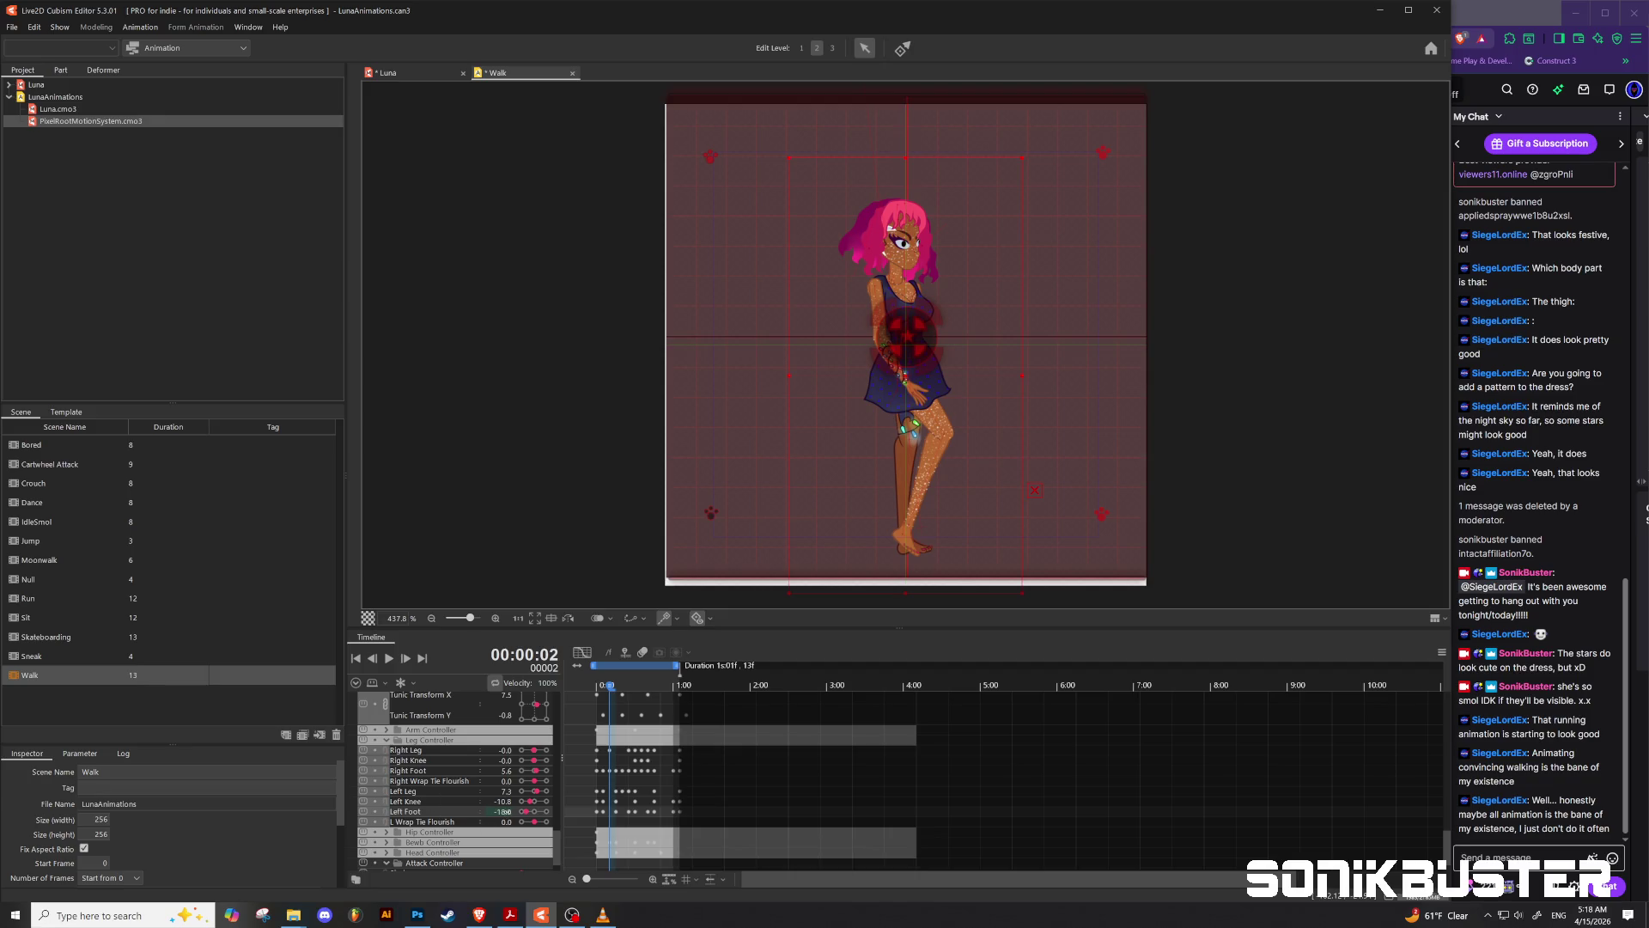
left_click_drag(503, 811, 497, 811)
Lower Left Foot on the next frame, then ease it back to -16.1
left_click_drag(614, 690, 618, 694)
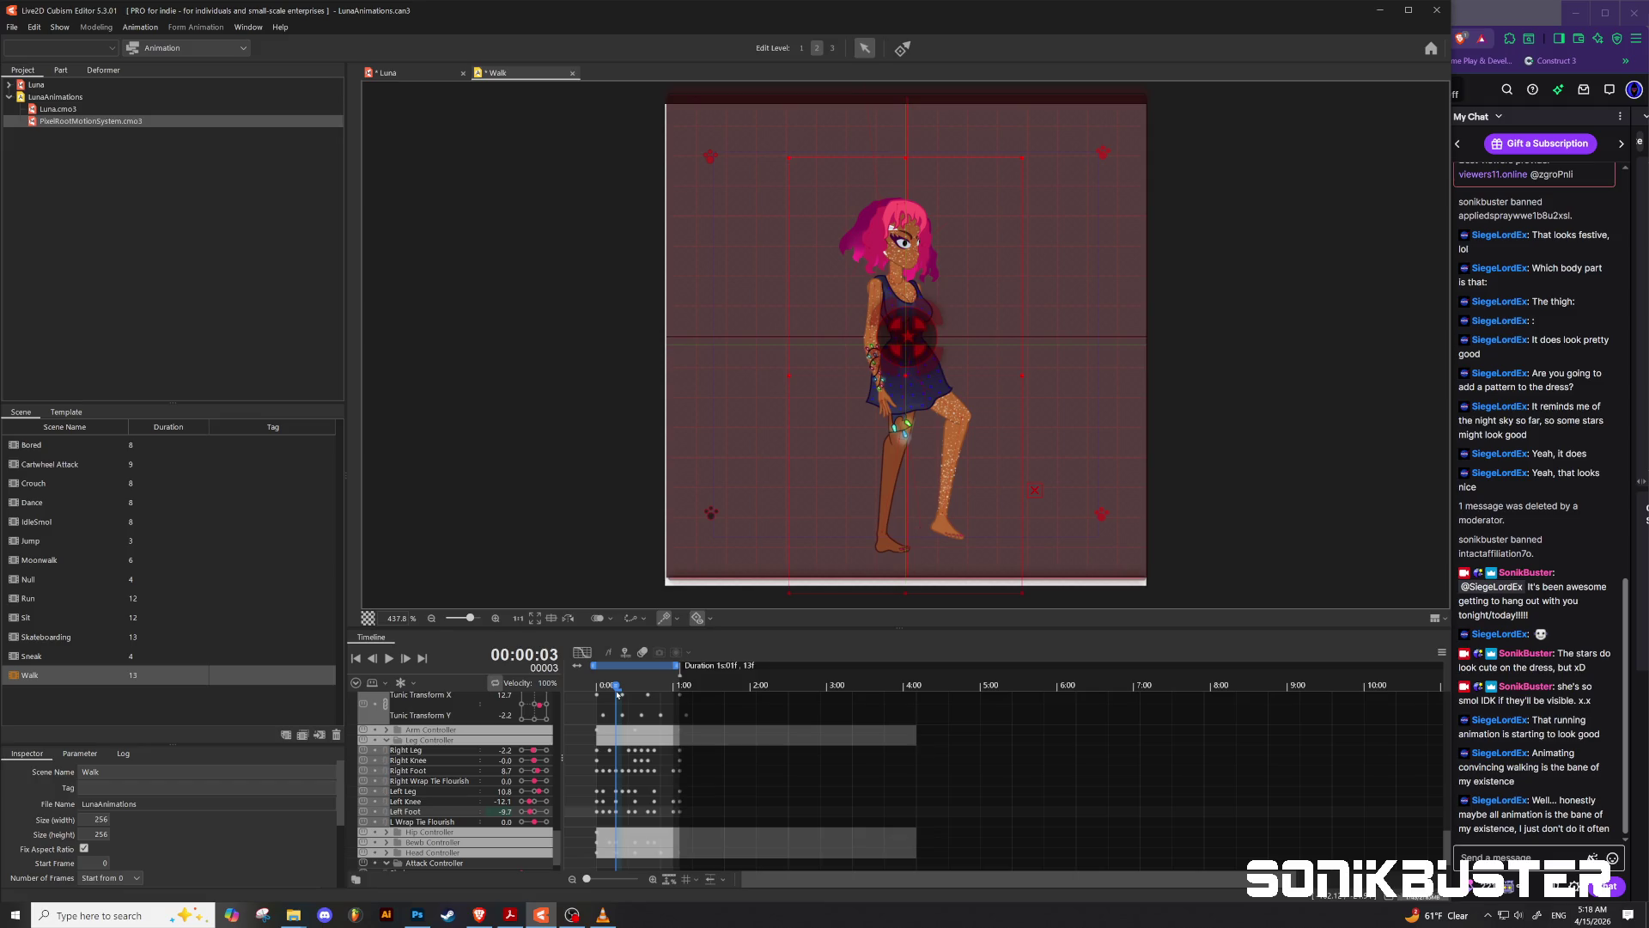
left_click_drag(617, 694, 617, 697)
left_click_drag(502, 811, 497, 811)
mouse_move(615, 688)
left_mouse_down()
mouse_move(585, 699)
mouse_move(618, 706)
left_mouse_up()
left_click_drag(523, 811, 535, 811)
Raise Left Foot to 15.4 at frame 4, then play the Walk from frame 5
left_click_drag(619, 691, 625, 693)
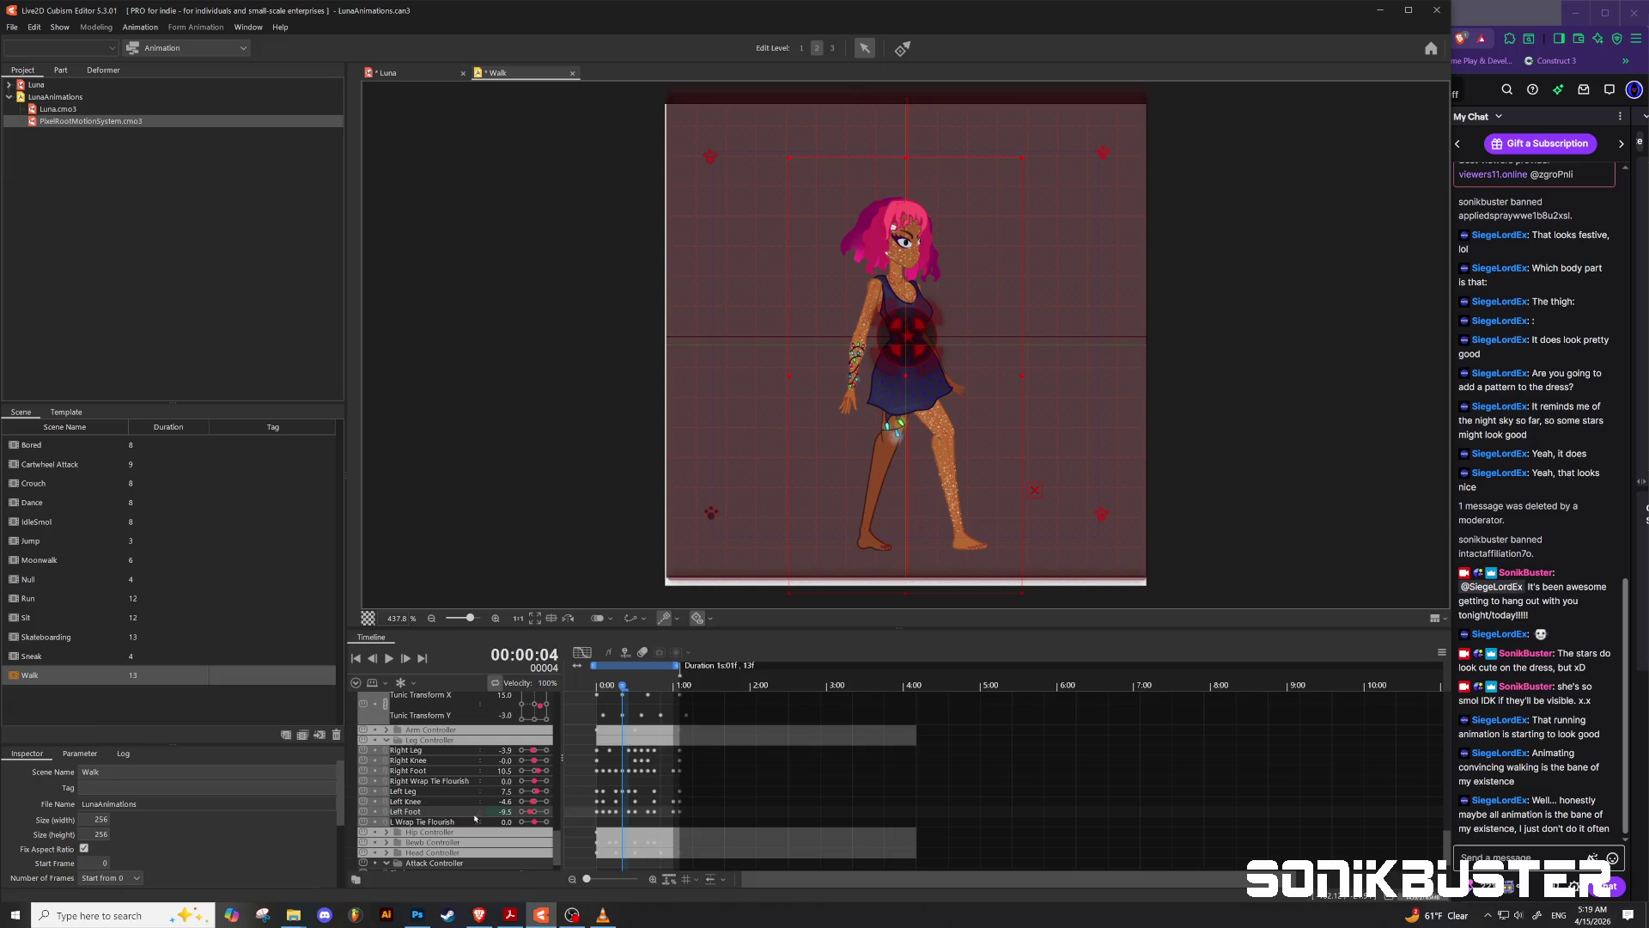
left_click_drag(504, 811, 526, 811)
left_click_drag(626, 691, 695, 709)
left_click(390, 658)
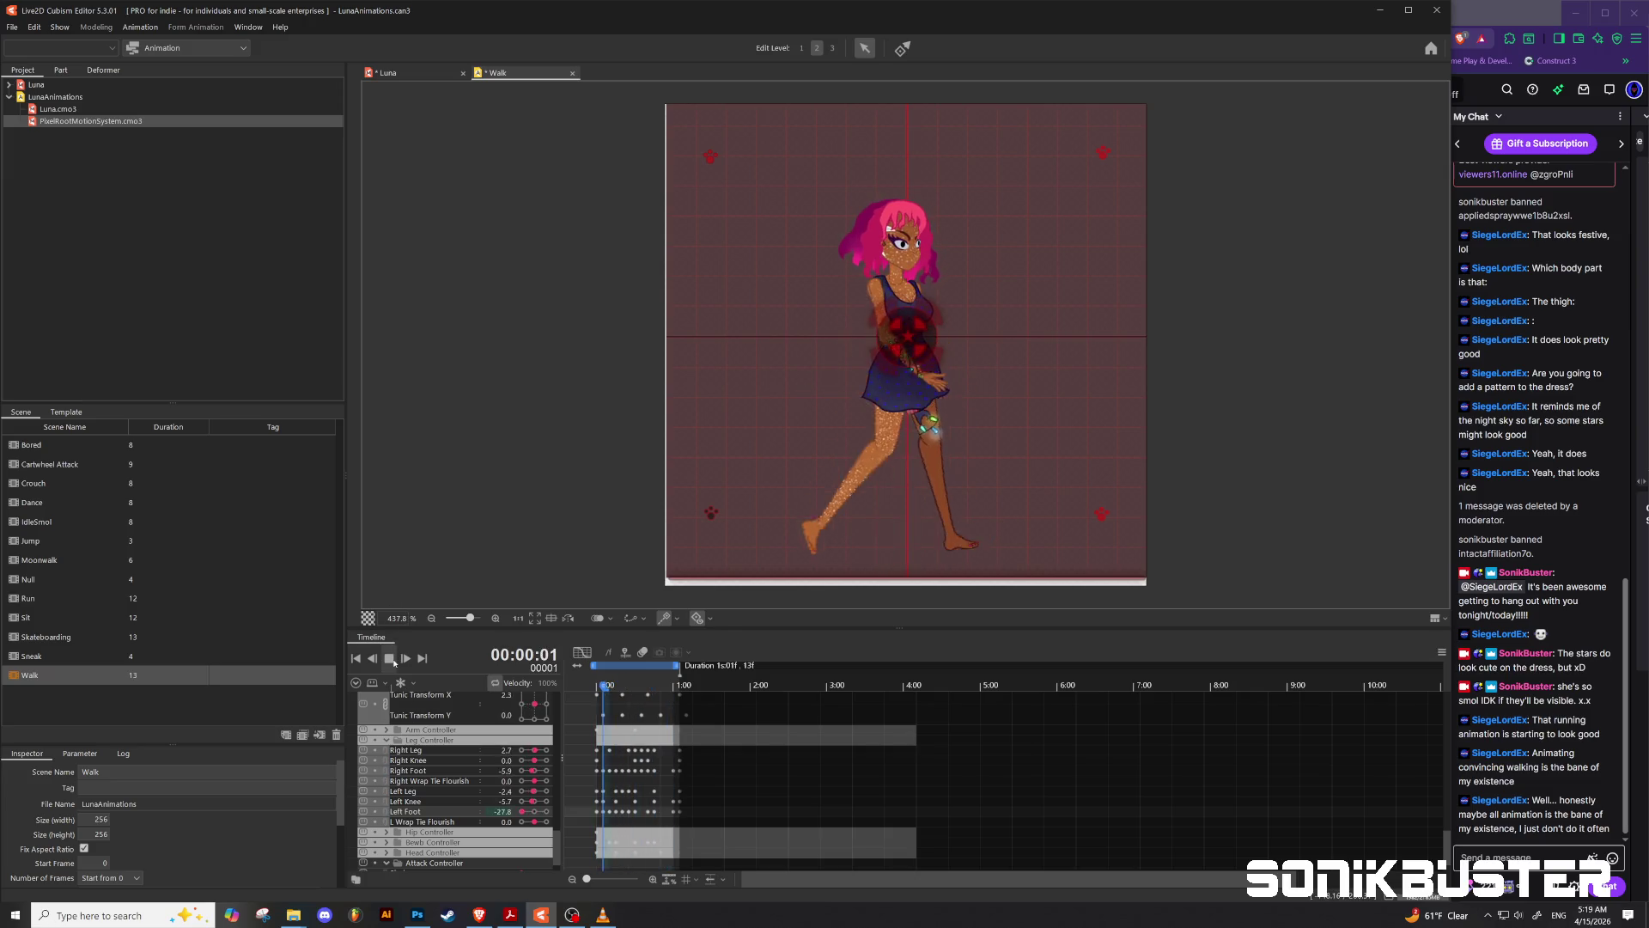
left_click(390, 658)
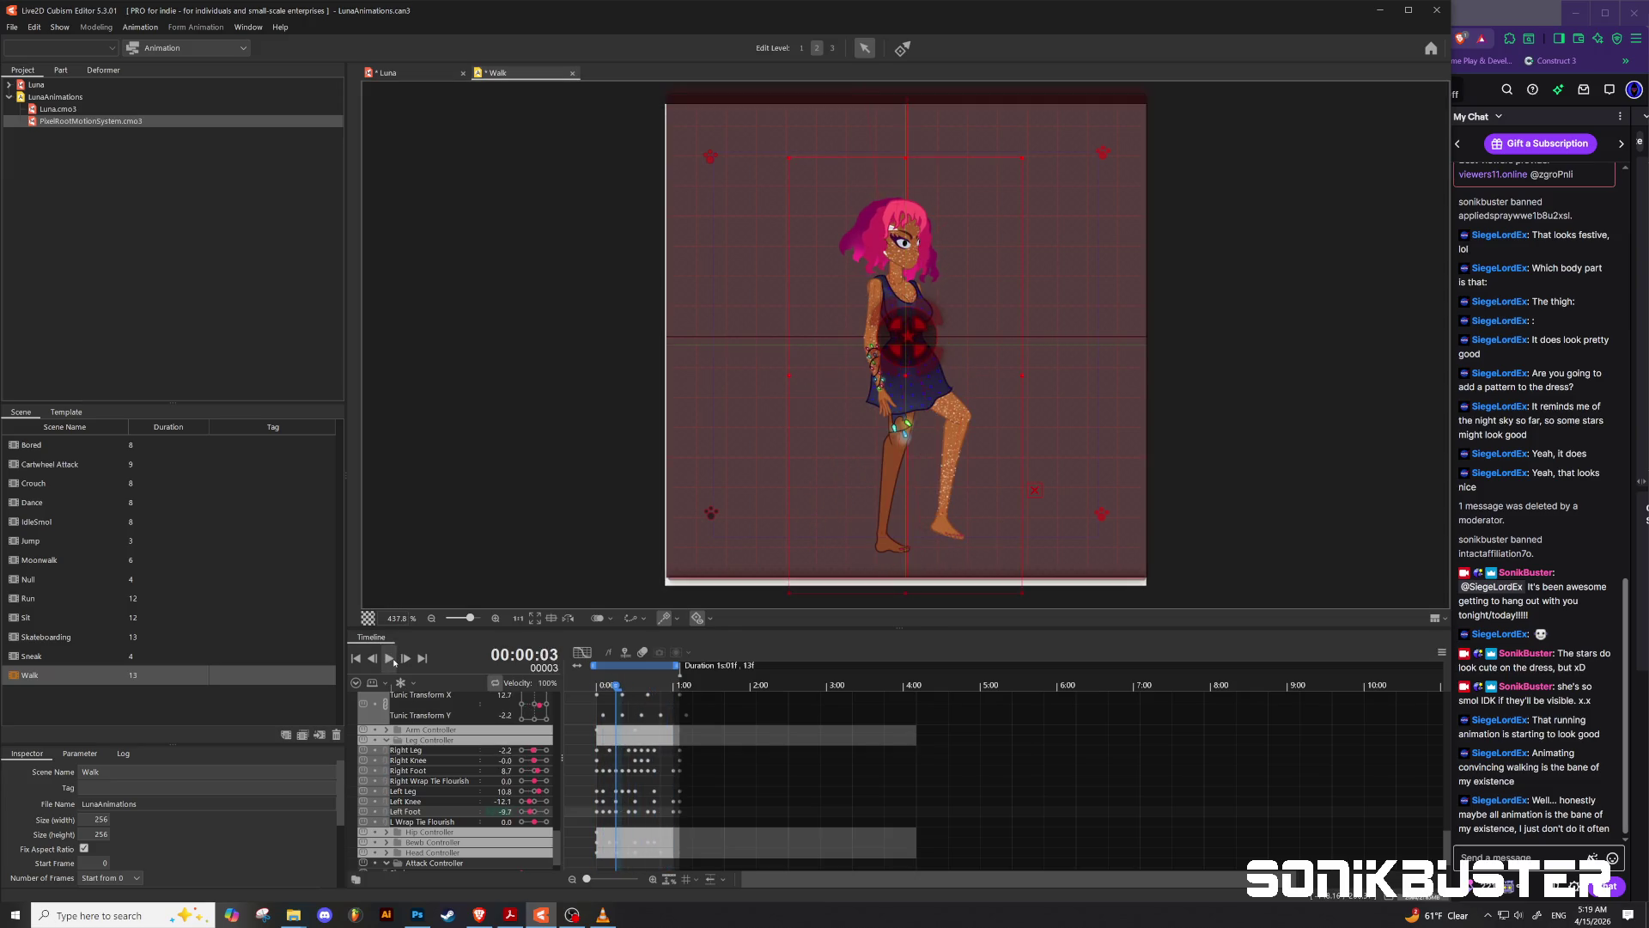
left_click(391, 659)
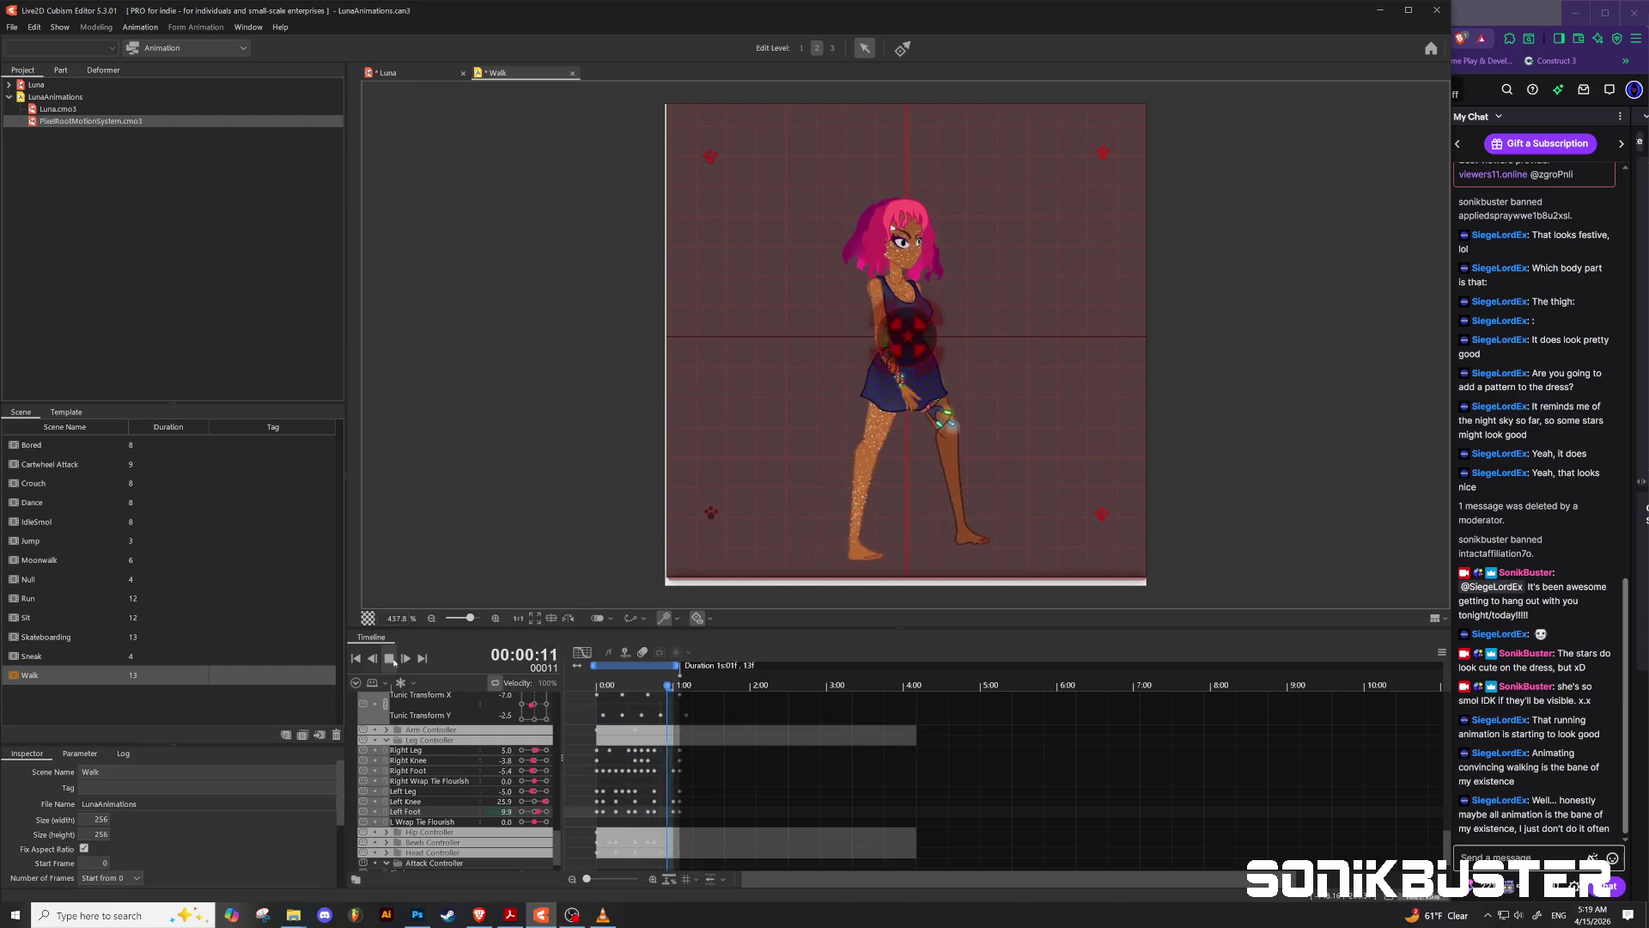
left_click(391, 659)
left_click(391, 659)
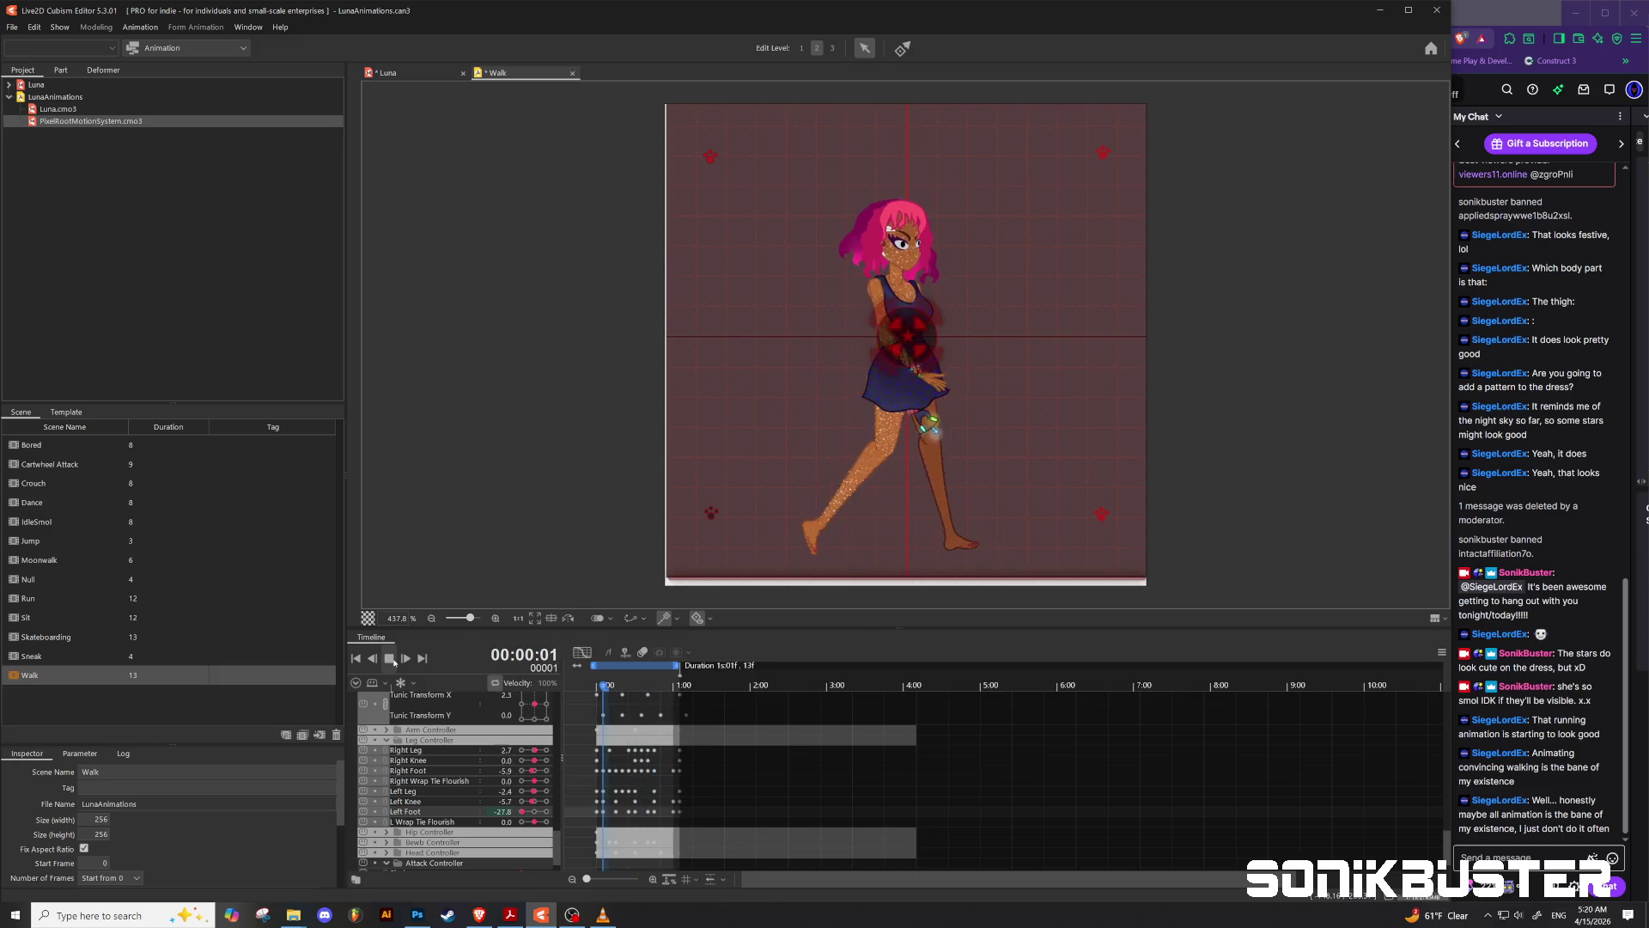
left_click(391, 659)
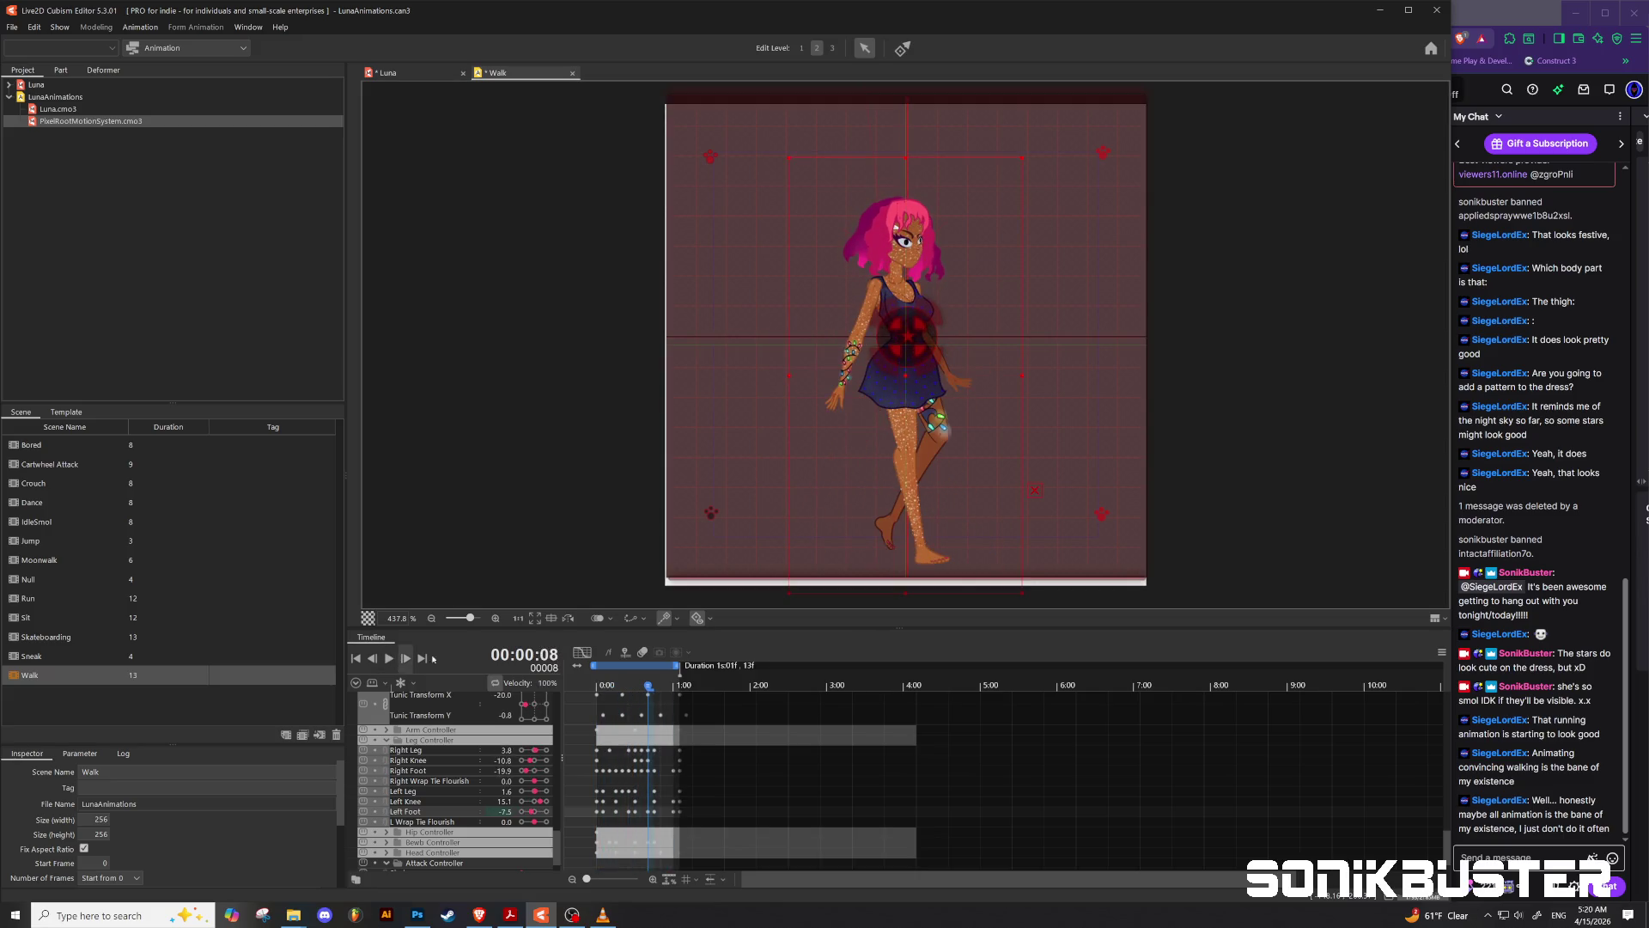
left_click_drag(648, 685, 575, 674)
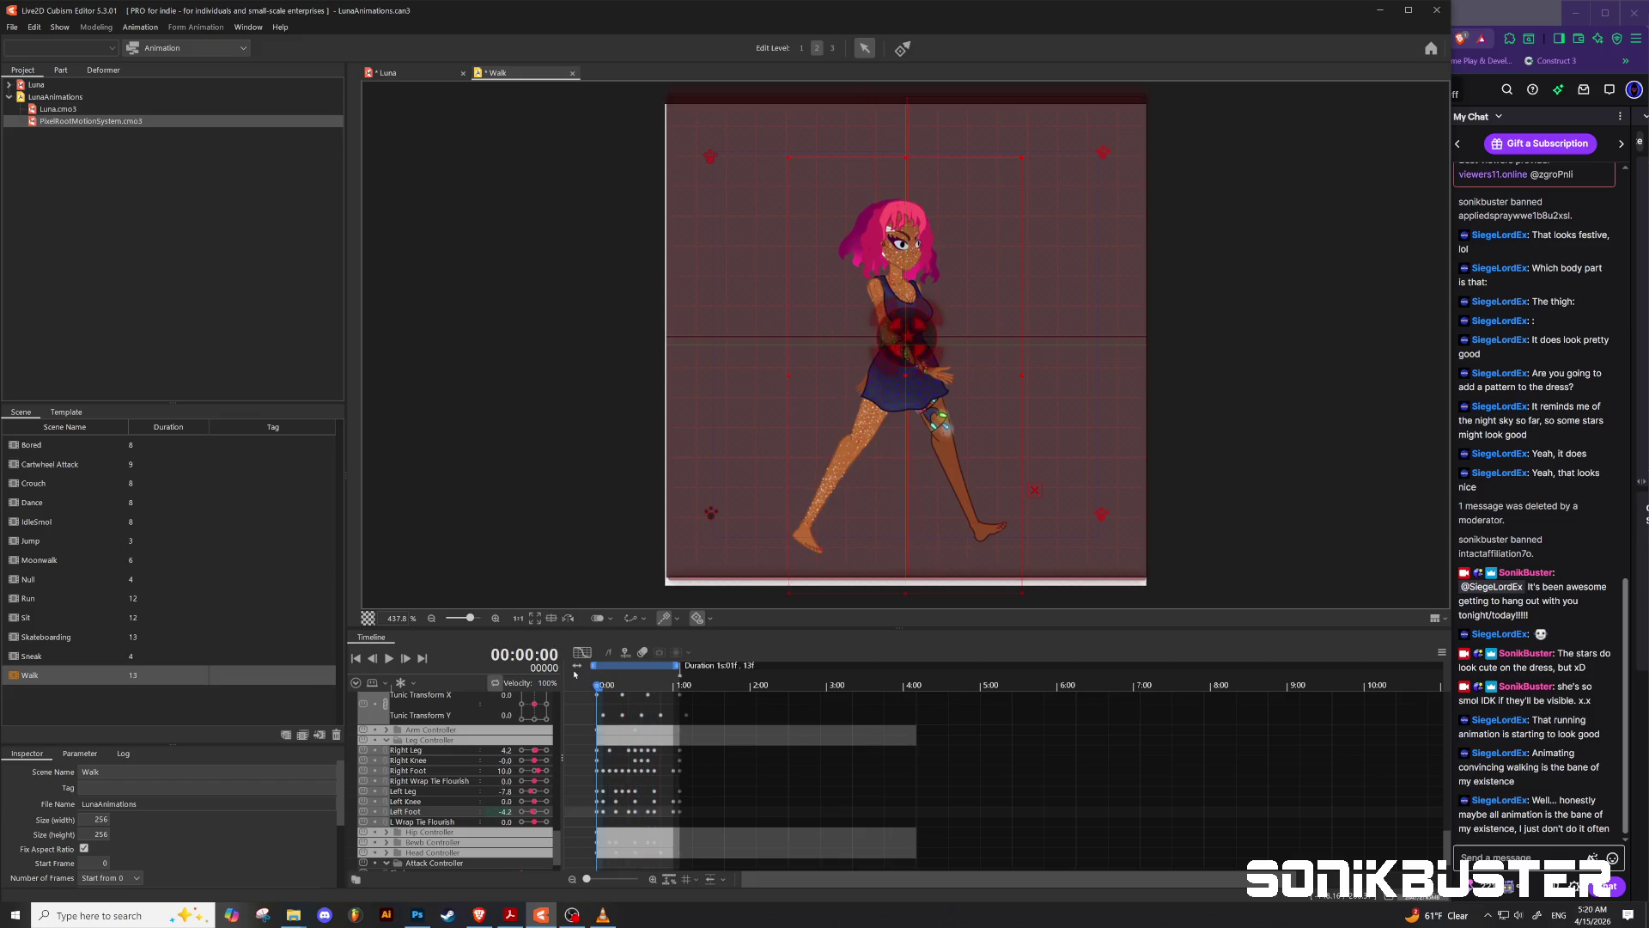
Select the Left Leg track and scrub from frame 8 through to the cycle's final frames
mouse_move(593, 678)
left_mouse_down()
mouse_move(648, 703)
mouse_move(594, 690)
left_mouse_up()
left_click(508, 792)
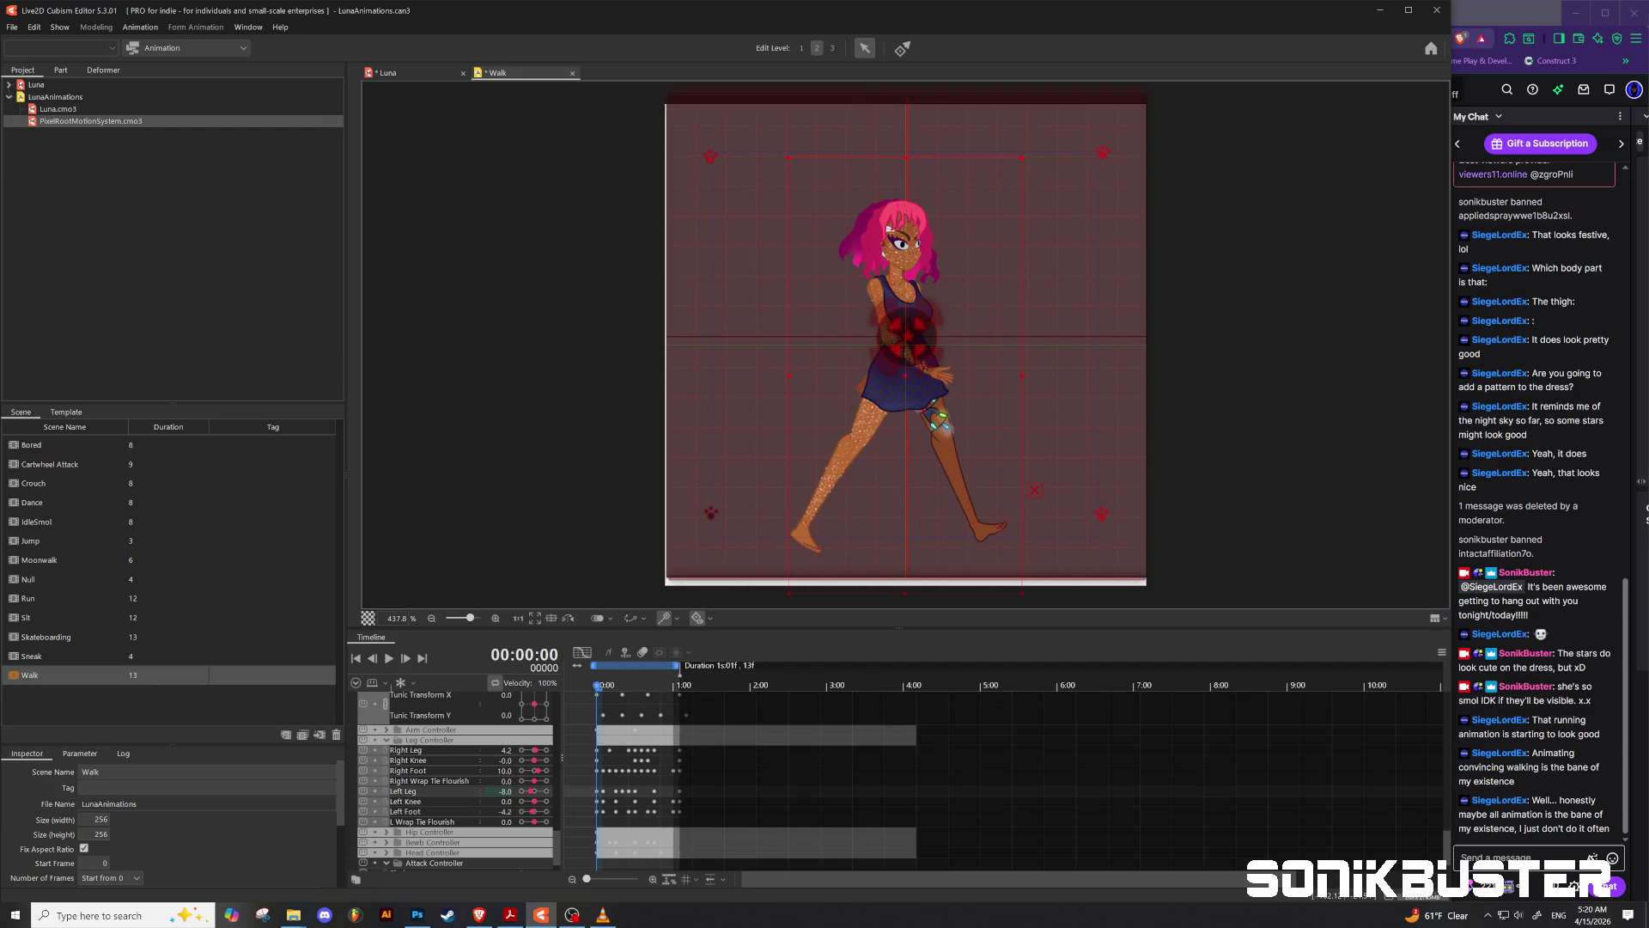
left_click_drag(598, 689, 637, 702)
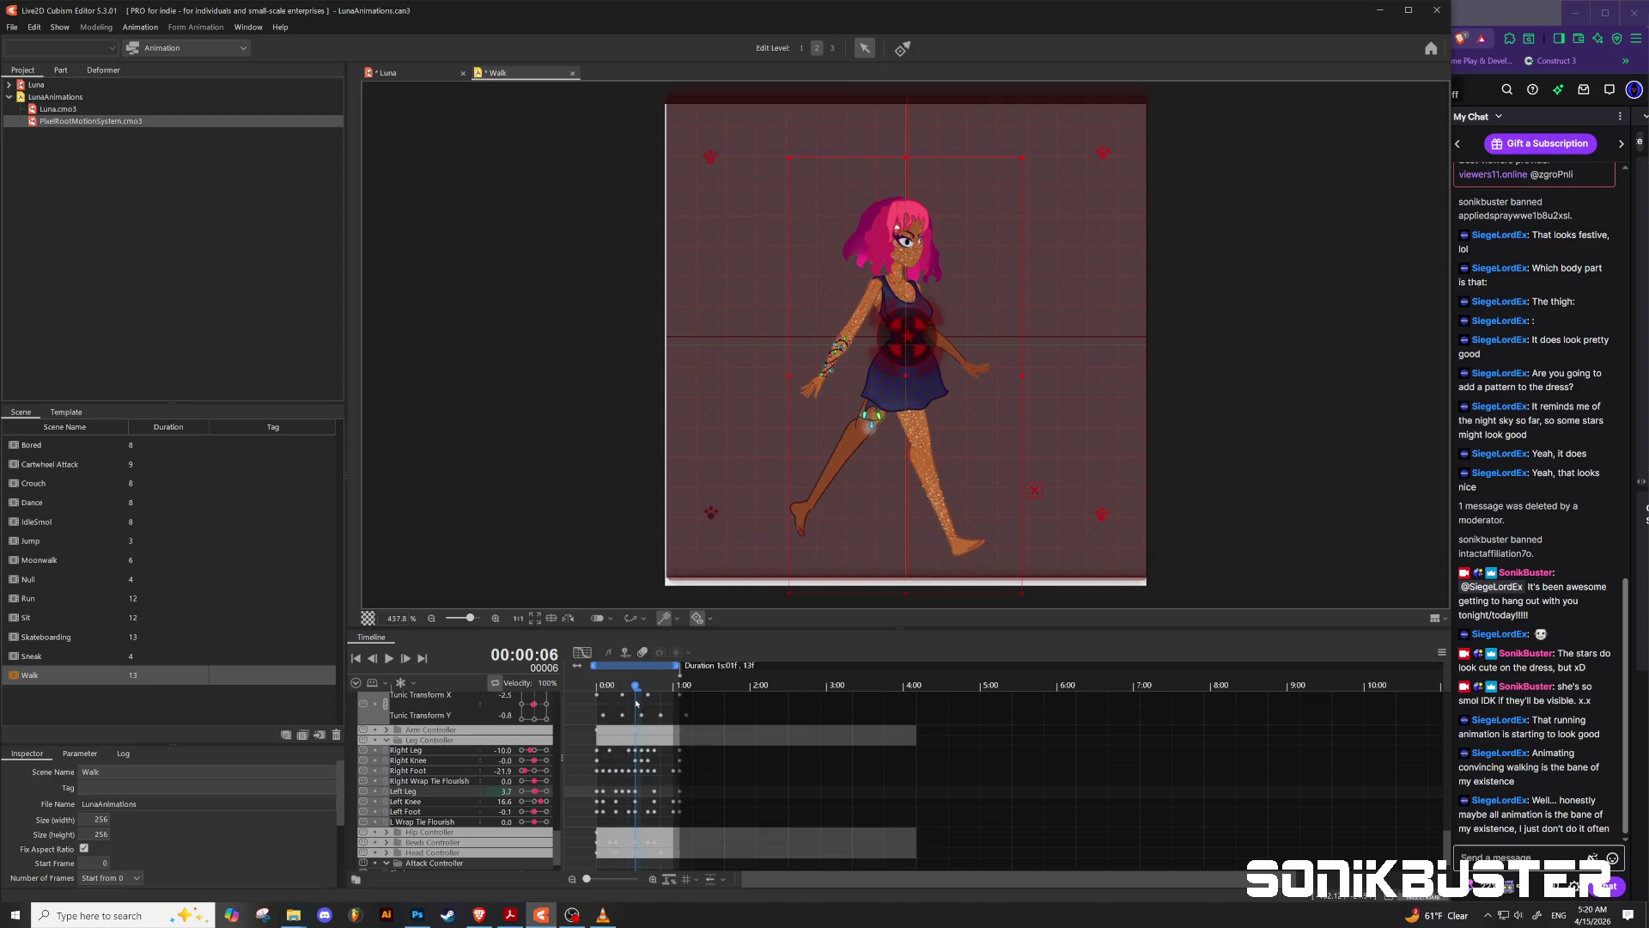
left_click_drag(636, 702, 636, 706)
mouse_move(637, 706)
left_mouse_down()
mouse_move(683, 710)
mouse_move(680, 692)
left_mouse_up()
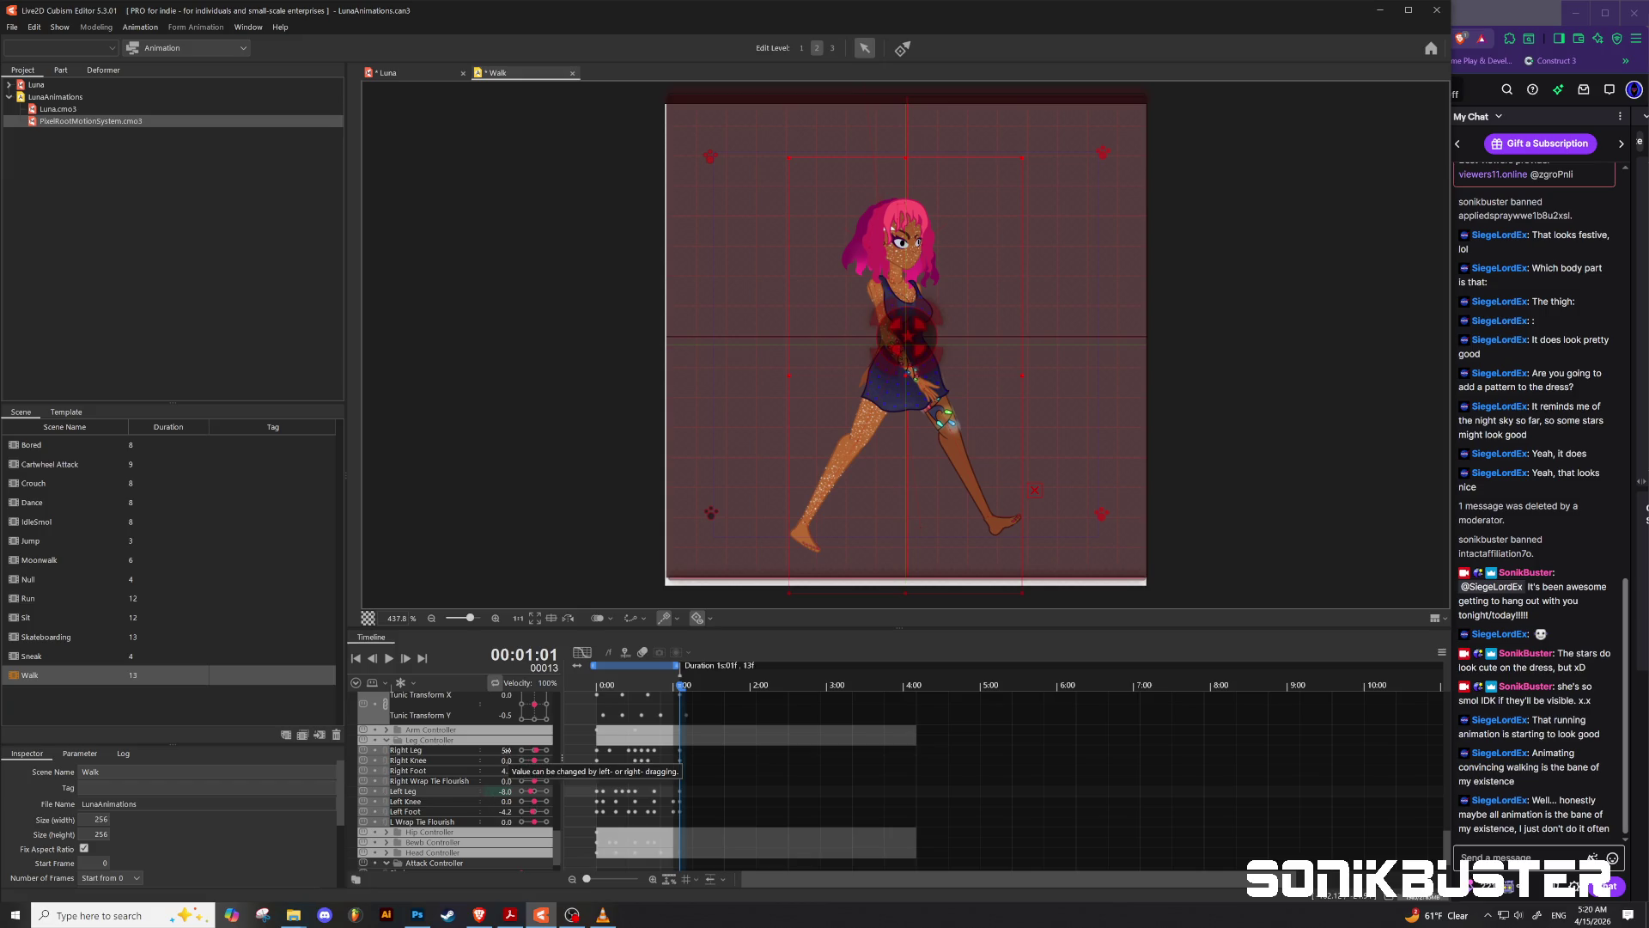
At frame 13 lower Right Leg to 3.1 and Right Foot to 1.3, then play
left_click_drag(507, 750, 495, 750)
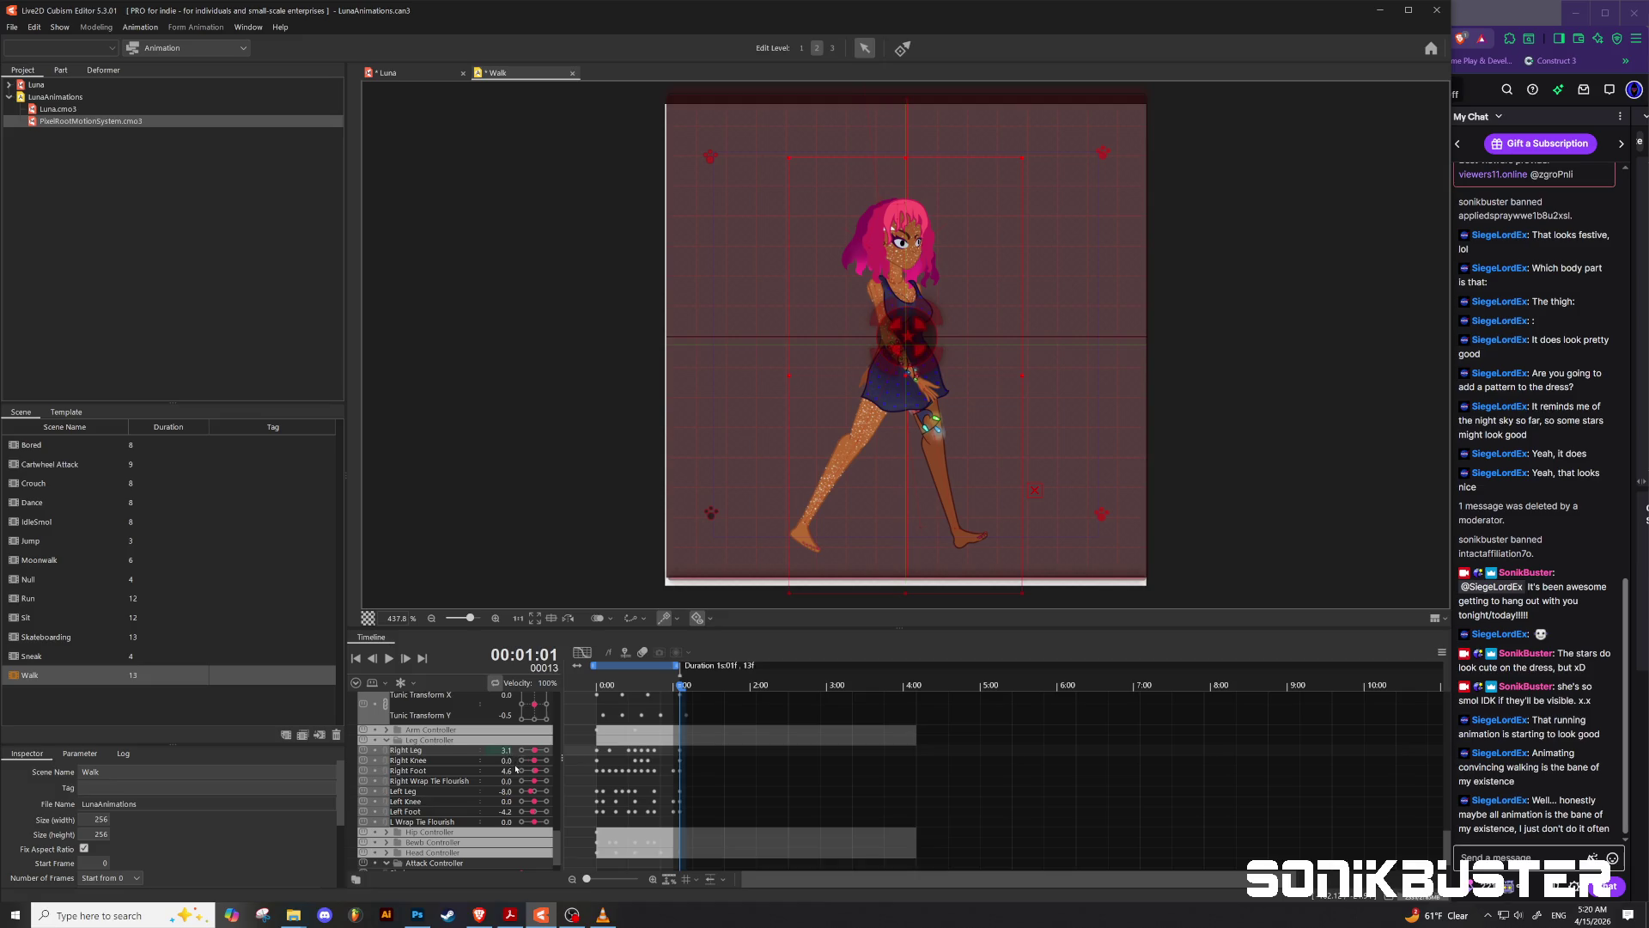
left_click_drag(506, 771, 496, 771)
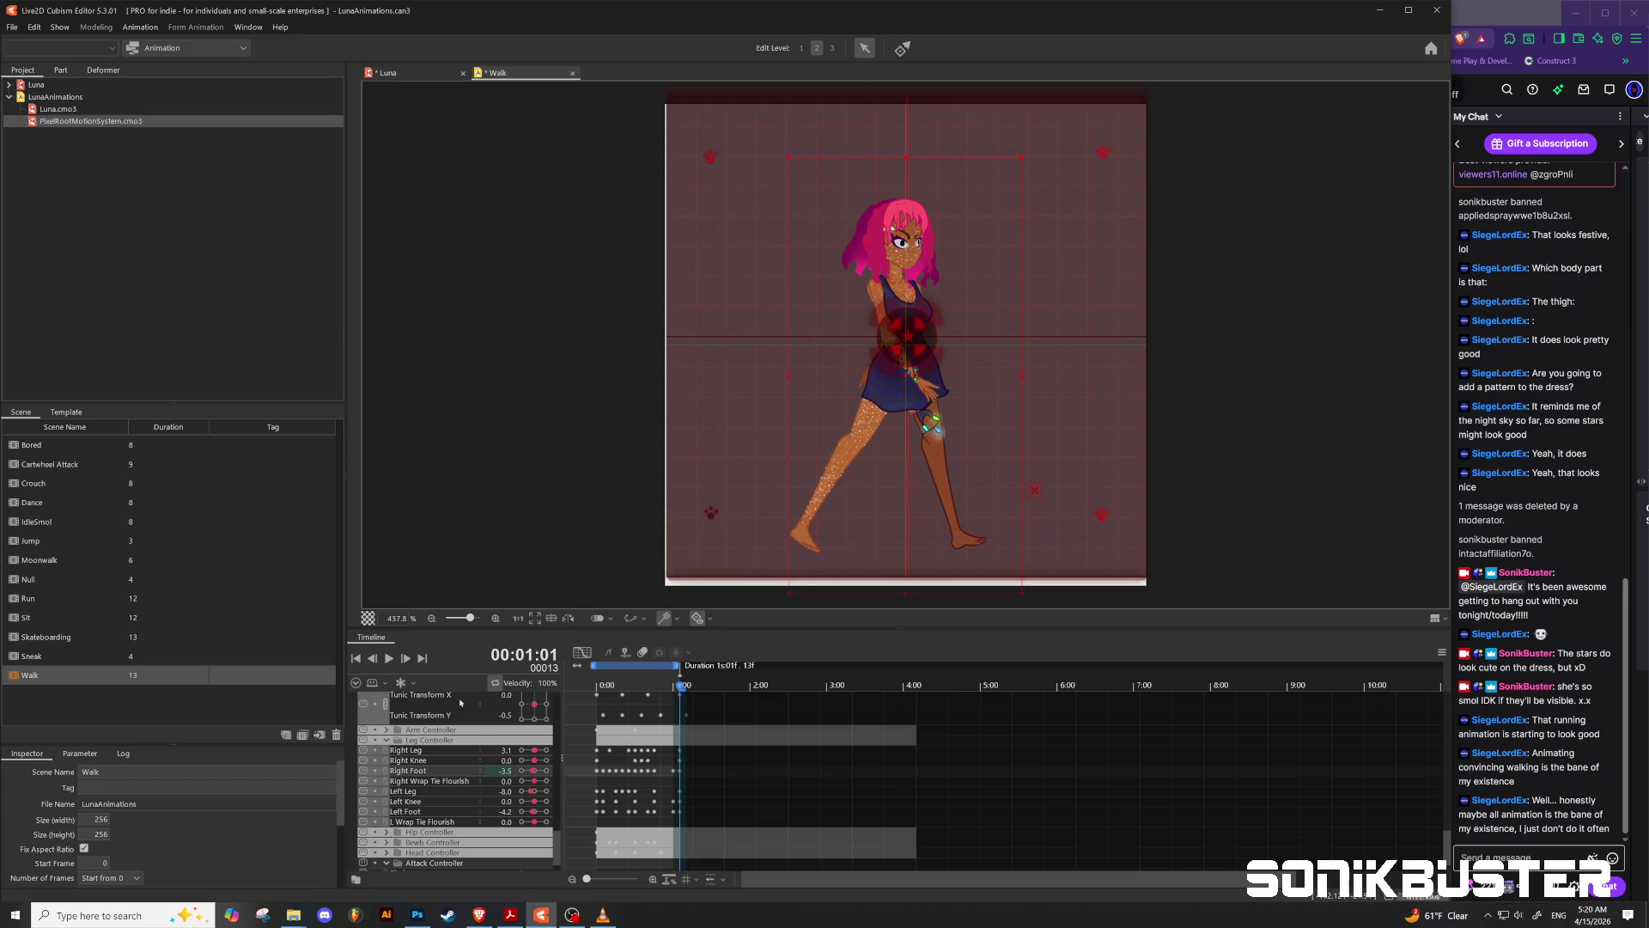
left_click(388, 658)
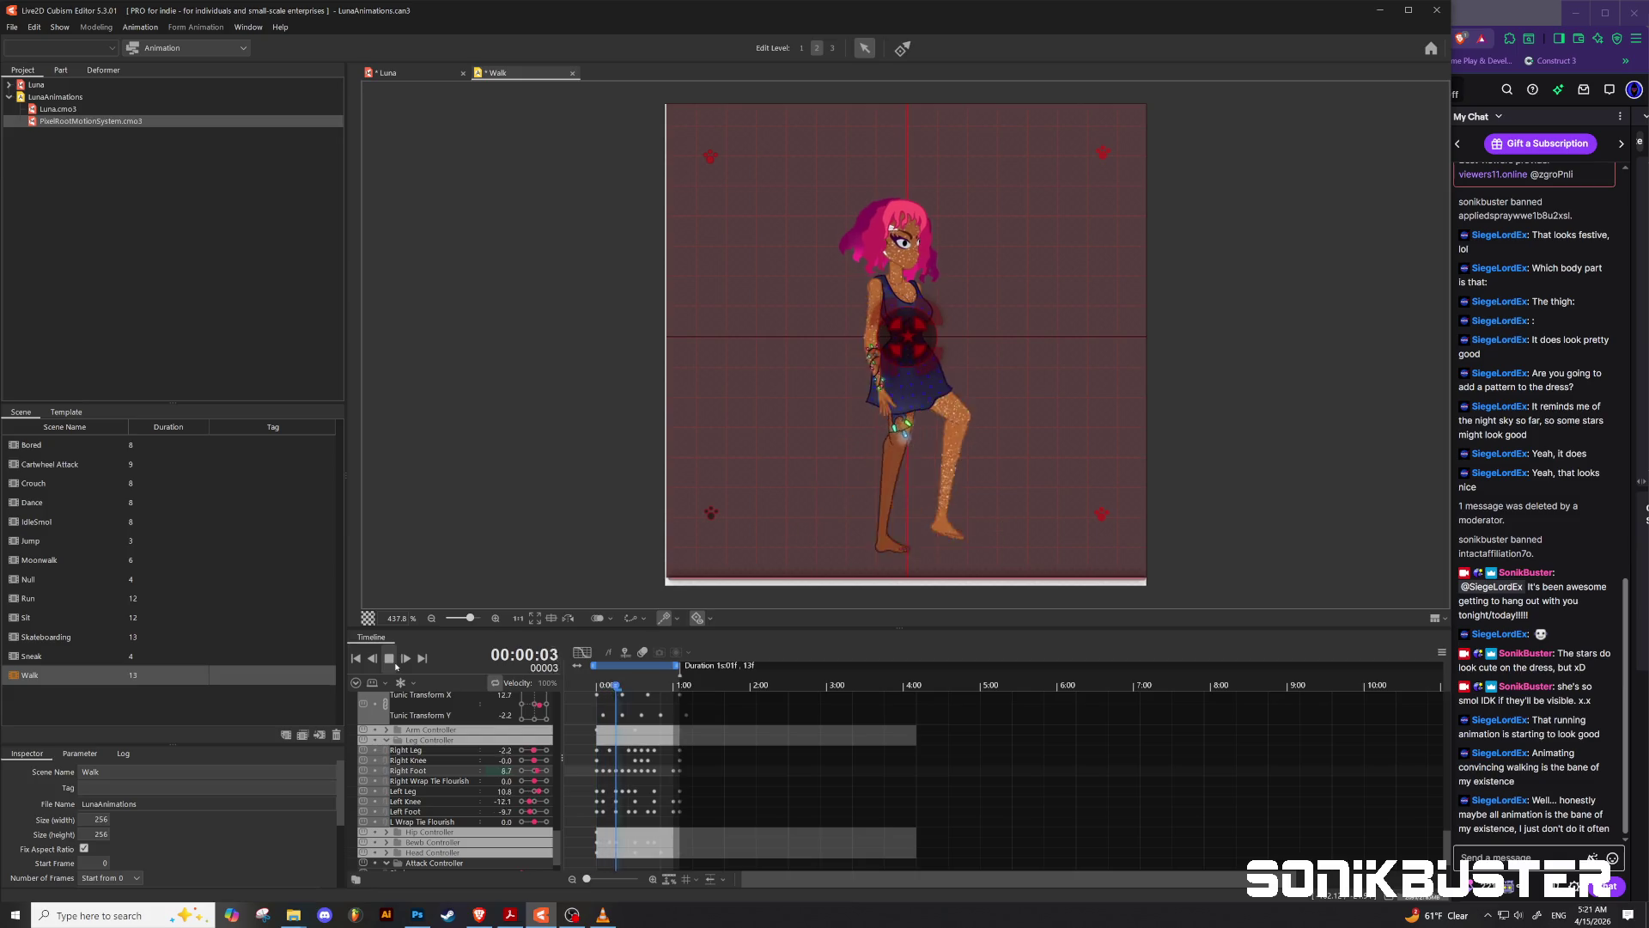
left_click(389, 658)
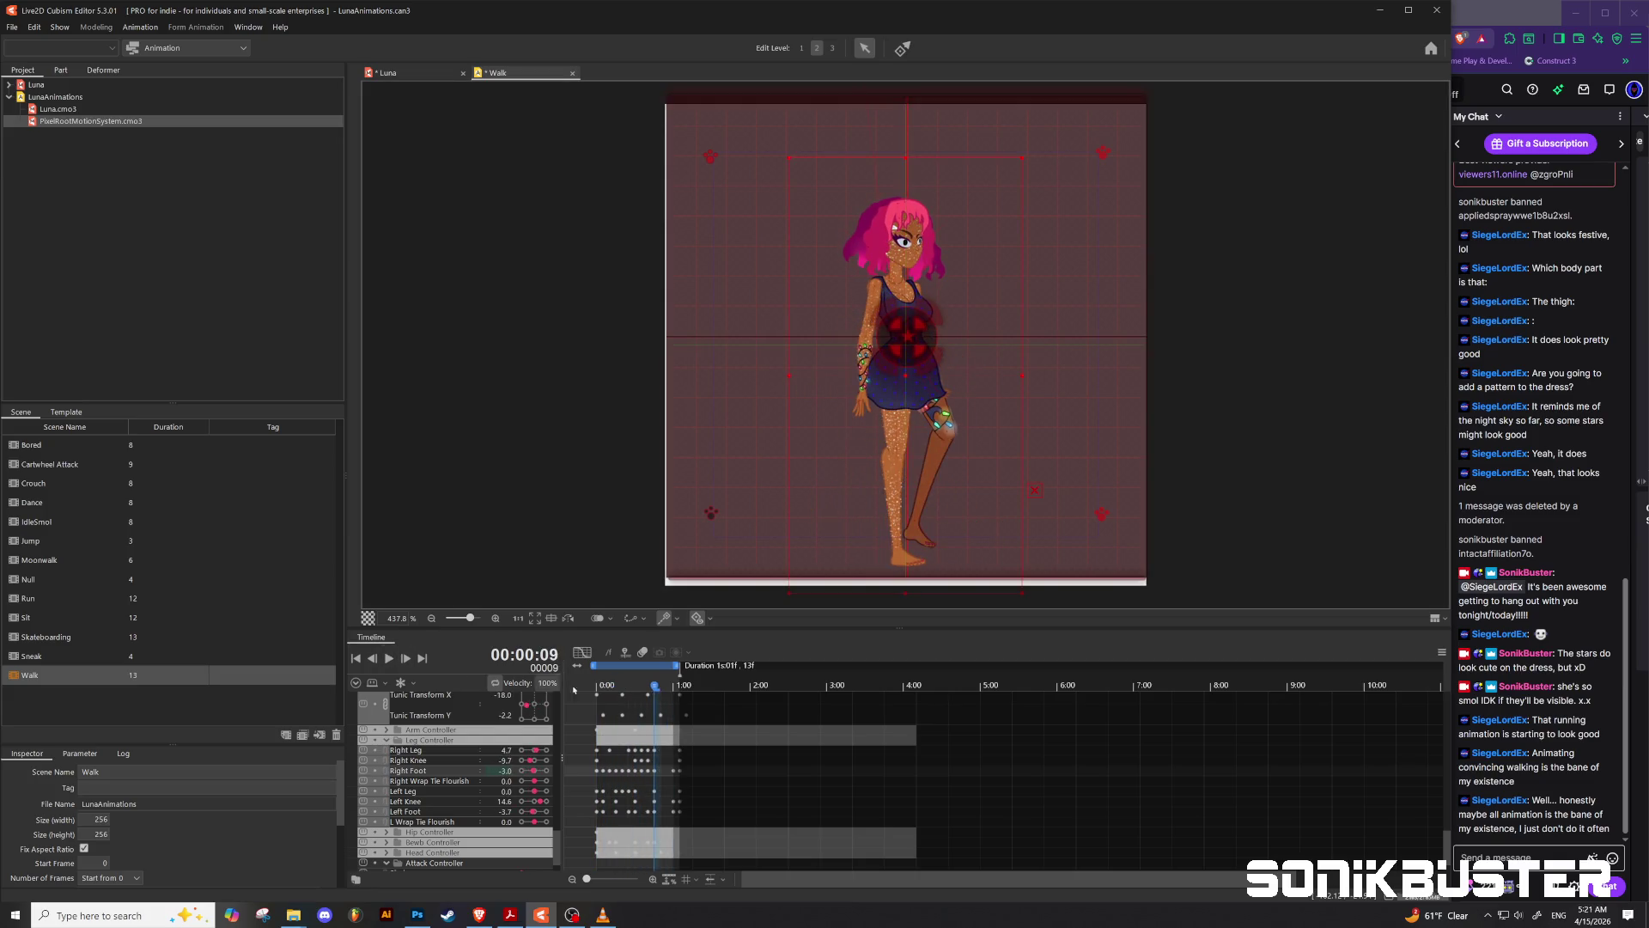
left_click_drag(657, 687, 641, 694)
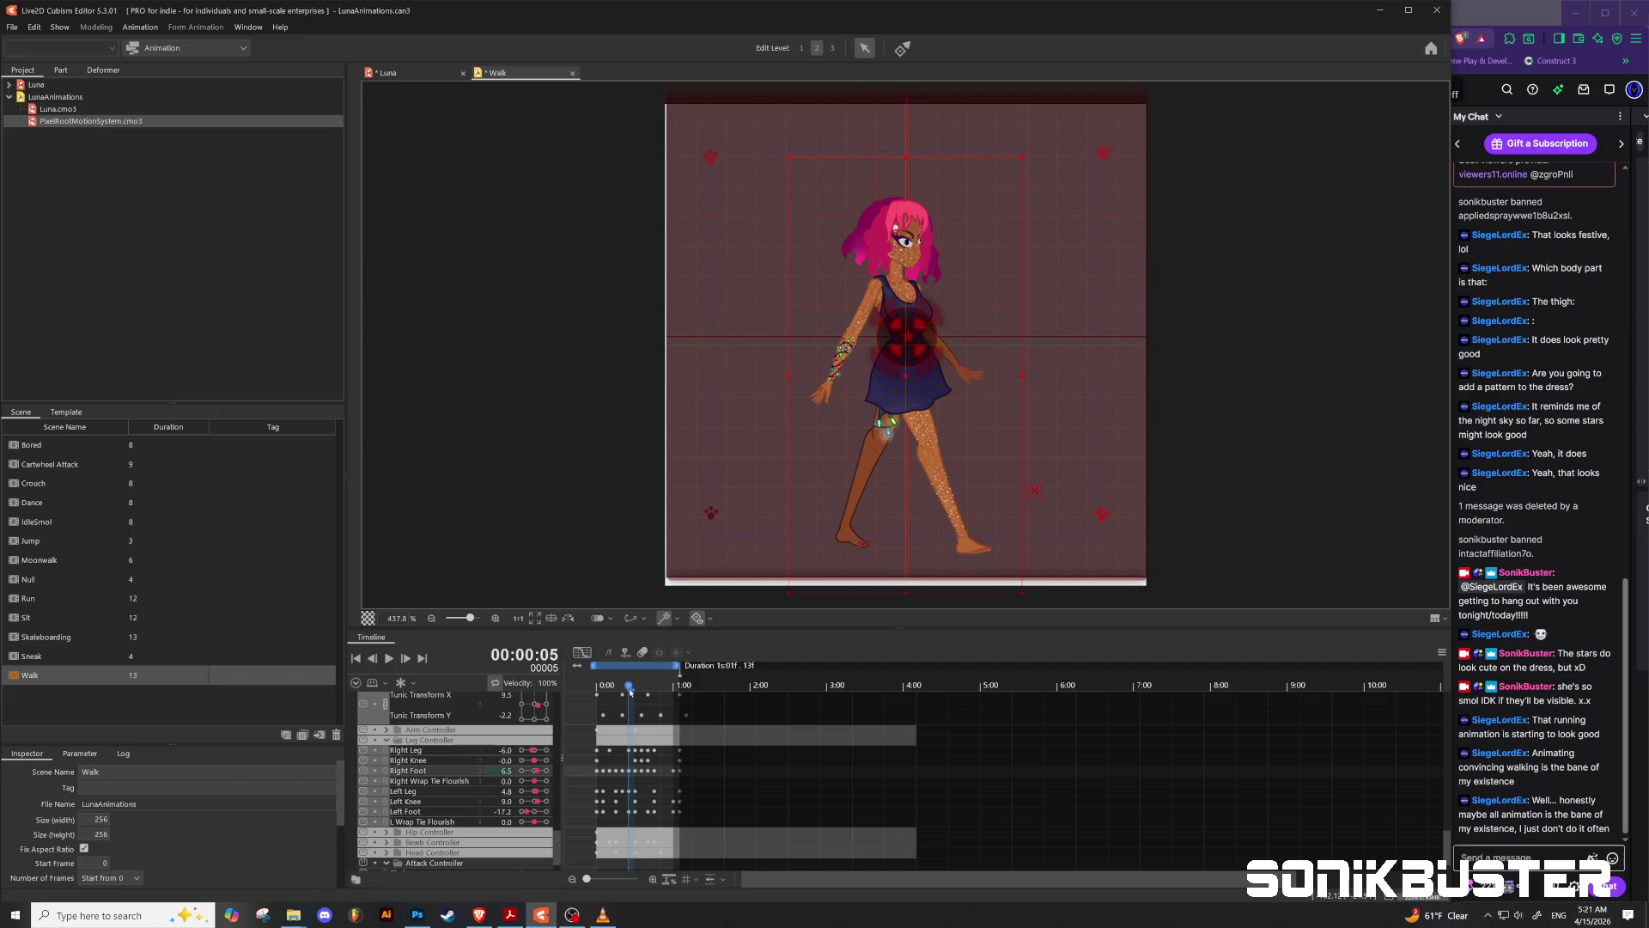
mouse_move(640, 693)
left_mouse_down()
mouse_move(617, 699)
mouse_move(700, 729)
mouse_move(535, 736)
left_mouse_up()
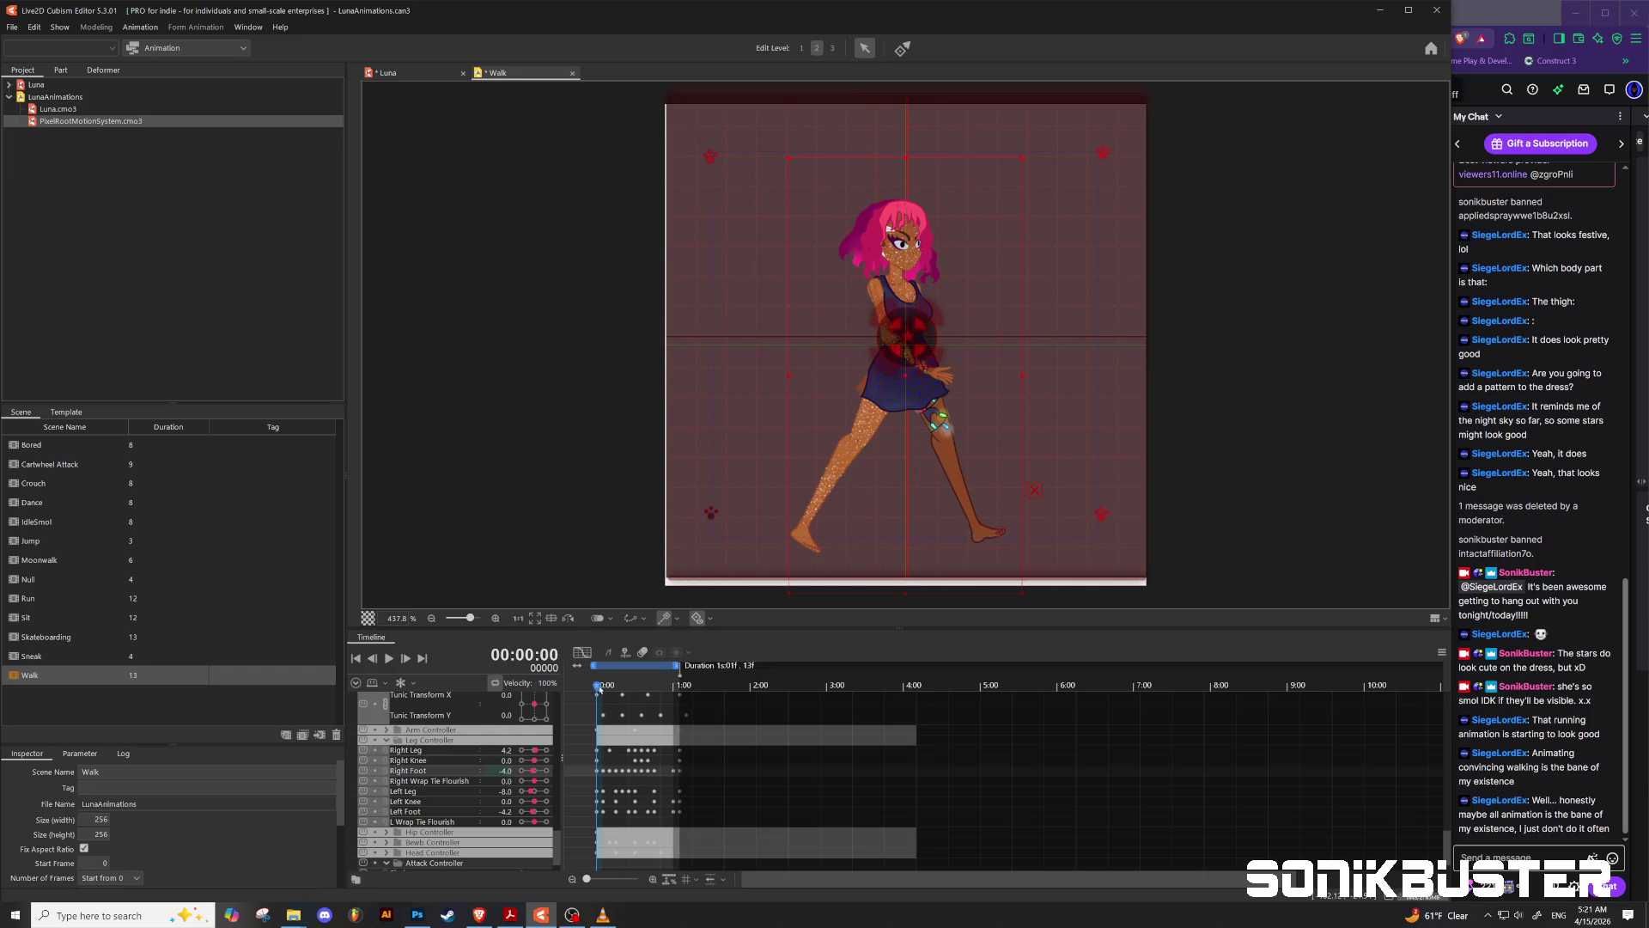
On frame 0 drop Right Leg from 4.0 to 2.8, then scrub to frame 5 and play
left_click_drag(600, 689, 591, 691)
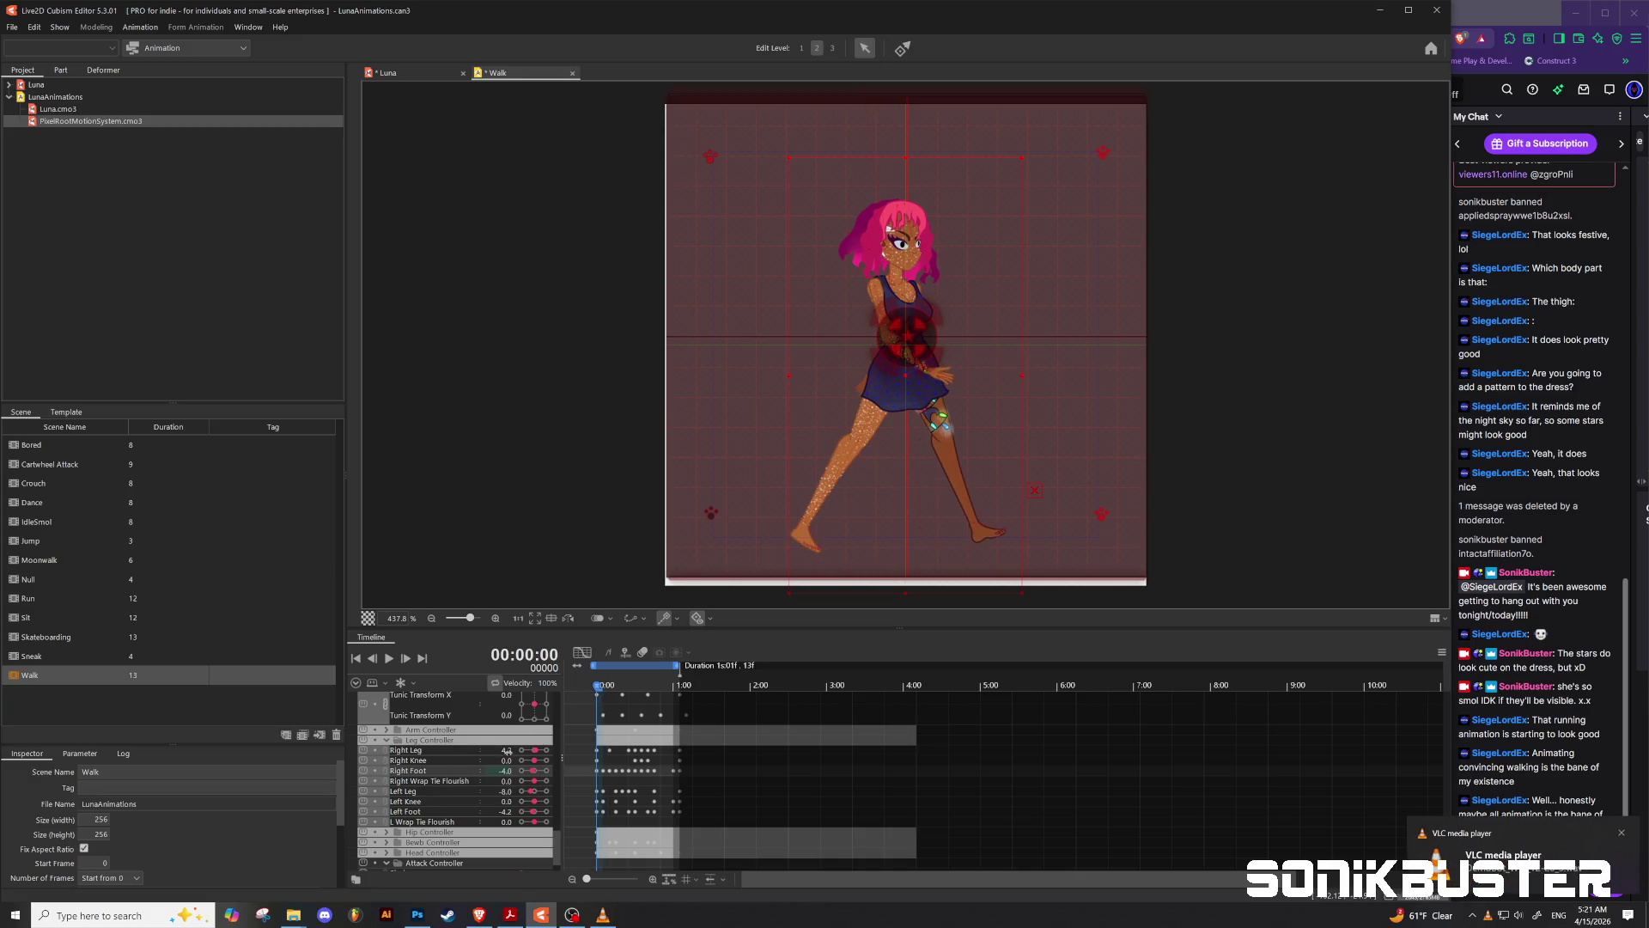
left_click_drag(508, 750, 491, 750)
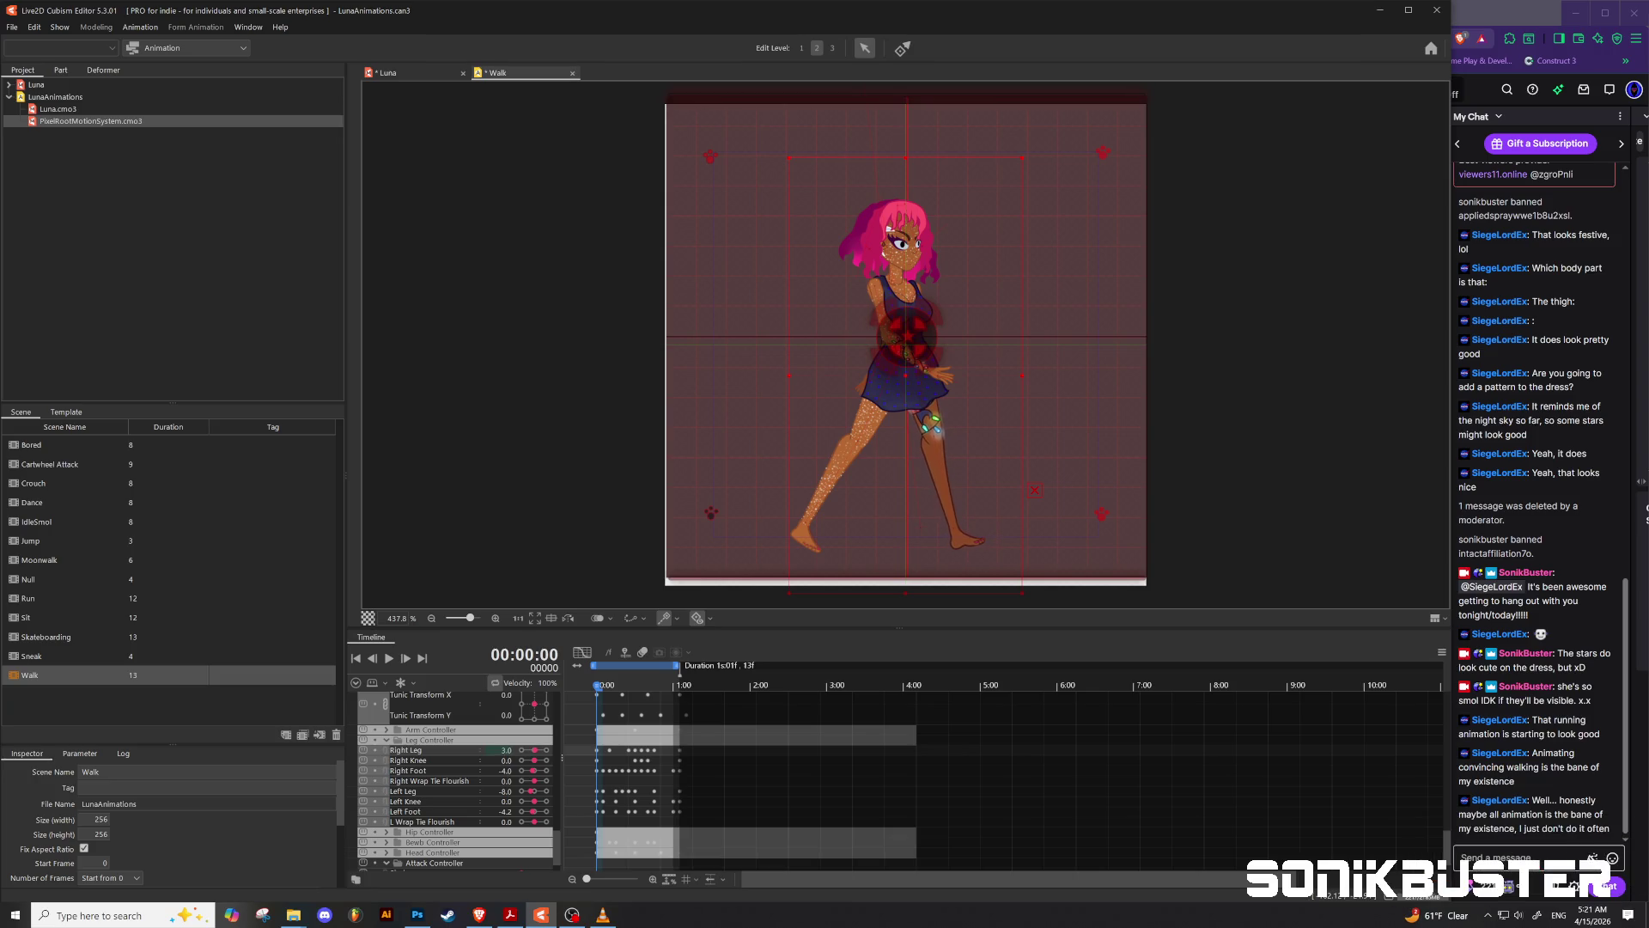
mouse_move(597, 689)
left_mouse_down()
mouse_move(739, 687)
mouse_move(532, 702)
left_mouse_up()
left_click(390, 658)
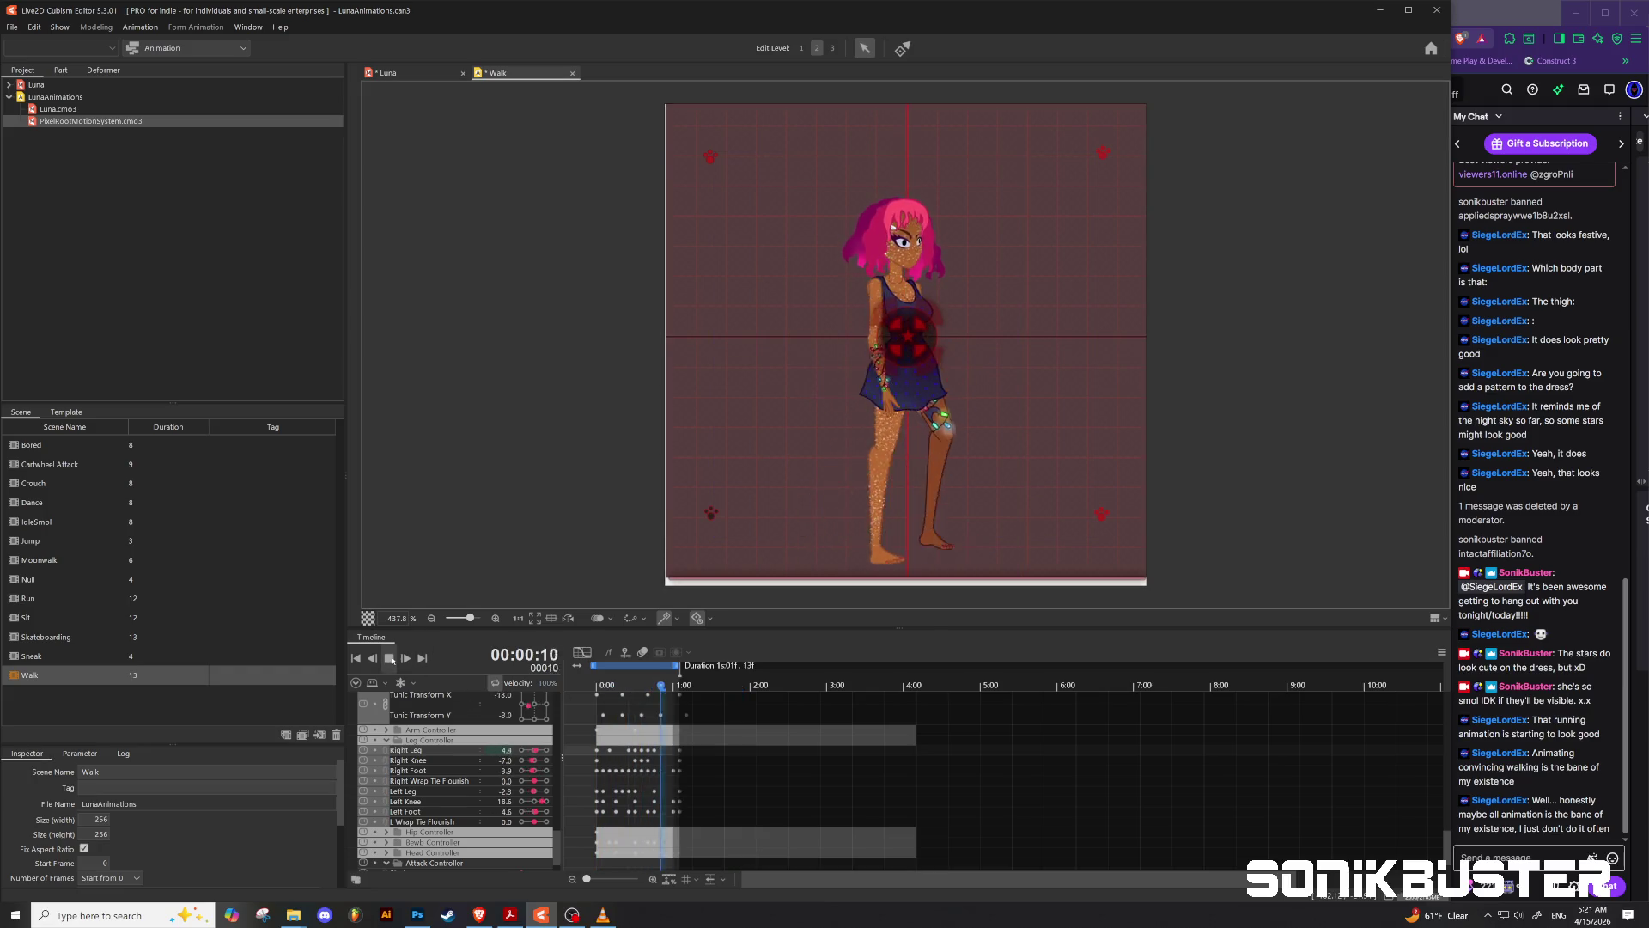